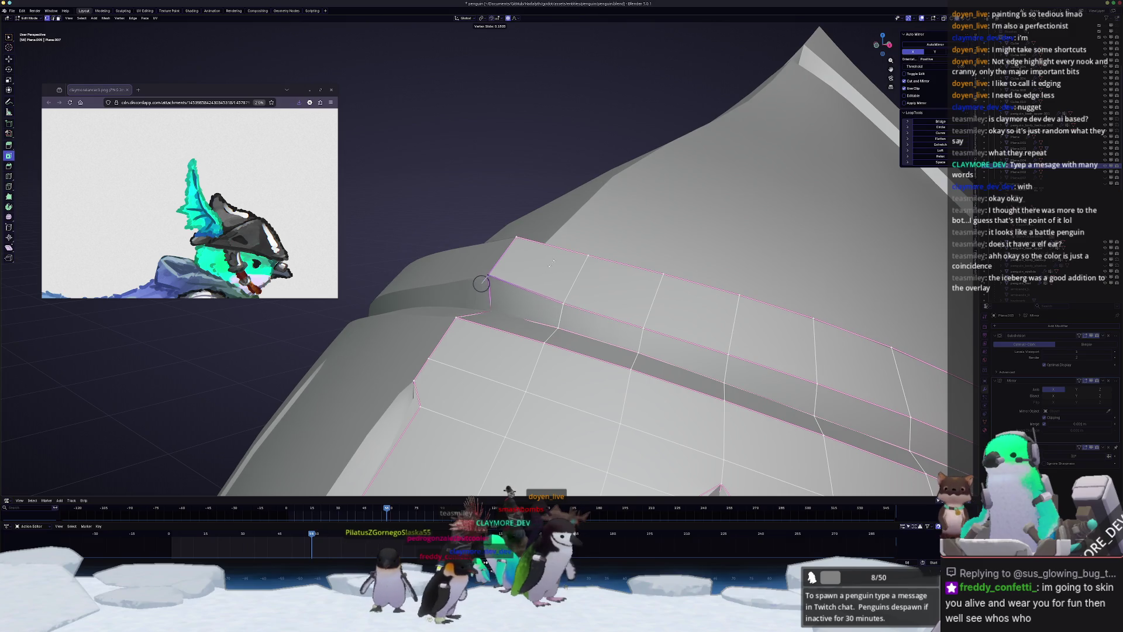
- Finish the edge slide on the hat and inspect it in Object Mode
click(545, 269)
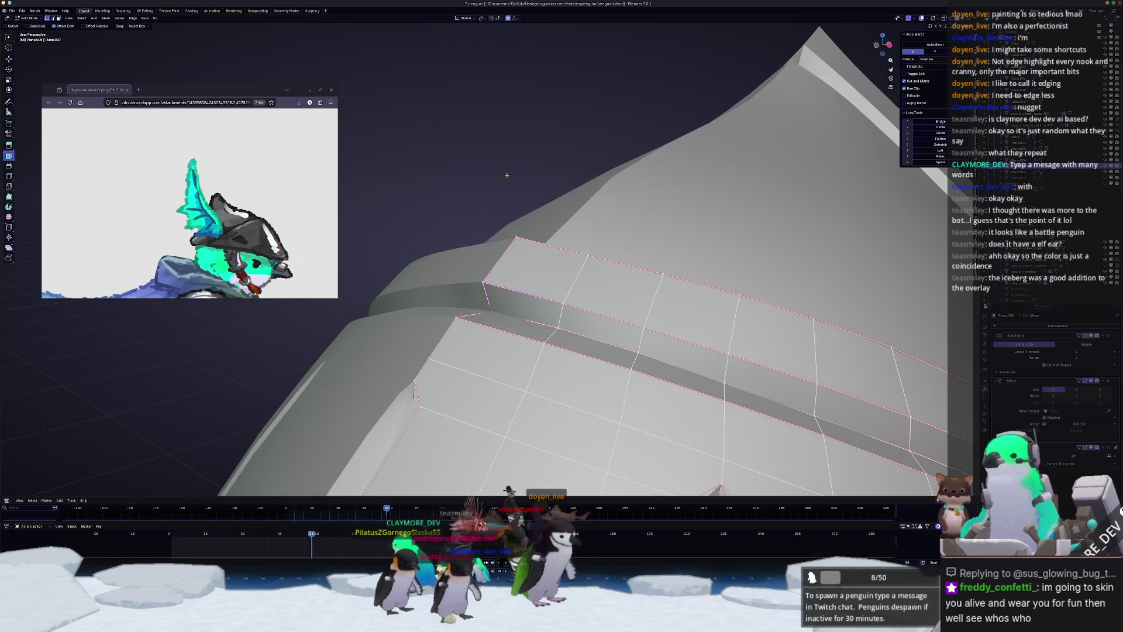
key(Tab)
mouse_move(515, 207)
middle_down()
mouse_move(524, 307)
mouse_move(585, 321)
mouse_move(570, 337)
middle_up()
scroll(525, 307, down, 5)
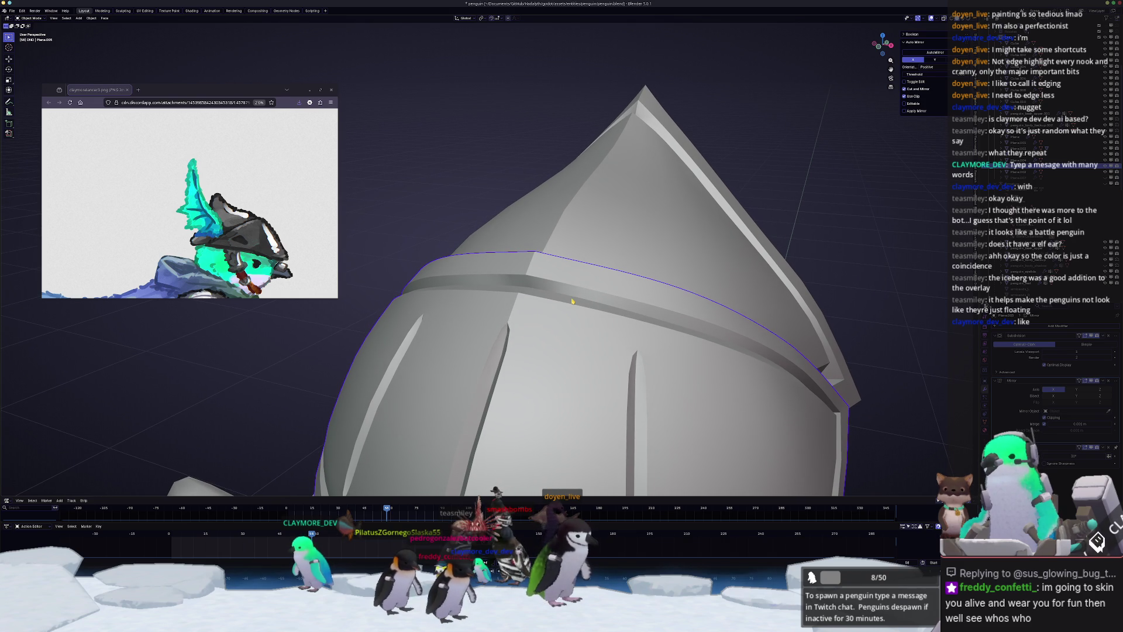
mouse_move(572, 301)
middle_down()
mouse_move(542, 324)
mouse_move(500, 315)
middle_up()
- Briefly re-check the hat's mesh, then orbit round to the penguin's front
key(Tab)
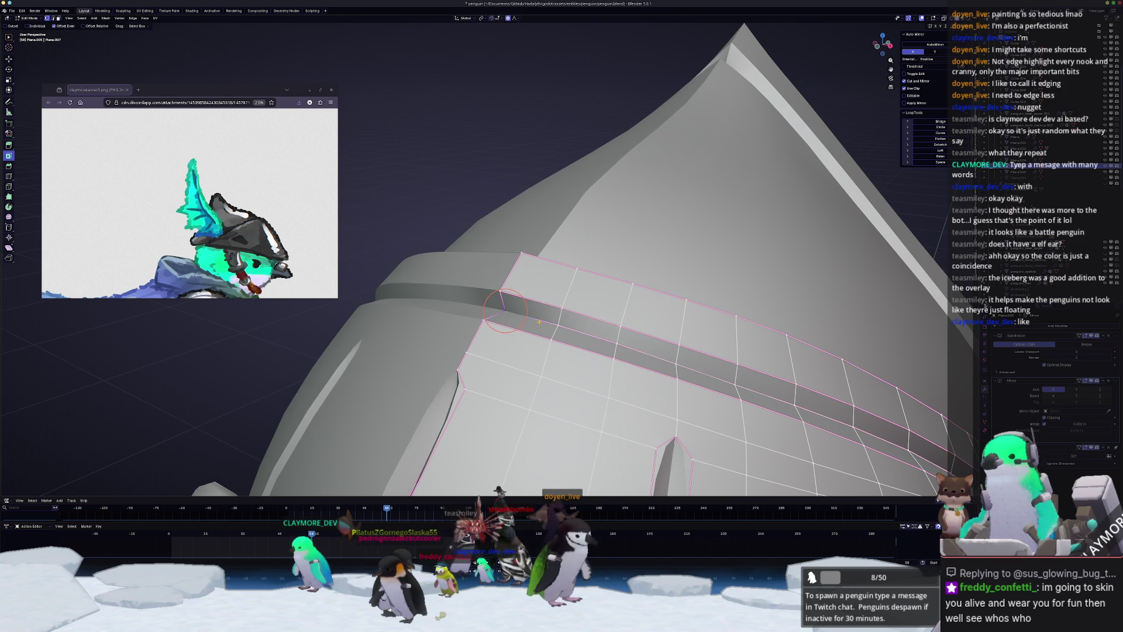
key(Tab)
scroll(538, 322, down, 5)
mouse_move(539, 322)
middle_down()
mouse_move(572, 274)
mouse_move(556, 258)
middle_up()
scroll(565, 266, down, 3)
- Move the hat copy straight up along Z above the penguin's head
key(g)
key(z)
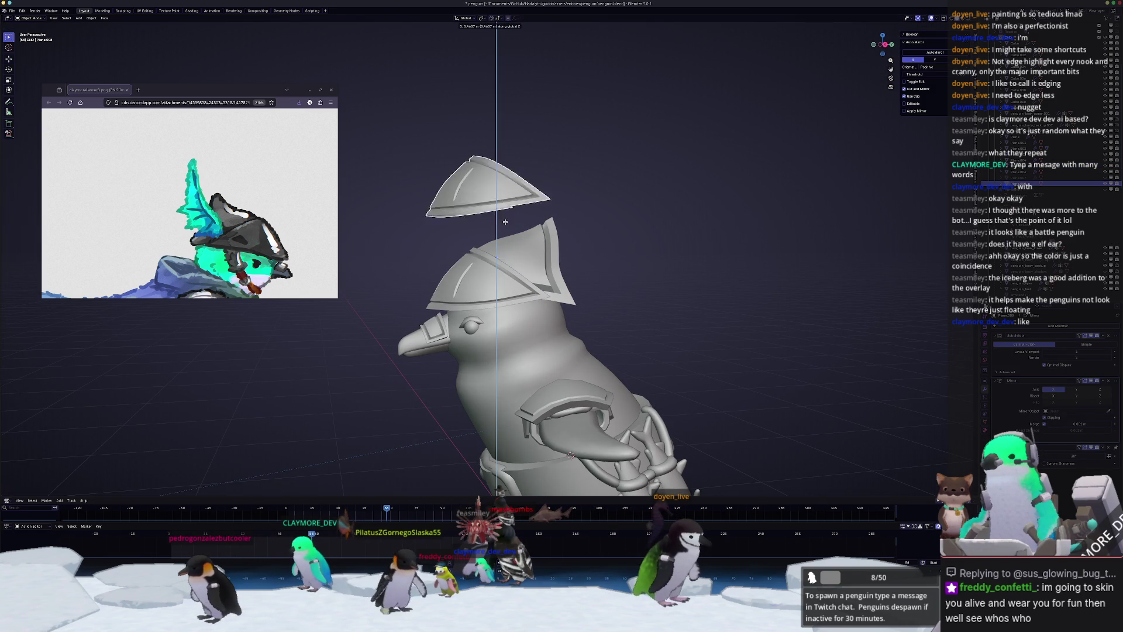
click(506, 222)
mouse_move(505, 222)
middle_down()
mouse_move(510, 231)
mouse_move(520, 203)
mouse_move(538, 215)
middle_up()
- Inspect the copied piece from several angles, clearing its mesh selection along the way
key(Tab)
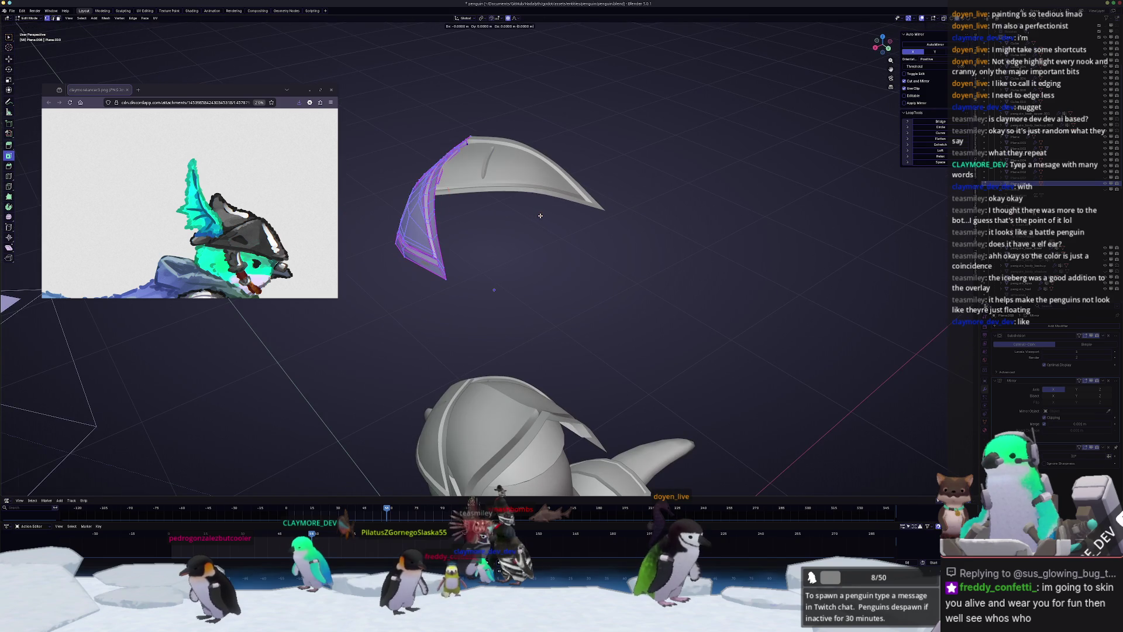
click(544, 223)
key(Tab)
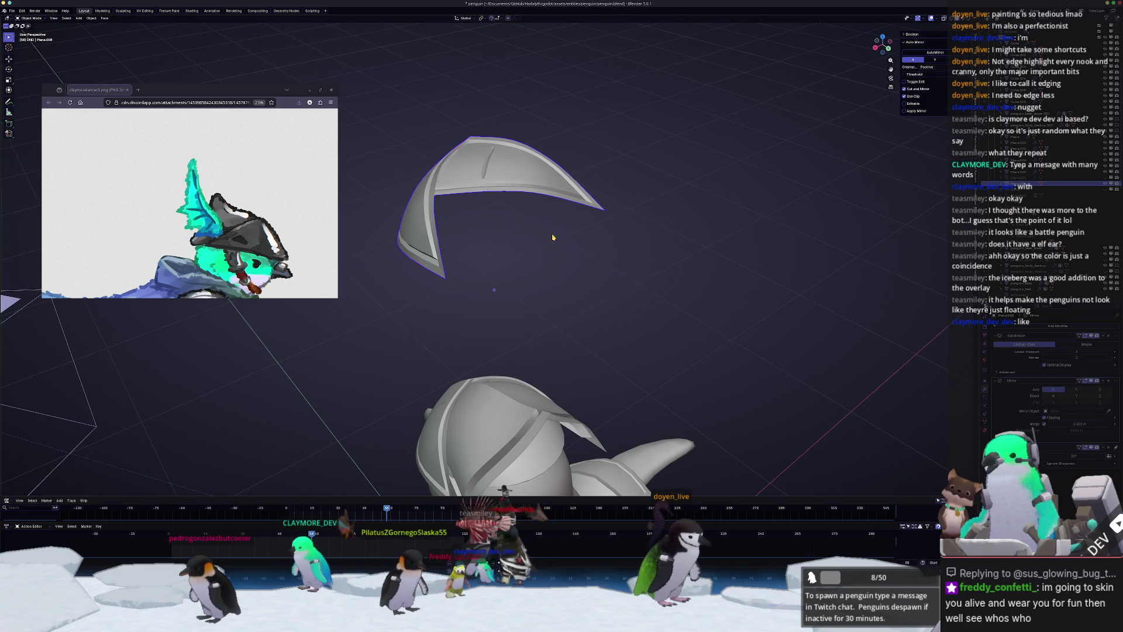
middle_drag(553, 237, 572, 255)
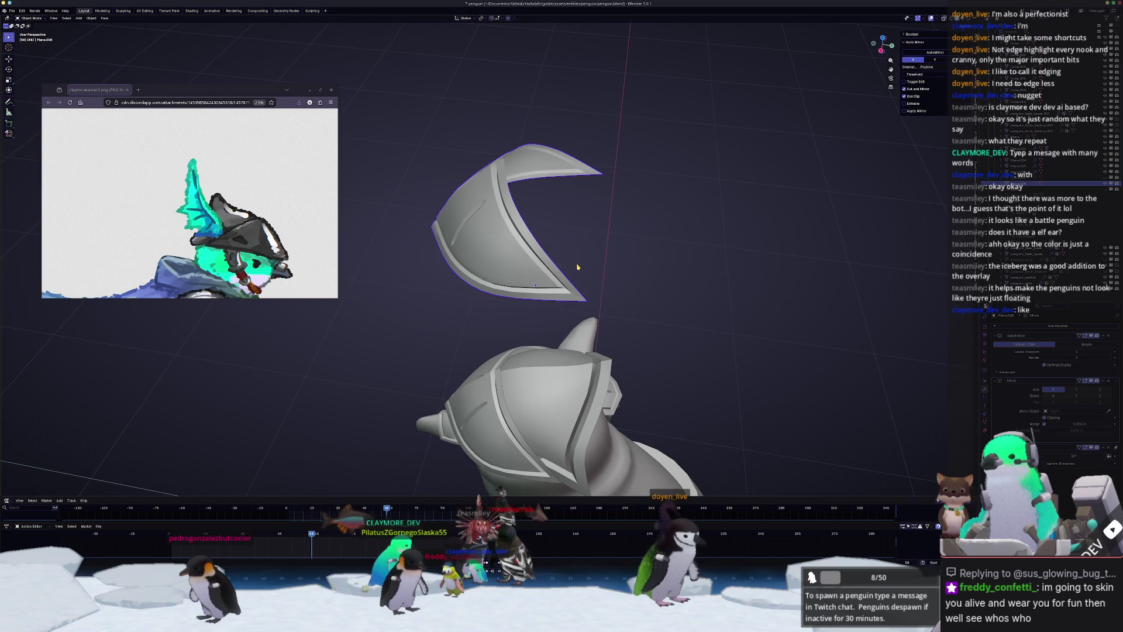
key(Tab)
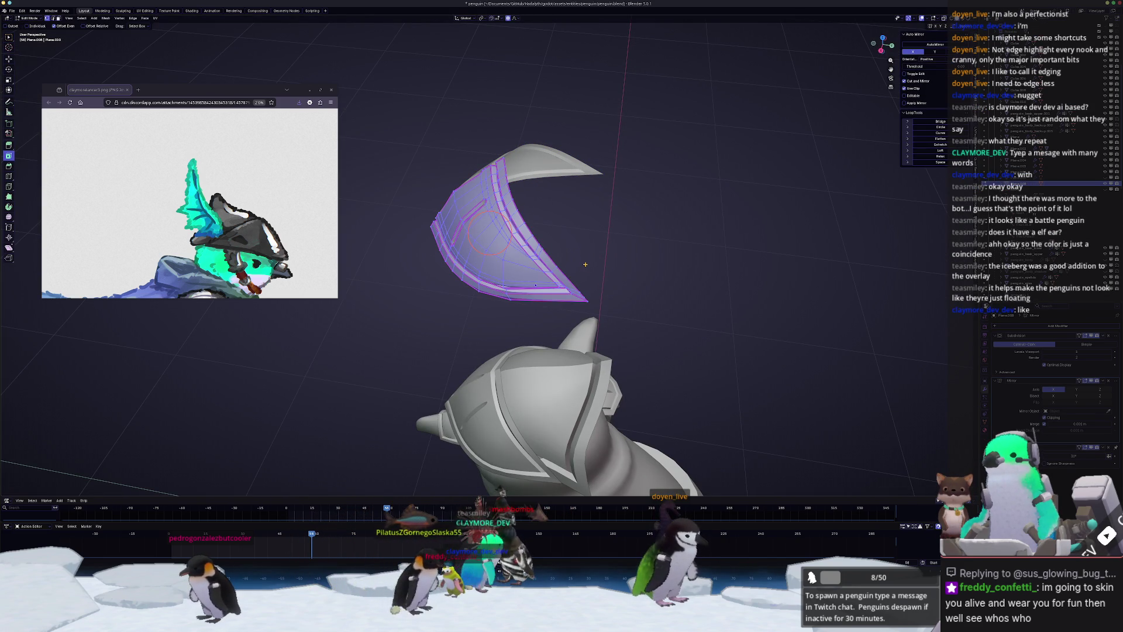
key(Tab)
mouse_move(585, 264)
middle_down()
mouse_move(581, 211)
mouse_move(609, 241)
middle_up()
key(Tab)
middle_drag(587, 342, 589, 328)
- Duplicate the selected rim geometry in place and shrink the copy
key(shift+d)
key(Escape)
key(z)
key(y)
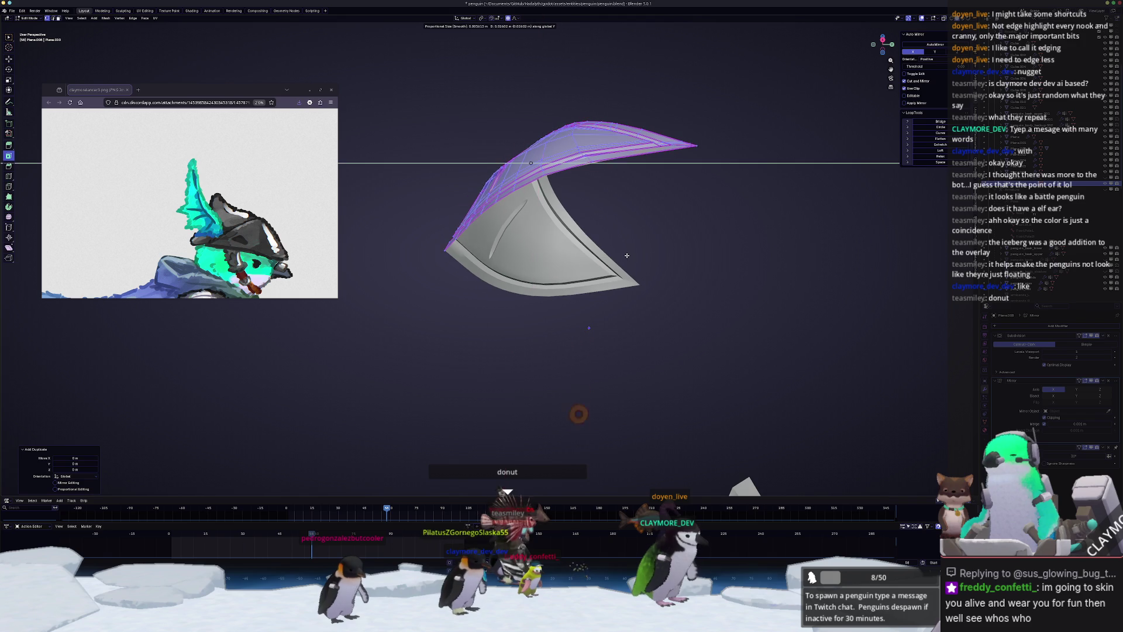
key(Escape)
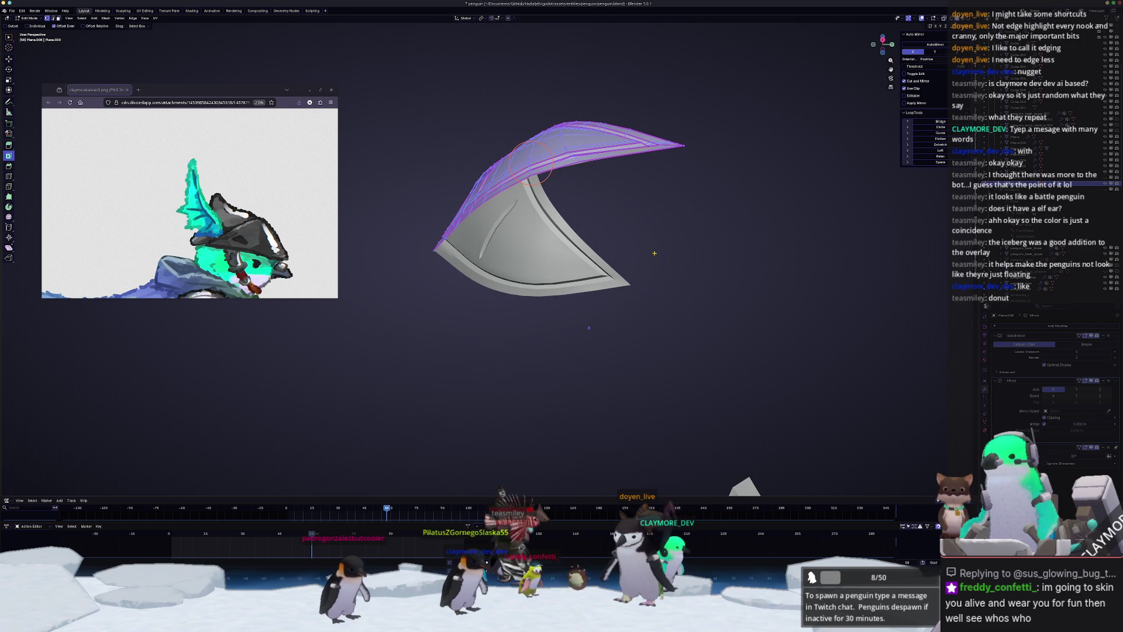
key(s)
click(701, 232)
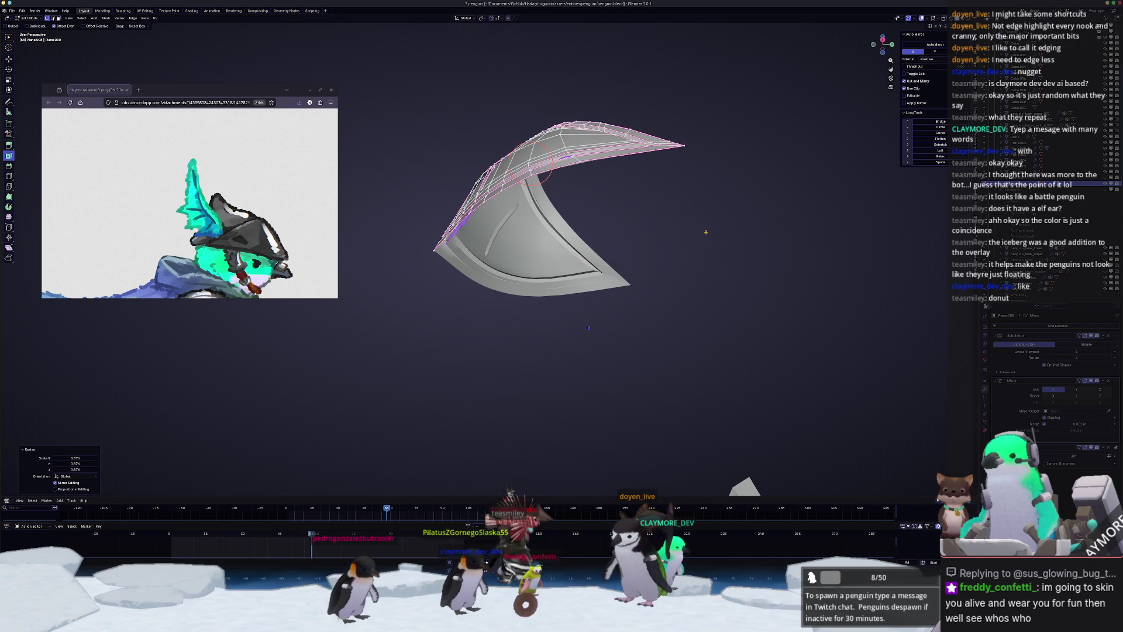
mouse_move(701, 232)
middle_down()
mouse_move(642, 269)
mouse_move(607, 255)
mouse_move(663, 253)
mouse_move(531, 217)
mouse_move(644, 220)
middle_up()
- Shift the rim copy sideways along X and slightly down along Z
key(g)
key(x)
click(649, 272)
key(g)
key(z)
click(609, 259)
- Resize the rim copy again and nudge it along X and Y into place
key(s)
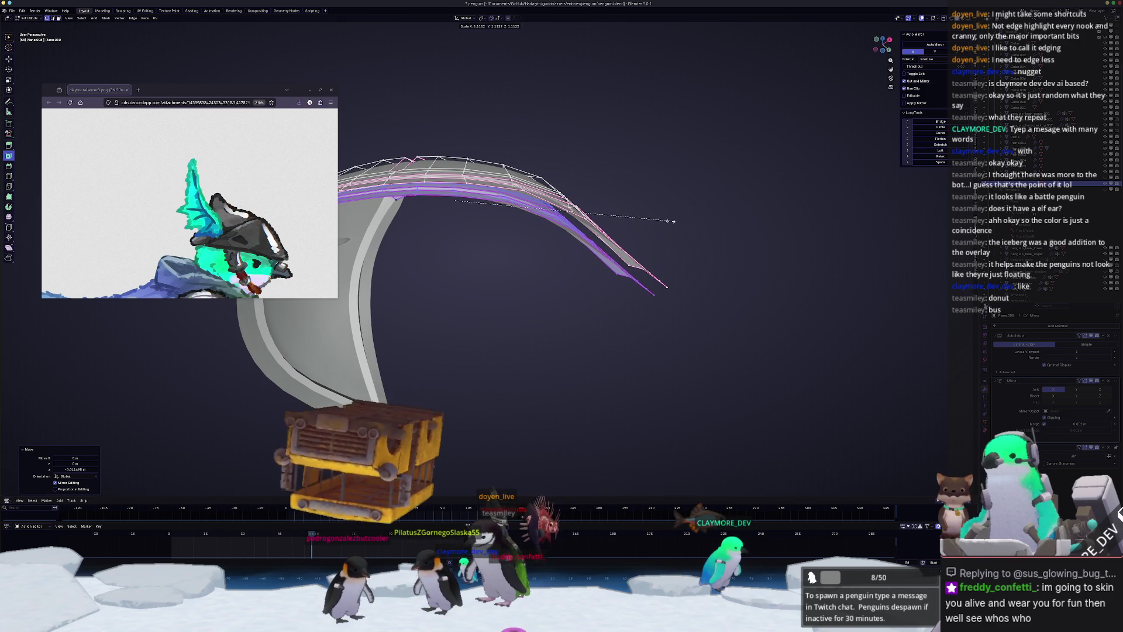
click(664, 230)
key(g)
key(x)
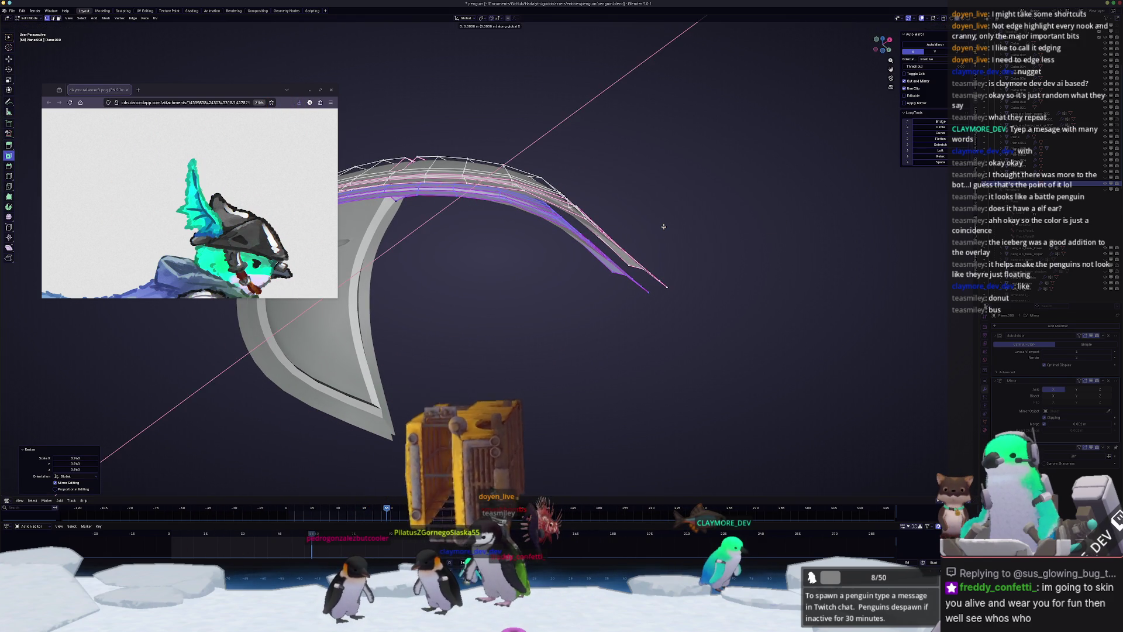
click(663, 227)
mouse_move(663, 226)
middle_down()
mouse_move(623, 226)
mouse_move(637, 252)
mouse_move(545, 283)
middle_up()
key(g)
key(y)
click(623, 226)
key(Tab)
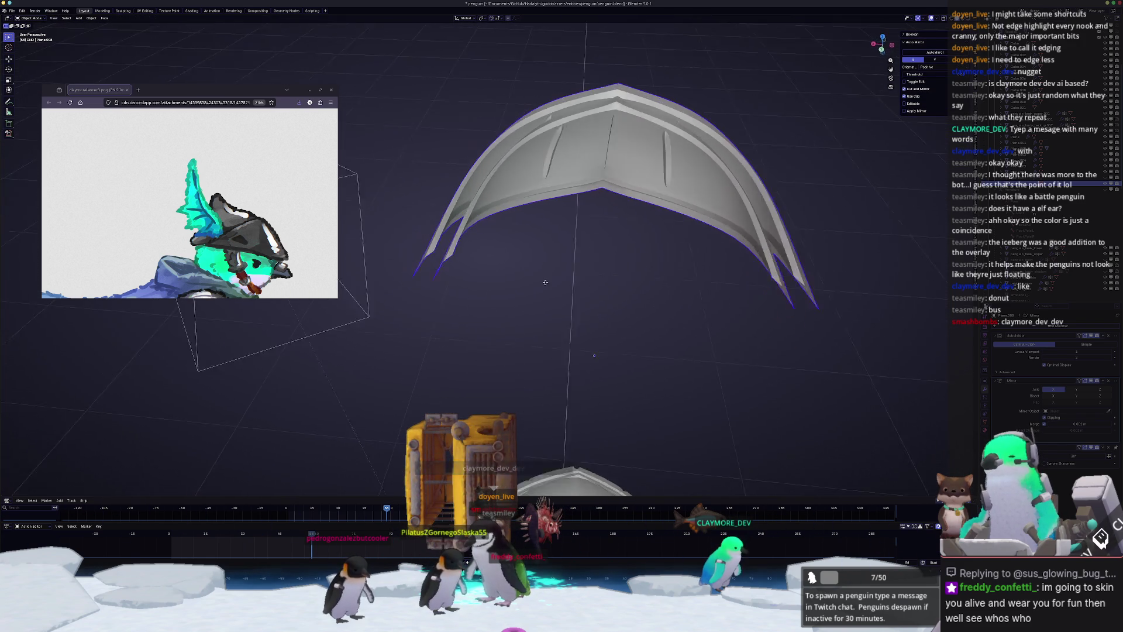
- Select a face column beside a groove and dissolve it into one face
key(Tab)
scroll(616, 121, up, 5)
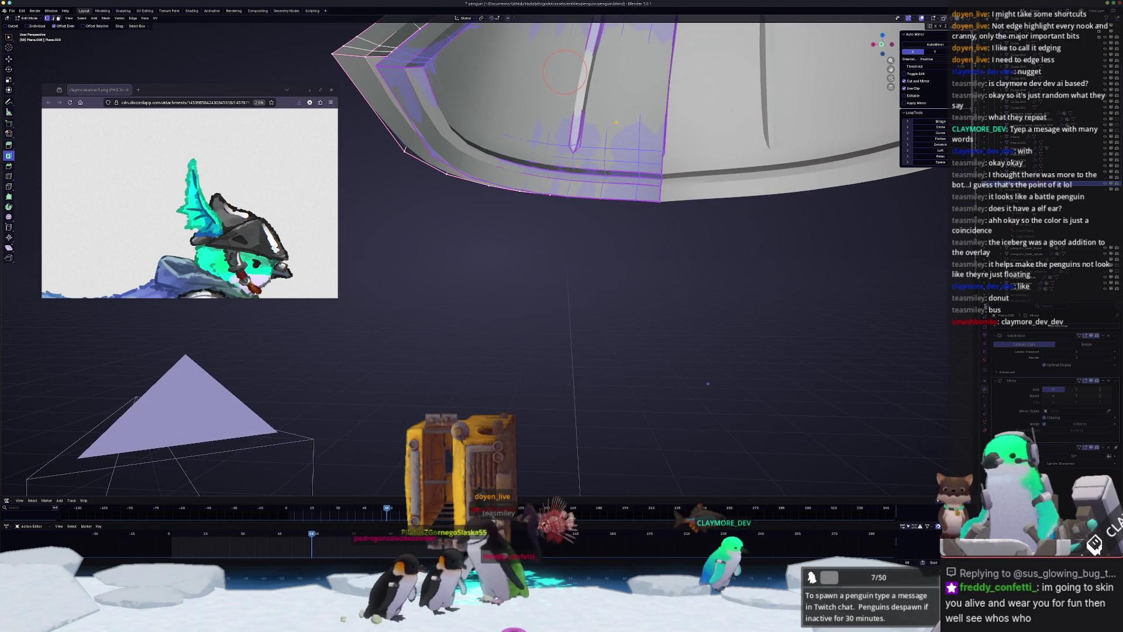
middle_drag(616, 122, 862, 348)
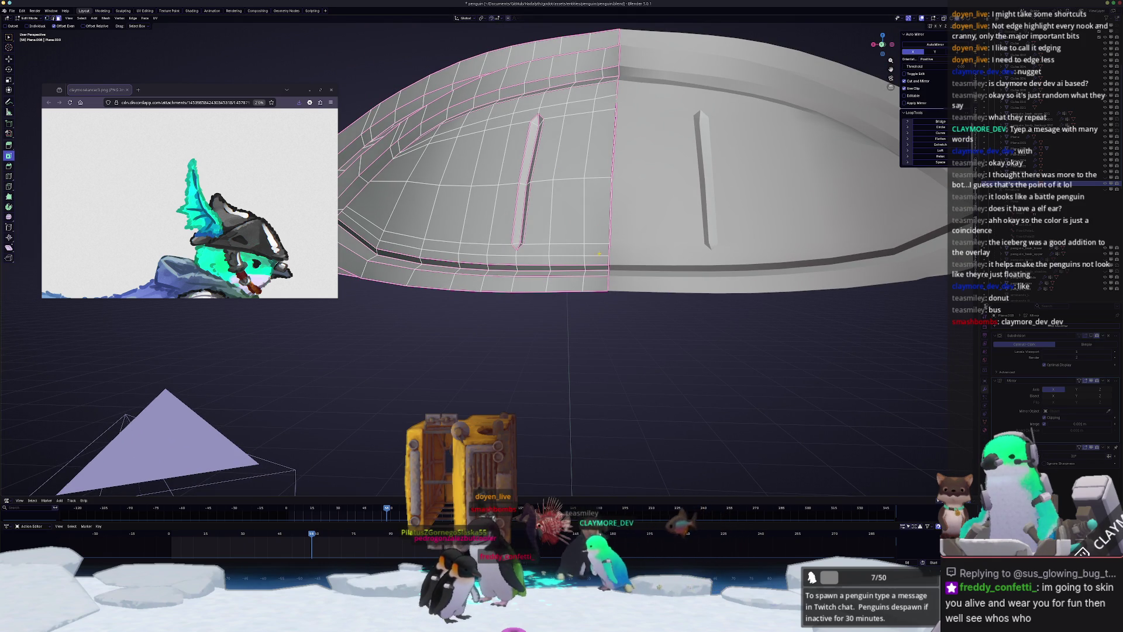
click(596, 273)
ctrl+click(610, 71)
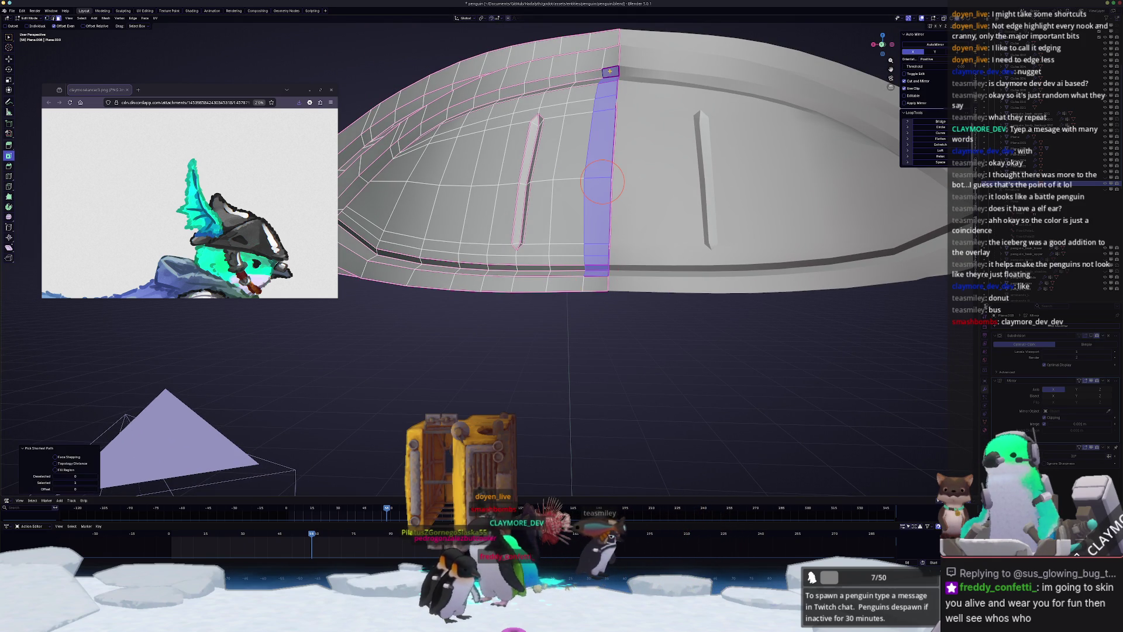
key(x)
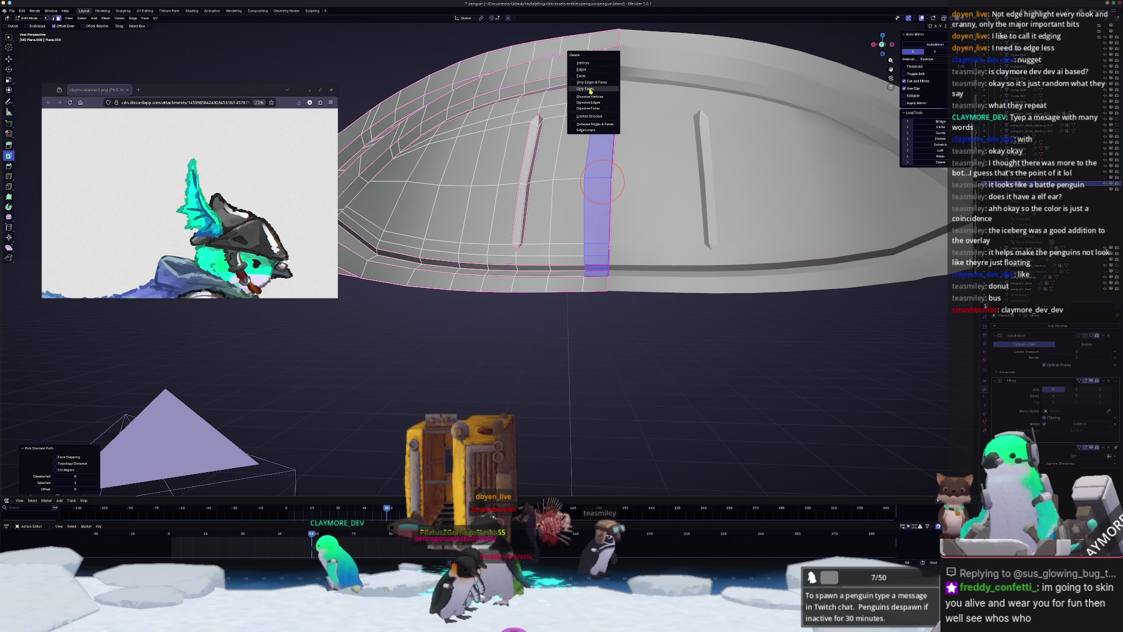
click(594, 109)
- Dissolve two more face strips beside the helmet's grooves
middle_drag(594, 112, 594, 234)
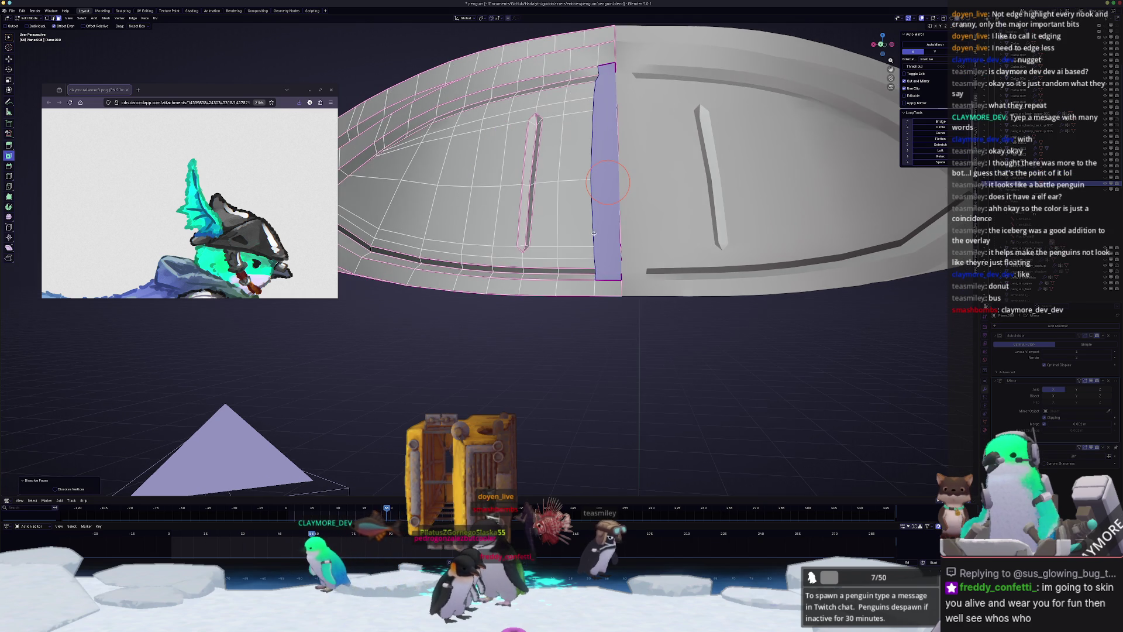
key(x)
click(614, 188)
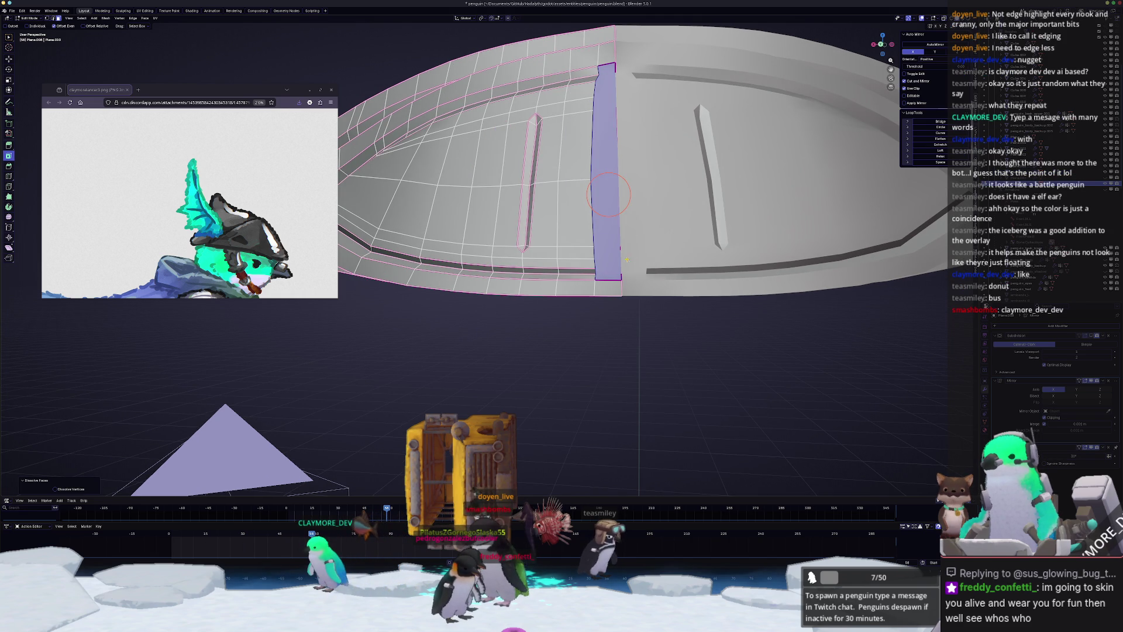
key(x)
click(608, 194)
mouse_move(608, 194)
middle_down()
mouse_move(602, 206)
mouse_move(423, 216)
middle_up()
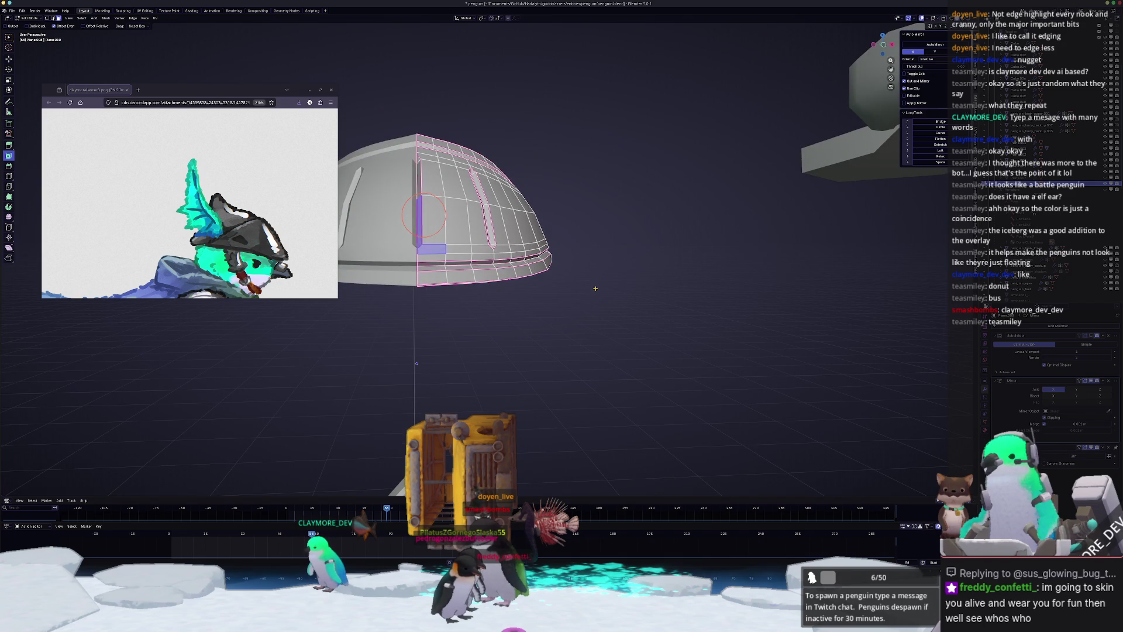
- Select the faces along the dome's left edge and hide them
mouse_move(597, 281)
middle_down()
mouse_move(460, 258)
mouse_move(501, 259)
middle_up()
click(501, 258)
mouse_move(502, 243)
mouse_down()
mouse_move(456, 258)
mouse_move(474, 175)
mouse_move(495, 210)
mouse_up()
key(h)
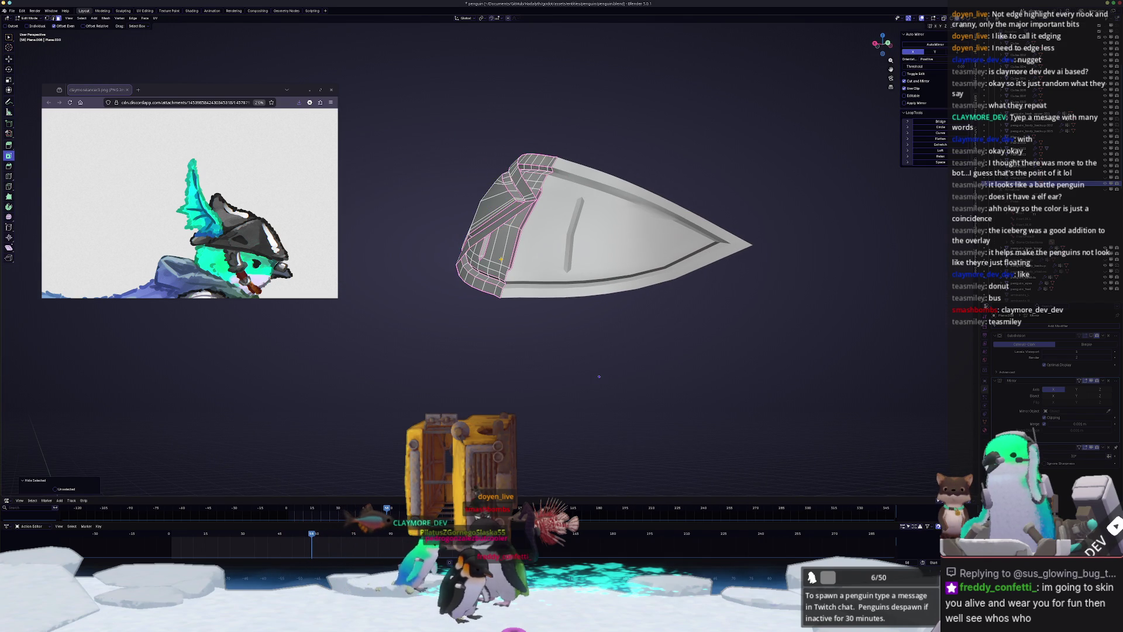
scroll(599, 376, up, 5)
mouse_move(599, 376)
middle_down()
mouse_move(565, 264)
mouse_move(547, 266)
middle_up()
scroll(540, 266, up, 3)
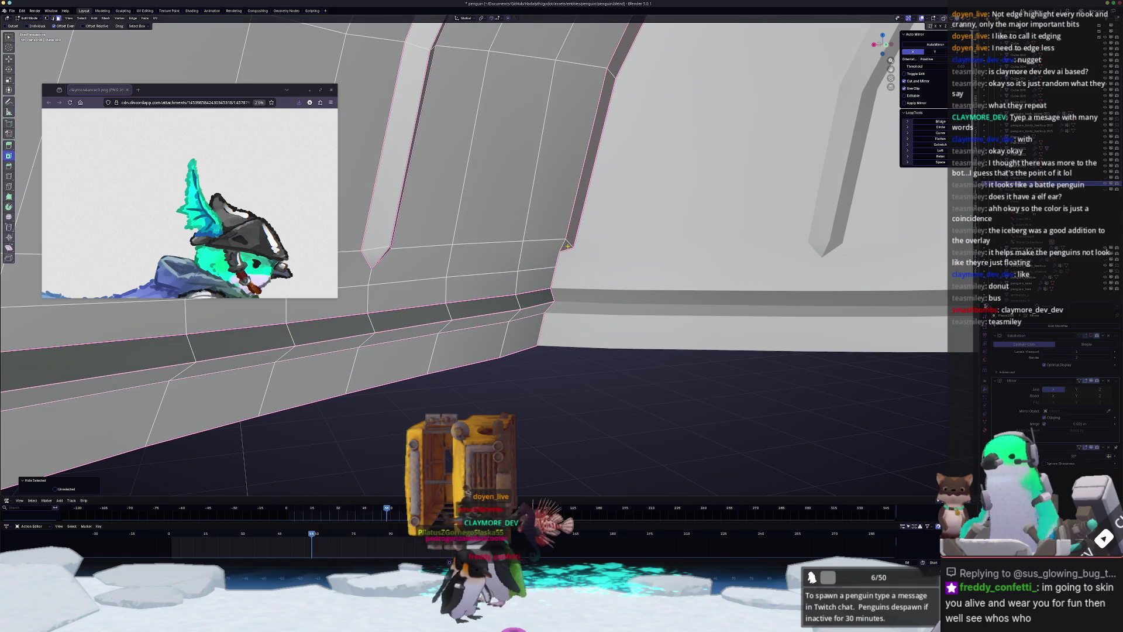
scroll(572, 222, down, 5)
middle_drag(567, 176, 557, 147)
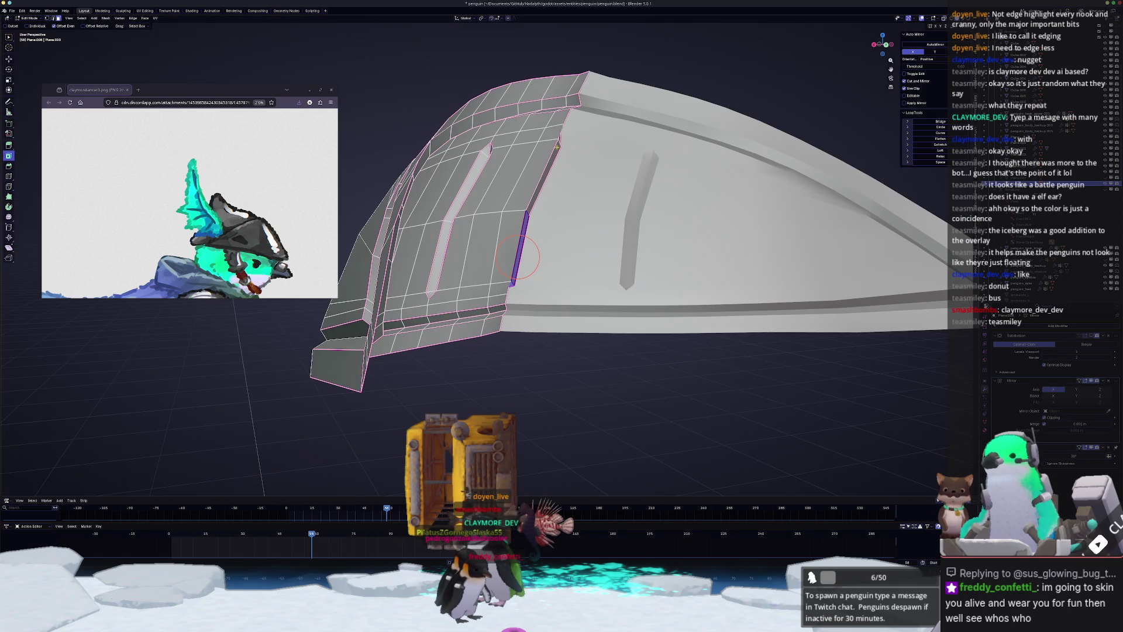
key(x)
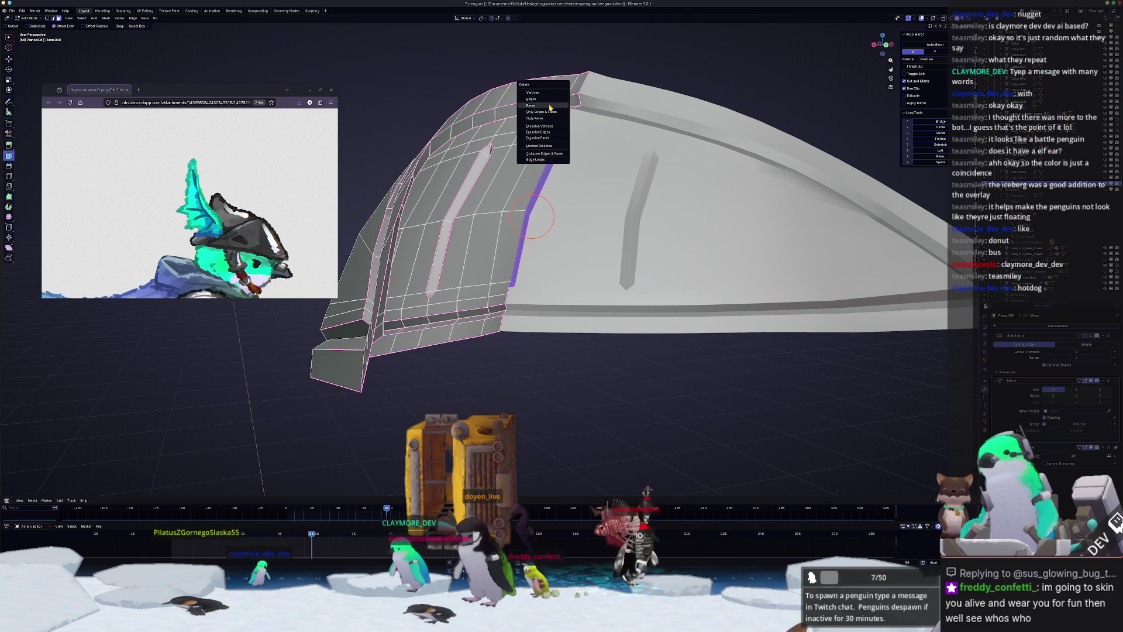
- Delete the faces of the selected edges and reposition the top corner vertex
click(550, 107)
scroll(543, 249, up, 3)
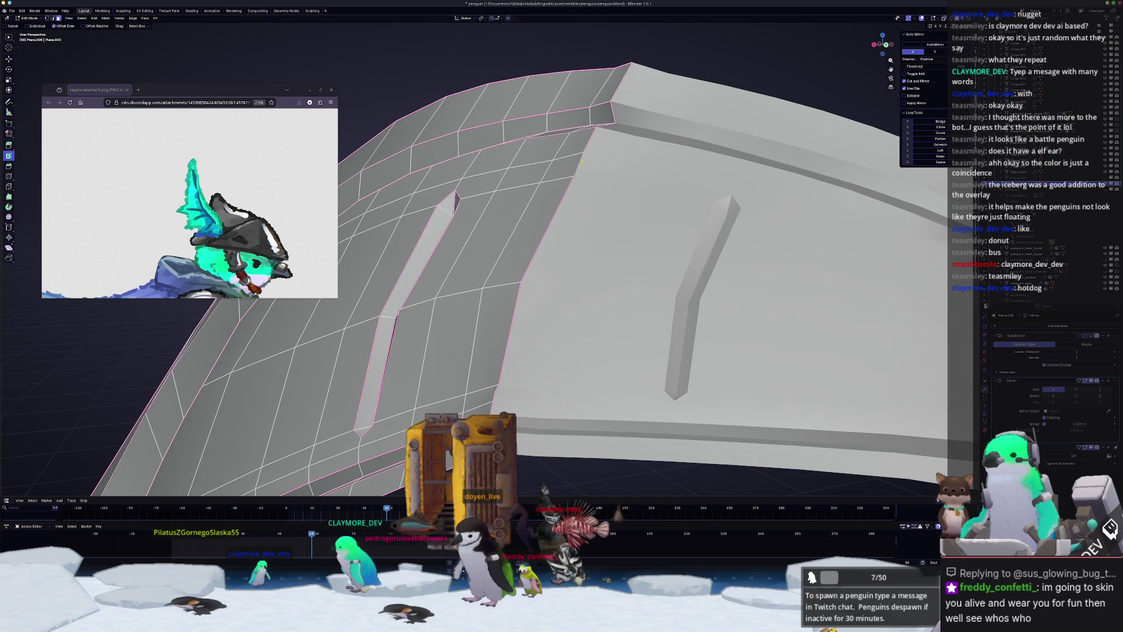
middle_drag(581, 168, 562, 167)
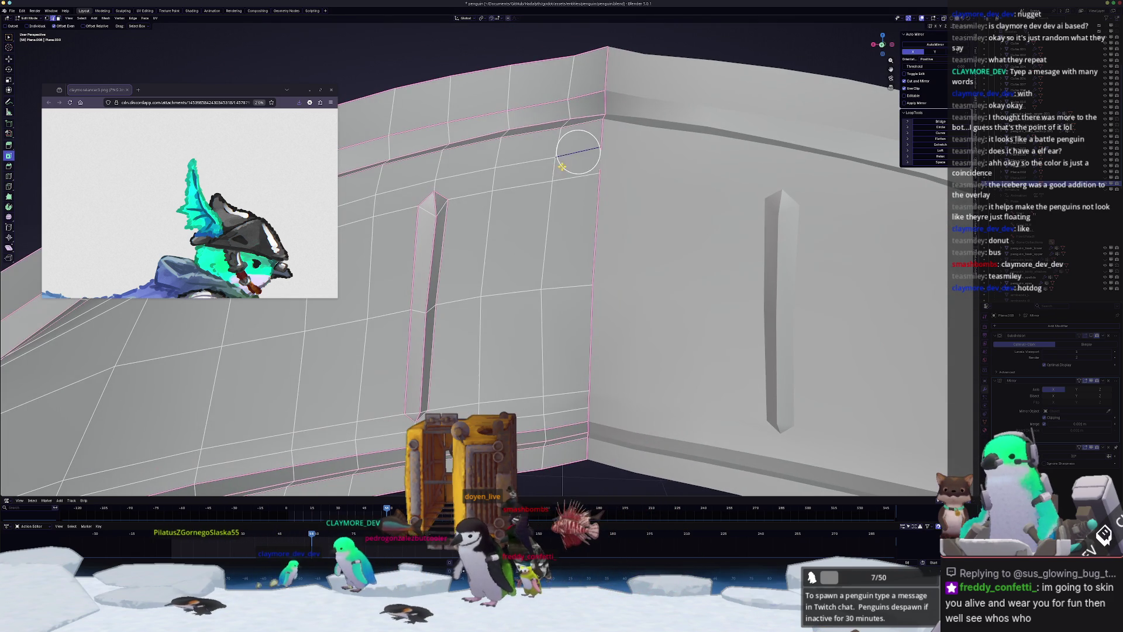
drag(600, 172, 622, 172)
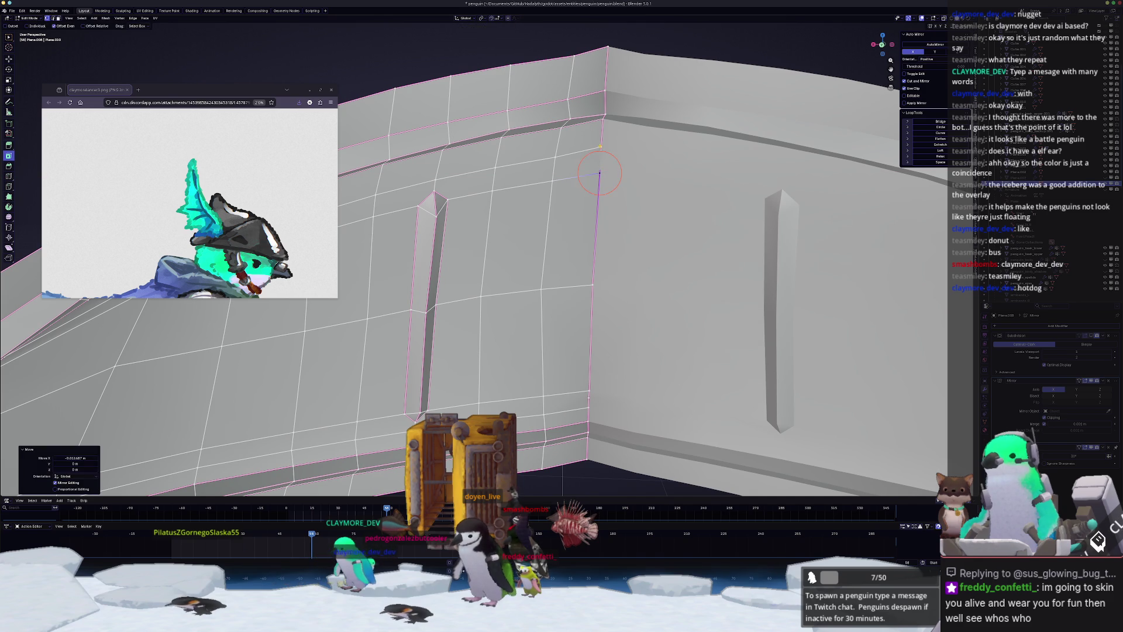
drag(608, 115, 600, 120)
mouse_move(599, 120)
middle_down()
mouse_move(532, 170)
mouse_move(468, 193)
mouse_move(455, 242)
middle_up()
- Dissolve the surplus vertices on the mesh in two passes
key(x)
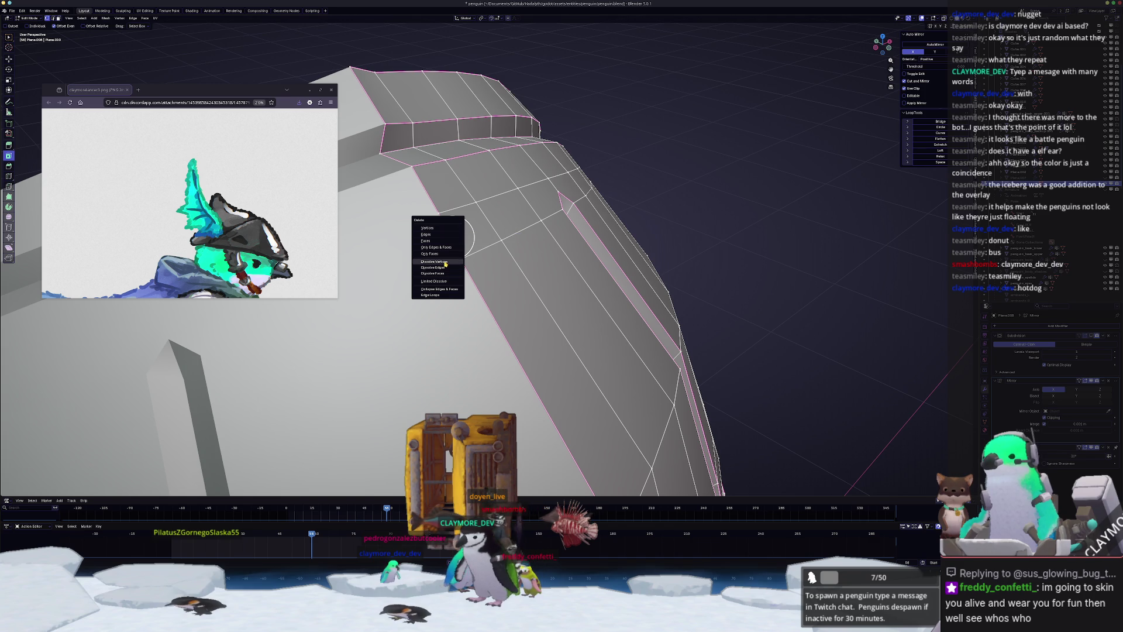
click(446, 264)
middle_drag(445, 264, 479, 209)
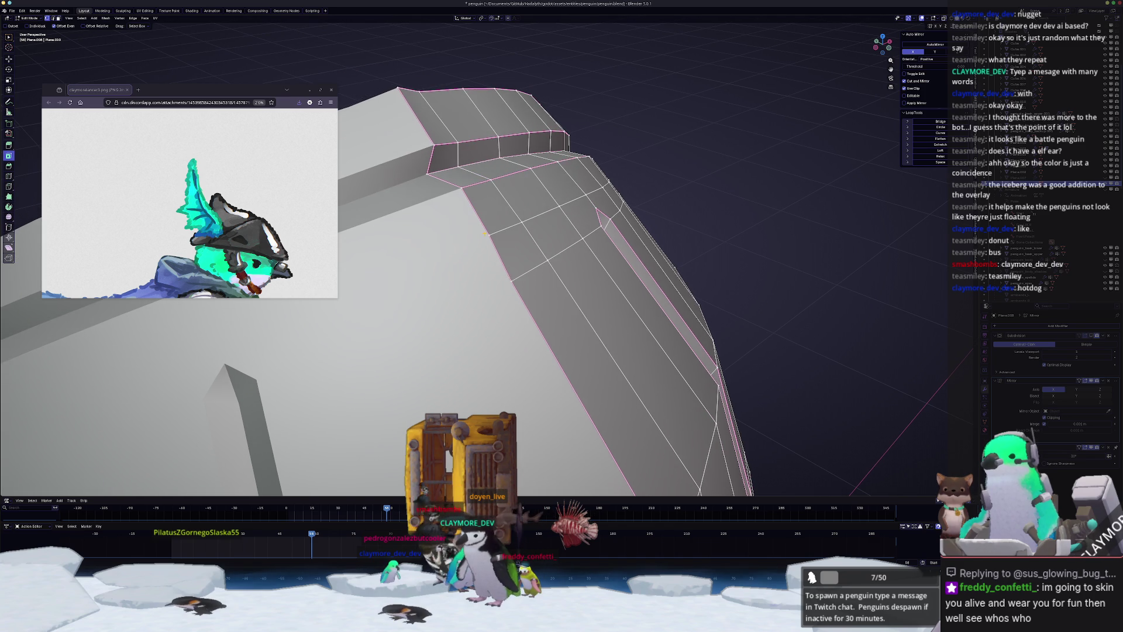
key(x)
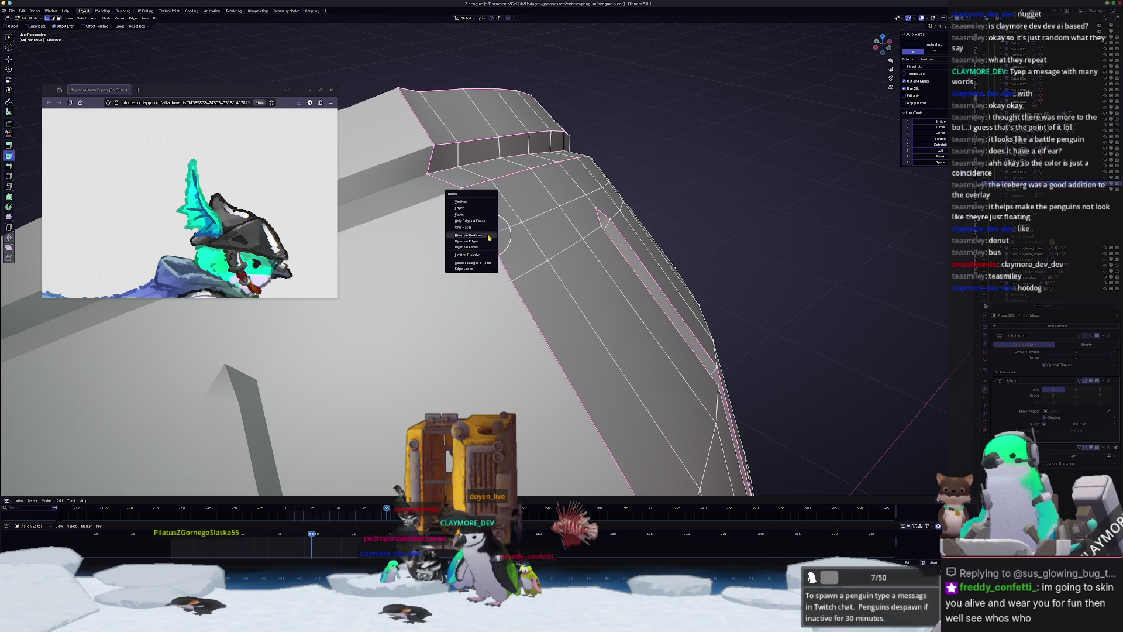
click(489, 238)
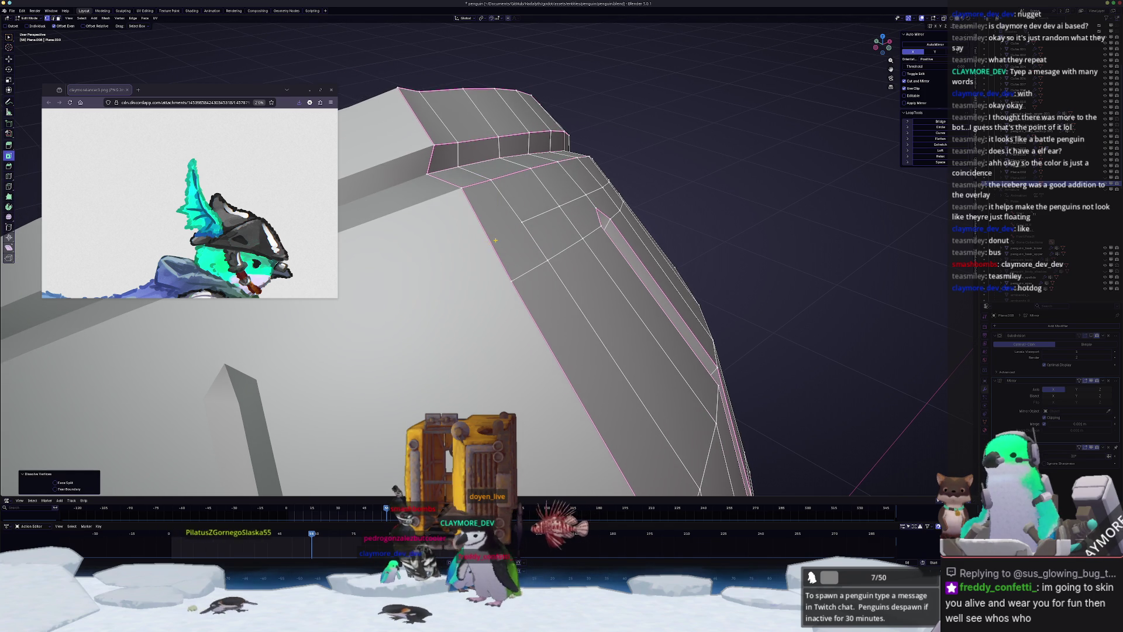
shift+right_click(495, 239)
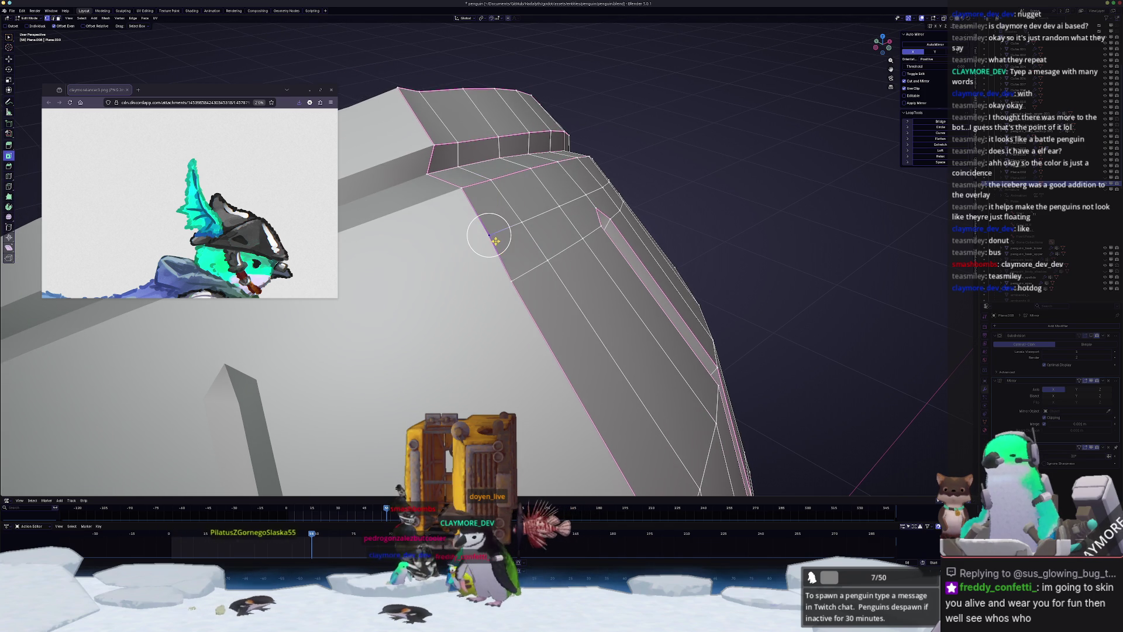
mouse_move(495, 240)
middle_down()
mouse_move(534, 273)
mouse_move(489, 254)
middle_up()
- Dissolve the single bottom face on the dome's front band
click(479, 329)
middle_drag(480, 330, 487, 96)
ctrl+click(474, 130)
key(x)
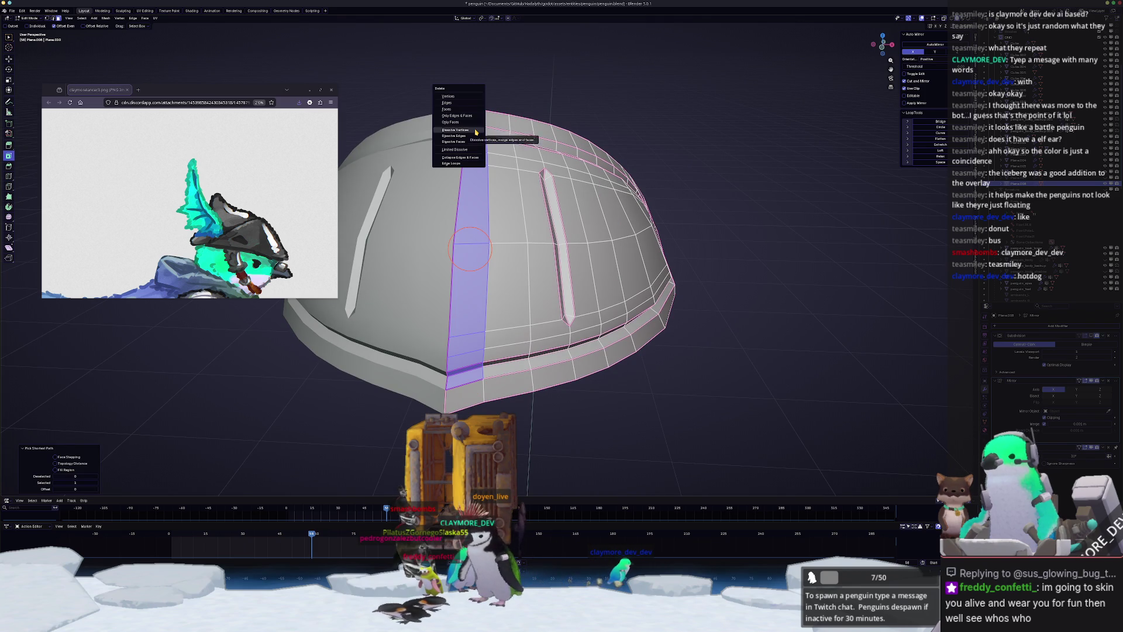
key(Escape)
click(466, 372)
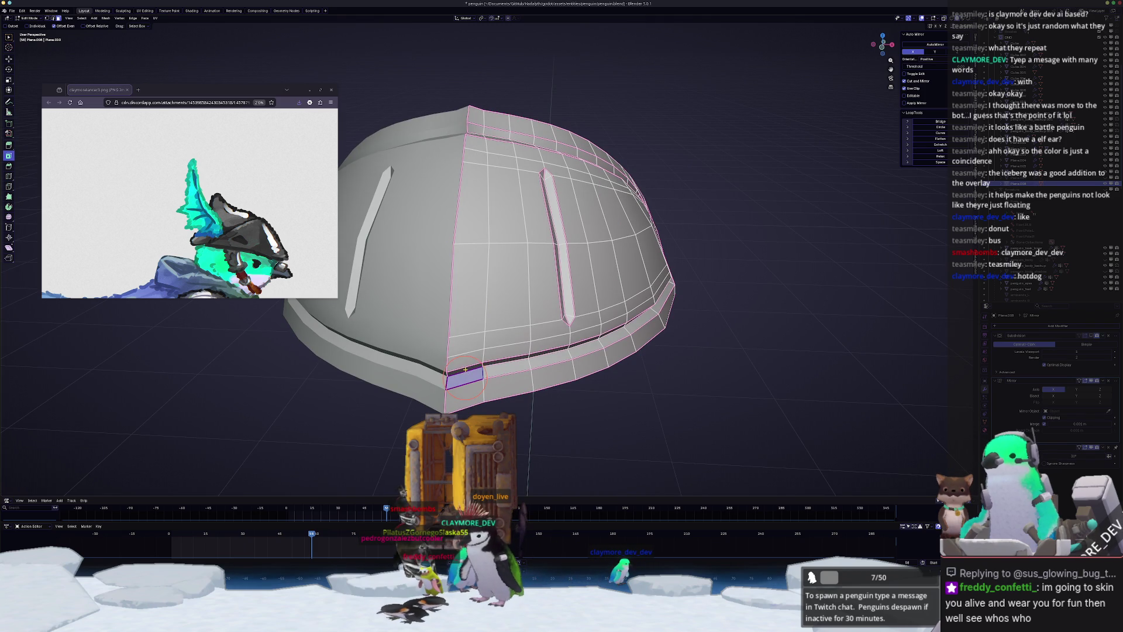
key(x)
click(459, 381)
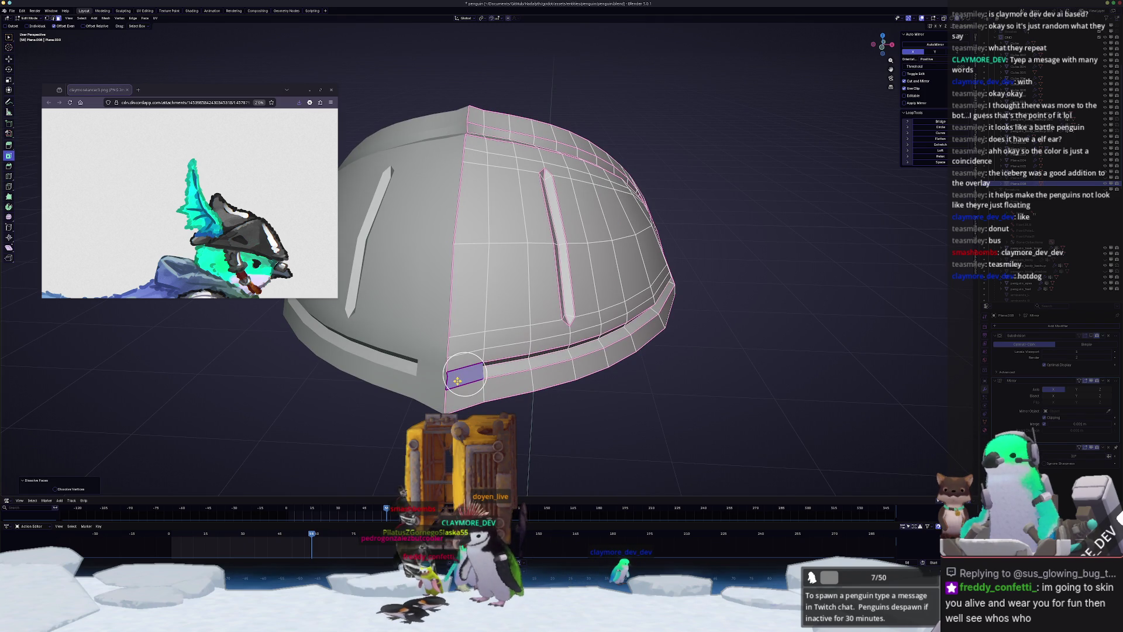
mouse_move(458, 381)
middle_down()
mouse_move(397, 333)
mouse_move(447, 346)
middle_up()
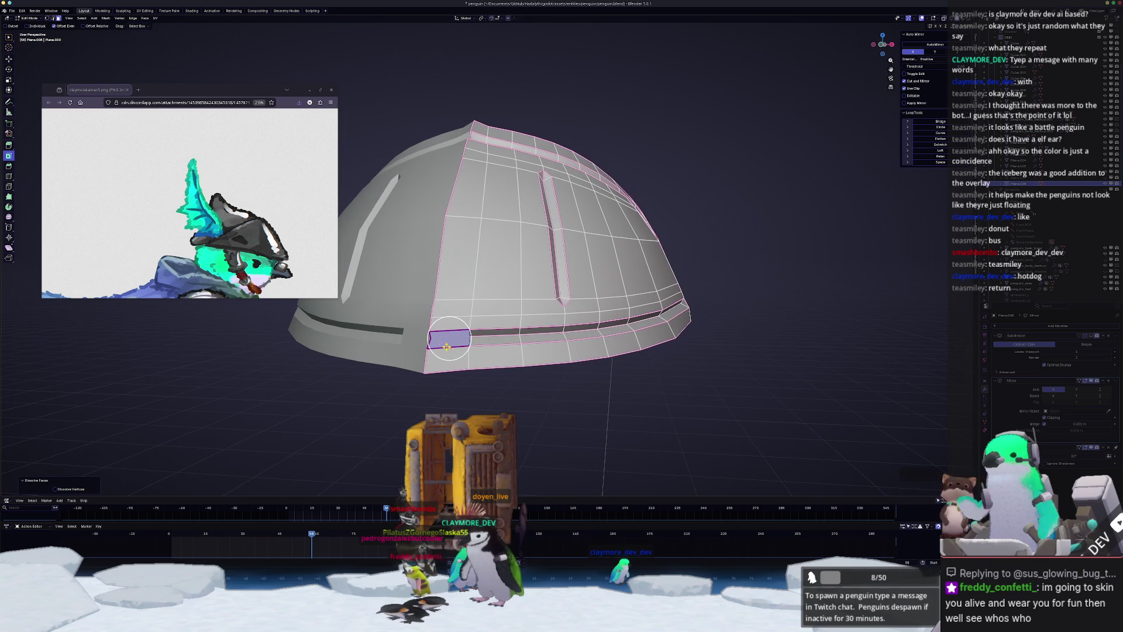
- Dissolve the selected edges and vertices on the lower band
key(x)
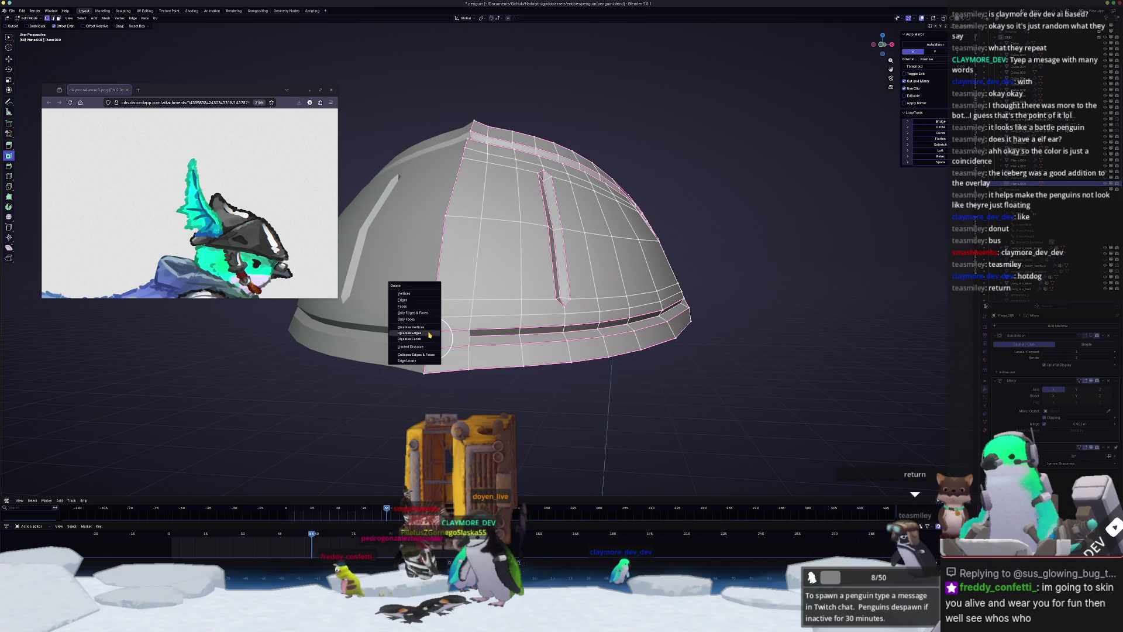
click(429, 335)
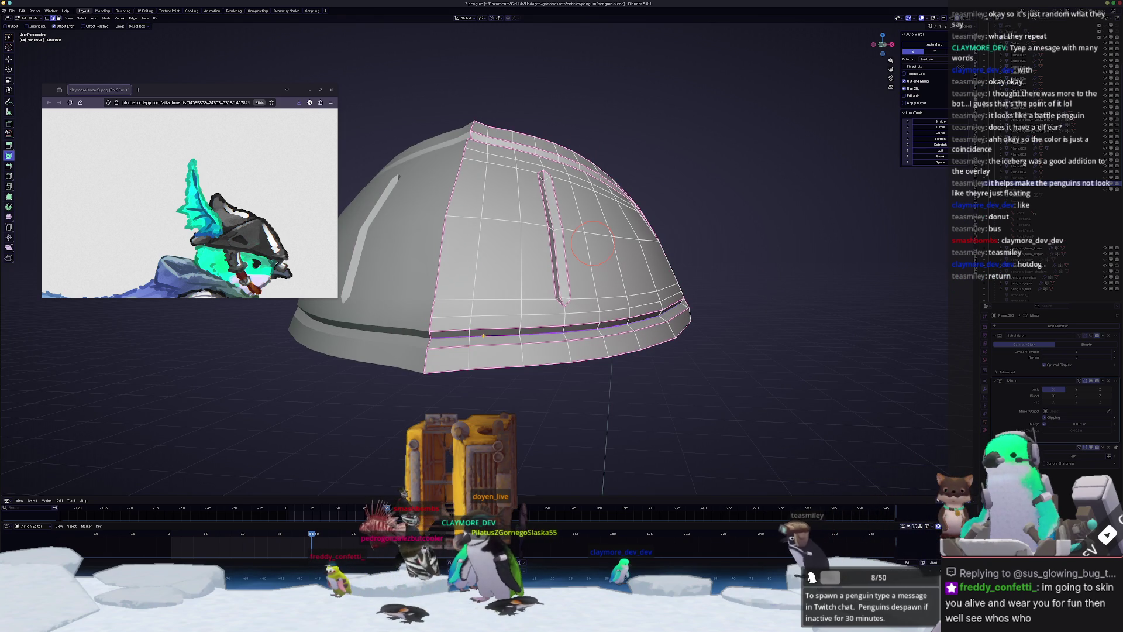
key(x)
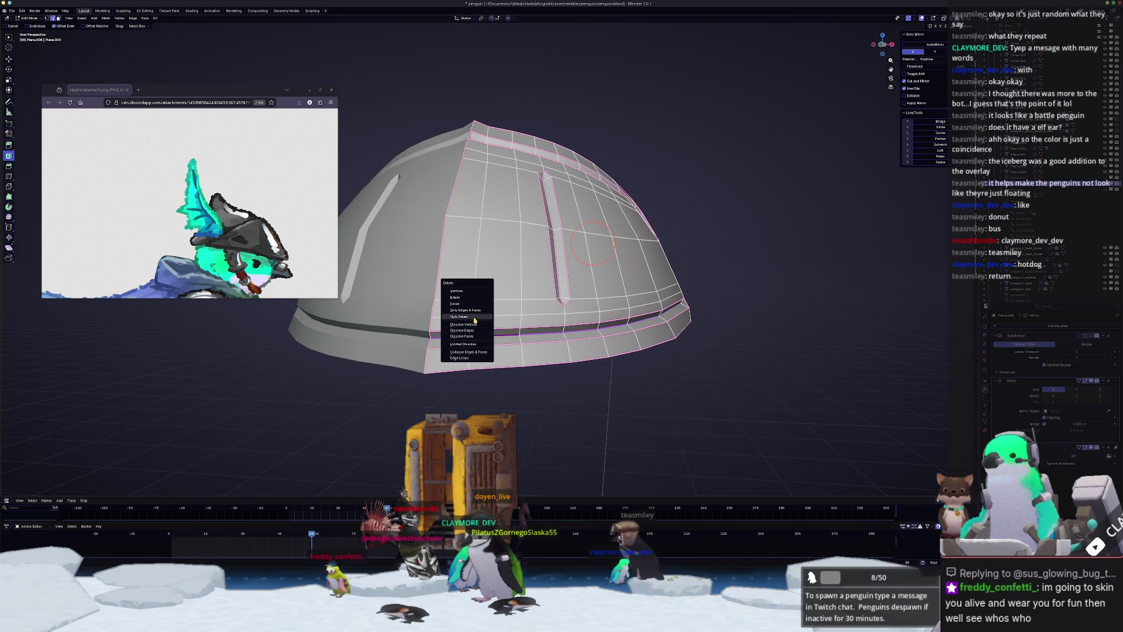
click(474, 326)
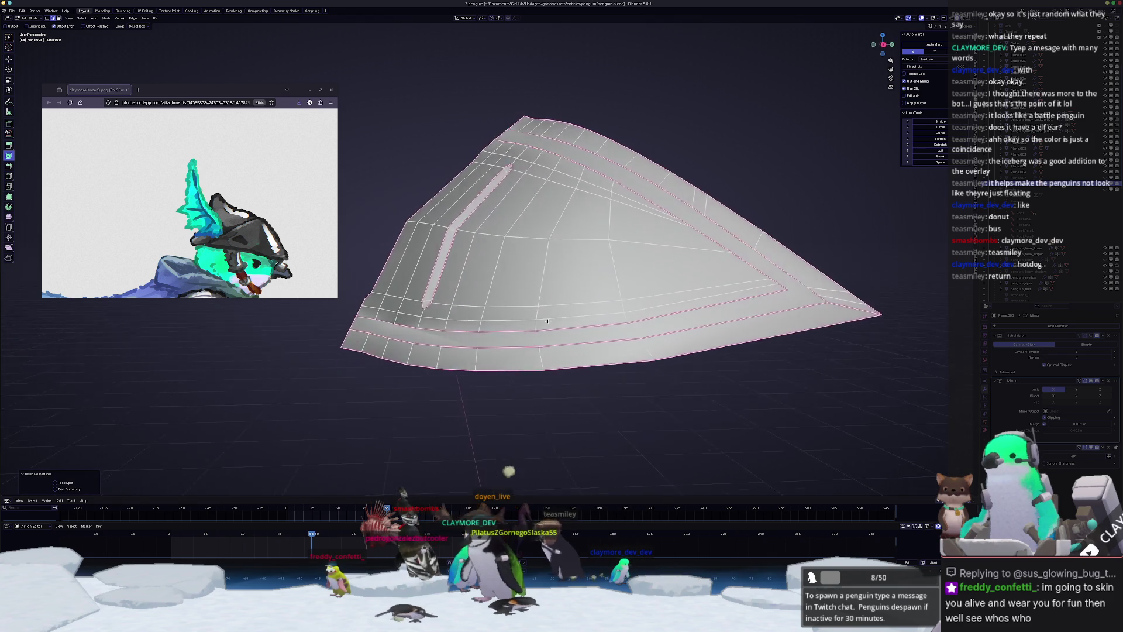
middle_drag(533, 322, 616, 313)
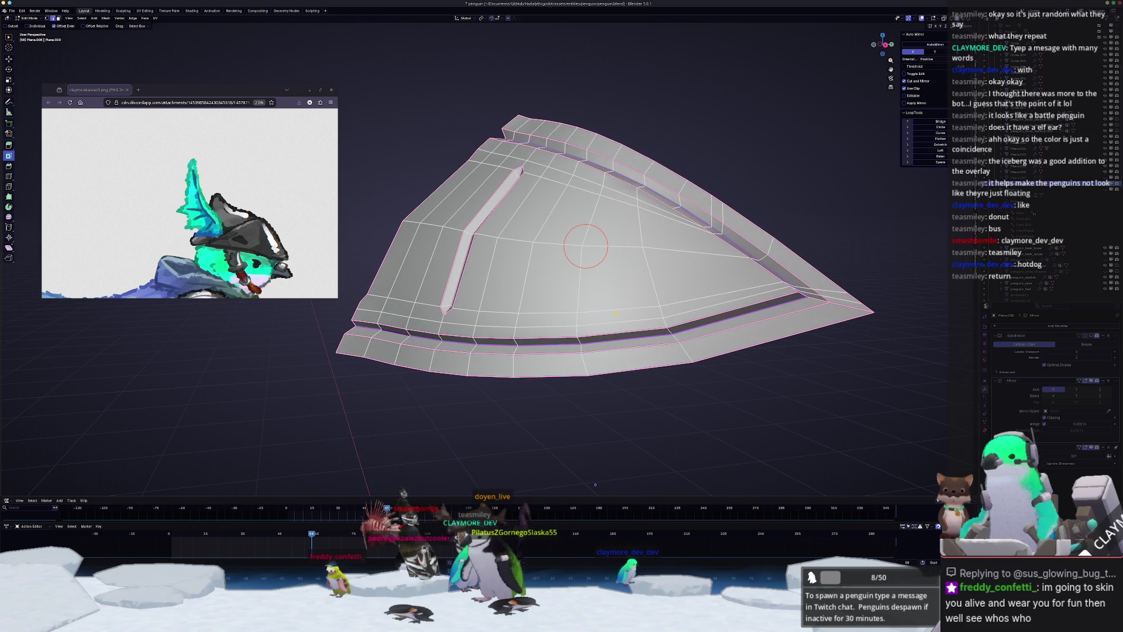
mouse_move(733, 295)
middle_down()
mouse_move(745, 262)
mouse_move(819, 269)
mouse_move(807, 246)
mouse_move(791, 275)
mouse_move(802, 261)
middle_up()
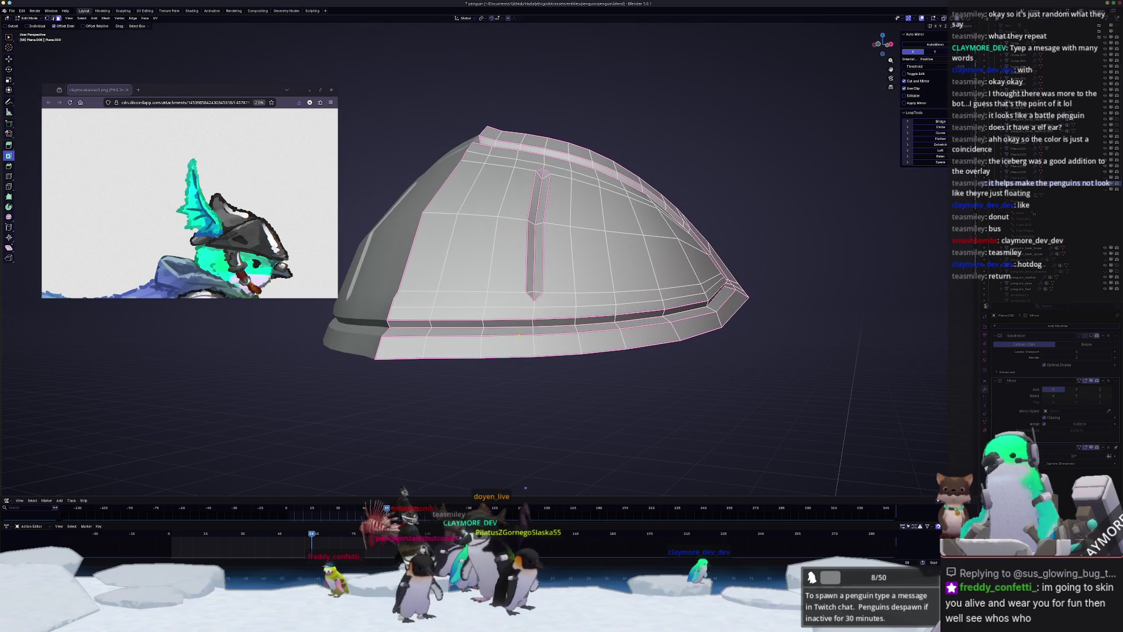
- Select the two groove faces, then delete their edges and the band vertices
key(c)
click(507, 330)
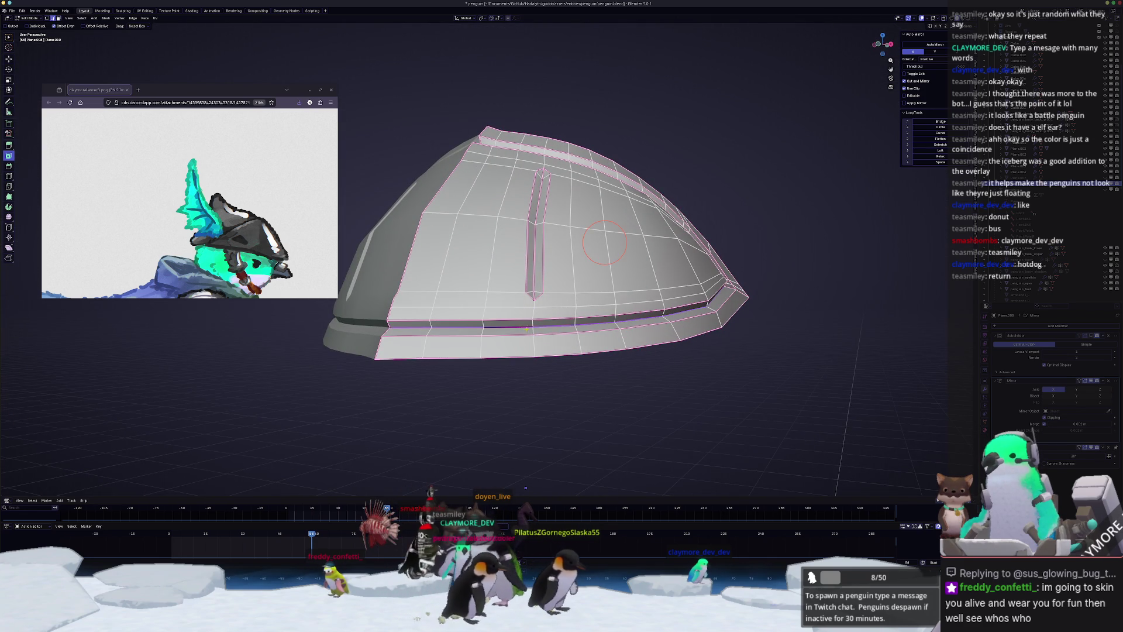
middle_drag(521, 329, 514, 334)
key(x)
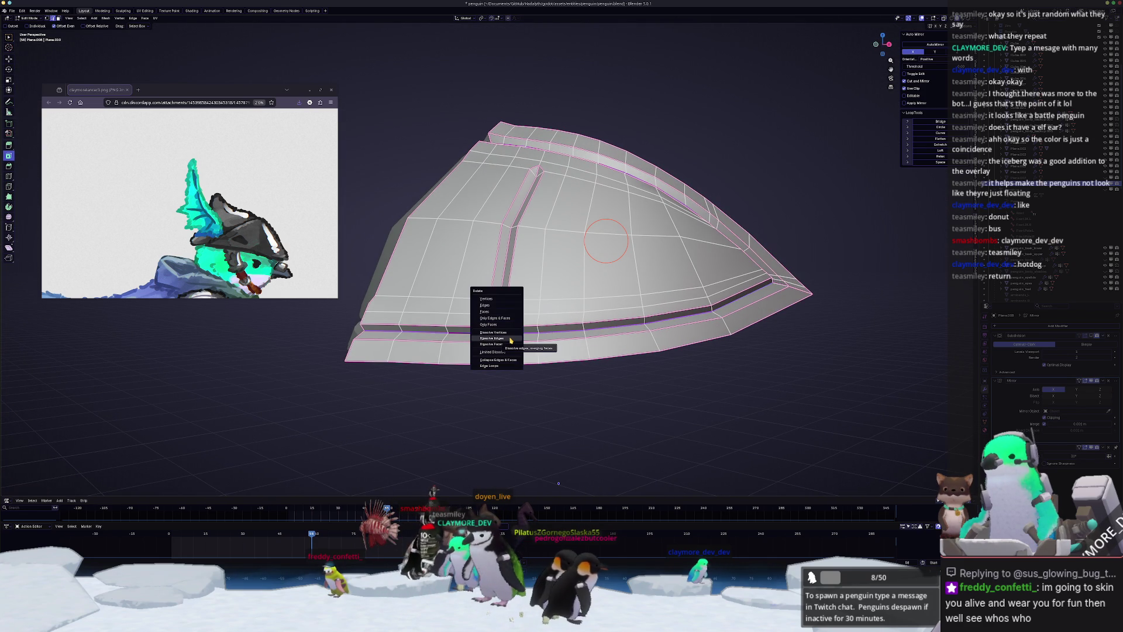
click(498, 306)
middle_drag(498, 306, 466, 346)
key(x)
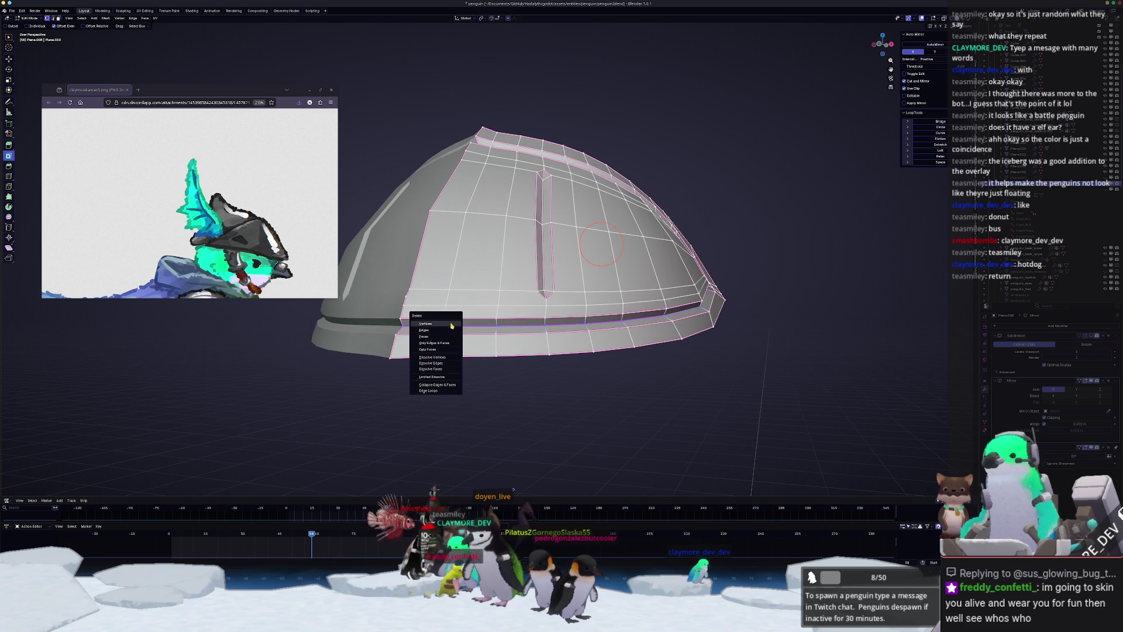
click(452, 324)
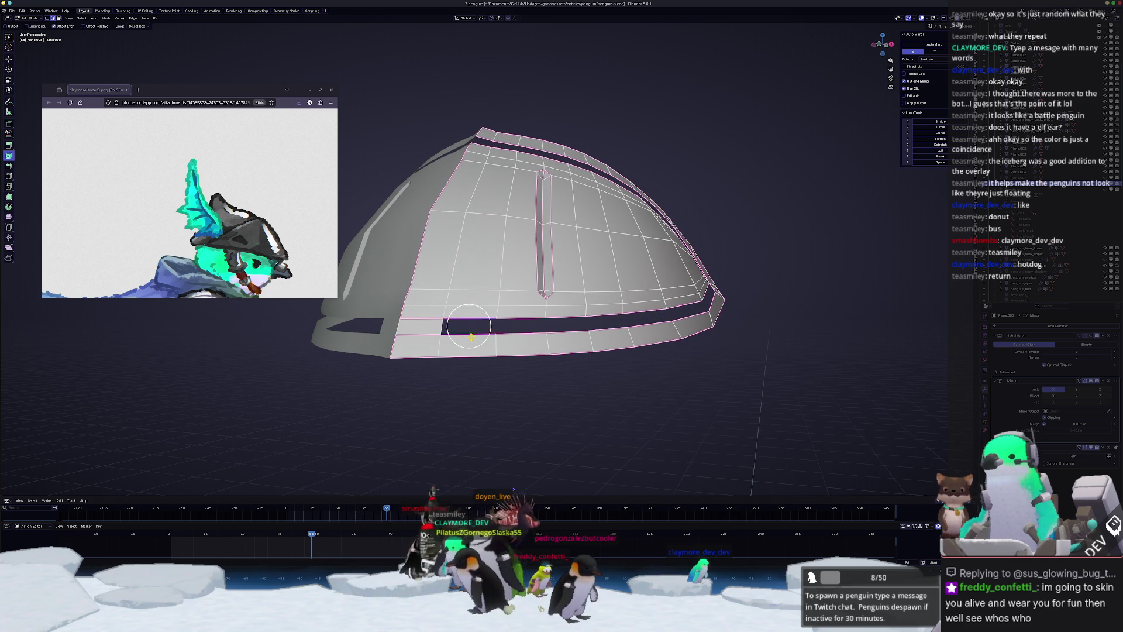
- Fill the gap in the lower band with new faces
ctrl+click(573, 325)
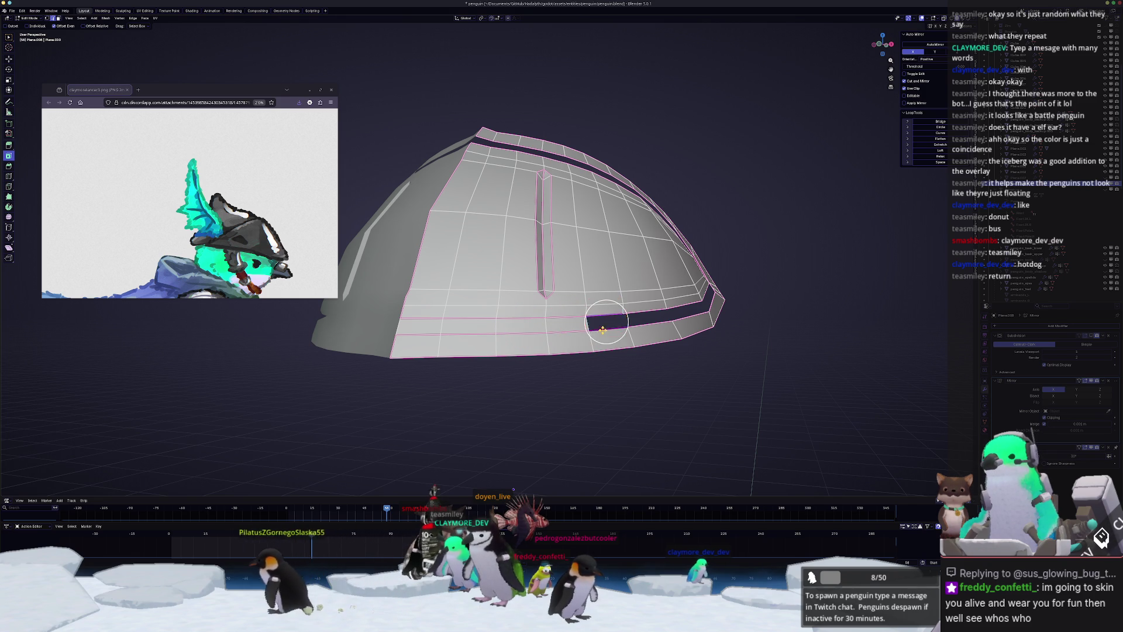
middle_drag(602, 330, 603, 325)
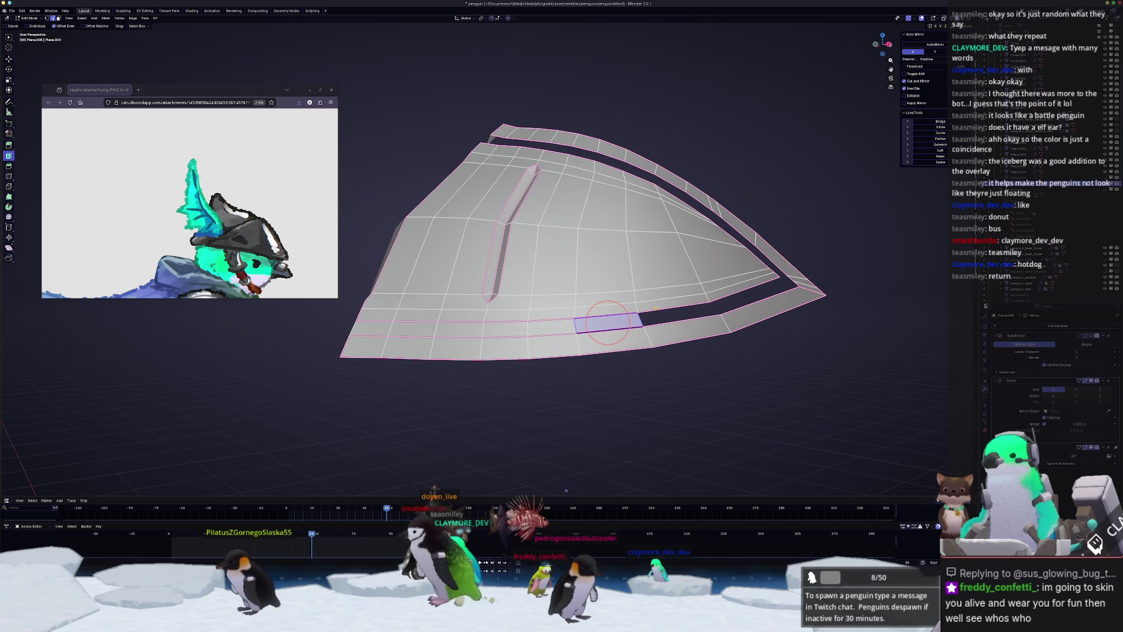
ctrl+click(740, 300)
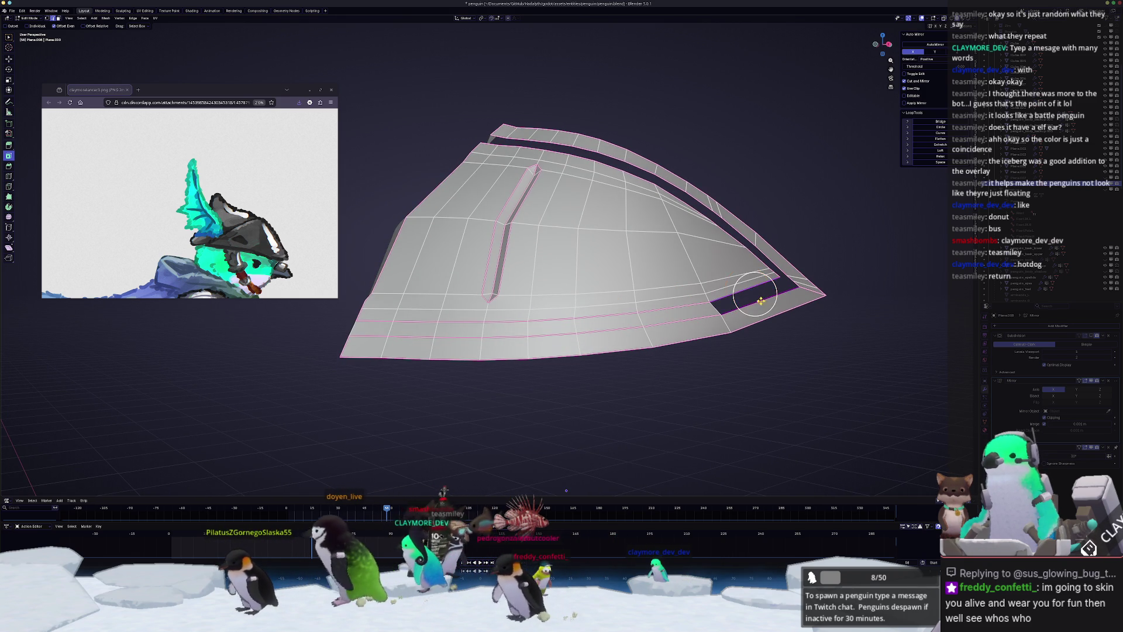
middle_drag(740, 300, 817, 314)
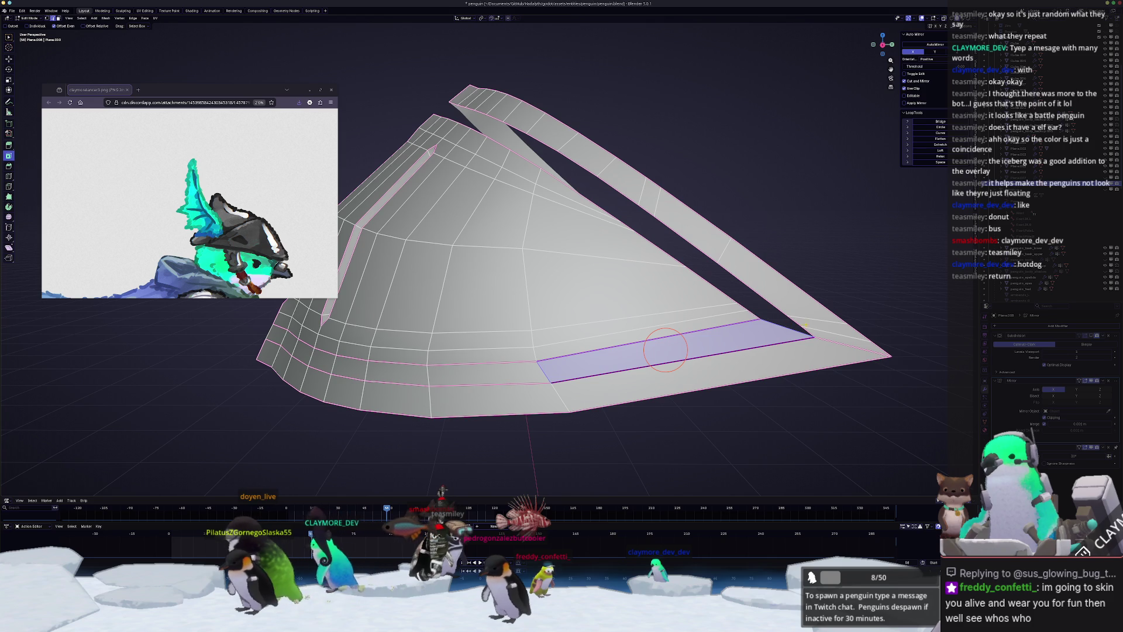
- Edge-slide the slit's end up-left to shorten it near the rim
click(835, 334)
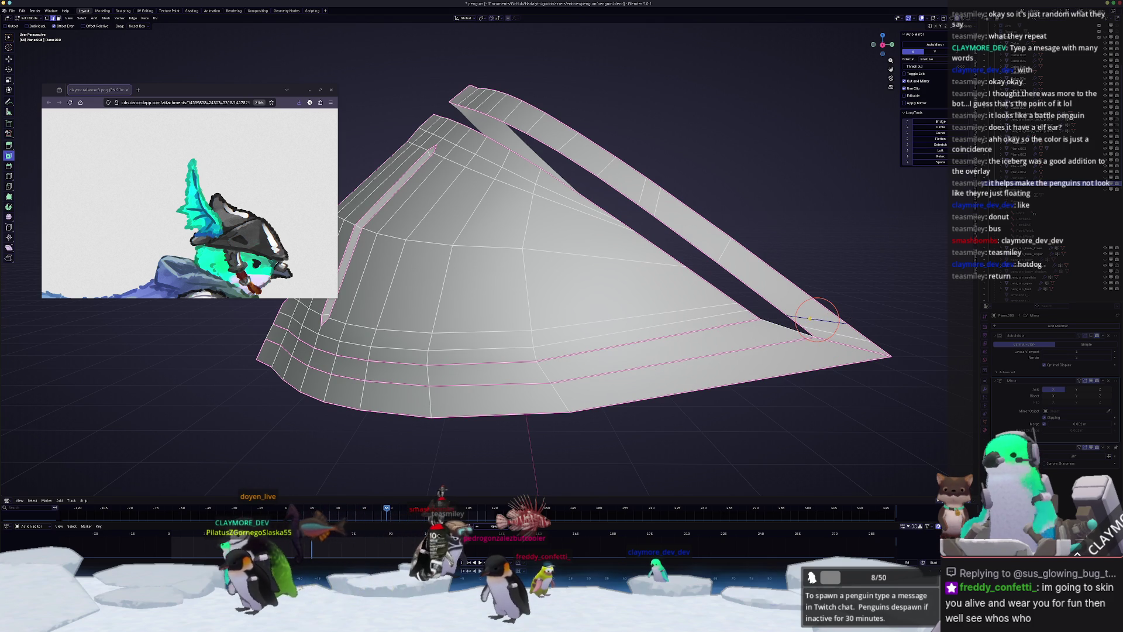
click(800, 299)
click(830, 330)
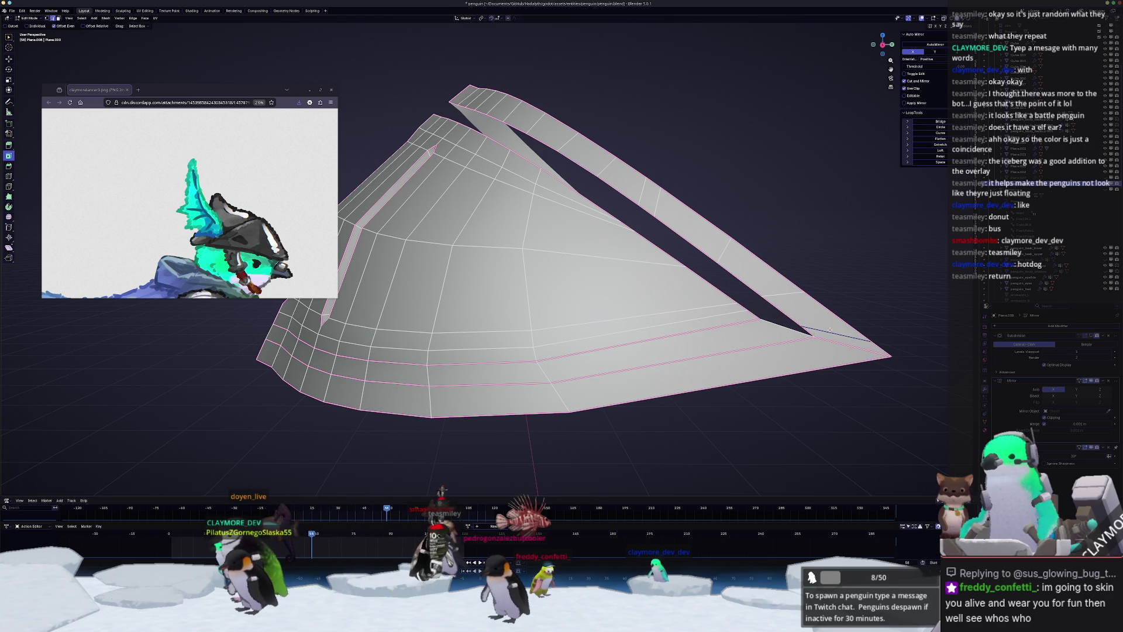
click(804, 300)
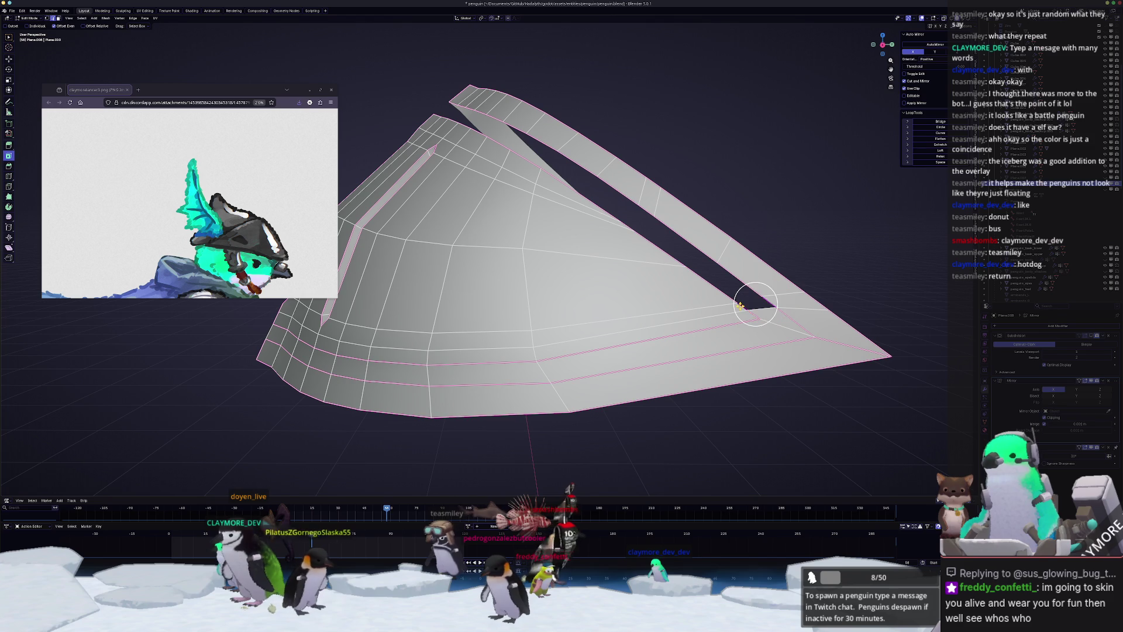
drag(740, 306, 637, 218)
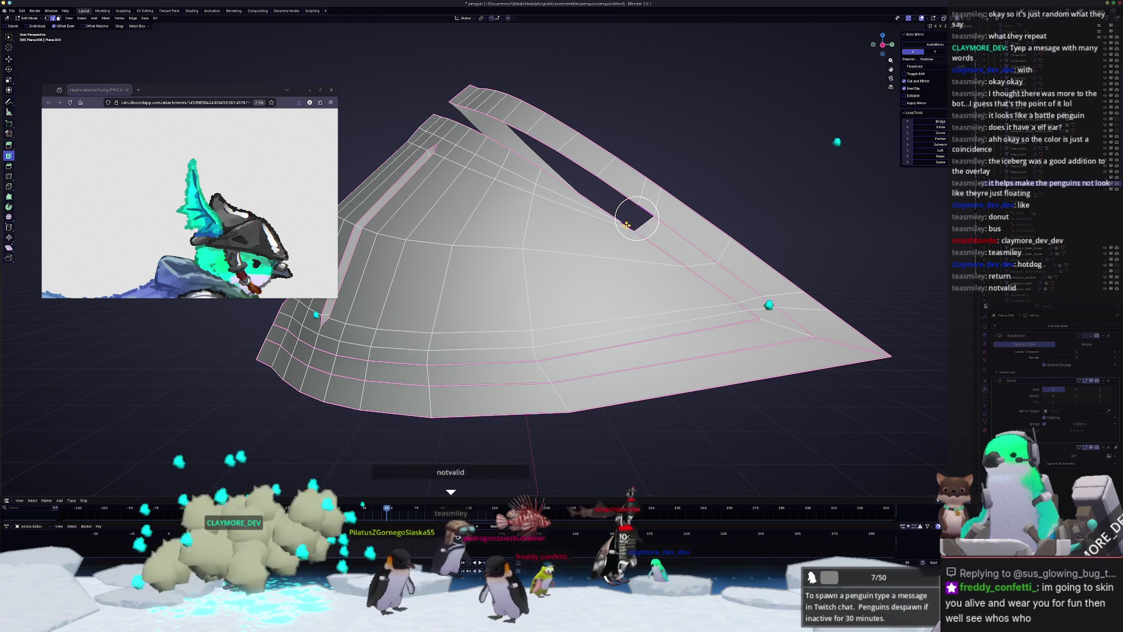
middle_drag(585, 203, 668, 205)
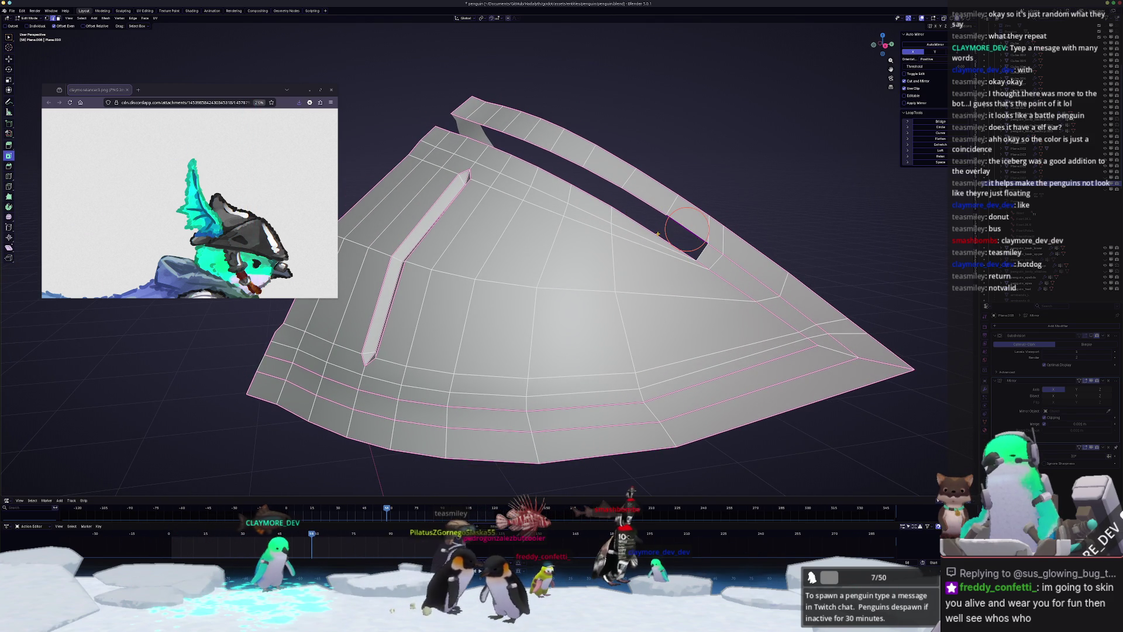
- Pull the slit vertices up-left to close most of the remaining gap
scroll(658, 235, up, 1)
mouse_move(657, 236)
mouse_down()
mouse_move(632, 186)
mouse_move(728, 243)
mouse_move(697, 198)
mouse_move(637, 181)
mouse_up()
mouse_move(587, 177)
shift+middle_down()
mouse_move(658, 233)
mouse_move(619, 188)
shift+middle_up()
drag(619, 189, 515, 149)
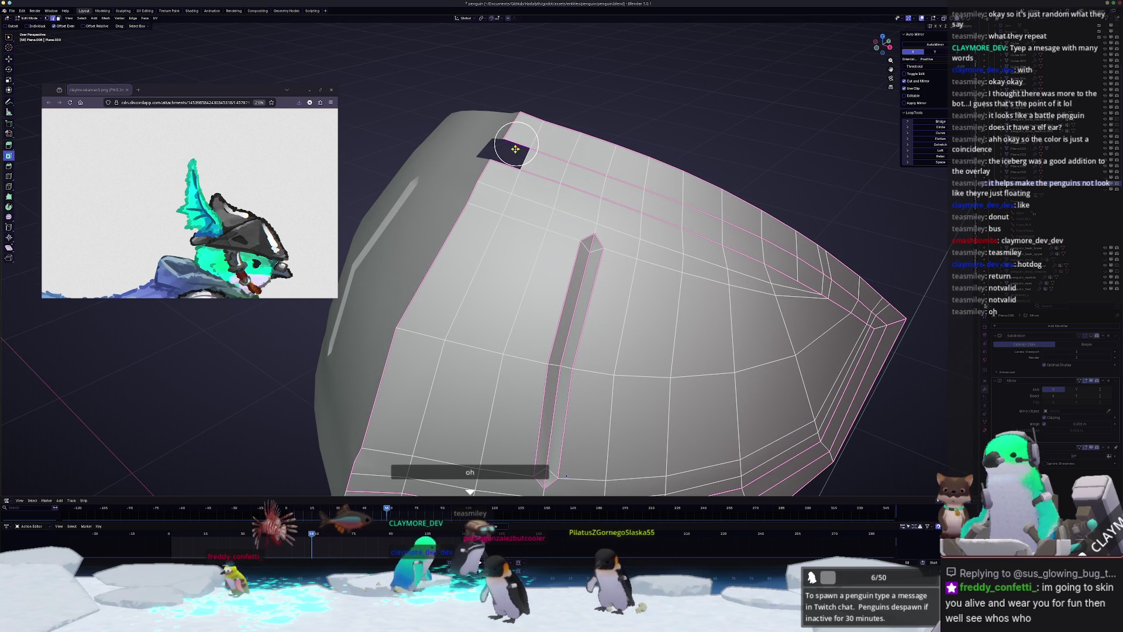
middle_drag(510, 154, 509, 151)
scroll(510, 152, down, 3)
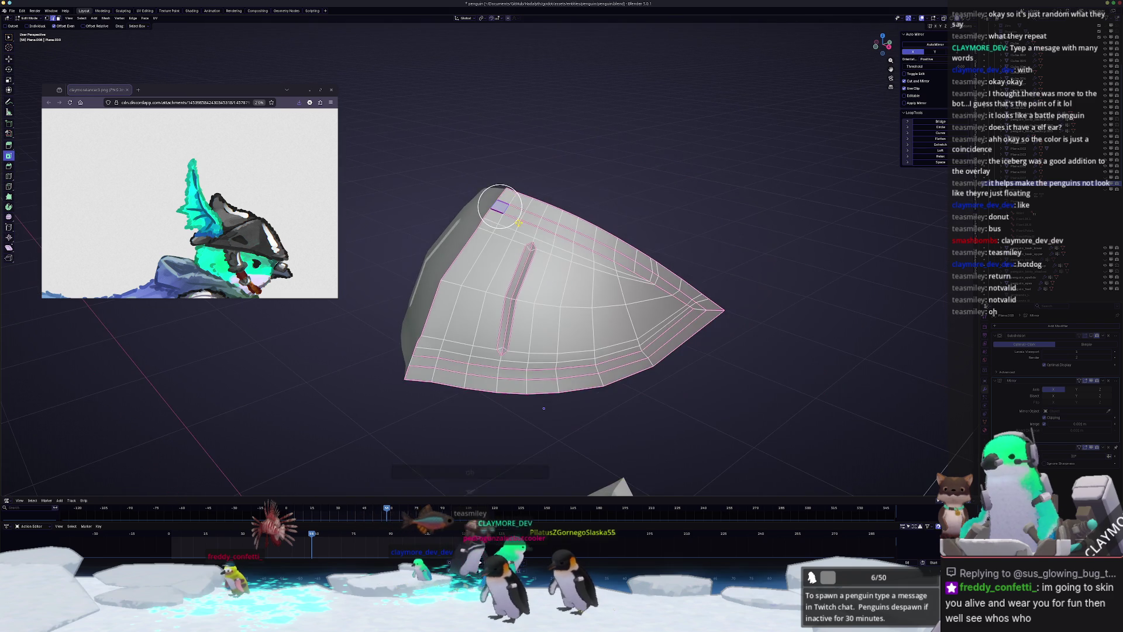
- Delete the leftover vertex at the slit's top end, undoing an accidental face deletion
middle_drag(518, 241, 539, 216)
scroll(539, 217, up, 2)
scroll(550, 219, up, 4)
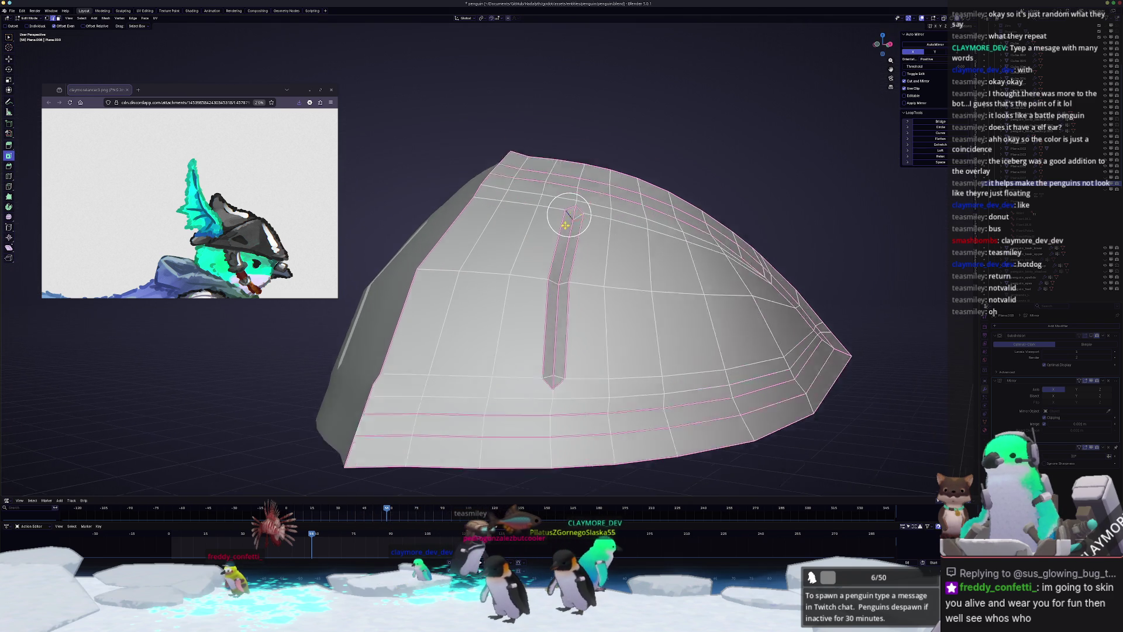
key(x)
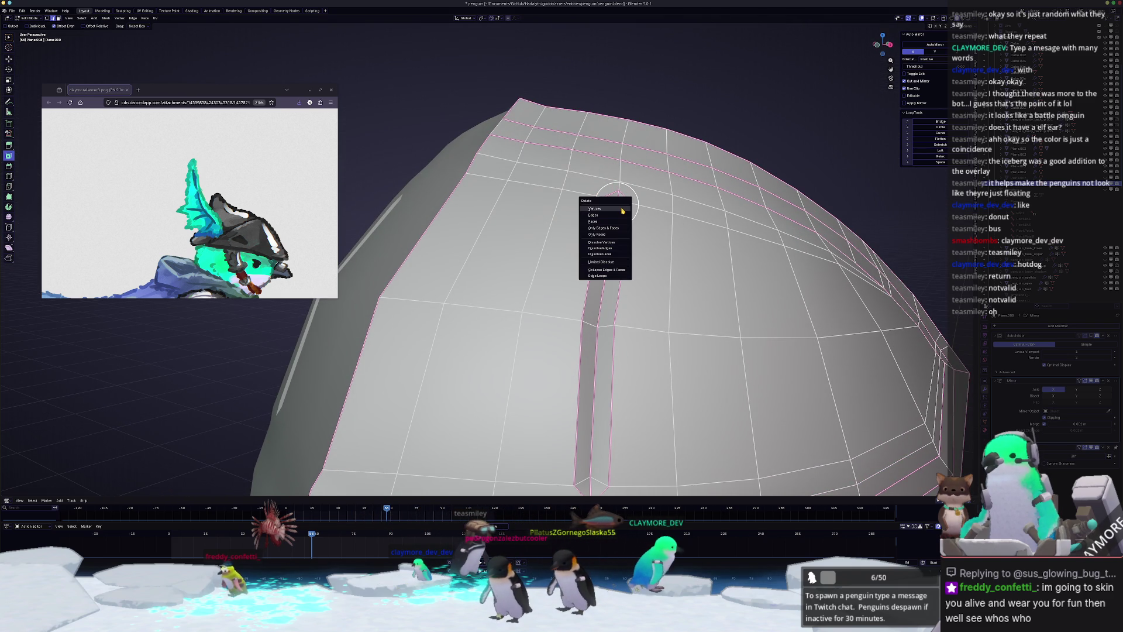
key(Return)
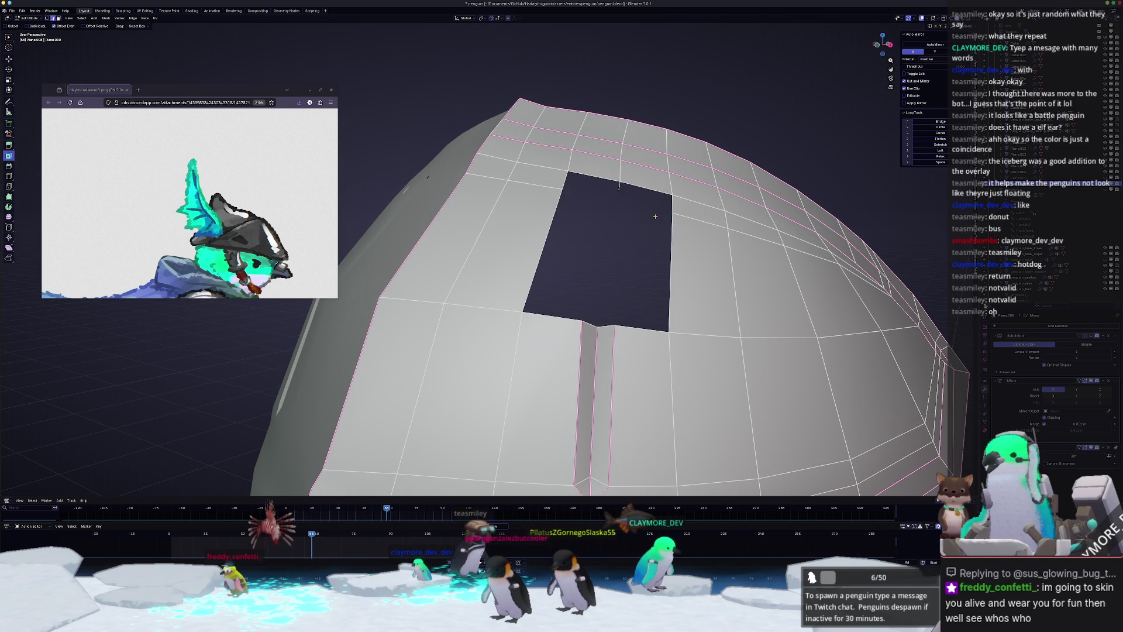
key(ctrl+z)
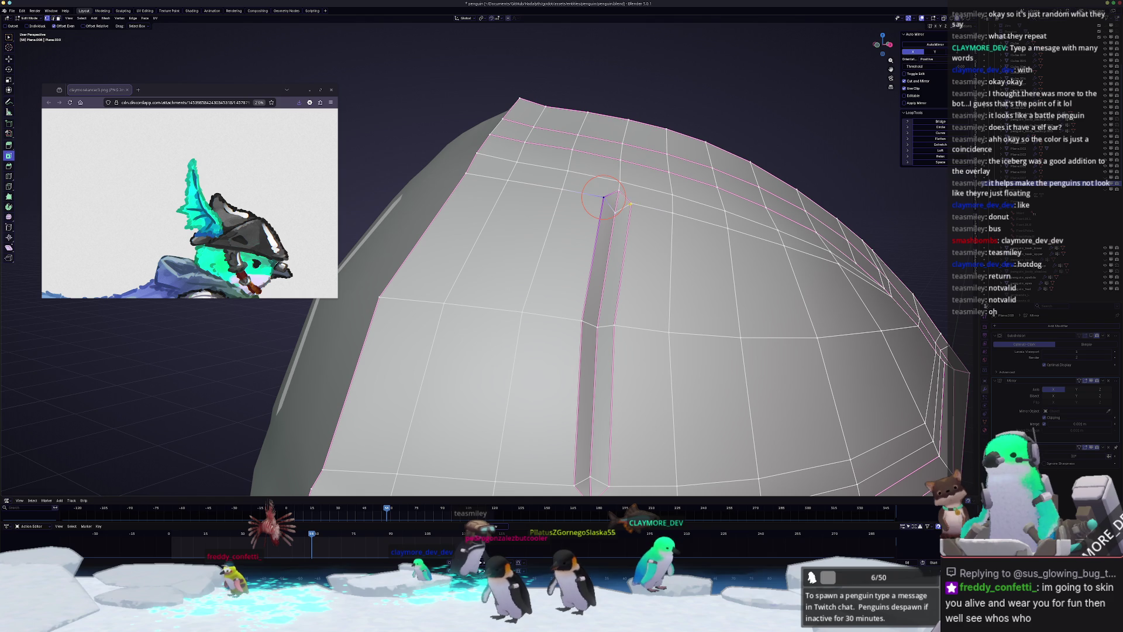
key(x)
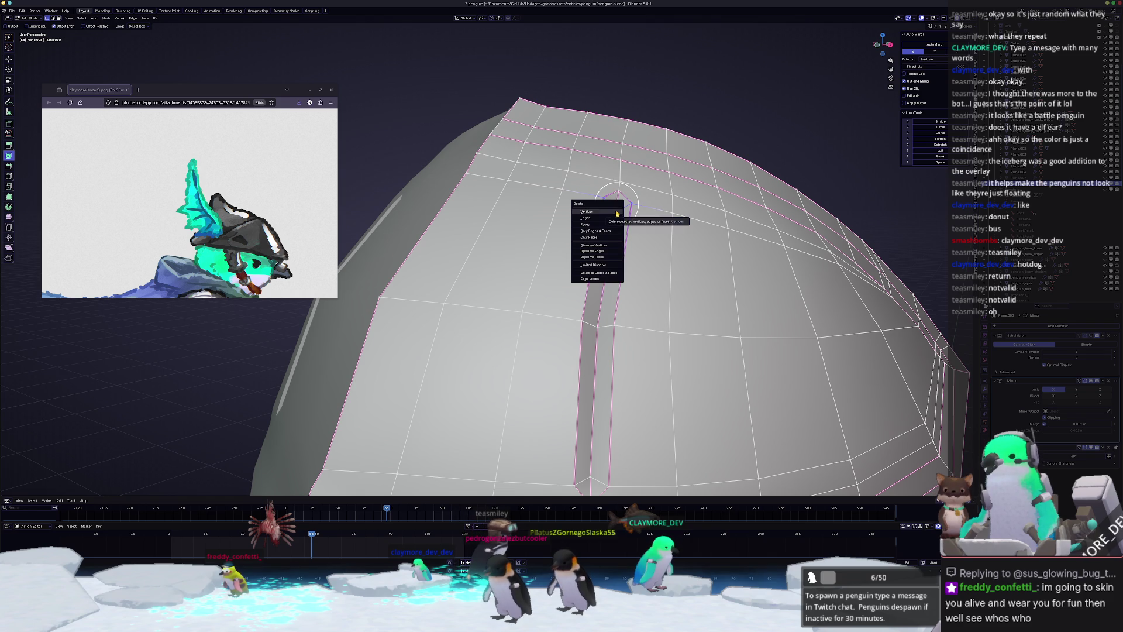
click(617, 214)
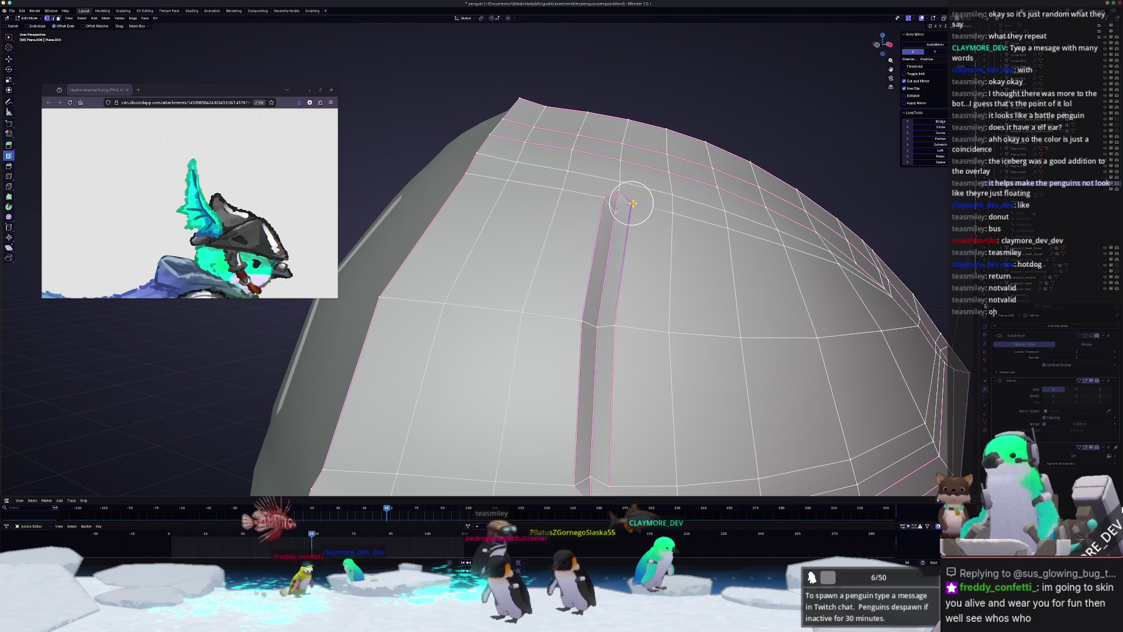
- Dissolve the ridge's top and bottom vertices into clean points
click(614, 209)
key(x)
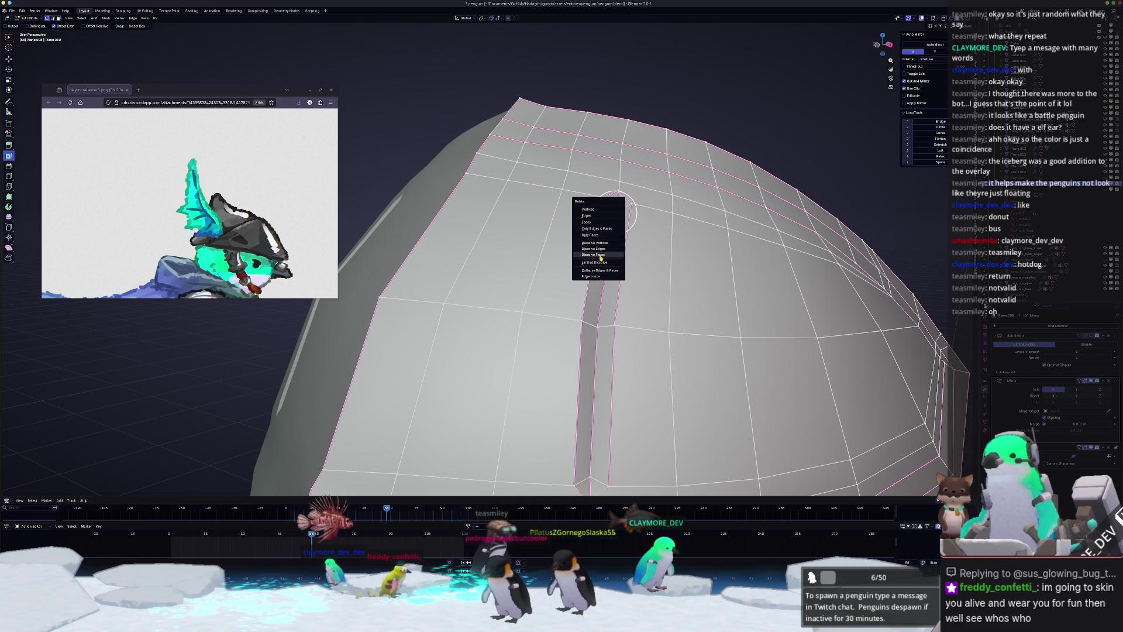
click(598, 248)
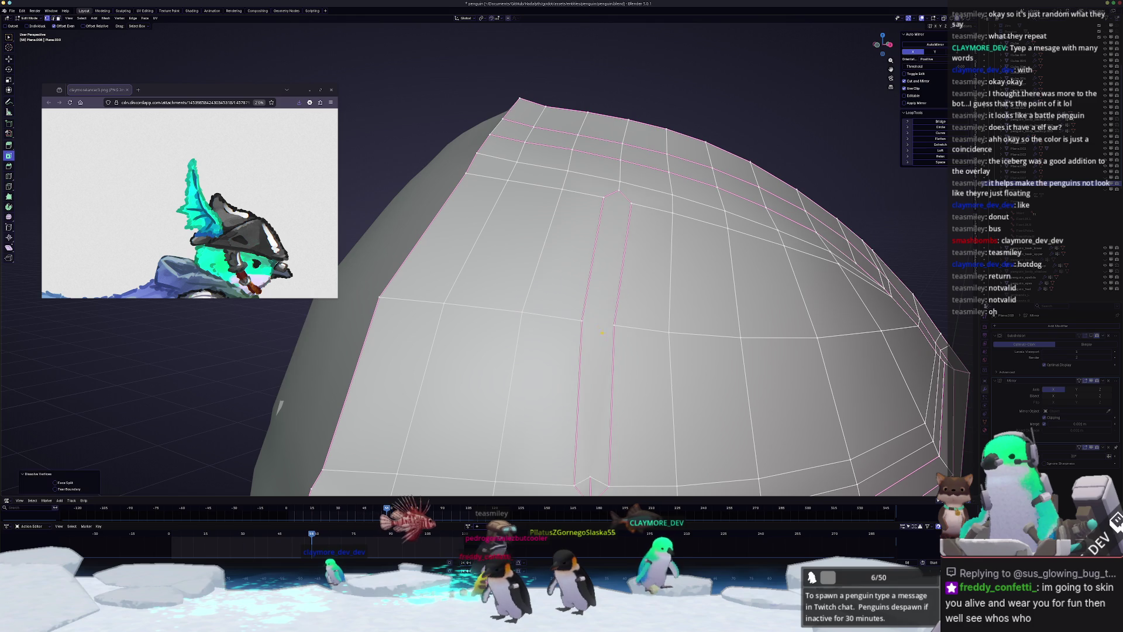
middle_drag(592, 280, 592, 248)
key(x)
click(576, 317)
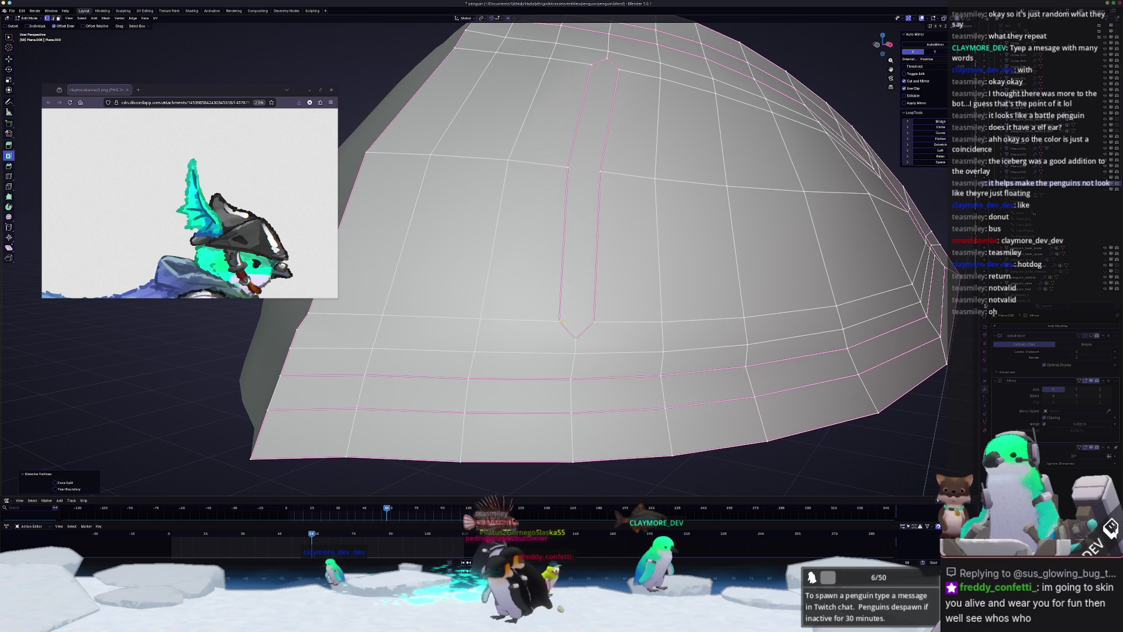
- Merge the helmet slit's strip vertices at center, closing the slot from the bottom
key(m)
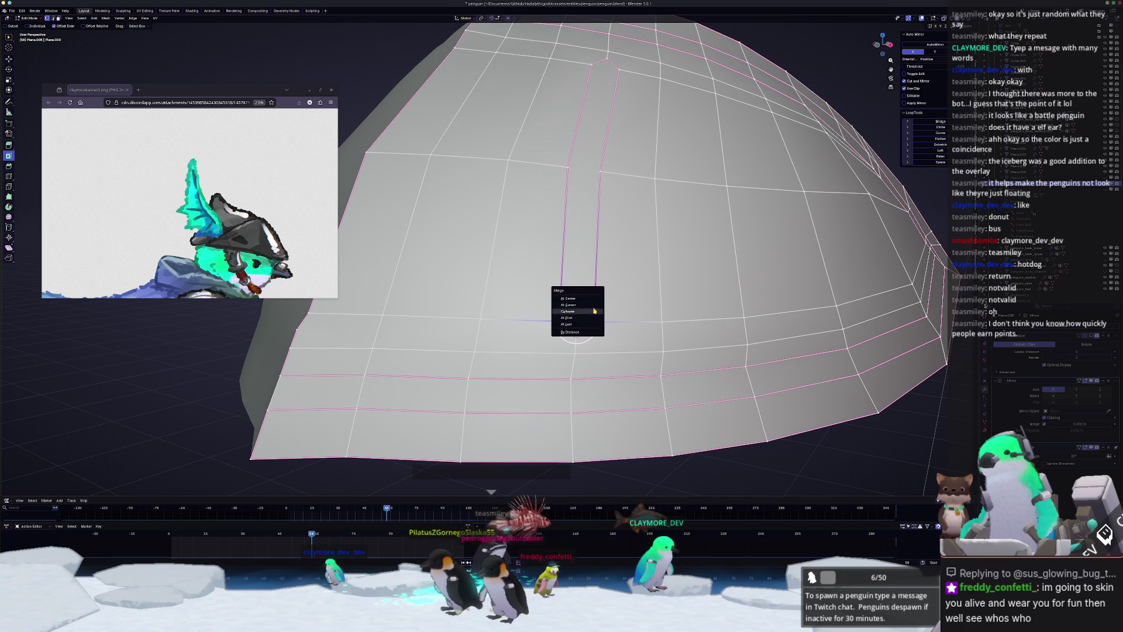
click(583, 300)
mouse_move(583, 299)
middle_down()
mouse_move(585, 270)
mouse_move(610, 320)
middle_up()
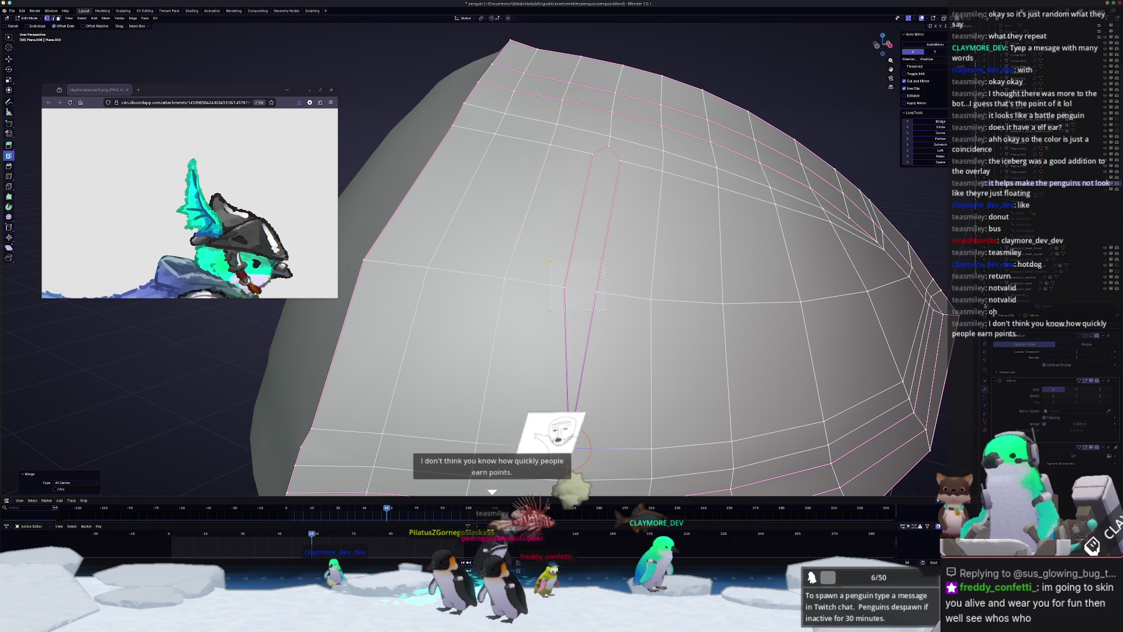
click(579, 293)
key(m)
click(546, 260)
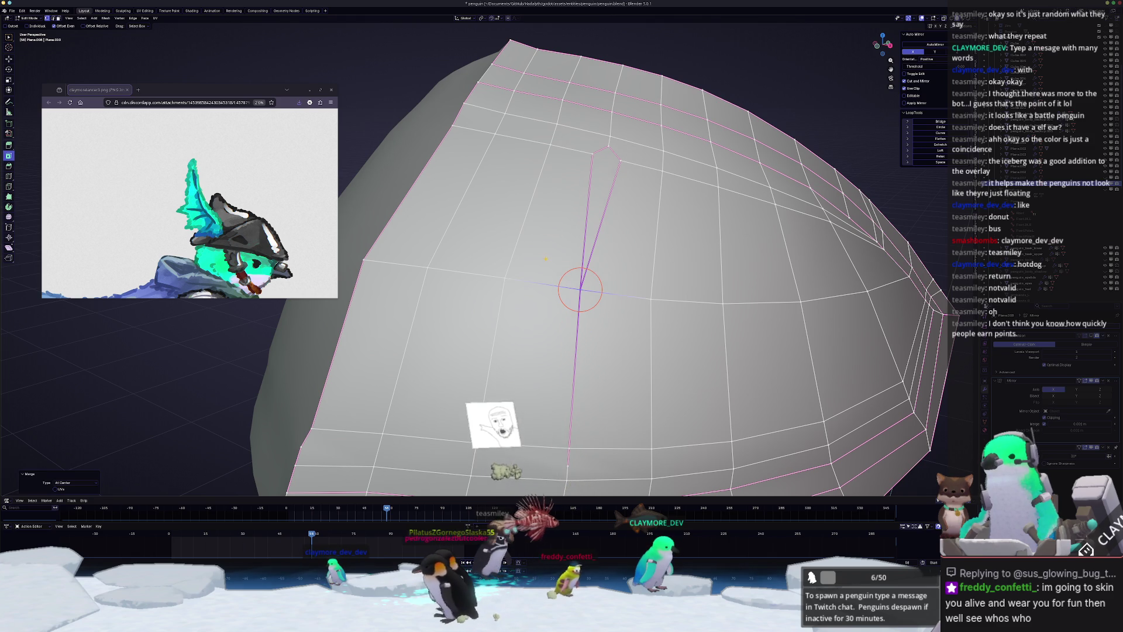
middle_drag(547, 261, 562, 272)
- Merge the spike tip vertices into a single point
drag(585, 145, 585, 145)
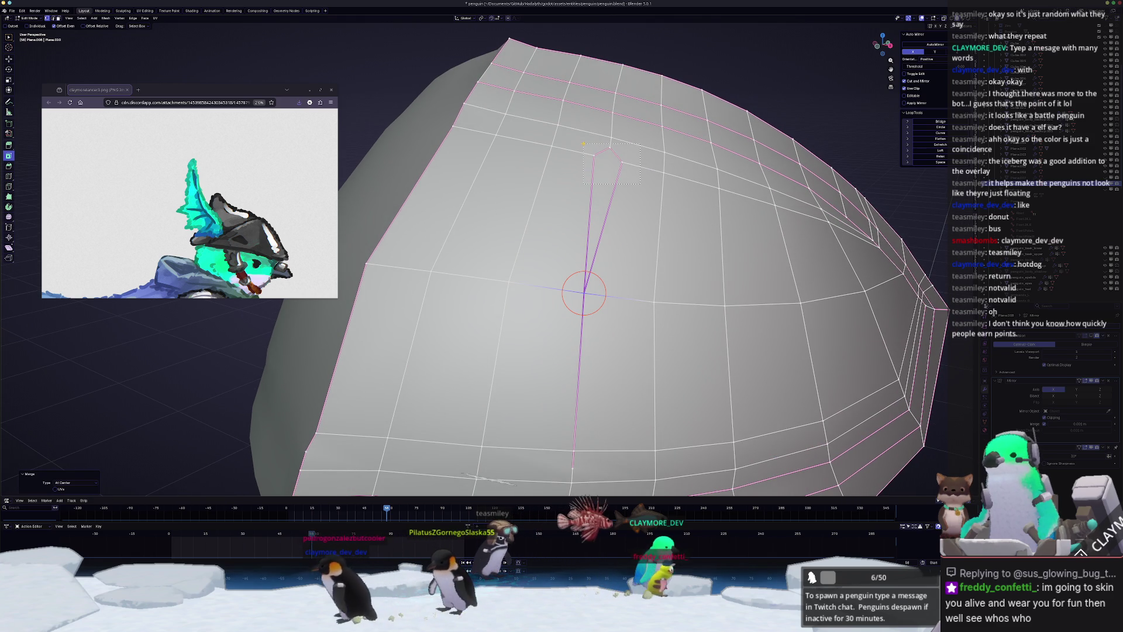
middle_drag(585, 145, 608, 188)
key(g)
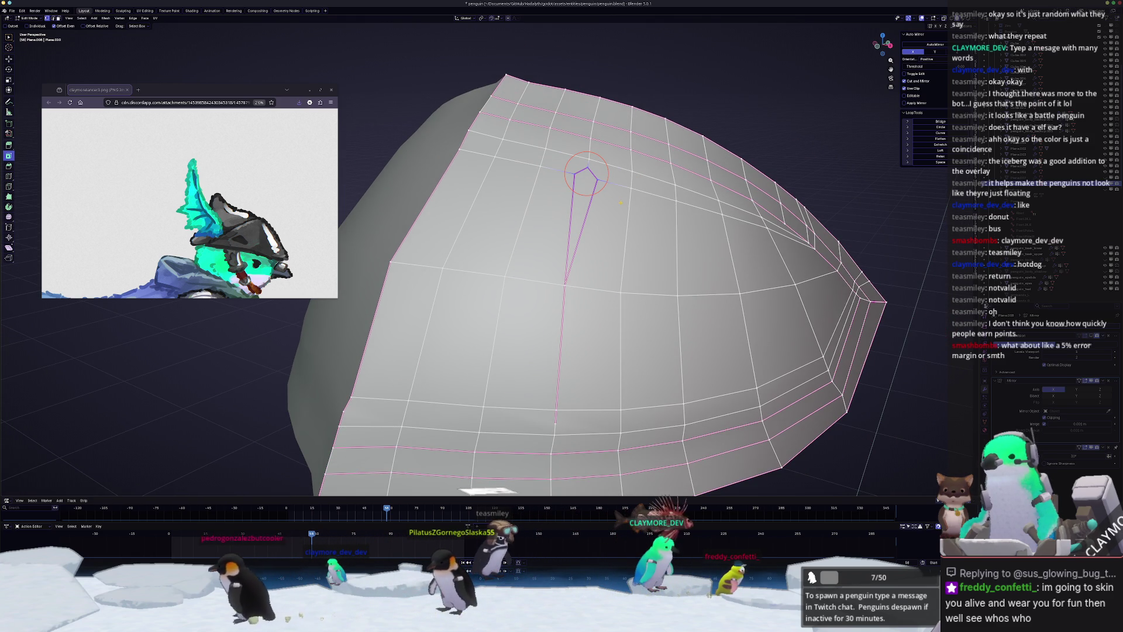
key(m)
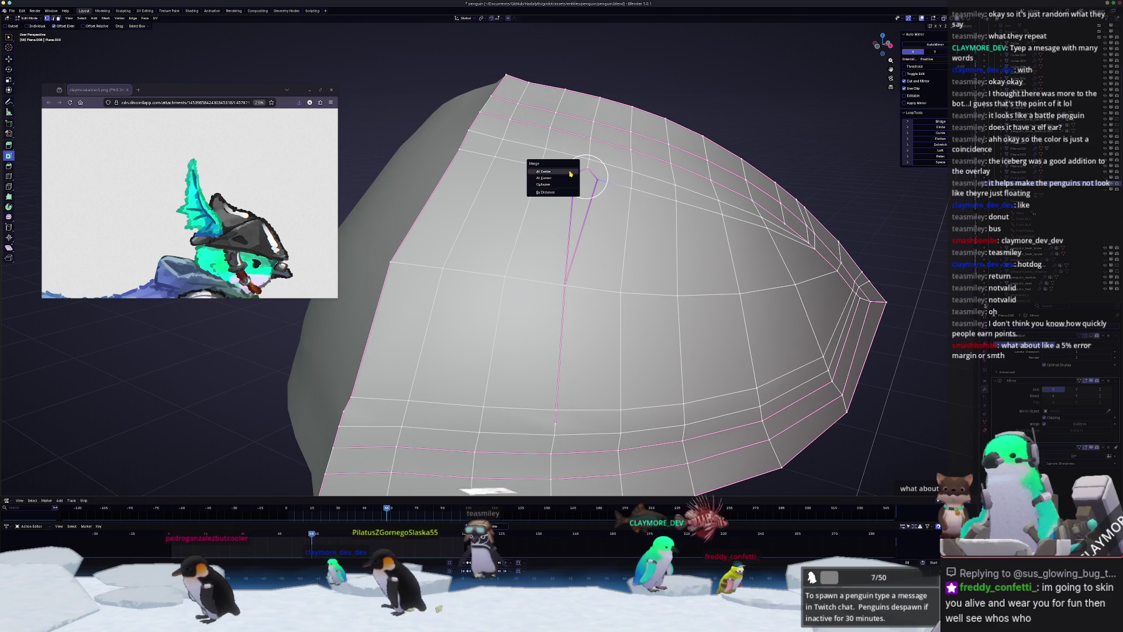
click(584, 176)
- Dissolve the leftover vertices so the slit becomes a plain edge line
key(x)
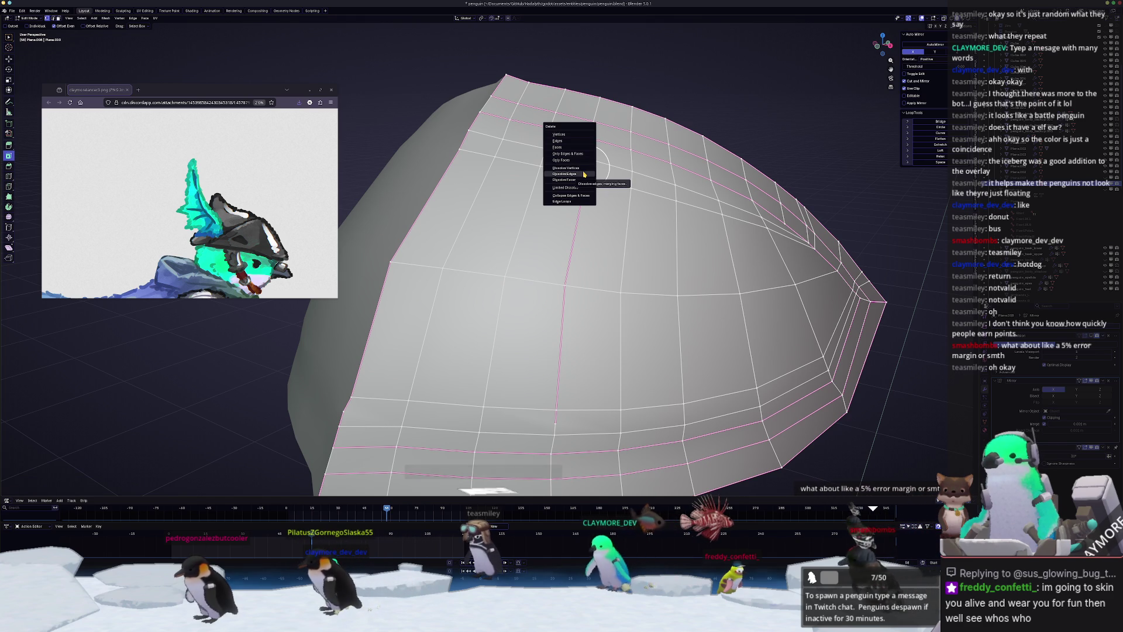
click(566, 168)
mouse_move(566, 169)
middle_down()
mouse_move(562, 266)
mouse_move(620, 254)
middle_up()
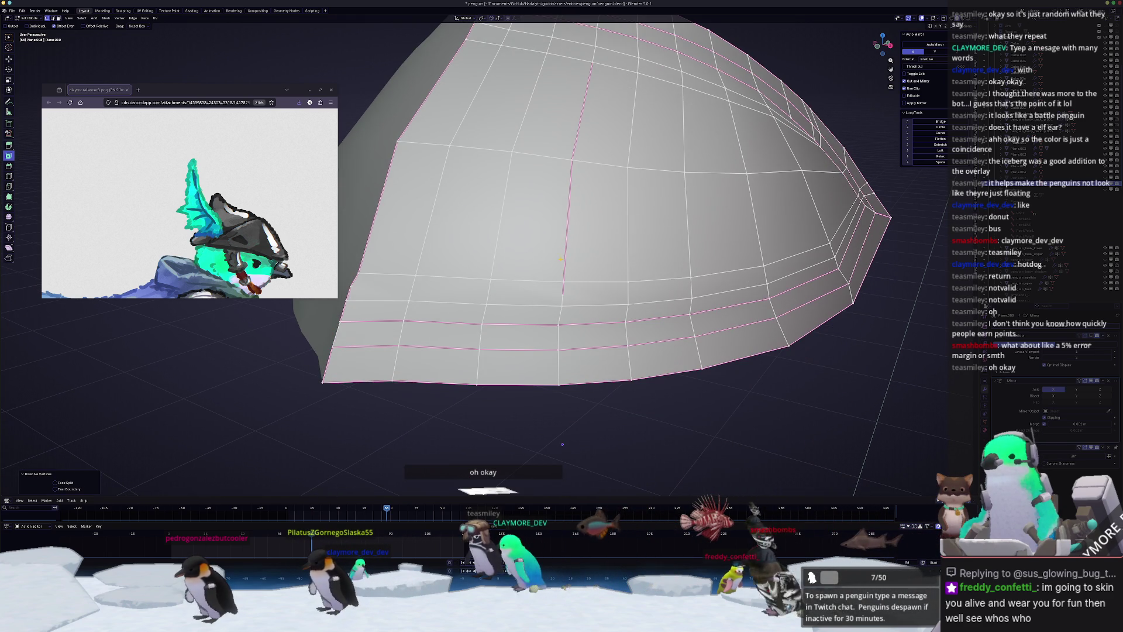
right_click(562, 266)
key(Escape)
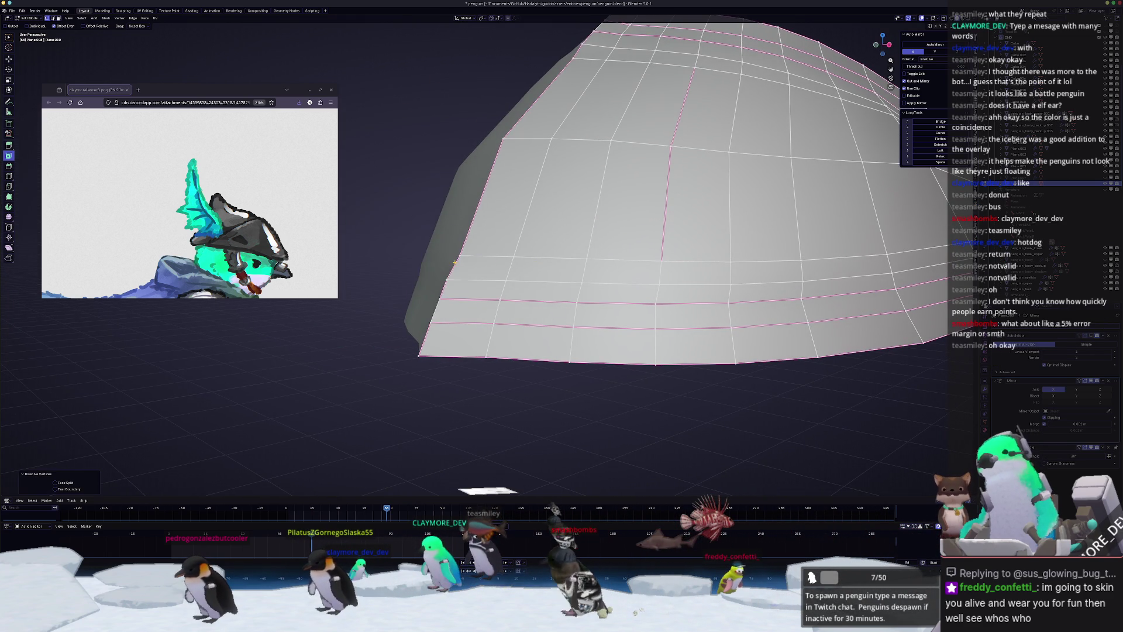
- Select the fin plate's left edge loop and relax it with LoopTools
middle_drag(491, 260, 503, 209)
alt+click(559, 123)
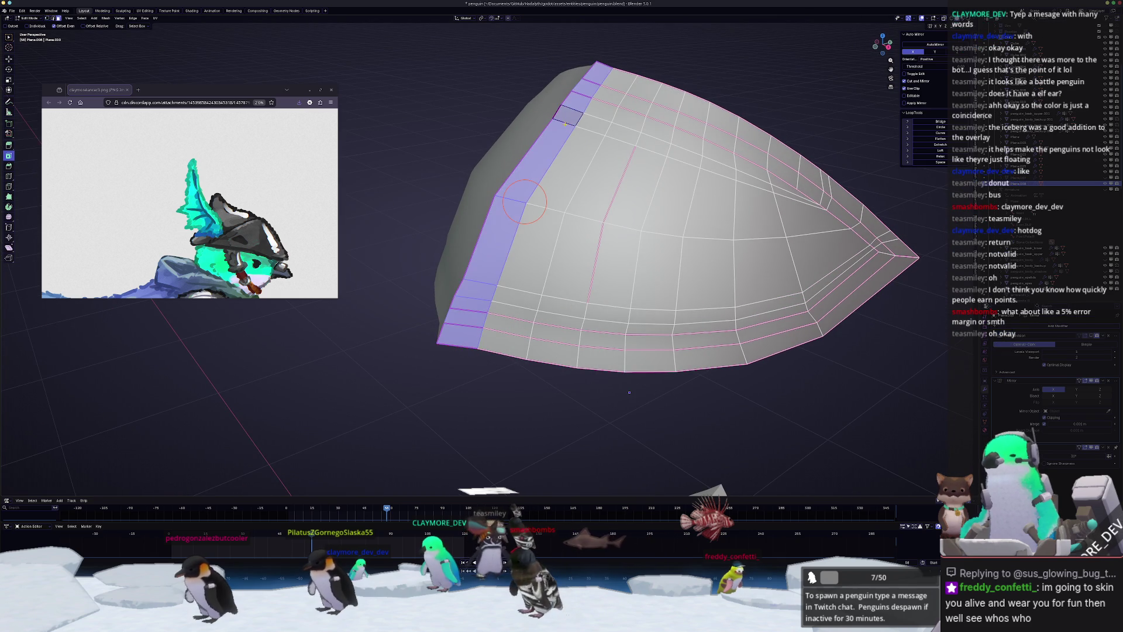
click(940, 156)
mouse_move(629, 392)
middle_down()
mouse_move(654, 437)
mouse_move(604, 404)
middle_up()
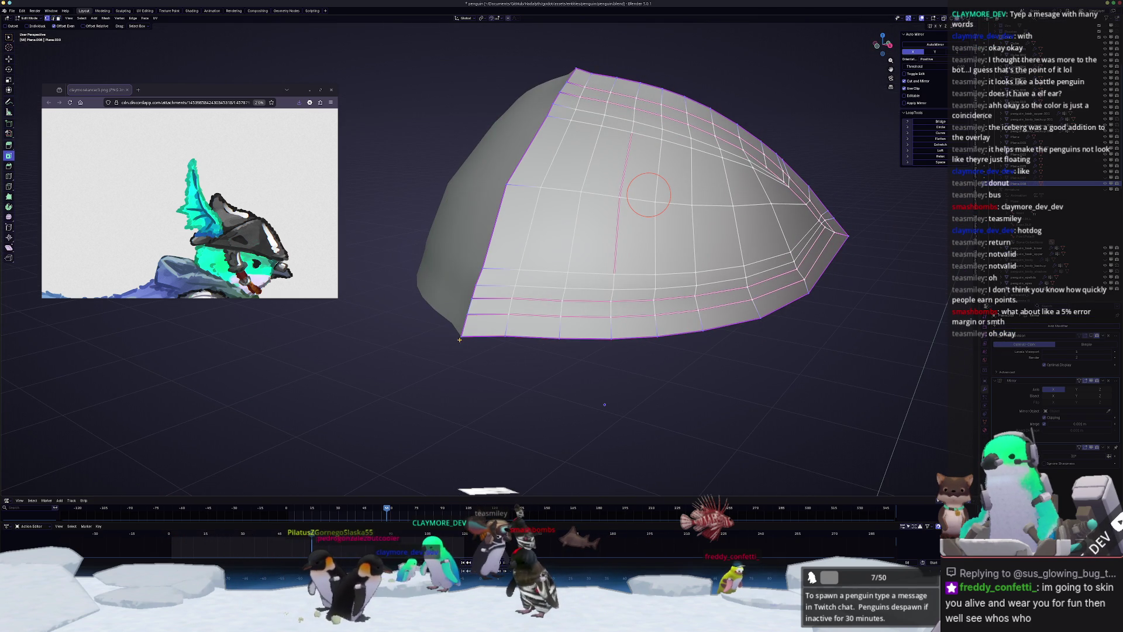
middle_drag(460, 339, 591, 60)
ctrl+click(590, 60)
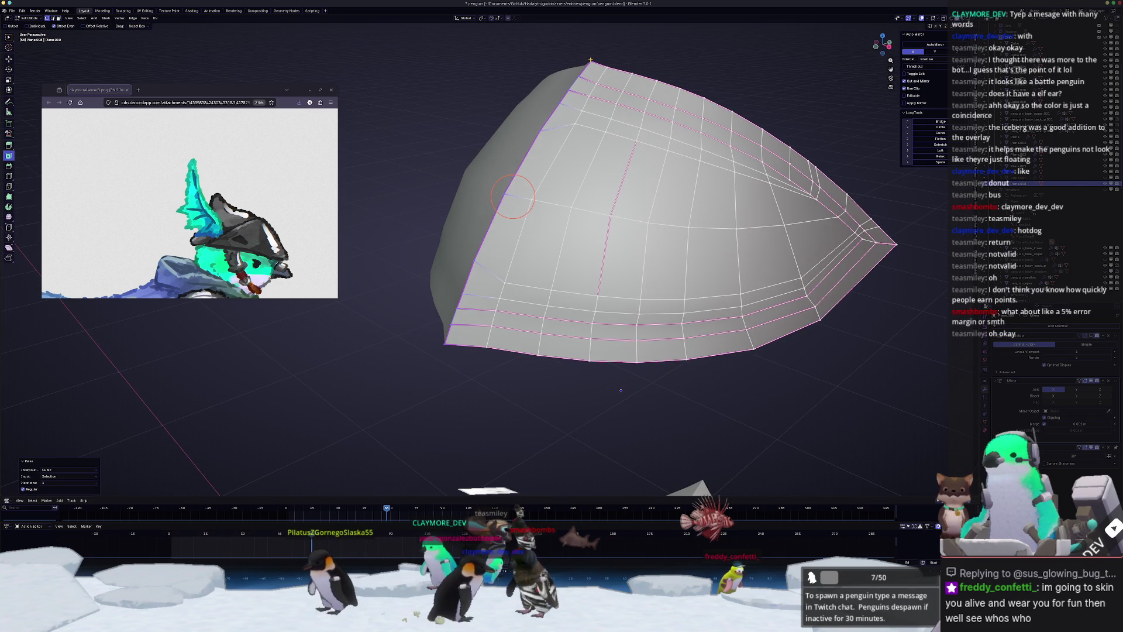
key(shift+r)
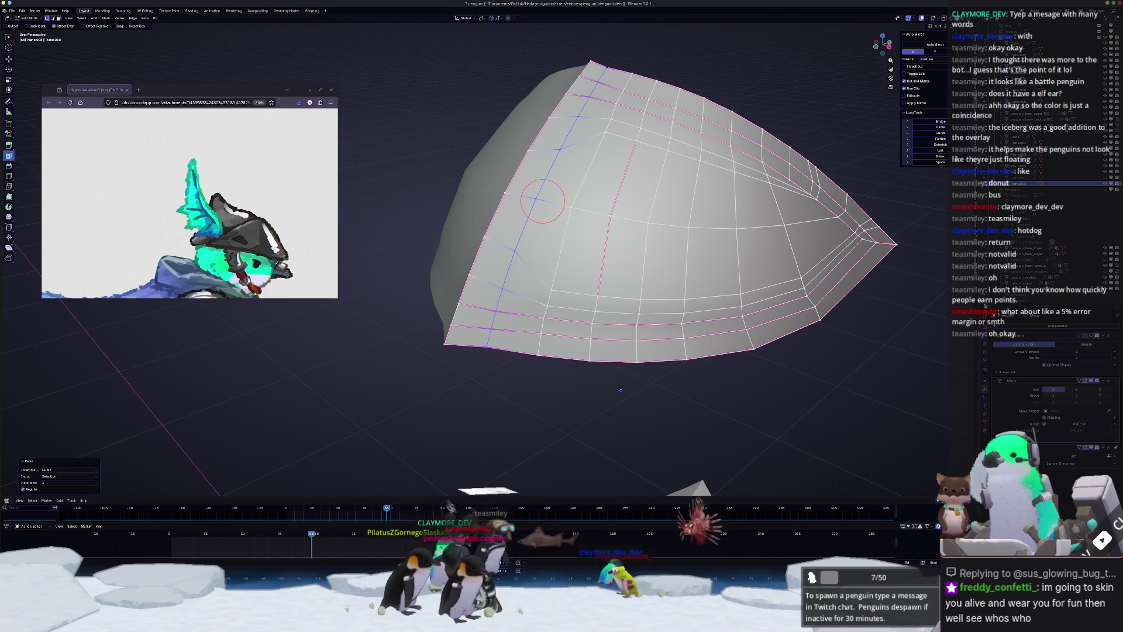
- Relax the edge path running down the centre of the plate
ctrl+click(581, 209)
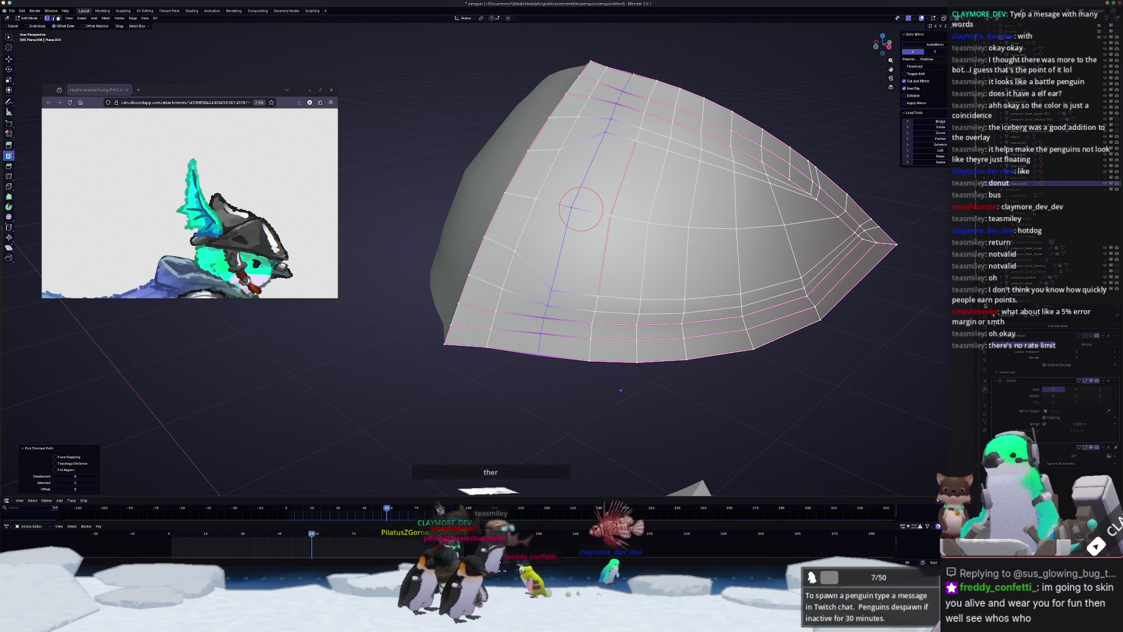
key(shift+r)
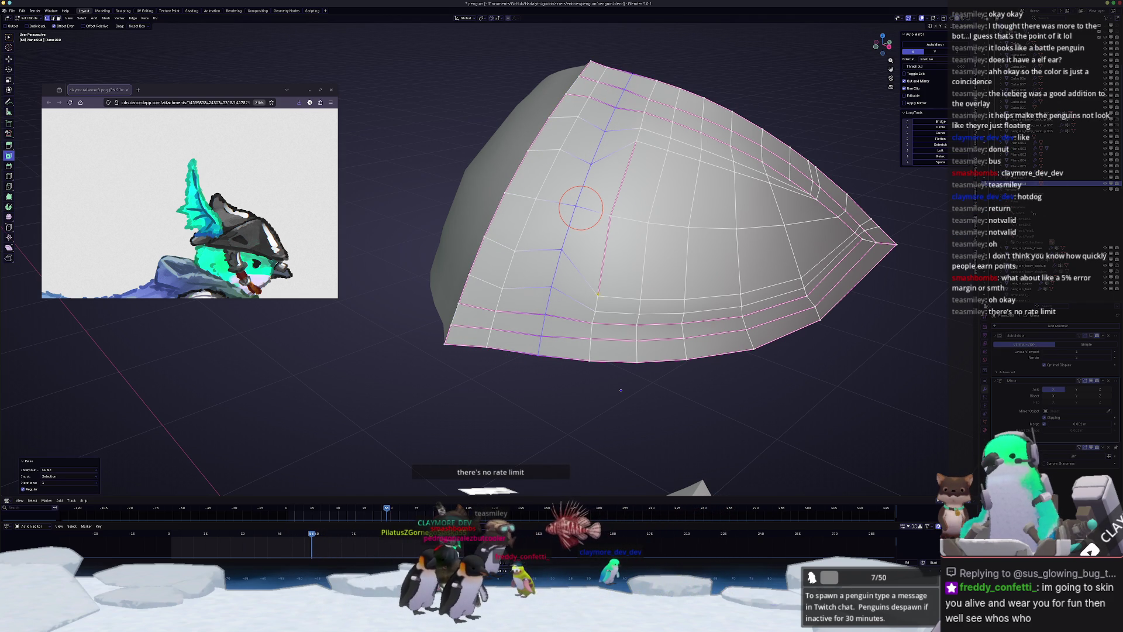
click(589, 360)
ctrl+click(619, 215)
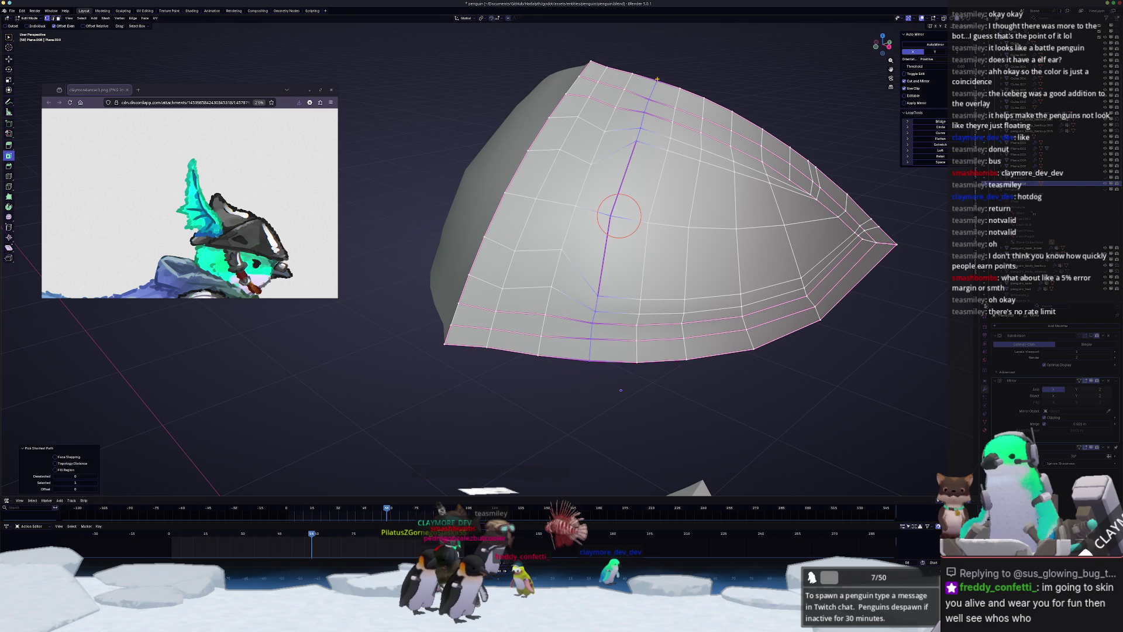
key(shift+r)
shift+middle_drag(647, 326, 578, 328)
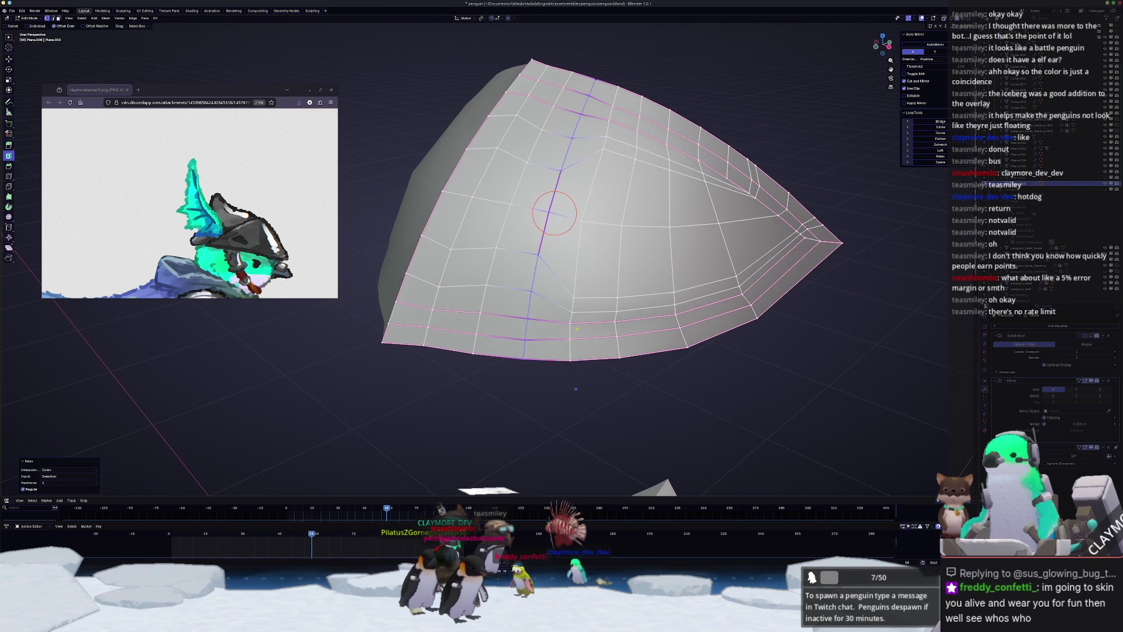
click(571, 359)
shift+right_click(571, 359)
- Relax the remaining vertical edge paths from the top vertices down to the bottom
ctrl+click(622, 83)
key(shift+r)
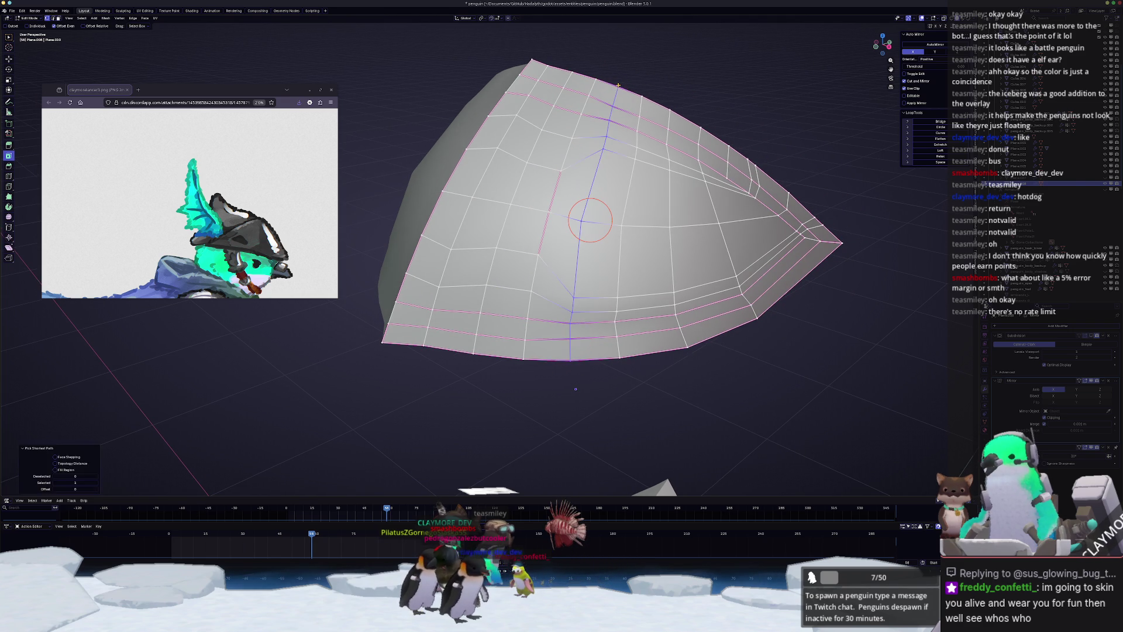
click(641, 101)
shift+right_click(643, 103)
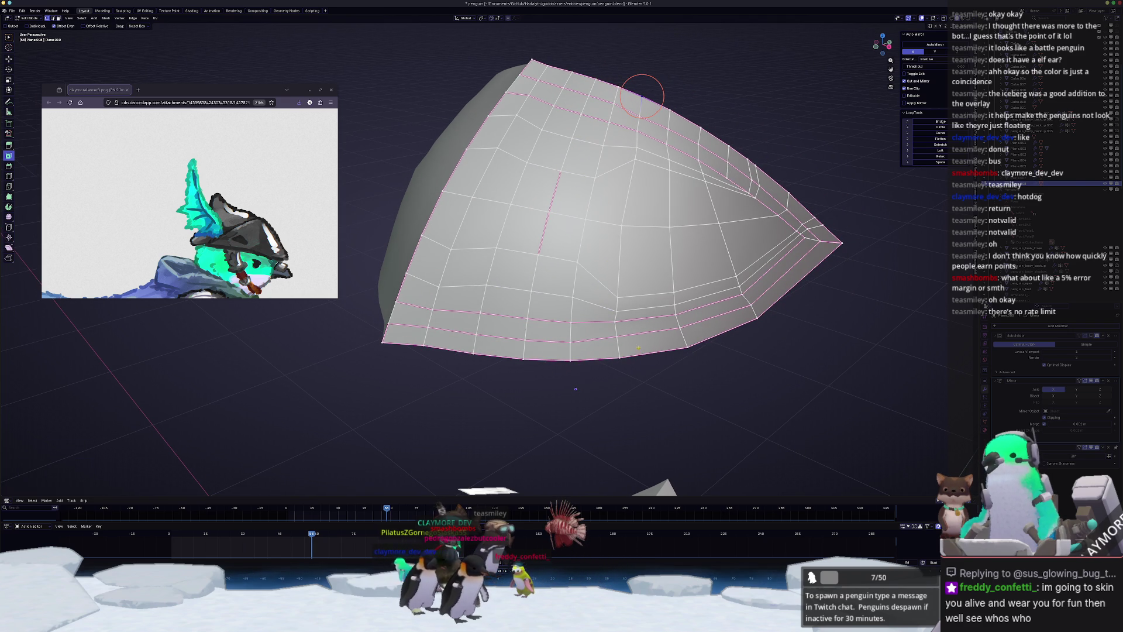
ctrl+click(621, 357)
key(shift+r)
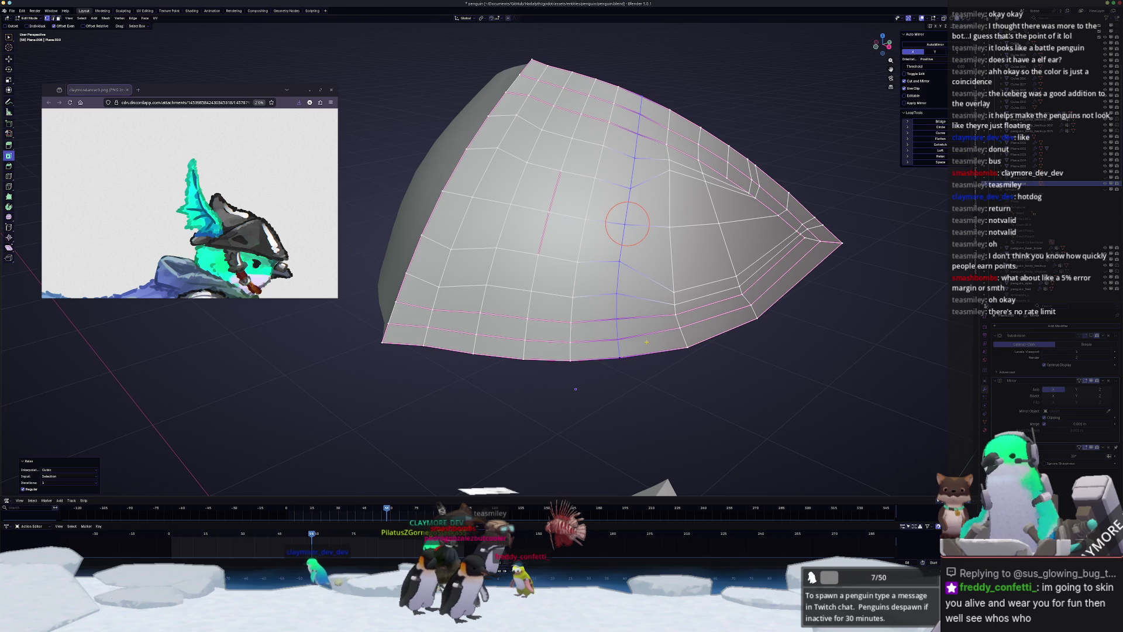
middle_drag(646, 342, 637, 357)
click(631, 383)
shift+right_click(631, 383)
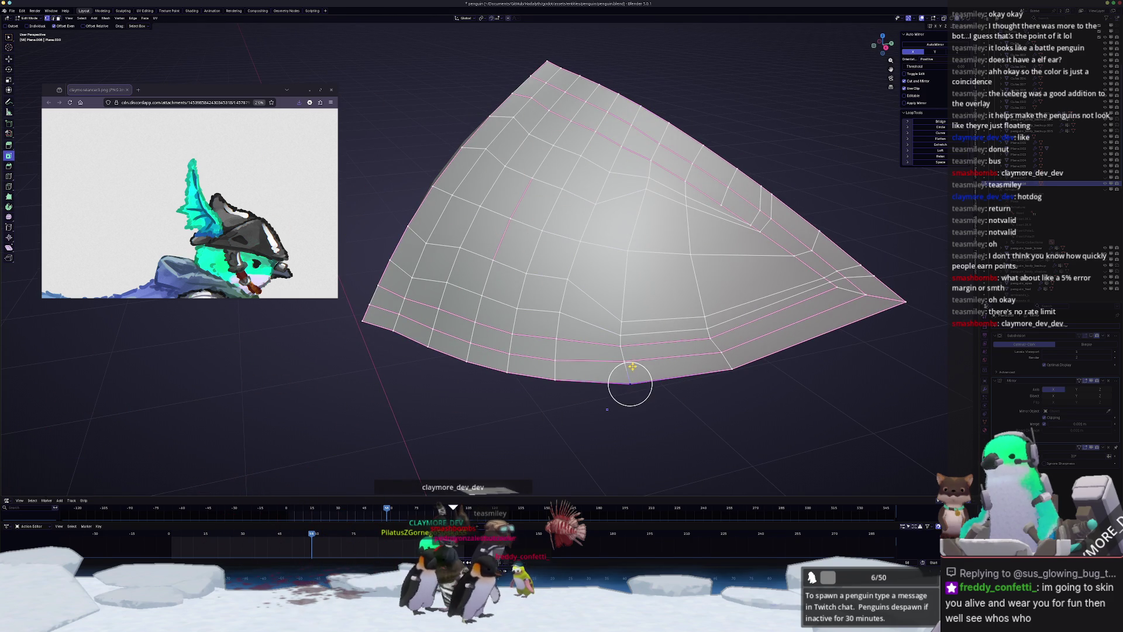
ctrl+click(668, 116)
key(shift+r)
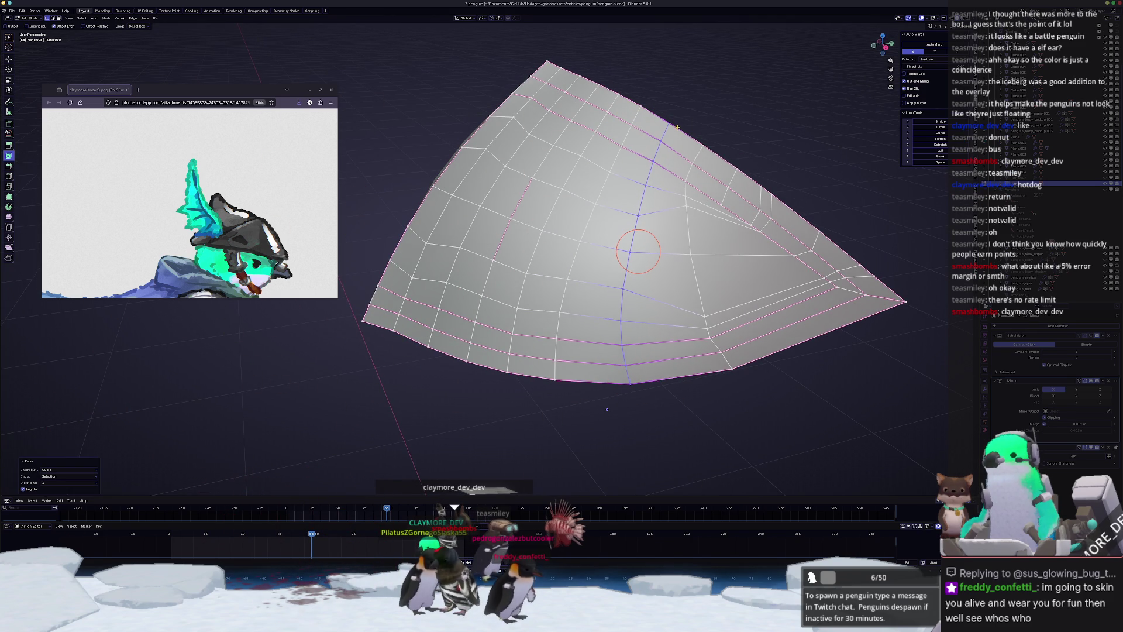
- Relax the vertical edge loop near the top-right border and shift it sideways
click(703, 145)
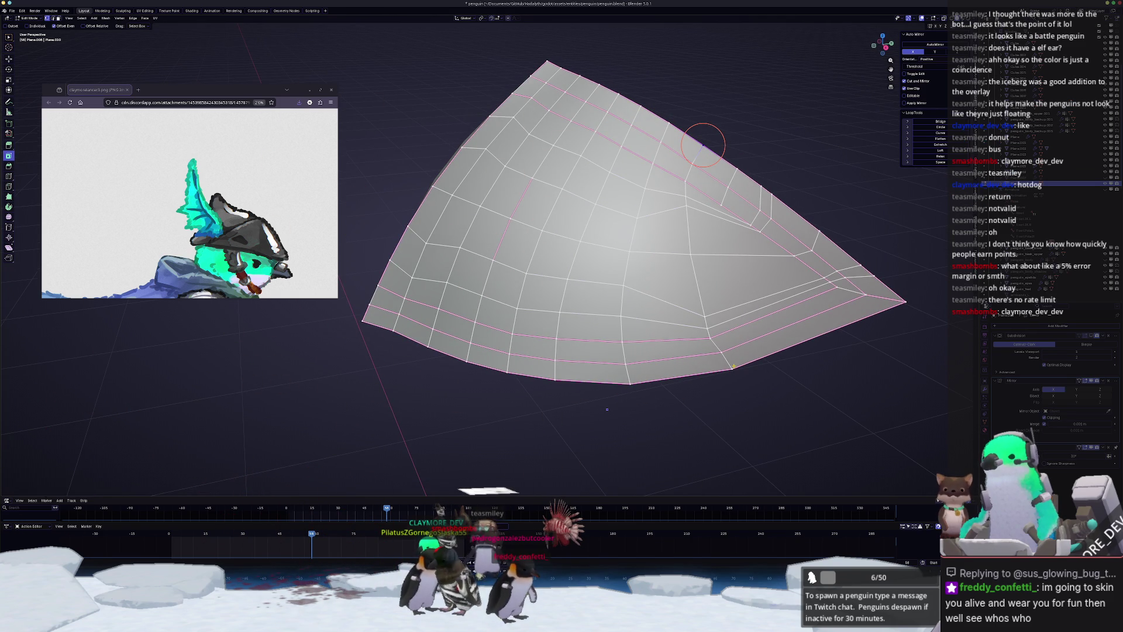
alt+click(702, 257)
key(shift+r)
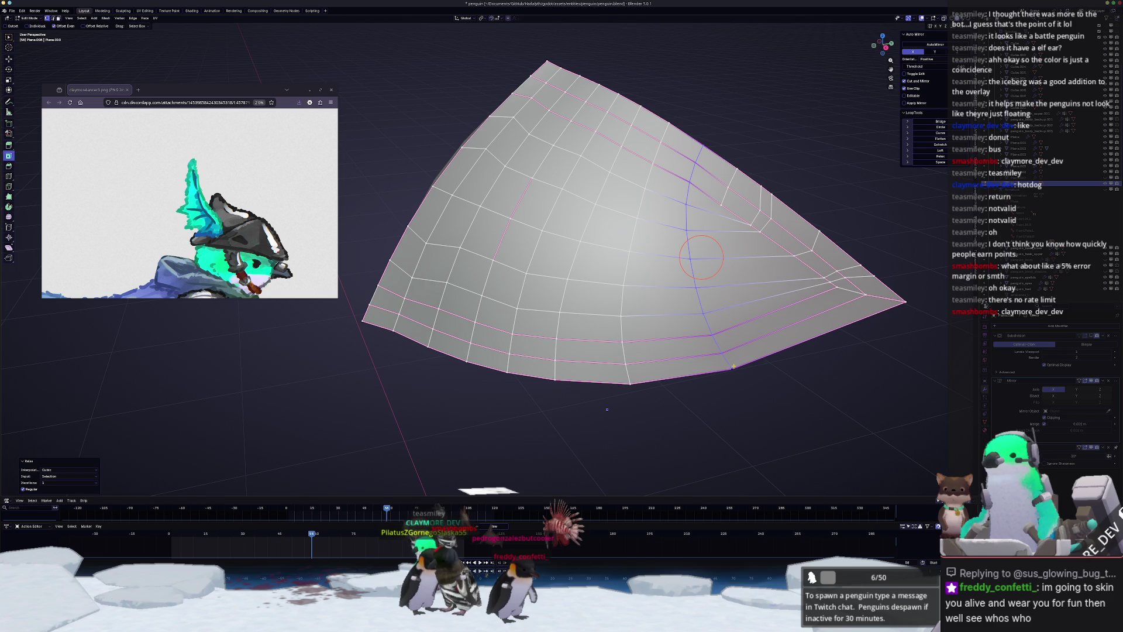
key(g)
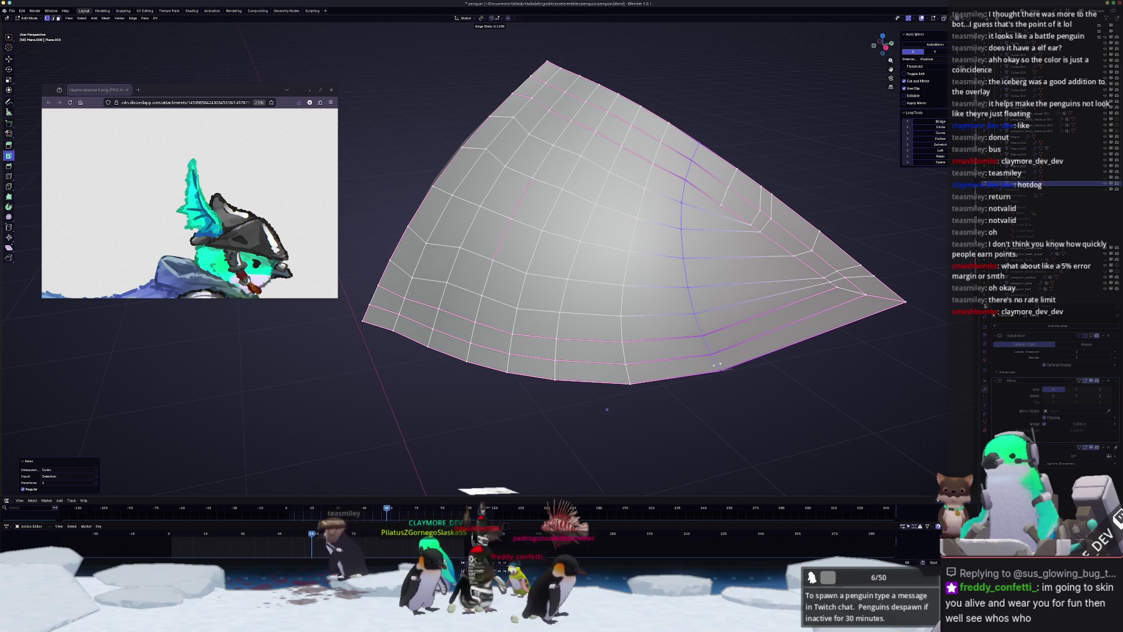
click(727, 187)
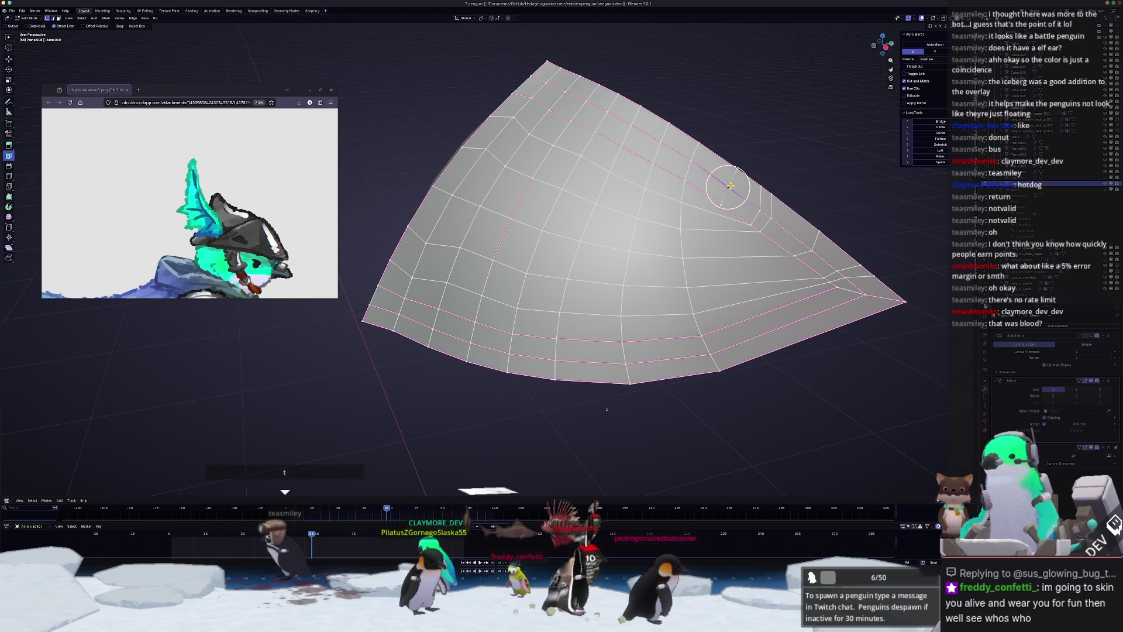
- Slide the edges and vertices approaching the plate's tip to even their spacing
key(g)
key(g)
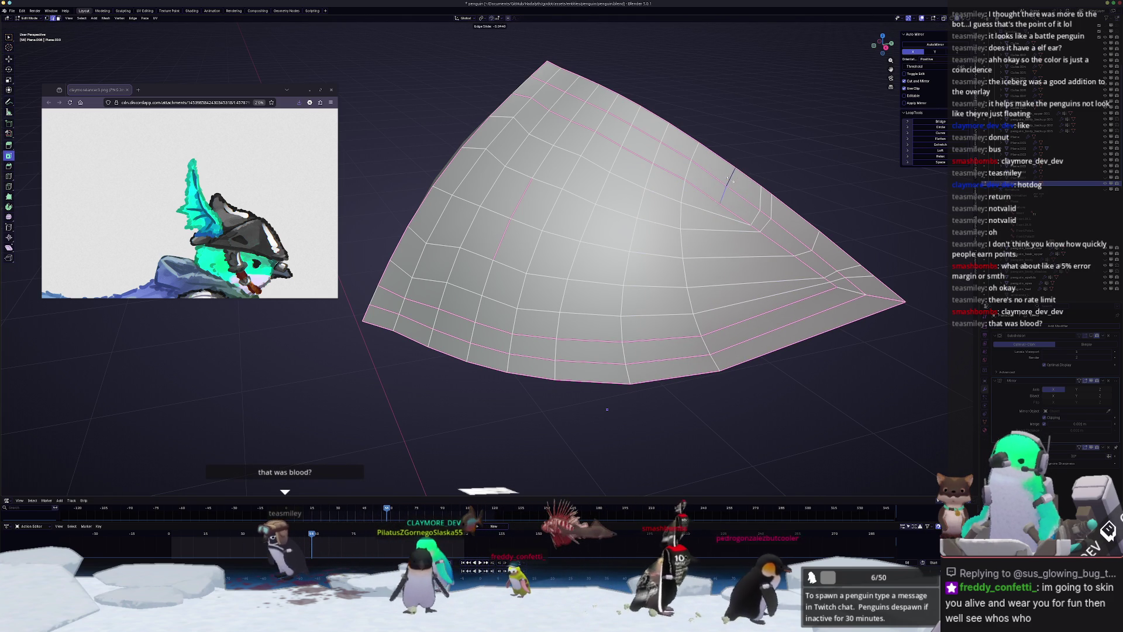
click(728, 177)
middle_drag(728, 177, 739, 173)
key(g)
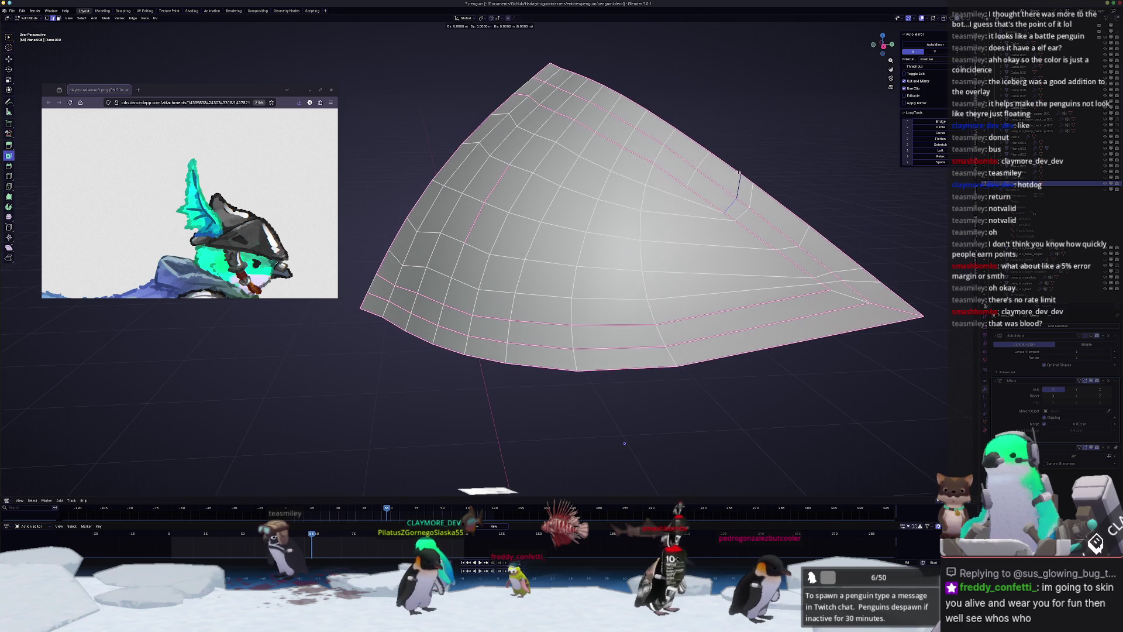
click(731, 163)
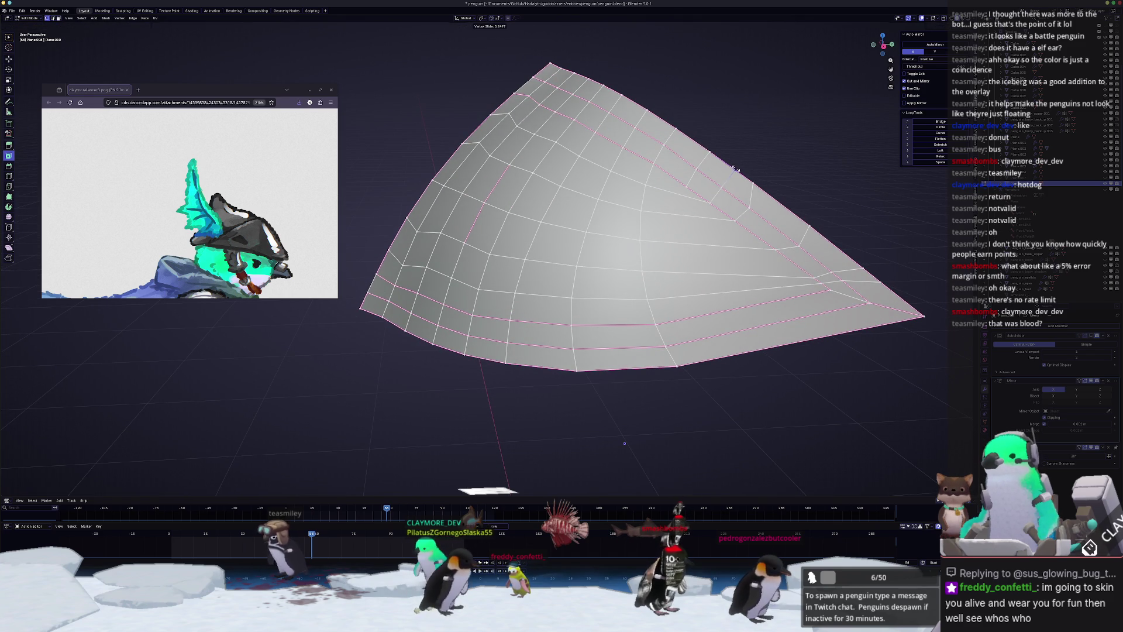
click(739, 171)
key(g)
key(g)
click(745, 196)
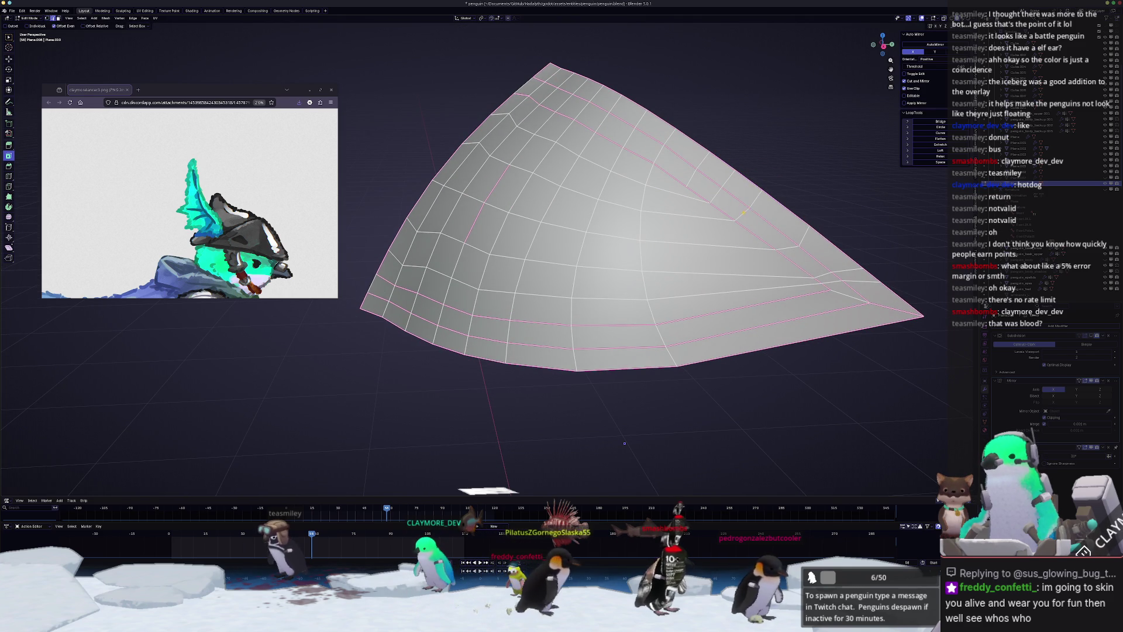
key(g)
key(g)
click(777, 229)
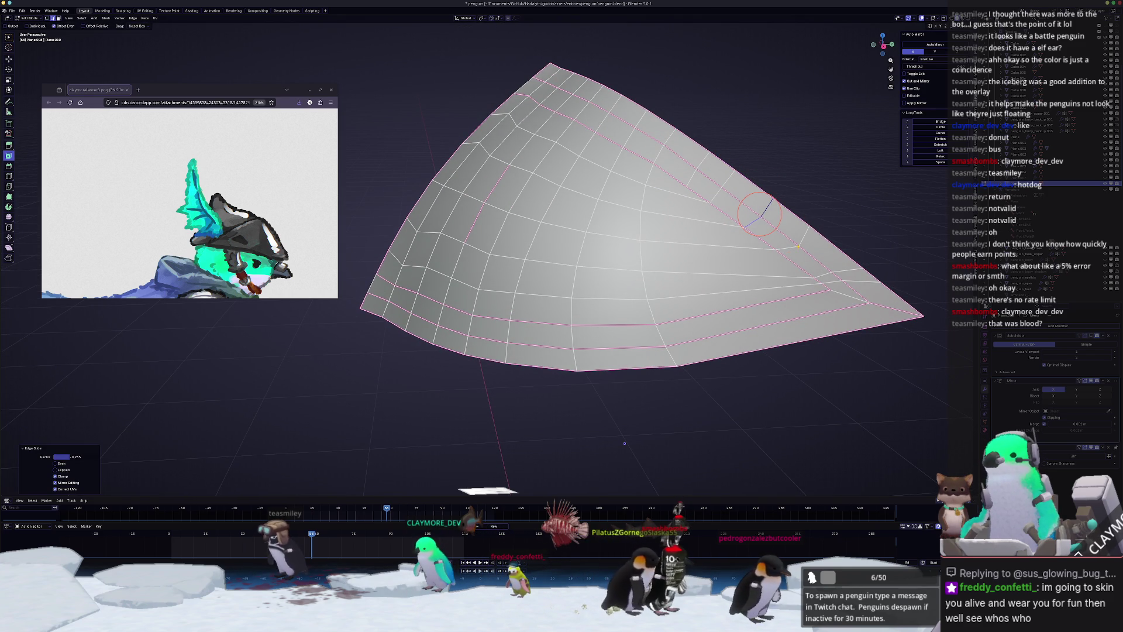
click(798, 247)
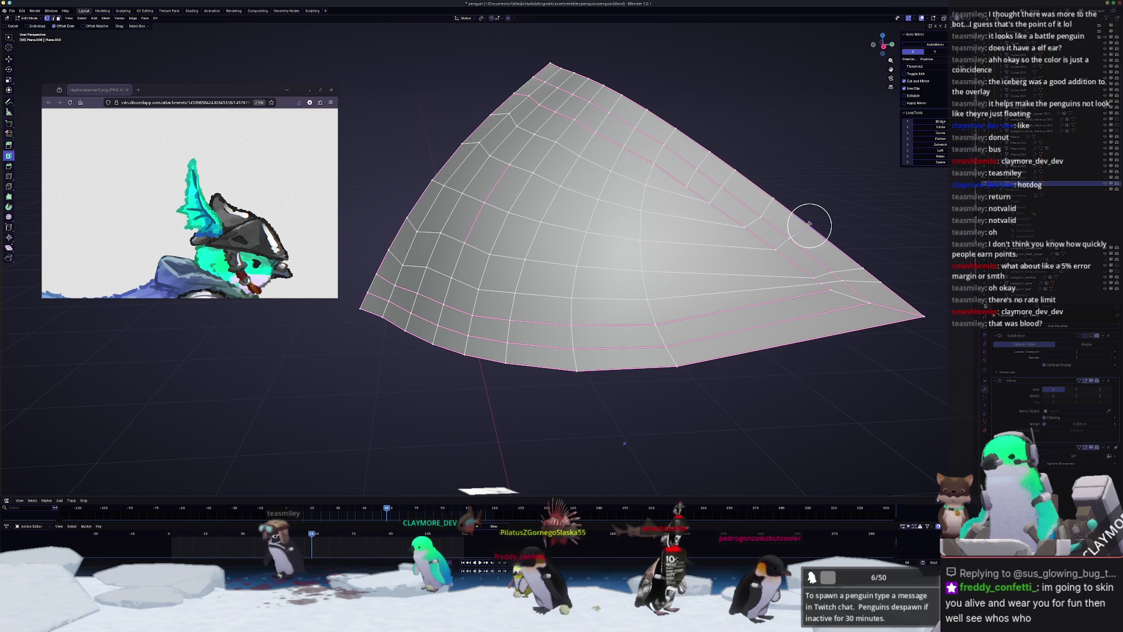
click(788, 244)
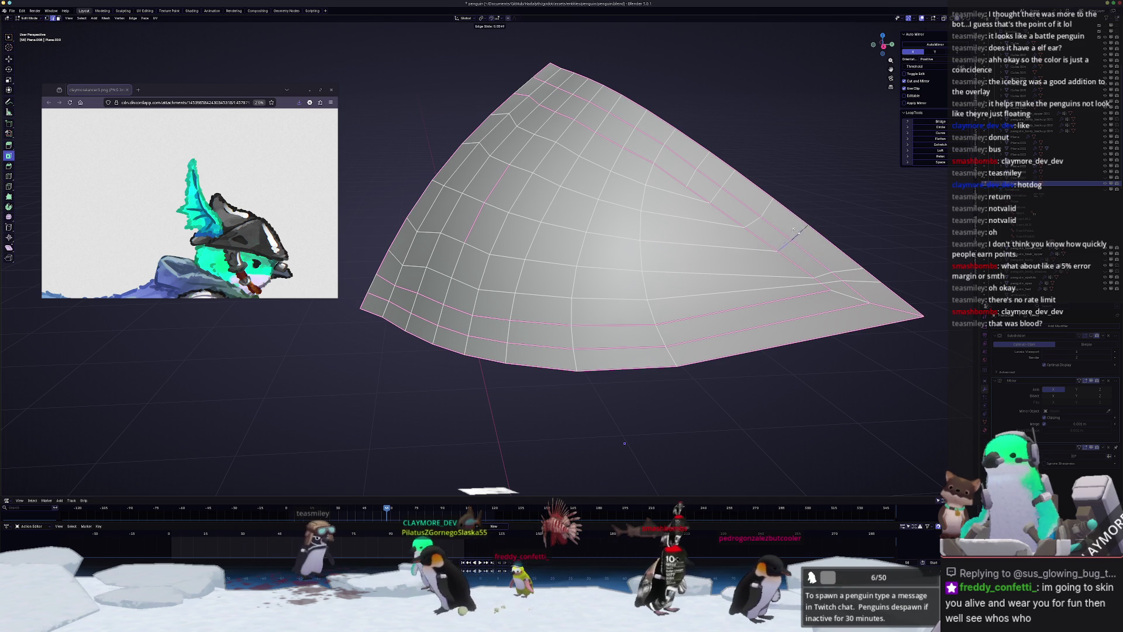
click(798, 232)
- Slide the two vertices nearest the plate's pointed tip along their edges
click(823, 275)
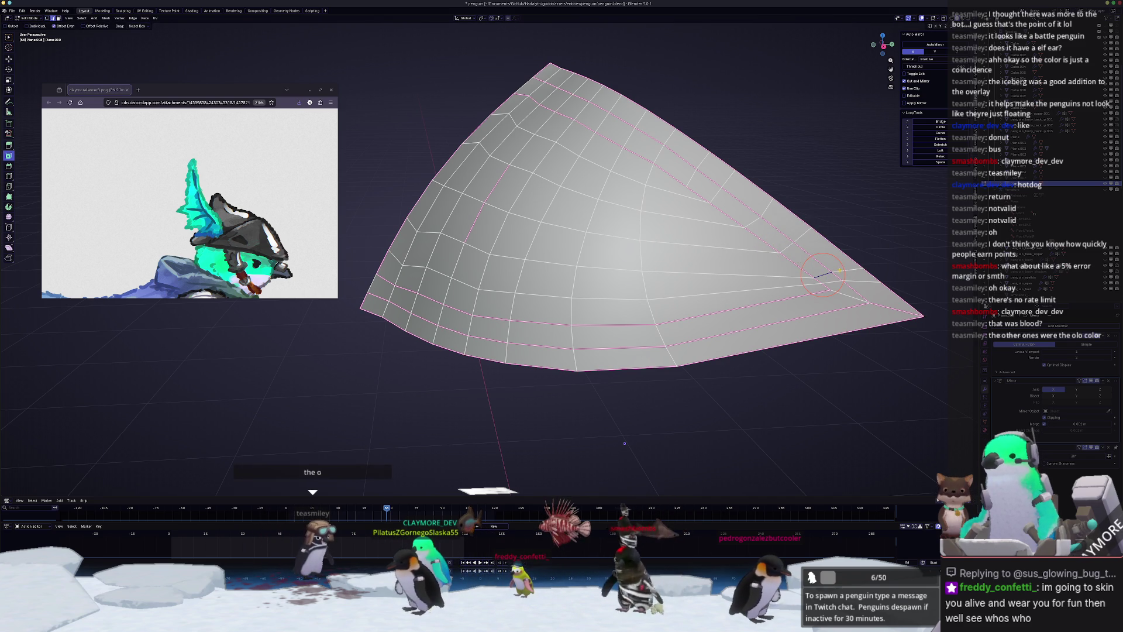
click(822, 268)
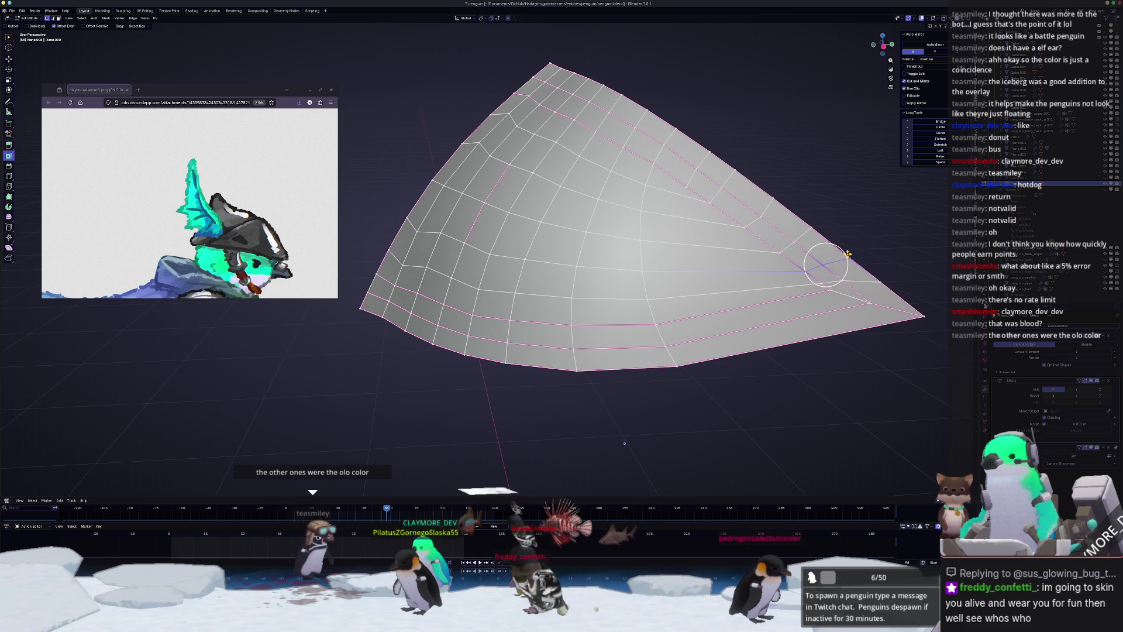
click(871, 278)
key(shift+v)
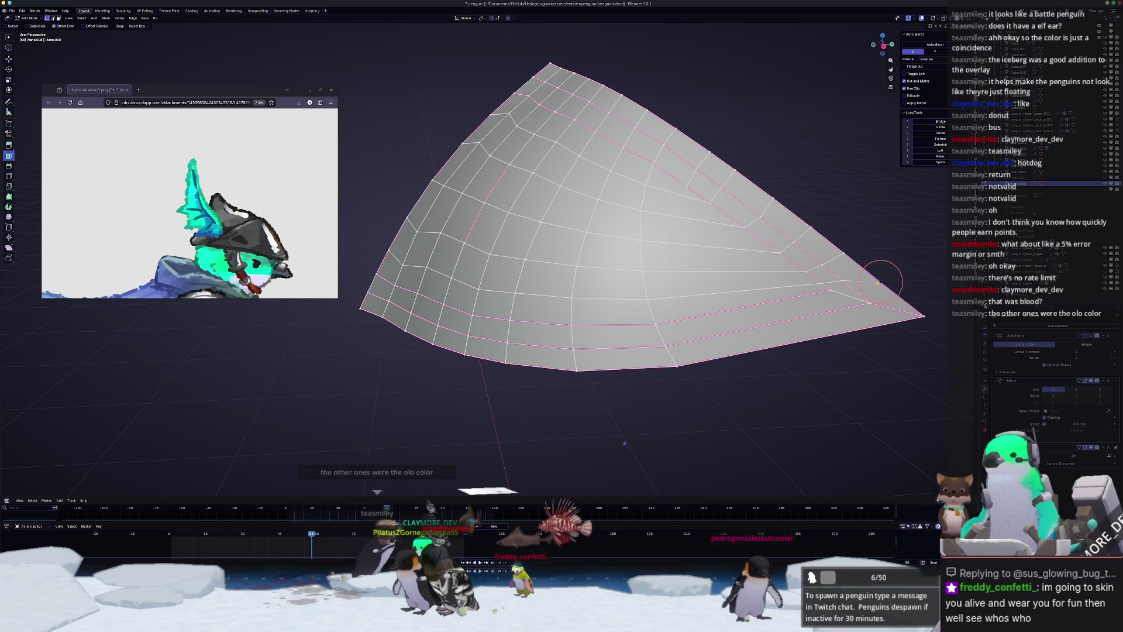
click(830, 283)
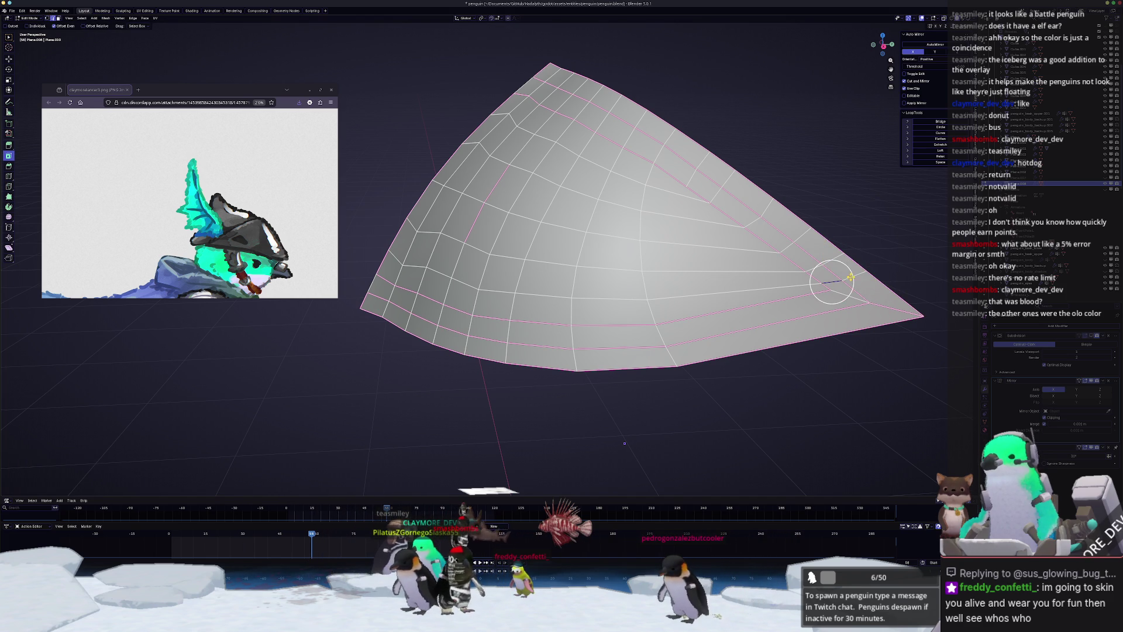
click(850, 276)
key(shift+v)
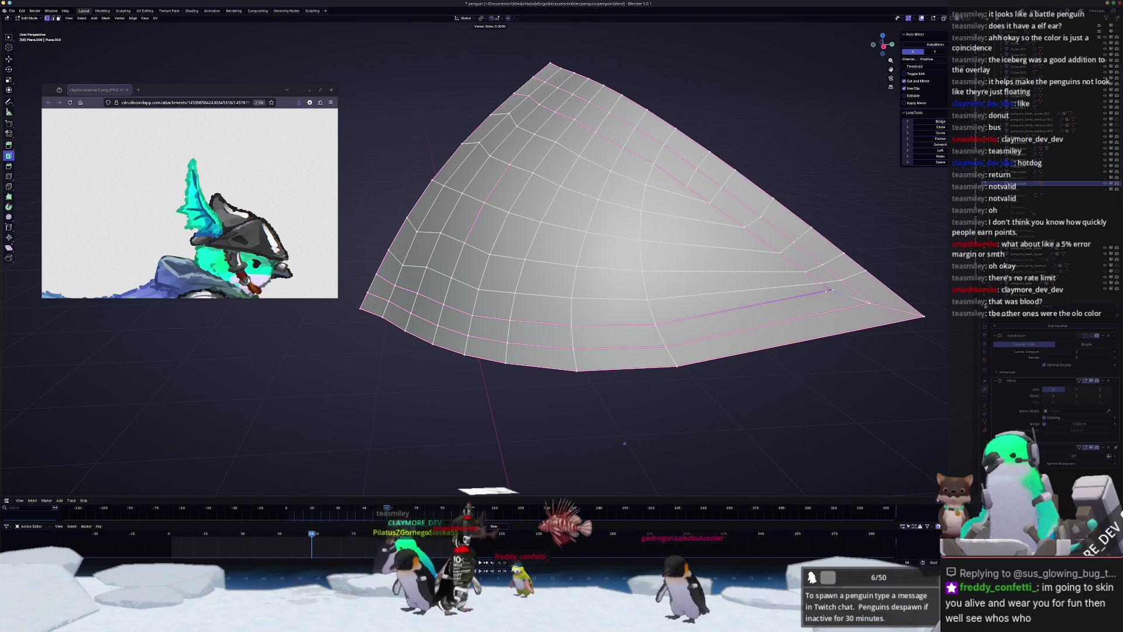
click(839, 296)
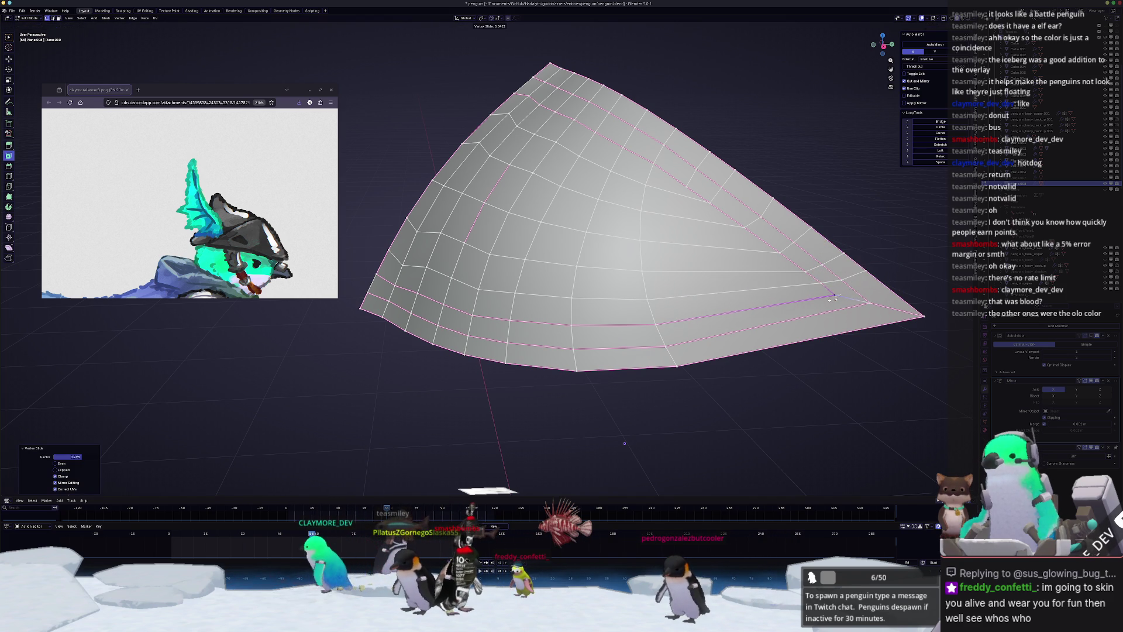
- Select and relax the edge paths across the plate's middle, from the tip to the left edge
scroll(831, 300, down, 5)
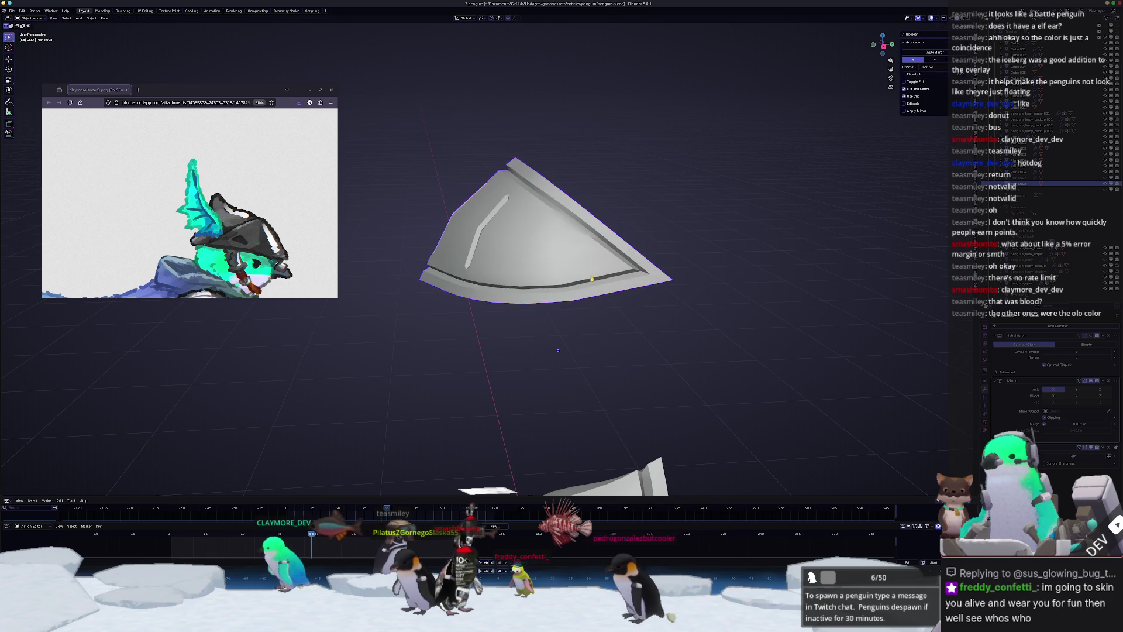
middle_drag(558, 351, 543, 344)
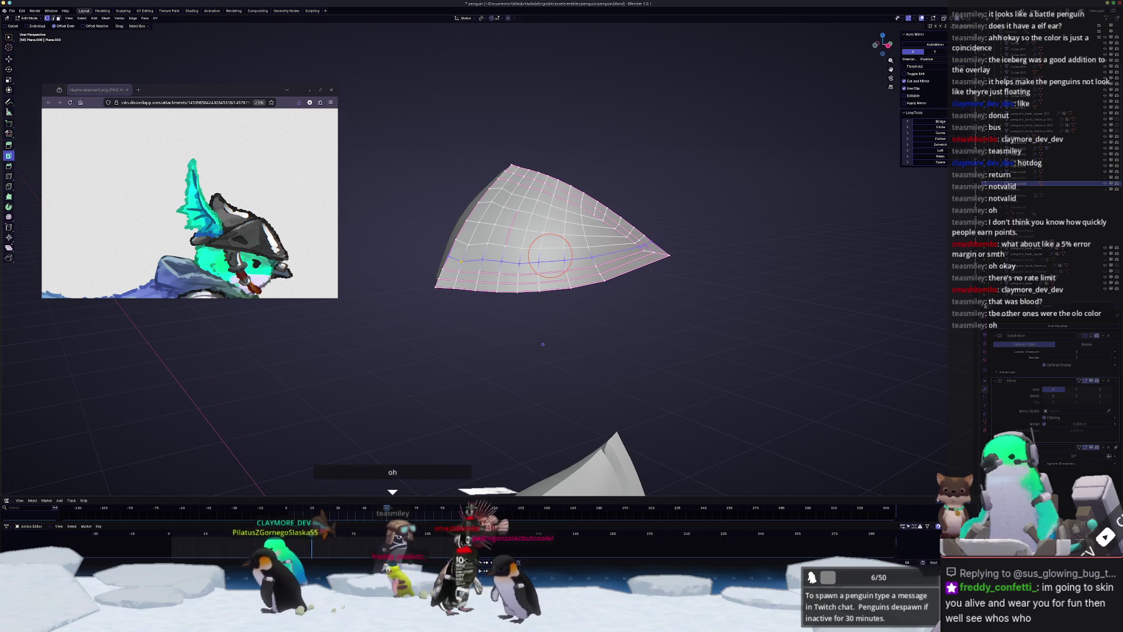
ctrl+click(462, 261)
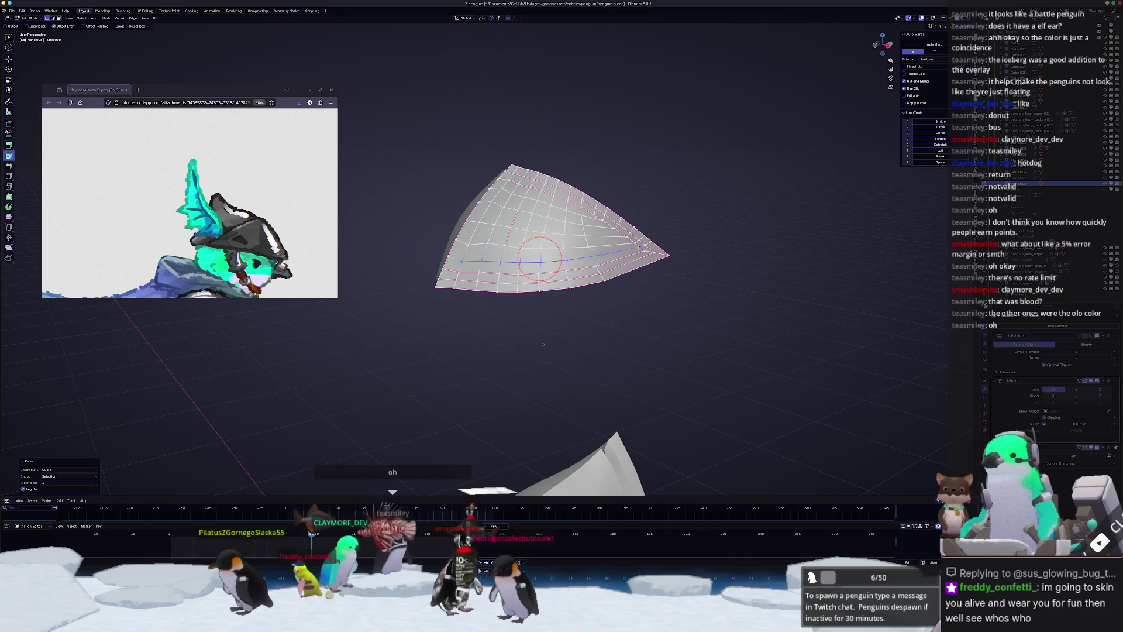
mouse_move(543, 344)
middle_down()
mouse_move(562, 346)
mouse_move(544, 349)
mouse_move(554, 365)
middle_up()
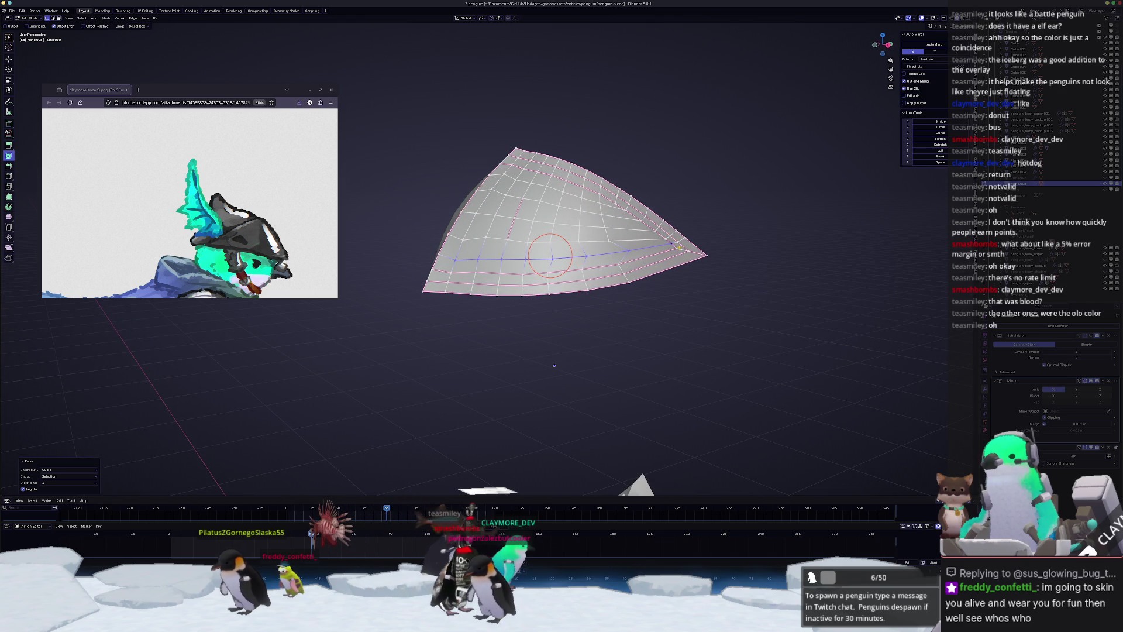
click(678, 249)
shift+right_click(678, 249)
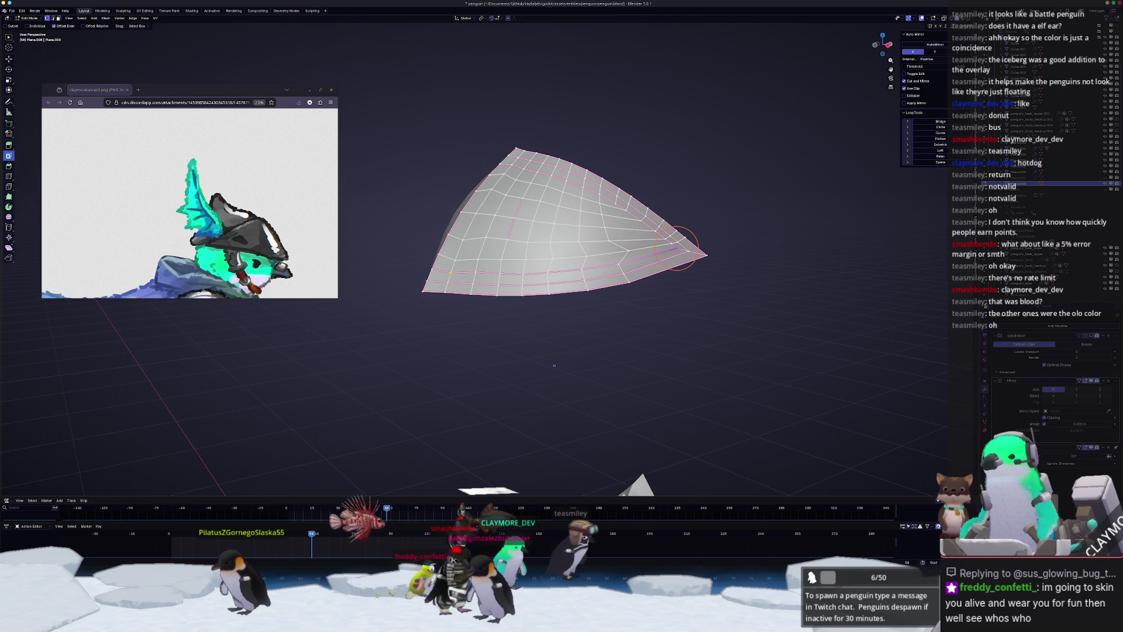
ctrl+click(547, 268)
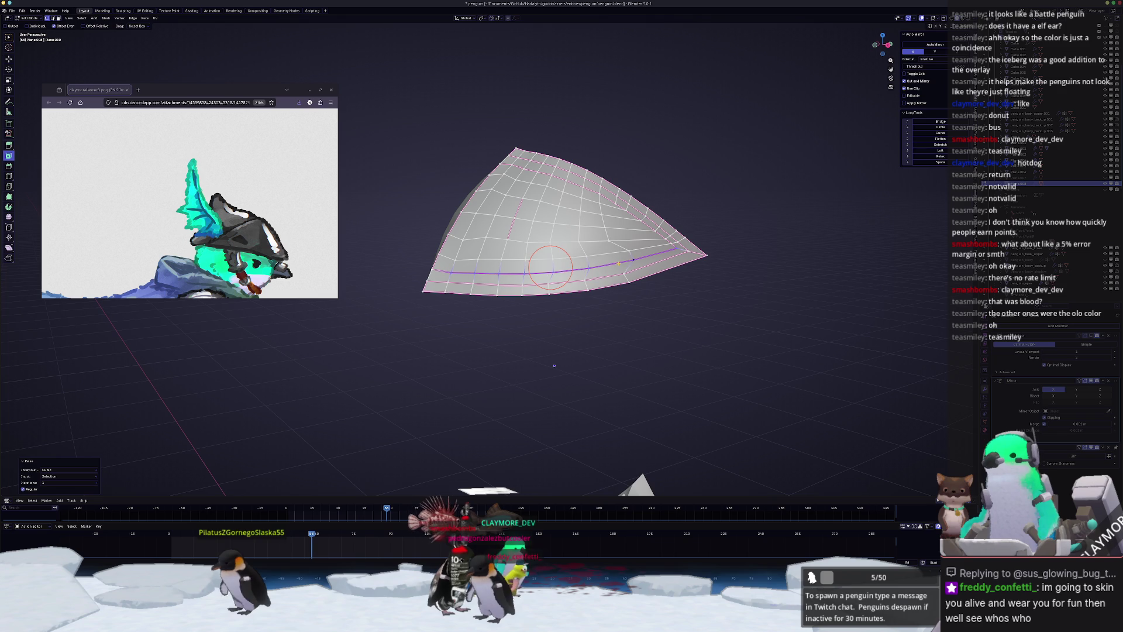
- Relax the bottom row and two more horizontal edge loops, then view the shaded plate in Object Mode
middle_drag(554, 365, 565, 386)
click(439, 288)
shift+right_click(439, 287)
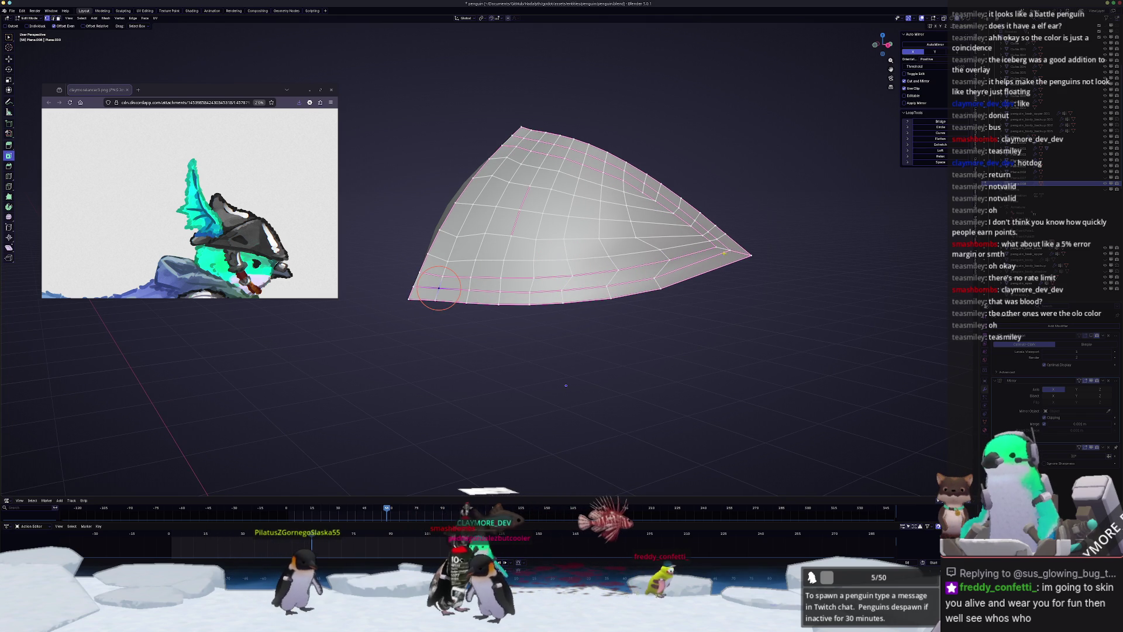
alt+click(565, 287)
middle_drag(567, 282, 586, 278)
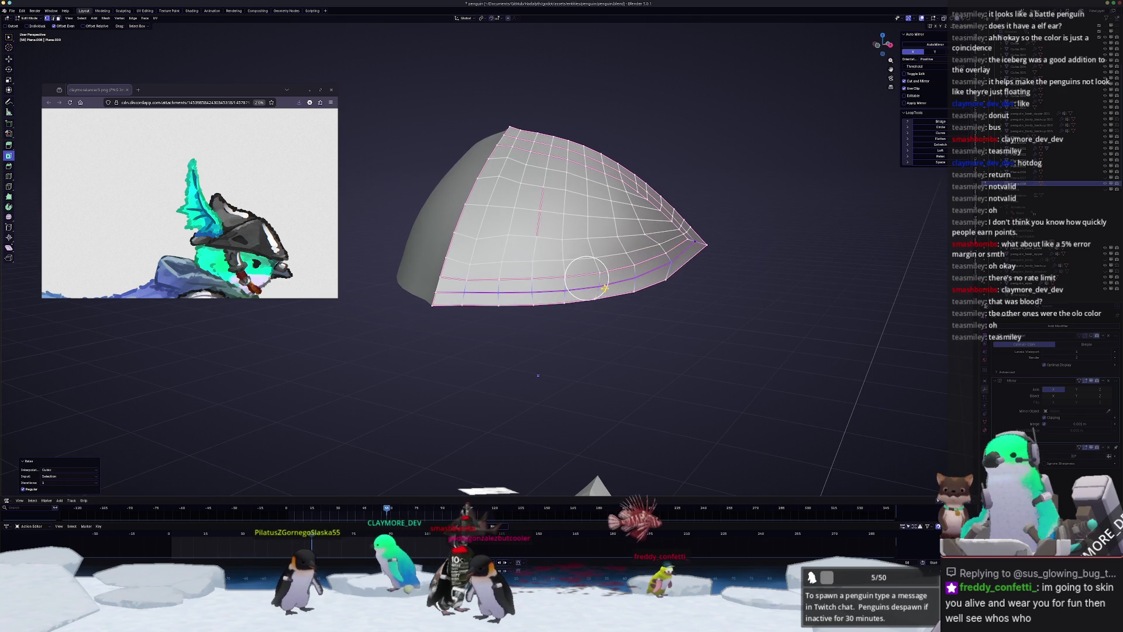
click(472, 263)
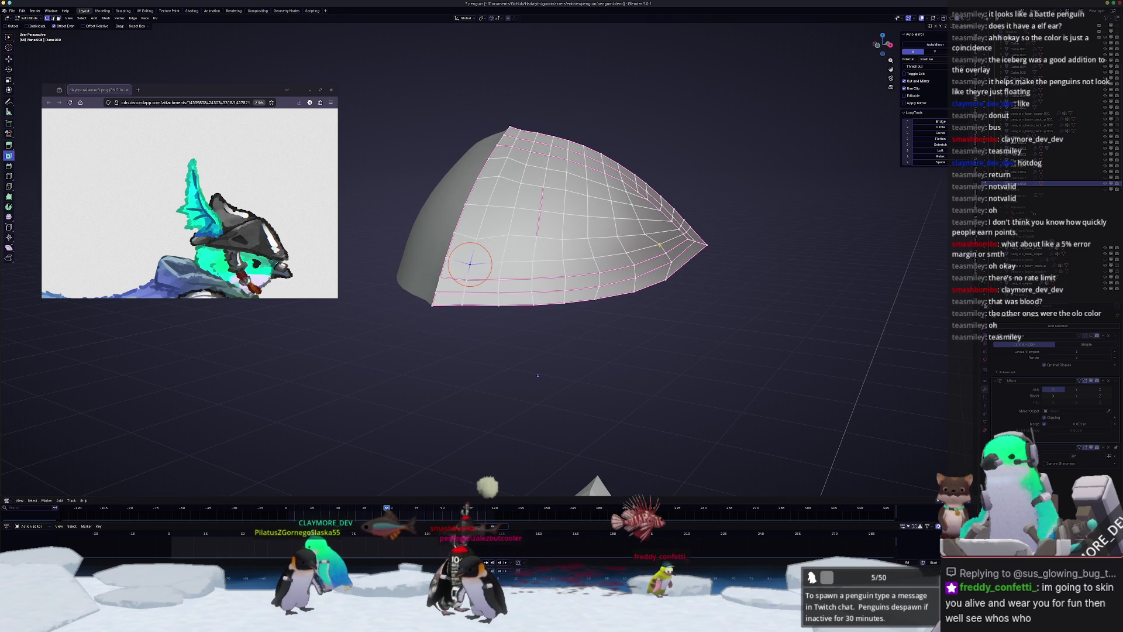
alt+click(565, 258)
click(476, 238)
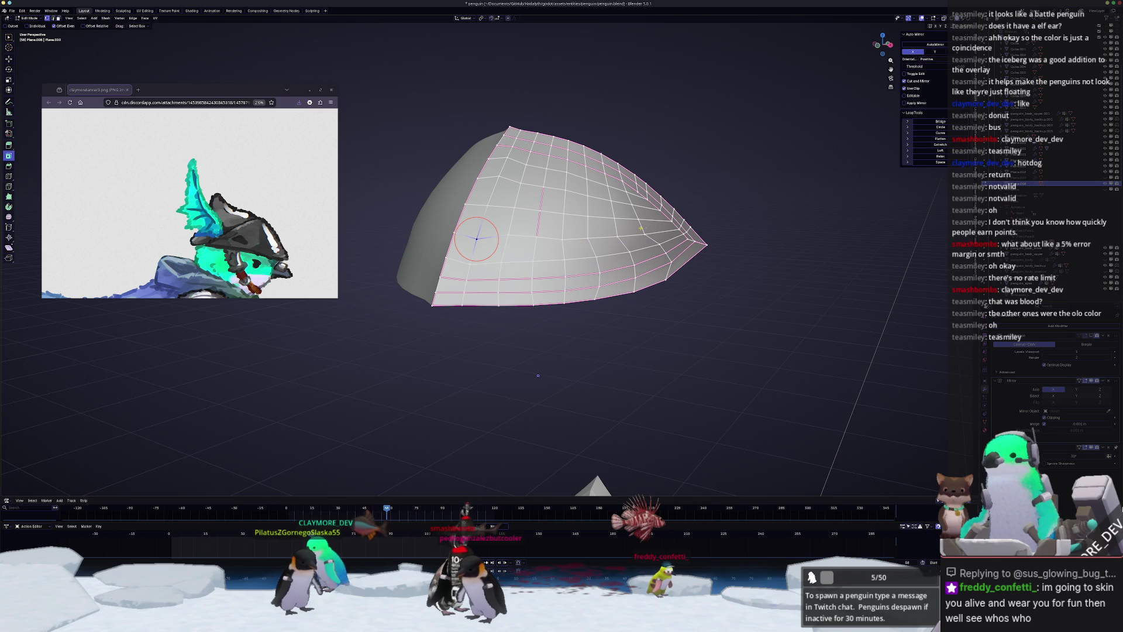
alt+click(563, 236)
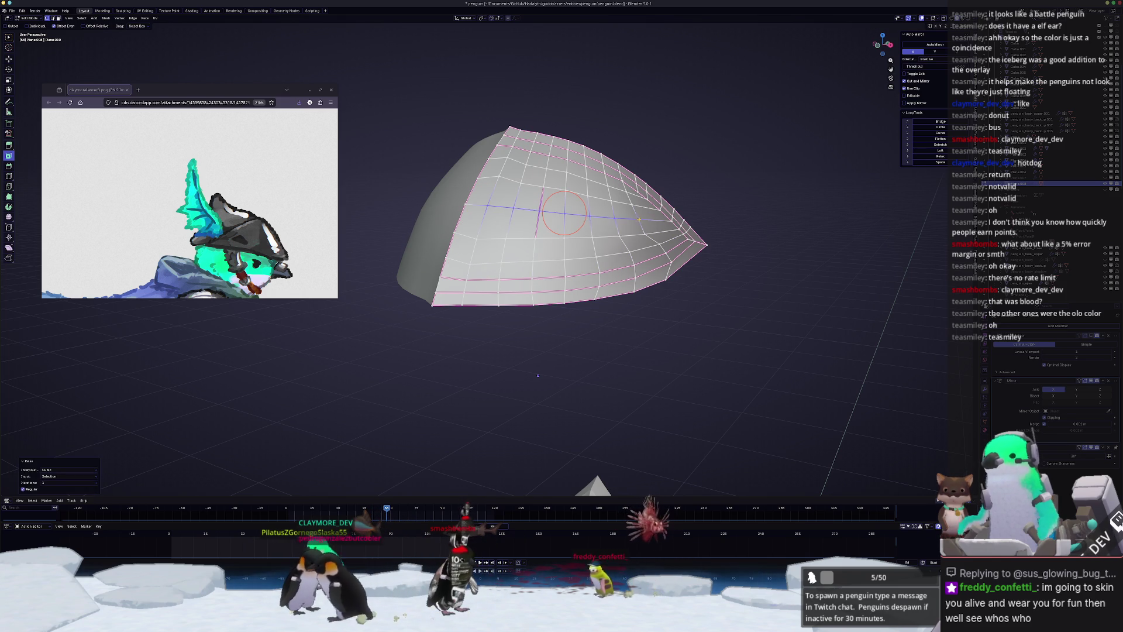
key(Tab)
mouse_move(576, 254)
middle_down()
mouse_move(519, 209)
mouse_move(544, 207)
mouse_move(531, 213)
middle_up()
- Select the entire smaller shell part of the fin plate mesh with Ctrl+L
key(Tab)
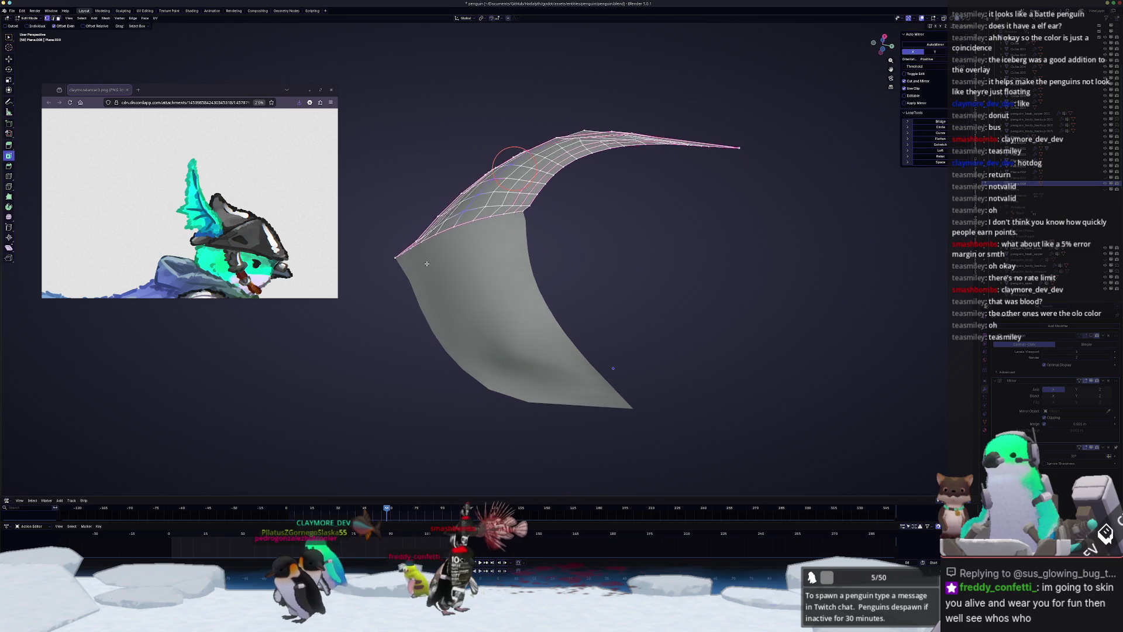
key(Tab)
mouse_move(418, 260)
middle_down()
mouse_move(447, 275)
mouse_move(415, 283)
mouse_move(442, 243)
middle_up()
key(Tab)
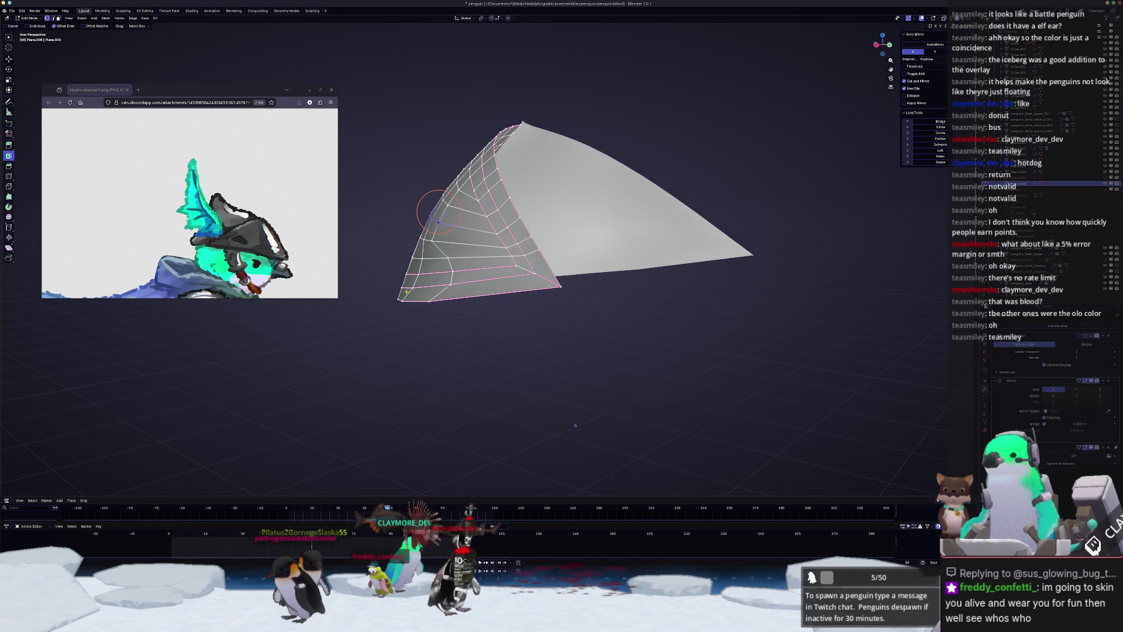
right_click(468, 284)
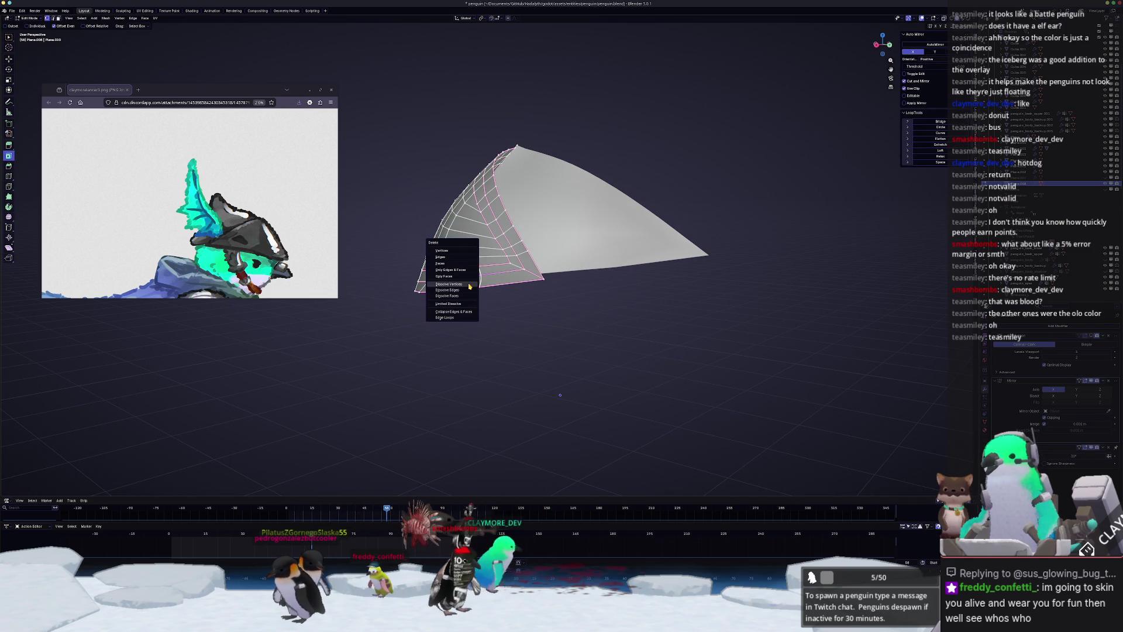
click(500, 278)
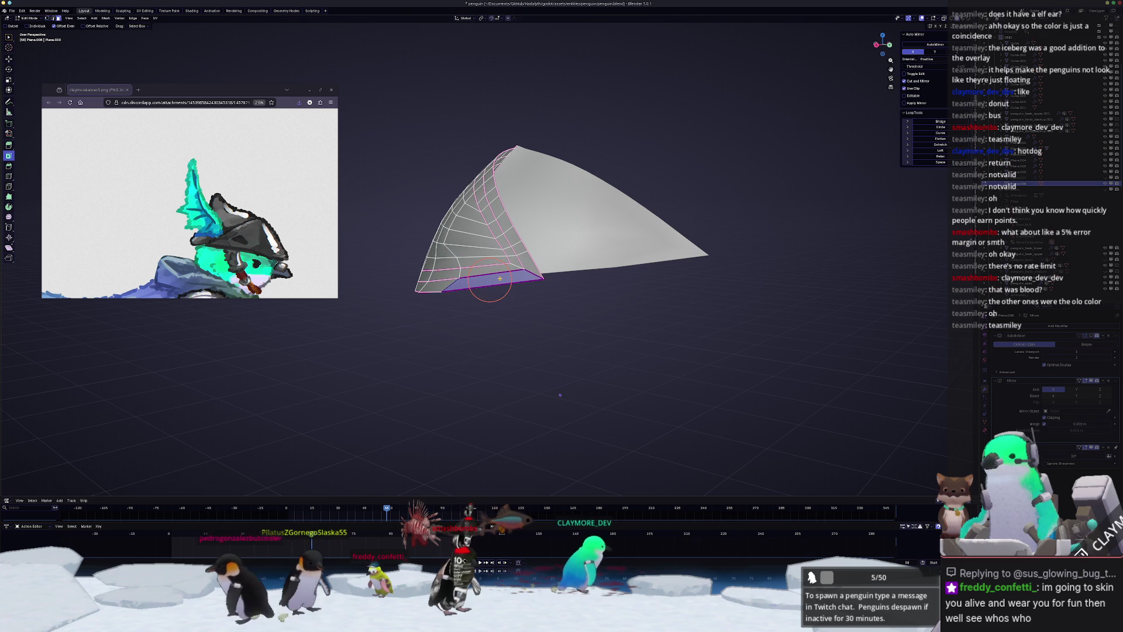
key(ctrl+l)
- Move the selected shell part 1.3294 m along the Y axis
right_click(468, 234)
middle_drag(623, 273, 585, 246)
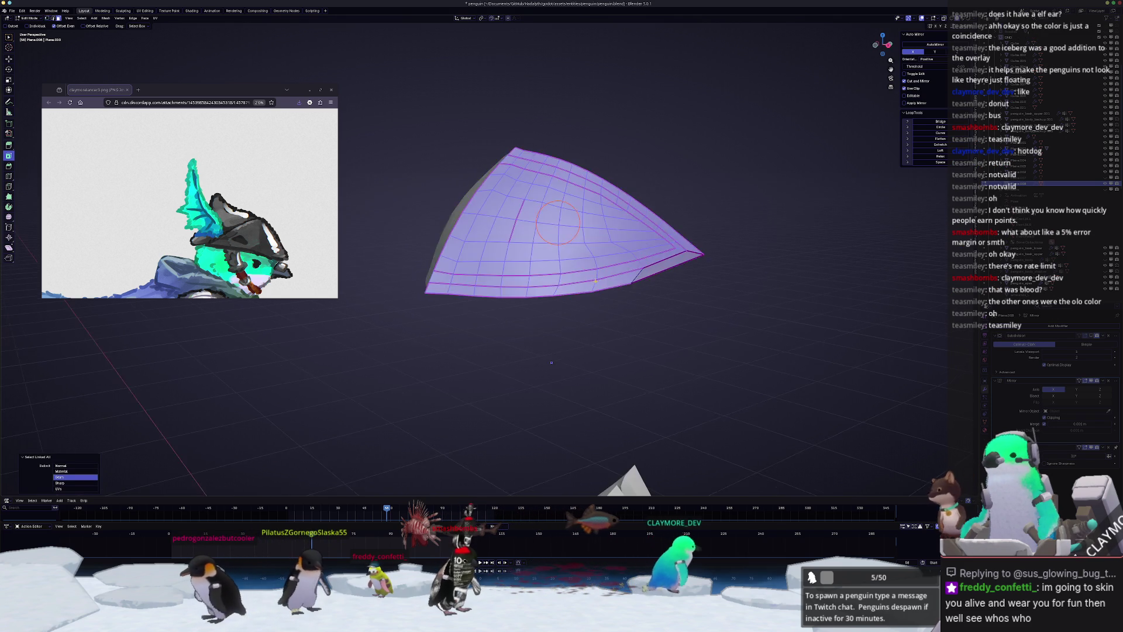
key(g)
key(y)
click(865, 196)
mouse_move(865, 197)
middle_down()
mouse_move(558, 268)
mouse_move(765, 226)
mouse_move(752, 175)
mouse_move(669, 233)
middle_up()
- Undo the shell copies duplicated 0.66132 m upward along Z
key(shift+d)
key(z)
click(670, 48)
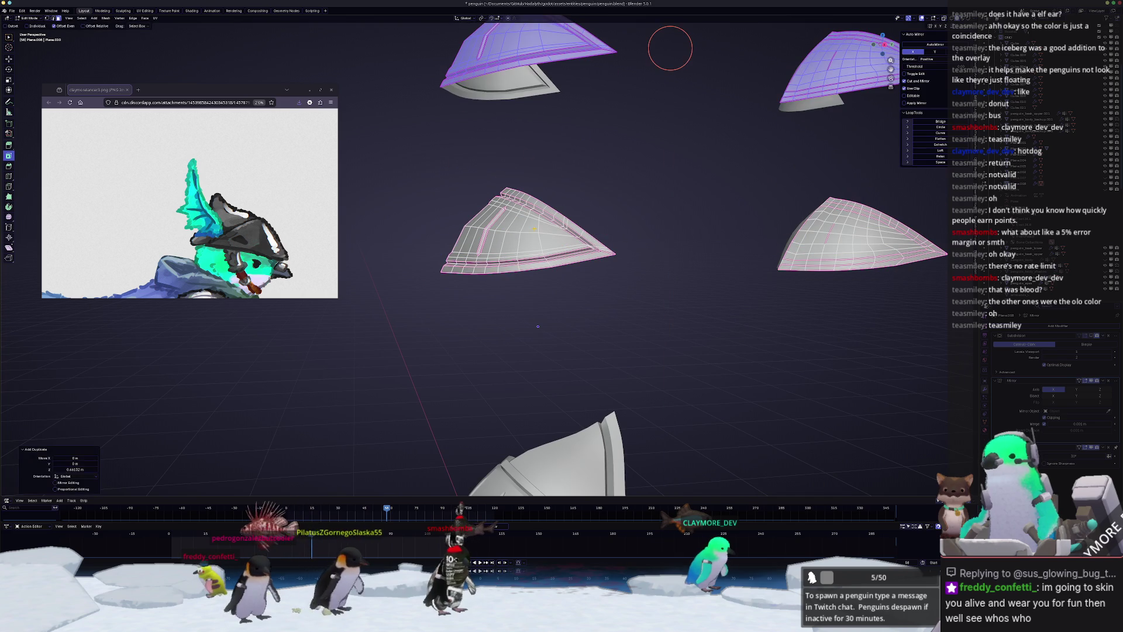
key(Tab)
key(ctrl+z)
key(ctrl+z)
key(ctrl+z)
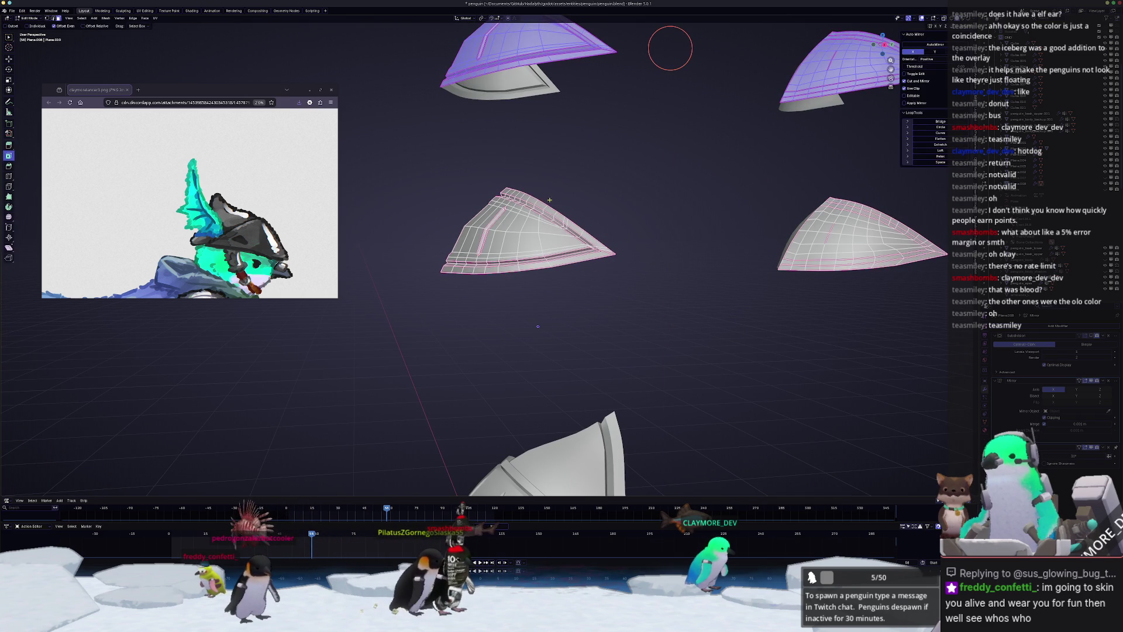
key(Tab)
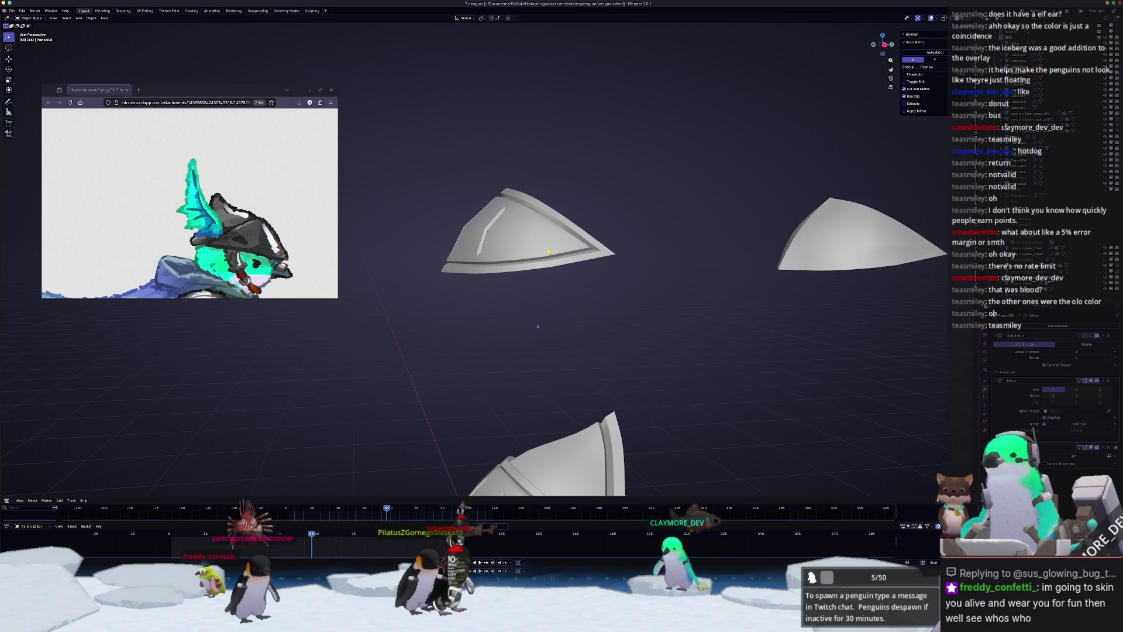
key(ctrl+z)
key(ctrl+shift+z)
key(ctrl+shift+z)
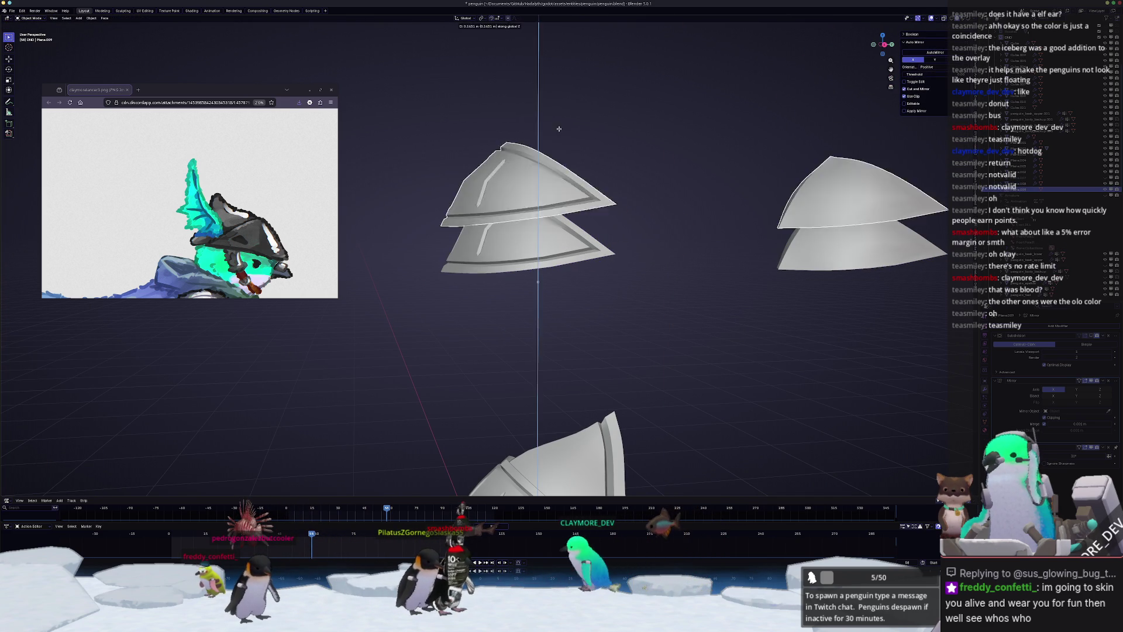
key(ctrl+z)
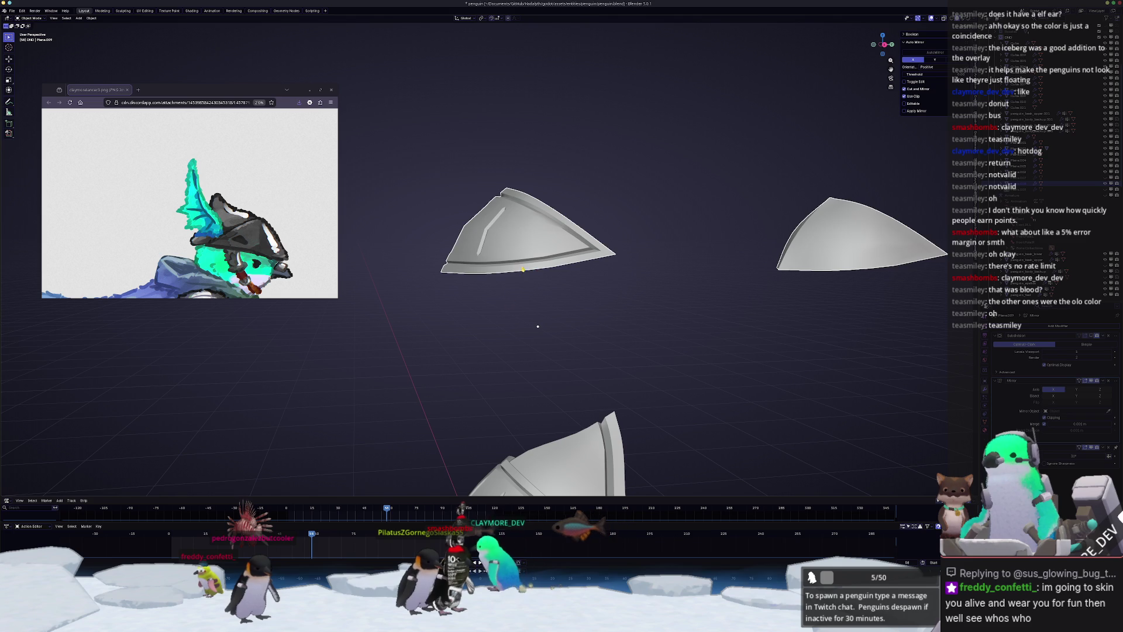
- Isolate the armoured fin plate in local view and enter Edit Mode
click(524, 269)
key(KP_Divide)
key(Tab)
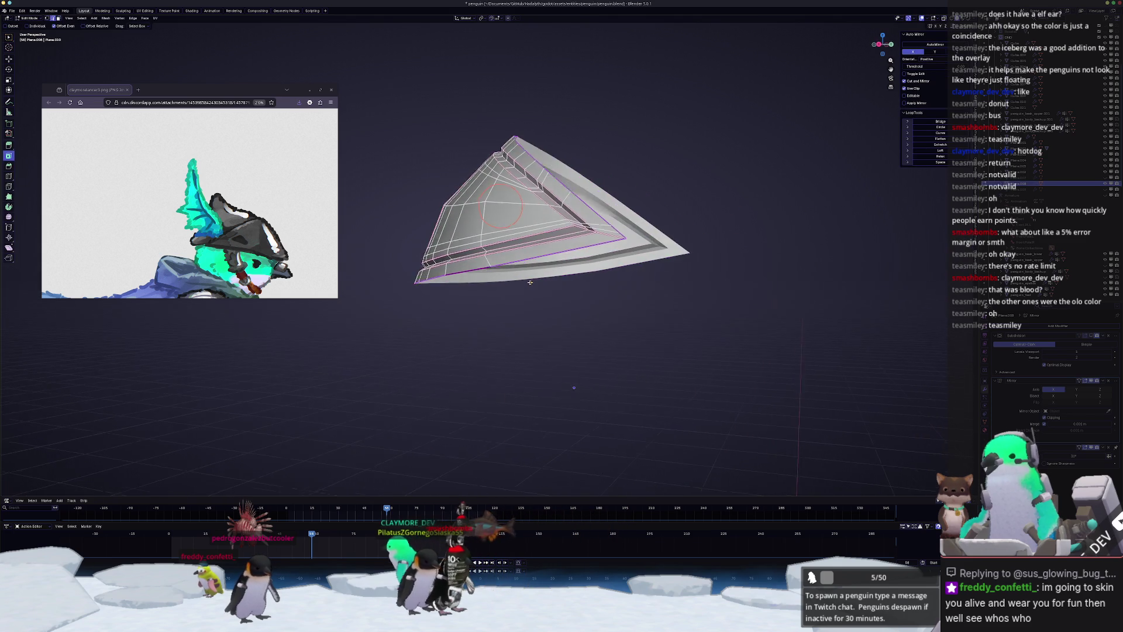
- Extrude the shield's selected faces into an upper layer over the base plate
mouse_move(530, 282)
middle_down()
mouse_move(529, 298)
mouse_move(707, 244)
middle_up()
key(g)
key(Escape)
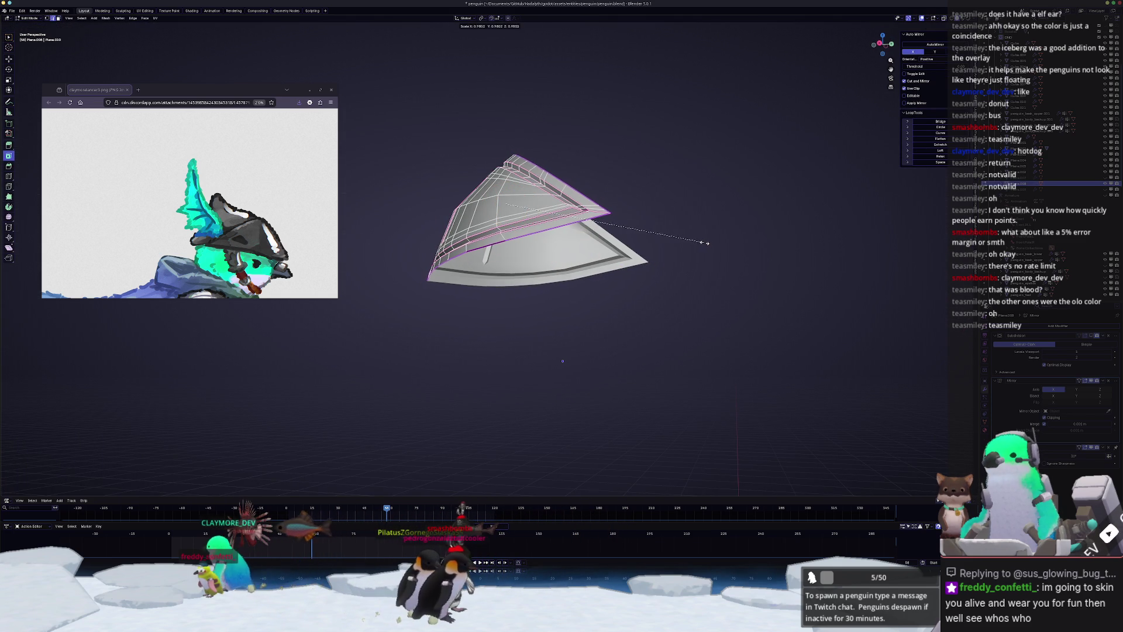
key(Escape)
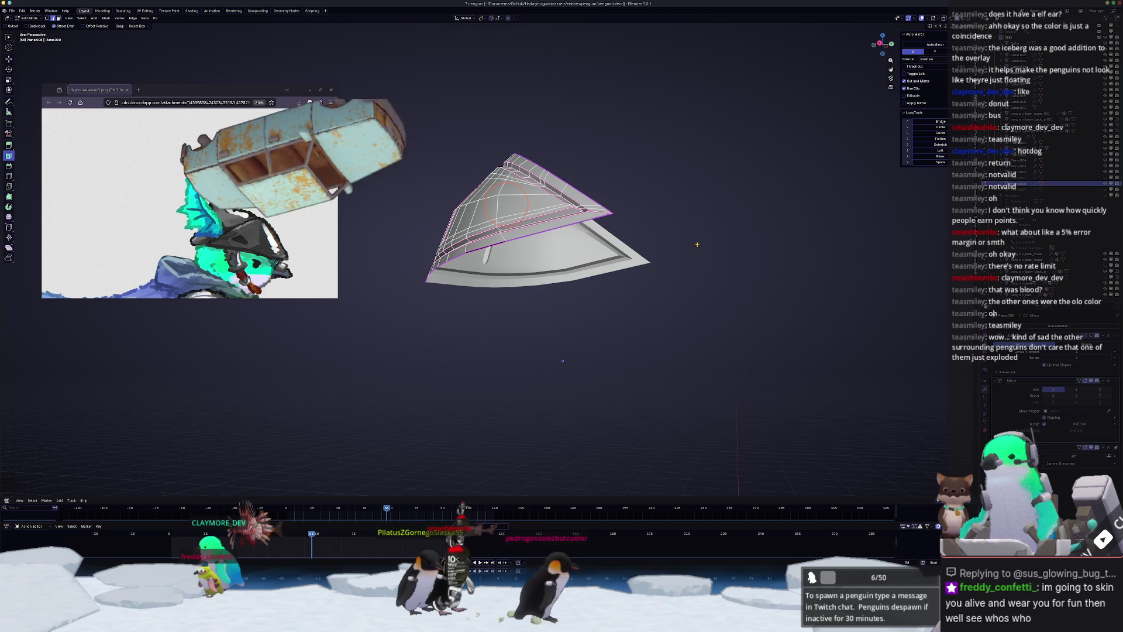
key(e)
click(715, 244)
key(g)
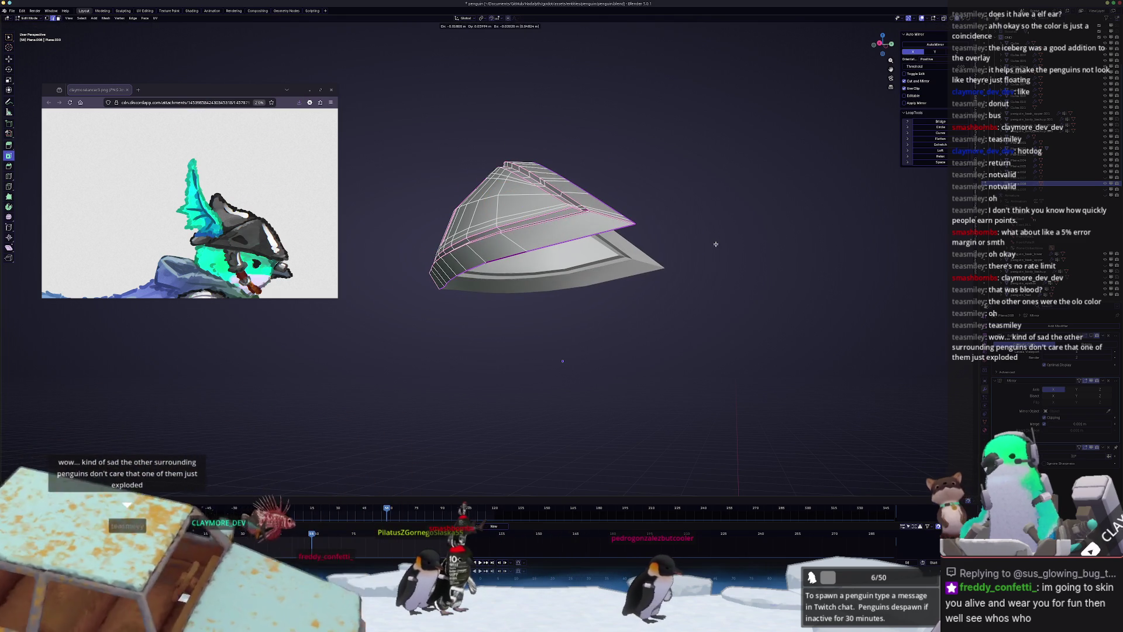
click(715, 243)
- Extrude the faces again and push them outward to thicken the shell into a slab
key(ctrl+e)
key(Escape)
scroll(714, 205, up, 3)
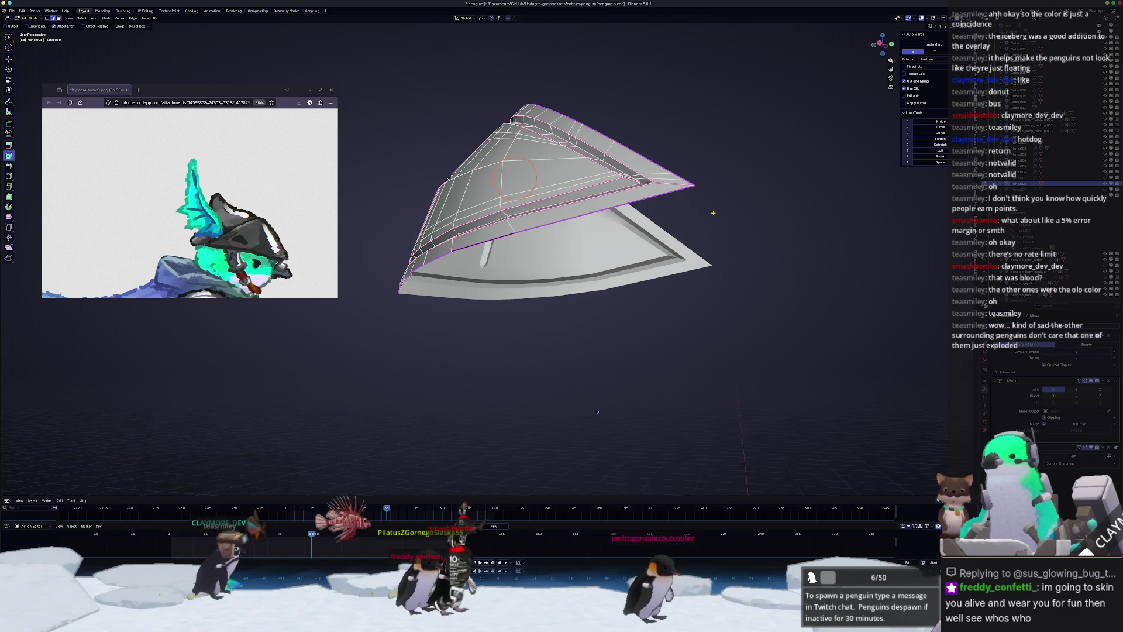
key(e)
key(Escape)
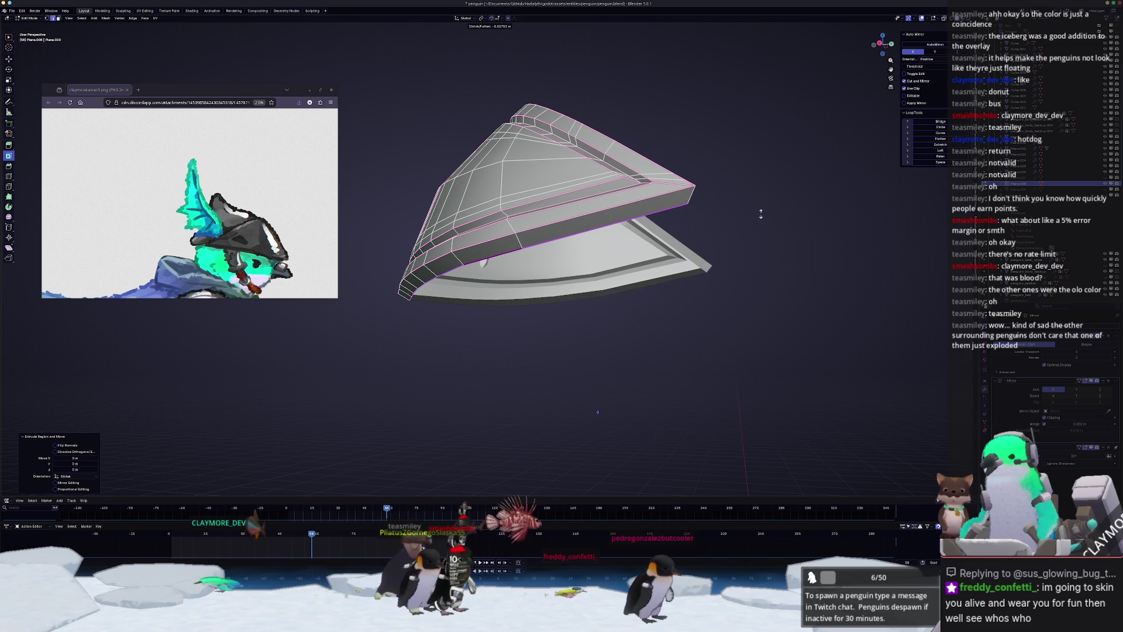
click(760, 215)
mouse_move(742, 226)
middle_down()
mouse_move(640, 257)
mouse_move(623, 205)
middle_up()
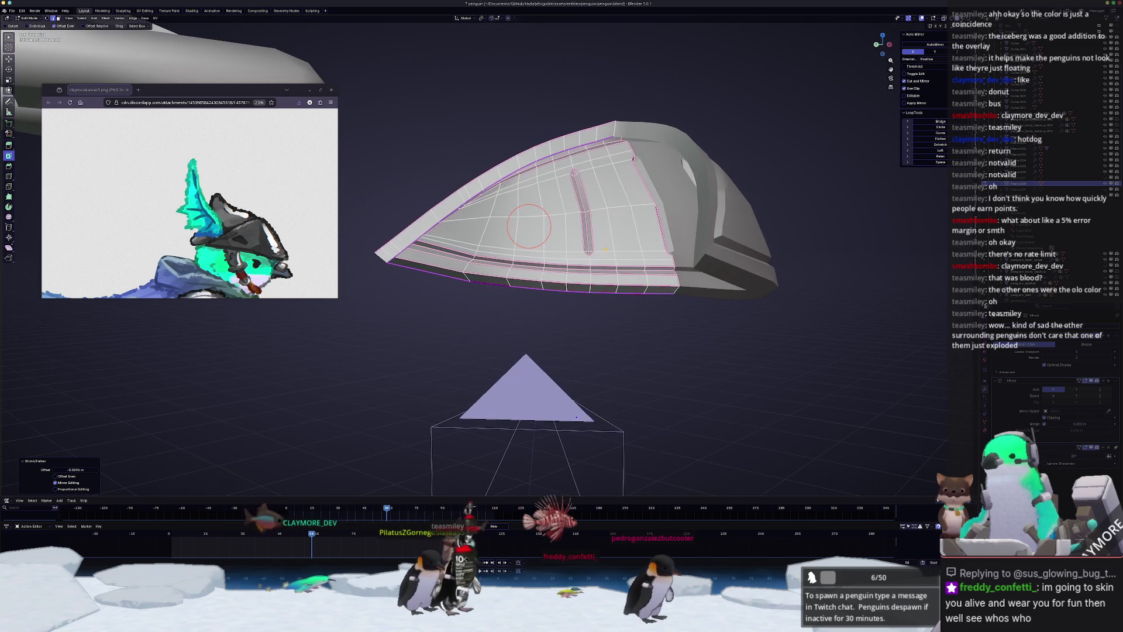
- Grid-fill the open face of the helmet shield
key(F3)
text(g)
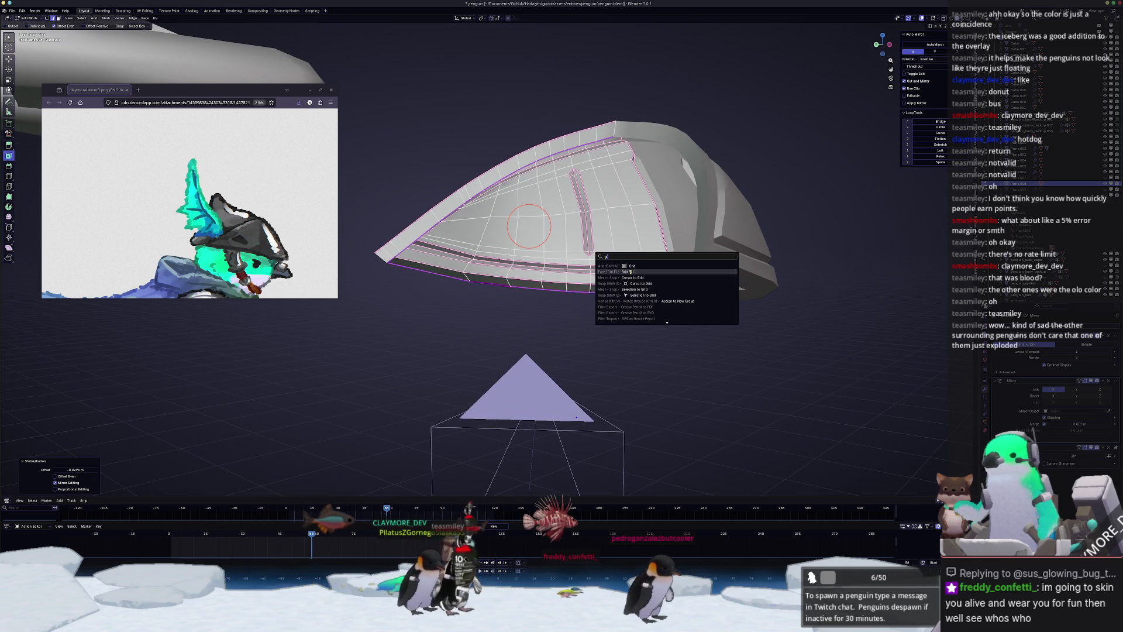
click(631, 271)
mouse_move(583, 359)
middle_down()
mouse_move(602, 345)
mouse_move(593, 363)
mouse_move(588, 356)
middle_up()
- Bridge the shield's open edge loops with new faces
key(F3)
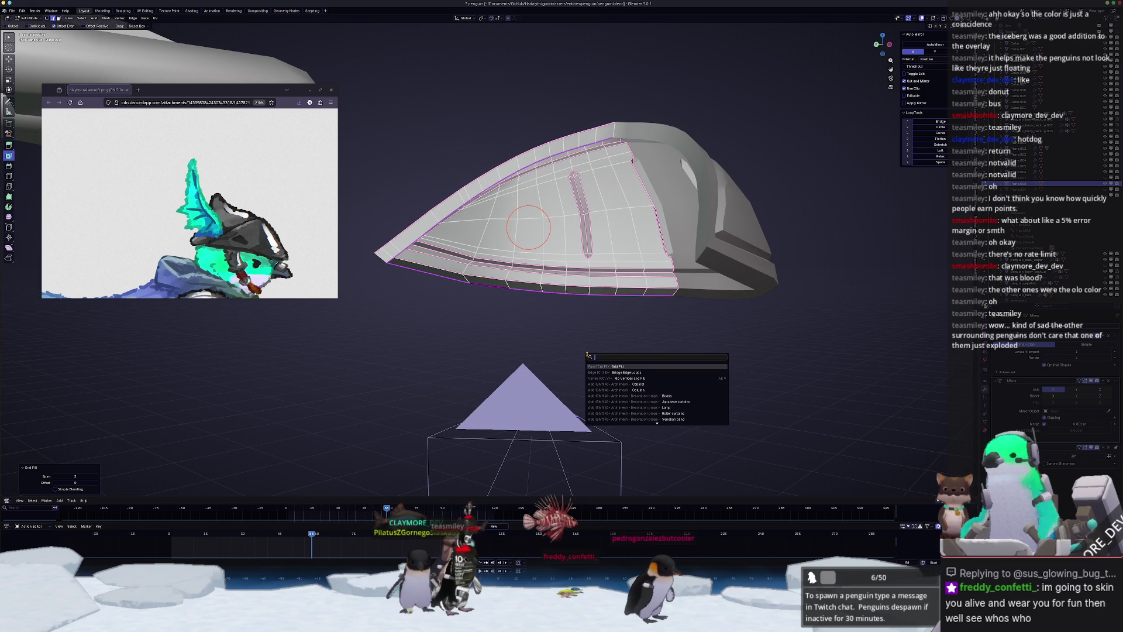
text(bridg)
key(Return)
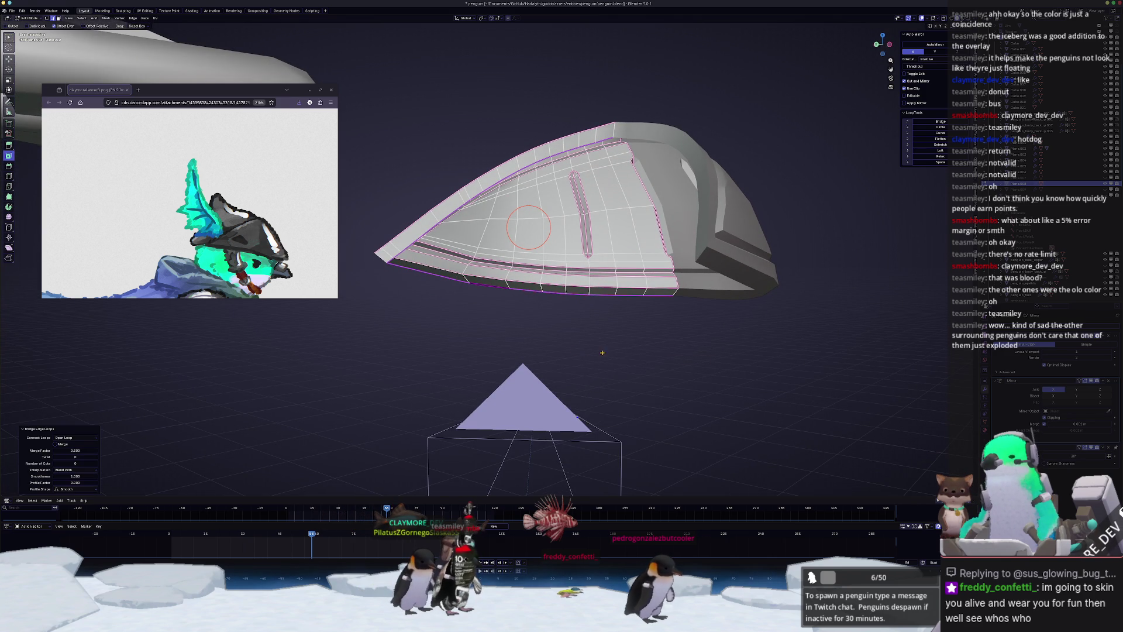
middle_drag(603, 353, 612, 353)
scroll(593, 353, up, 3)
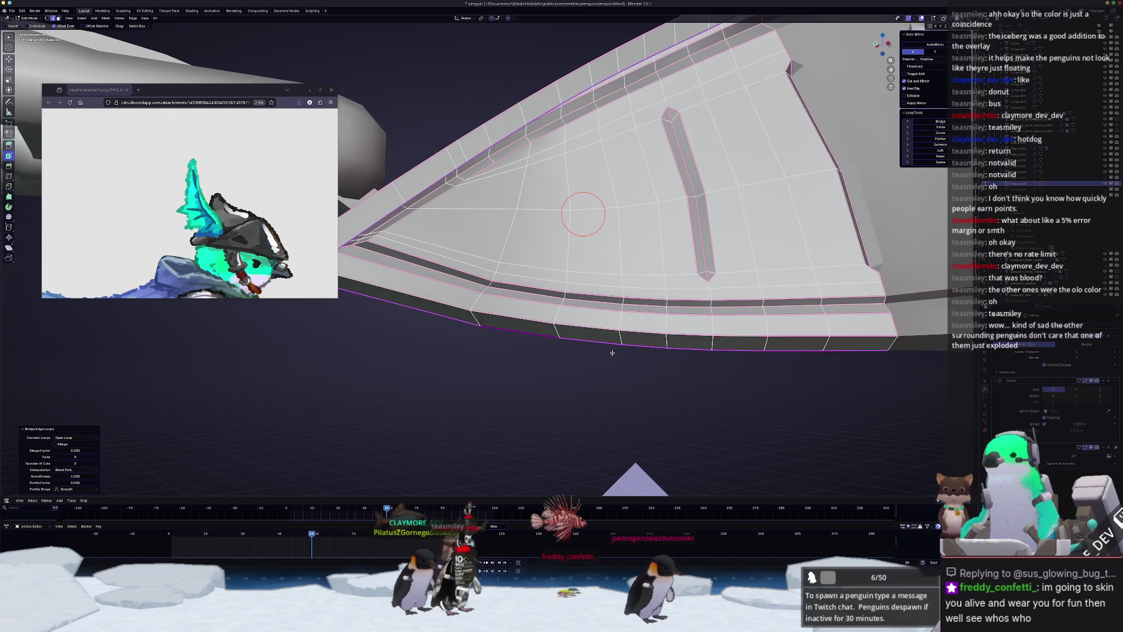
- Subdivide the shield's lower edge with 5 cuts
click(860, 340)
mouse_move(886, 348)
middle_down()
mouse_move(790, 376)
mouse_move(796, 350)
middle_up()
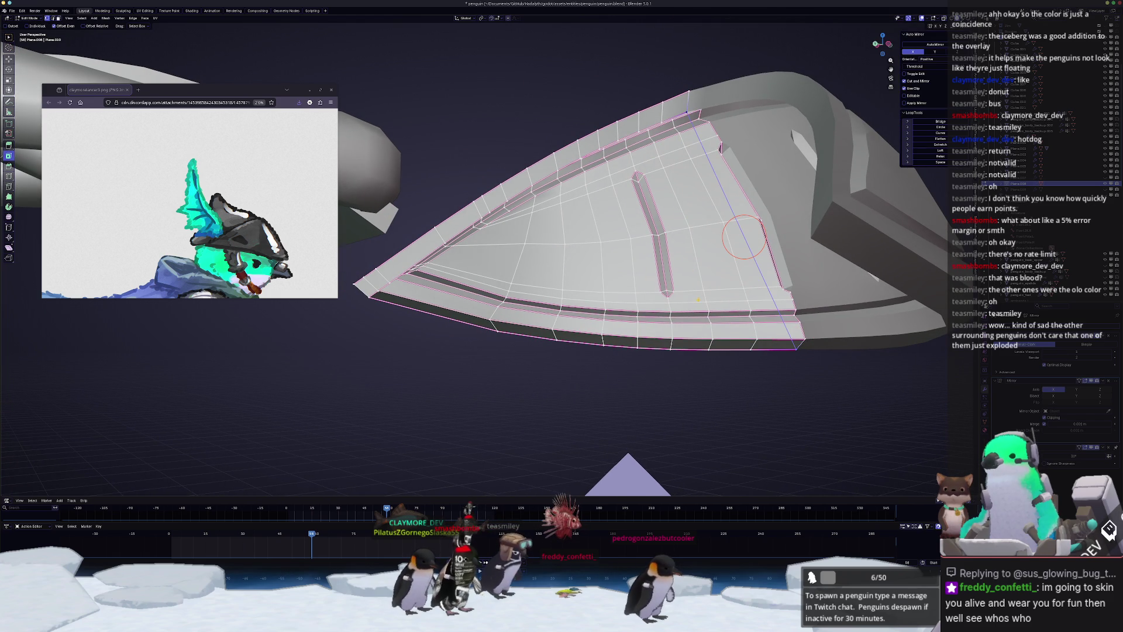
middle_drag(743, 237, 690, 258)
right_click(690, 259)
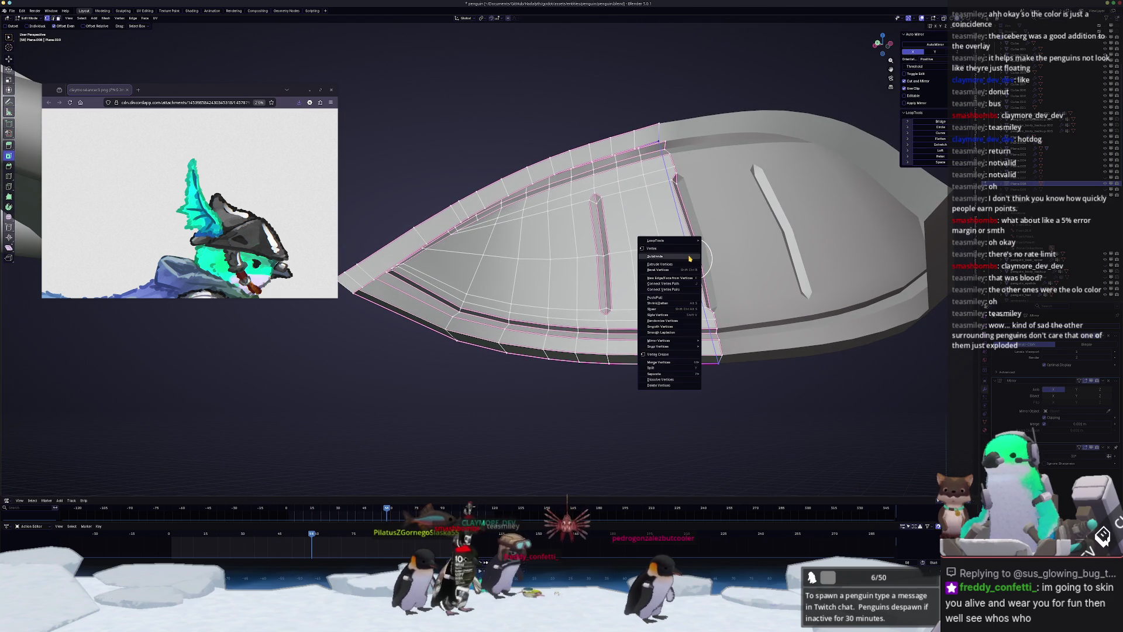
click(691, 259)
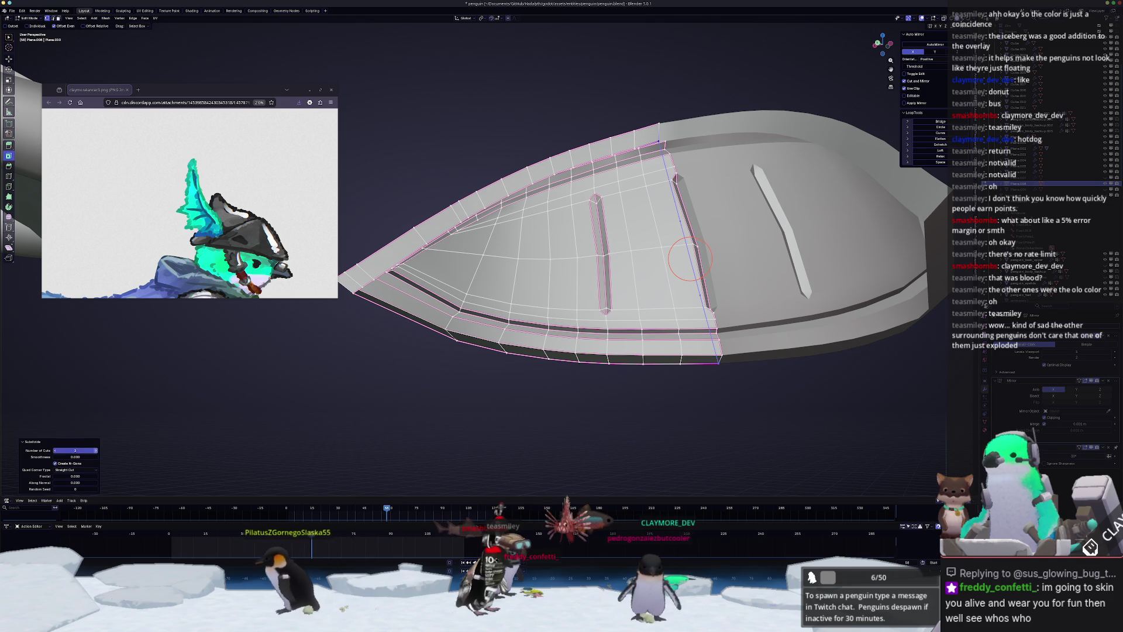
drag(75, 451, 94, 450)
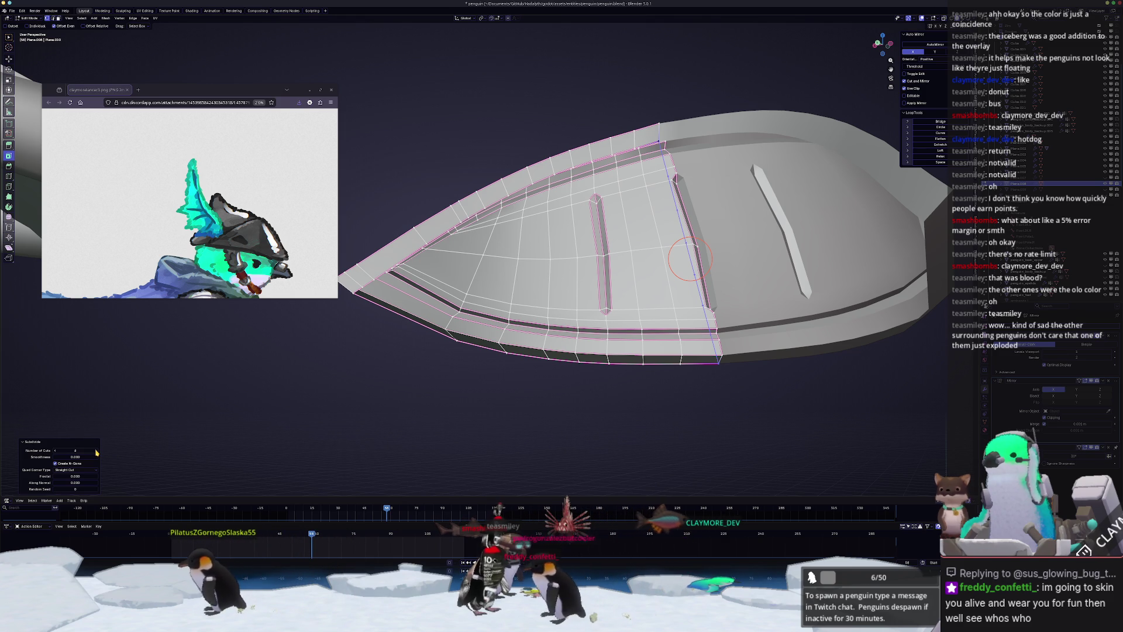
middle_drag(315, 425, 679, 345)
- Grid-fill the chosen opening in the helmet shell
key(F3)
click(709, 363)
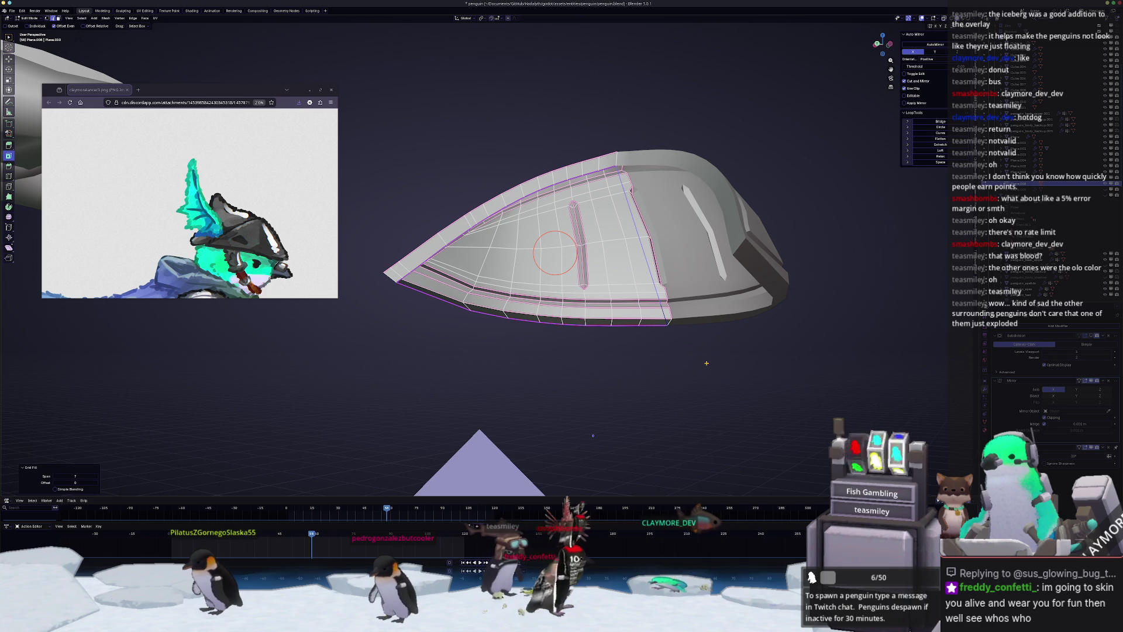
scroll(619, 384, up, 1)
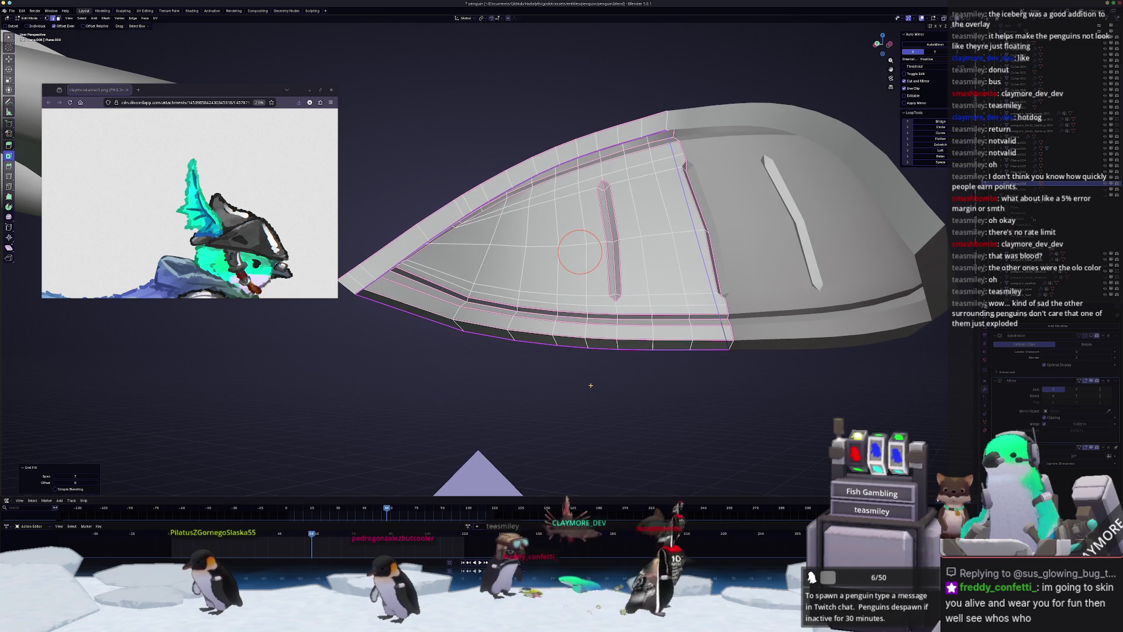
scroll(581, 386, up, 1)
mouse_move(581, 386)
middle_down()
mouse_move(620, 375)
mouse_move(681, 481)
middle_up()
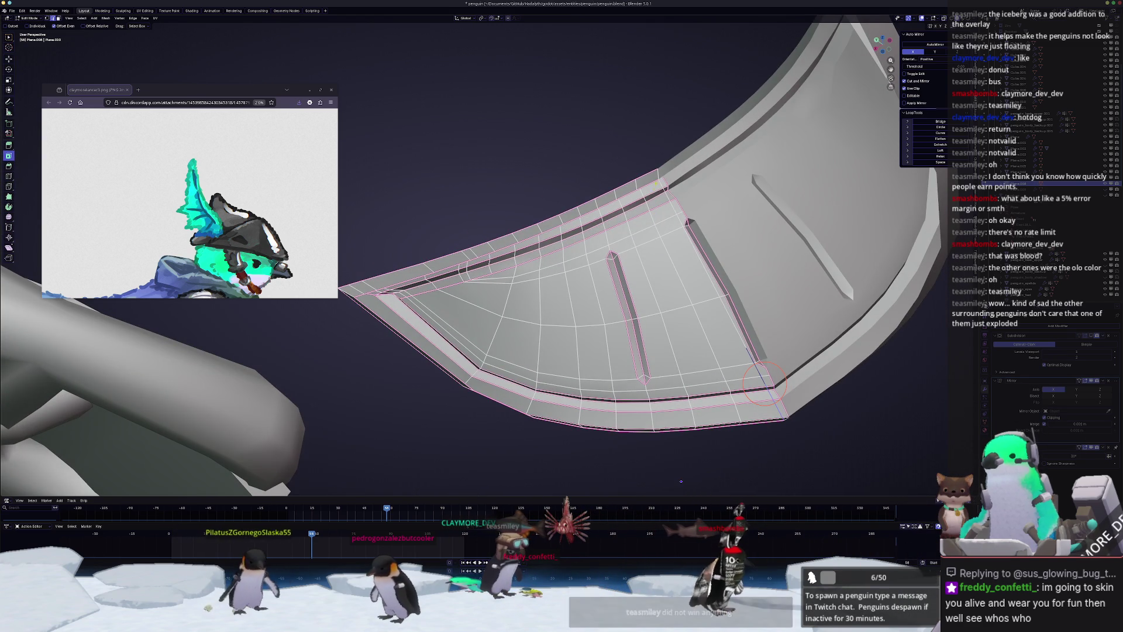
- Delete the leftover stray edges from the shell
key(x)
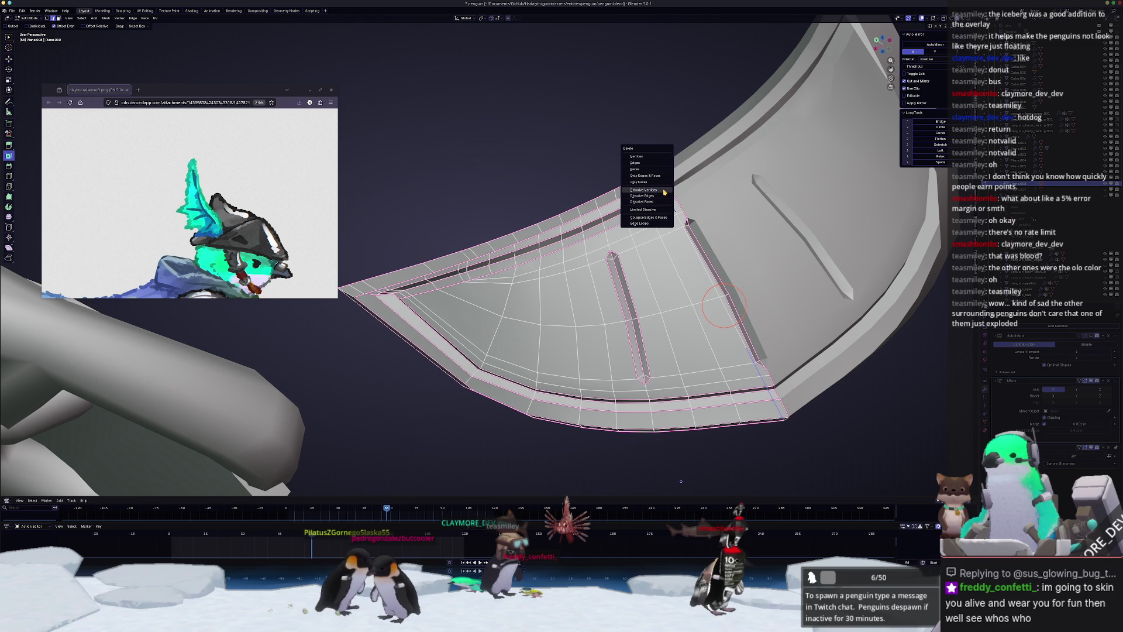
middle_drag(643, 175, 683, 232)
key(x)
click(684, 233)
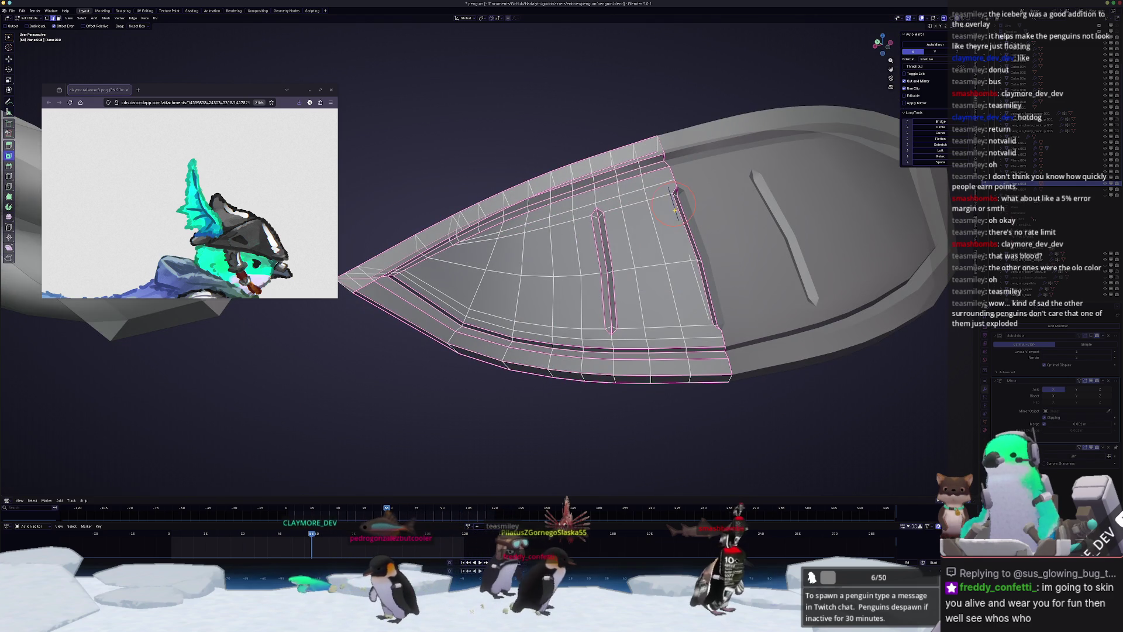
key(x)
click(692, 271)
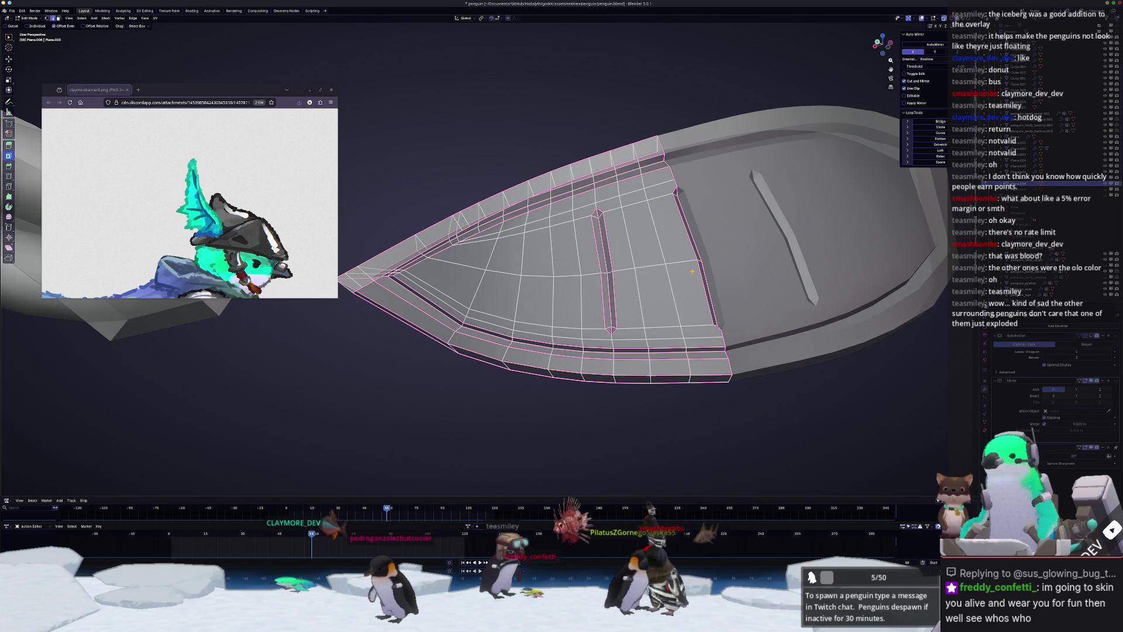
- Re-enter Edit Mode and select the vertical face loop across the hull
key(Tab)
mouse_move(692, 271)
middle_down()
mouse_move(528, 346)
mouse_move(569, 328)
mouse_move(478, 320)
mouse_move(458, 331)
mouse_move(572, 375)
mouse_move(527, 368)
mouse_move(502, 337)
mouse_move(576, 191)
mouse_move(550, 379)
mouse_move(573, 310)
middle_up()
key(Tab)
alt+click(550, 378)
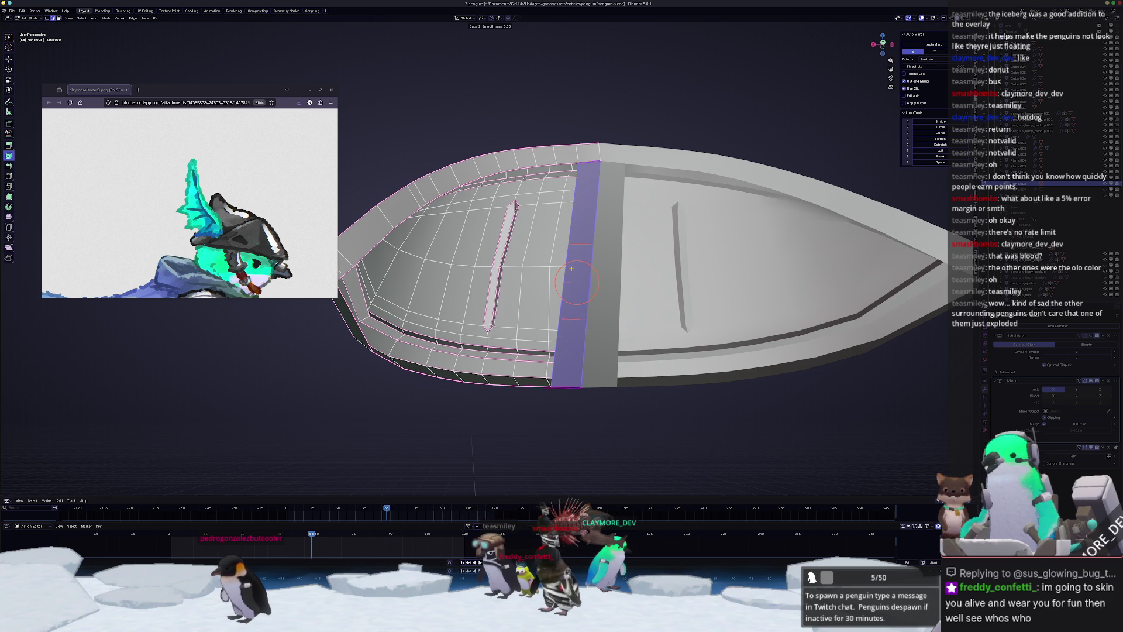
- Add a loop cut across the dark band of the helmet shell
click(572, 268)
mouse_move(577, 276)
middle_down()
mouse_move(568, 327)
mouse_move(624, 296)
middle_up()
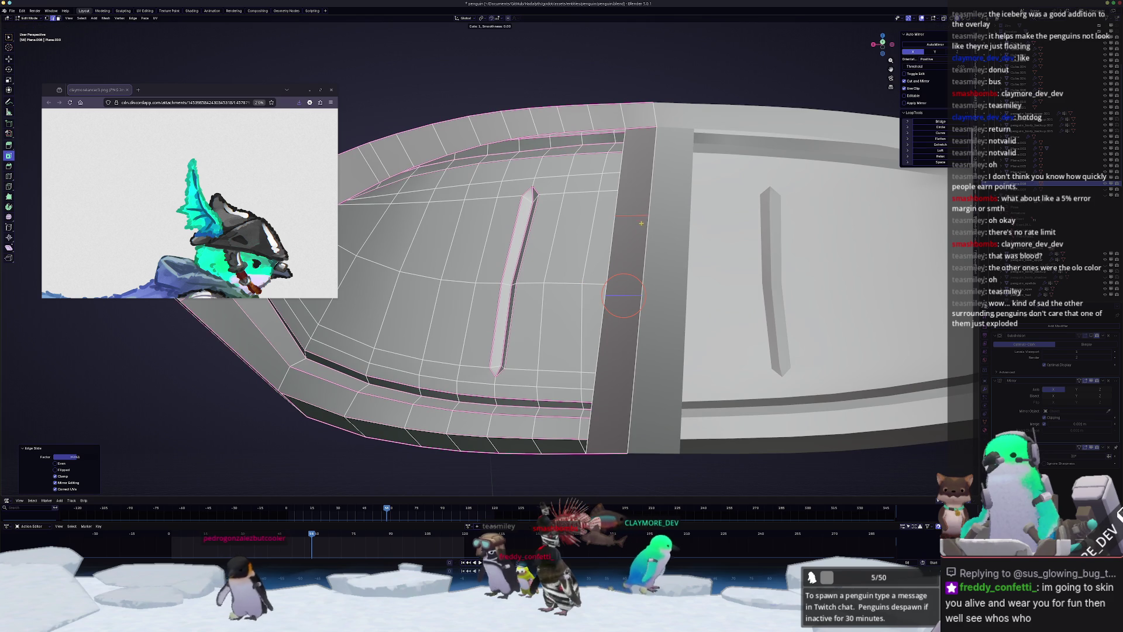
click(623, 295)
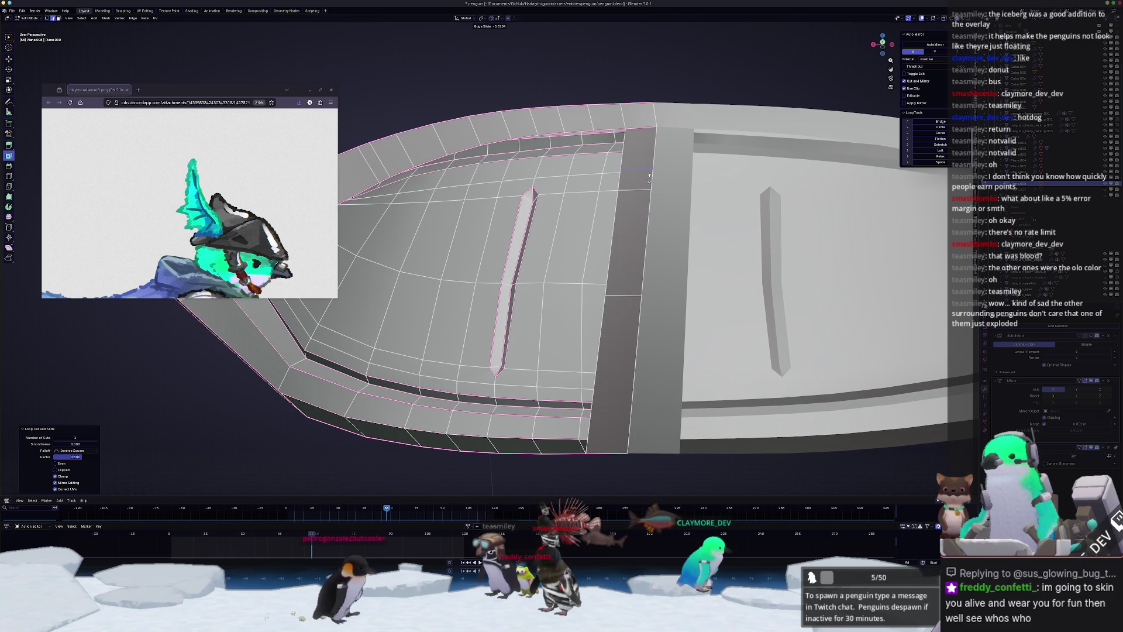
click(650, 177)
mouse_move(640, 170)
middle_down()
mouse_move(585, 266)
mouse_move(738, 156)
middle_up()
mouse_move(511, 233)
middle_down()
mouse_move(597, 262)
mouse_move(609, 316)
middle_up()
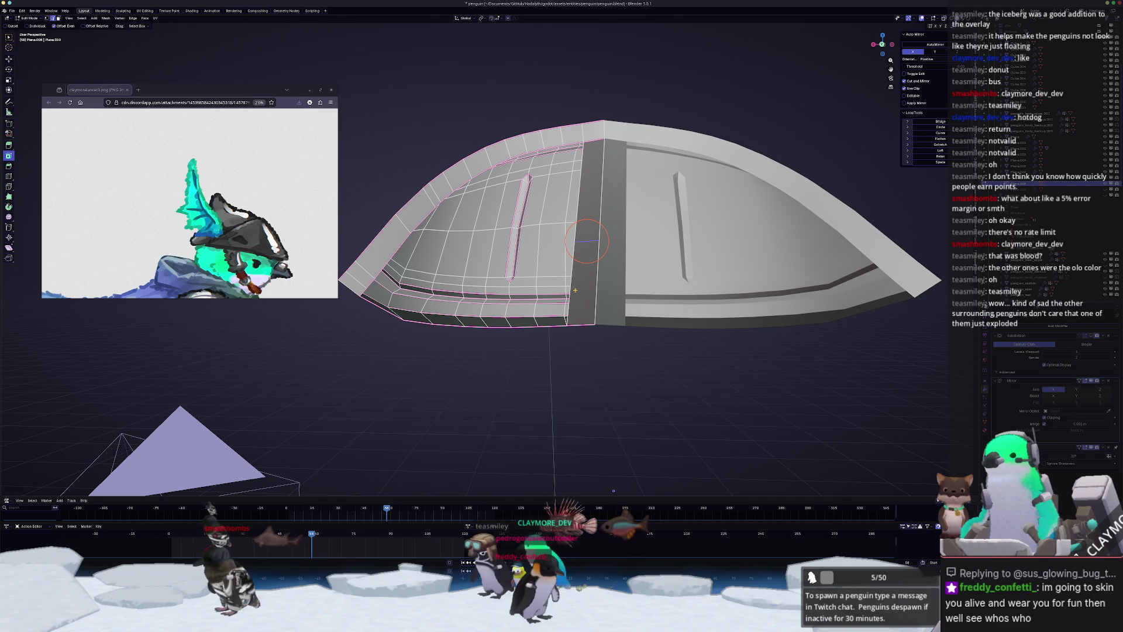
- Grid-fill the first front opening, reveal hidden mesh parts, and place another loop cut
key(F3)
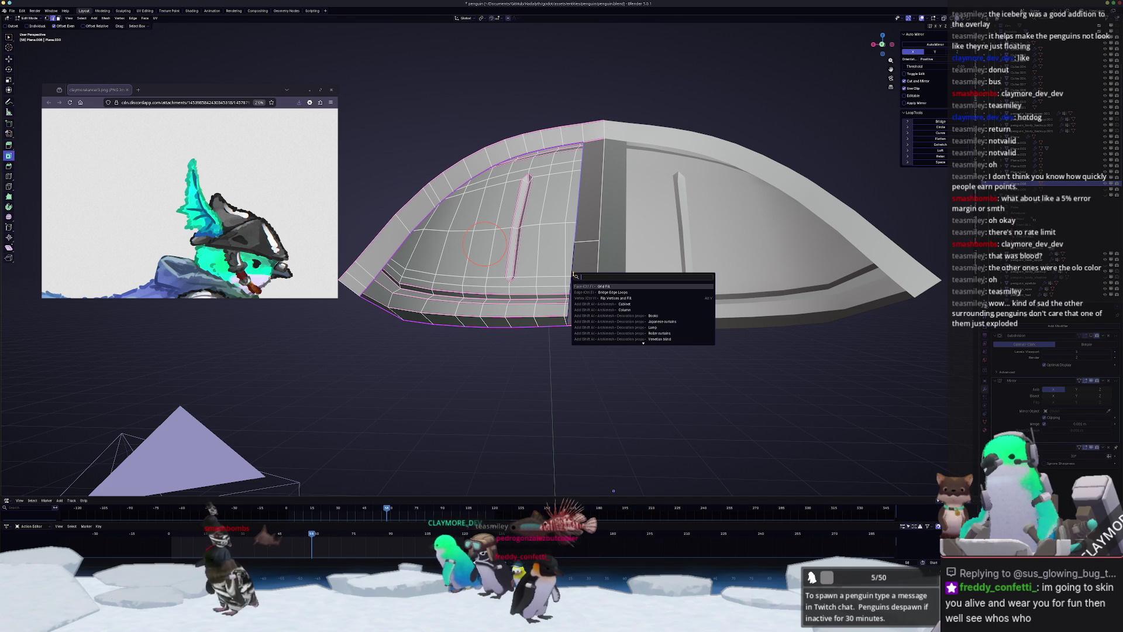
click(605, 286)
middle_drag(604, 286, 543, 317)
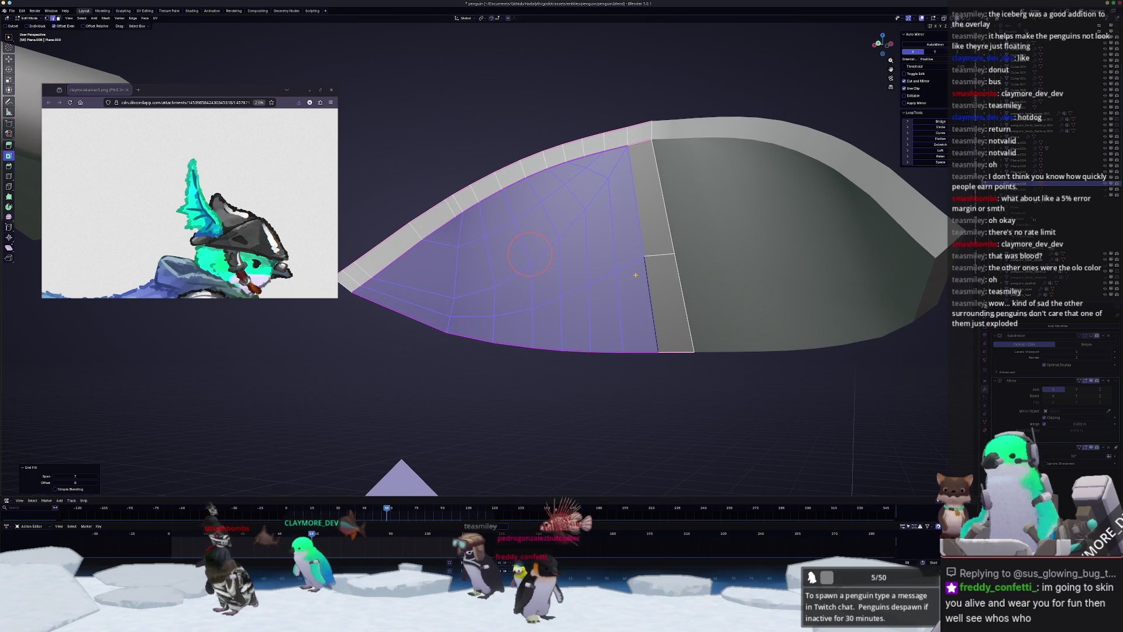
key(alt+h)
click(663, 208)
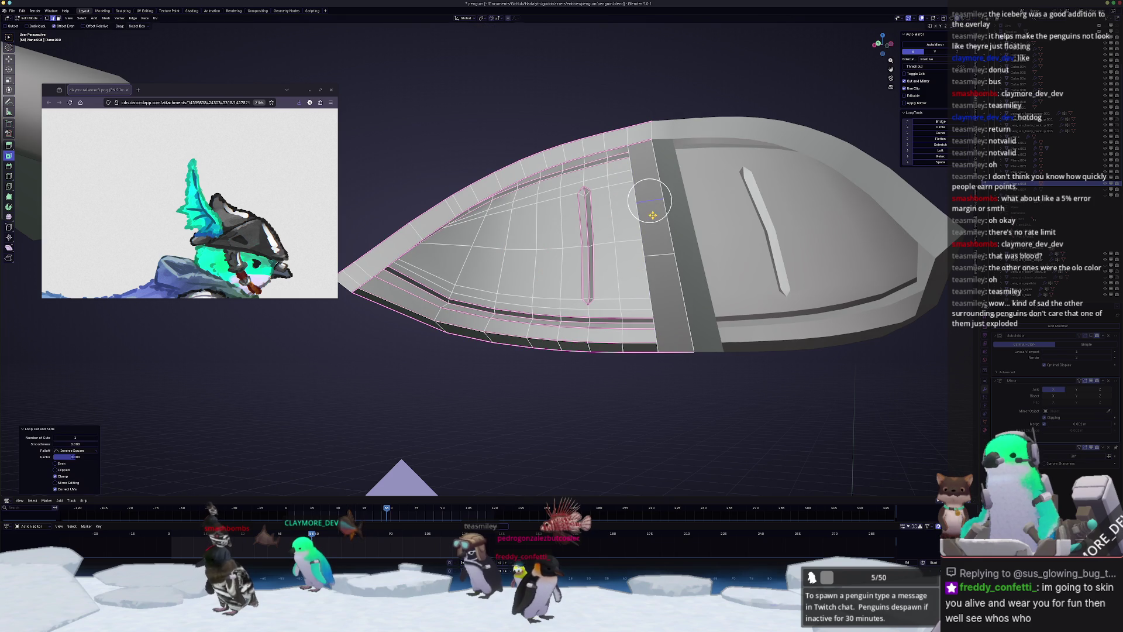
mouse_move(663, 207)
middle_down()
mouse_move(615, 275)
mouse_move(626, 288)
mouse_move(596, 283)
mouse_move(630, 273)
middle_up()
- Grid-fill two more openings on the dome, committing a loop cut between them
key(F3)
click(643, 283)
click(618, 289)
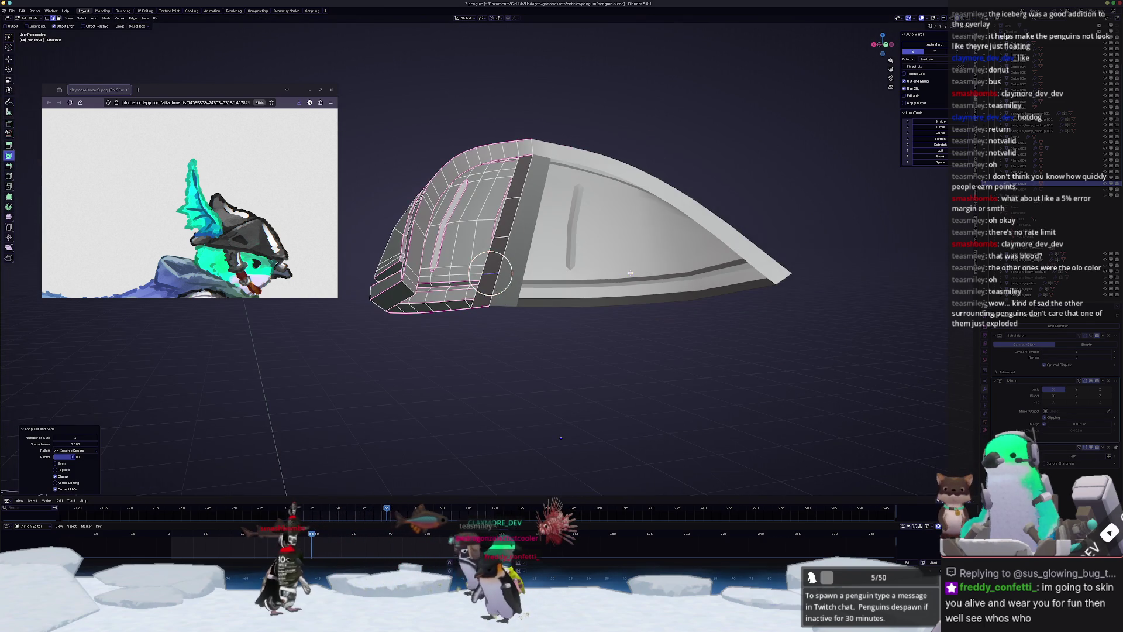
click(490, 273)
middle_drag(490, 273, 501, 239)
key(F3)
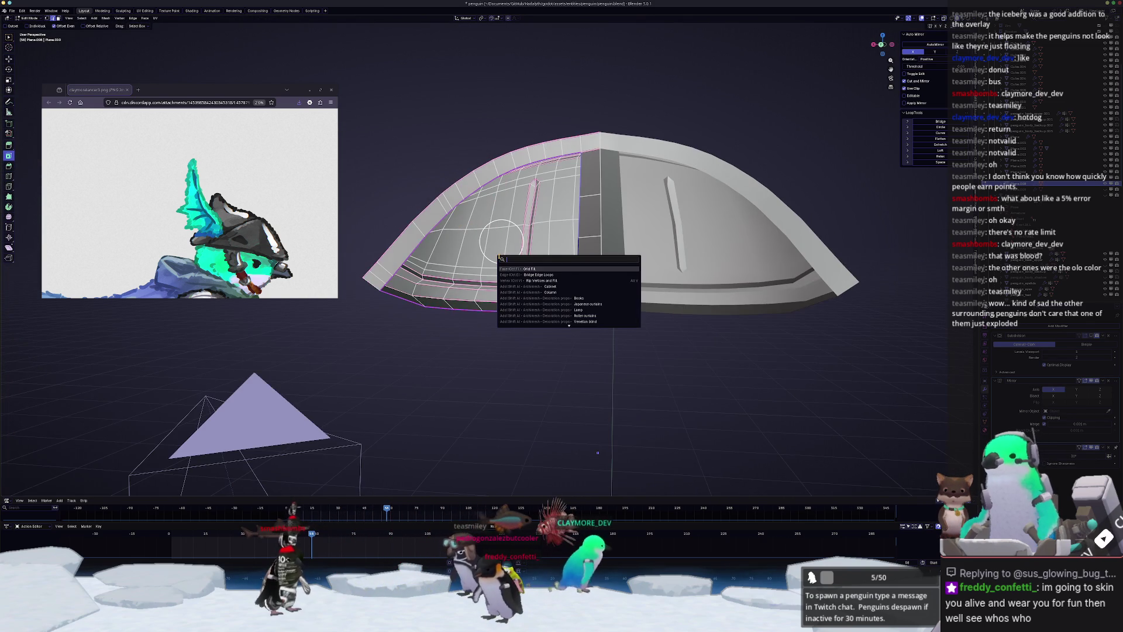
click(527, 268)
mouse_move(541, 306)
middle_down()
mouse_move(532, 320)
mouse_move(613, 147)
mouse_move(608, 196)
middle_up()
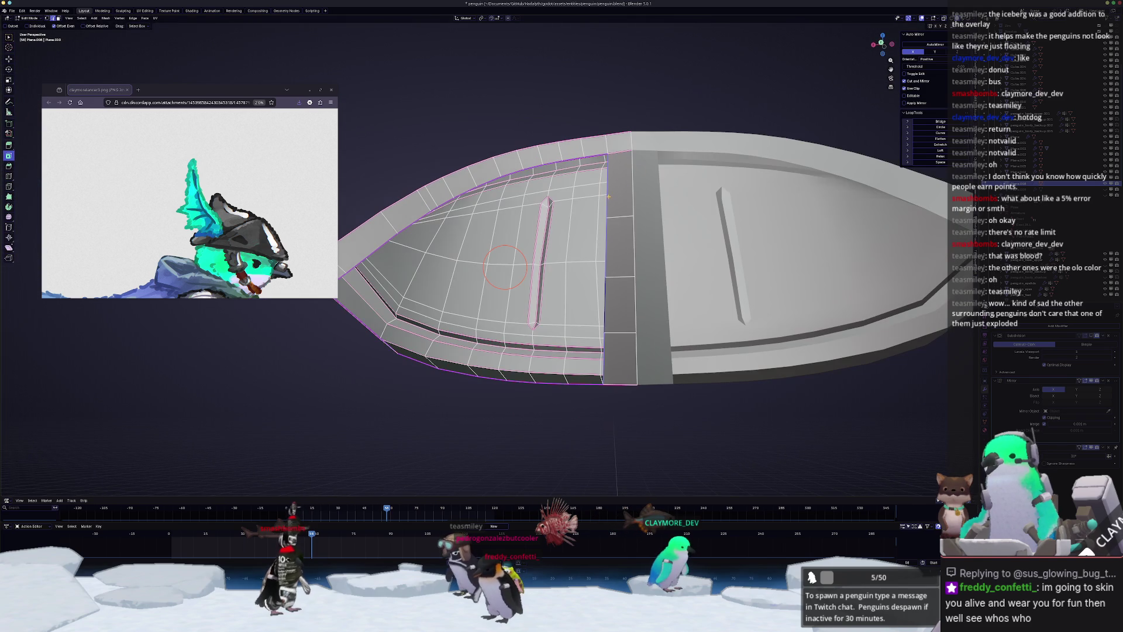
- Add further loop cuts and grid-fill the remaining hole in the shell
double_click(627, 187)
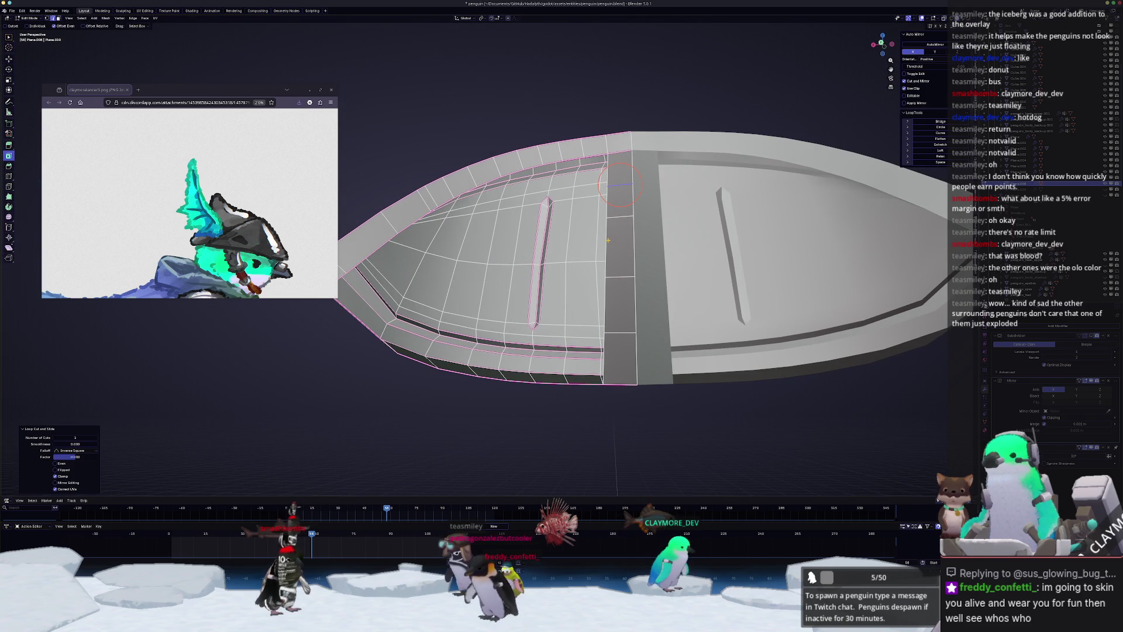
alt+click(620, 185)
key(F3)
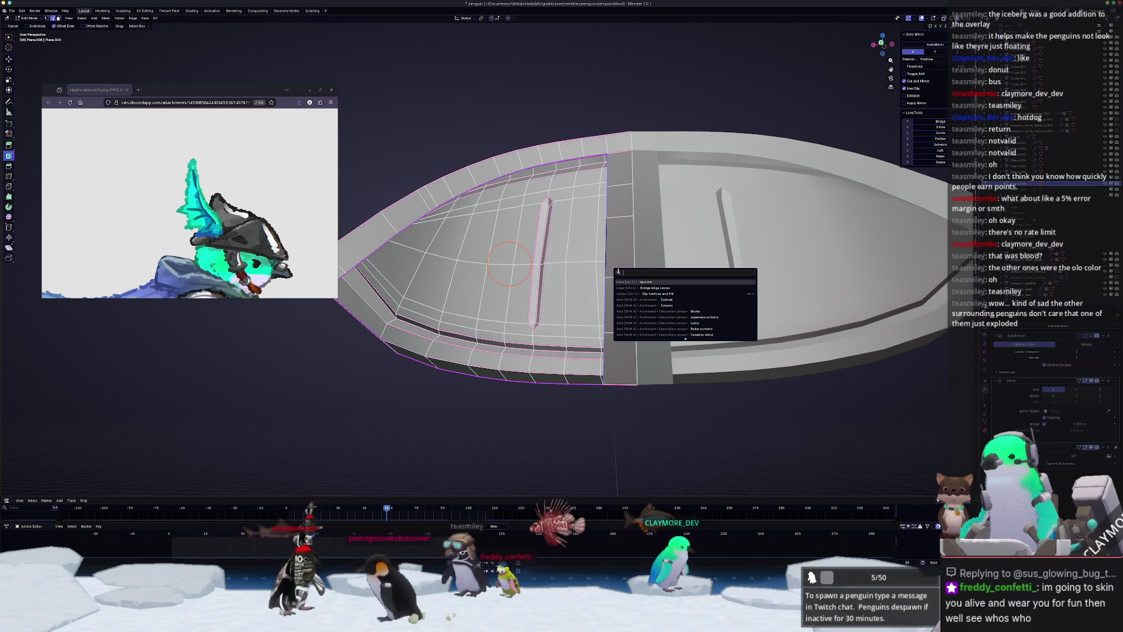
click(642, 282)
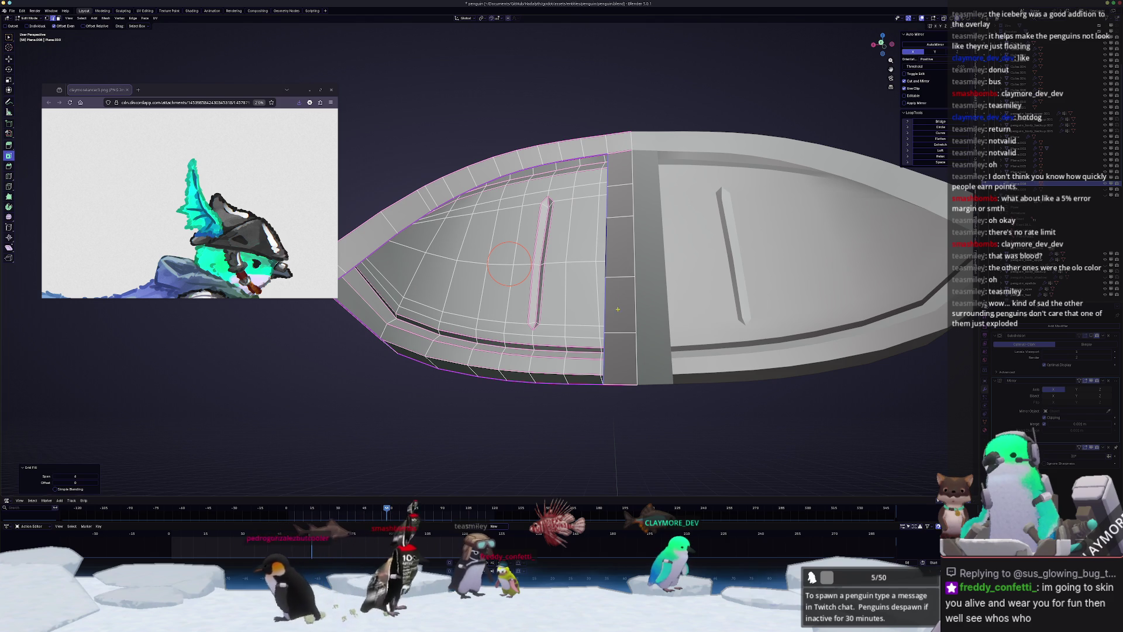
click(623, 306)
alt+click(606, 291)
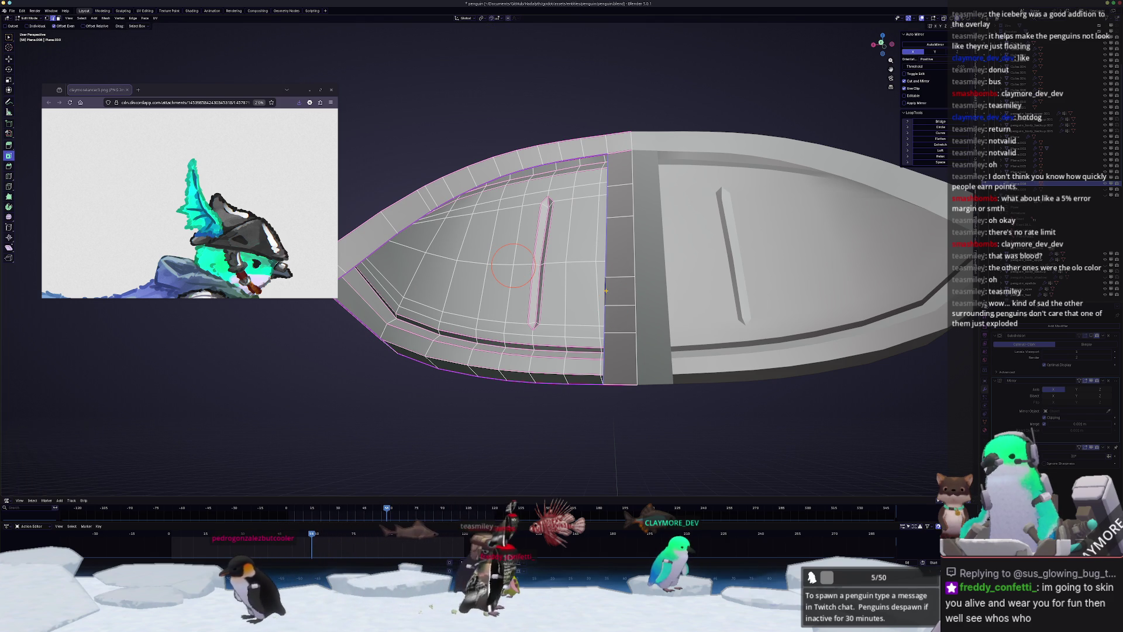
key(F3)
- Grid-fill the hole and leave Edit Mode to inspect the arch piece
click(634, 303)
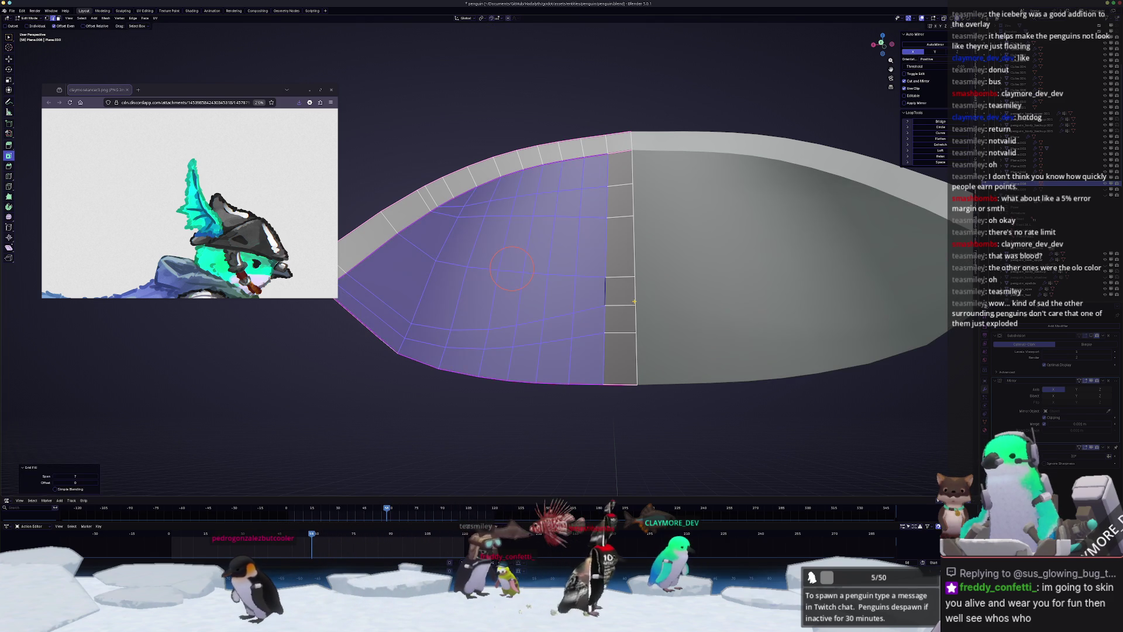
mouse_move(634, 303)
middle_down()
mouse_move(567, 305)
mouse_move(532, 332)
mouse_move(530, 266)
mouse_move(654, 306)
mouse_move(818, 299)
mouse_move(853, 336)
mouse_move(631, 327)
mouse_move(550, 275)
middle_up()
key(Tab)
key(Tab)
scroll(631, 327, up, 3)
scroll(472, 225, up, 3)
mouse_move(488, 232)
middle_down()
mouse_move(530, 276)
mouse_move(536, 330)
mouse_move(568, 349)
middle_up()
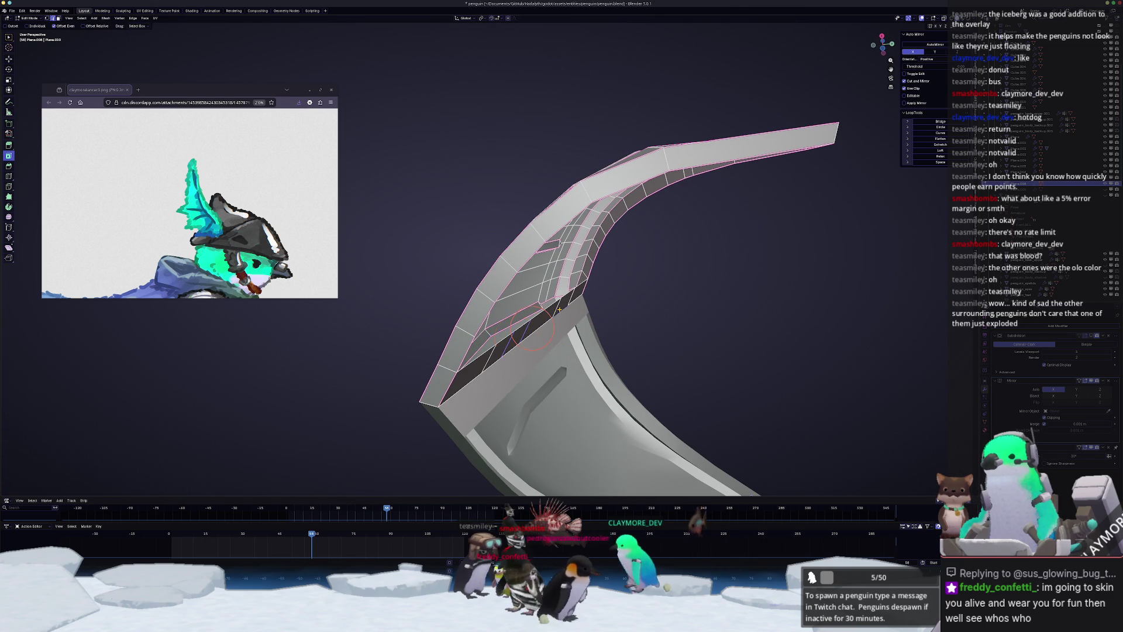
middle_drag(559, 309, 589, 284)
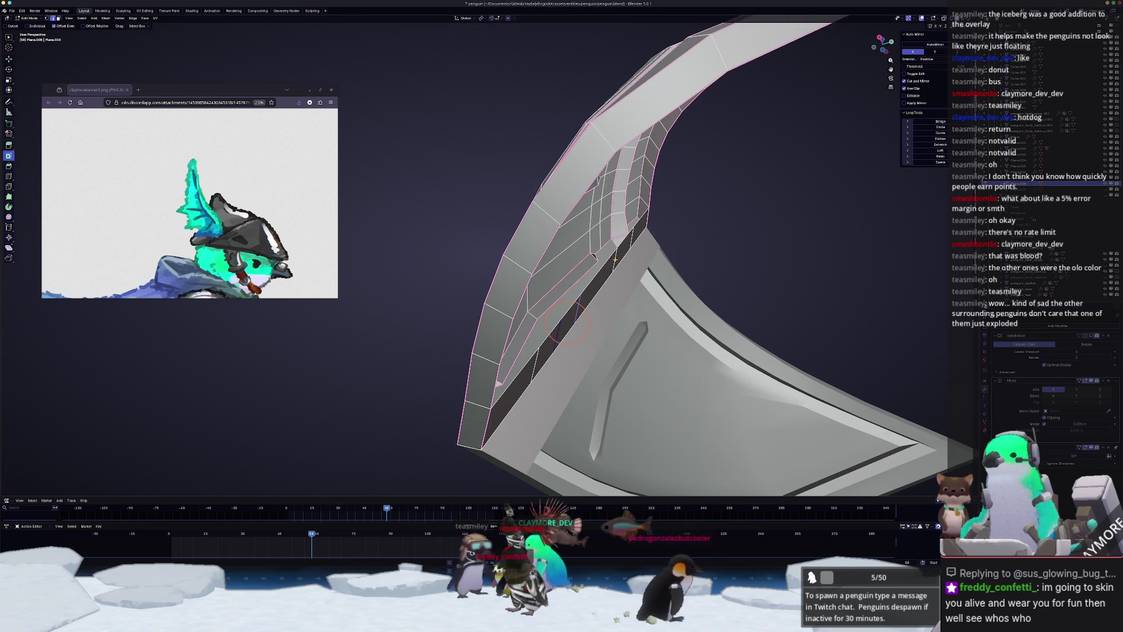
- Shift the selected inner edges along the Y axis in several small moves
key(y)
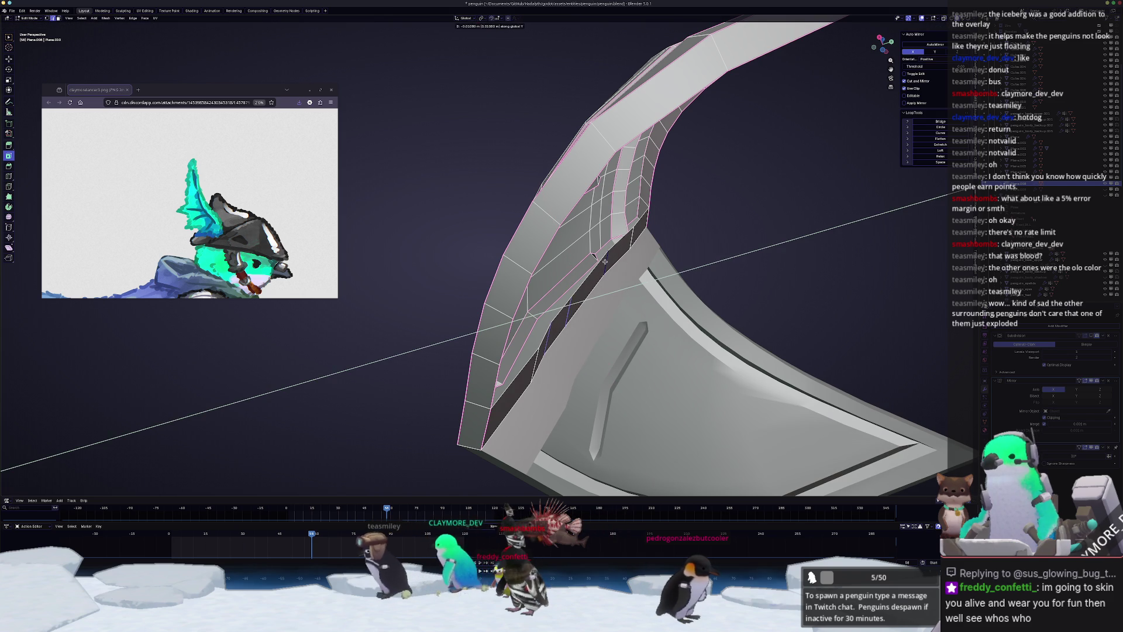
click(604, 261)
mouse_move(603, 261)
middle_down()
mouse_move(560, 299)
mouse_move(579, 294)
middle_up()
key(g)
key(y)
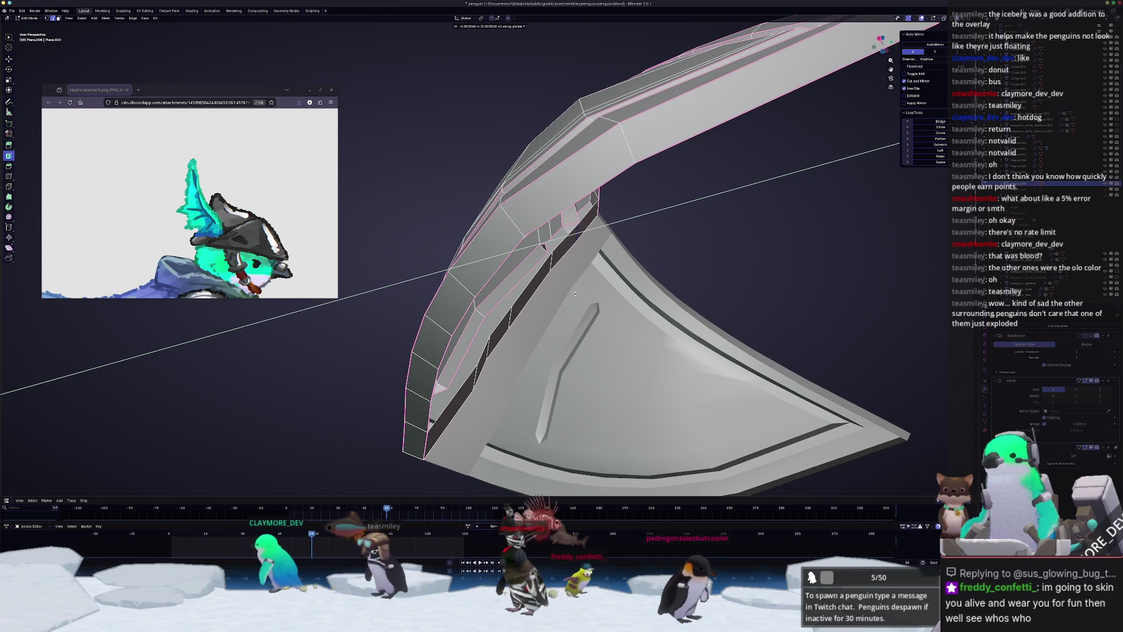
click(520, 335)
key(g)
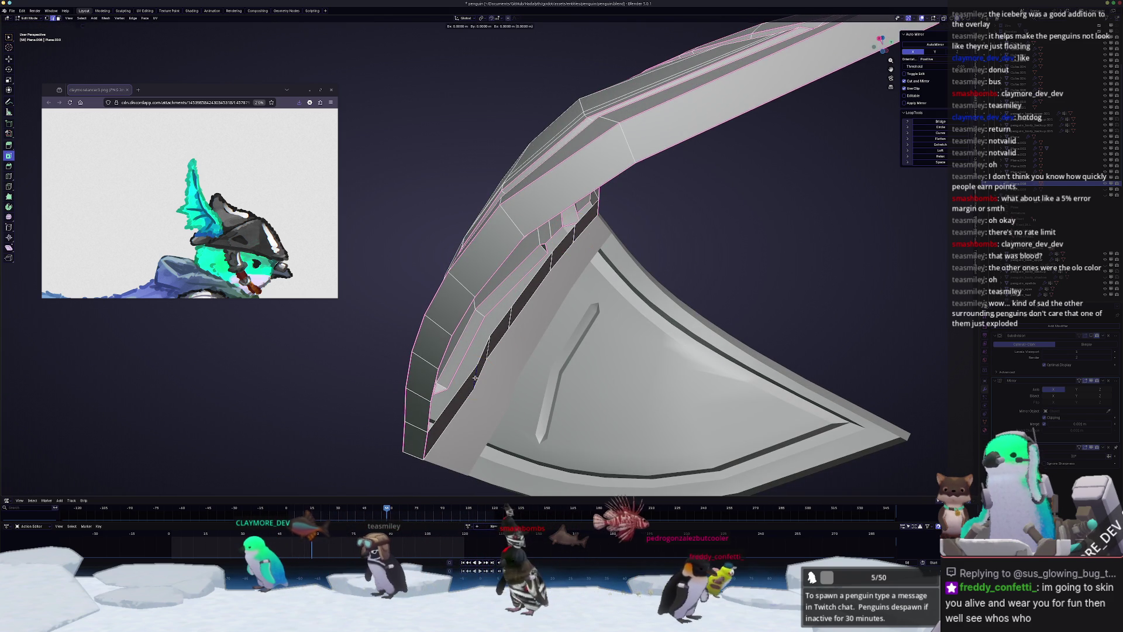
click(469, 377)
middle_drag(469, 378, 562, 318)
key(g)
key(y)
click(514, 347)
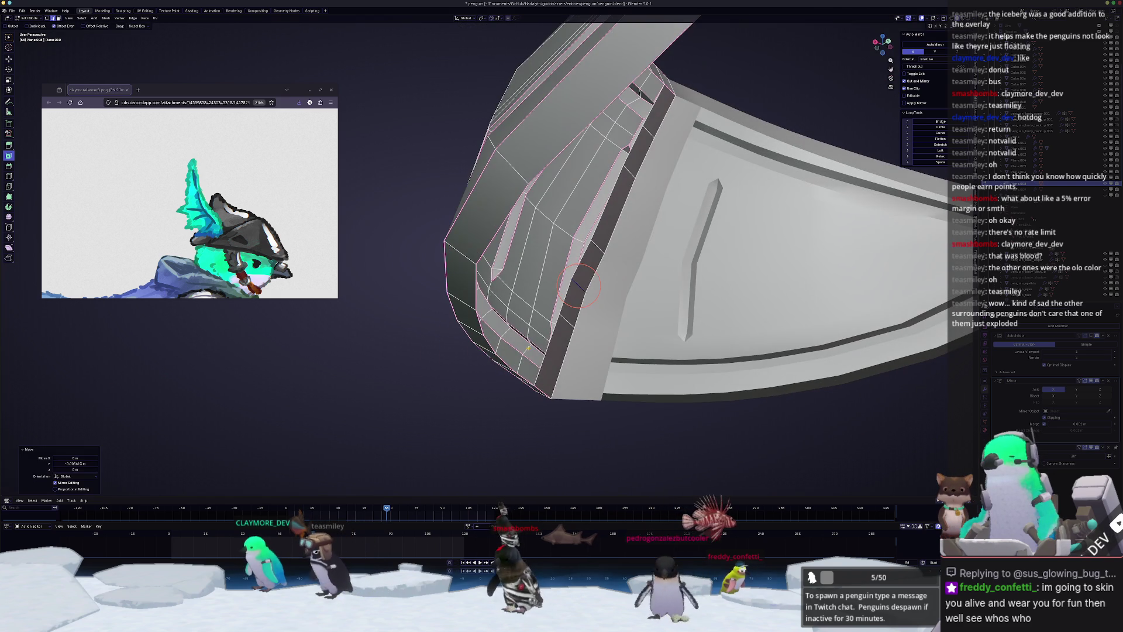
- Select the shortest edge path along the rim and grid-fill the open hole
ctrl+click(597, 225)
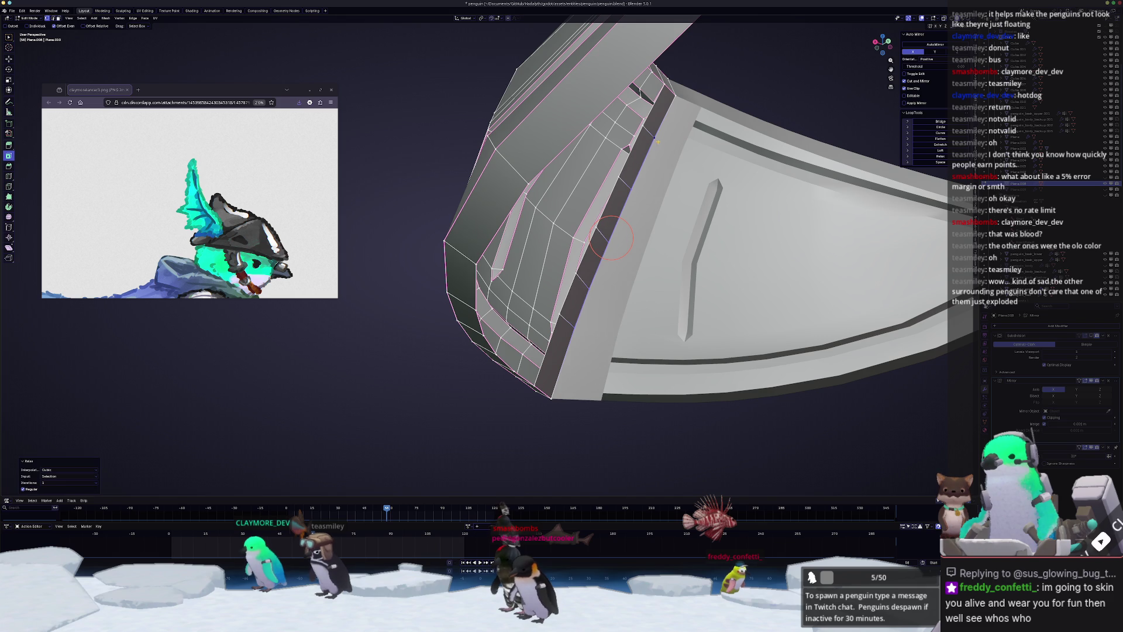
middle_drag(611, 237, 581, 266)
key(F3)
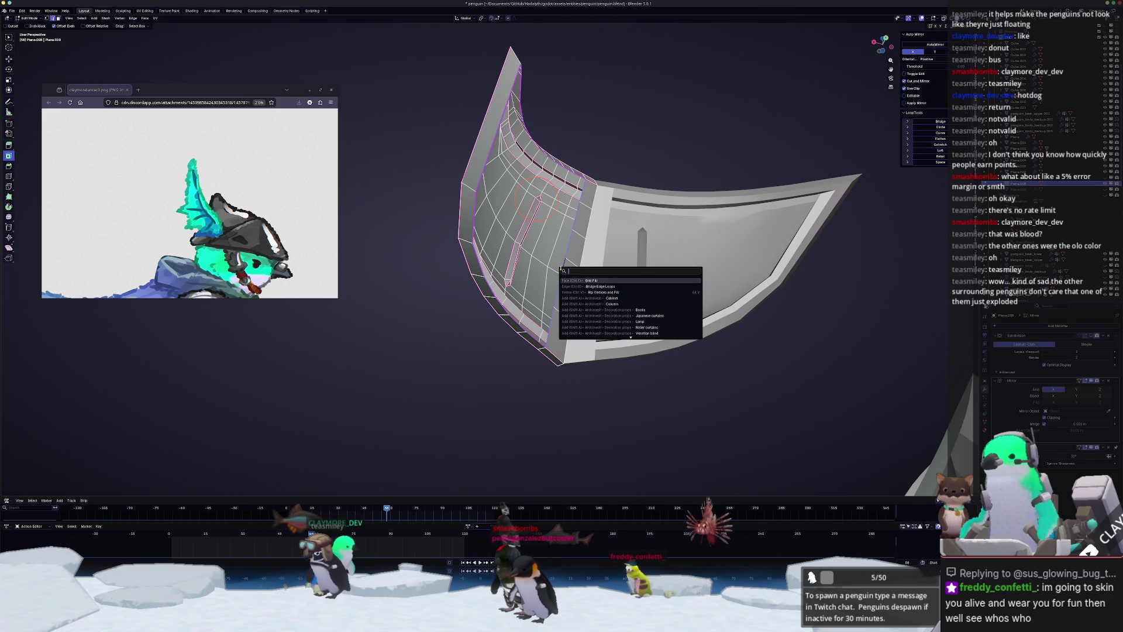
key(Return)
- Return to Object Mode and select the helmet pieces for editing
middle_drag(589, 279, 533, 351)
key(Tab)
scroll(547, 357, down, 3)
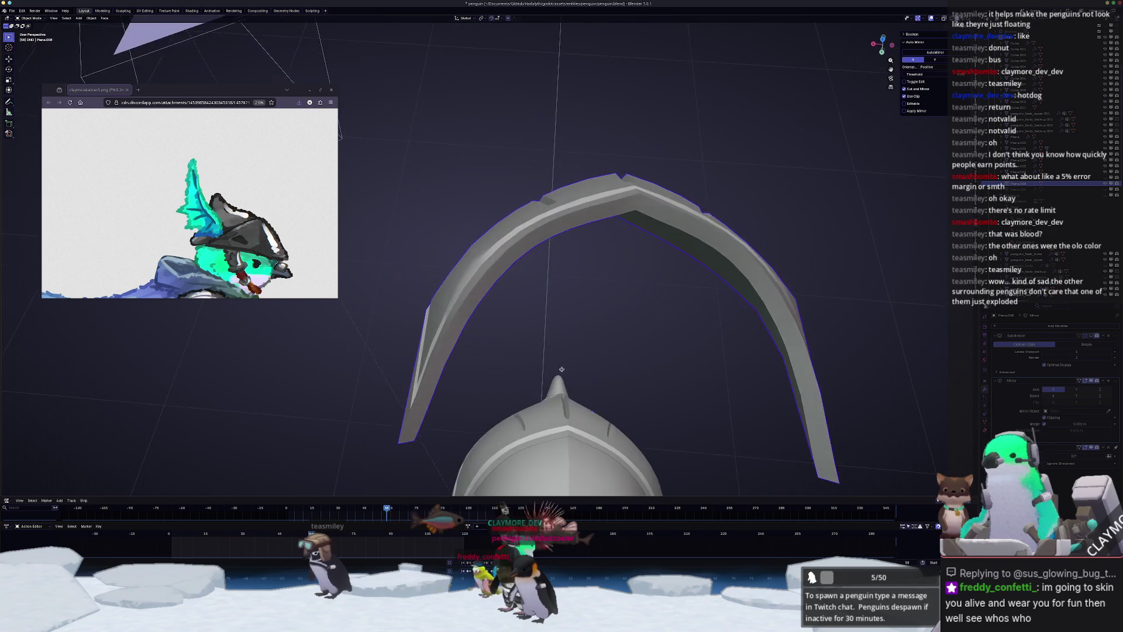
mouse_move(547, 357)
middle_down()
mouse_move(614, 314)
mouse_move(537, 275)
middle_up()
click(527, 341)
middle_drag(527, 341, 508, 260)
scroll(508, 260, up, 8)
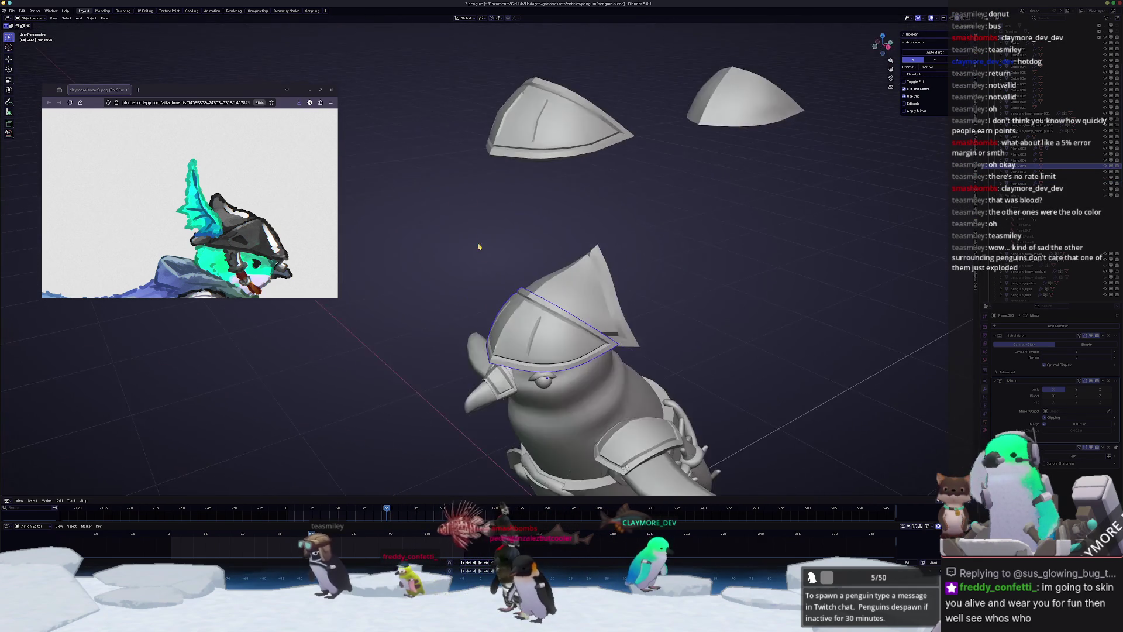
click(532, 190)
middle_drag(532, 189, 501, 200)
key(Tab)
key(Tab)
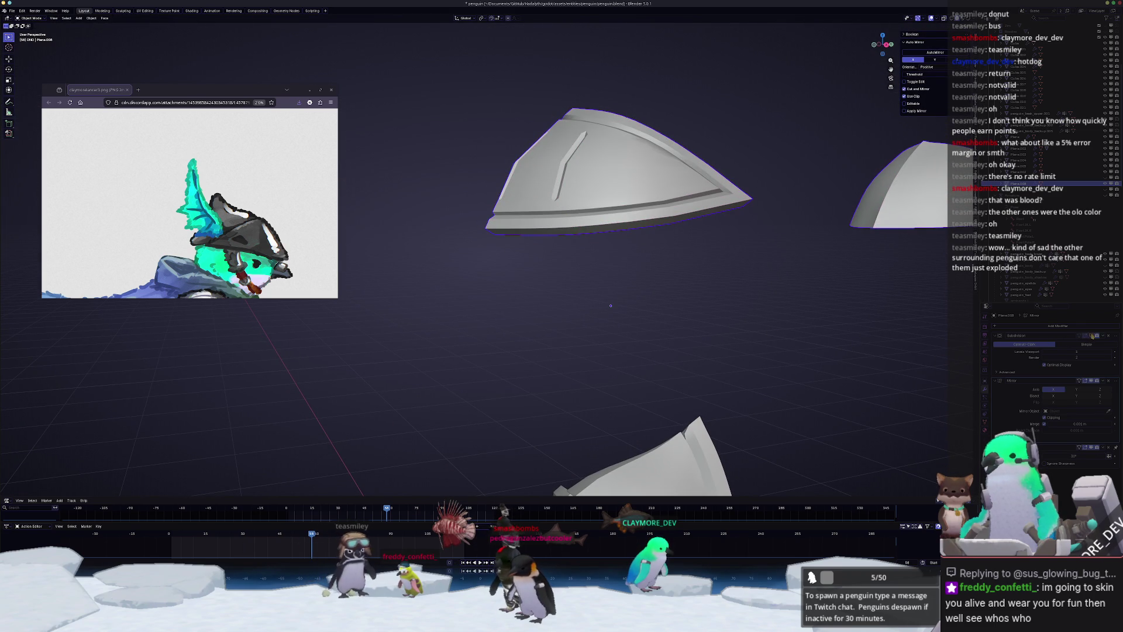
- Drop the pieces 1 m along Z (gz-1) onto the head and reselect the helmet
mouse_move(811, 331)
middle_down()
mouse_move(534, 209)
mouse_move(572, 188)
mouse_move(581, 196)
middle_up()
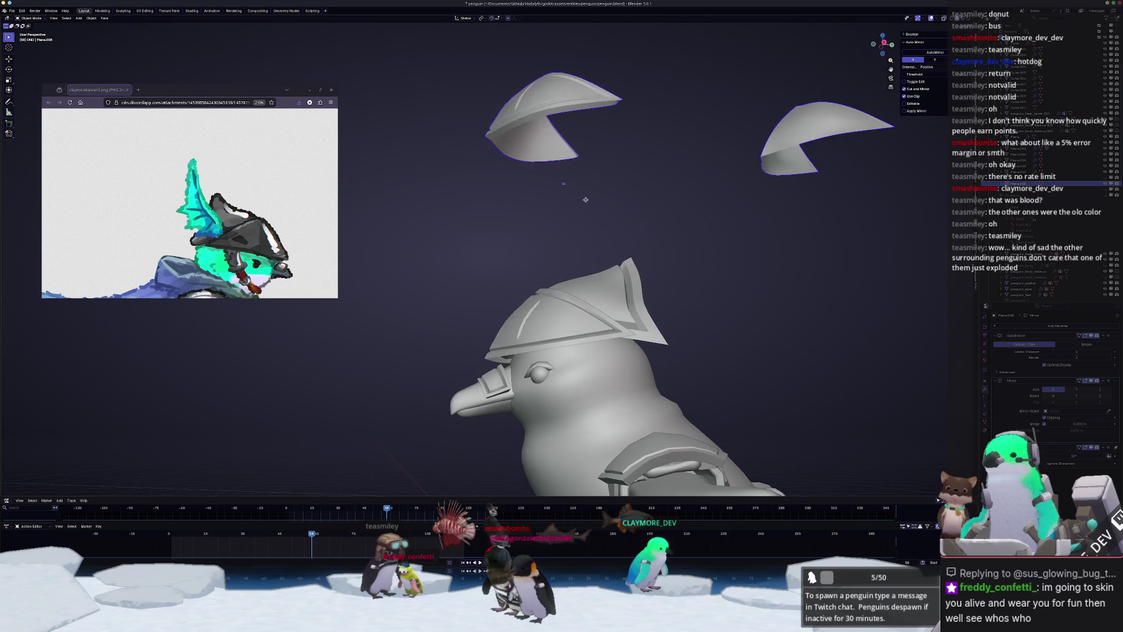
text(gz-1)
key(Return)
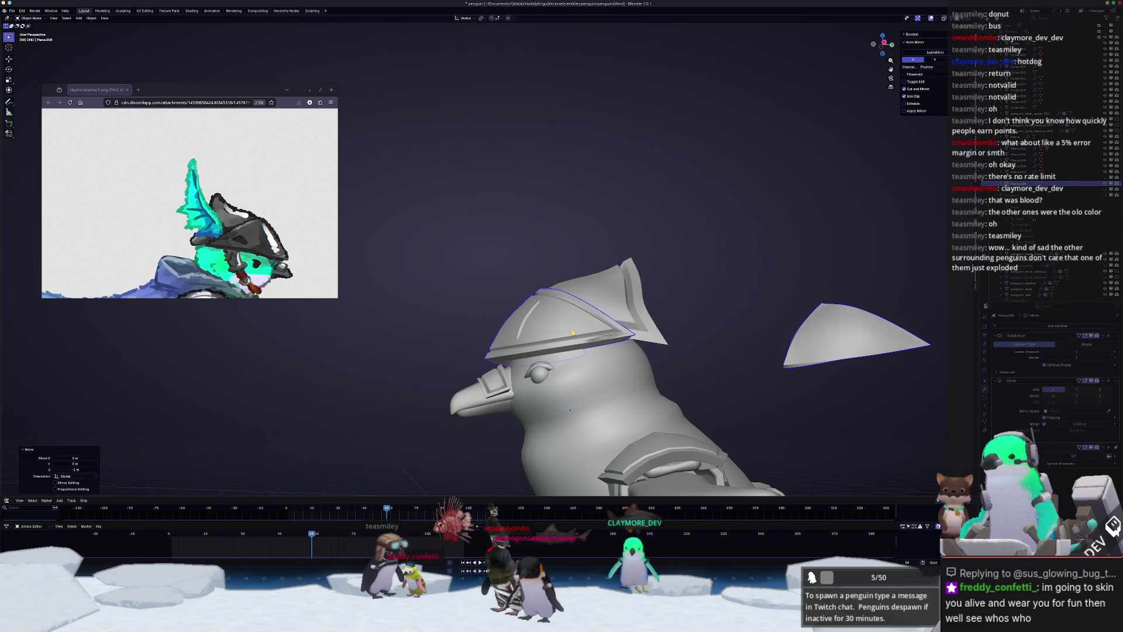
click(587, 283)
click(587, 283)
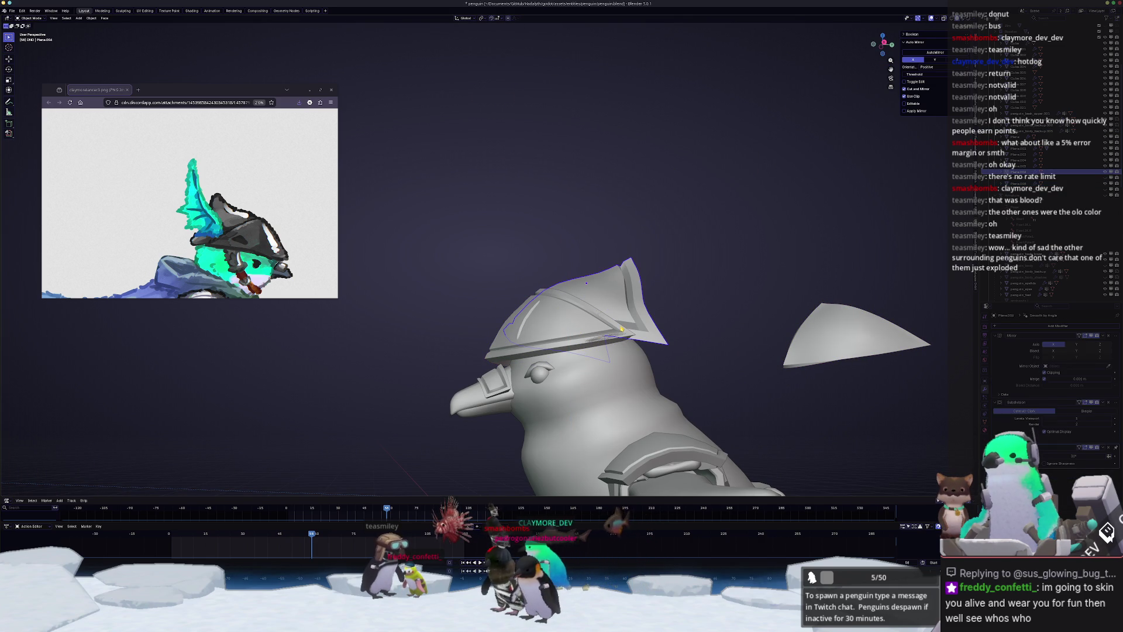
- Select the extra floating helmet piece's linked geometry and delete its faces
key(alt+a)
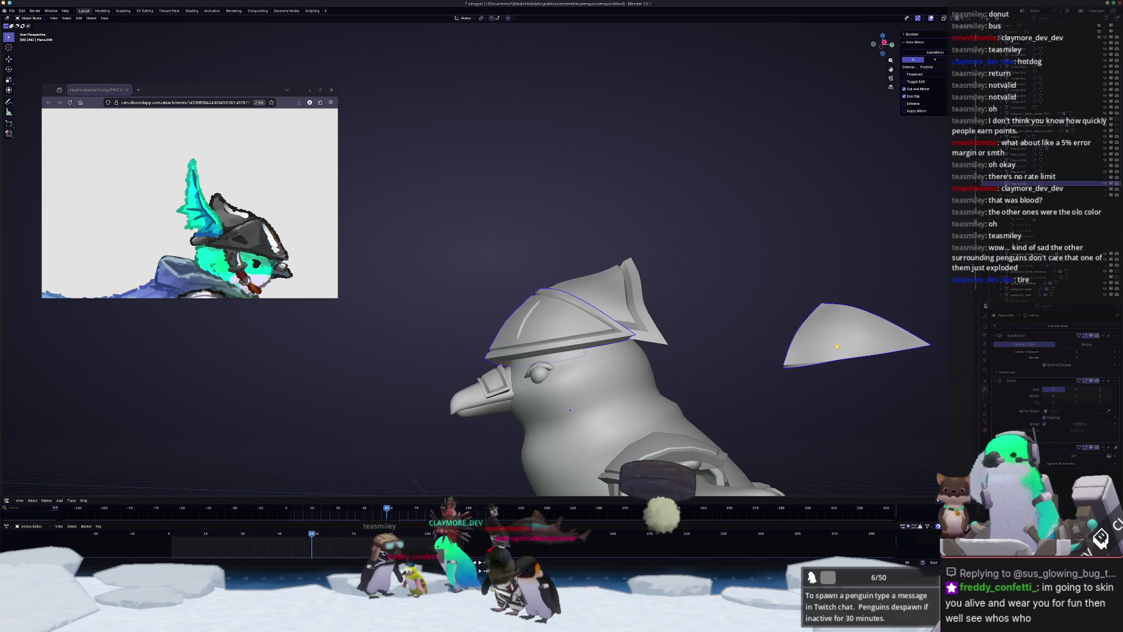
key(Tab)
key(ctrl+l)
key(x)
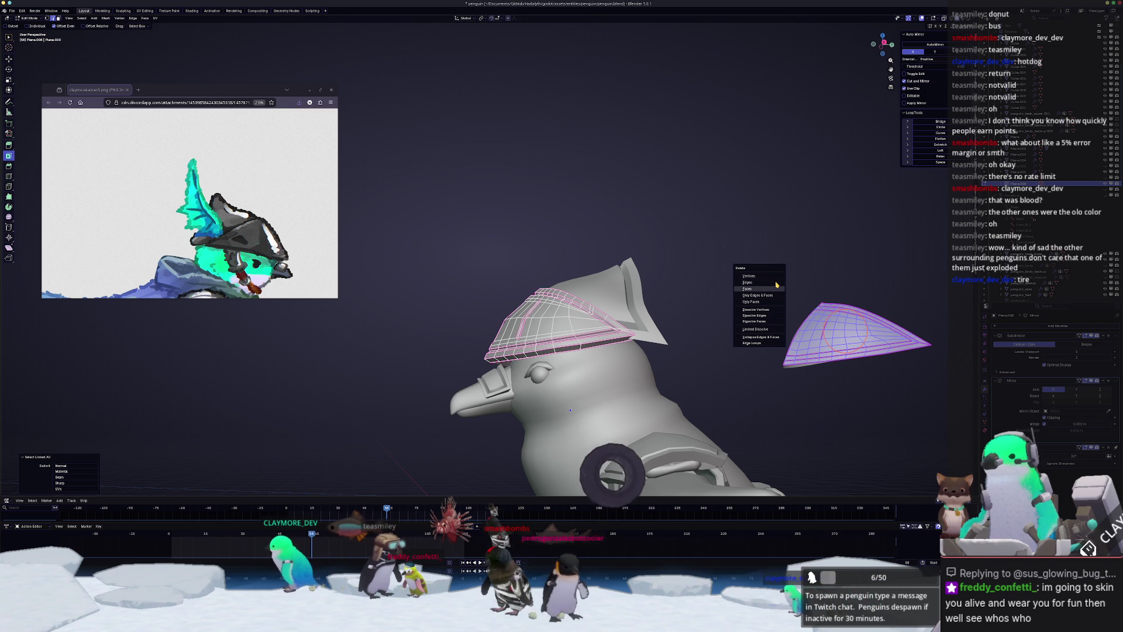
click(776, 285)
key(Tab)
- Set edge crease on the helmet strip and brim edges
mouse_move(776, 285)
middle_down()
mouse_move(606, 299)
mouse_move(547, 334)
mouse_move(568, 340)
middle_up()
scroll(728, 315, up, 2)
mouse_move(727, 316)
middle_down()
mouse_move(543, 377)
mouse_move(565, 339)
mouse_move(552, 336)
mouse_move(643, 338)
mouse_move(644, 325)
middle_up()
scroll(543, 377, up, 3)
key(Tab)
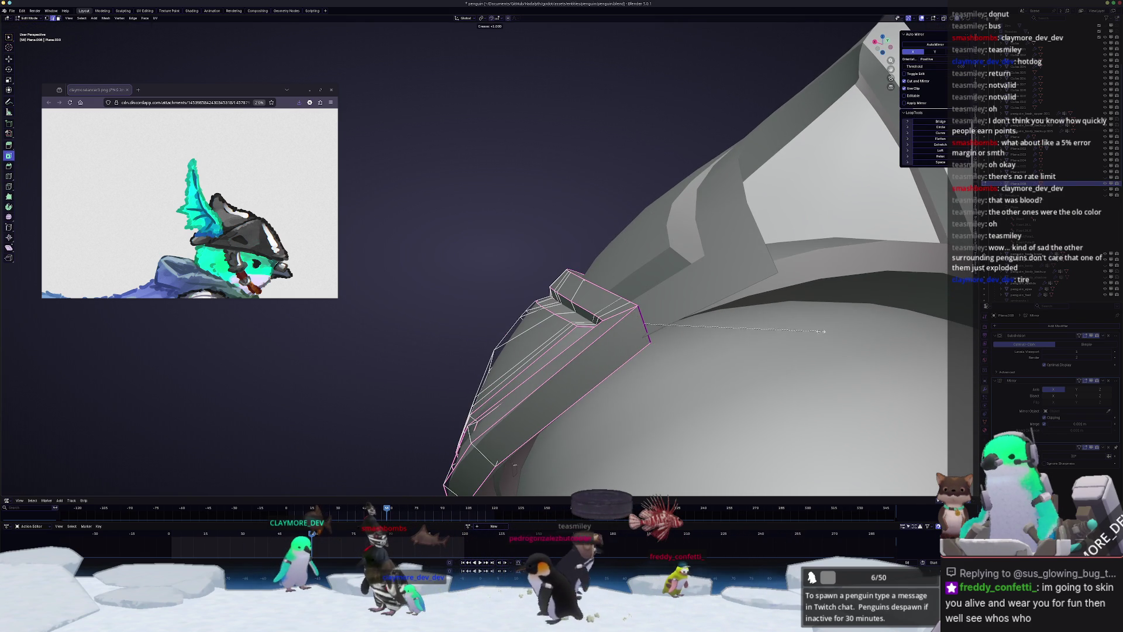
click(822, 332)
mouse_move(822, 331)
middle_down()
mouse_move(537, 376)
mouse_move(536, 476)
mouse_move(579, 269)
mouse_move(595, 324)
middle_up()
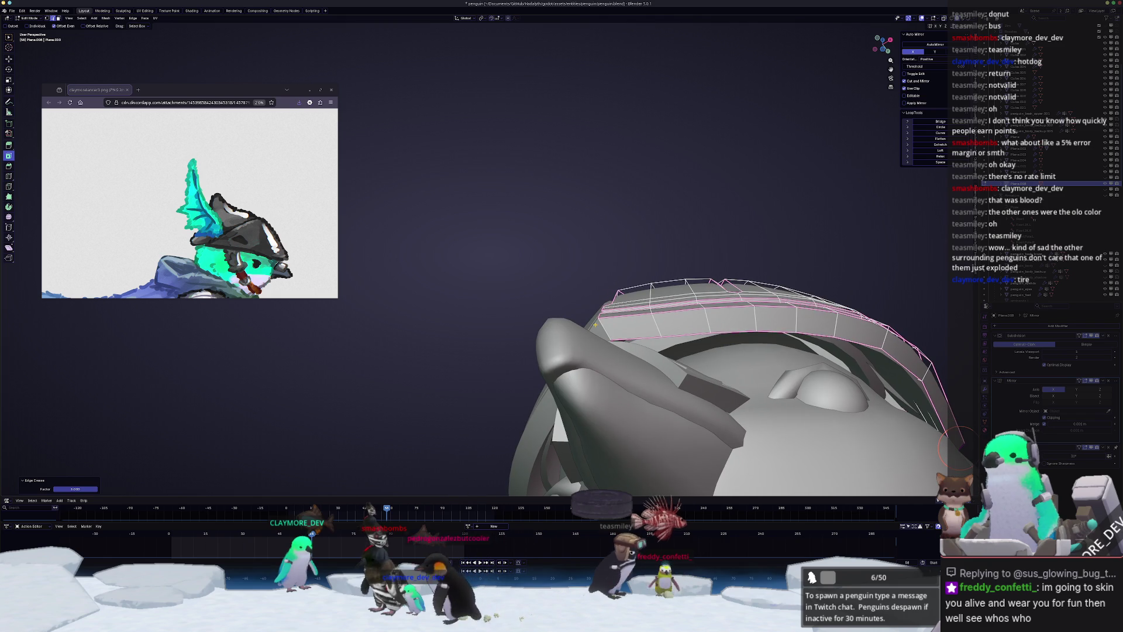
click(495, 376)
mouse_move(494, 376)
middle_down()
mouse_move(549, 354)
mouse_move(603, 358)
mouse_move(624, 378)
middle_up()
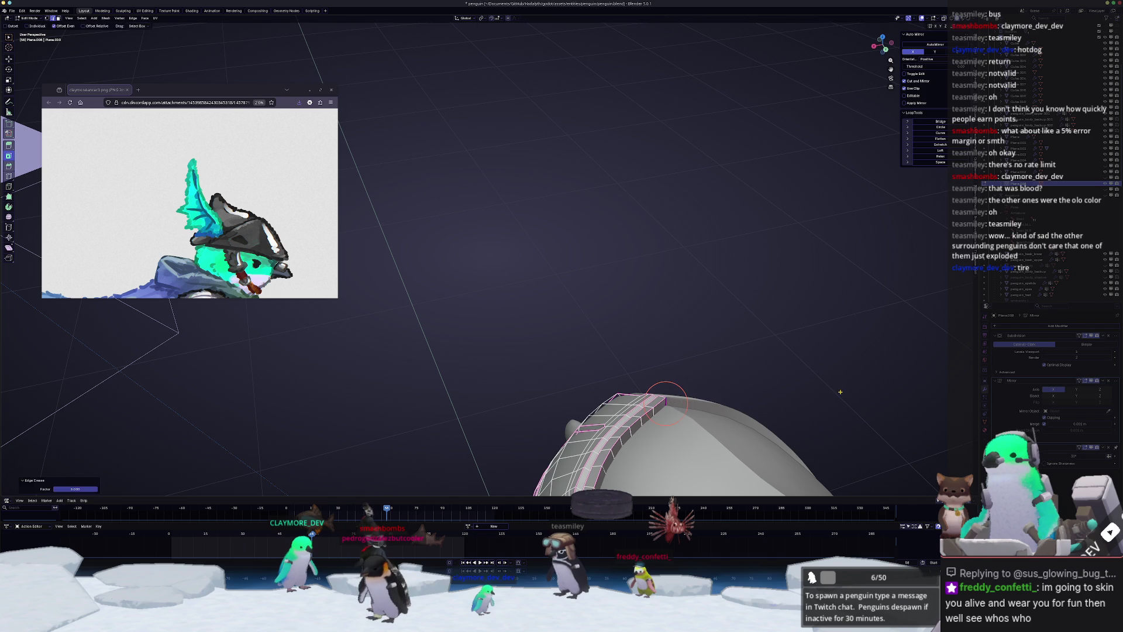
key(Tab)
mouse_move(840, 392)
middle_down()
mouse_move(661, 333)
mouse_move(515, 362)
middle_up()
- Select the floating crest piece and thicken its extruded rim with Alt+S
key(g)
click(470, 311)
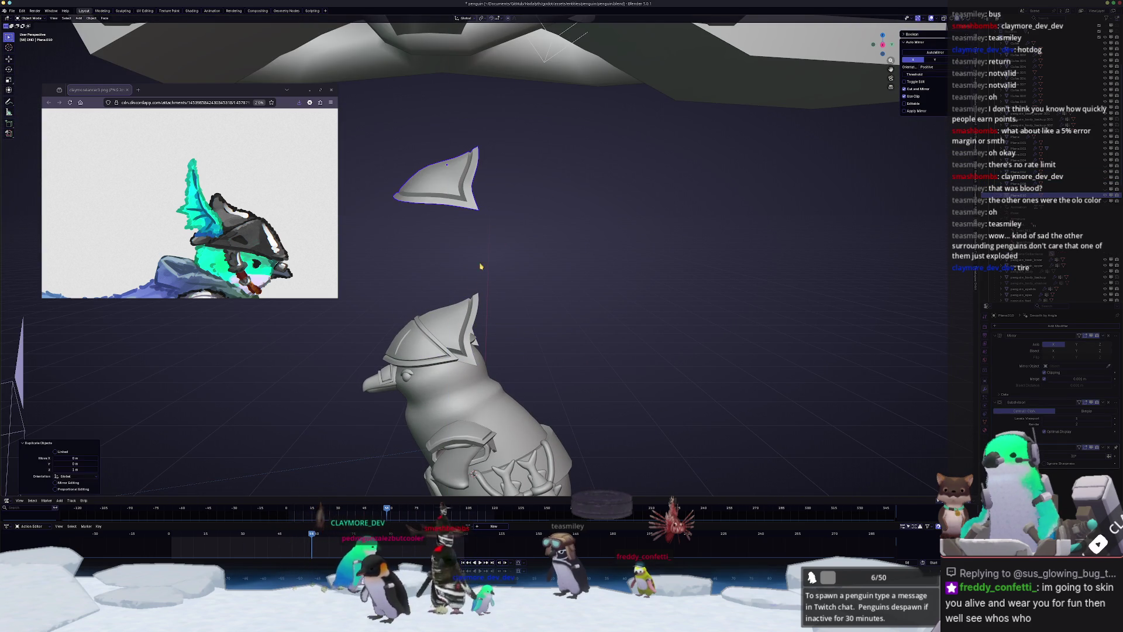
middle_drag(480, 316, 471, 241)
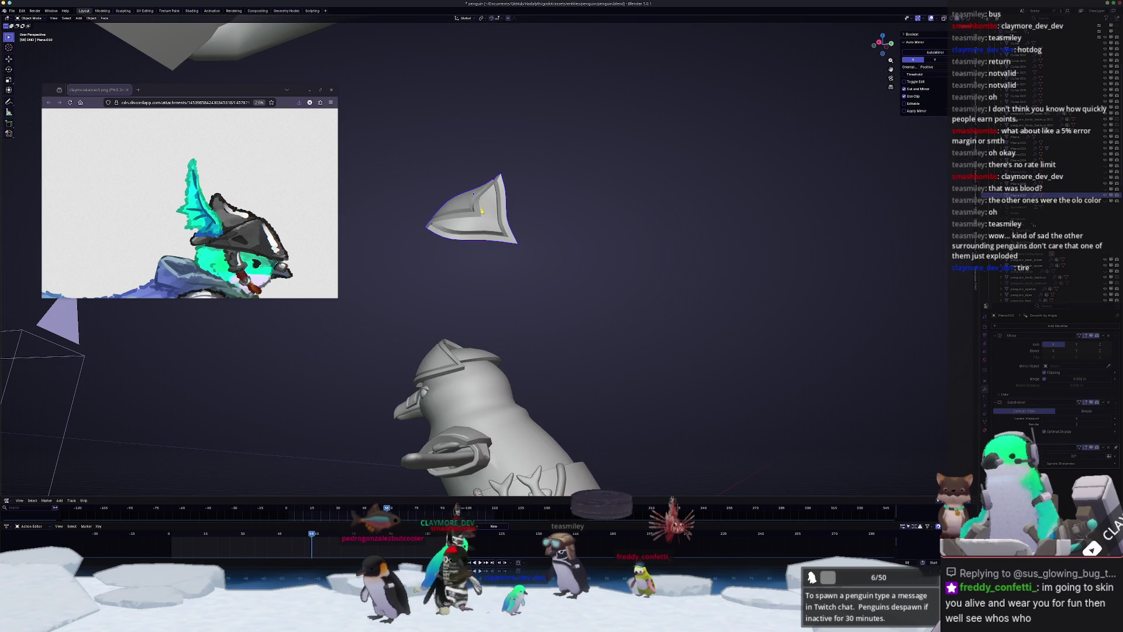
key(Tab)
key(KP_Decimal)
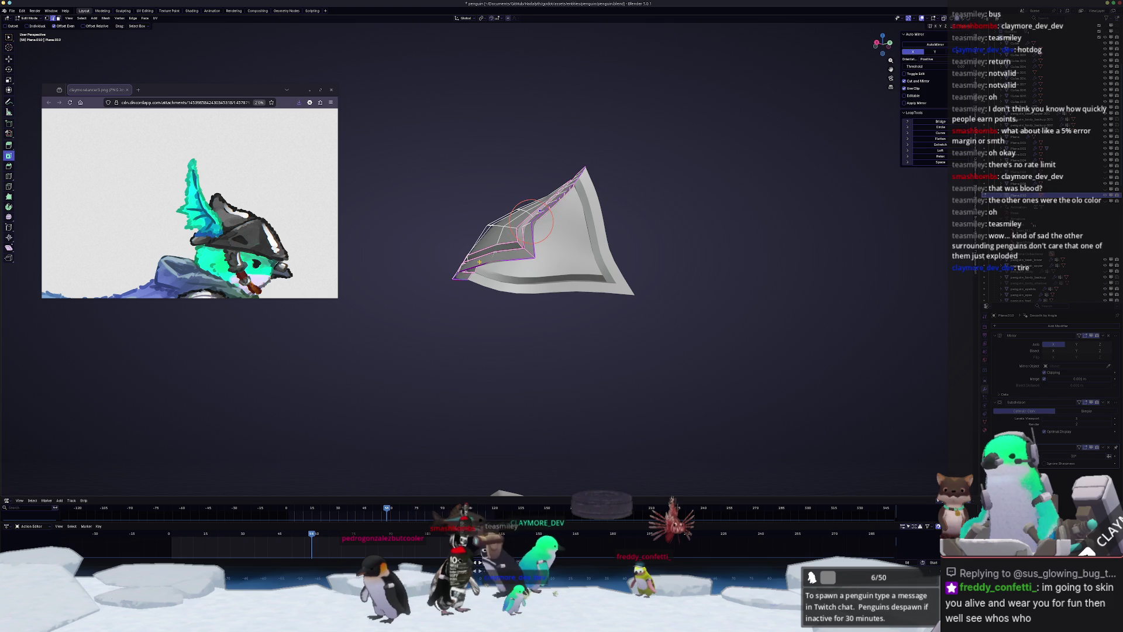
key(e)
key(Escape)
key(alt+s)
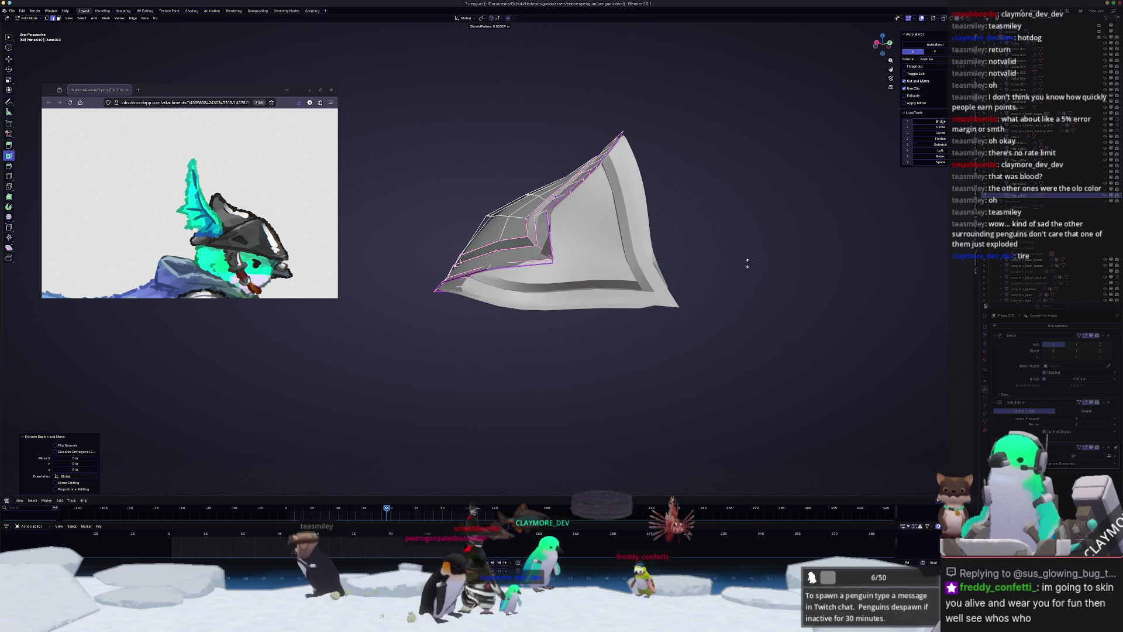
click(741, 271)
mouse_move(741, 272)
middle_down()
mouse_move(624, 284)
mouse_move(654, 296)
middle_up()
key(Tab)
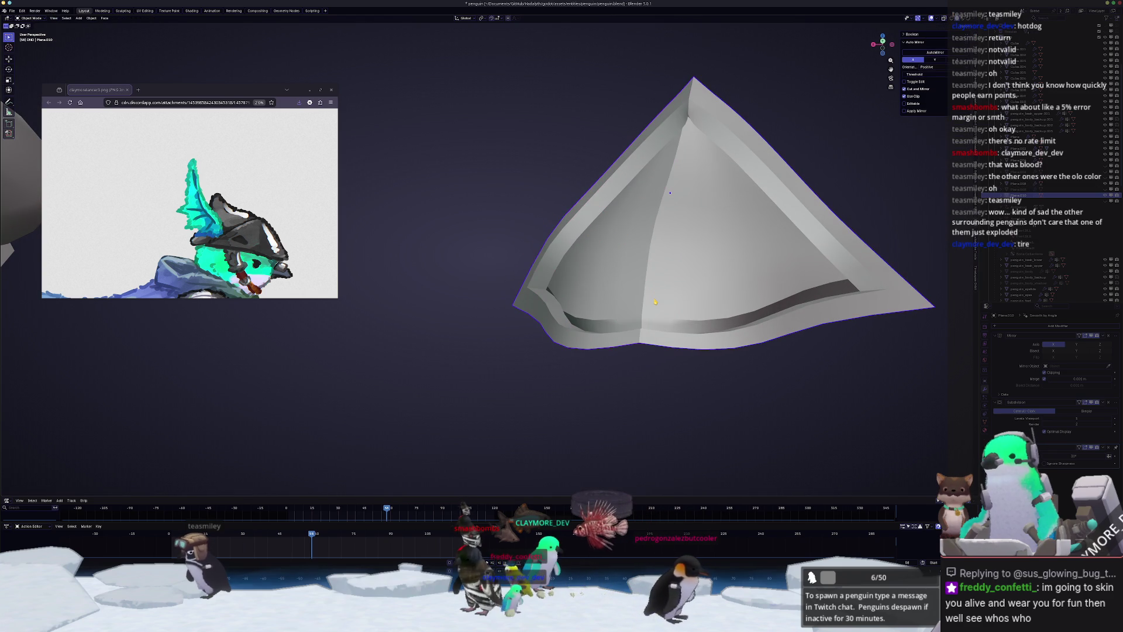
- Apply the crest piece's scale and extrude its rim once more
key(ctrl+a)
click(656, 300)
key(Tab)
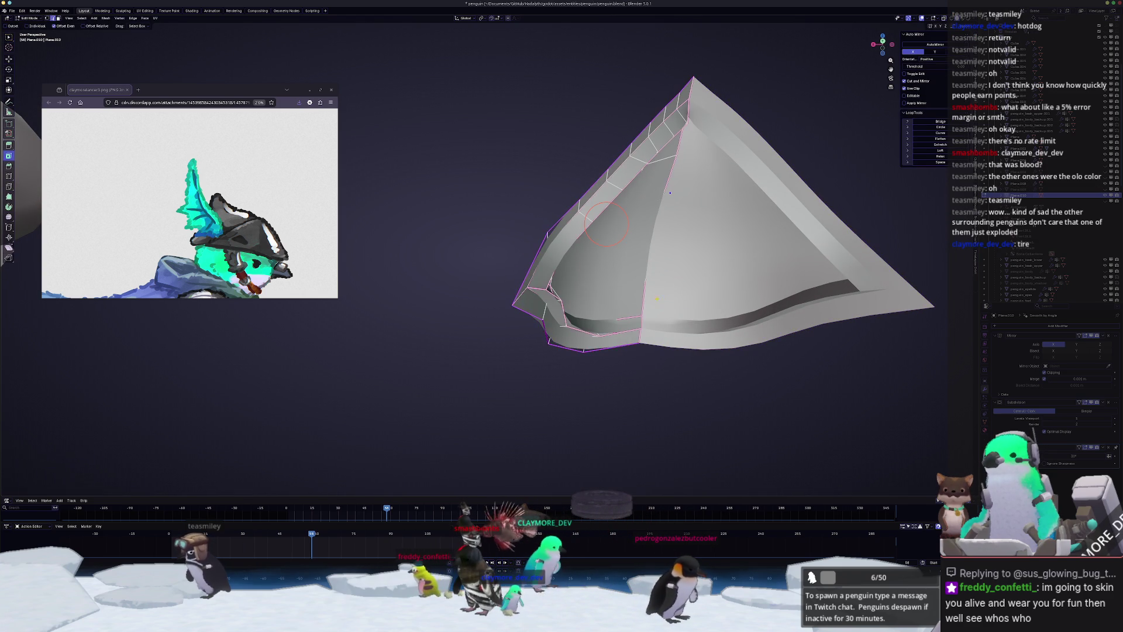
key(e)
right_click(704, 299)
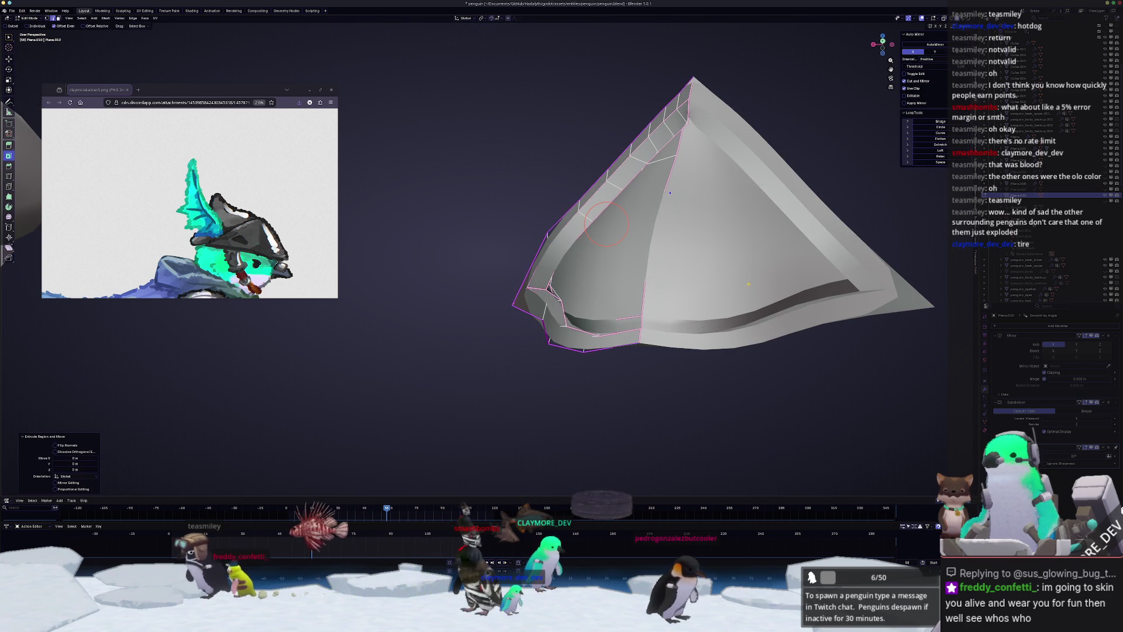
click(481, 19)
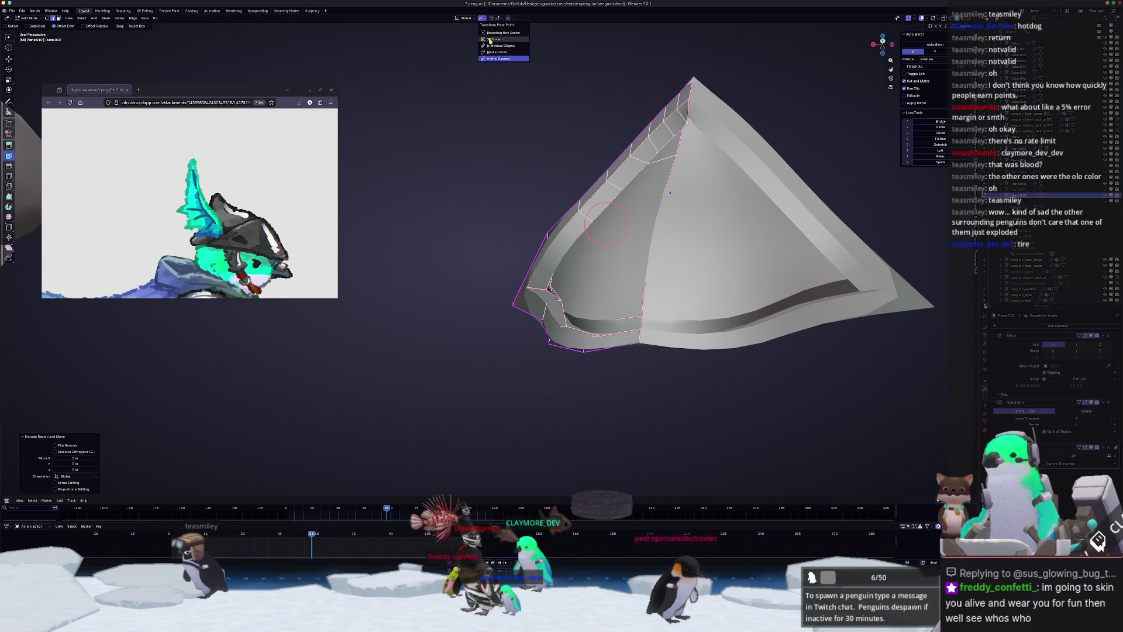
key(Tab)
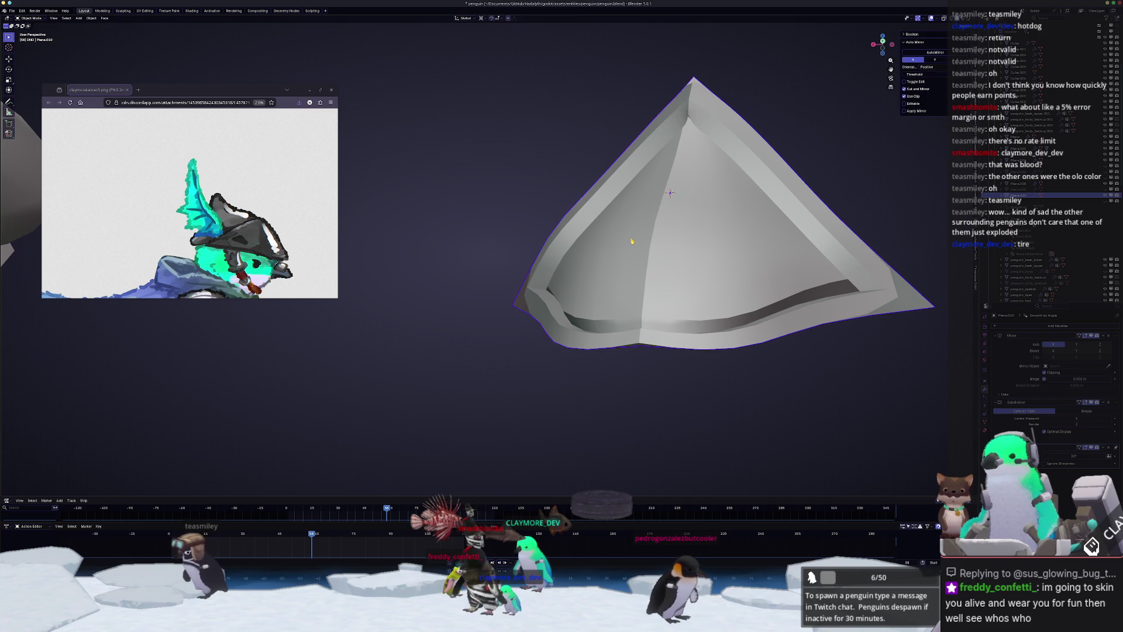
- Raise the crest piece along Z in three successive moves
key(g)
key(z)
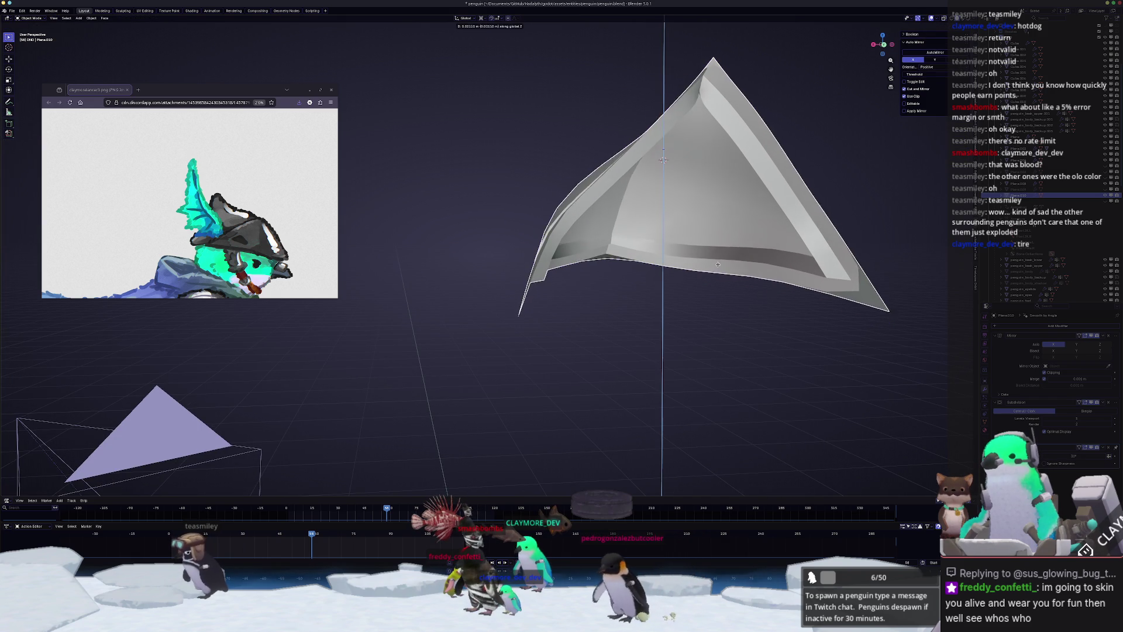
click(716, 234)
middle_drag(716, 234, 676, 231)
key(g)
key(z)
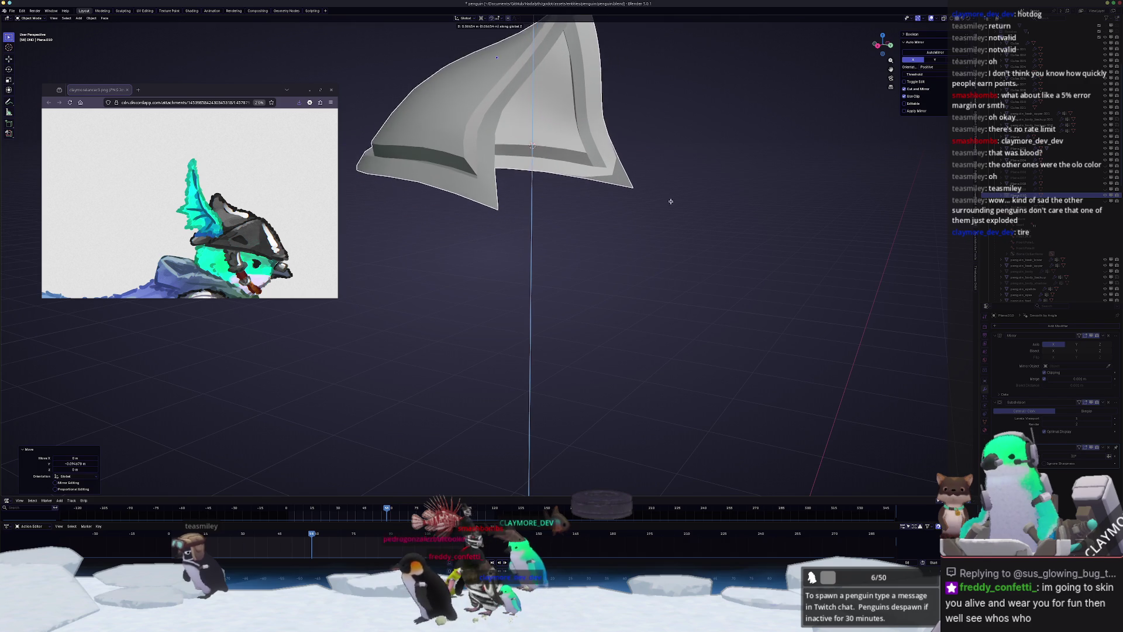
click(669, 192)
middle_drag(669, 192, 639, 180)
key(g)
key(z)
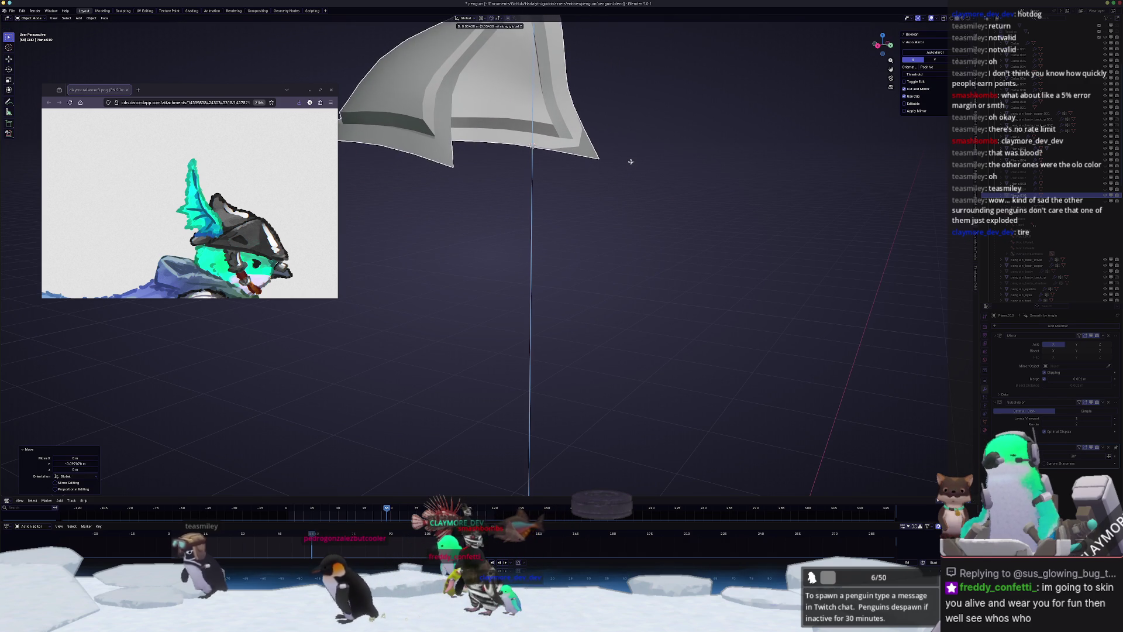
click(619, 178)
- Extrude the brim loop in place, scale it to 0.808, and lower its edge crease
key(Tab)
middle_drag(533, 145, 638, 165)
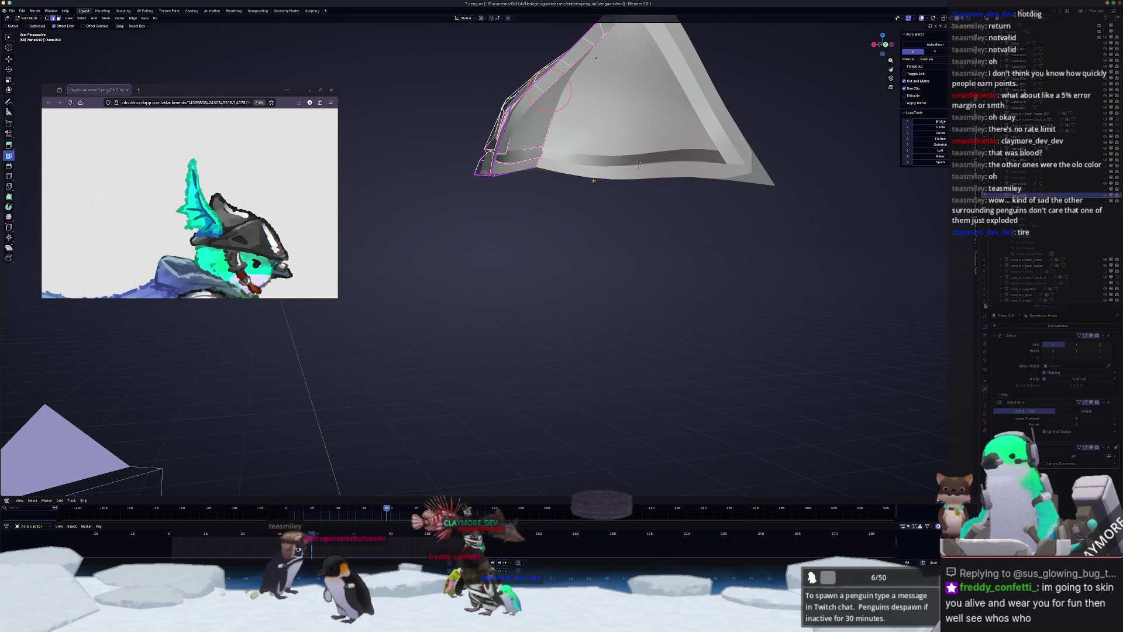
key(e)
key(Escape)
key(s)
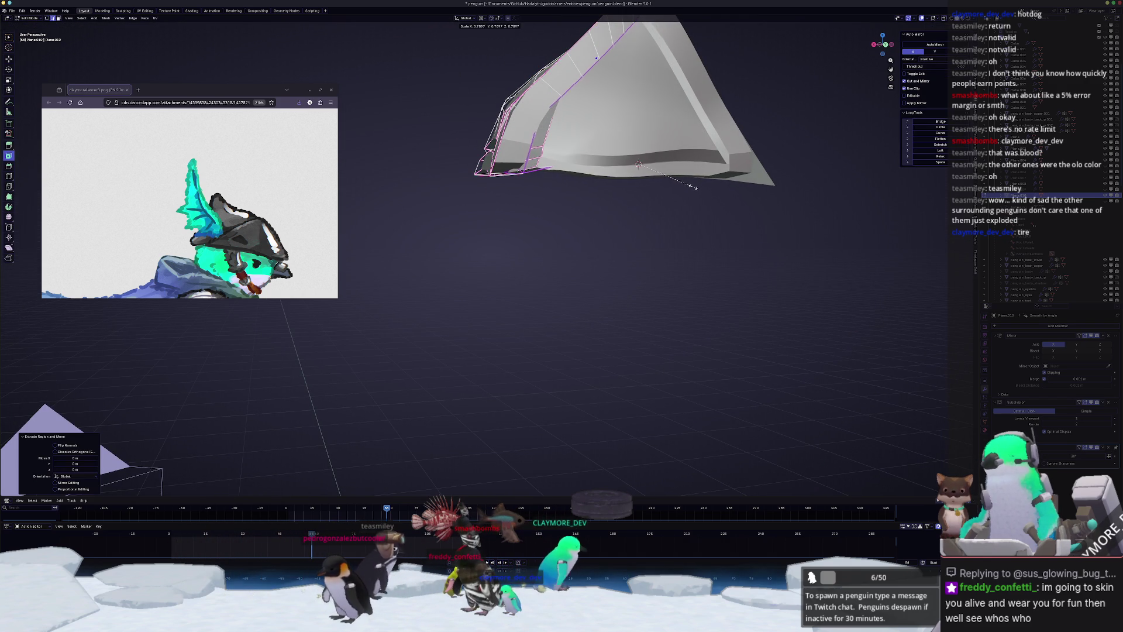
click(695, 179)
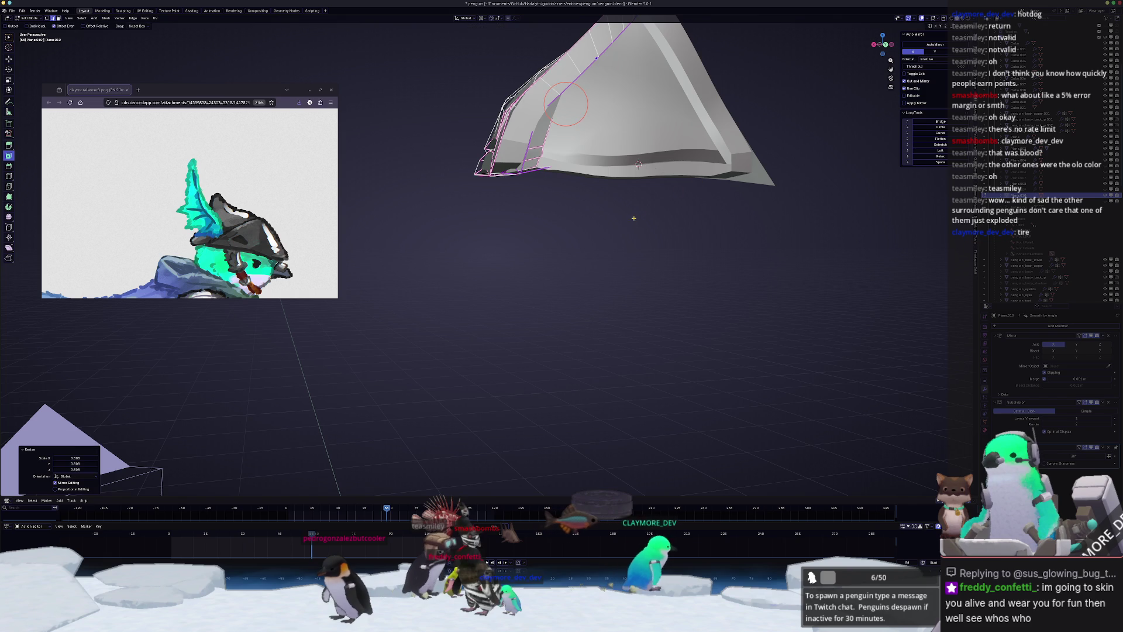
mouse_move(695, 179)
middle_down()
mouse_move(572, 223)
mouse_move(544, 181)
mouse_move(563, 133)
middle_up()
key(shift+e)
- Select the whole hat piece and merge its overlapping vertices by distance
key(l)
right_click(585, 381)
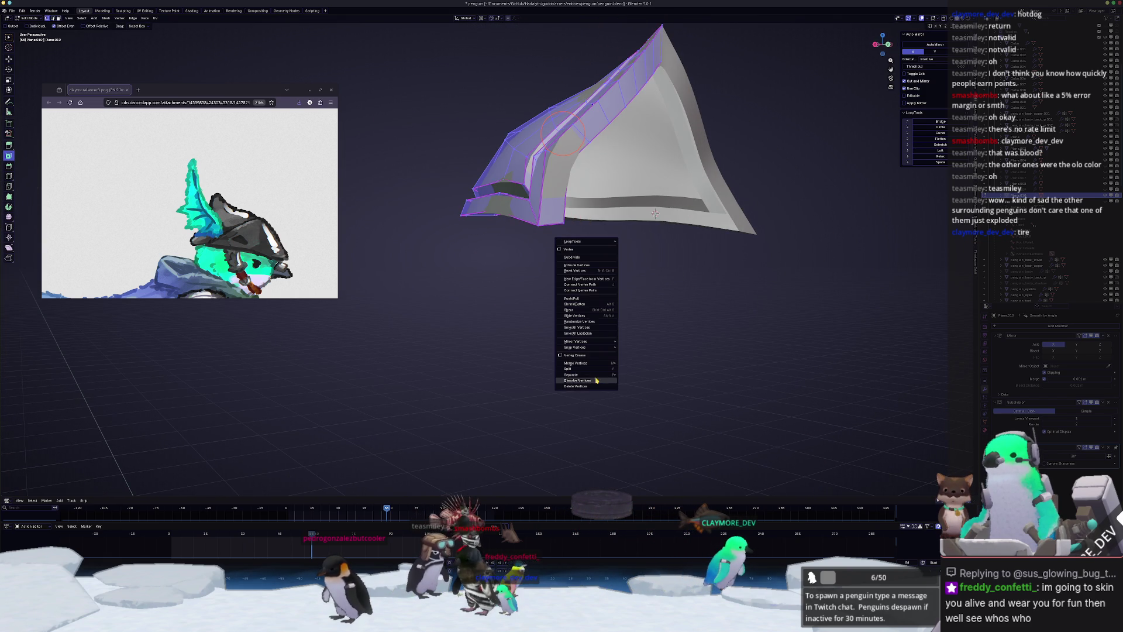
click(644, 383)
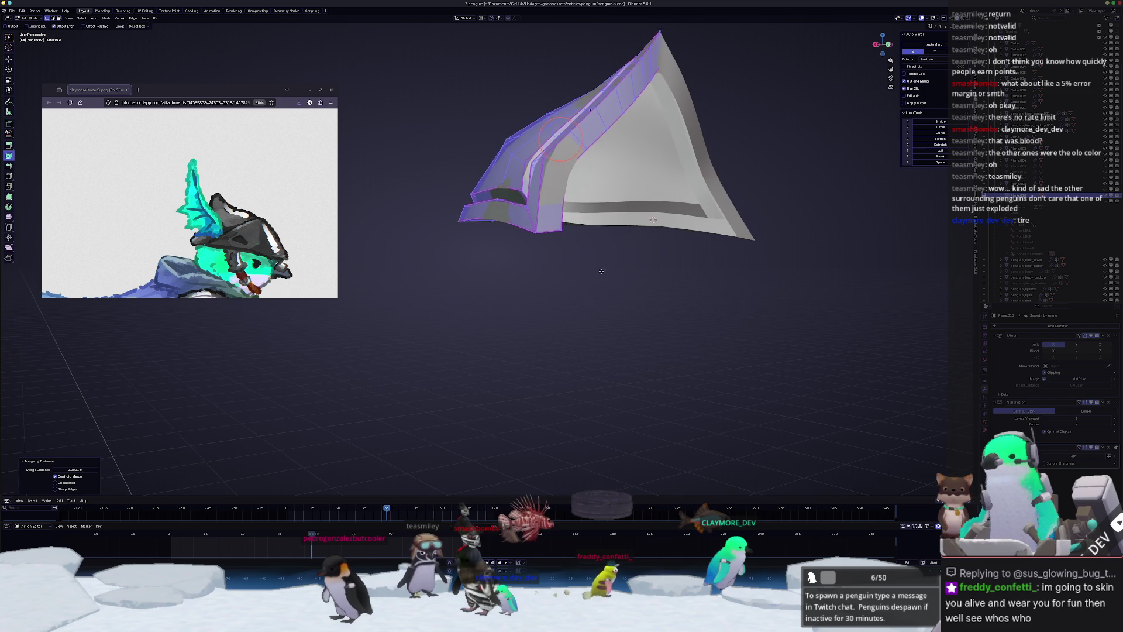
key(Tab)
mouse_move(673, 268)
middle_down()
mouse_move(596, 333)
mouse_move(585, 279)
mouse_move(633, 220)
mouse_move(640, 252)
middle_up()
scroll(540, 325, up, 3)
key(Tab)
- Slide a single hat-rim corner vertex along its edge
click(630, 233)
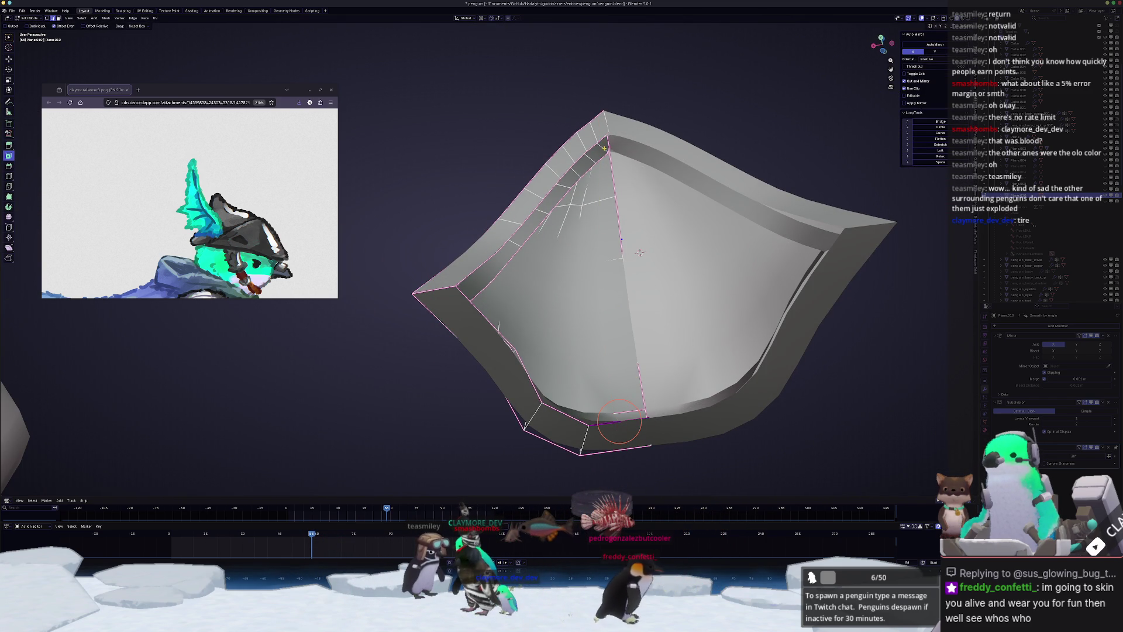
scroll(640, 253, up, 4)
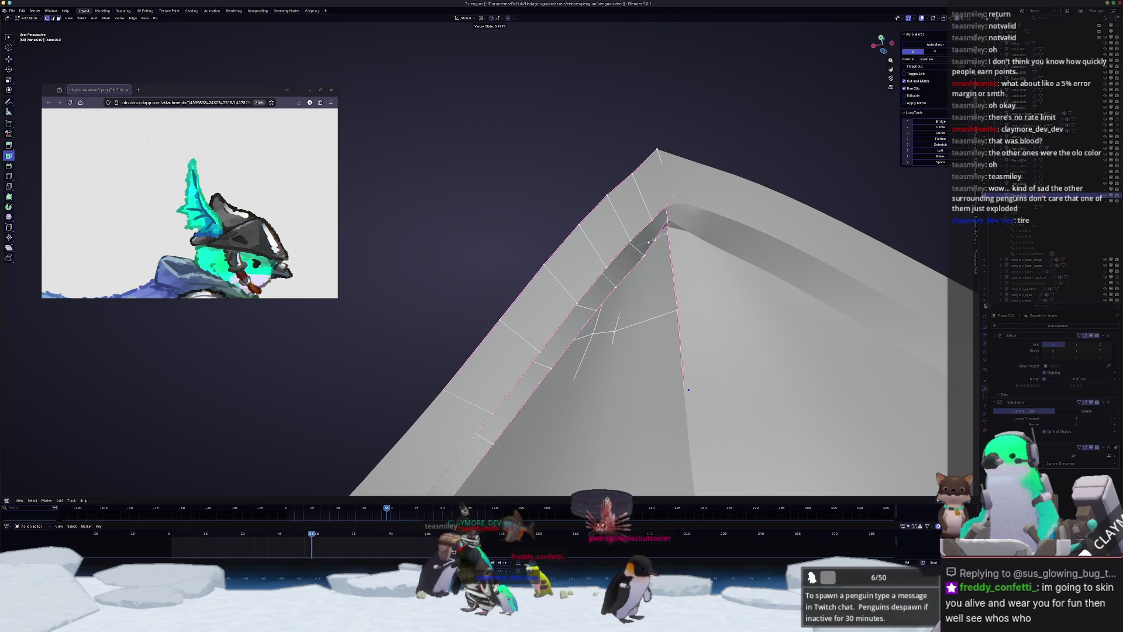
click(655, 240)
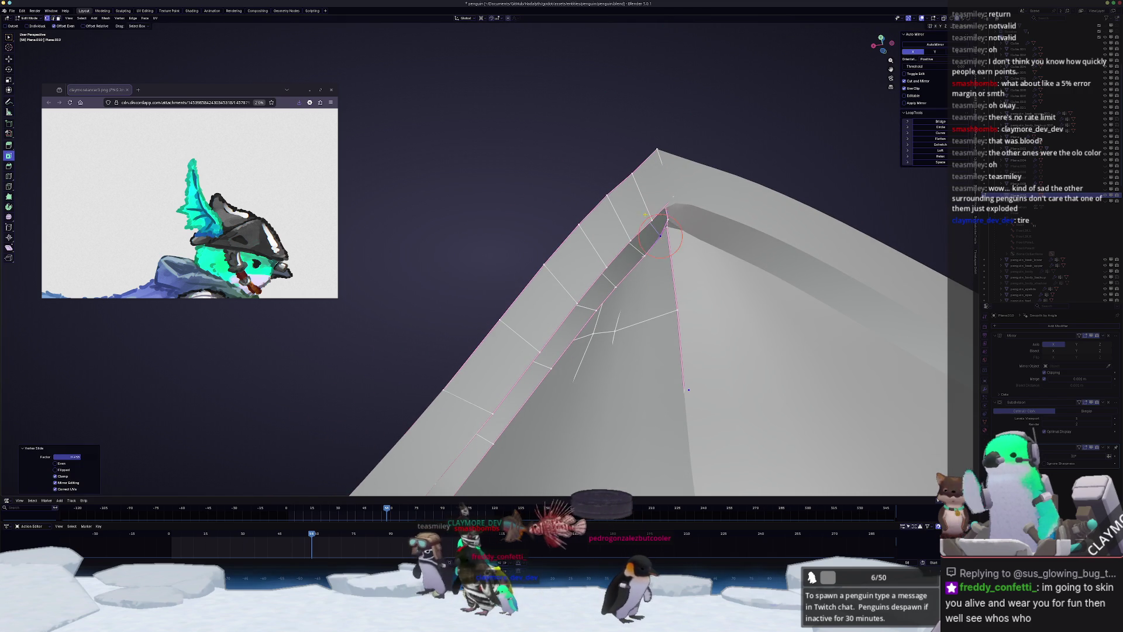
middle_drag(655, 239, 552, 475)
middle_drag(573, 208, 649, 219)
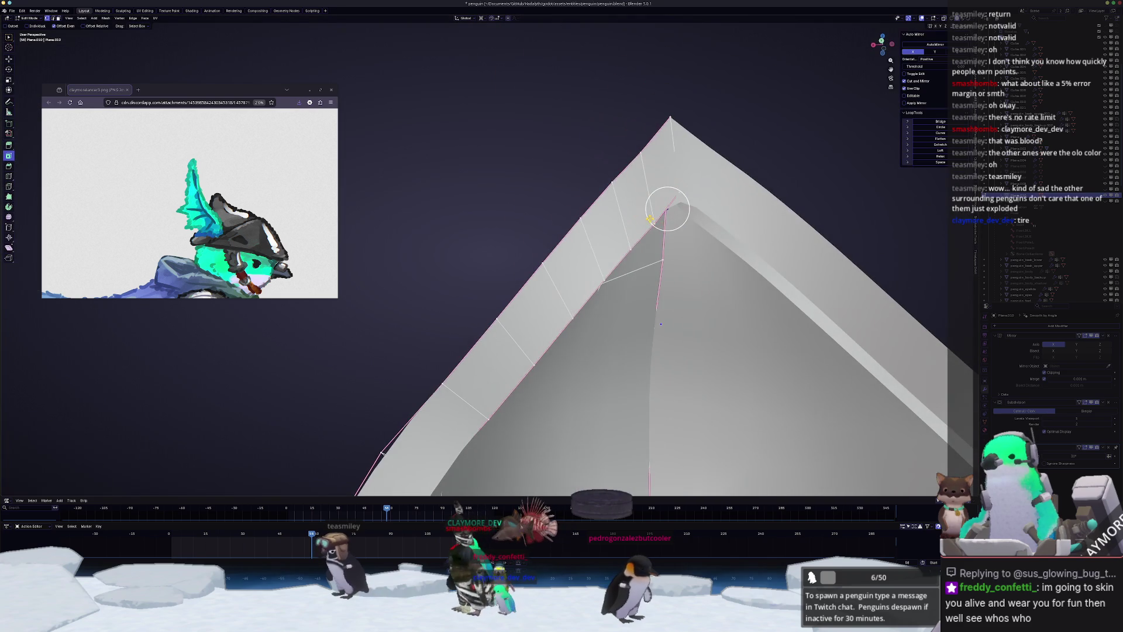
scroll(652, 260, down, 4)
mouse_move(652, 260)
middle_down()
mouse_move(563, 445)
mouse_move(564, 417)
middle_up()
- Add four edge loops across the hat piece and nudge them along Y and Z
key(ctrl+r)
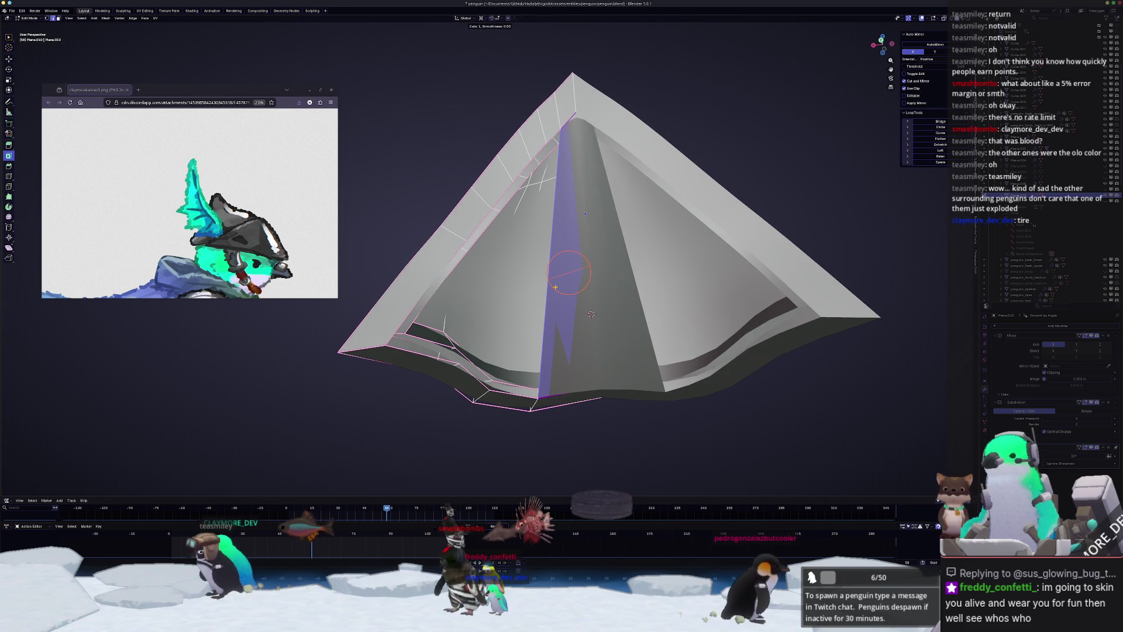
click(555, 286)
middle_drag(572, 268, 574, 241)
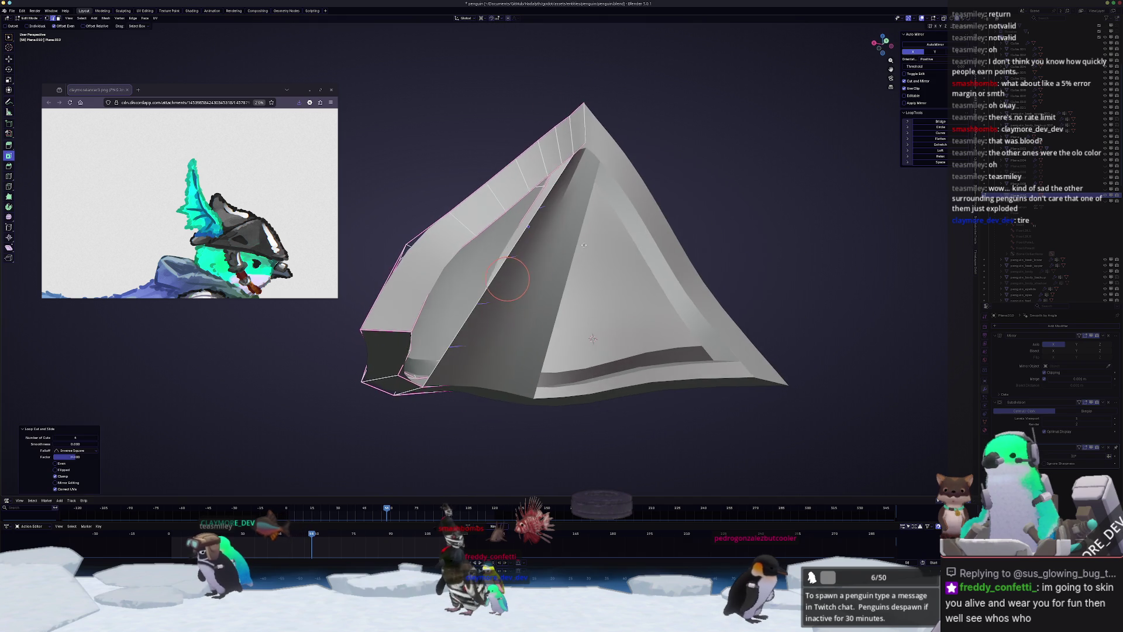
key(g)
key(y)
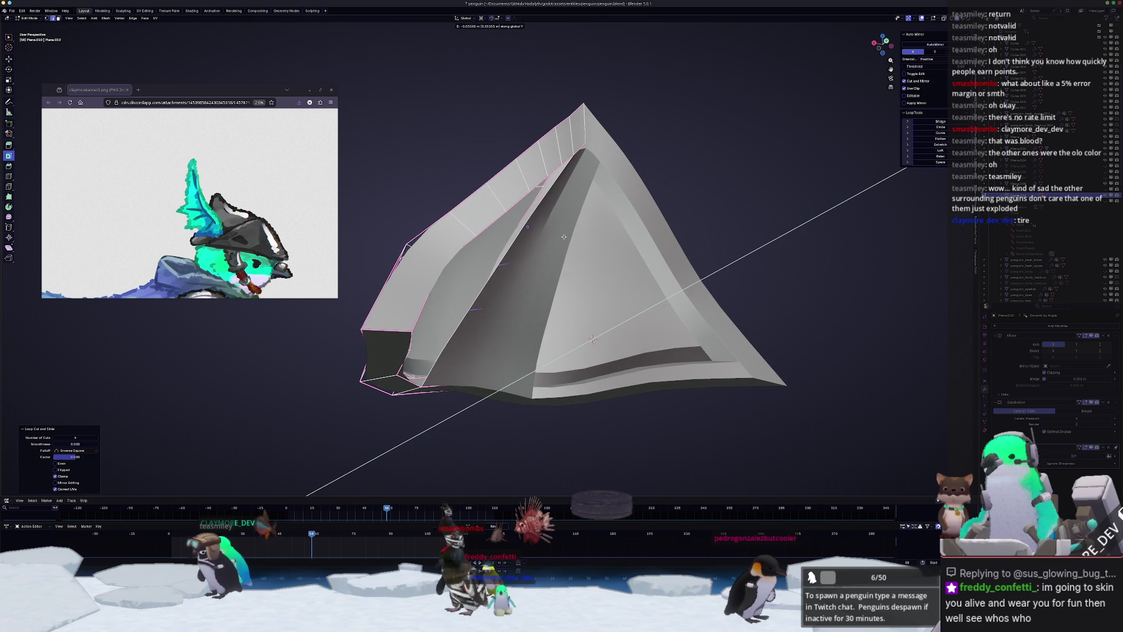
click(554, 238)
key(g)
key(z)
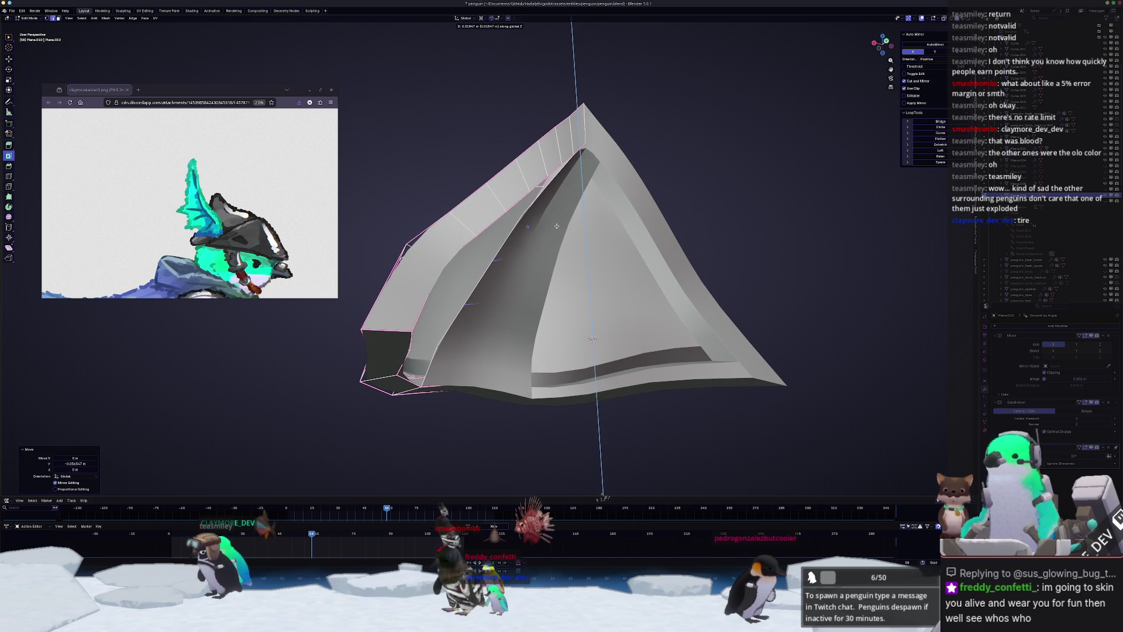
scroll(493, 281, up, 3)
middle_drag(493, 281, 583, 285)
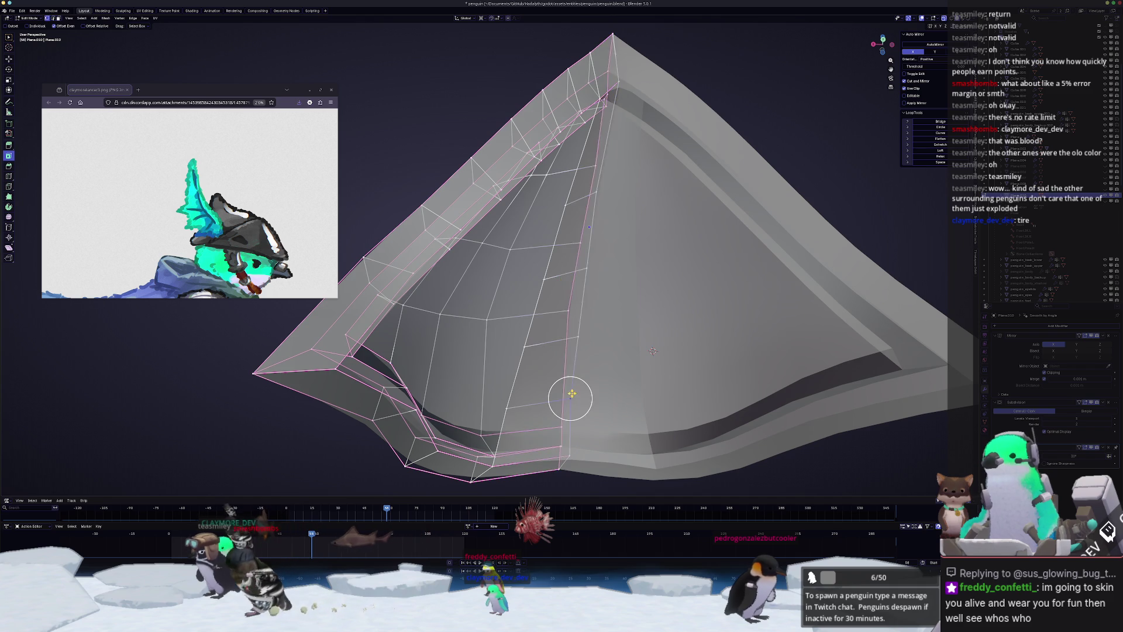
- Select the mirror-seam edge path and relax it into an even curve
middle_drag(572, 394, 551, 258)
ctrl+click(551, 258)
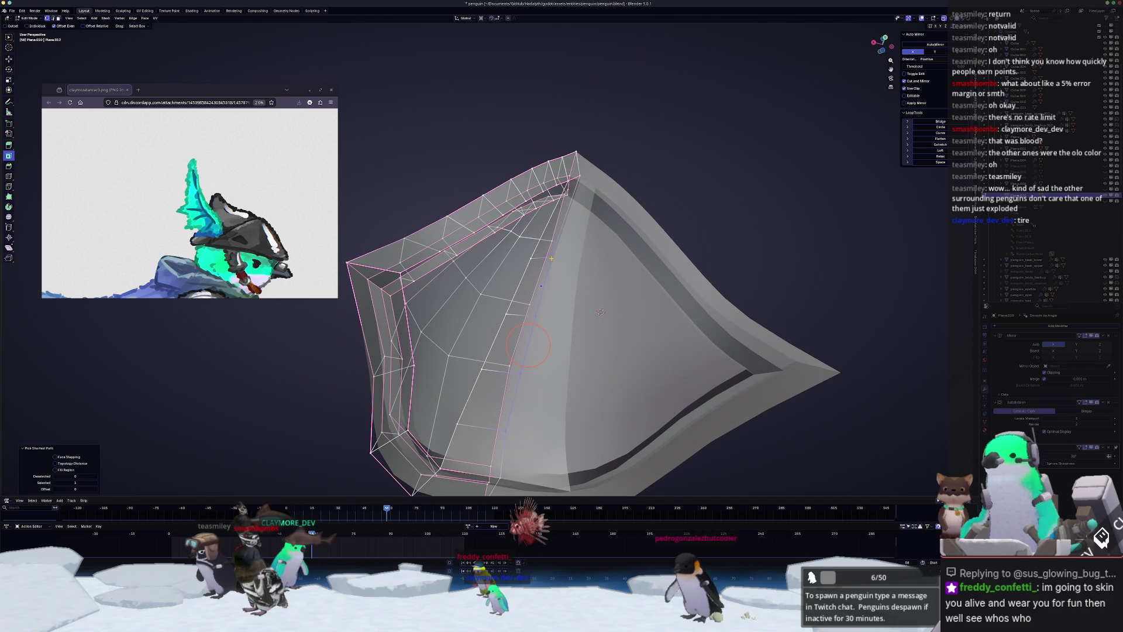
key(q)
click(534, 318)
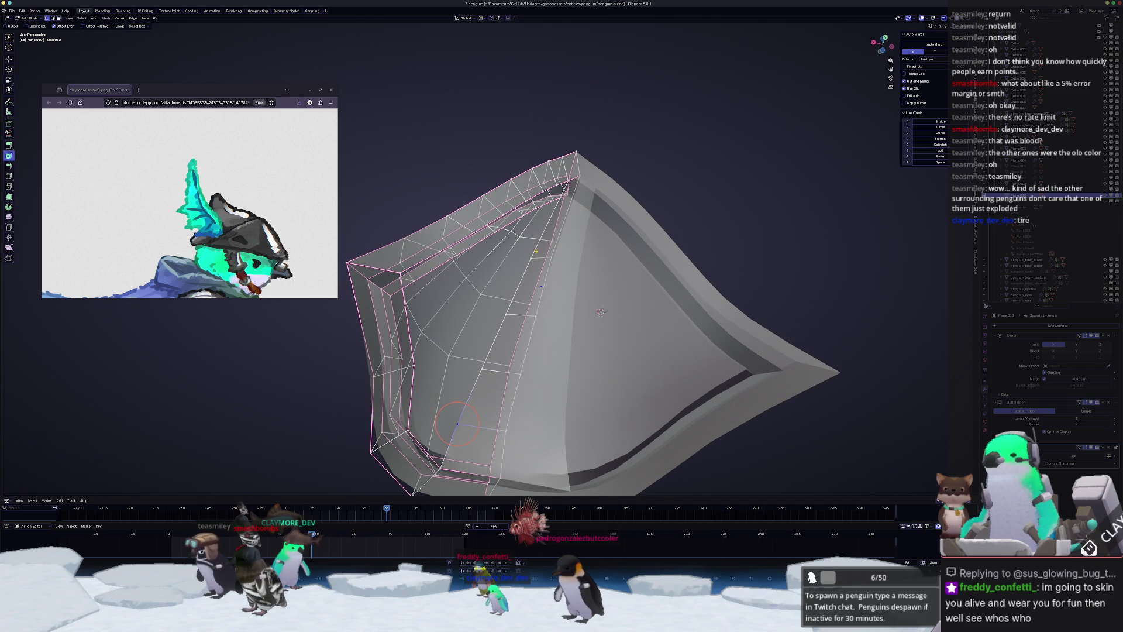
- Add a centred edge loop and select the hole's boundary path in X-ray
ctrl+click(531, 258)
mouse_move(534, 242)
middle_down()
mouse_move(514, 252)
mouse_move(528, 273)
middle_up()
key(ctrl+r)
right_click(534, 274)
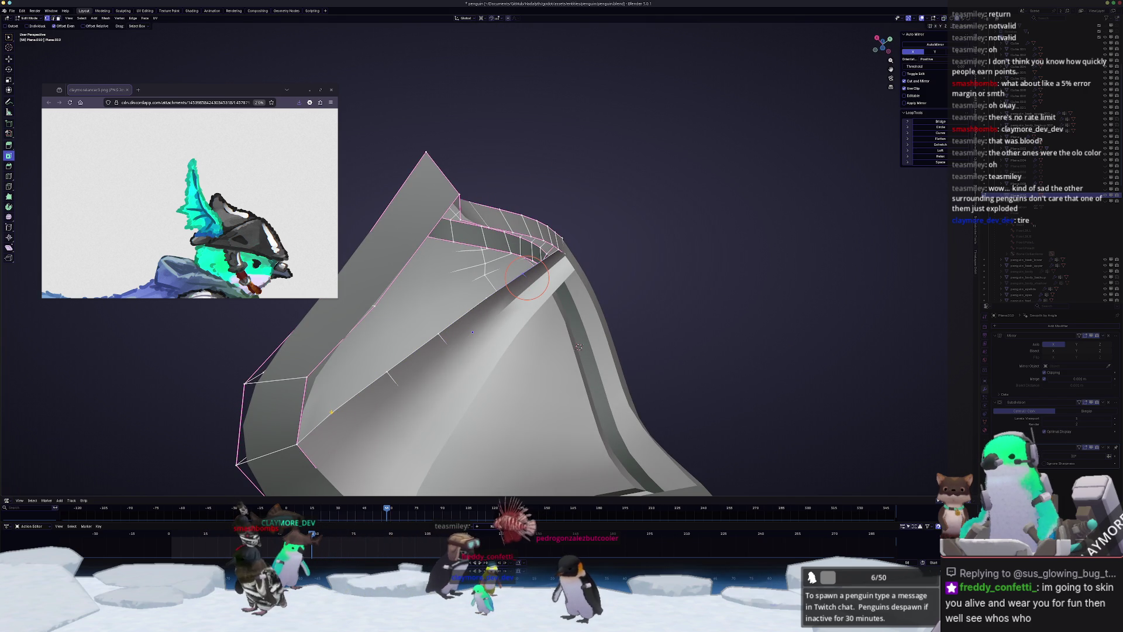
key(alt+z)
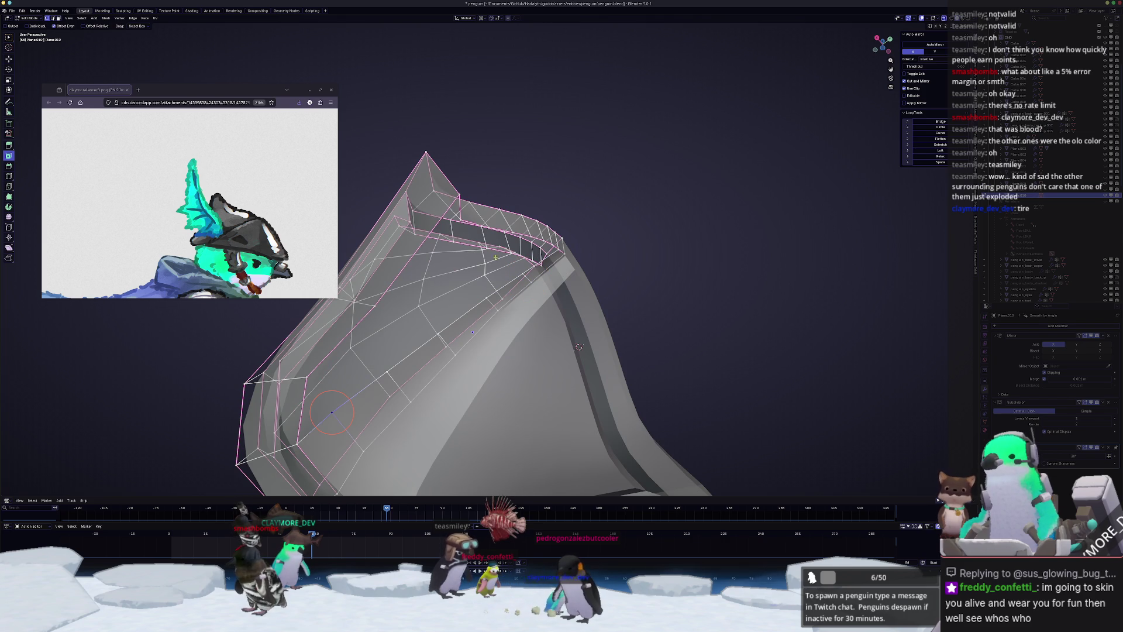
ctrl+click(333, 412)
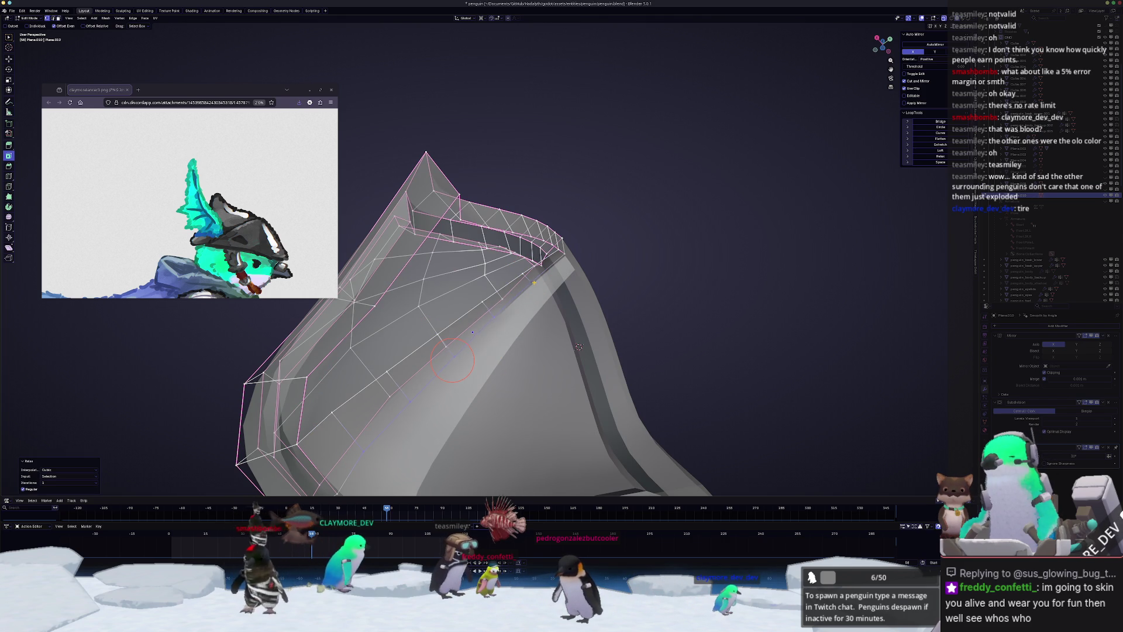
mouse_move(579, 346)
middle_down()
mouse_move(599, 294)
mouse_move(662, 285)
middle_up()
key(Tab)
key(alt+z)
key(Tab)
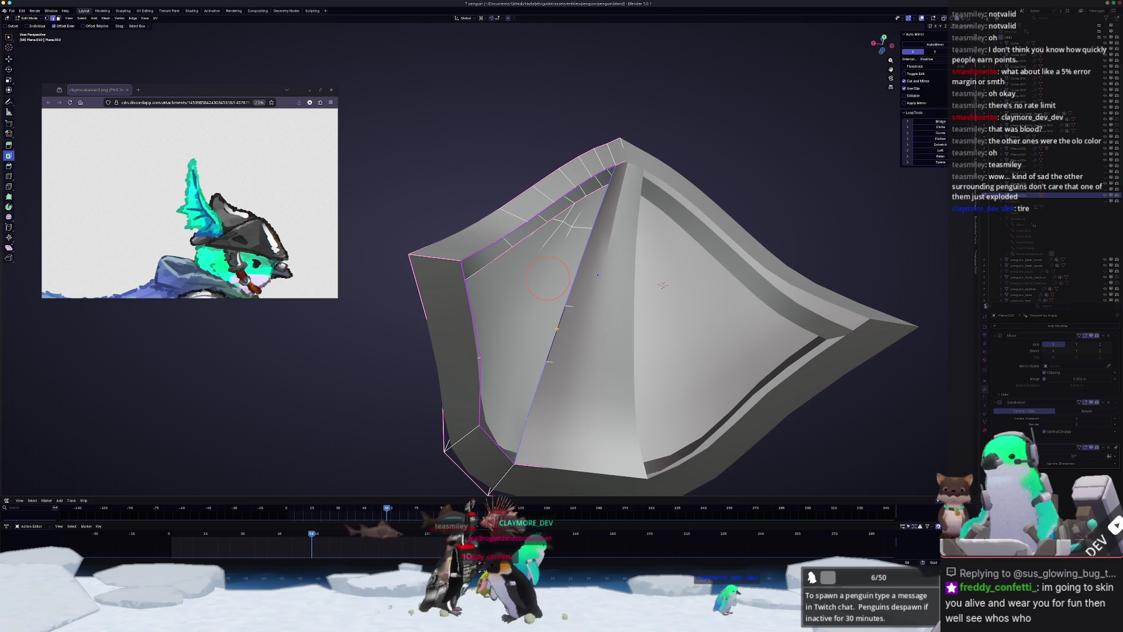
- Grid-fill the selected boundary and dissolve the unwanted edge
right_click(557, 329)
click(586, 340)
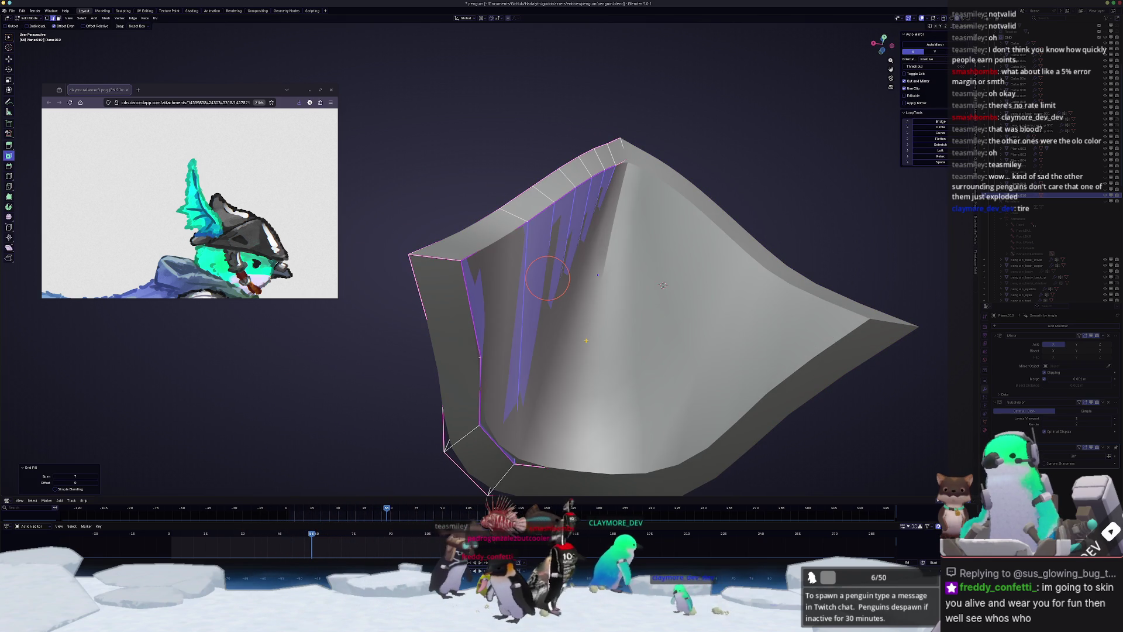
mouse_move(663, 284)
middle_down()
mouse_move(550, 386)
mouse_move(640, 215)
mouse_move(661, 288)
middle_up()
key(alt+z)
key(alt+z)
key(x)
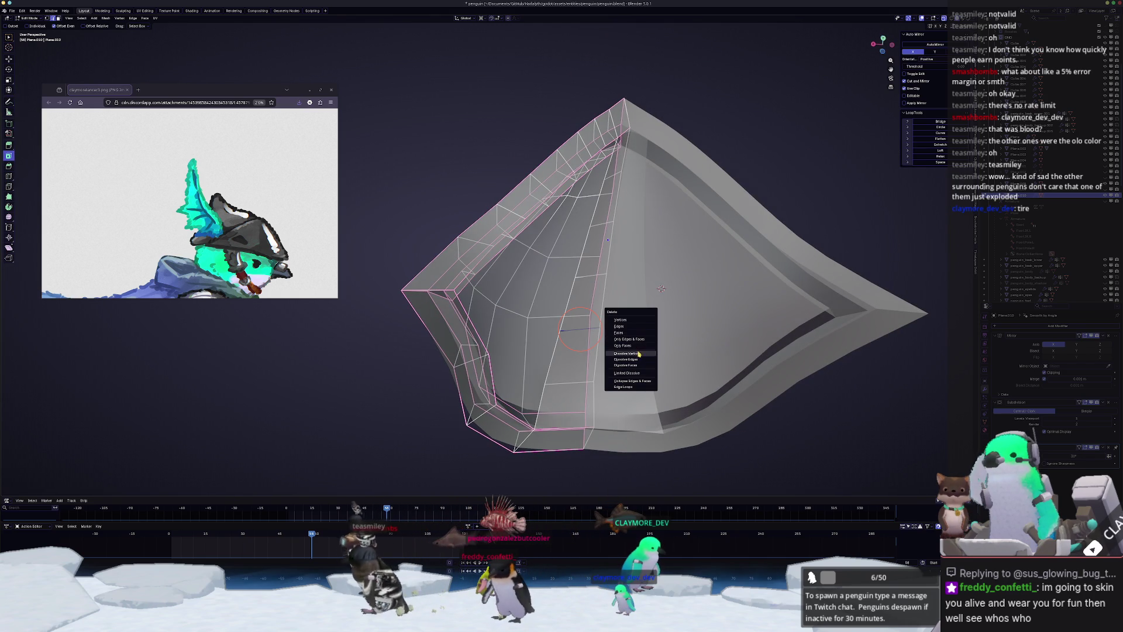
click(636, 361)
- Cap the hole with Grid Fill, dissolve the loop, and refill with a cleaner grid
alt+click(552, 258)
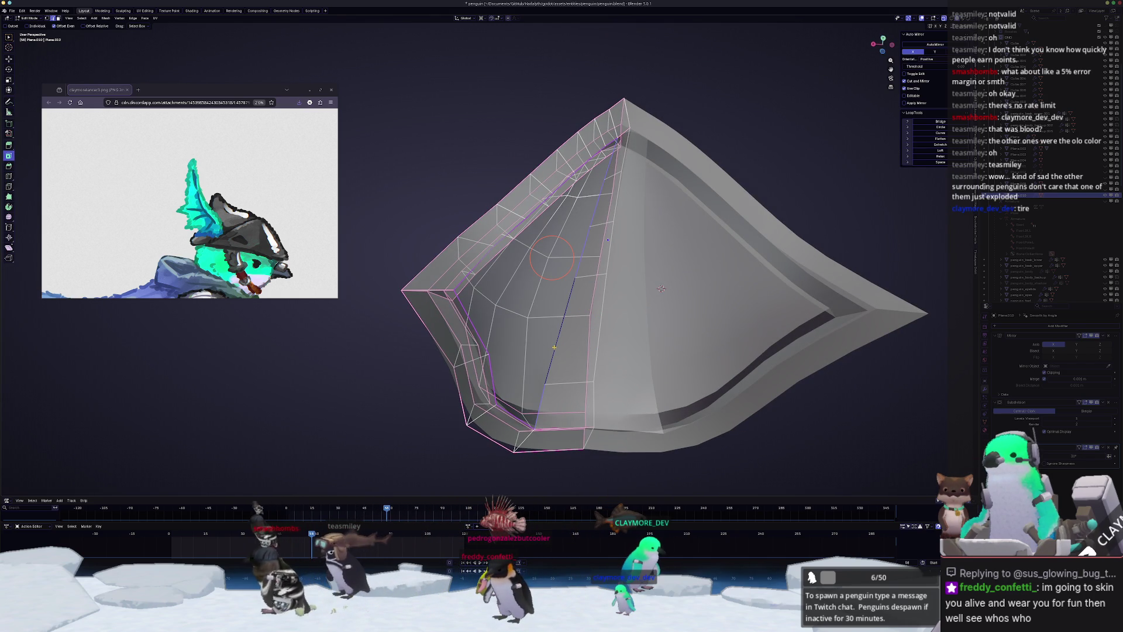
key(F3)
key(Return)
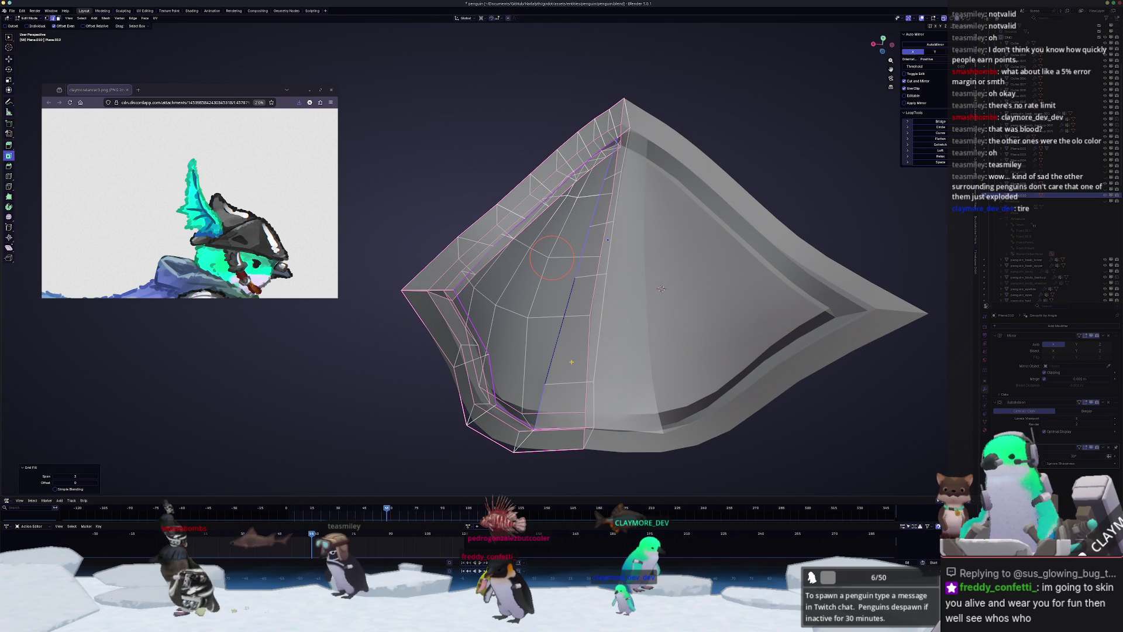
key(x)
click(596, 229)
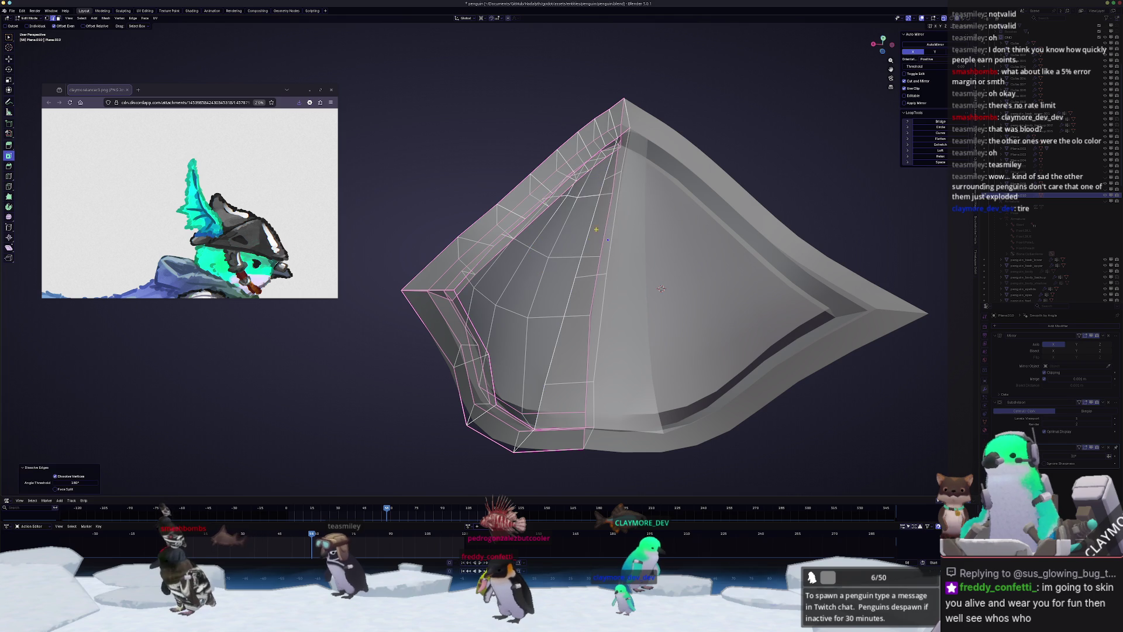
key(F3)
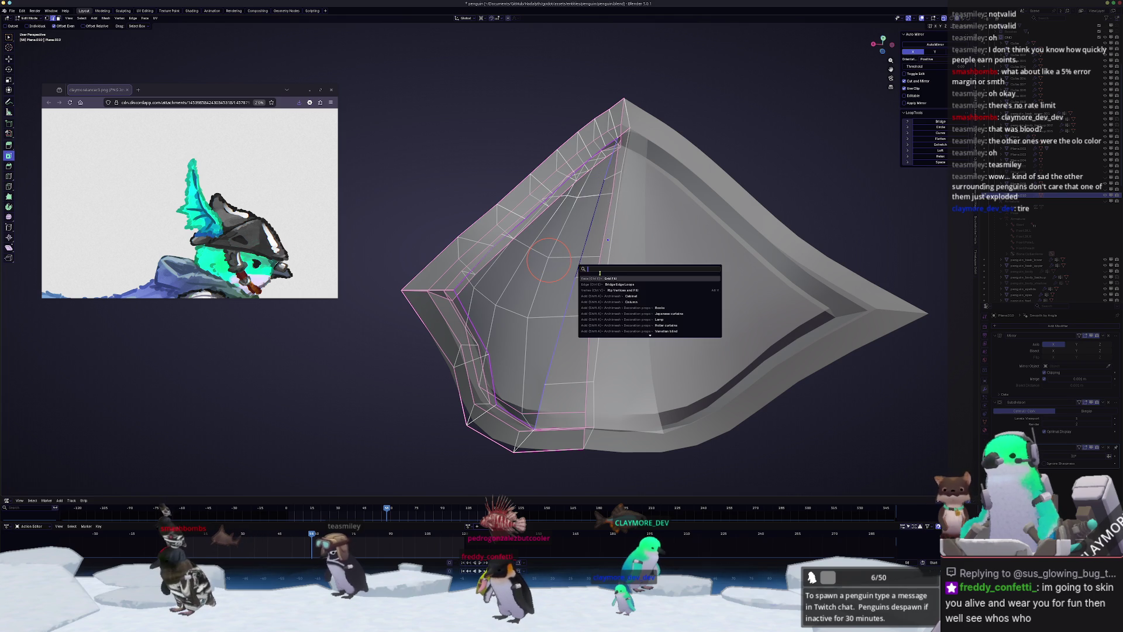
key(Return)
- Check the new fill, return to Object Mode, and start moving the hat piece vertically
mouse_move(579, 267)
middle_down()
mouse_move(534, 331)
mouse_move(501, 326)
mouse_move(545, 370)
mouse_move(499, 366)
mouse_move(501, 271)
middle_up()
key(Tab)
scroll(501, 326, down, 5)
key(g)
key(z)
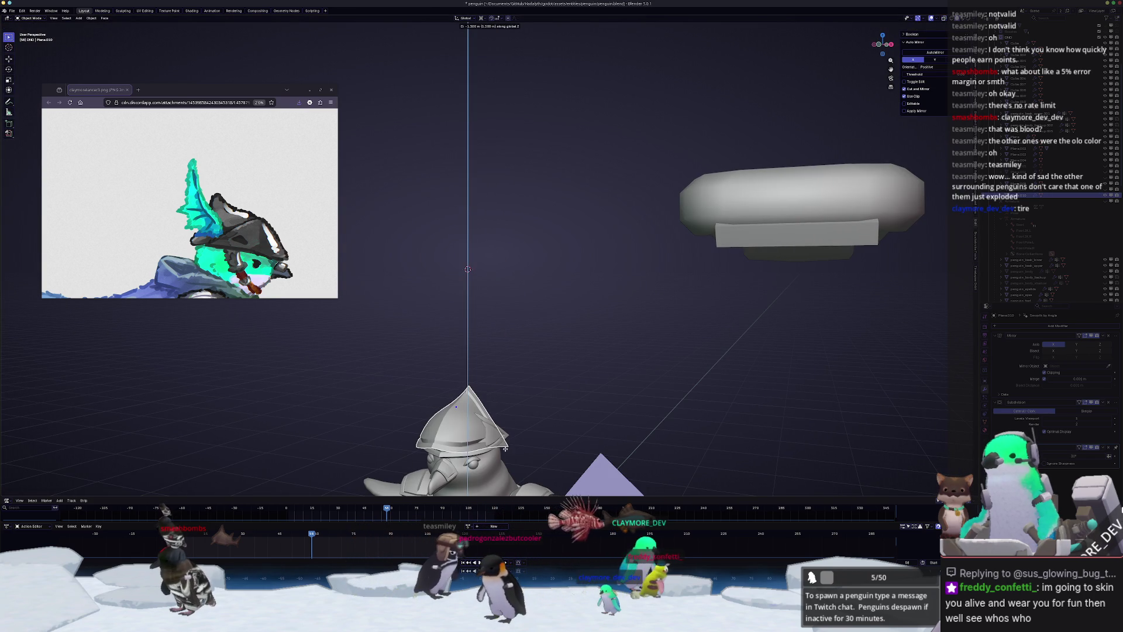
- Place the hat piece higher and check its position from a straight side view
click(504, 275)
middle_drag(504, 275, 510, 231)
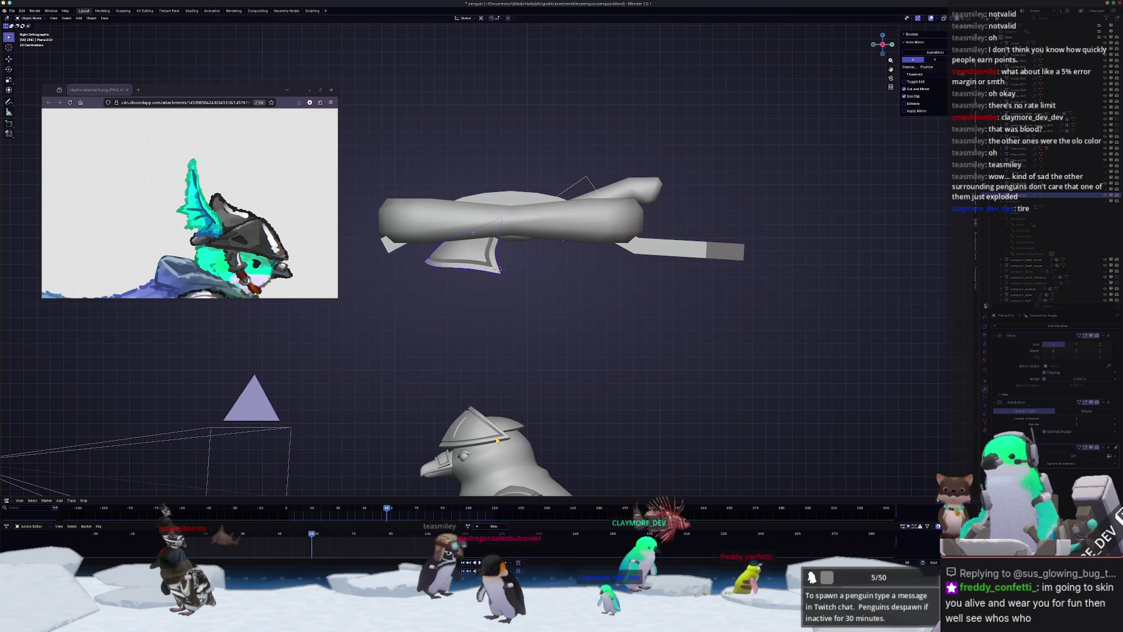
key(KP_3)
key(g)
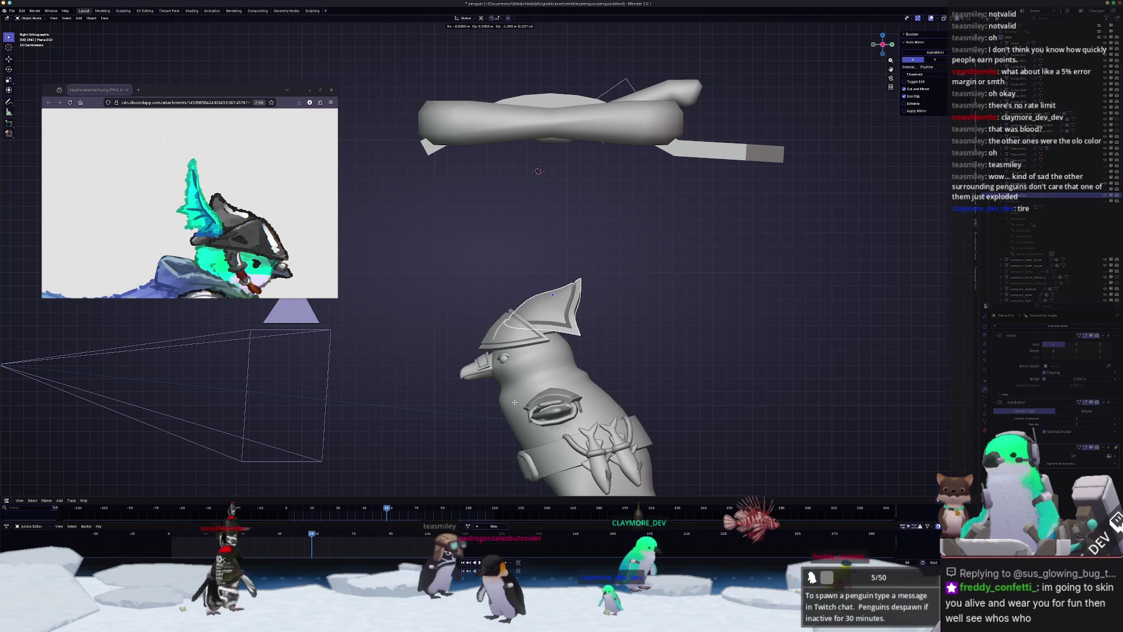
key(Escape)
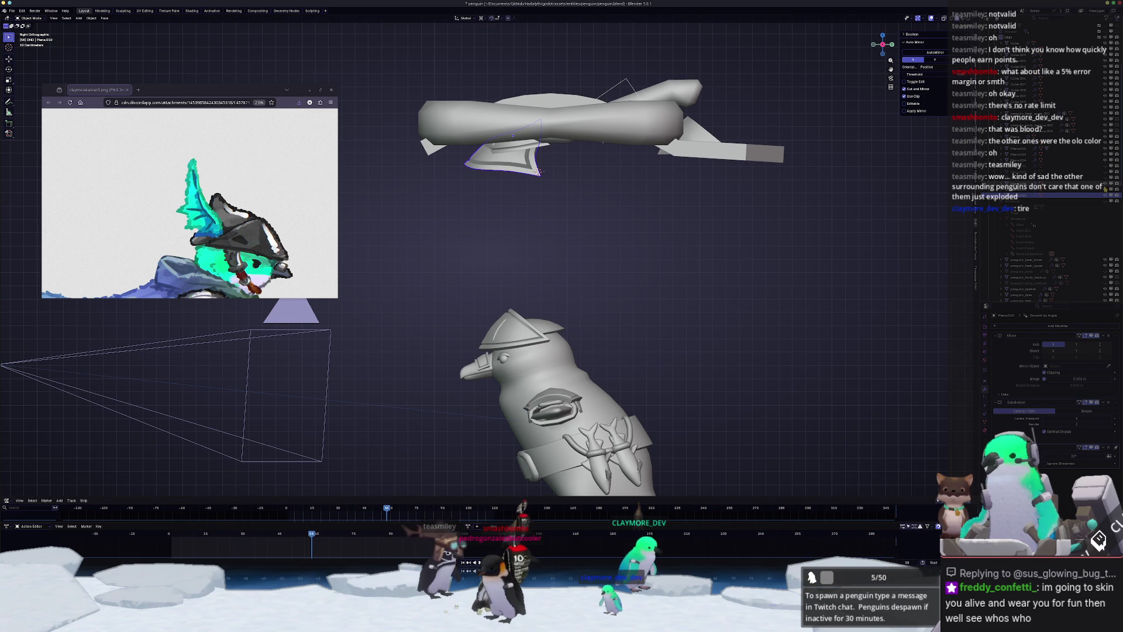
middle_drag(568, 177, 539, 199)
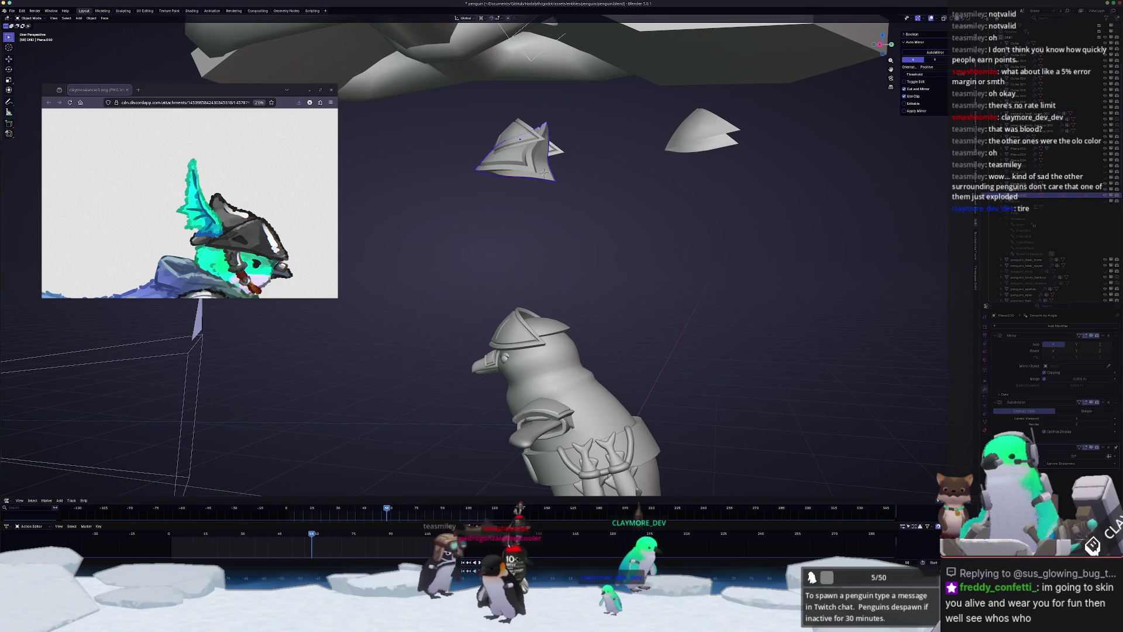
- Toggle visibility of the helmet's brim, cone and pointed pieces to compare versions
key(ctrl+z)
click(1105, 182)
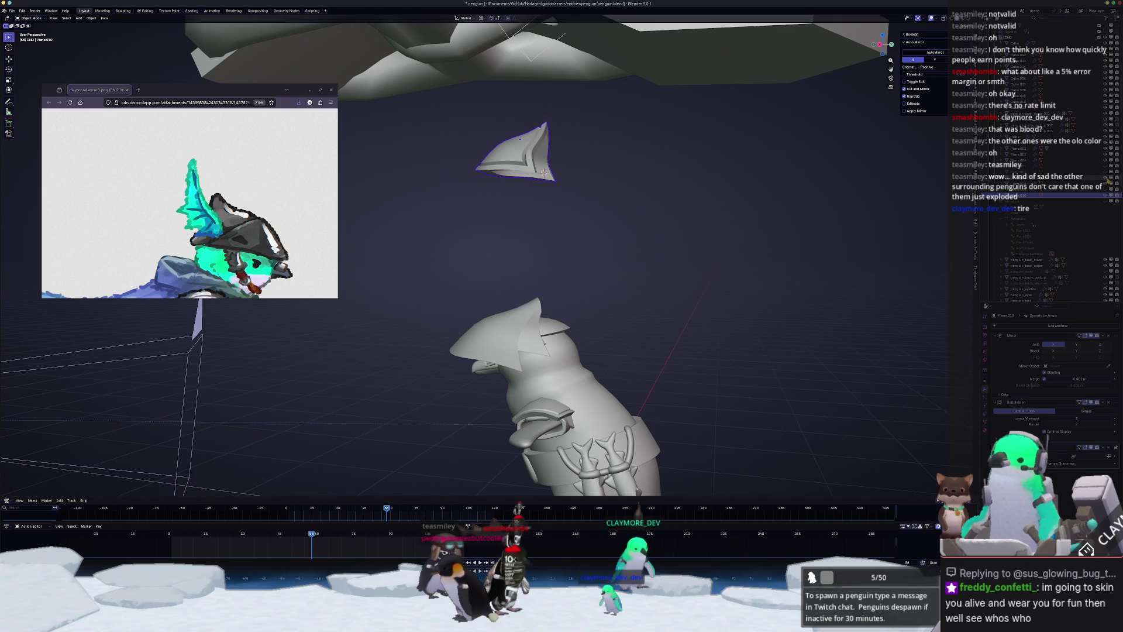
click(1105, 182)
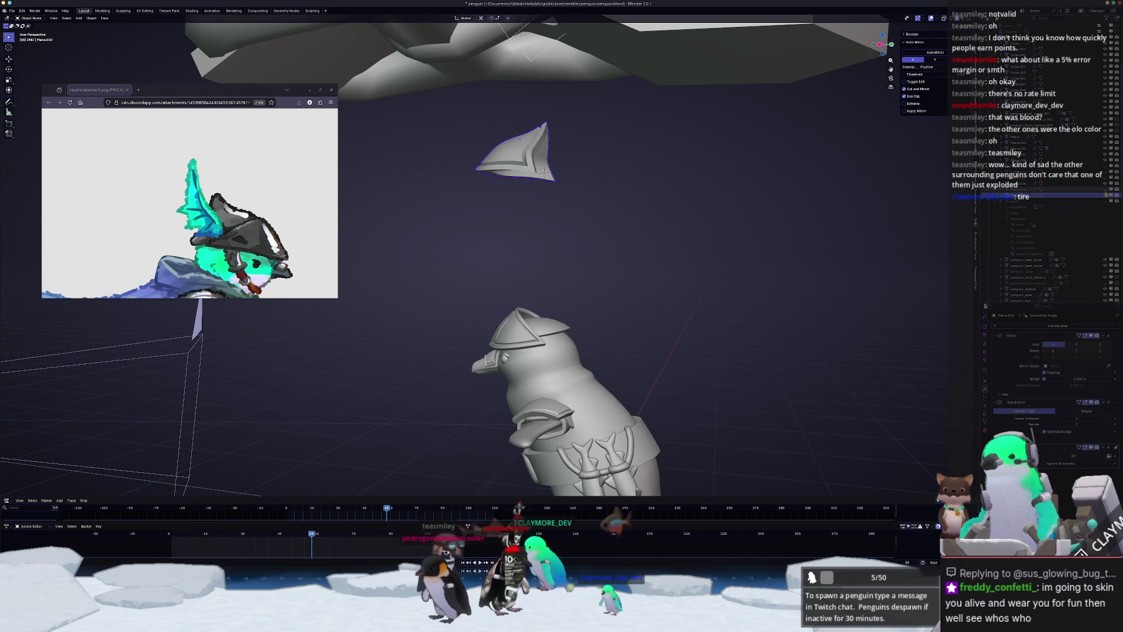
key(ctrl+shift+z)
key(ctrl+z)
click(1105, 181)
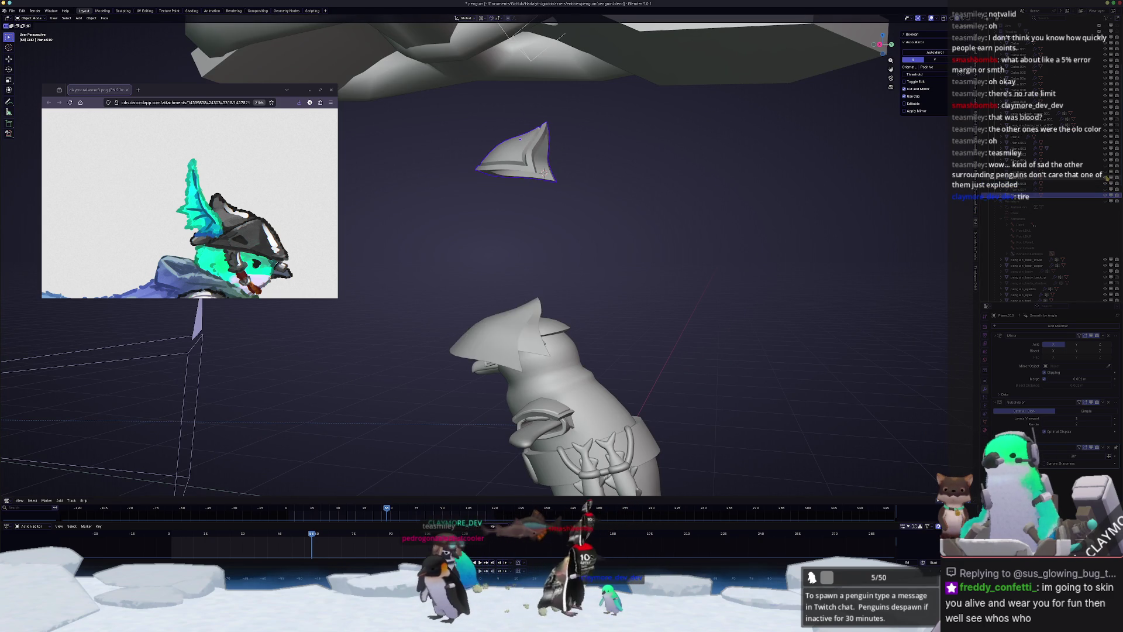
click(1106, 180)
click(1106, 180)
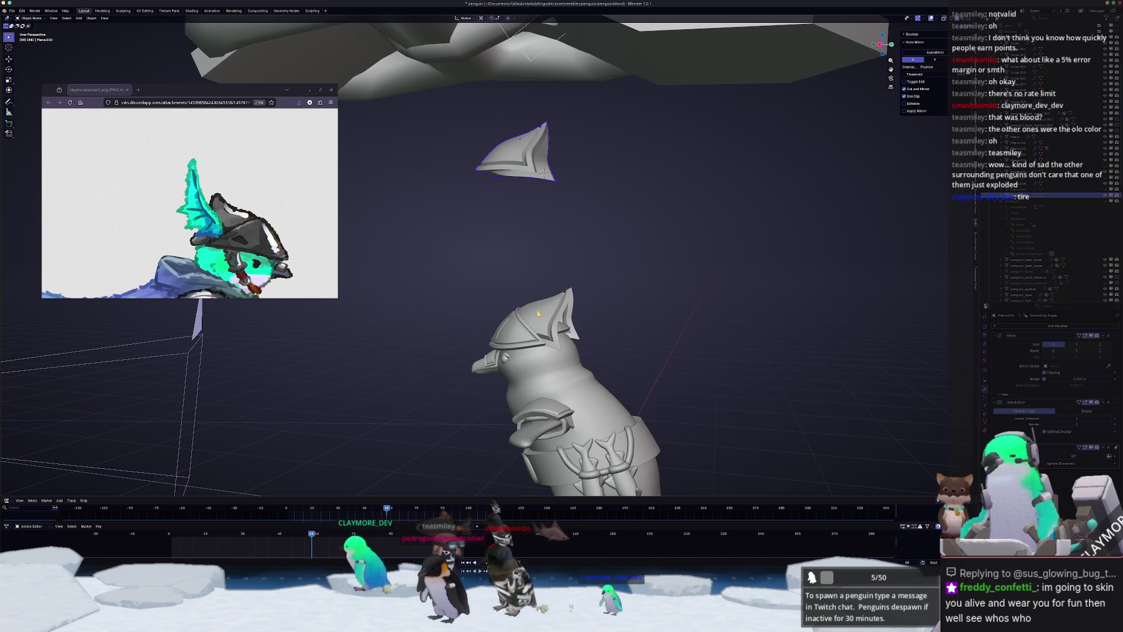
- Snap the floating piece onto the helmet using Selection to Cursor
click(538, 313)
key(shift+s)
key(8)
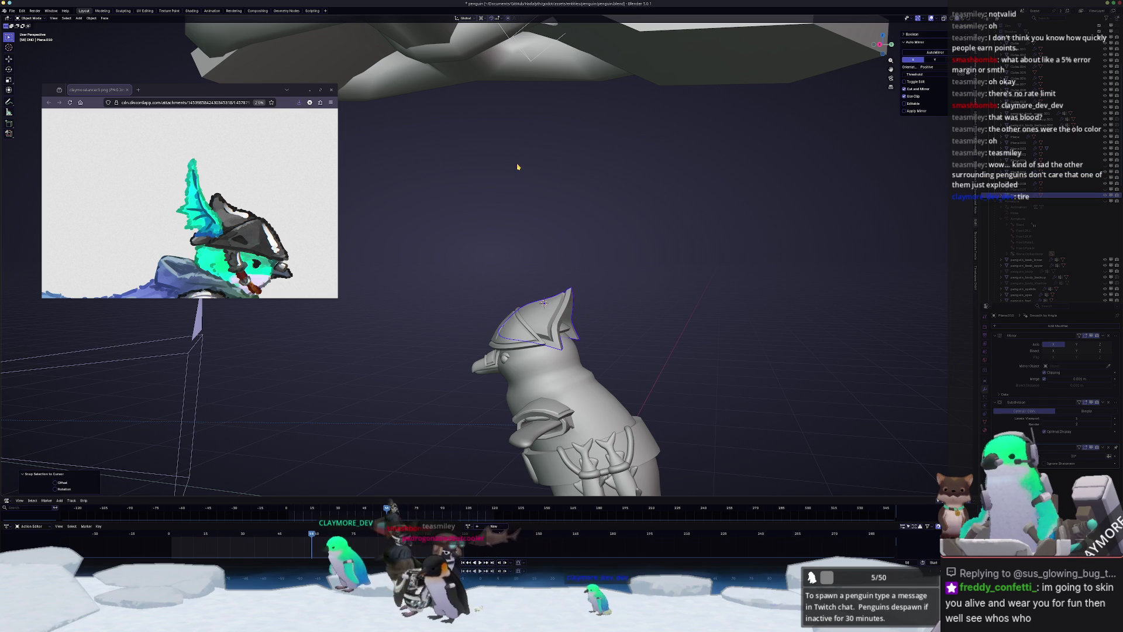
middle_drag(544, 302, 620, 304)
click(543, 305)
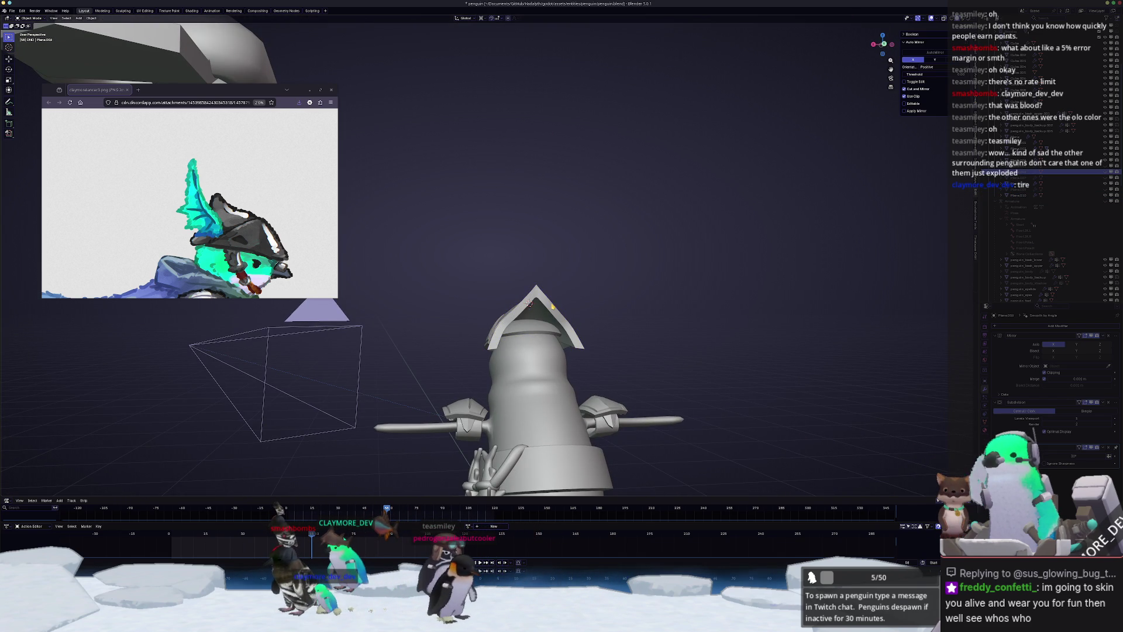
- Select the belt and set its modifier value to 0.05 m
mouse_move(606, 295)
middle_down()
mouse_move(549, 273)
mouse_move(478, 372)
mouse_move(424, 279)
mouse_move(462, 291)
mouse_move(478, 282)
middle_up()
click(425, 279)
middle_drag(509, 349, 606, 345)
click(581, 350)
scroll(581, 350, up, 5)
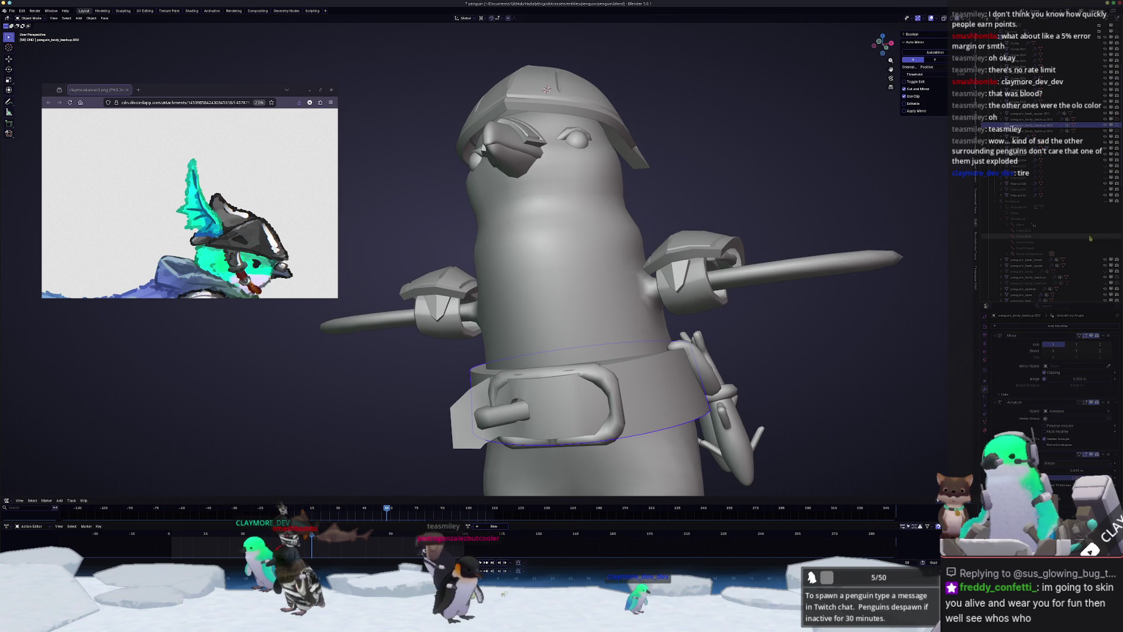
click(1105, 272)
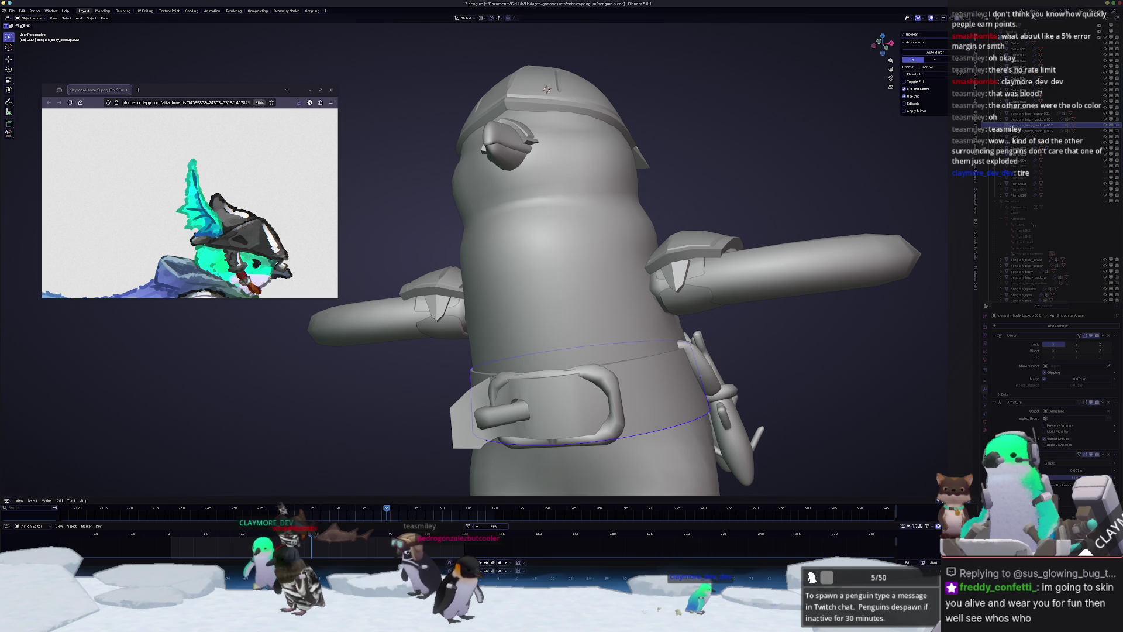
middle_drag(787, 190, 748, 288)
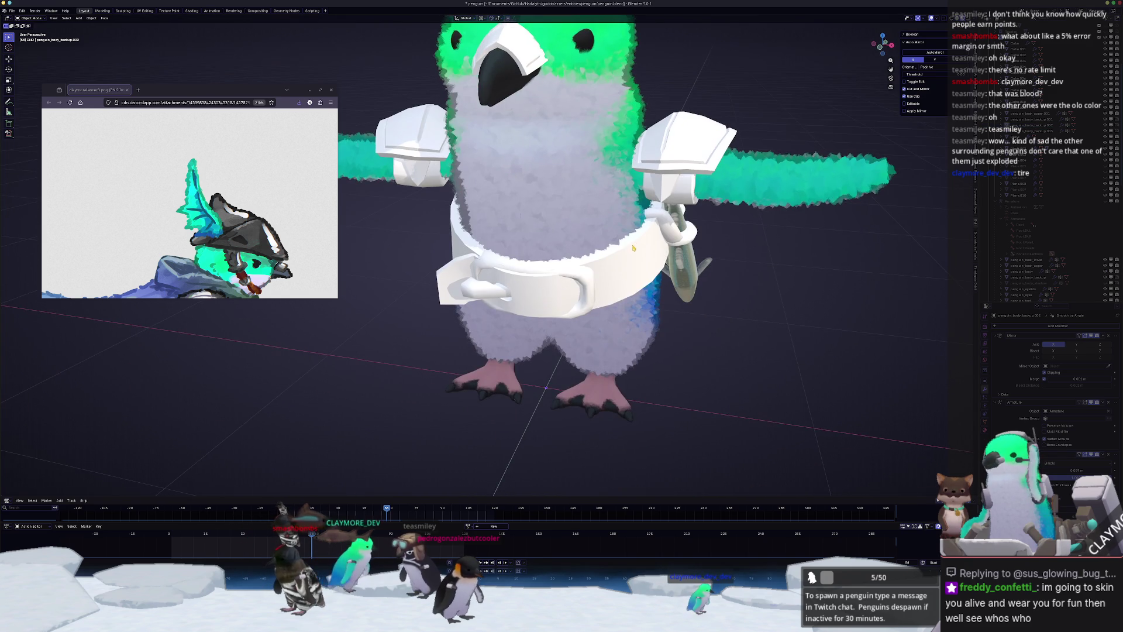
scroll(748, 289, up, 4)
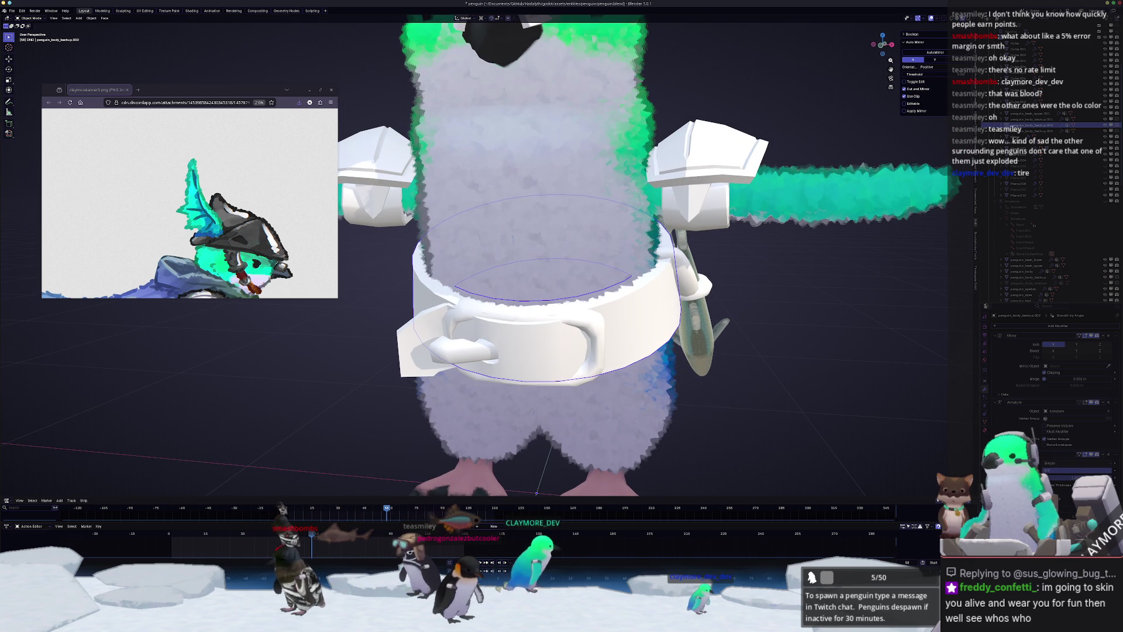
key(Return)
- Slide the vertical fish strap loop sideways in front orthographic view so it sits on the belt
click(689, 275)
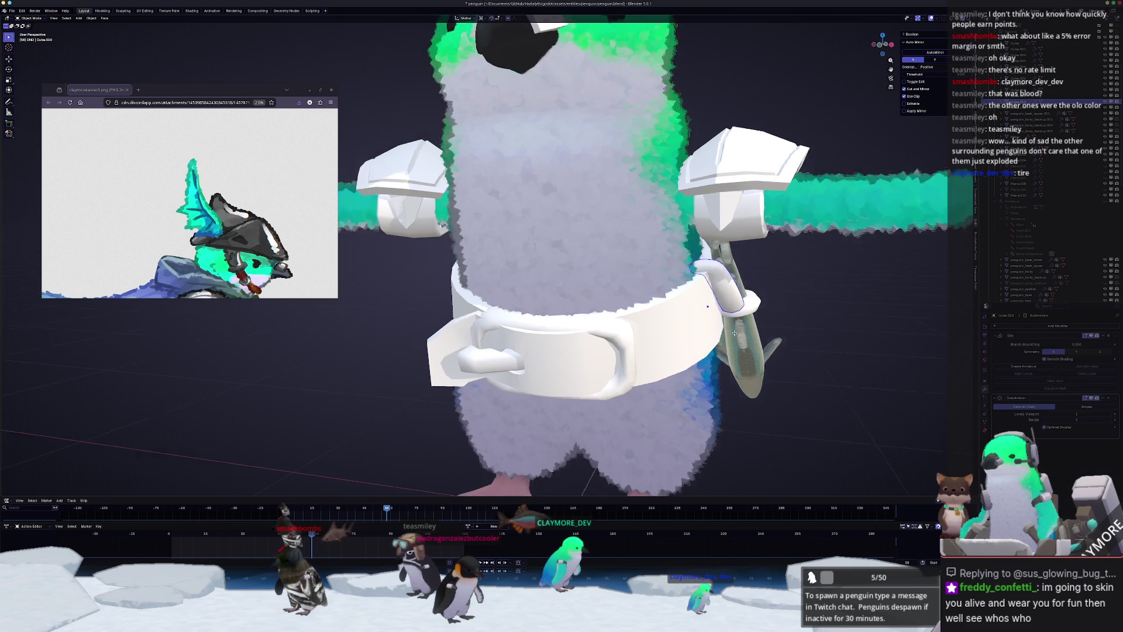
mouse_move(689, 275)
middle_down()
mouse_move(736, 317)
mouse_move(766, 317)
middle_up()
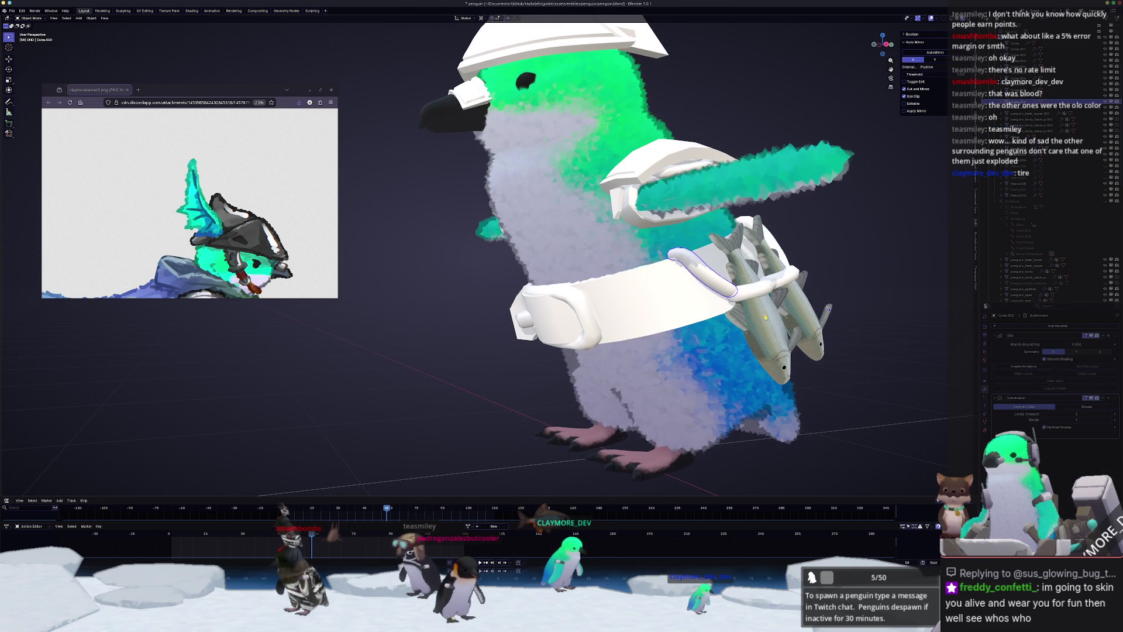
click(784, 275)
scroll(774, 285, up, 3)
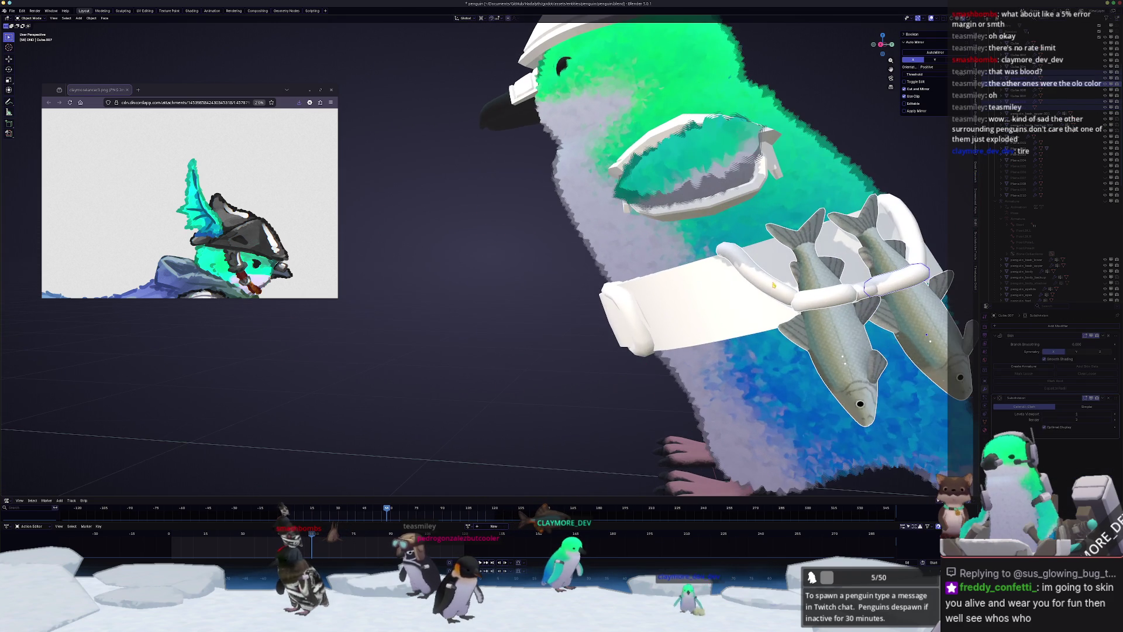
click(914, 263)
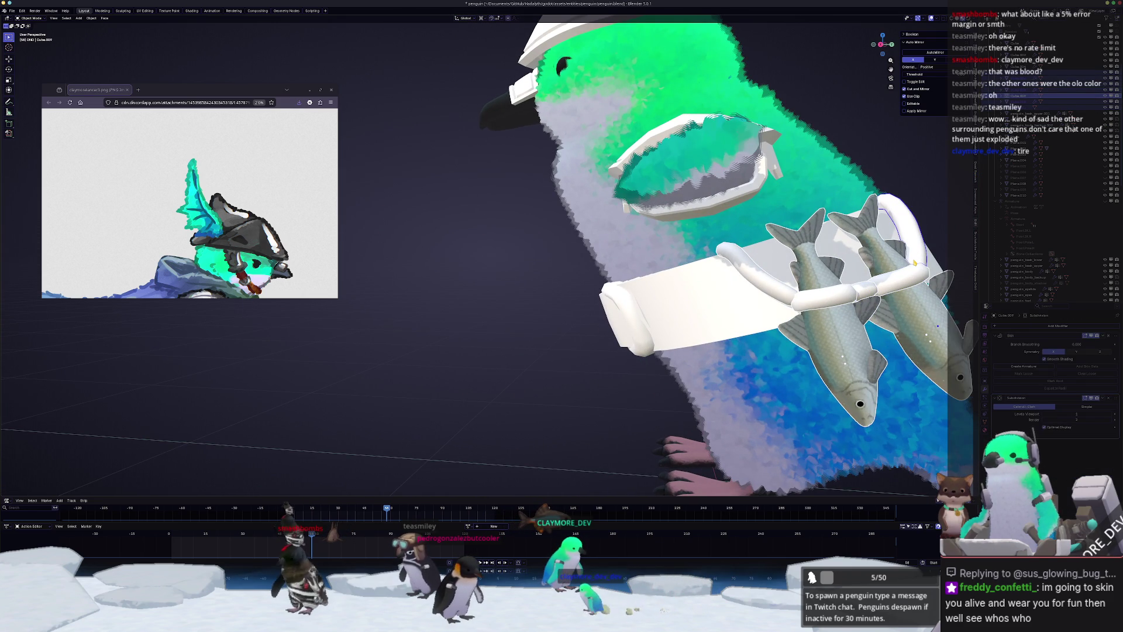
key(KP_1)
scroll(660, 283, up, 2)
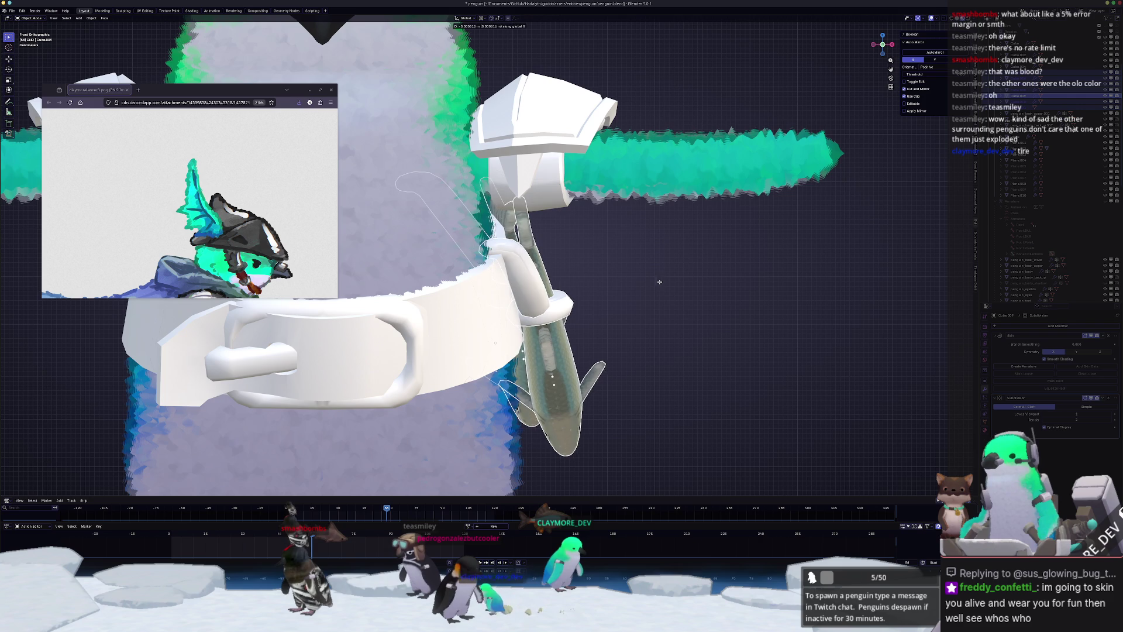
click(659, 282)
scroll(658, 288, down, 3)
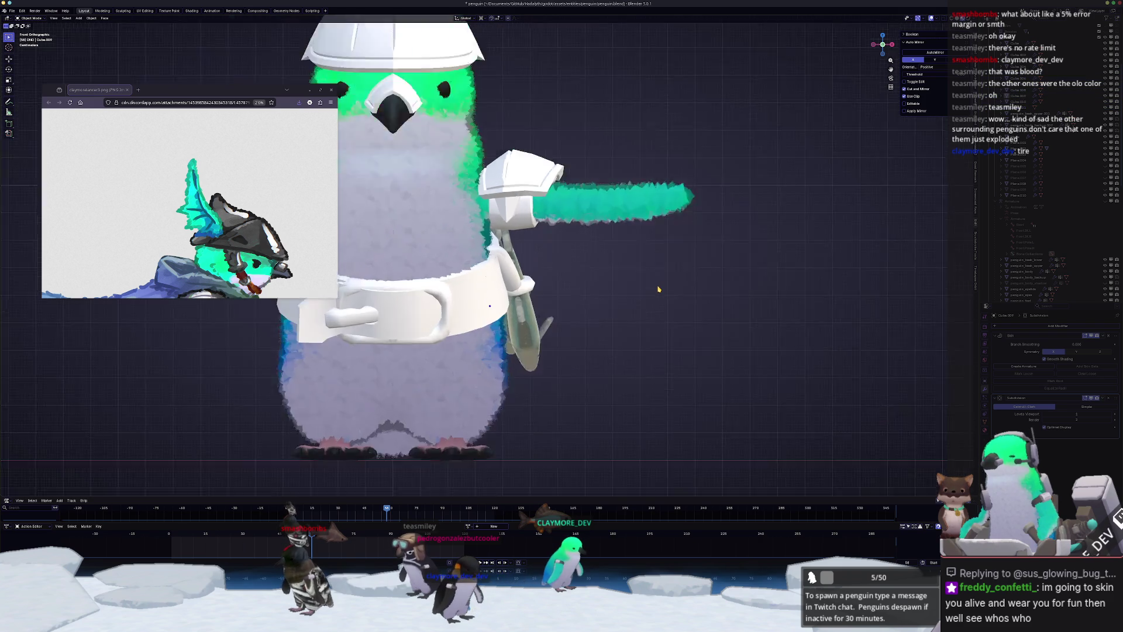
scroll(660, 289, down, 3)
mouse_move(655, 286)
middle_down()
mouse_move(594, 260)
mouse_move(658, 222)
middle_up()
- Select the belt, enter its mesh editing, and begin moving geometry along X
click(593, 259)
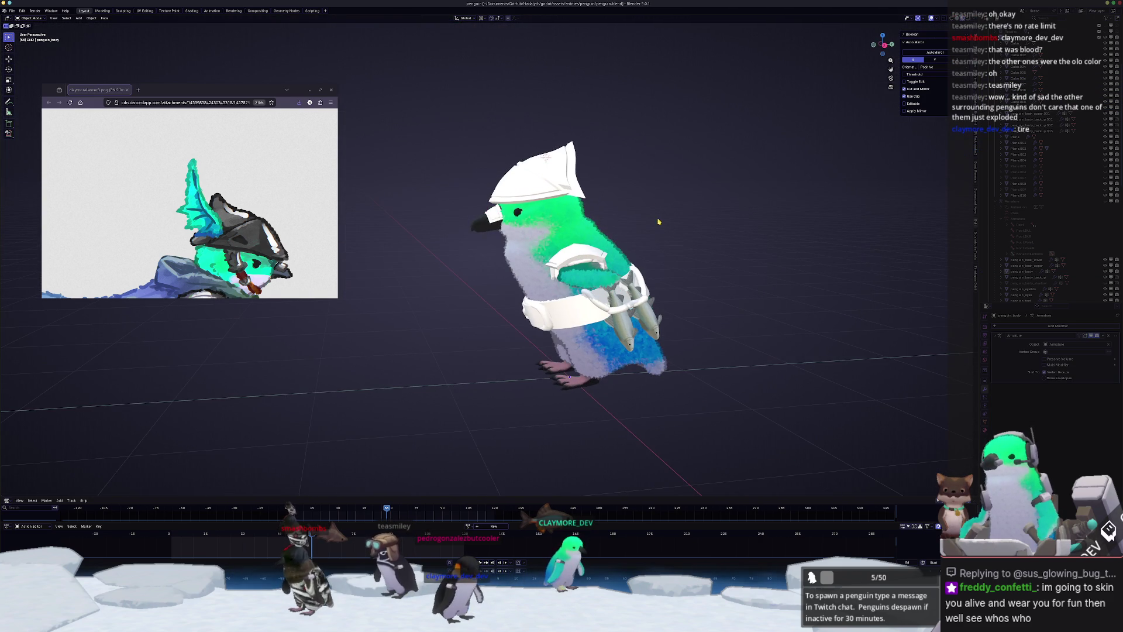
ctrl+scroll(190, 203, down, 2)
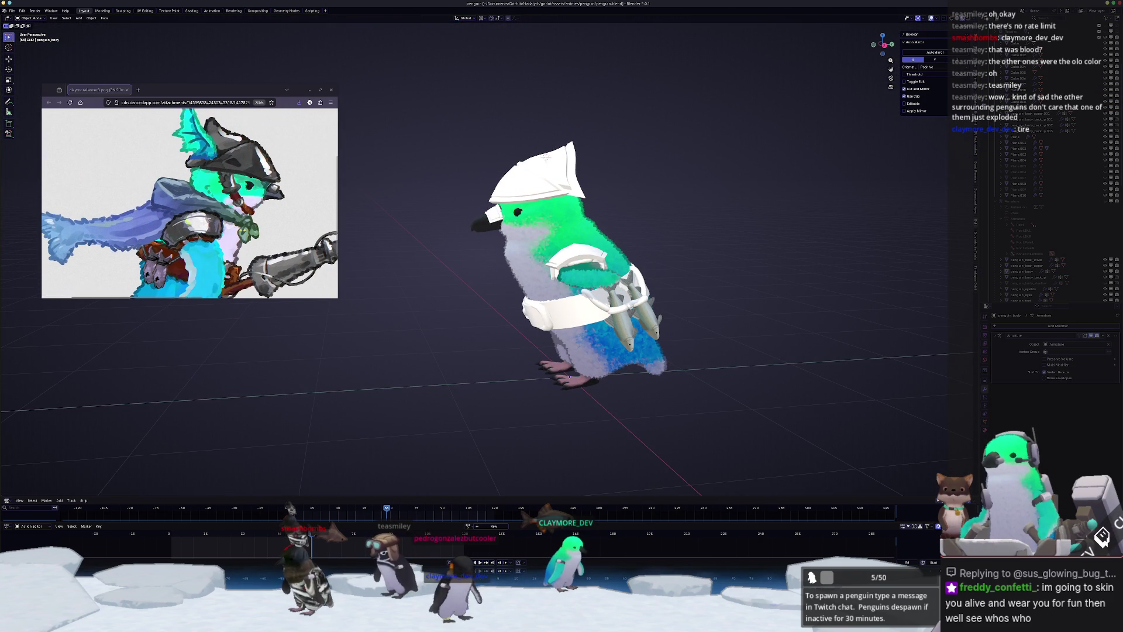
scroll(190, 203, down, 2)
middle_drag(386, 292, 475, 312)
click(627, 374)
middle_drag(627, 373, 579, 316)
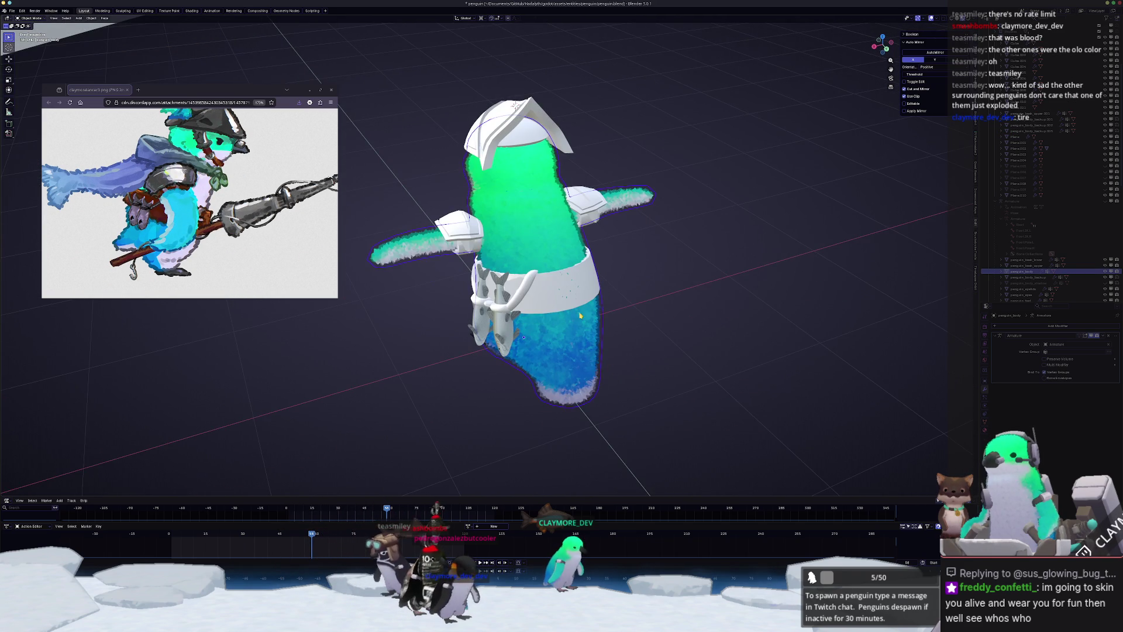
scroll(524, 337, up, 5)
click(524, 338)
key(Tab)
mouse_move(524, 338)
middle_down()
mouse_move(506, 283)
mouse_move(679, 319)
middle_up()
key(g)
key(x)
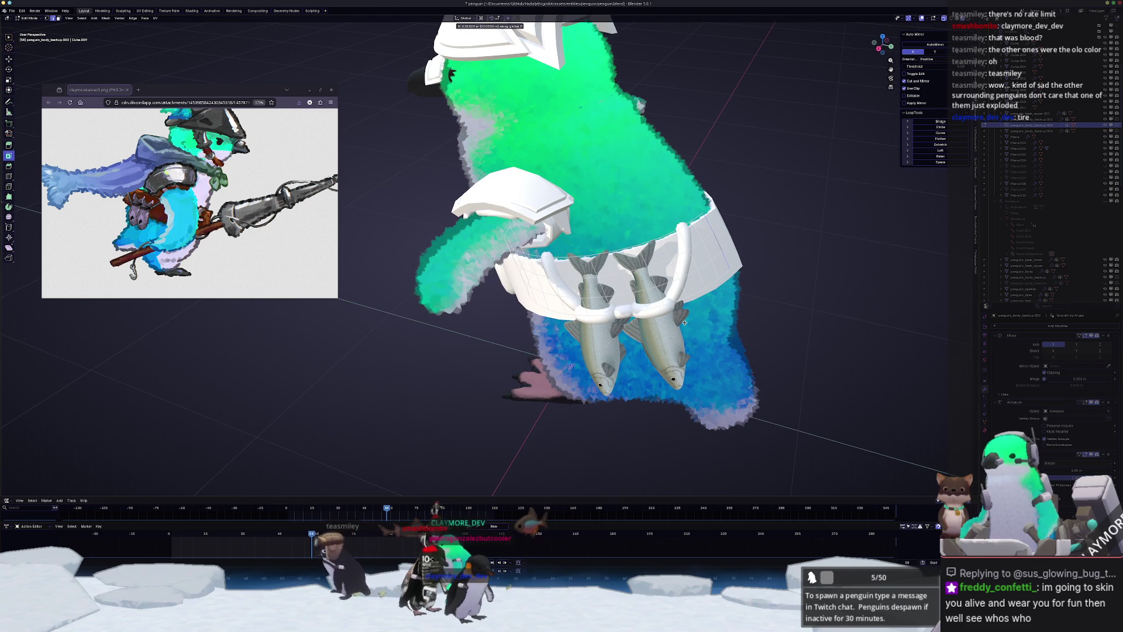
- Move the belt's side along Y with a widened proportional falloff, then return to Object Mode
click(682, 313)
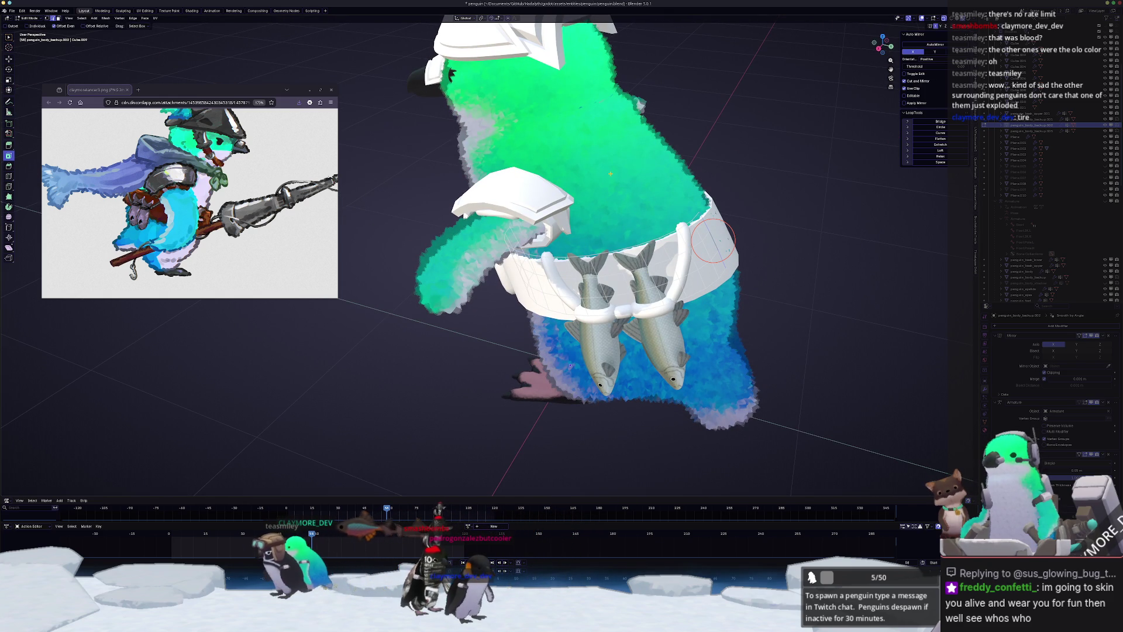
key(g)
key(x)
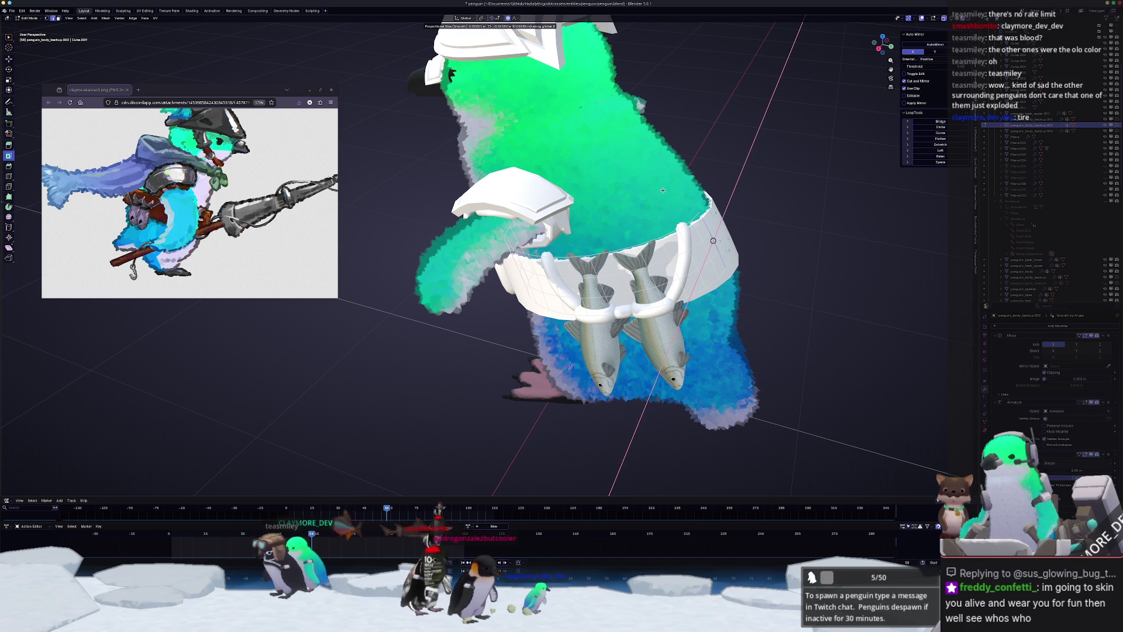
key(y)
scroll(643, 191, down, 15)
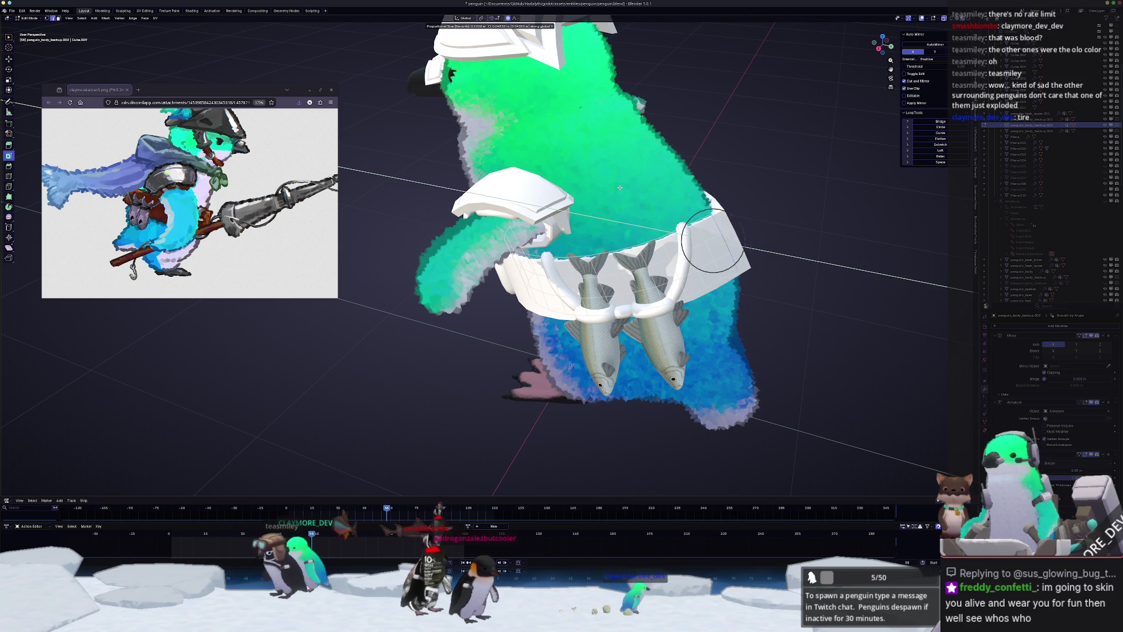
scroll(620, 192, down, 4)
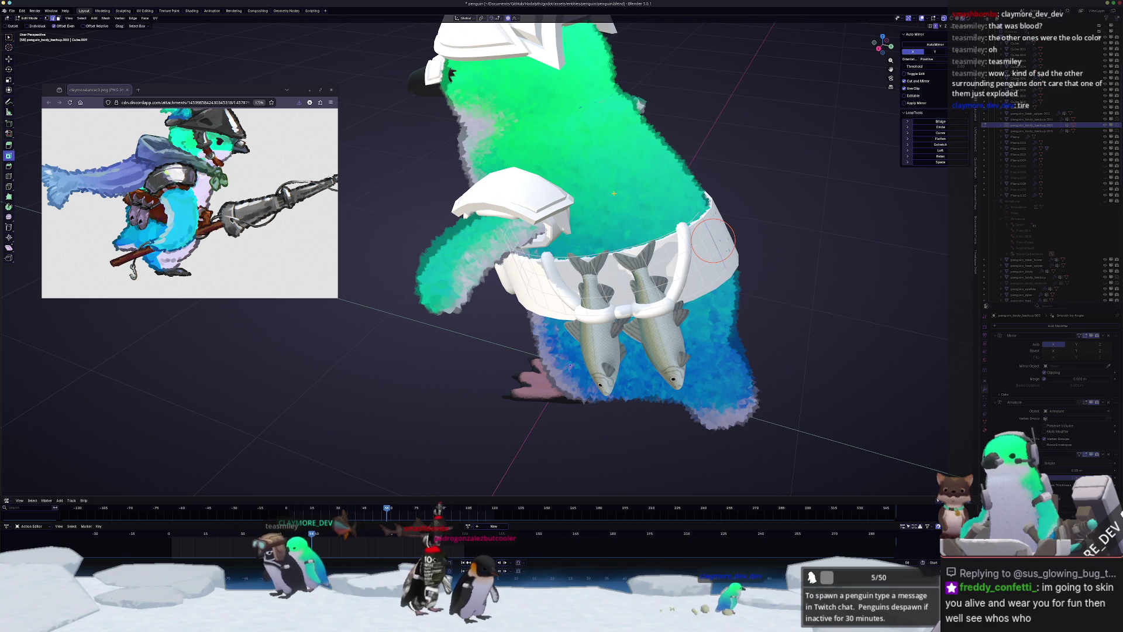
click(616, 194)
key(Tab)
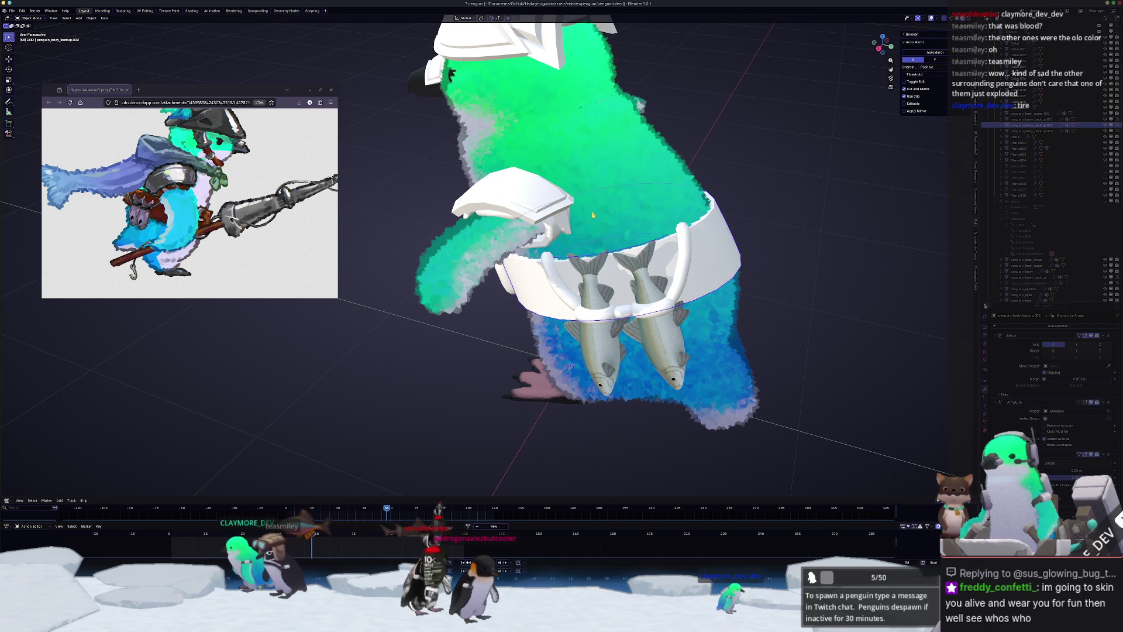
mouse_move(616, 194)
middle_down()
mouse_move(533, 238)
mouse_move(559, 245)
mouse_move(459, 249)
mouse_move(502, 279)
mouse_move(532, 131)
mouse_move(515, 112)
mouse_move(468, 123)
mouse_move(533, 133)
middle_up()
scroll(559, 245, down, 3)
scroll(509, 234, up, 5)
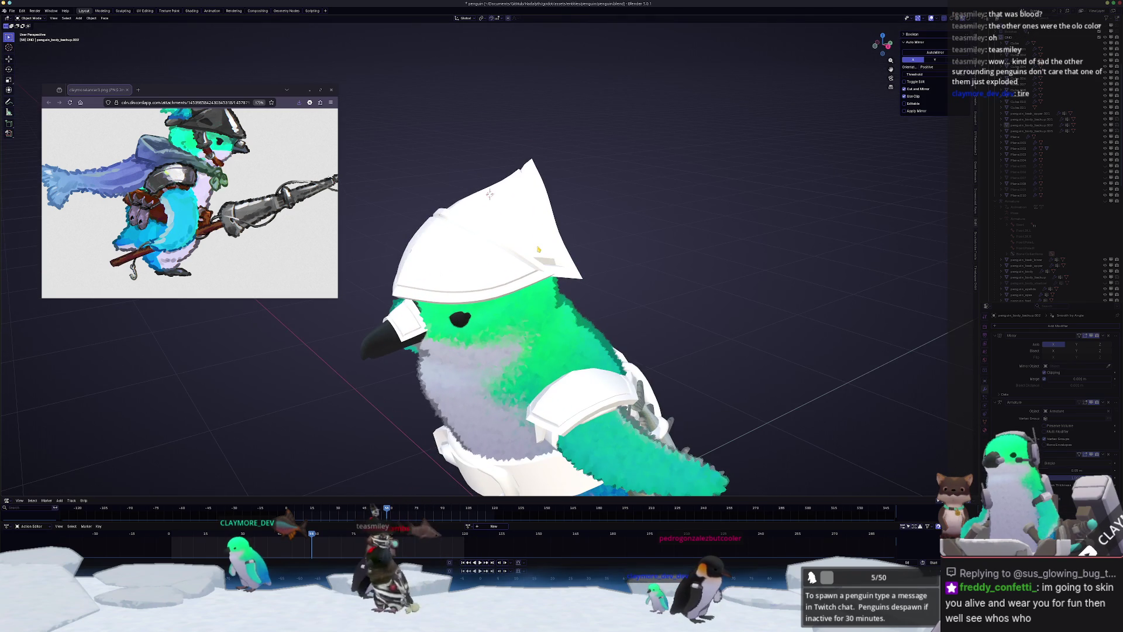
- Inspect the helmet's mesh in Edit Mode, then return to Object Mode and select the other helmet piece
click(489, 194)
key(Tab)
scroll(462, 136, up, 3)
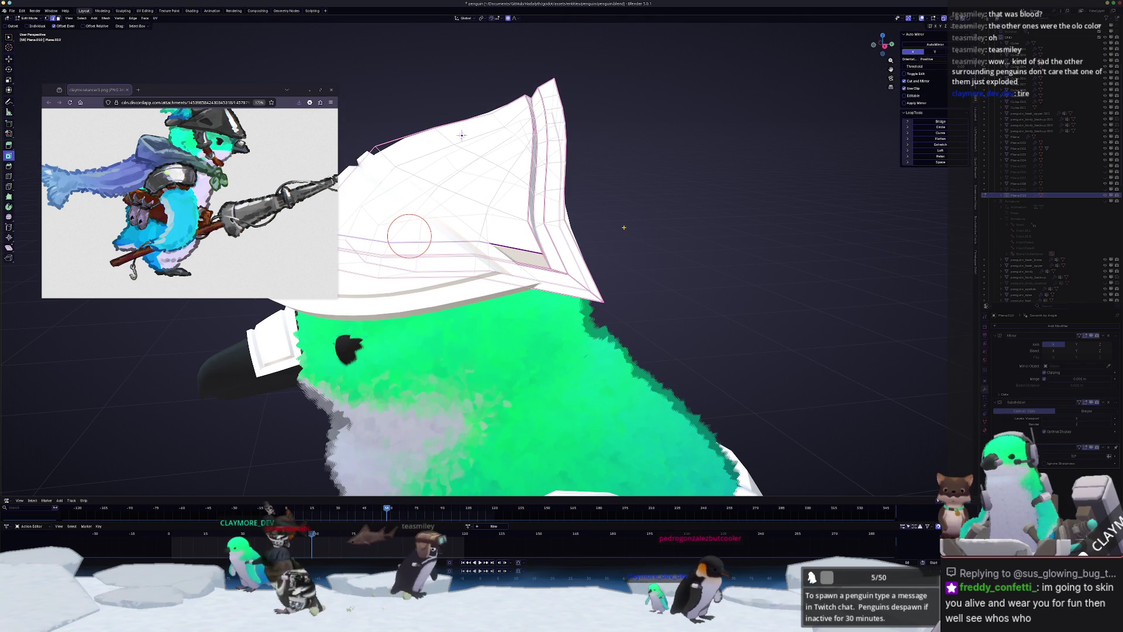
mouse_move(462, 135)
middle_down()
mouse_move(468, 164)
mouse_move(506, 182)
middle_up()
scroll(468, 164, up, 3)
scroll(473, 189, down, 5)
key(Tab)
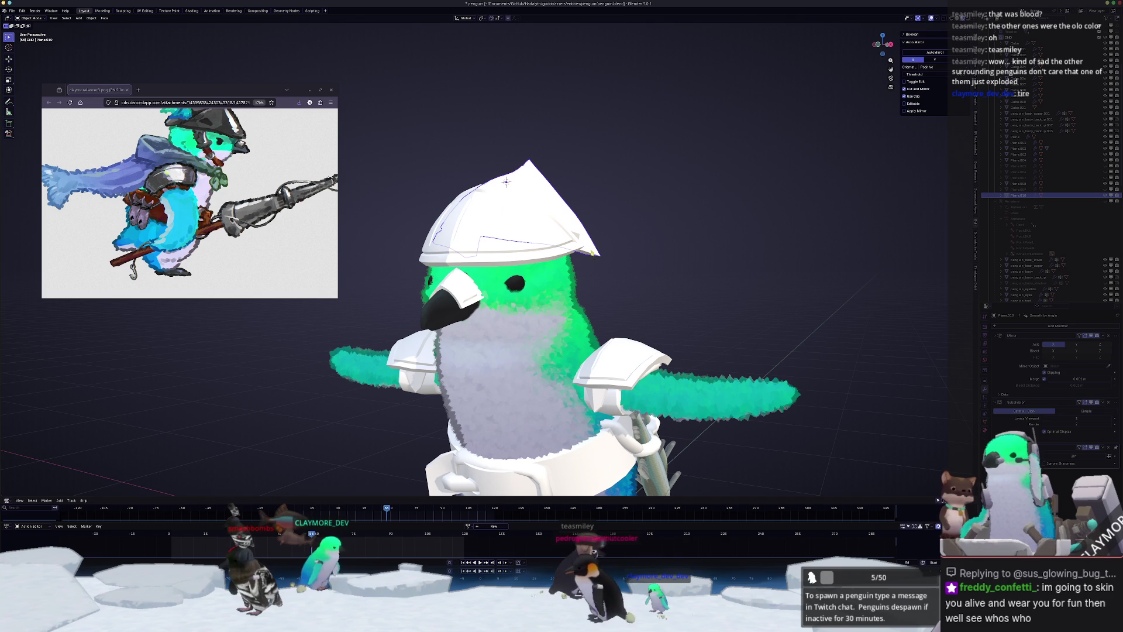
click(506, 182)
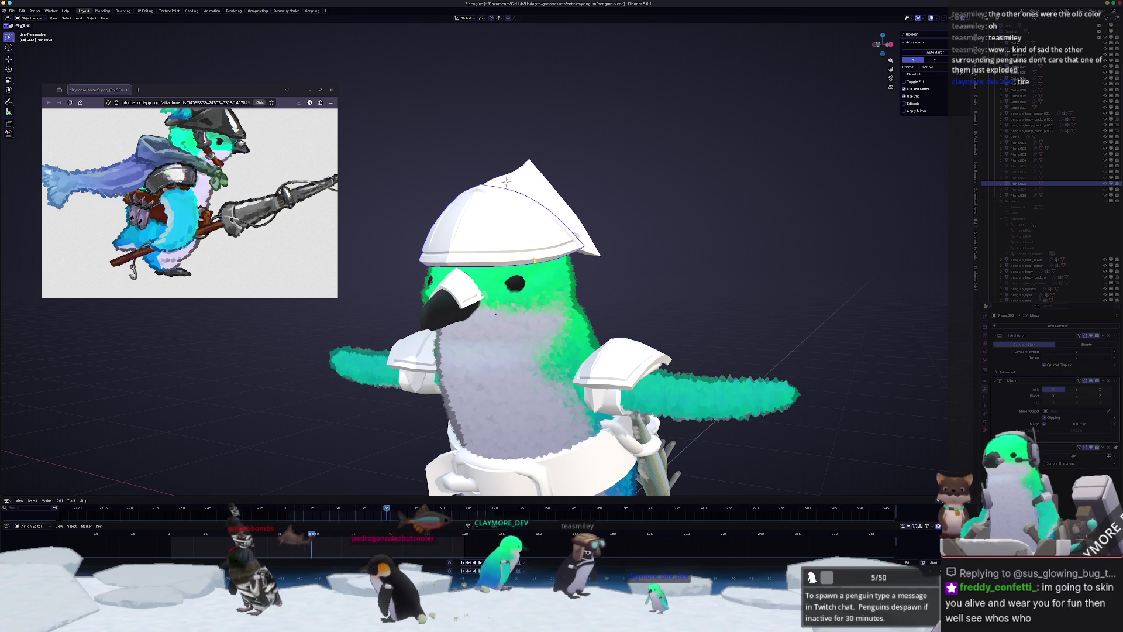
- Select the penguin body, switch the viewport to plain grey Solid shading, and view it from three-quarter side
scroll(506, 182, down, 3)
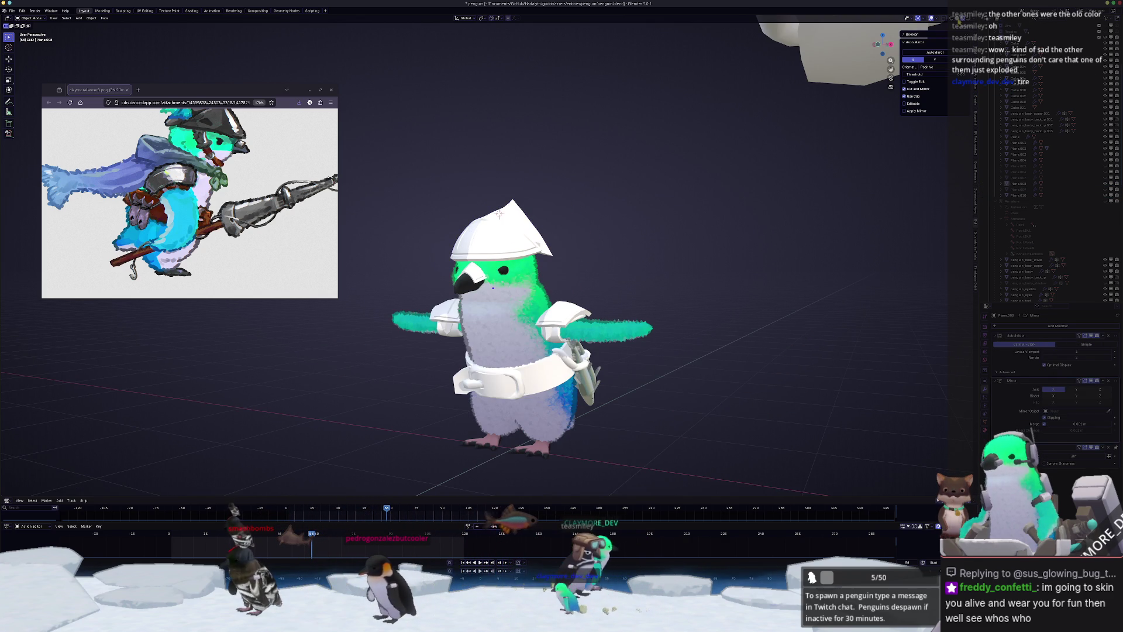
click(493, 288)
key(z)
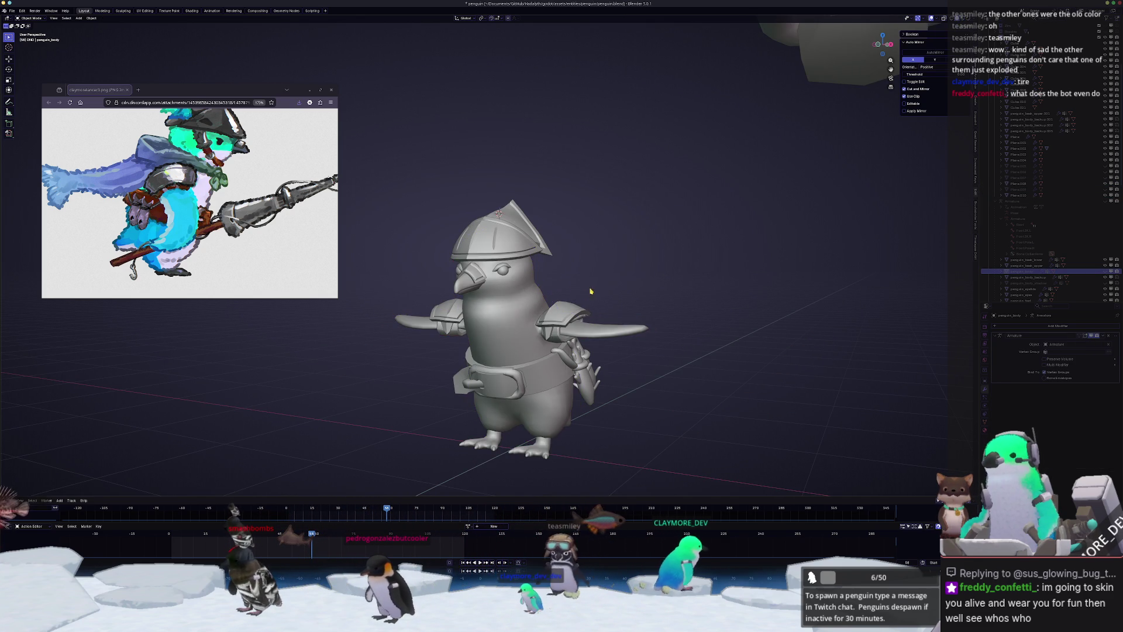
mouse_move(591, 290)
middle_down()
mouse_move(577, 221)
mouse_move(615, 220)
middle_up()
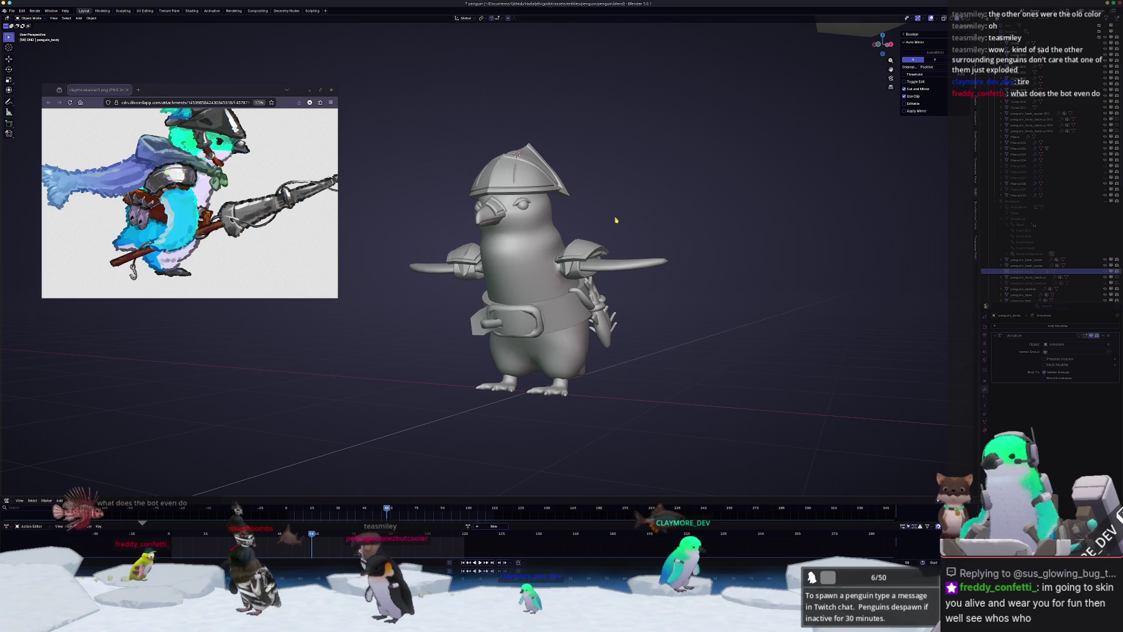
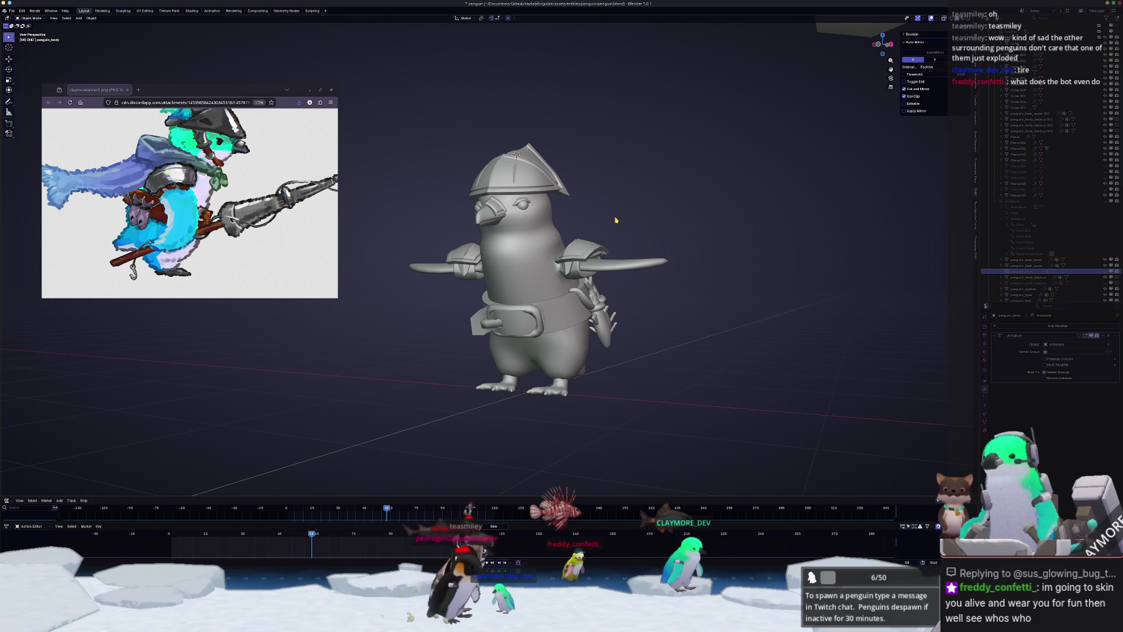
- Orbit to the penguin's side view and select the helmet piece
scroll(155, 237, up, 2)
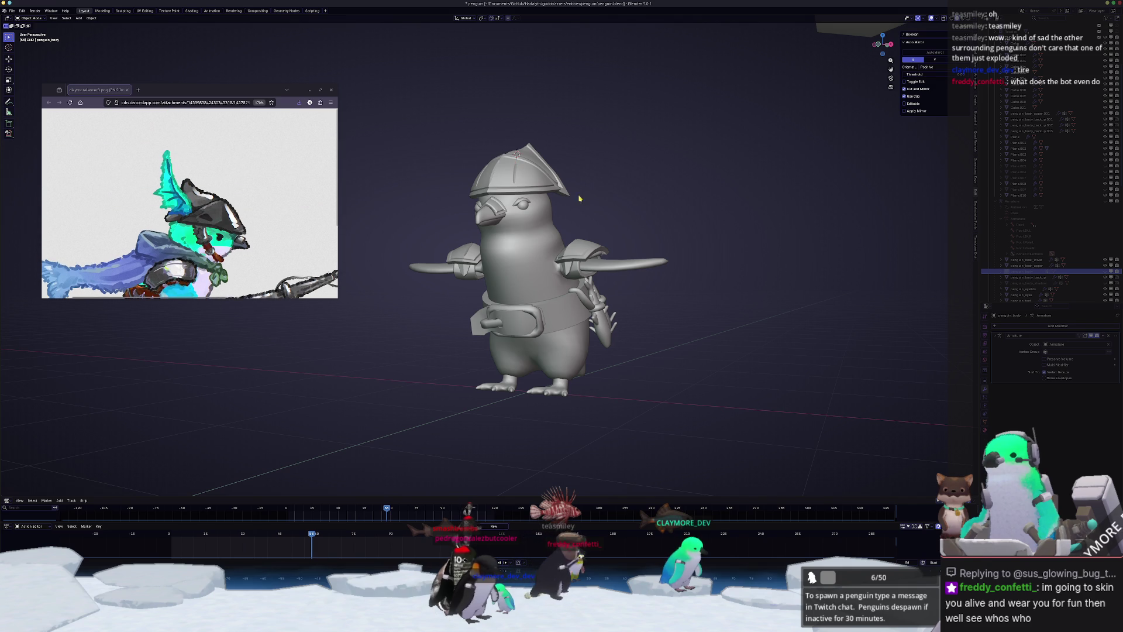
mouse_move(579, 293)
middle_down()
mouse_move(582, 246)
mouse_move(584, 272)
mouse_move(615, 177)
mouse_move(568, 197)
mouse_move(605, 239)
mouse_move(627, 244)
middle_up()
scroll(582, 246, up, 3)
scroll(584, 272, up, 5)
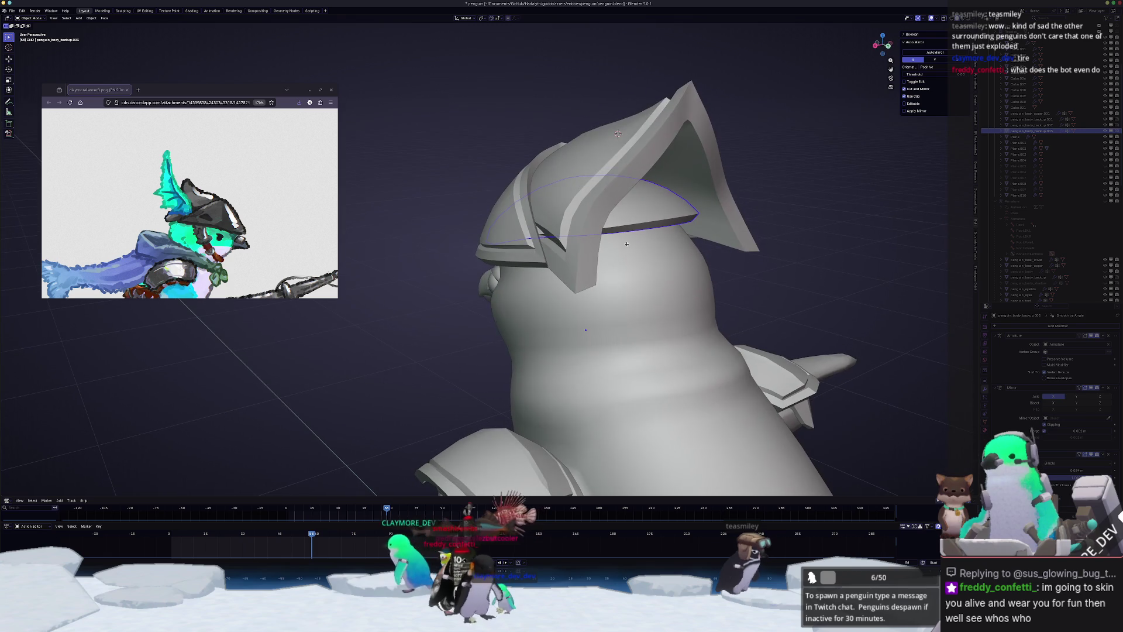
middle_drag(640, 157, 661, 170)
key(KP_3)
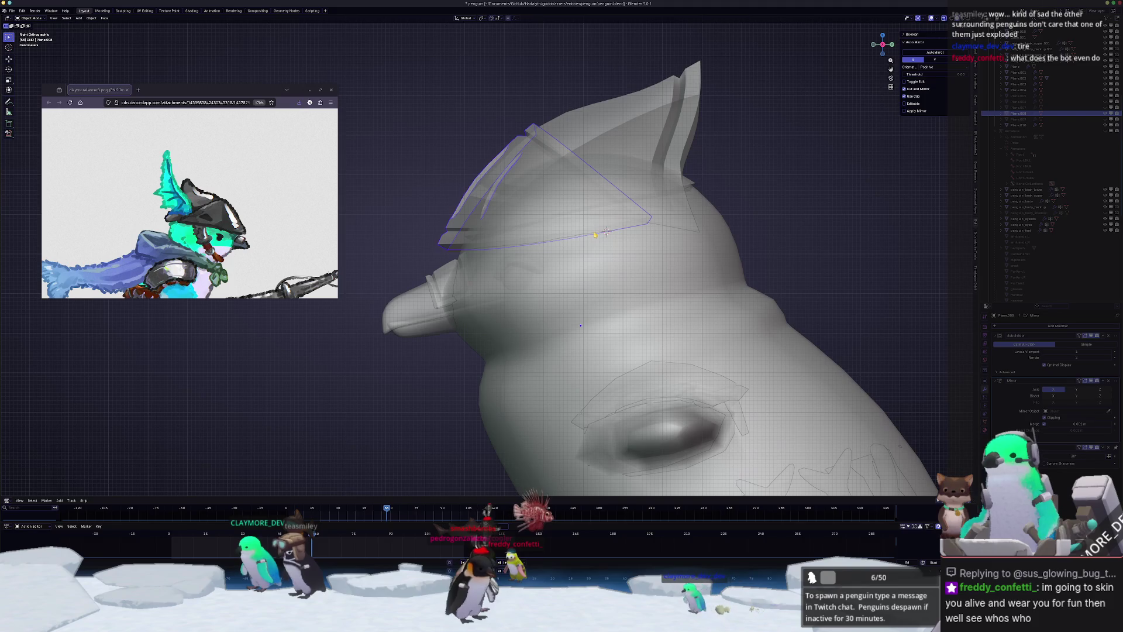
click(607, 231)
key(Tab)
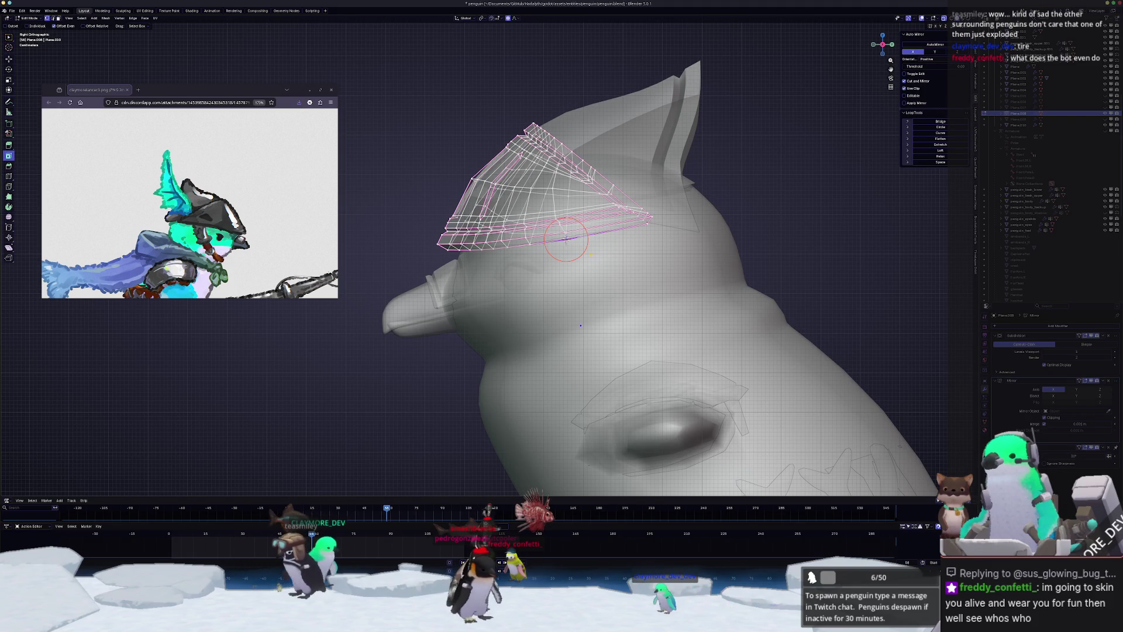
key(Tab)
- Add a plane at the head, rotate it 90° about Z and scale it small
key(shift+a)
click(503, 284)
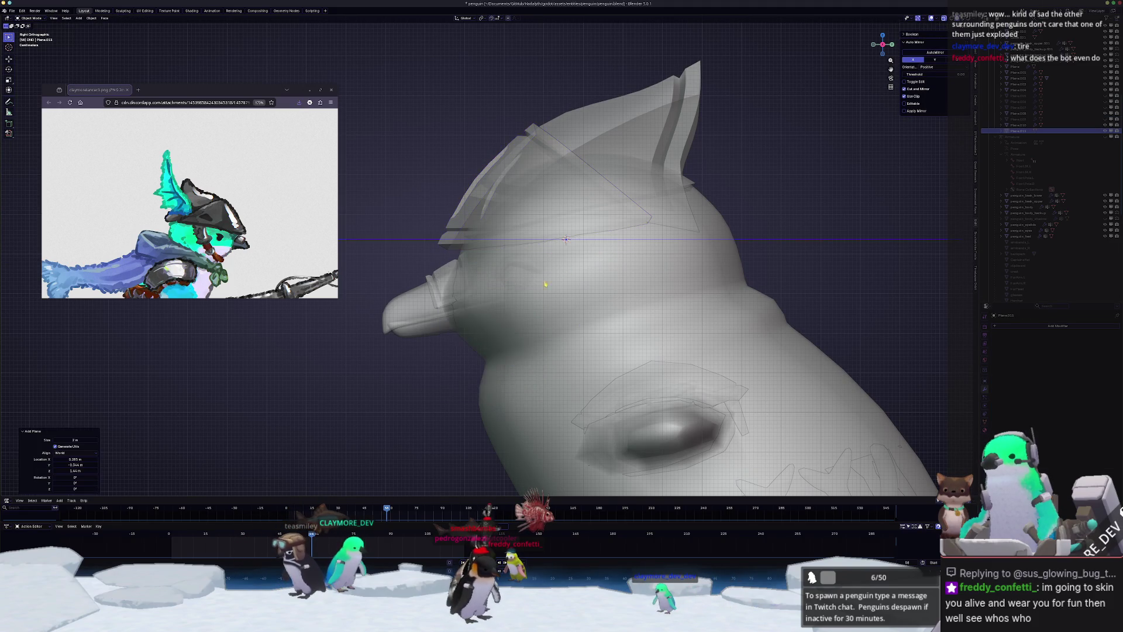
scroll(647, 274, down, 3)
key(r)
key(0)
key(Return)
key(r)
key(z)
key(9)
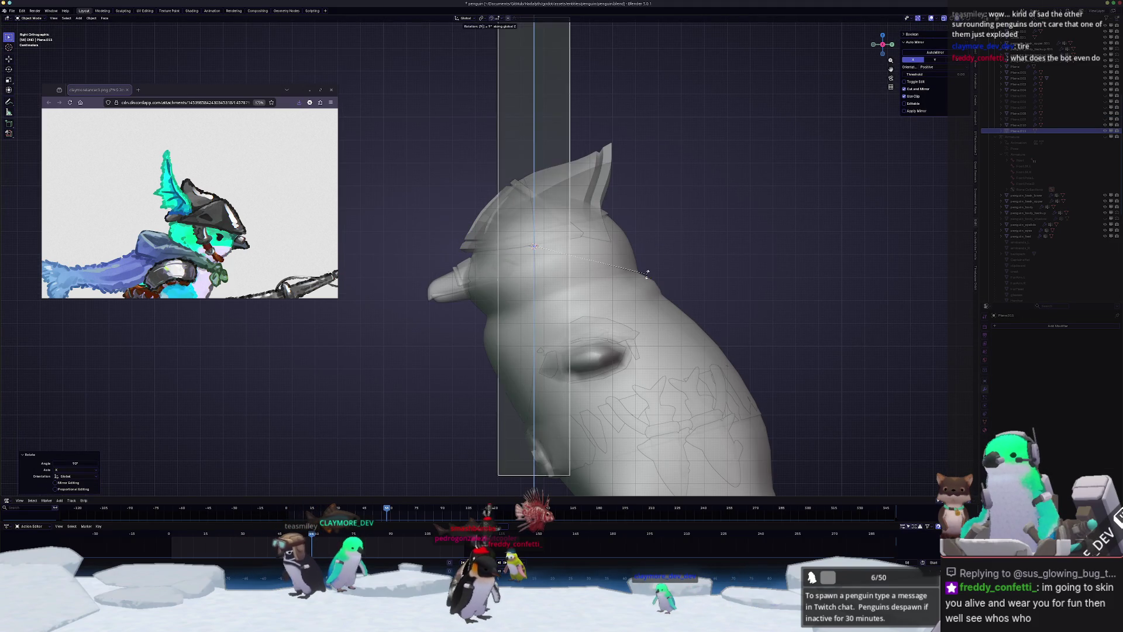
key(0)
key(Return)
key(s)
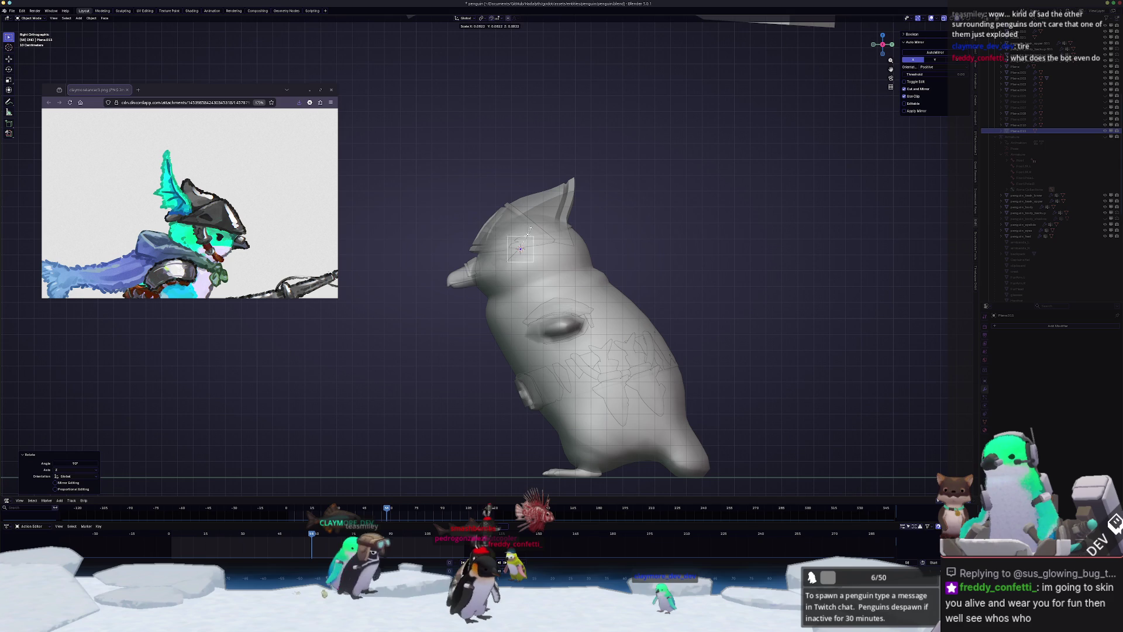
- Stretch the plane down the cheek with a proportional-editing move
key(Tab)
scroll(520, 248, up, 6)
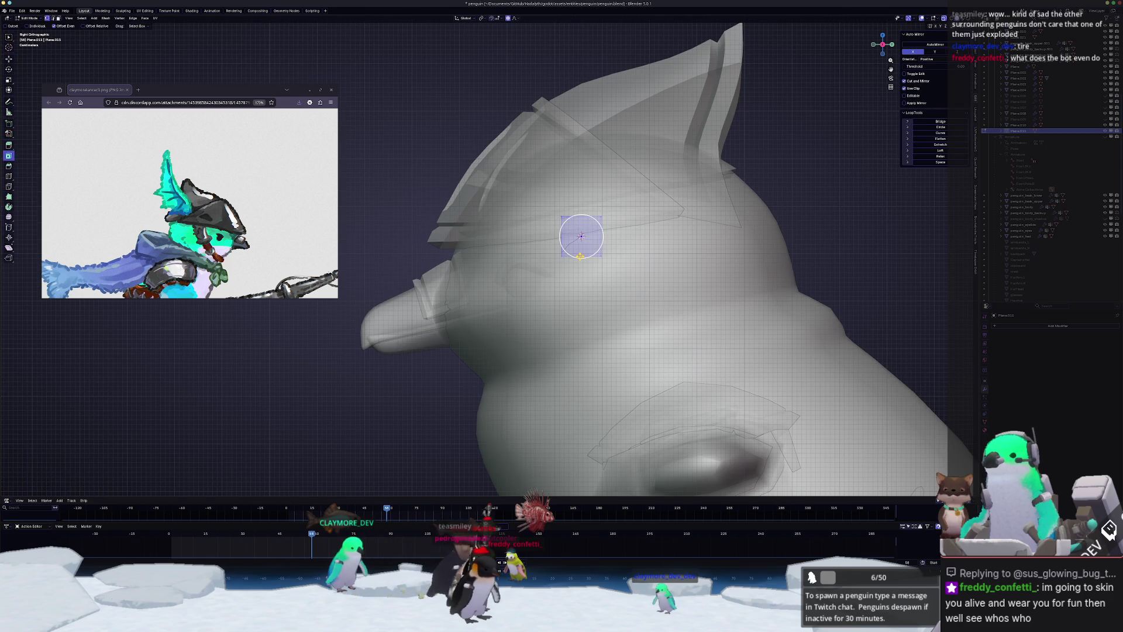
key(g)
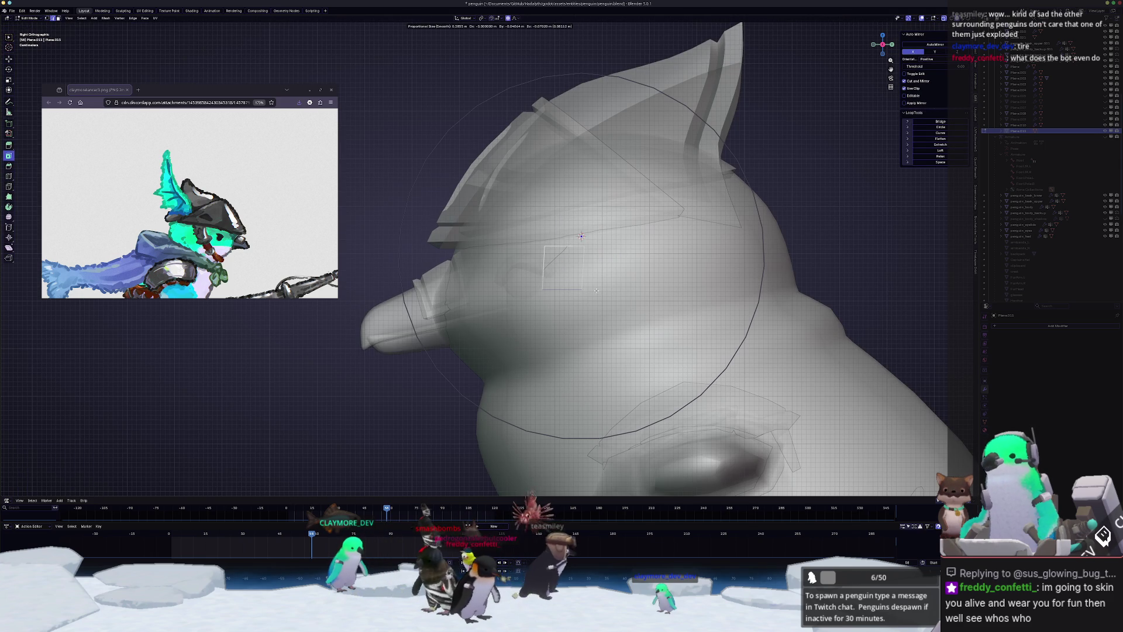
scroll(585, 304, up, 20)
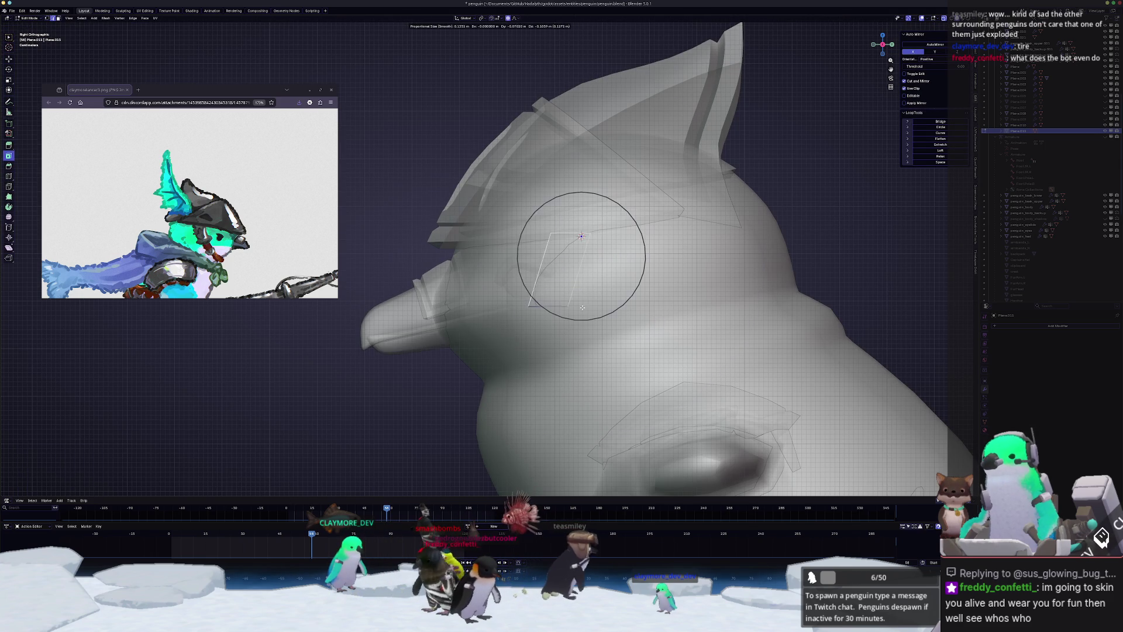
click(510, 384)
key(r)
key(g)
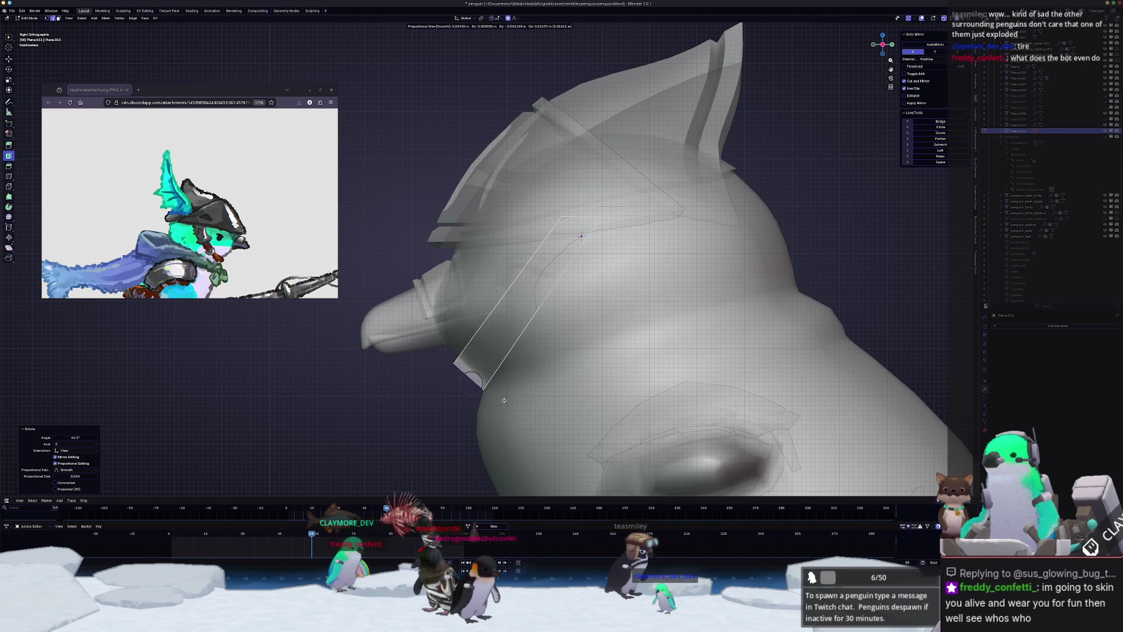
click(504, 399)
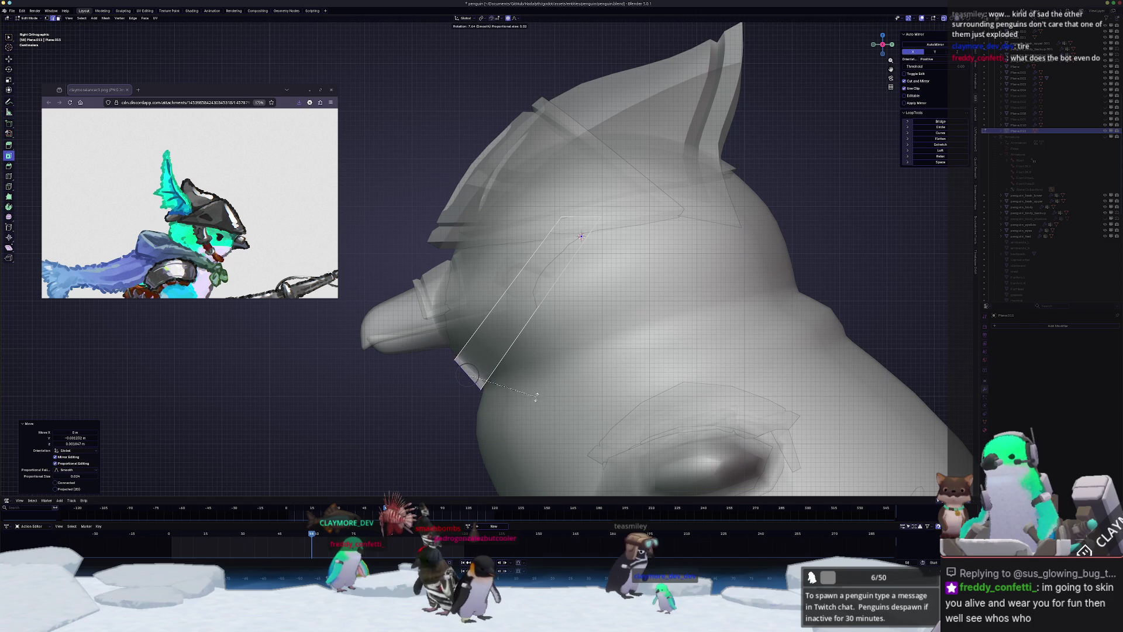
key(ctrl+z)
- Add a centred loop cut across the strap and slide the middle vertex along it
key(ctrl+r)
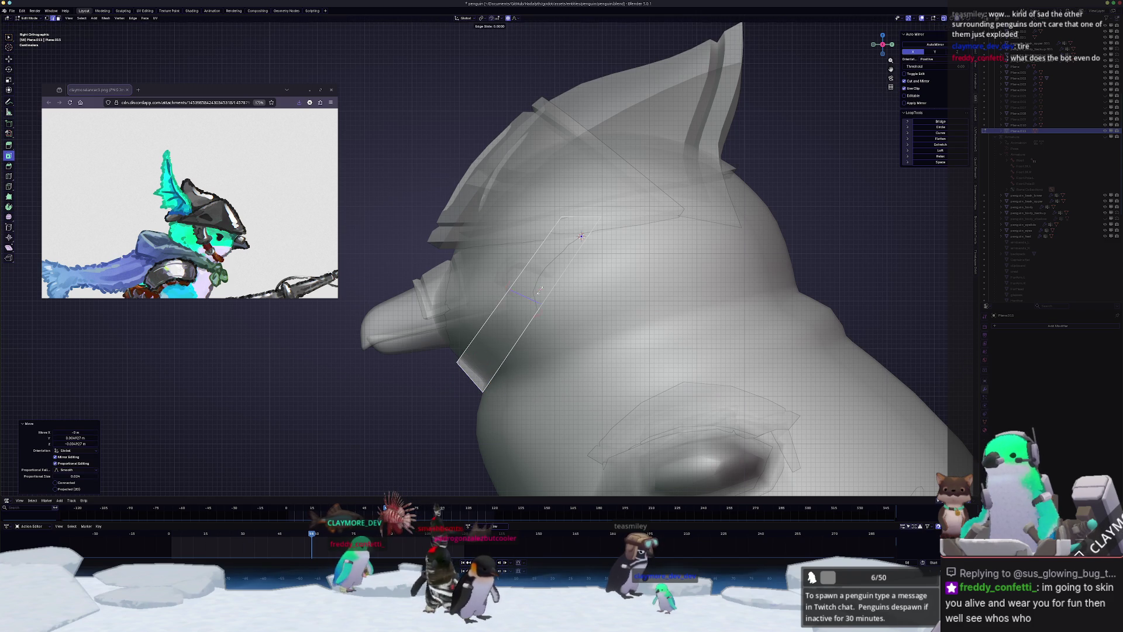
right_click(539, 291)
key(g)
click(647, 300)
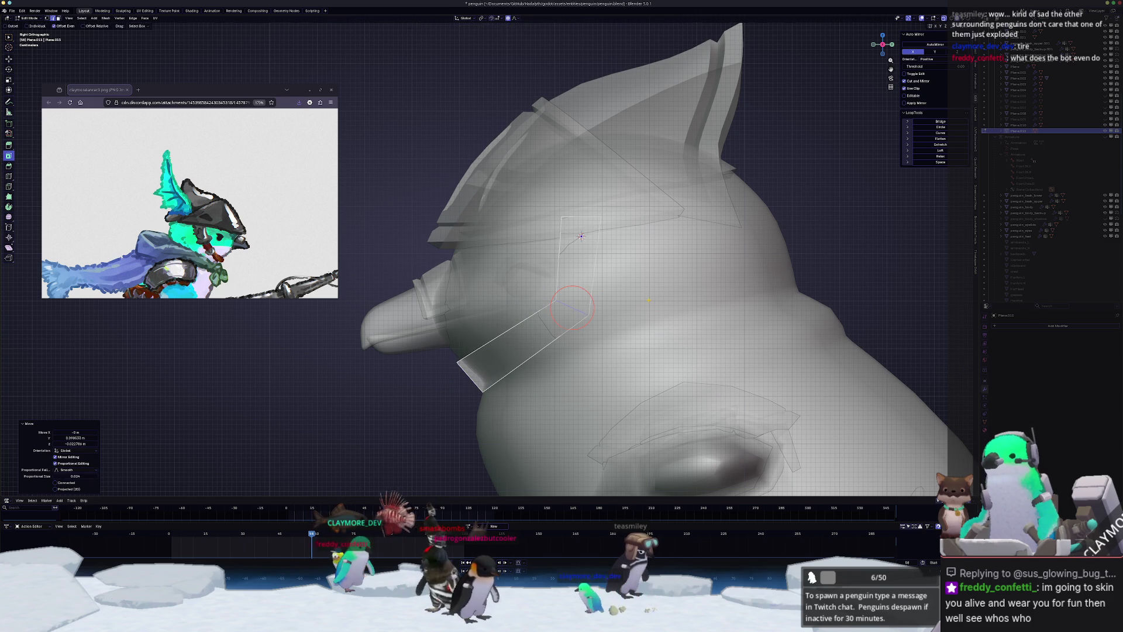
key(g)
key(Escape)
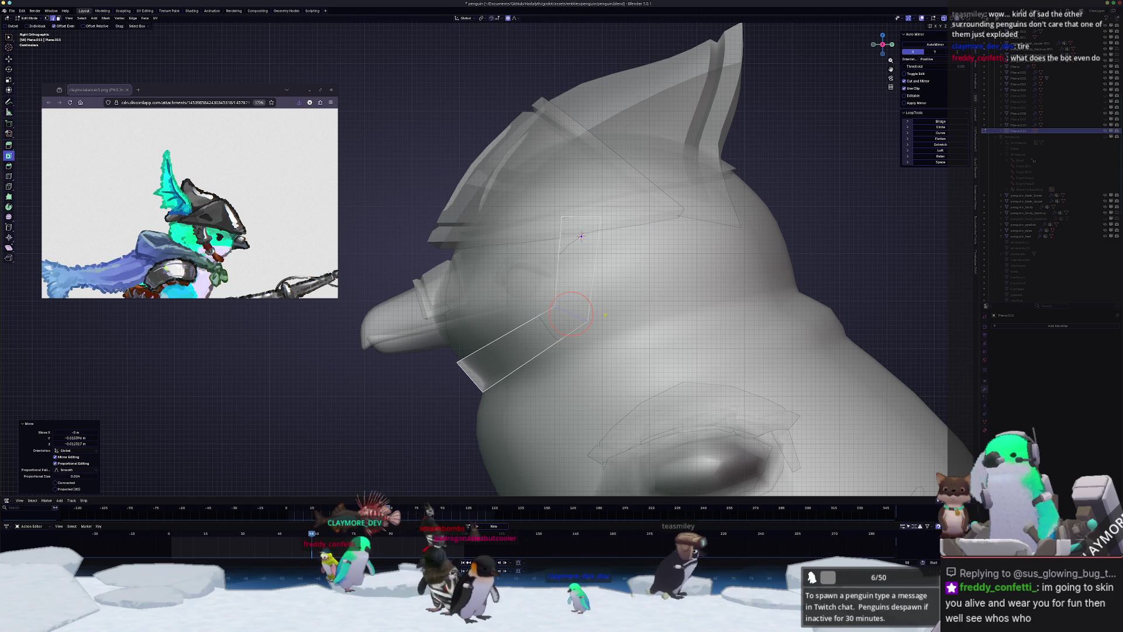
key(ctrl+z)
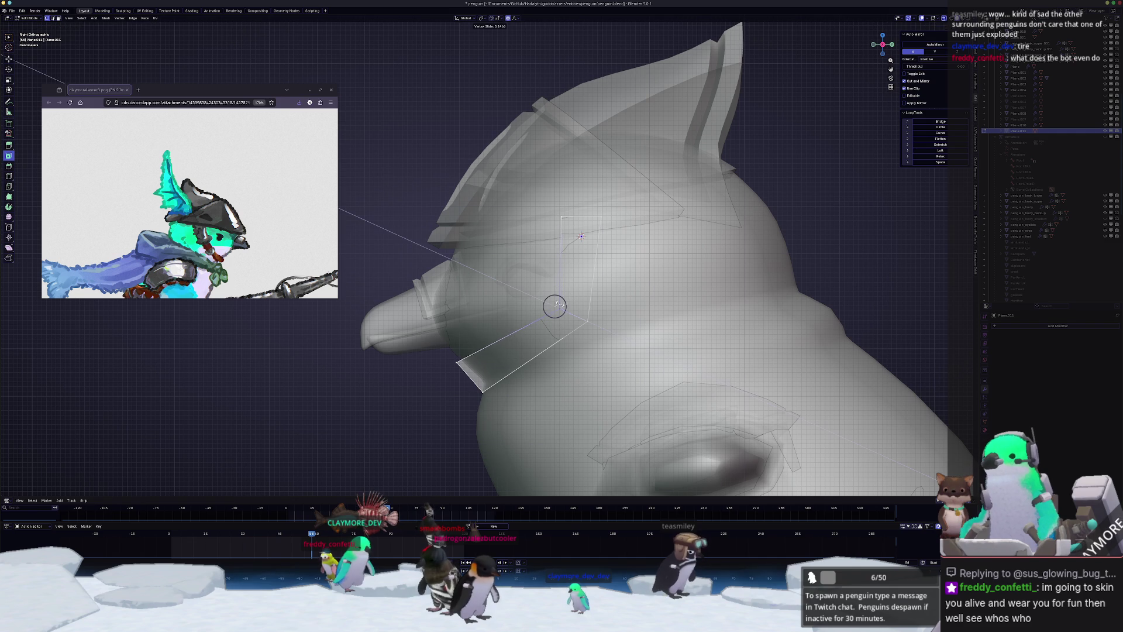
click(555, 306)
- Shift the strap sideways along X, checking it in see-through view
mouse_move(555, 306)
middle_down()
mouse_move(525, 273)
mouse_move(578, 292)
middle_up()
scroll(526, 273, up, 2)
key(alt+z)
key(alt+z)
key(g)
key(x)
click(571, 292)
scroll(578, 292, up, 2)
key(g)
key(x)
click(563, 274)
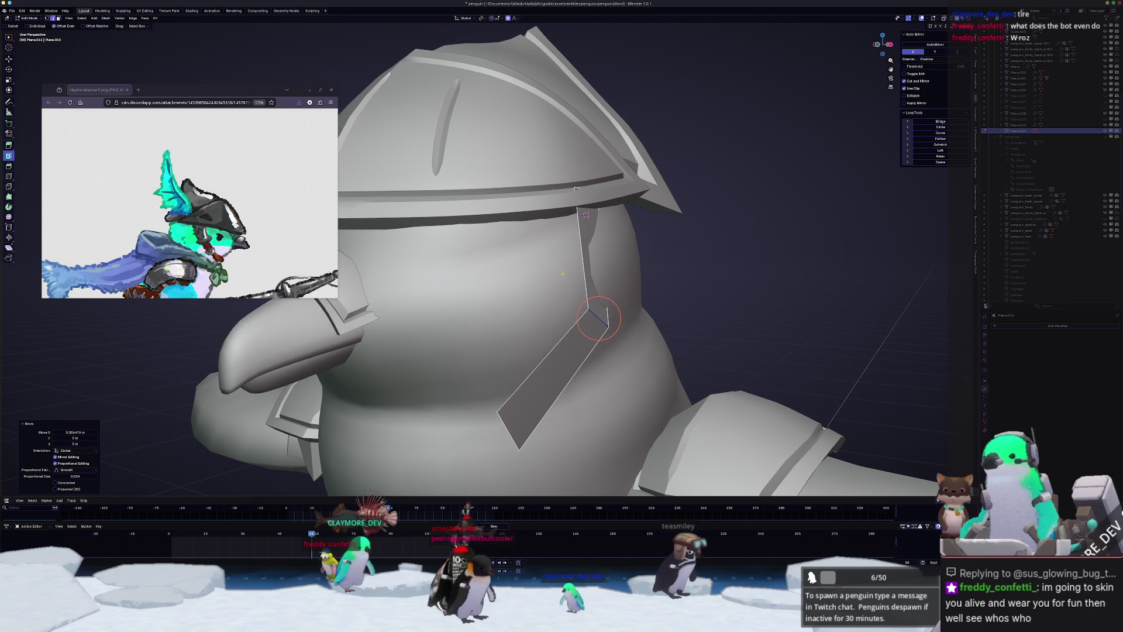
- Slide and nudge the strap's top edge along X to meet the helmet brim
click(578, 186)
middle_drag(577, 186, 692, 183)
key(g)
key(g)
click(674, 178)
key(g)
key(x)
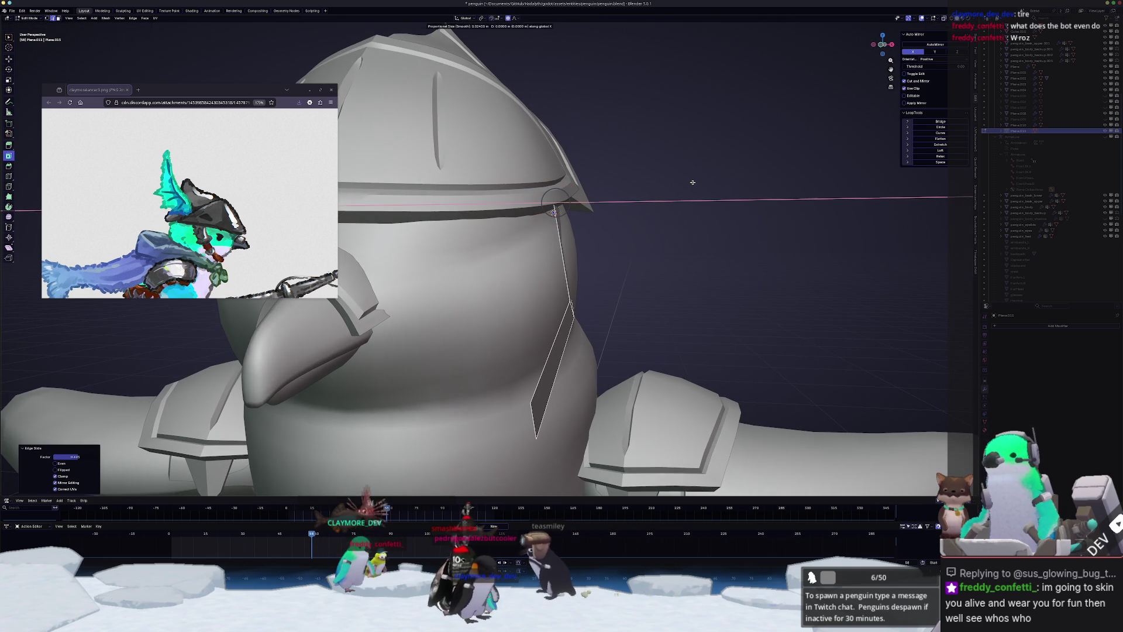
click(690, 183)
middle_drag(622, 270, 554, 310)
- Apply the strap's location and mirror it to the other cheek with AutoMirror
scroll(800, 141, down, 3)
key(Tab)
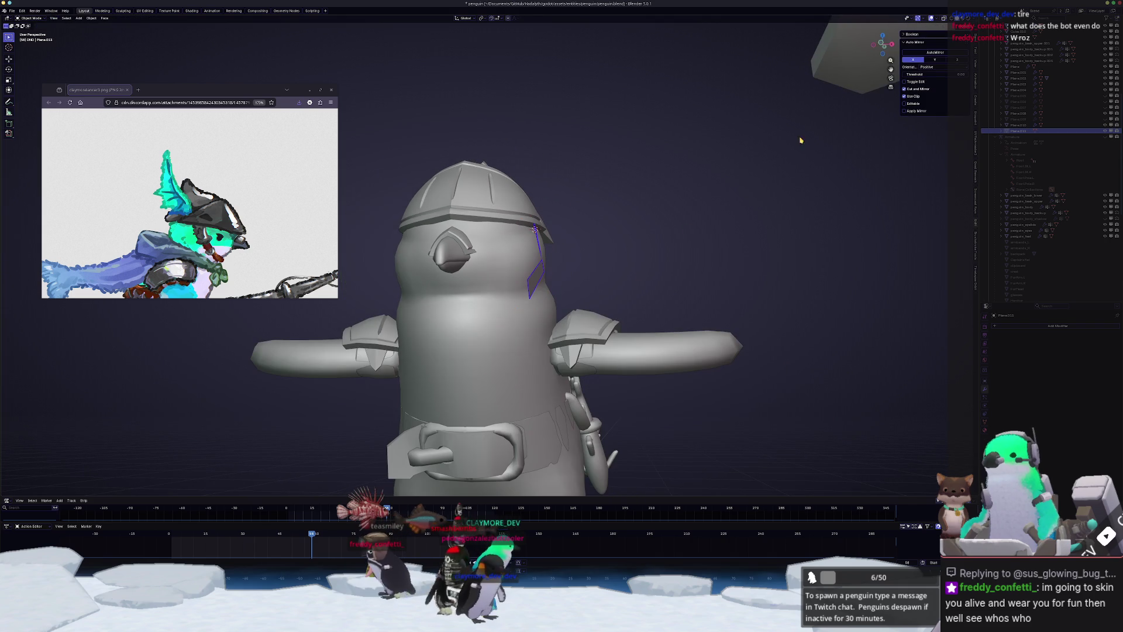
key(ctrl+a)
click(802, 111)
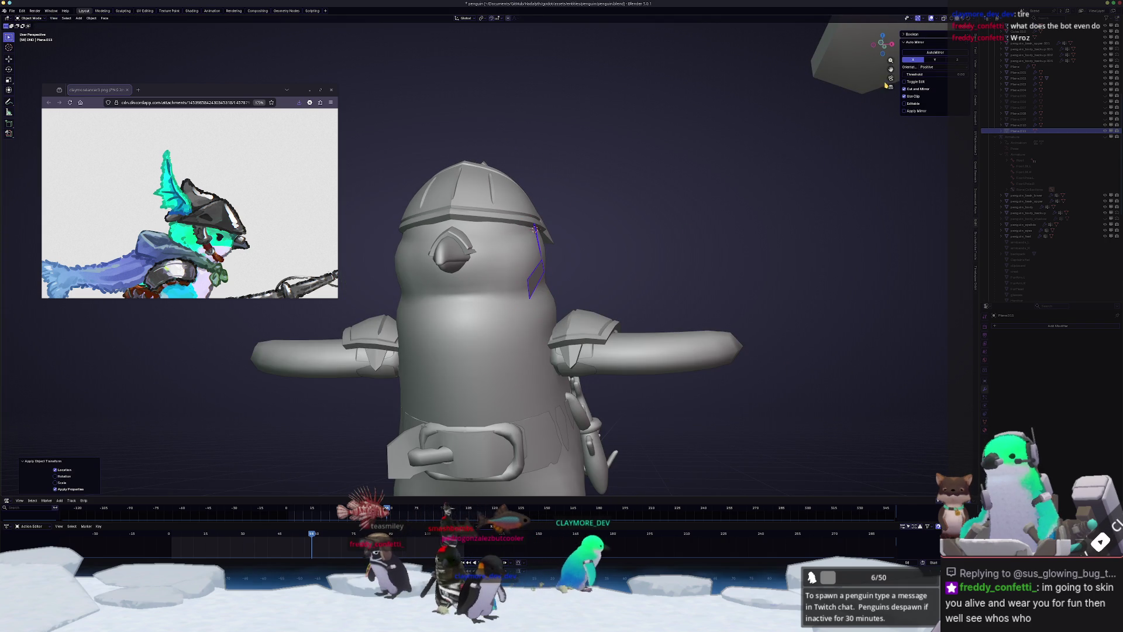
click(939, 52)
- Apply all transforms to the strap plane
key(ctrl+a)
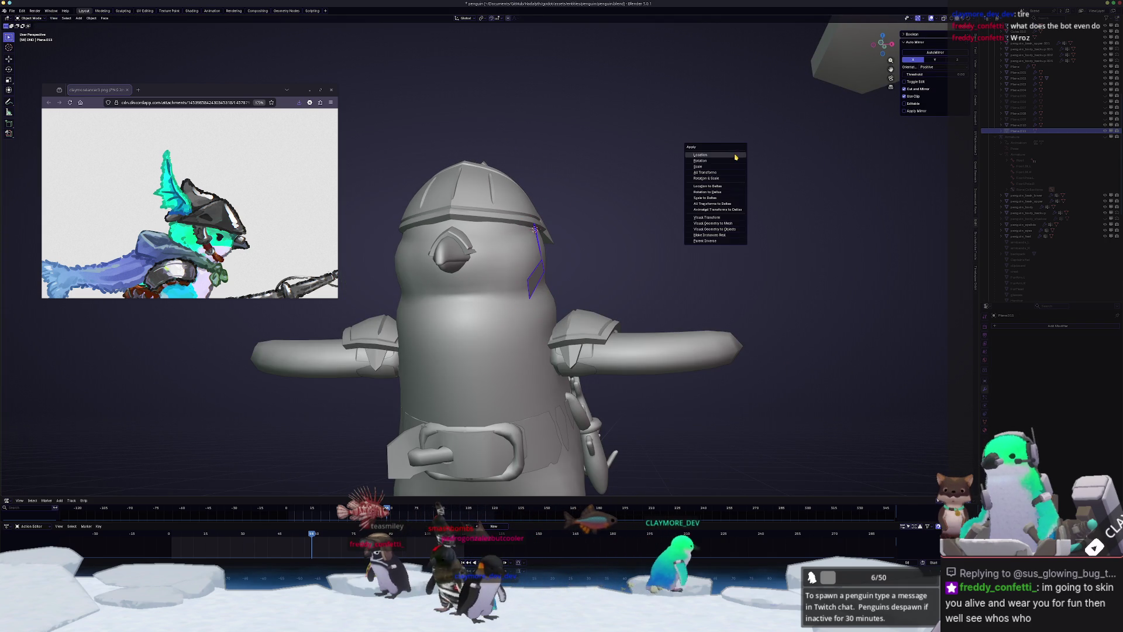
click(724, 161)
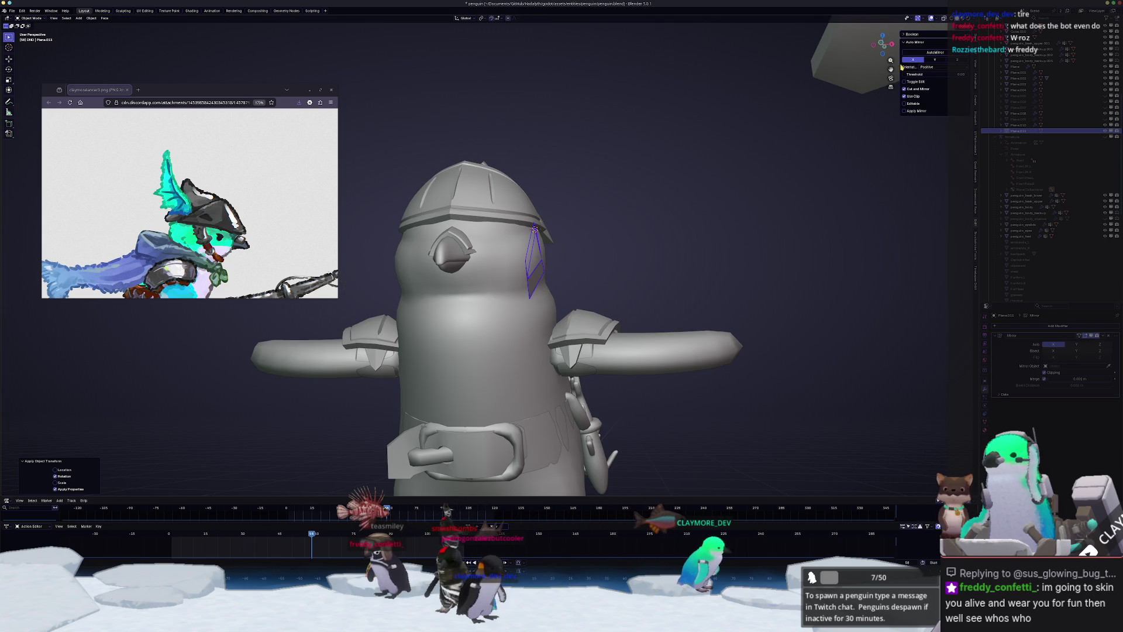
key(ctrl+z)
key(ctrl+a)
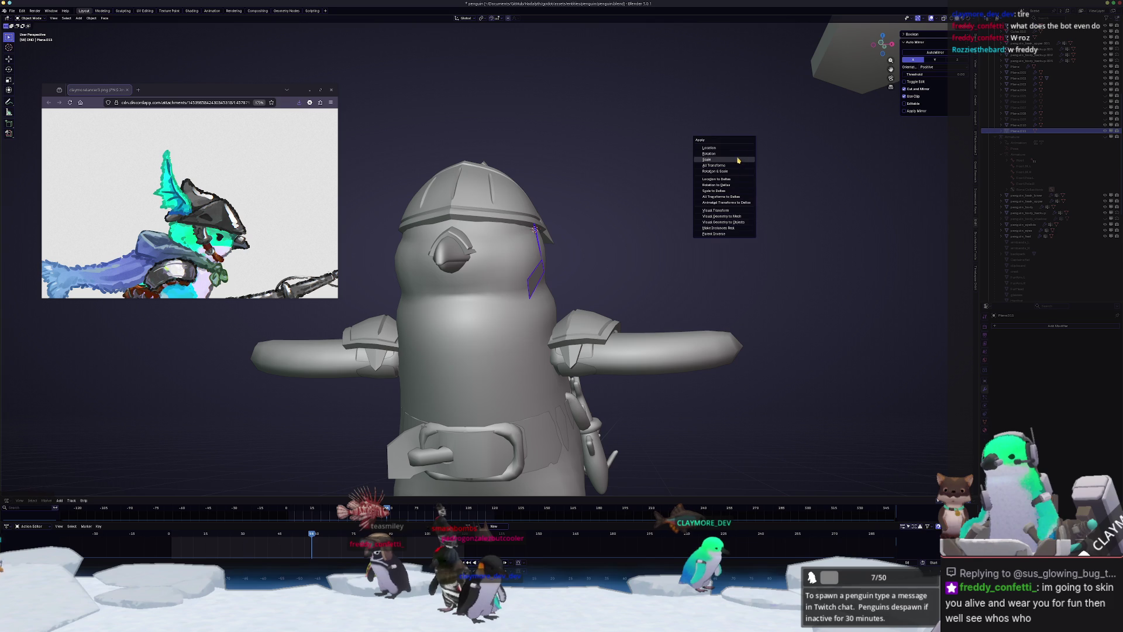
click(725, 150)
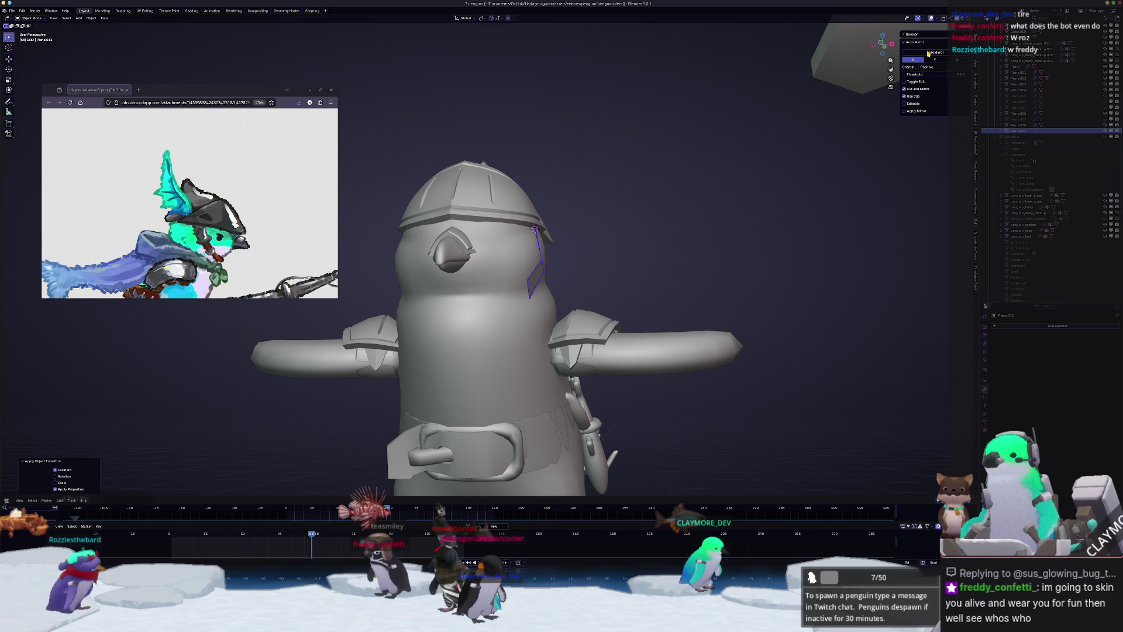
key(ctrl+z)
key(ctrl+a)
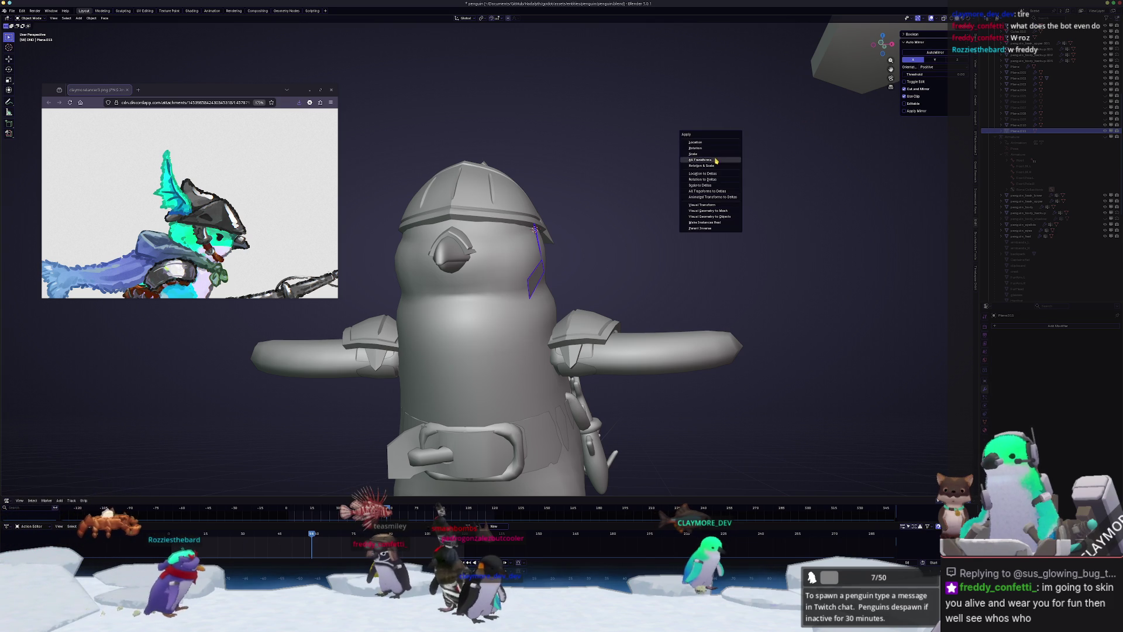
click(702, 160)
- Move the strap edges inward along X and reshape it with a proportional move
key(Tab)
scroll(571, 284, up, 2)
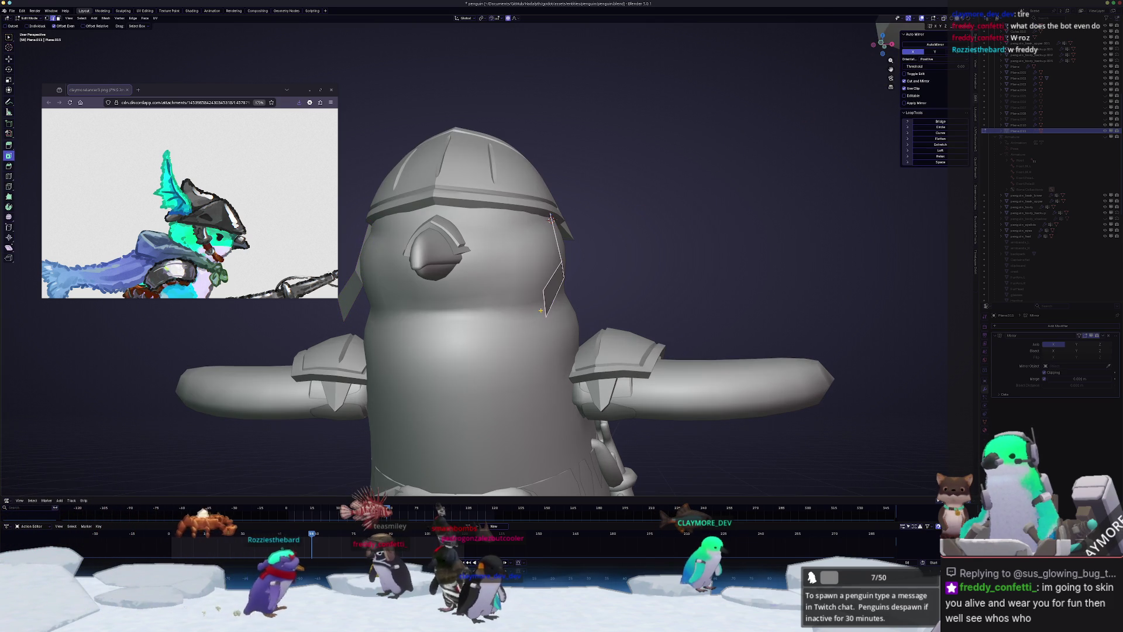
scroll(570, 284, up, 3)
key(g)
key(x)
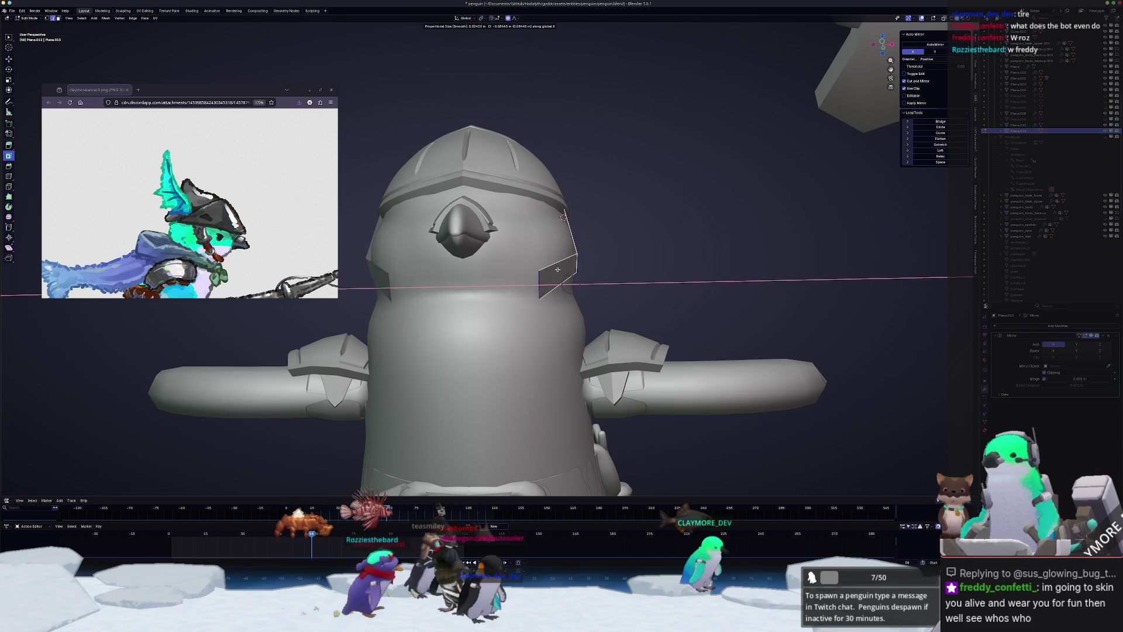
click(477, 268)
middle_drag(479, 268, 525, 261)
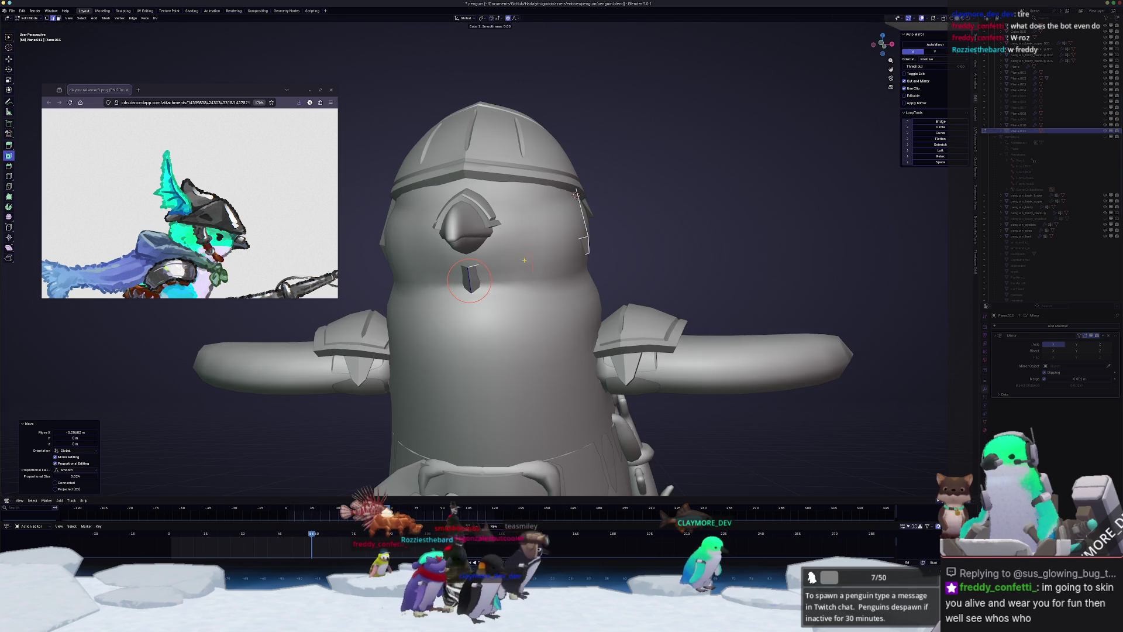
right_click(535, 259)
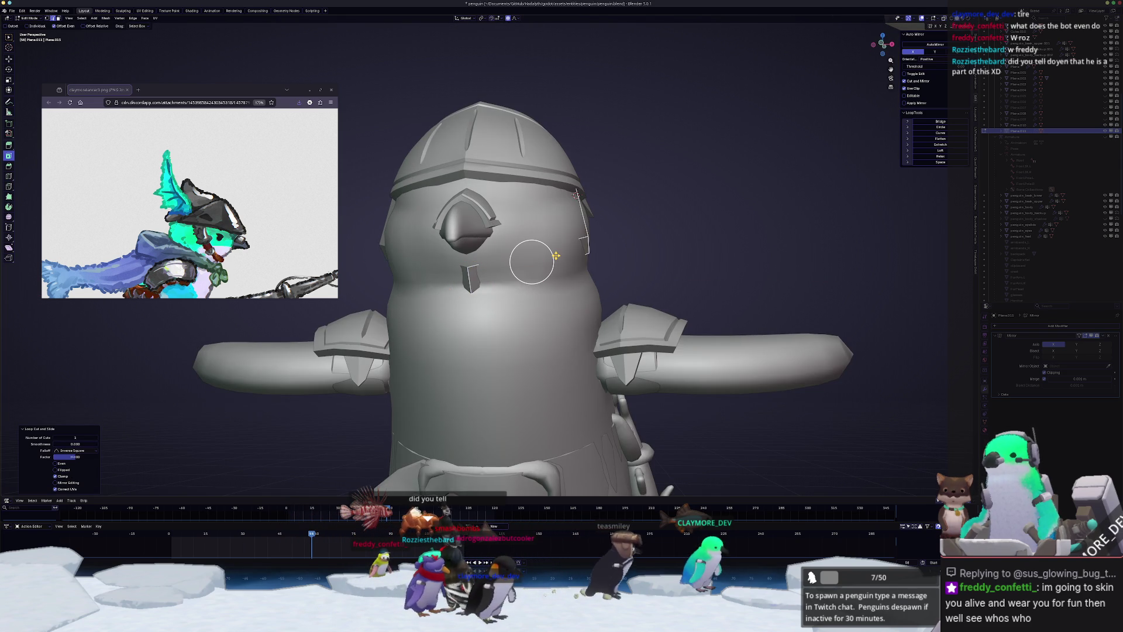
key(KP_3)
scroll(591, 246, up, 3)
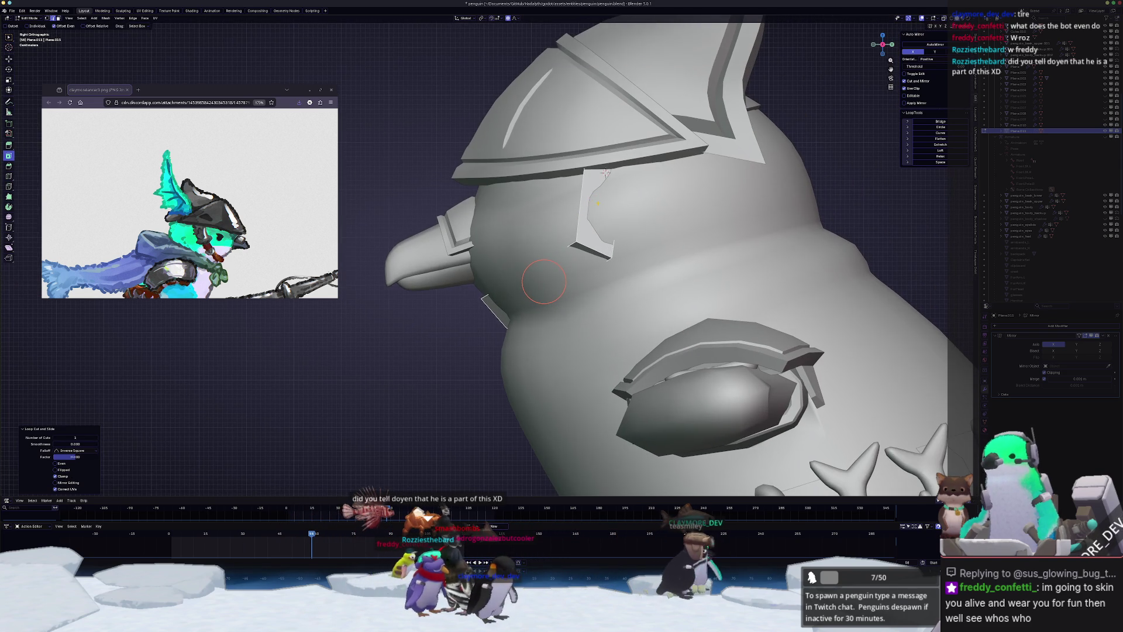
key(g)
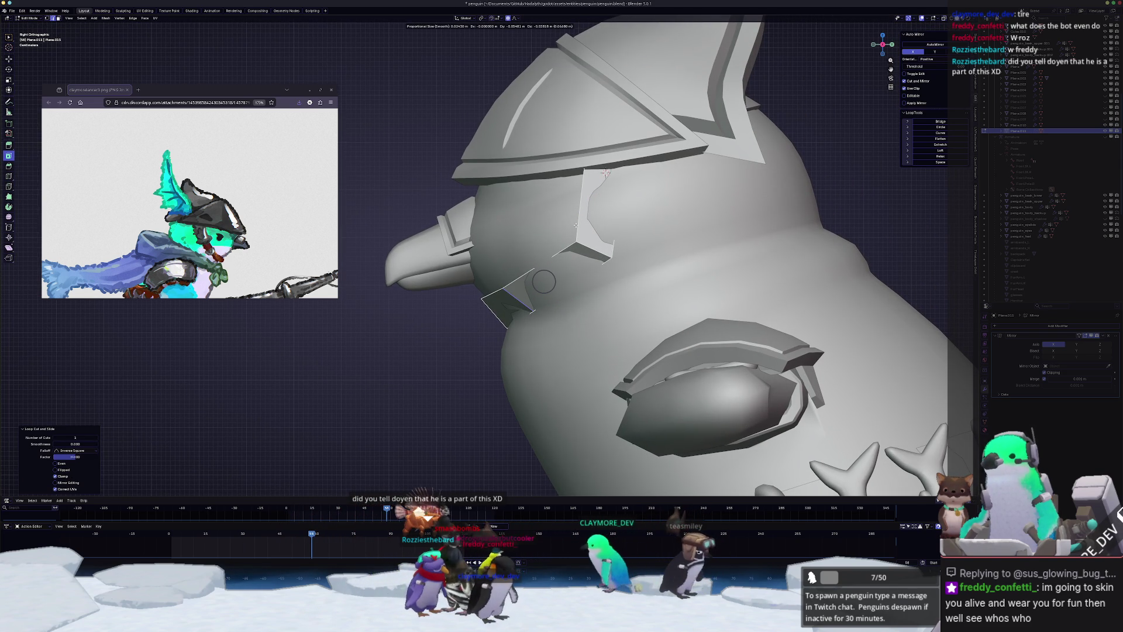
click(574, 231)
- Slide a strap vertex along its edge to a new position
scroll(518, 299, up, 1)
click(505, 294)
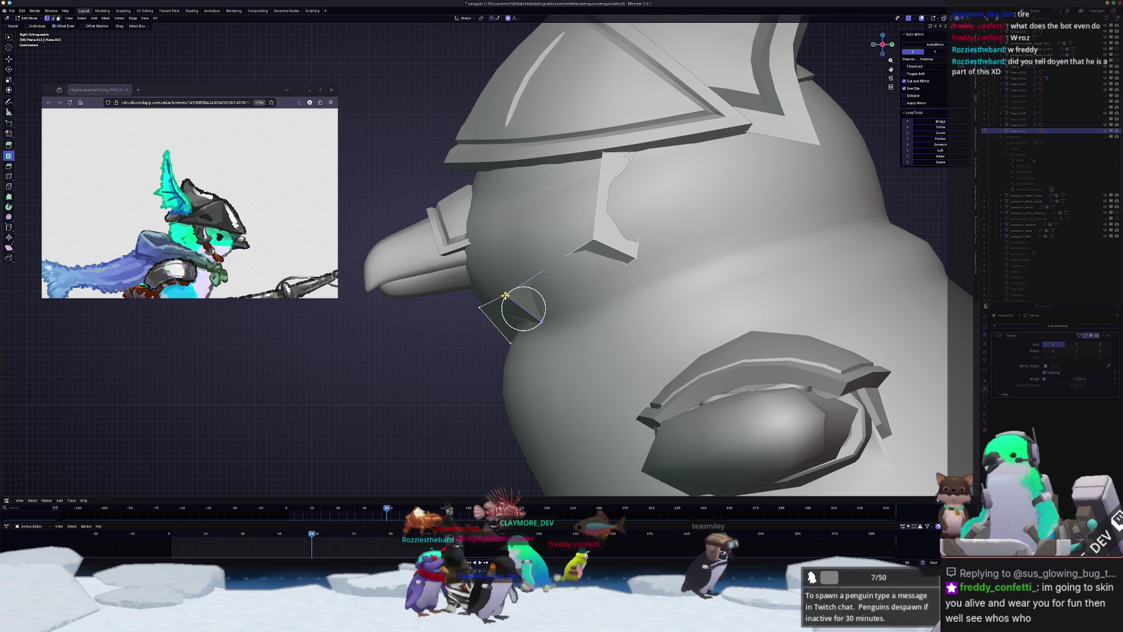
key(shift+v)
click(533, 280)
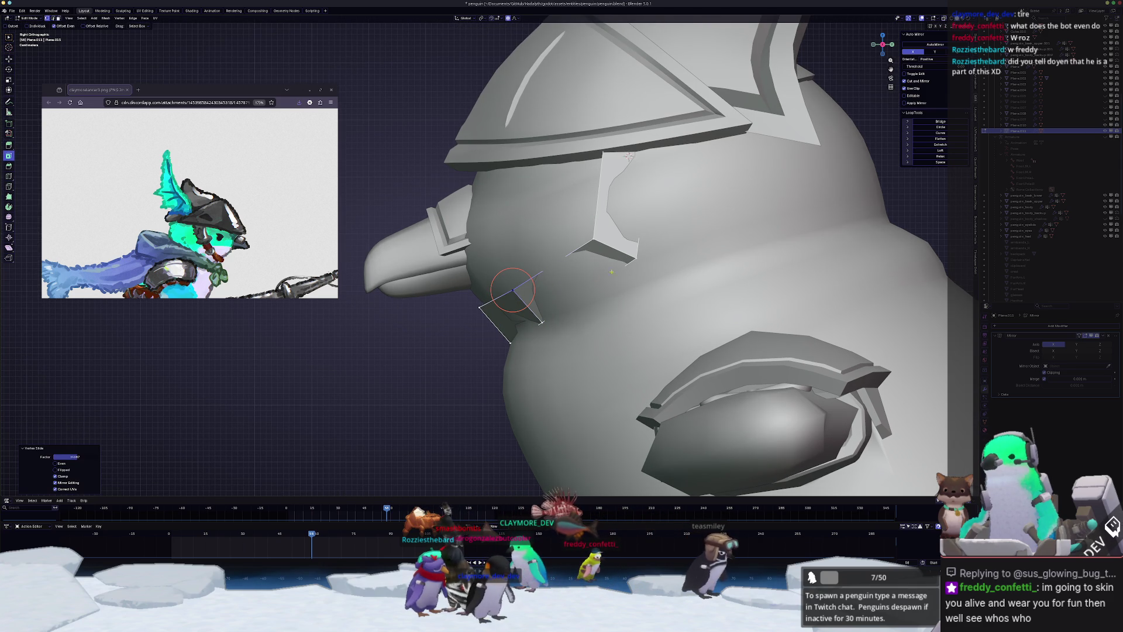
- Shift the selected strap edge sideways along X from the front view
click(635, 259)
key(alt+z)
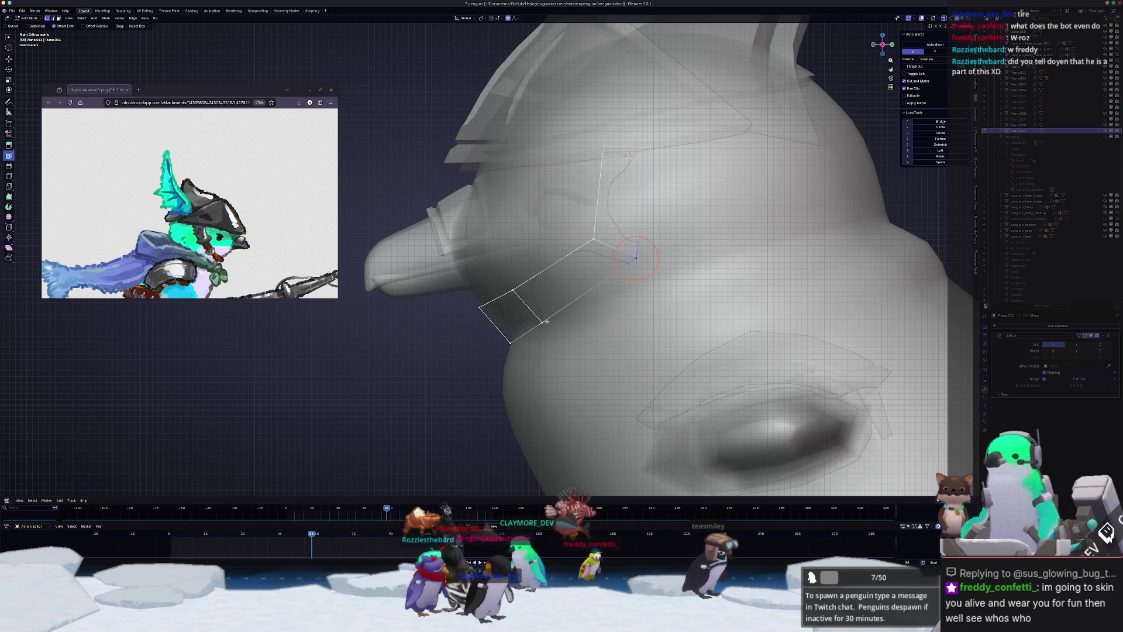
key(KP_1)
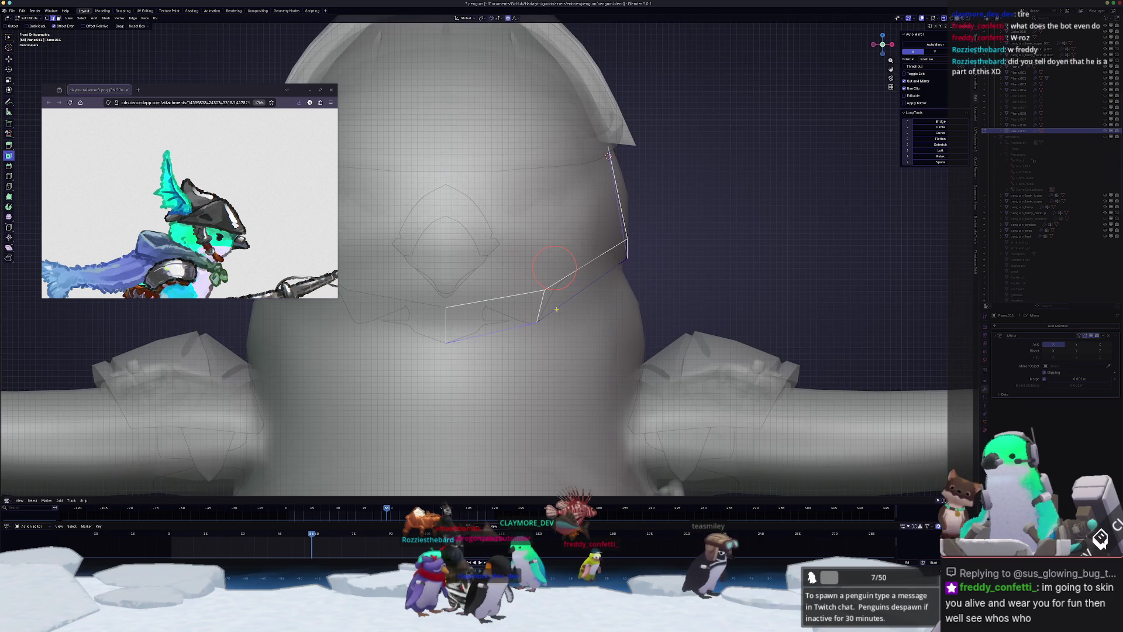
key(g)
key(x)
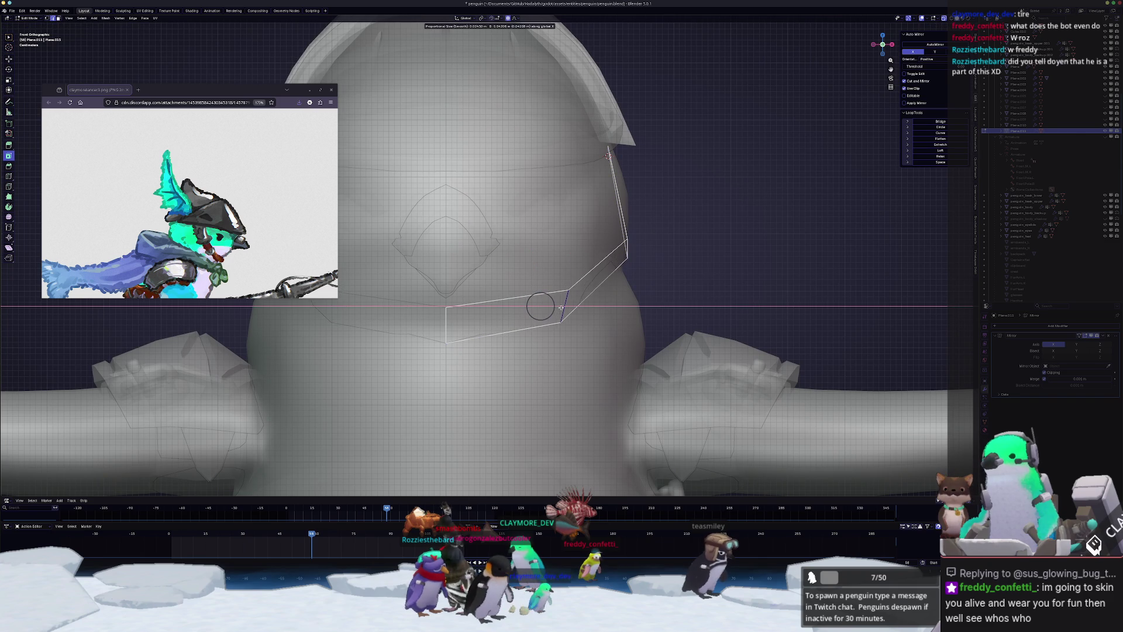
click(561, 308)
key(alt+z)
scroll(560, 319, down, 3)
key(g)
key(x)
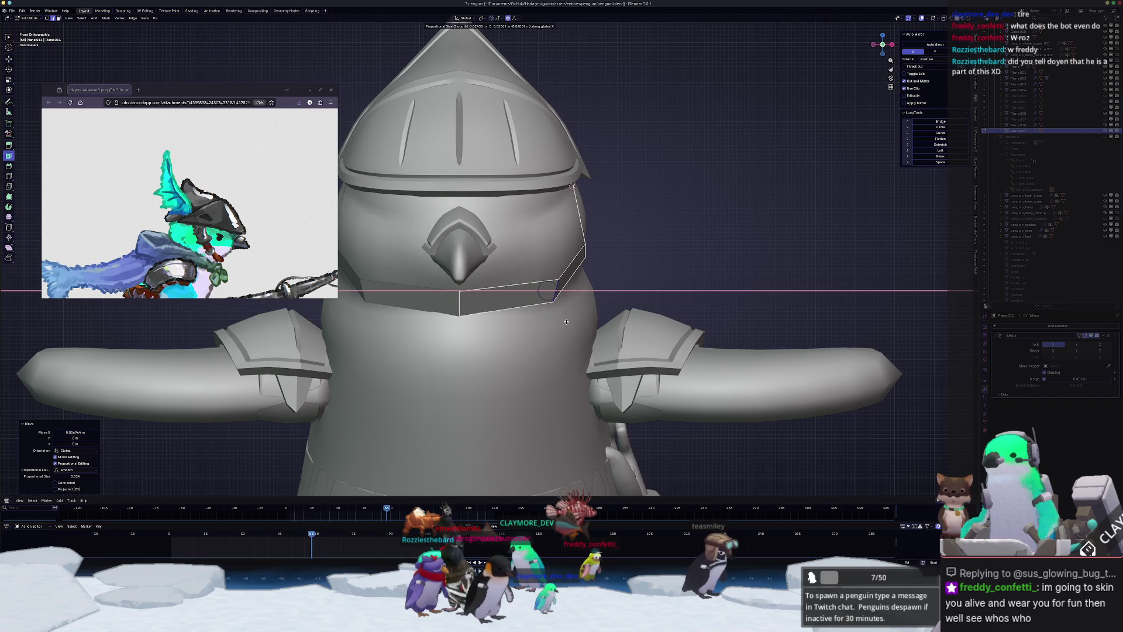
click(567, 322)
- Slide the strap's edge into place and bevel its corner into a bend
scroll(649, 229, up, 2)
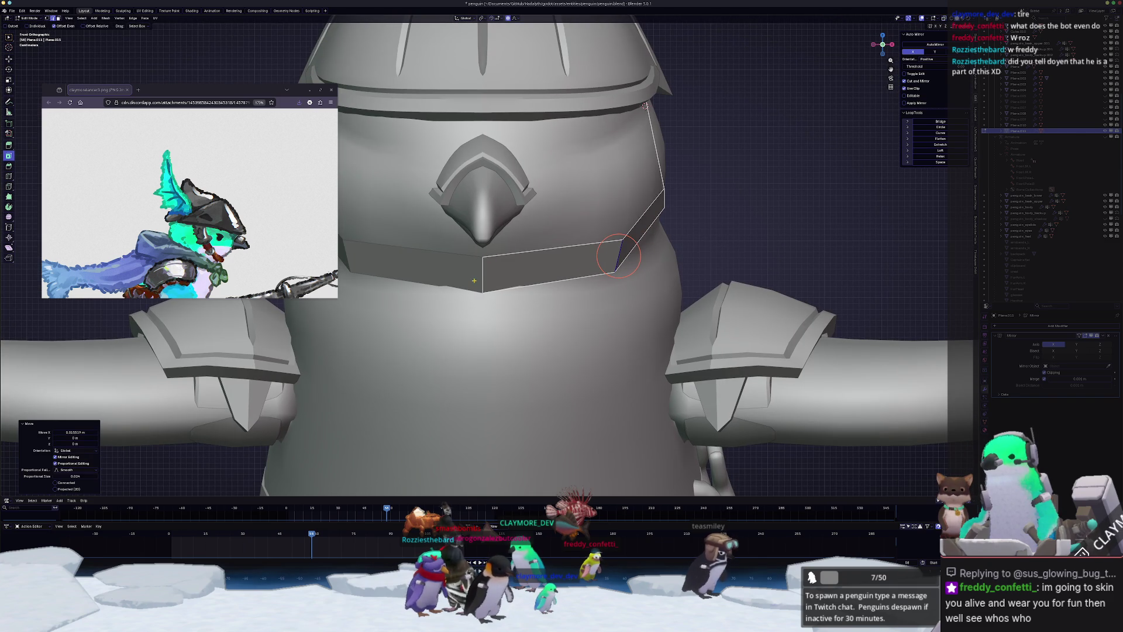
shift+right_click(474, 281)
key(KP_3)
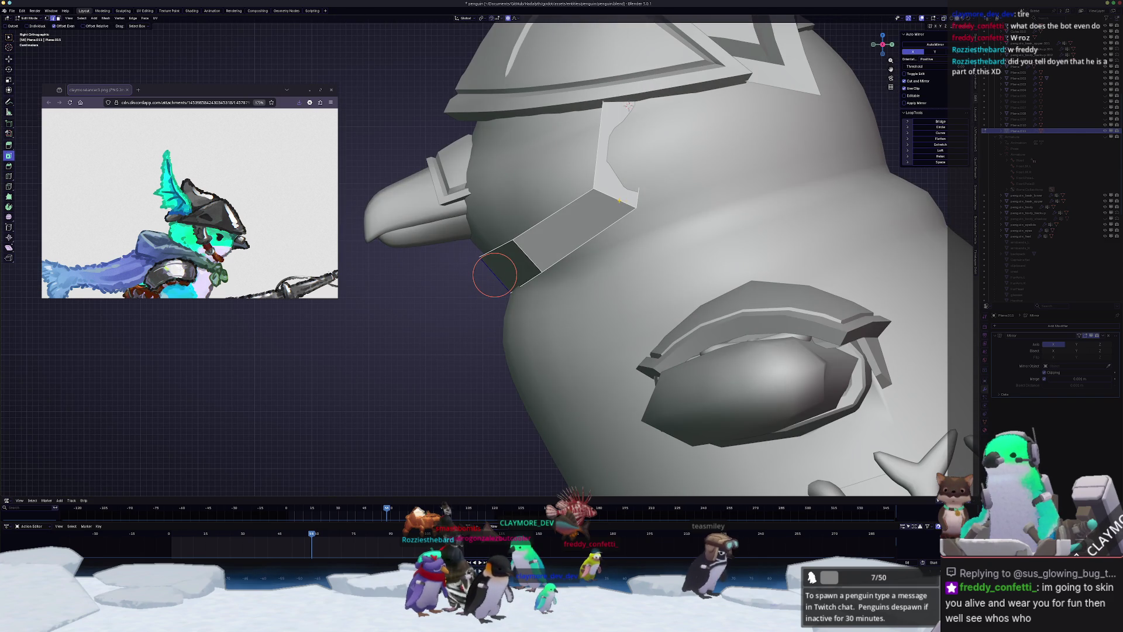
key(g)
key(g)
key(g)
click(663, 204)
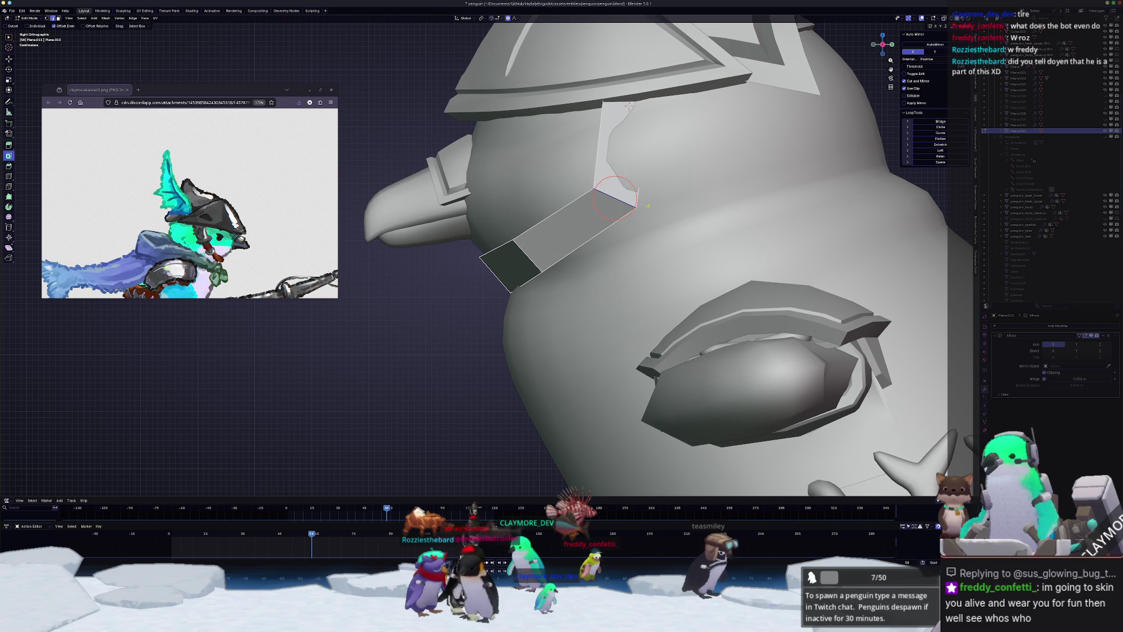
key(ctrl+b)
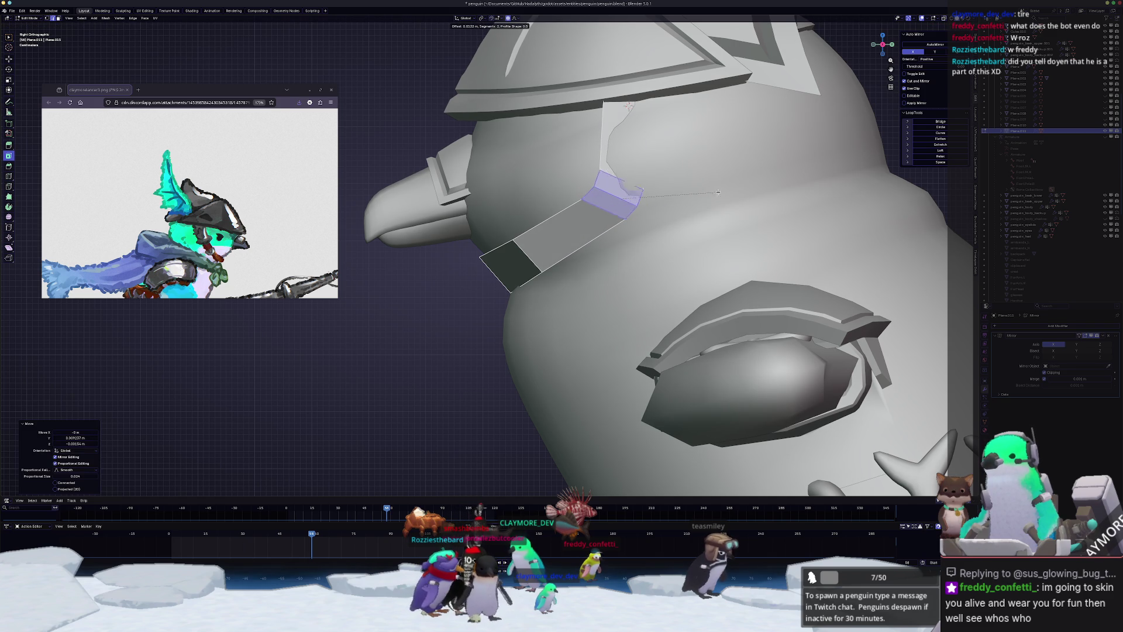
click(746, 183)
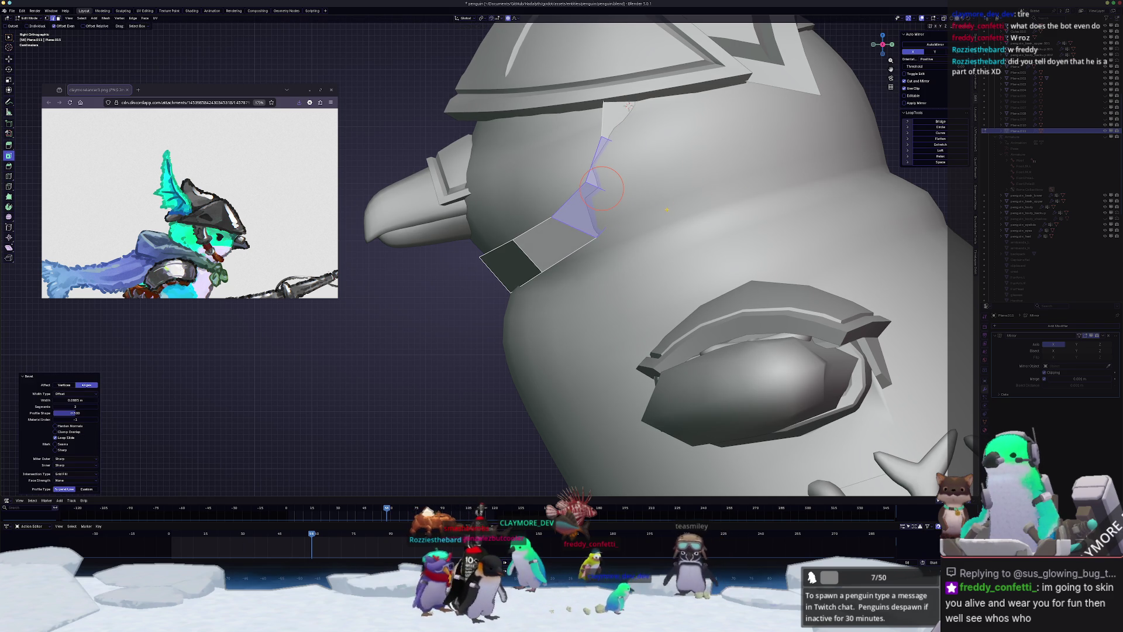
key(KP_1)
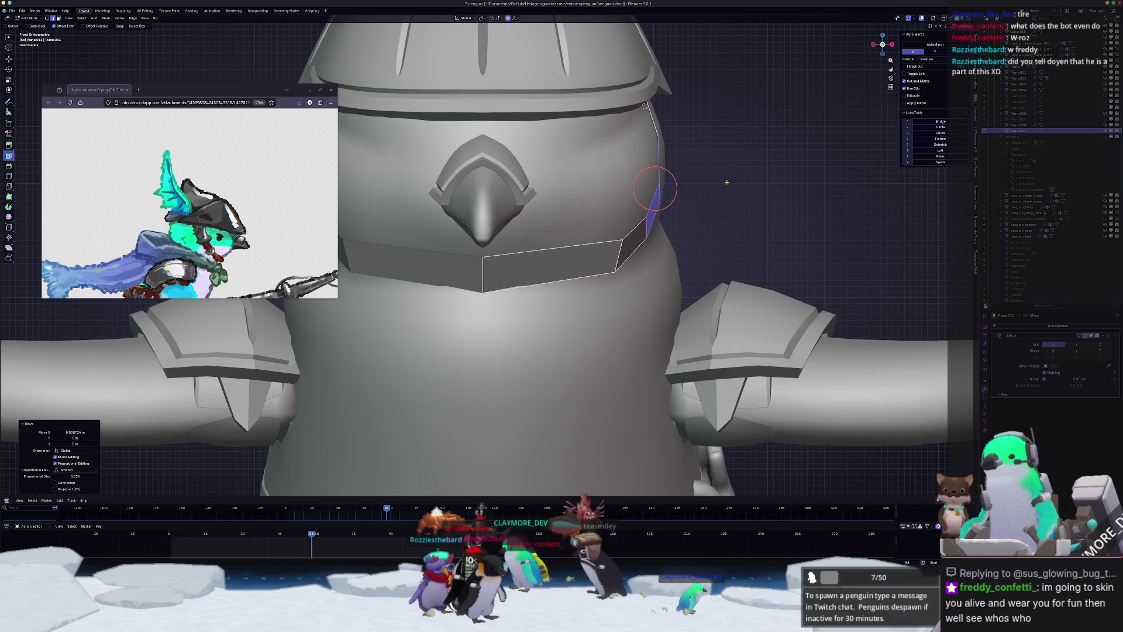
- Review the strap on the textured model from an angle and beside the beak
key(Tab)
scroll(762, 226, down, 2)
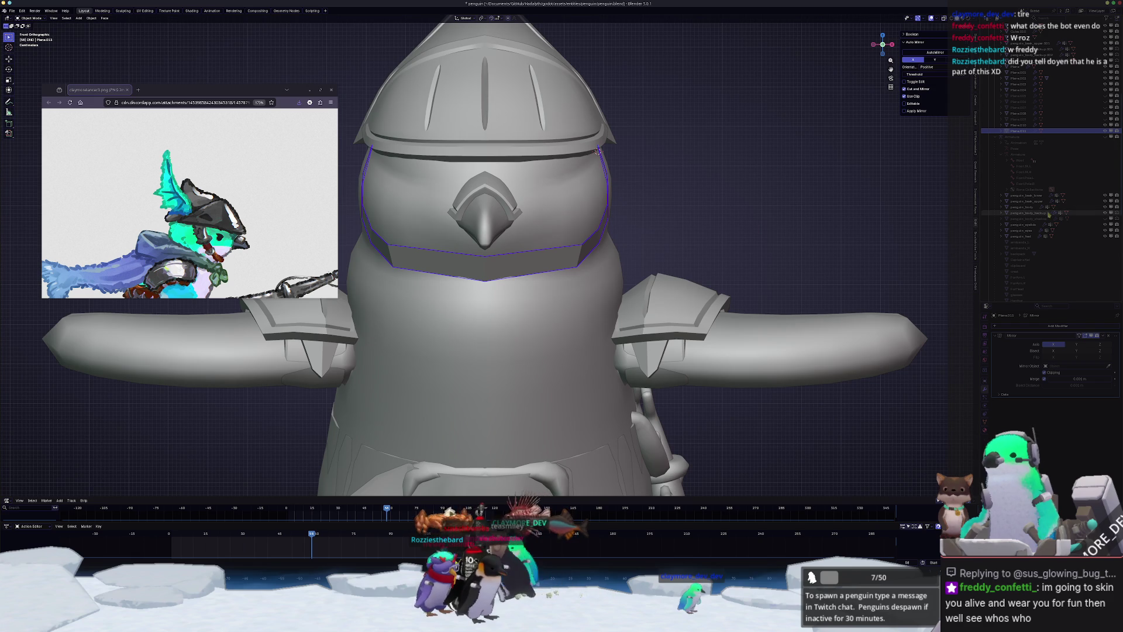
key(z)
scroll(598, 151, up, 2)
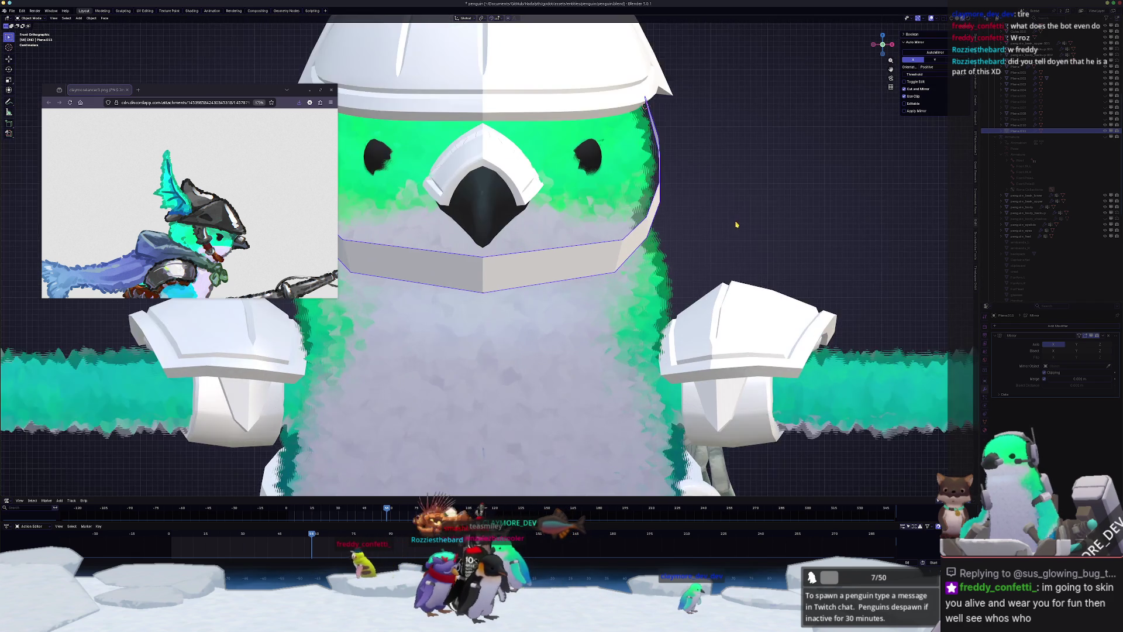
mouse_move(598, 151)
middle_down()
mouse_move(700, 220)
mouse_move(676, 185)
middle_up()
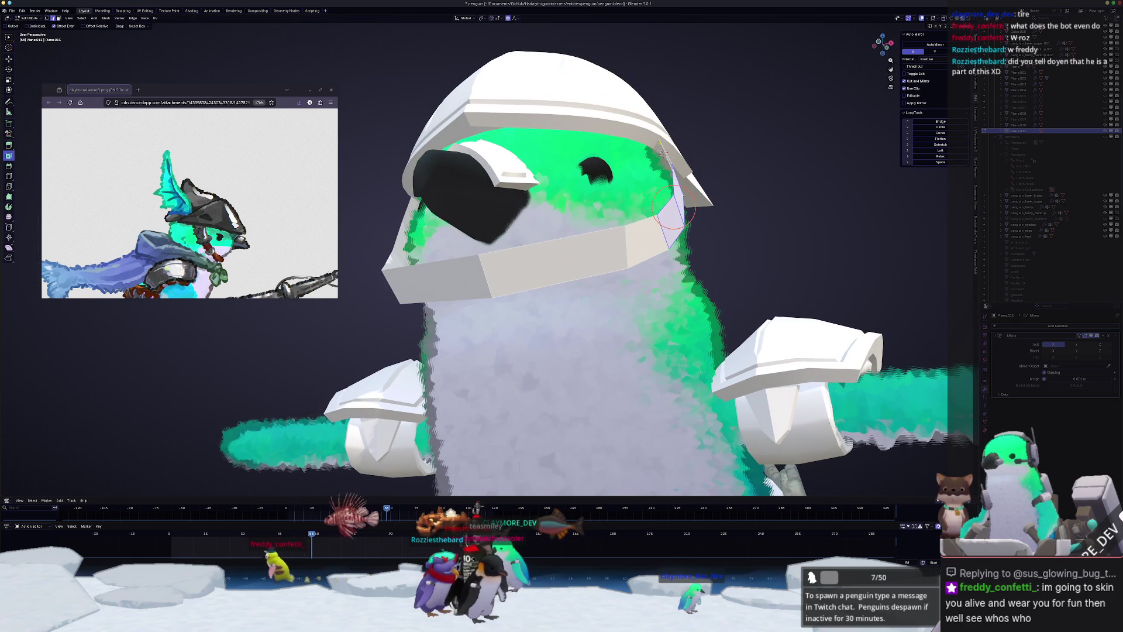
key(Tab)
scroll(676, 185, up, 2)
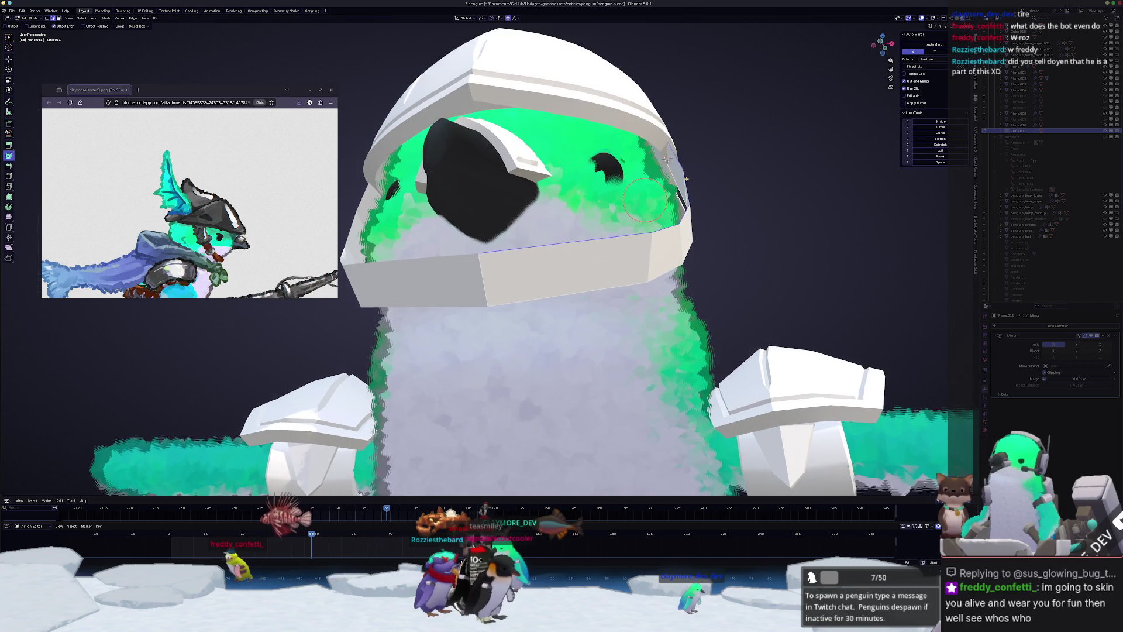
mouse_move(657, 179)
middle_down()
mouse_move(796, 99)
mouse_move(760, 96)
mouse_move(735, 171)
mouse_move(676, 165)
mouse_move(691, 208)
mouse_move(637, 251)
mouse_move(604, 262)
mouse_move(676, 106)
middle_up()
scroll(796, 100, up, 2)
scroll(761, 97, down, 2)
- Push the strap sideways along X with proportional moves under the beak
key(g)
key(x)
click(759, 99)
scroll(736, 171, up, 1)
key(g)
key(x)
click(732, 171)
key(g)
key(x)
right_click(694, 214)
key(g)
key(g)
right_click(629, 262)
key(g)
key(x)
right_click(620, 250)
- Select the strip of strap faces to its lower end and open the face menu for Separate
scroll(676, 105, up, 2)
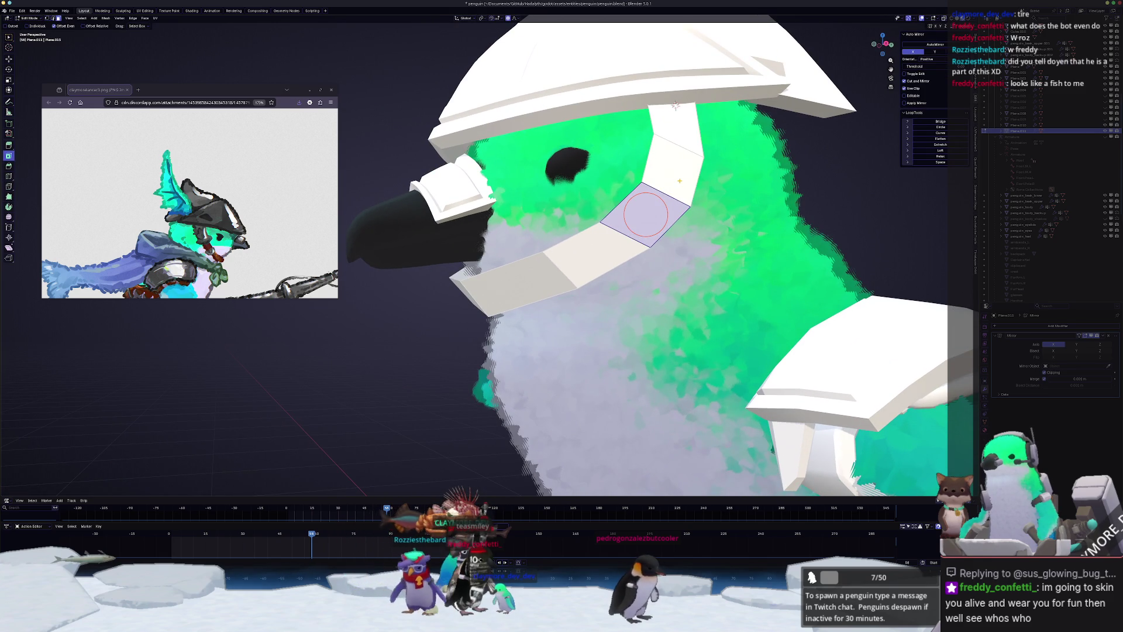
ctrl+click(515, 275)
mouse_move(515, 275)
middle_down()
mouse_move(615, 153)
mouse_move(590, 257)
middle_up()
scroll(591, 257, down, 2)
right_click(591, 258)
- Separate the selected strap faces into their own object and start editing that new strap
mouse_move(608, 360)
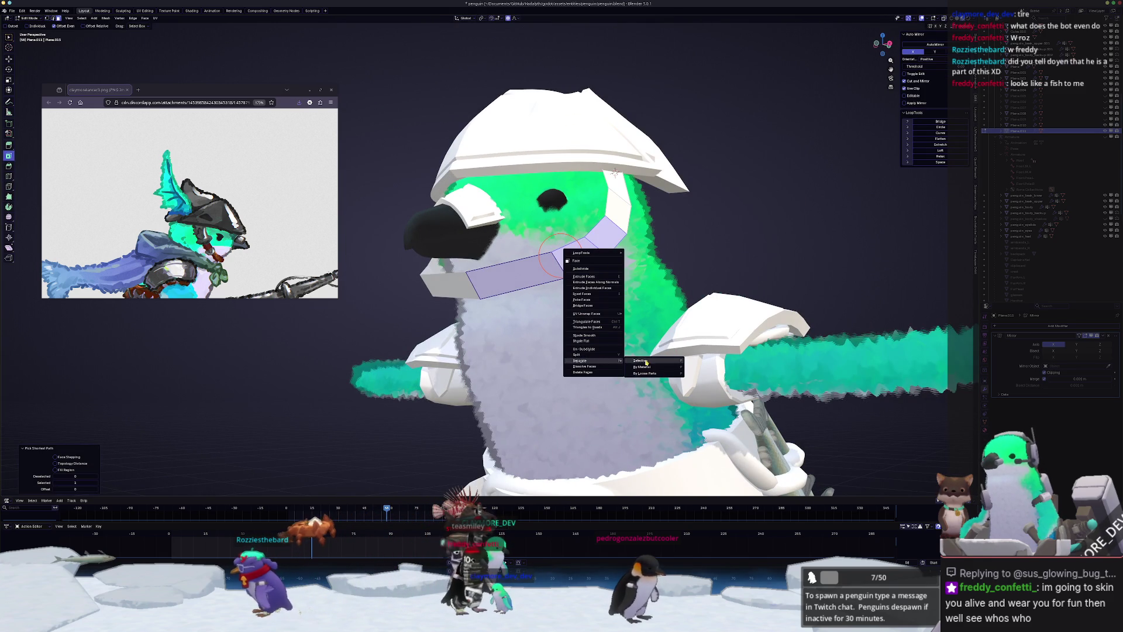
click(647, 363)
key(Tab)
click(550, 268)
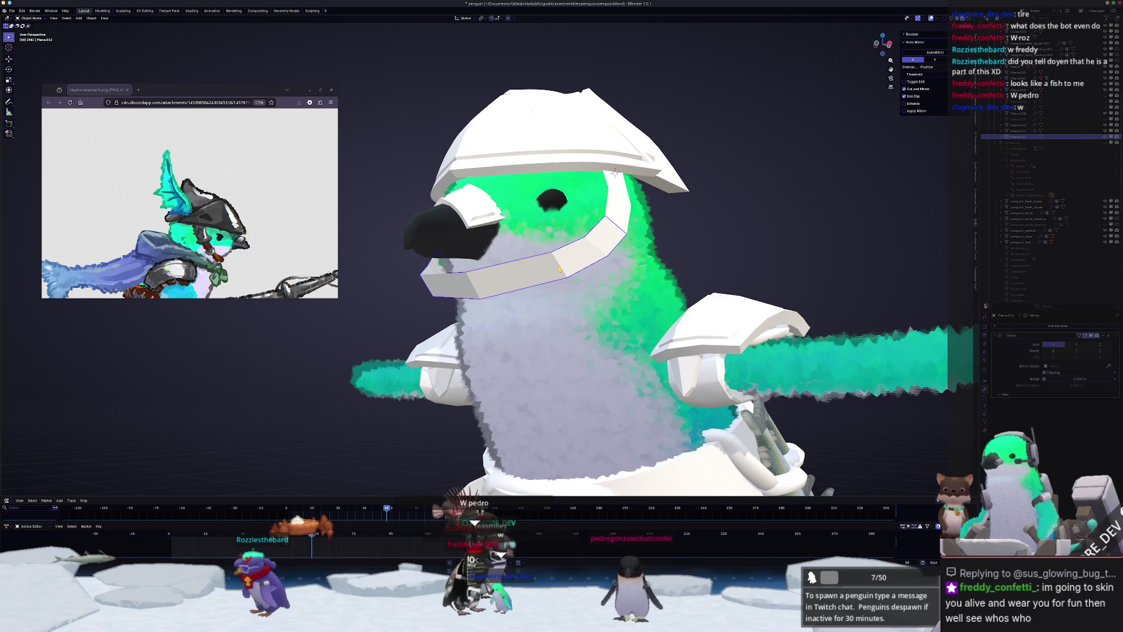
key(Tab)
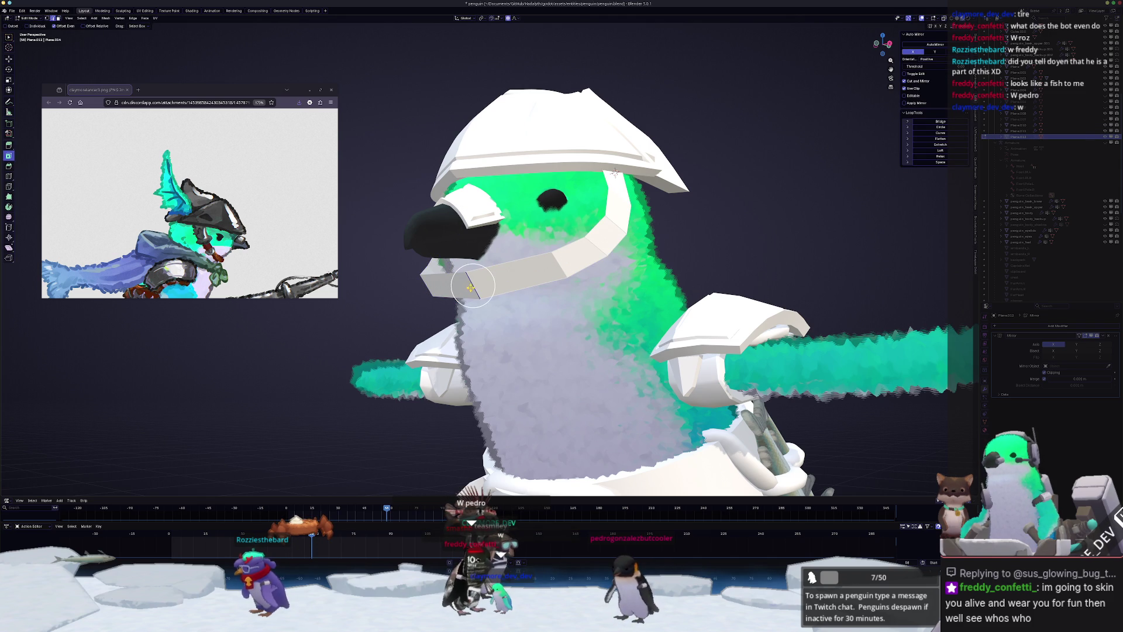
- Slide strap edges along the beak to reshape the strap's bend
scroll(614, 172, up, 1)
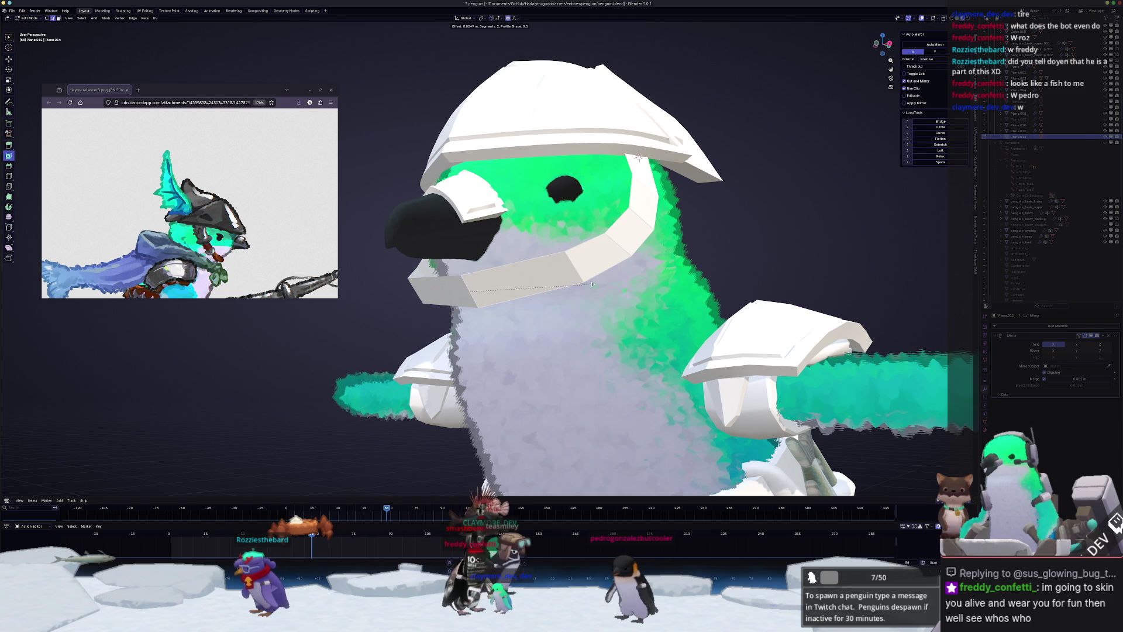
mouse_move(639, 157)
middle_down()
mouse_move(654, 150)
mouse_move(610, 177)
middle_up()
click(652, 149)
key(g)
key(g)
click(655, 151)
key(g)
key(g)
click(609, 176)
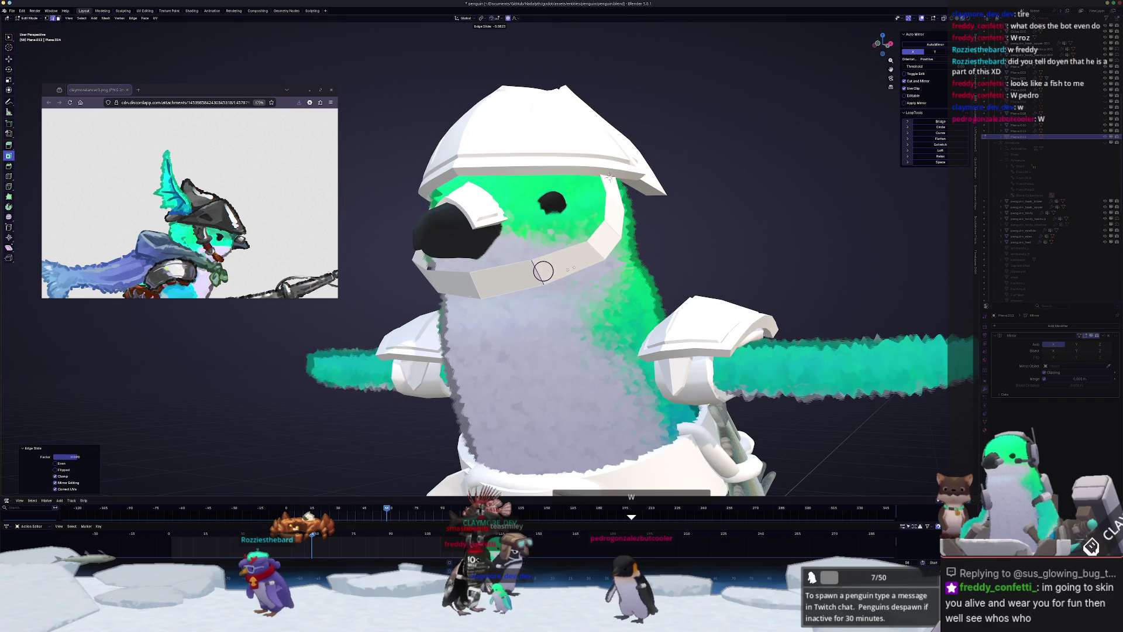
- Slide two more edges along the strap where it wraps under the beak
key(g)
key(g)
middle_drag(536, 272, 620, 235)
click(527, 244)
key(g)
key(g)
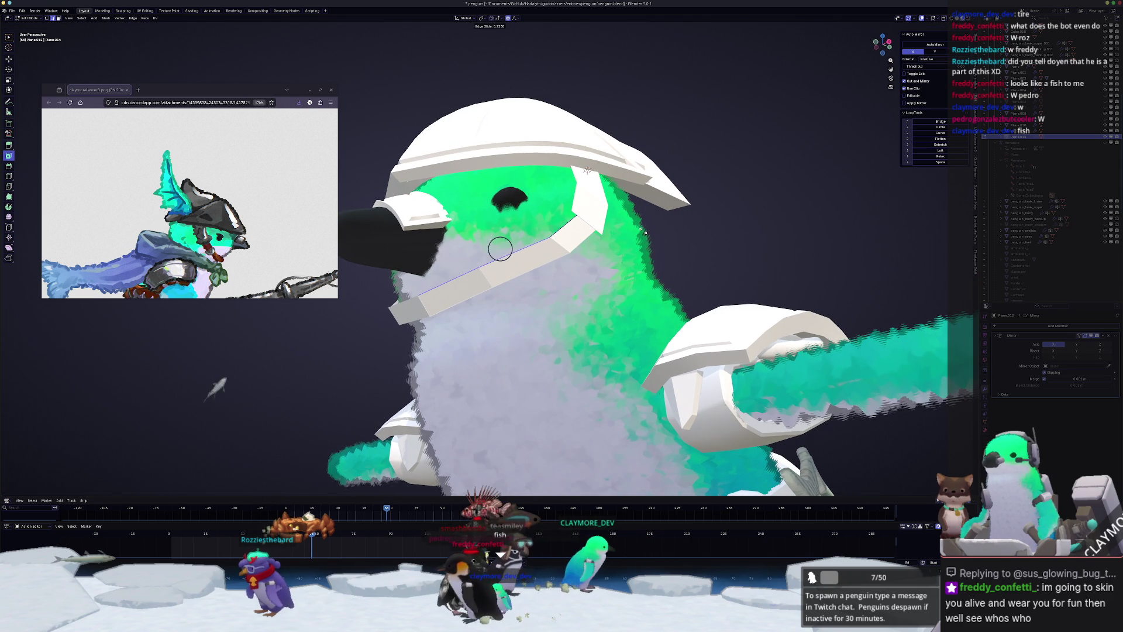
click(502, 244)
mouse_move(502, 244)
middle_down()
mouse_move(546, 269)
mouse_move(561, 263)
middle_up()
- Bevel the selected strap edge and finish editing the strap mesh
key(ctrl+b)
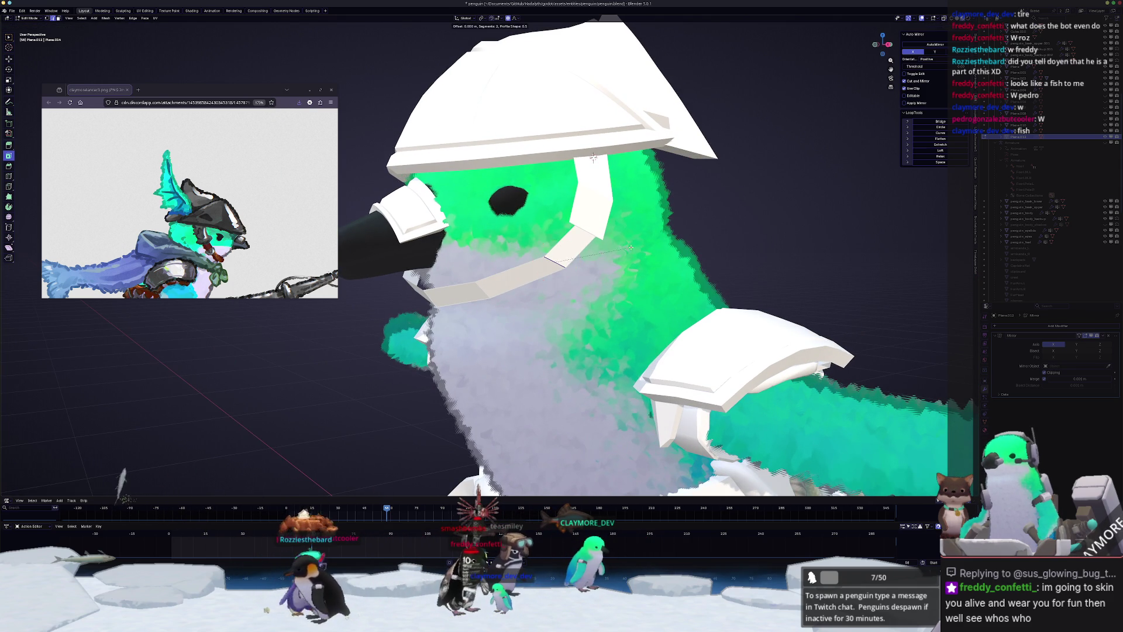
click(660, 239)
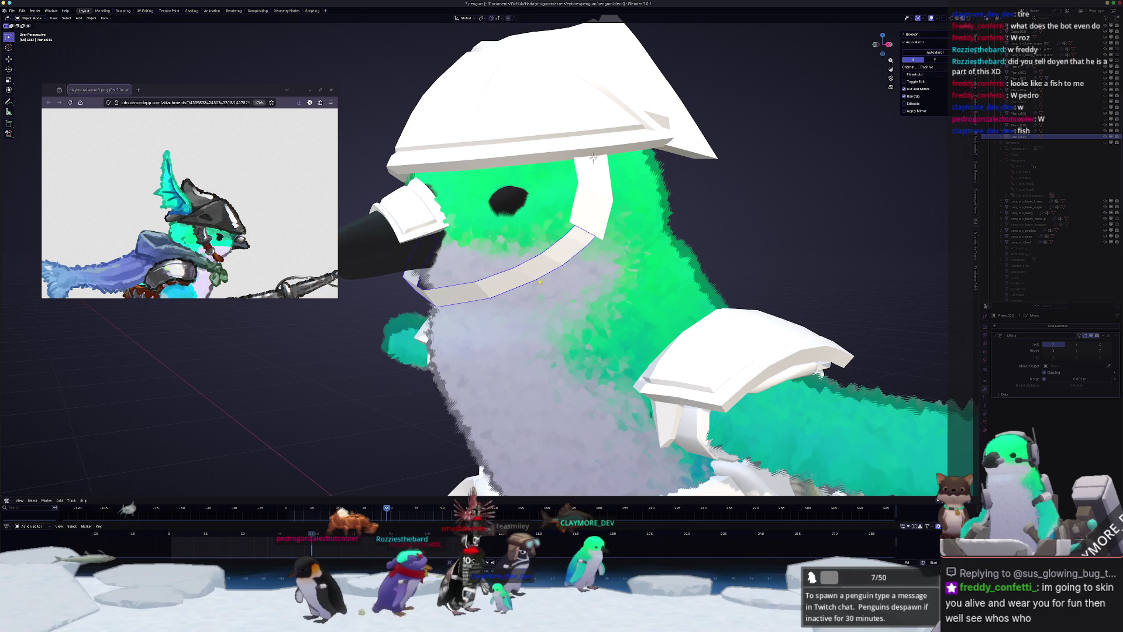
key(Tab)
mouse_move(660, 239)
middle_down()
mouse_move(549, 205)
mouse_move(556, 193)
middle_up()
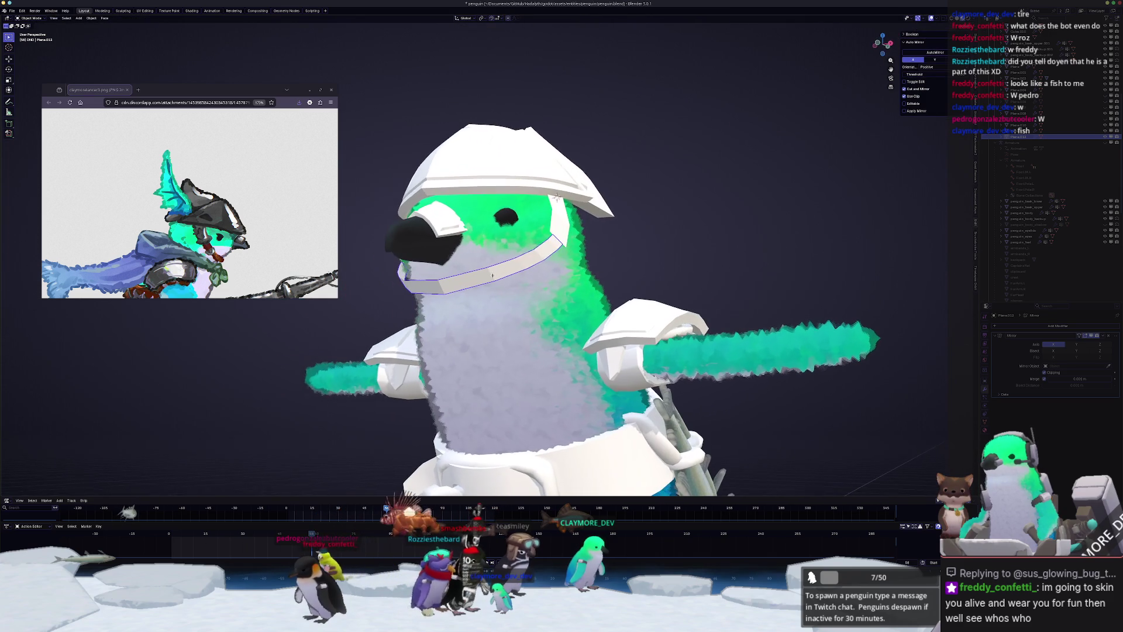
click(559, 188)
scroll(560, 187, up, 2)
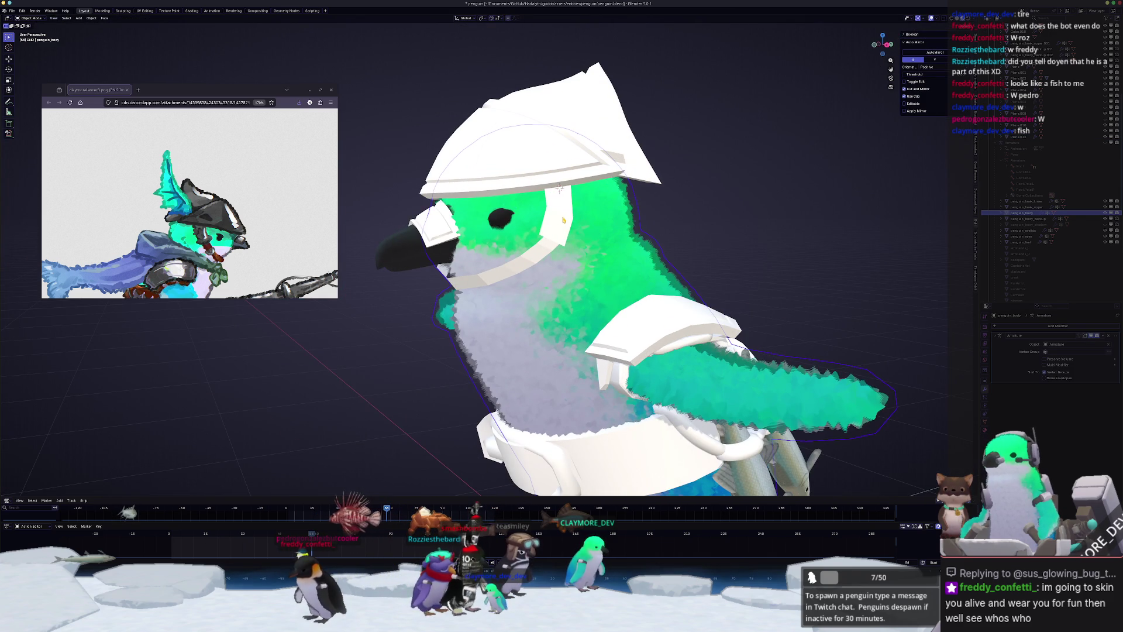
click(567, 217)
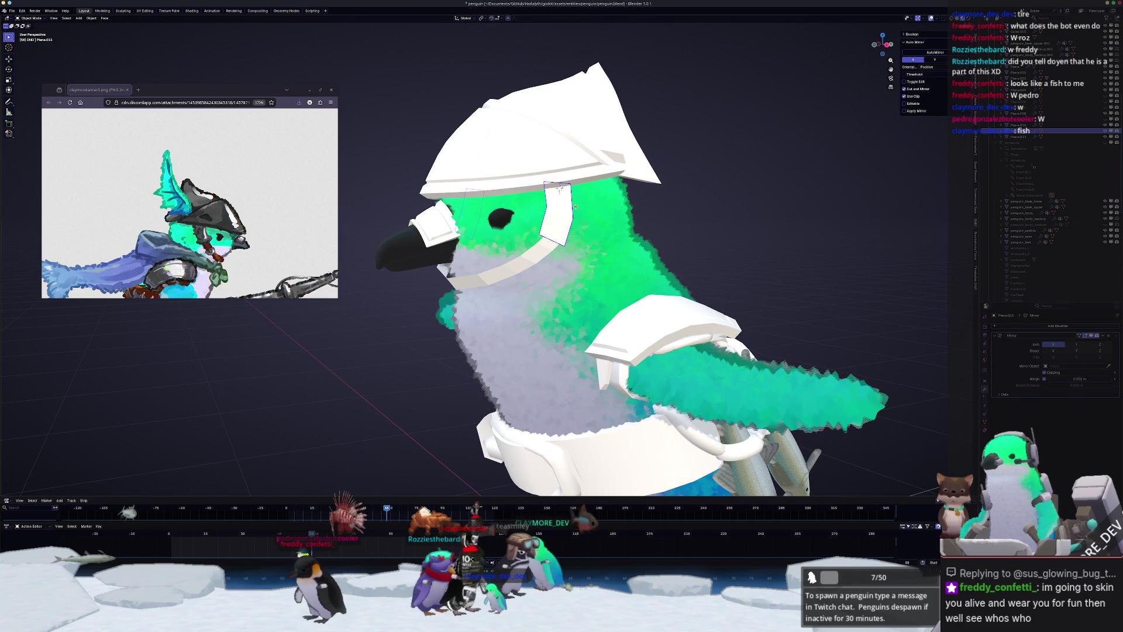
middle_drag(568, 217, 544, 228)
ctrl+scroll(199, 243, up, 1)
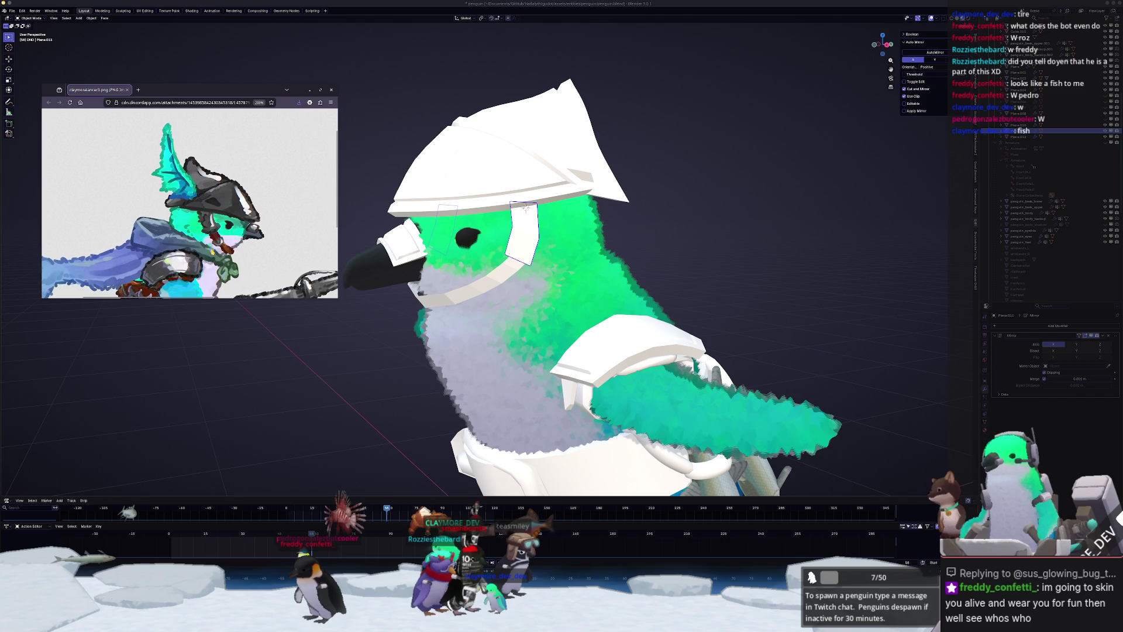
scroll(199, 244, down, 1)
ctrl+scroll(189, 203, up, 2)
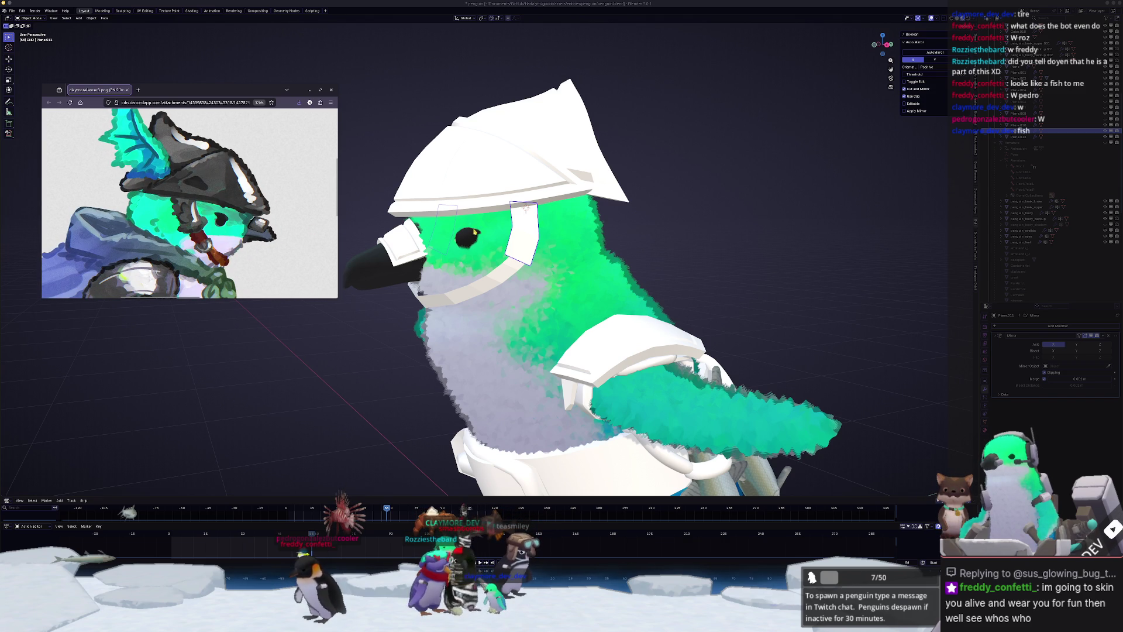
click(524, 234)
scroll(529, 238, up, 1)
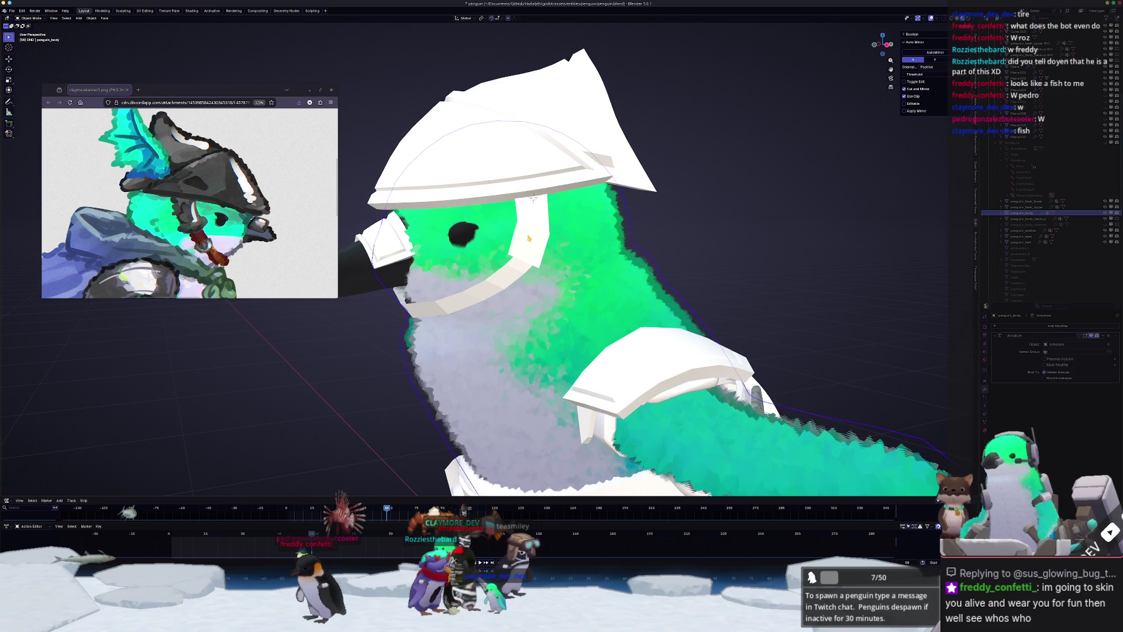
click(520, 266)
mouse_move(519, 267)
middle_down()
mouse_move(481, 224)
mouse_move(363, 190)
mouse_move(512, 195)
mouse_move(509, 217)
mouse_move(524, 215)
mouse_move(489, 228)
middle_up()
click(481, 224)
click(481, 223)
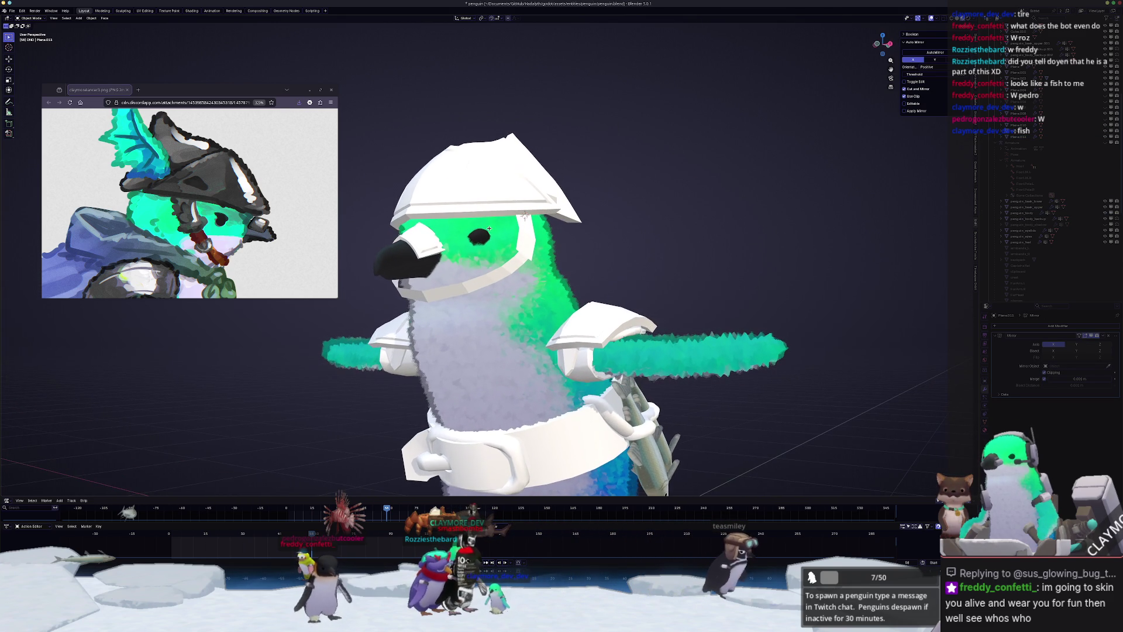
- Apply Shade Auto Smooth to the strap across the penguin's face
click(525, 216)
scroll(525, 217, up, 3)
right_click(454, 281)
click(454, 289)
middle_drag(453, 290, 539, 205)
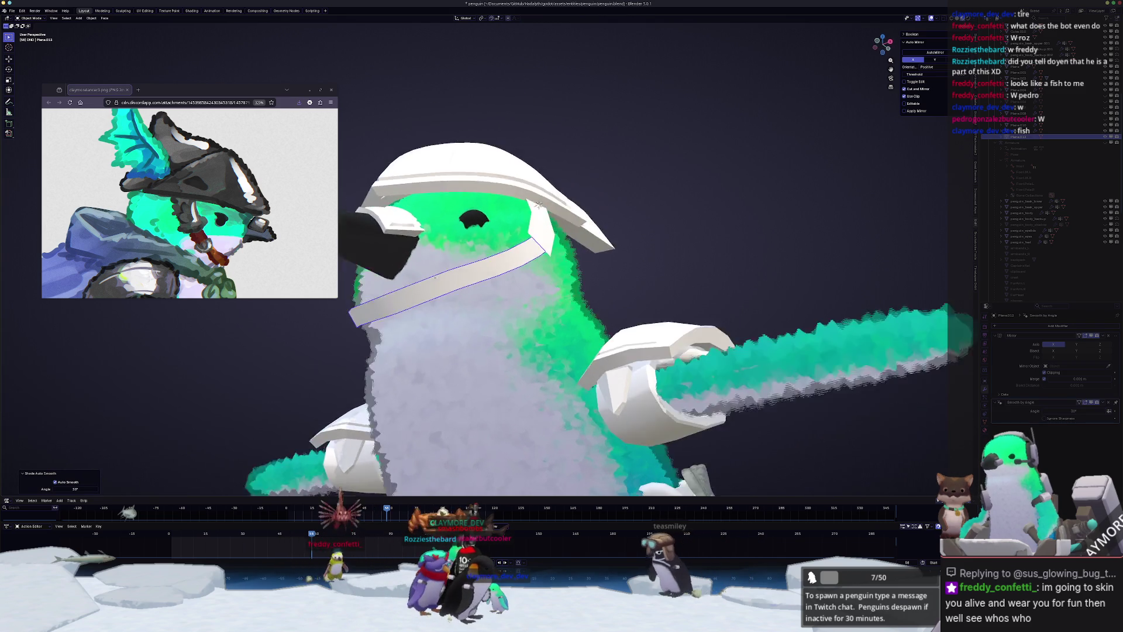
- Select the strap's lower edge loop and relax it into a smoother curve
key(Tab)
scroll(503, 272, down, 3)
scroll(503, 272, up, 3)
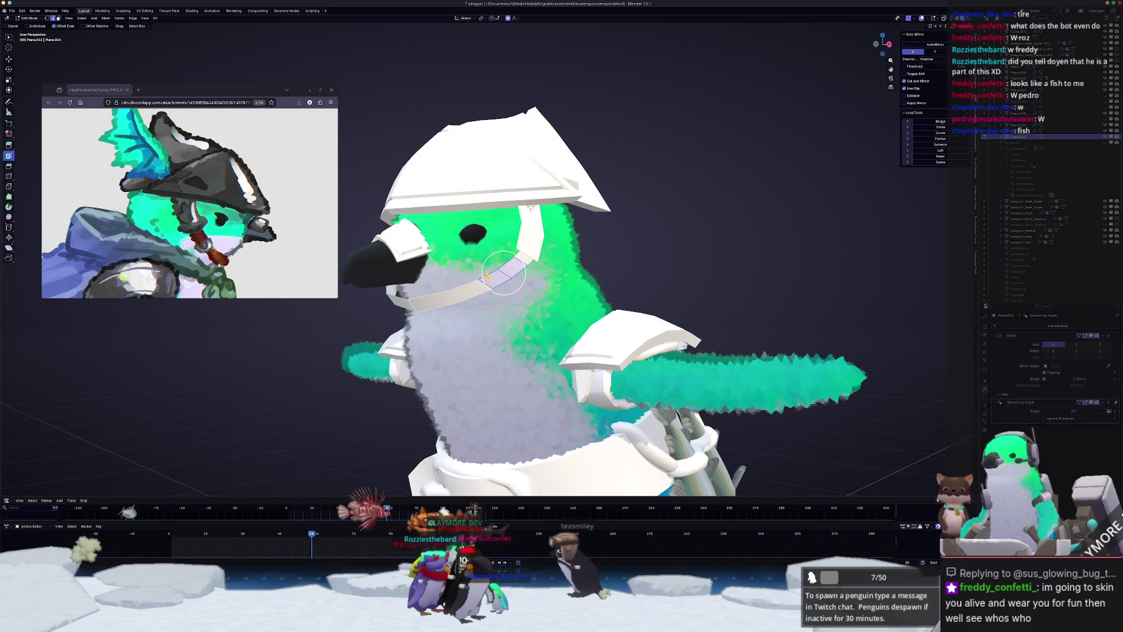
alt+click(476, 276)
key(shift+r)
key(shift+r)
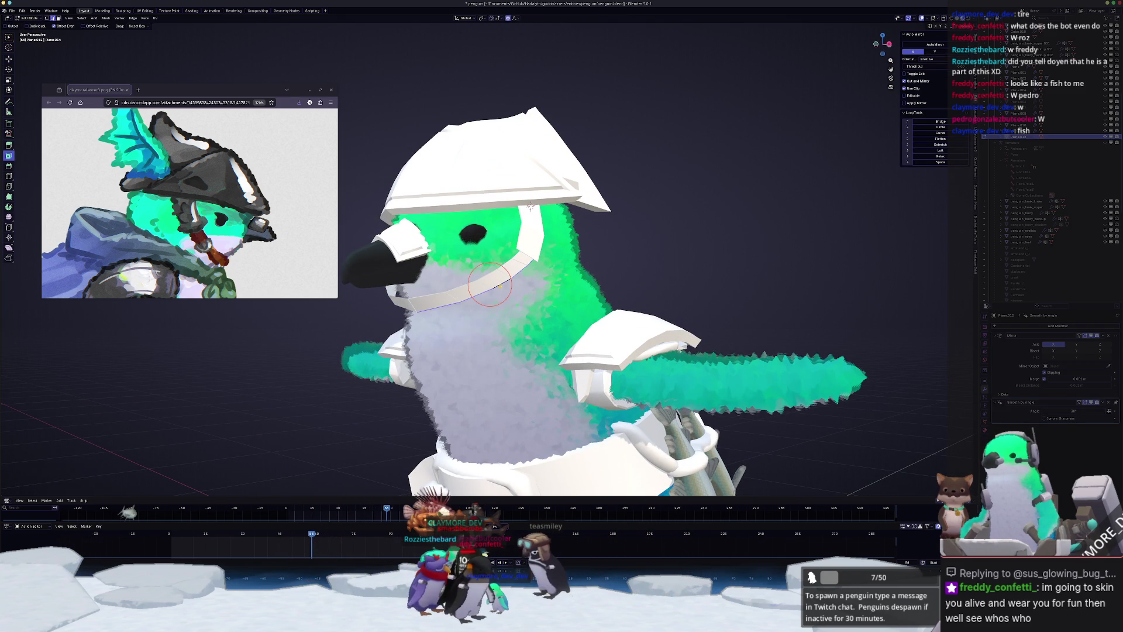
mouse_move(531, 206)
middle_down()
mouse_move(501, 310)
mouse_move(509, 293)
middle_up()
key(Tab)
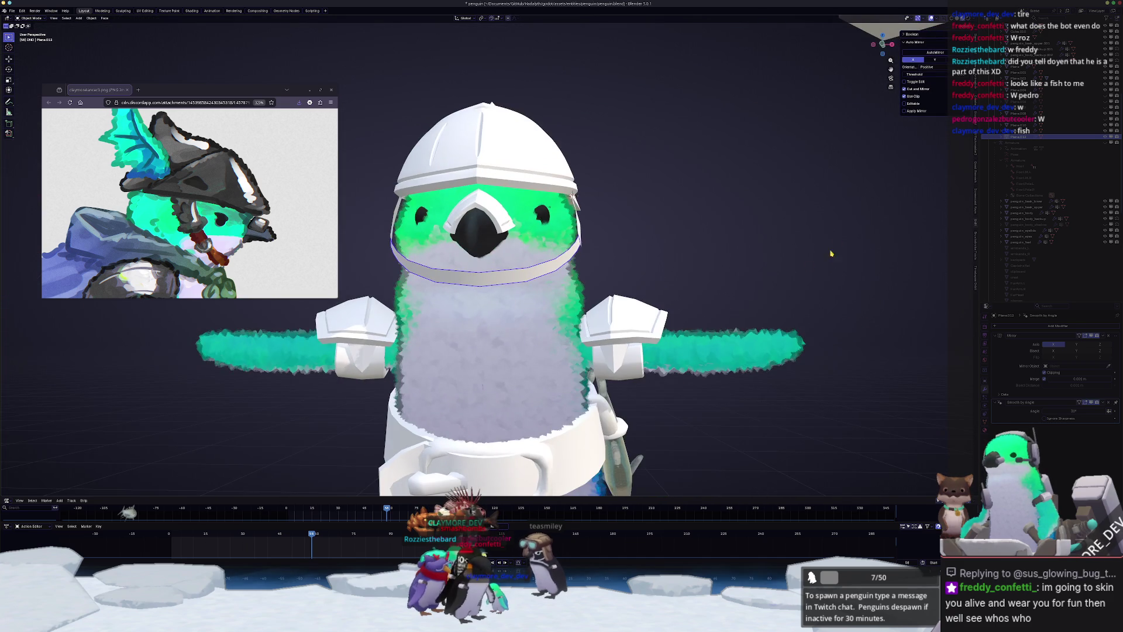
- Add a Solidify modifier to the strap and apply its scale
scroll(509, 281, up, 2)
click(1046, 329)
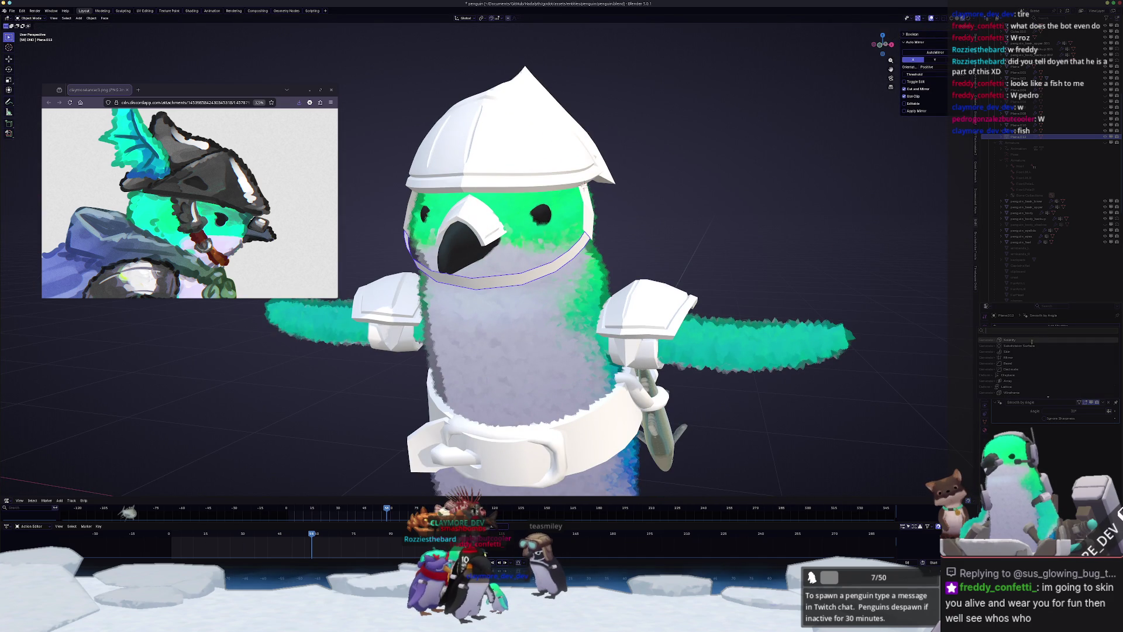
click(1032, 339)
key(ctrl+a)
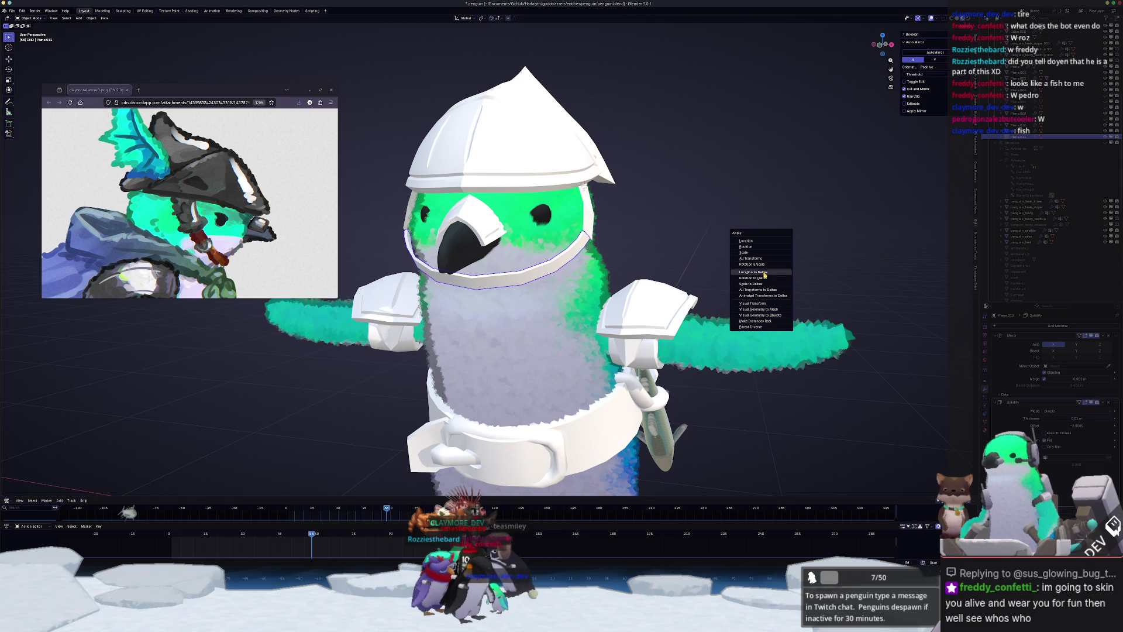
click(757, 253)
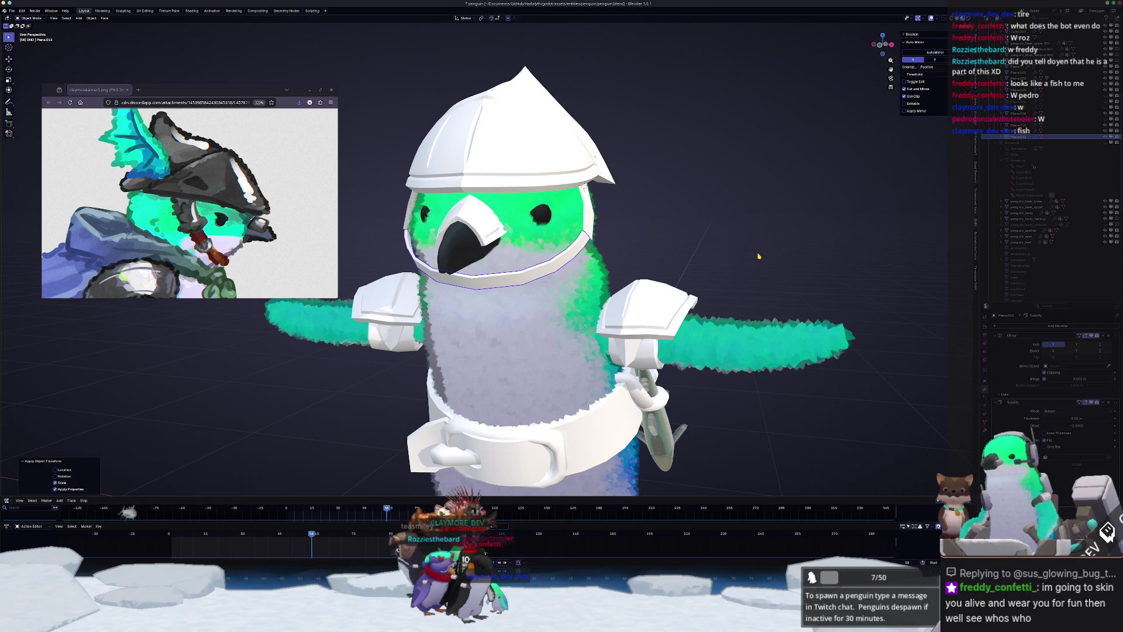
- Set the Solidify thickness to 0.015 m and reselect the strap Plane.013
scroll(766, 275, up, 6)
scroll(769, 289, up, 2)
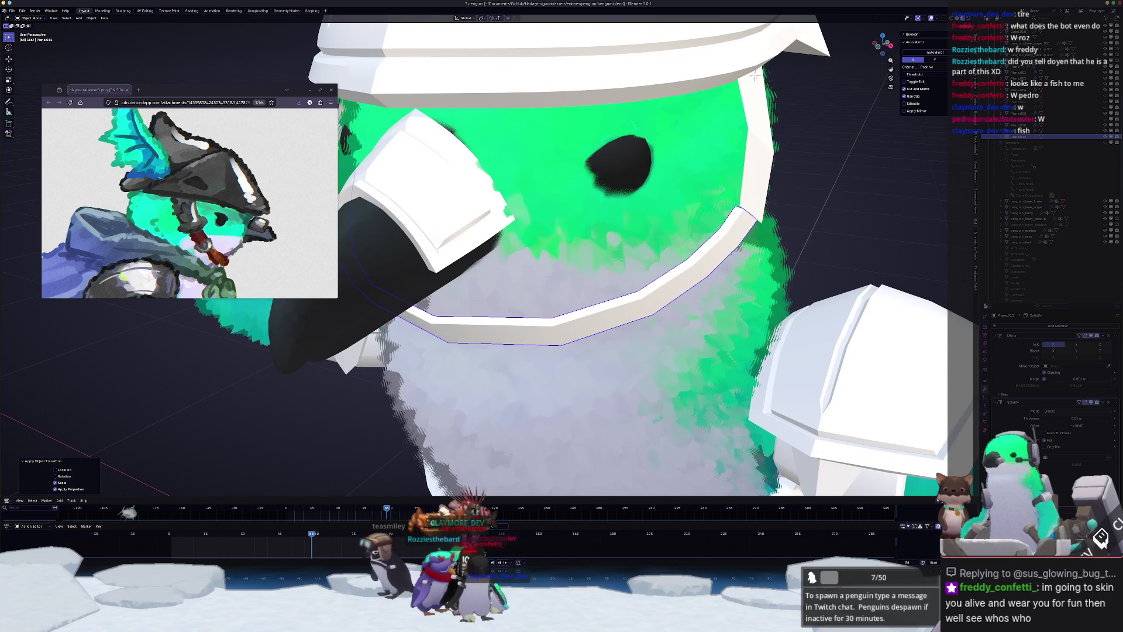
drag(1066, 418, 1048, 419)
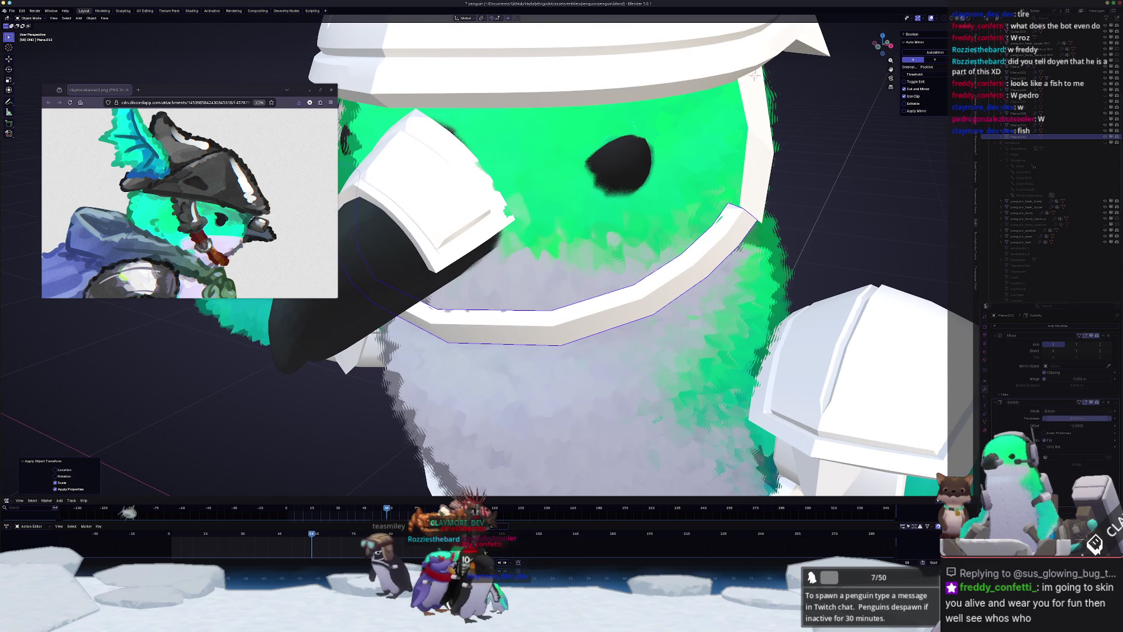
click(1065, 418)
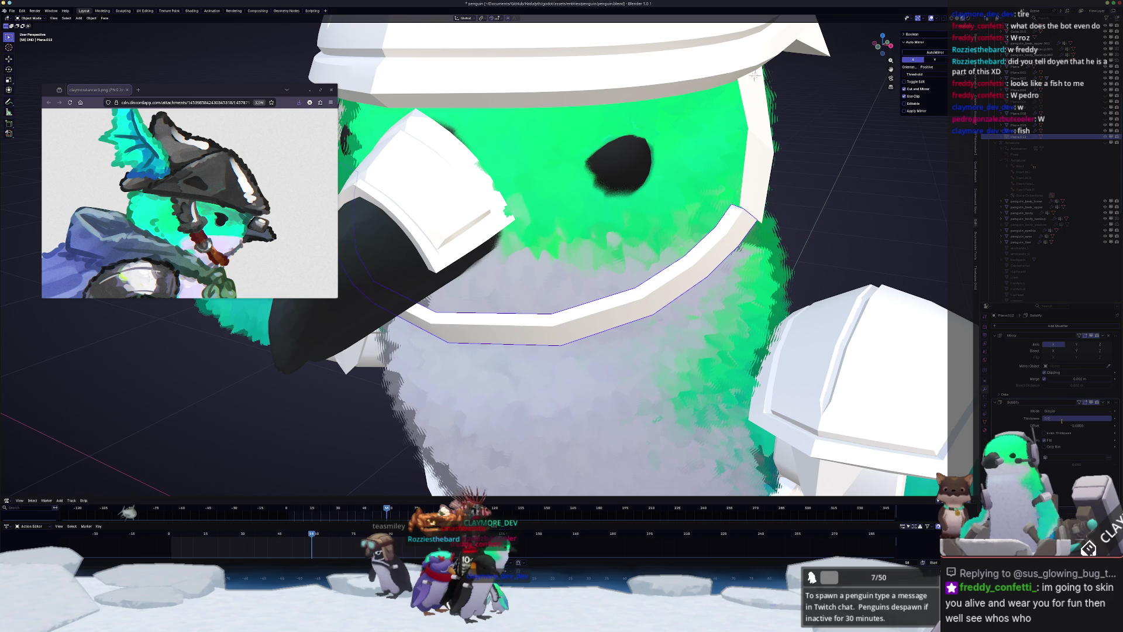
middle_drag(904, 318, 801, 198)
click(691, 197)
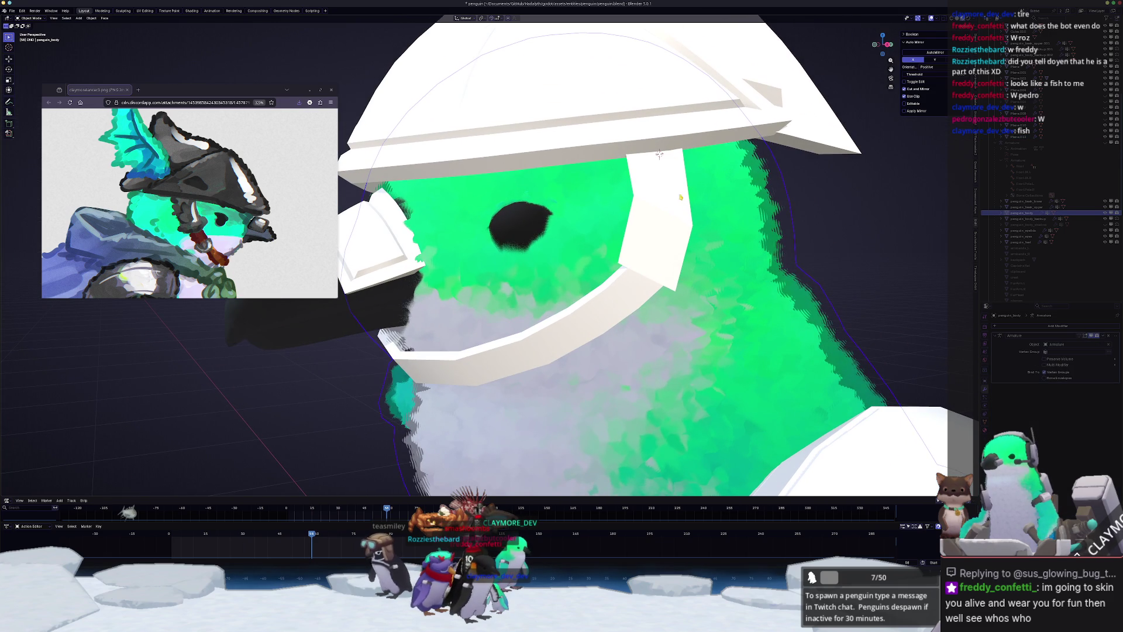
click(672, 206)
mouse_move(672, 206)
middle_down()
mouse_move(548, 215)
mouse_move(614, 216)
mouse_move(563, 215)
mouse_move(582, 228)
mouse_move(579, 197)
mouse_move(557, 222)
mouse_move(644, 234)
mouse_move(608, 263)
middle_up()
- Select the vertical strap Plane.011 beside the penguin's eye
scroll(619, 225, down, 3)
scroll(602, 268, up, 5)
click(600, 270)
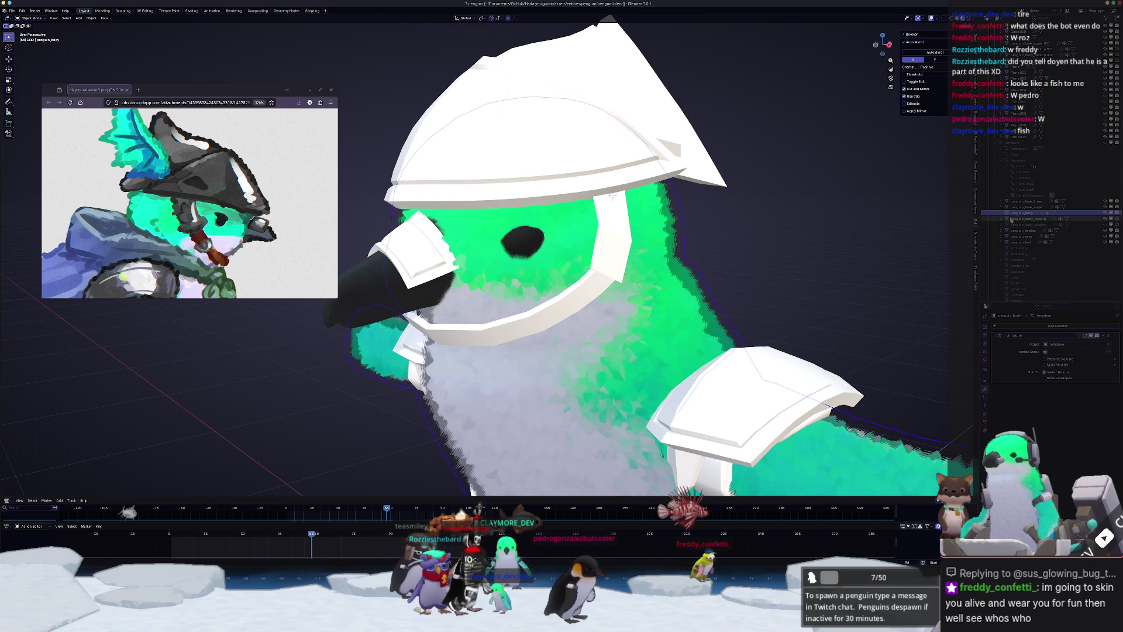
click(607, 265)
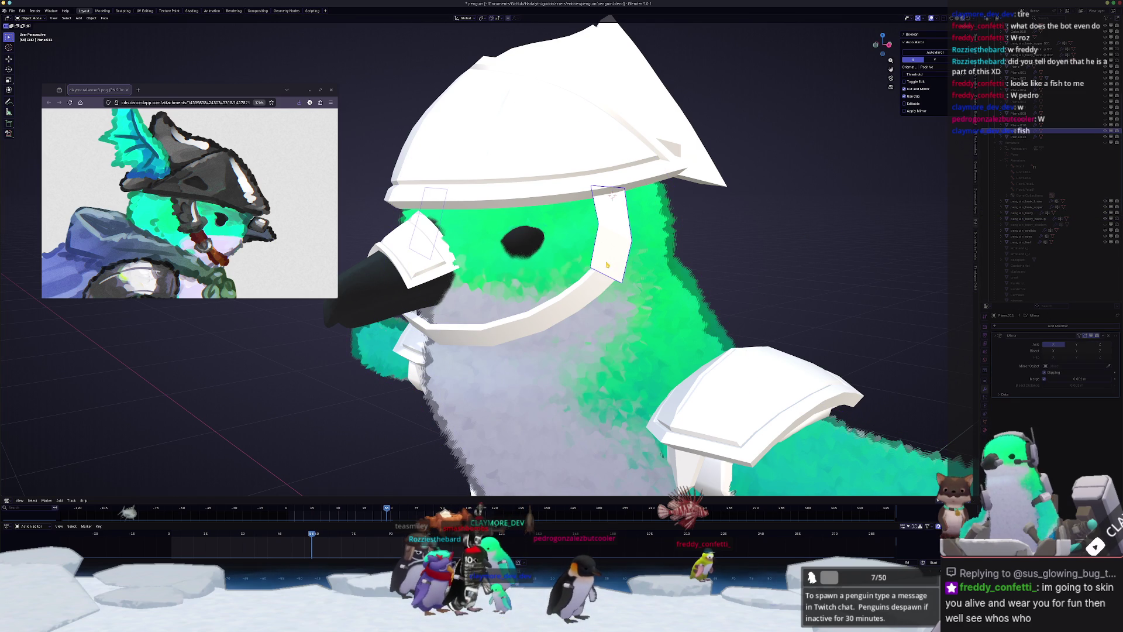
click(587, 290)
click(597, 286)
click(635, 266)
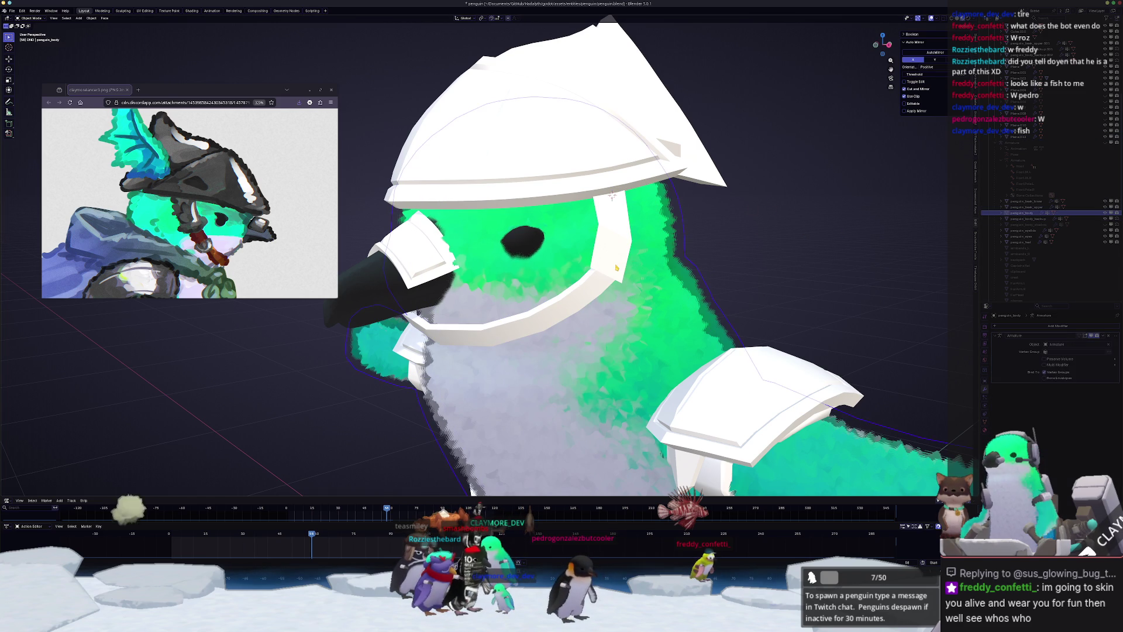
click(616, 268)
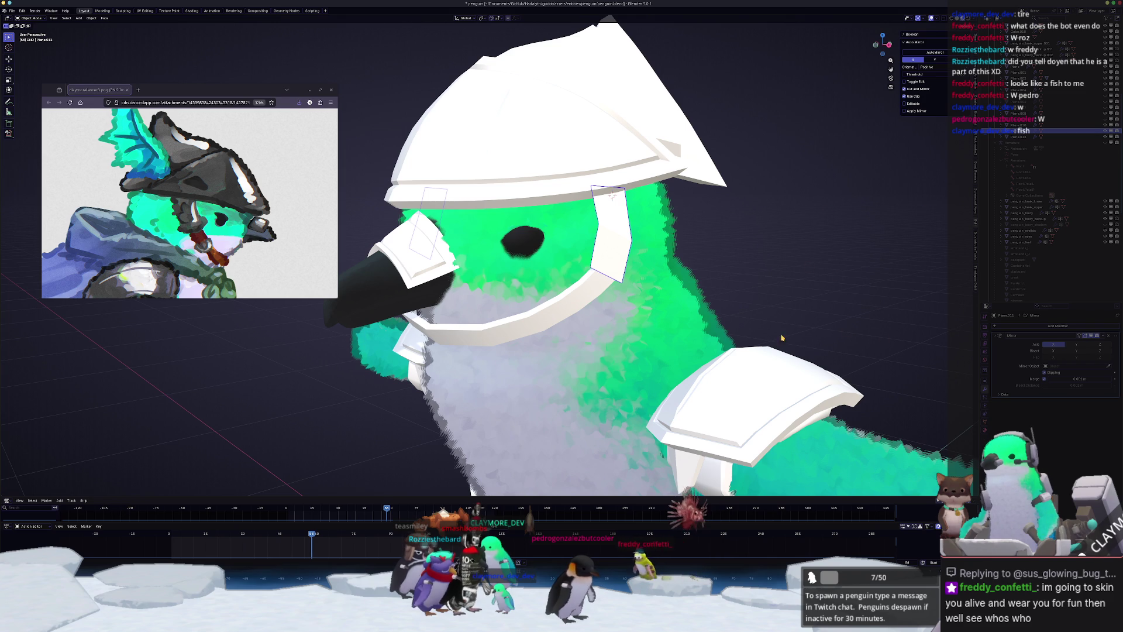
- Add a Solidify modifier to Plane.011 and apply its scale
click(1022, 327)
key(Return)
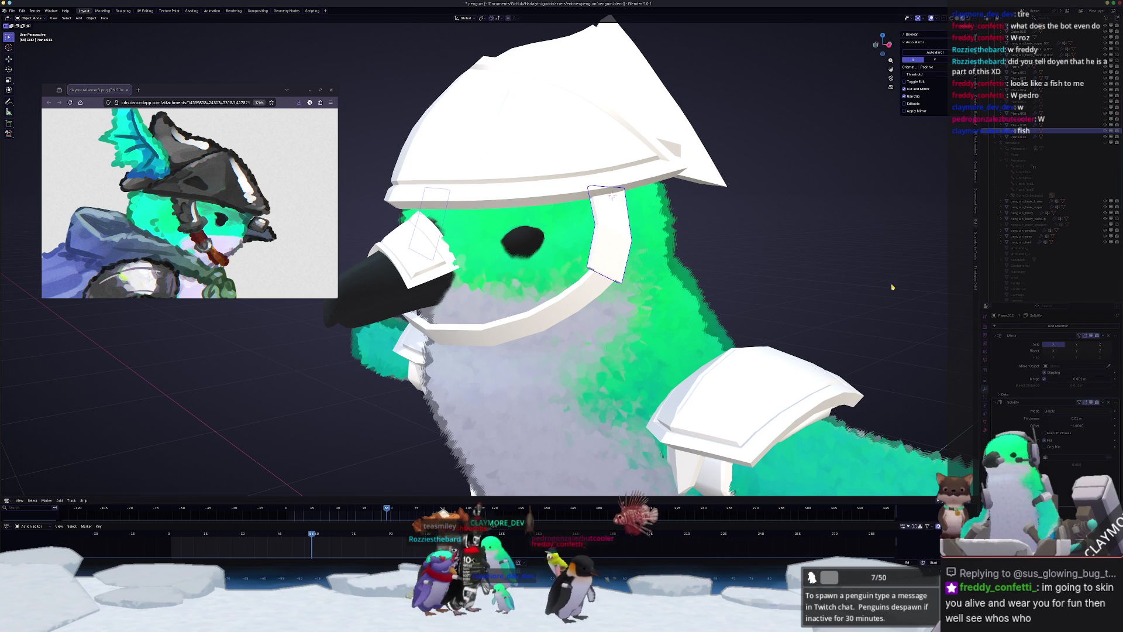
key(ctrl+a)
click(755, 246)
scroll(837, 298, up, 2)
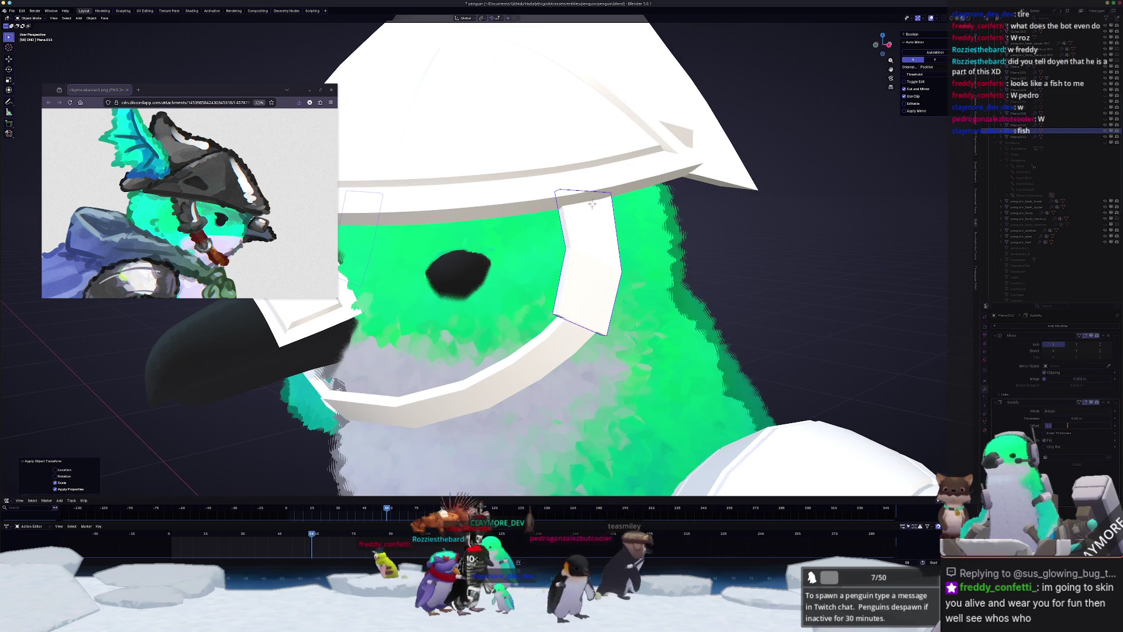
- Set the Solidify offset to -0.5 and thickness to 0.023 m
key(BackSpace)
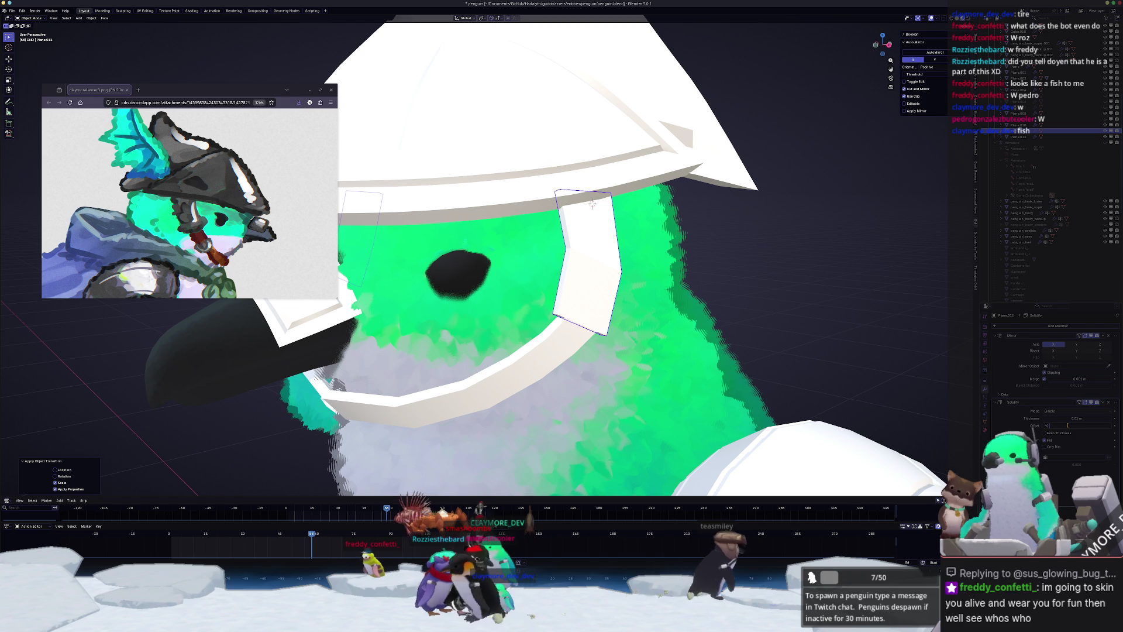
text(.5)
key(Return)
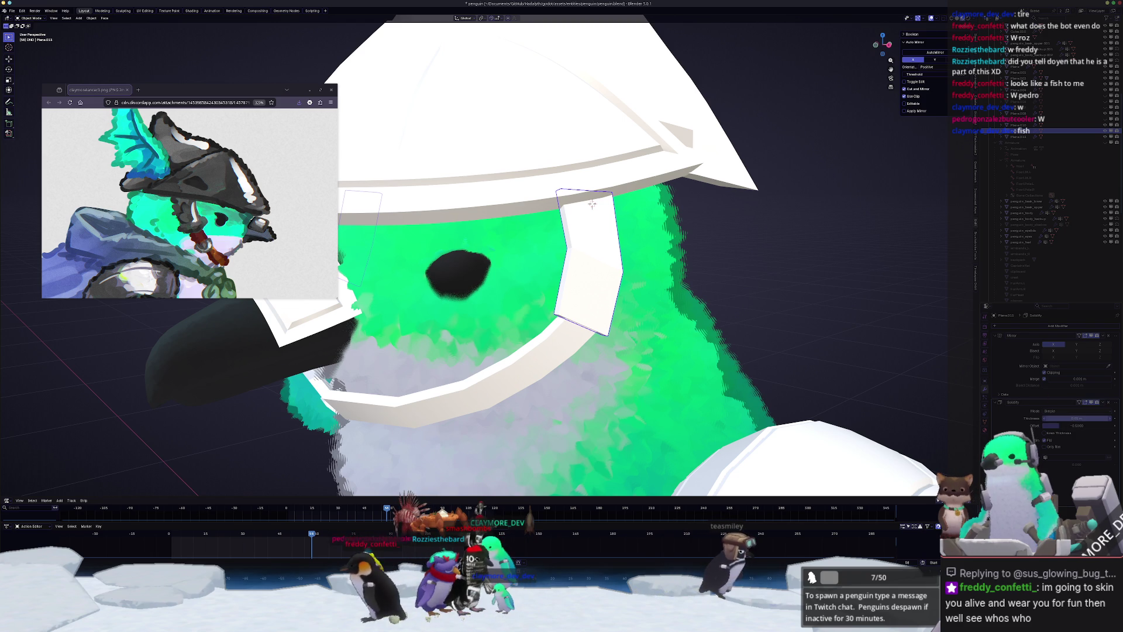
drag(1076, 418, 1088, 418)
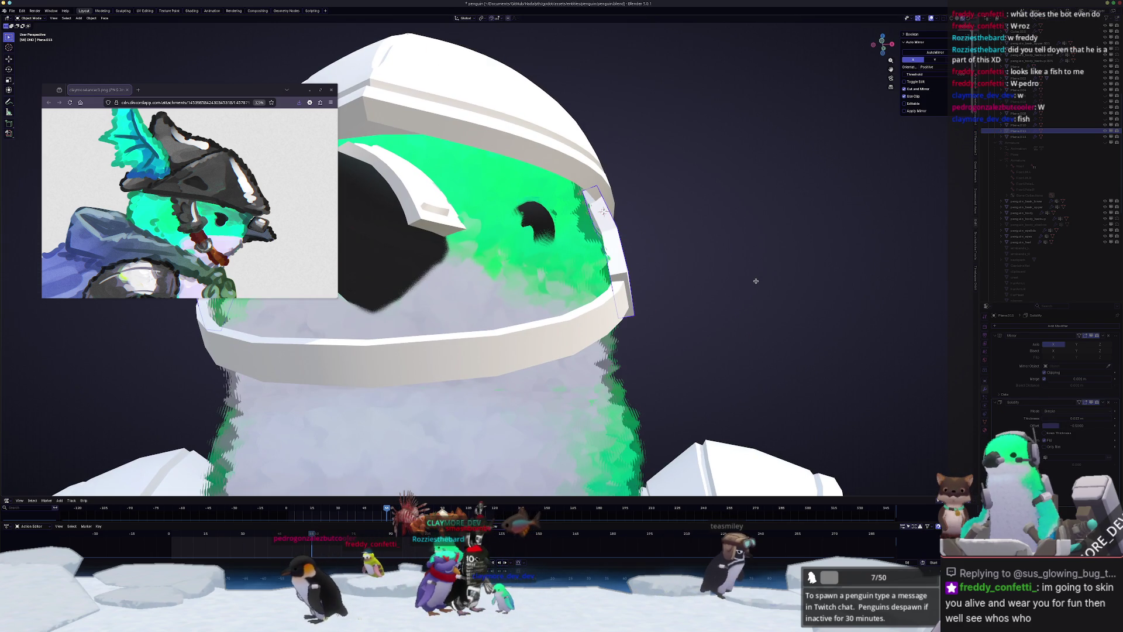
mouse_move(756, 281)
middle_down()
mouse_move(703, 329)
mouse_move(767, 288)
middle_up()
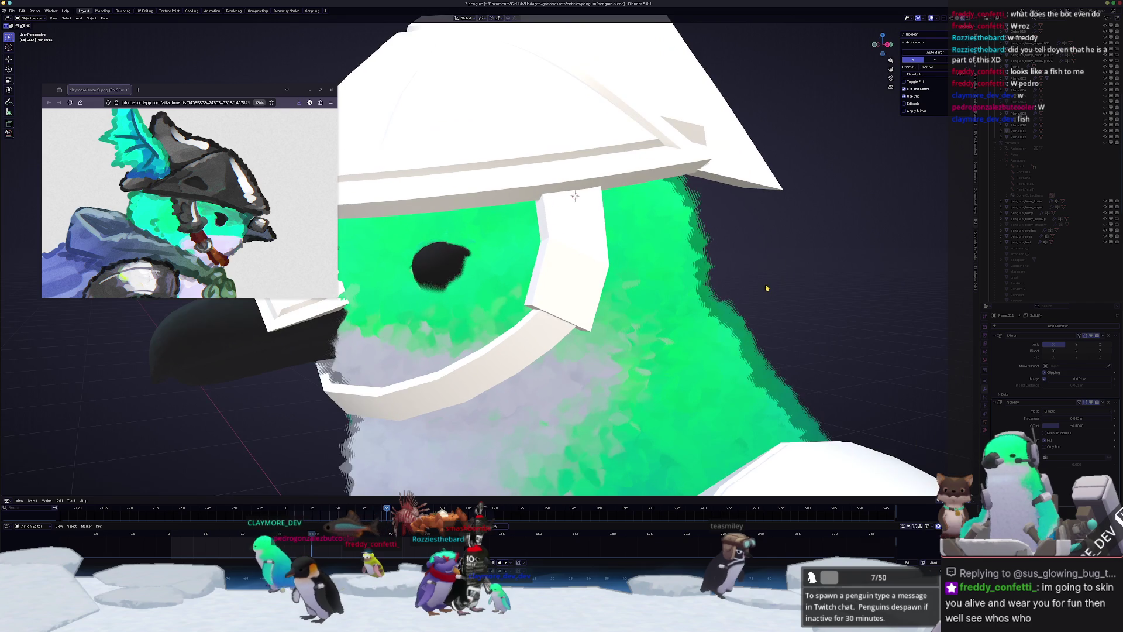
middle_drag(610, 345, 572, 361)
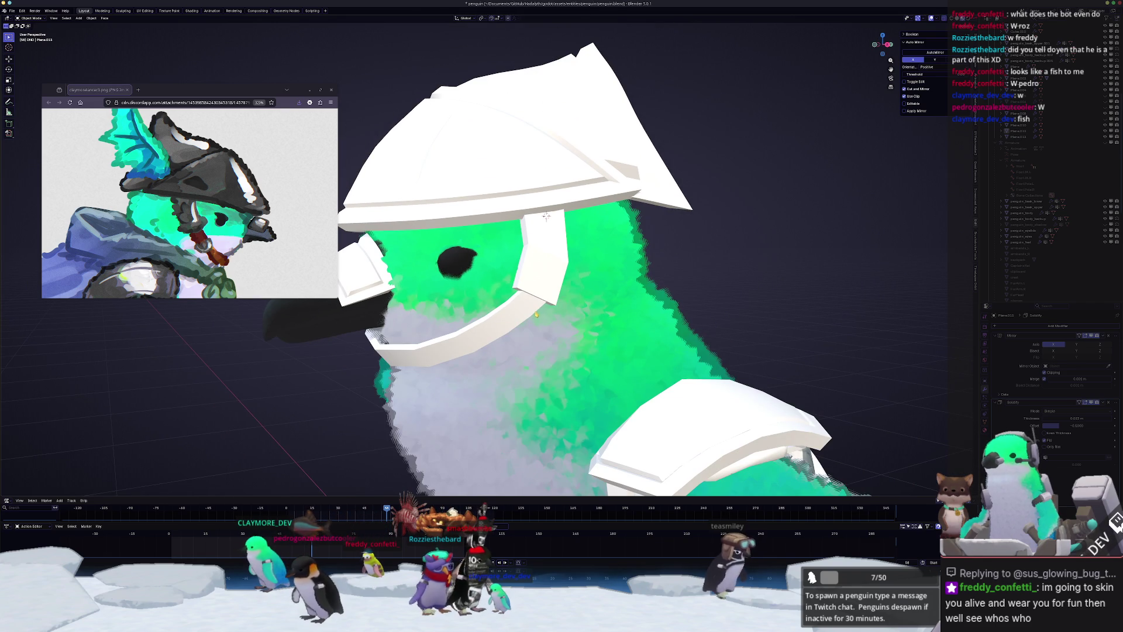
scroll(545, 215, down, 10)
middle_drag(546, 216, 496, 258)
- Select the hovercraft body, duplicate it downward along Z, then undo the copy
click(497, 256)
click(497, 257)
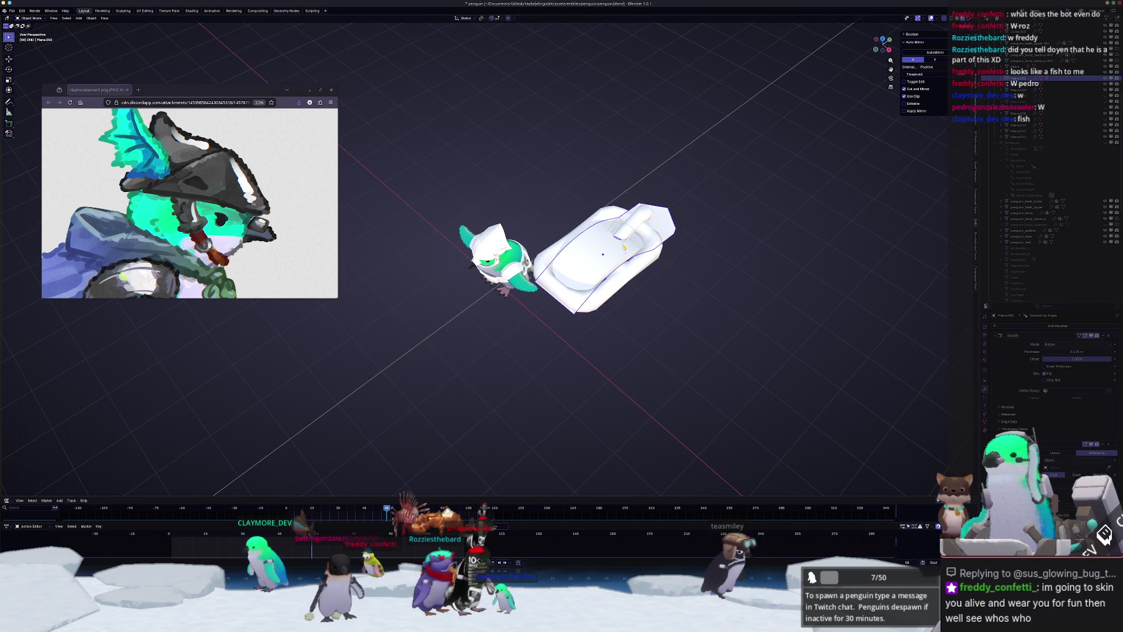
click(496, 257)
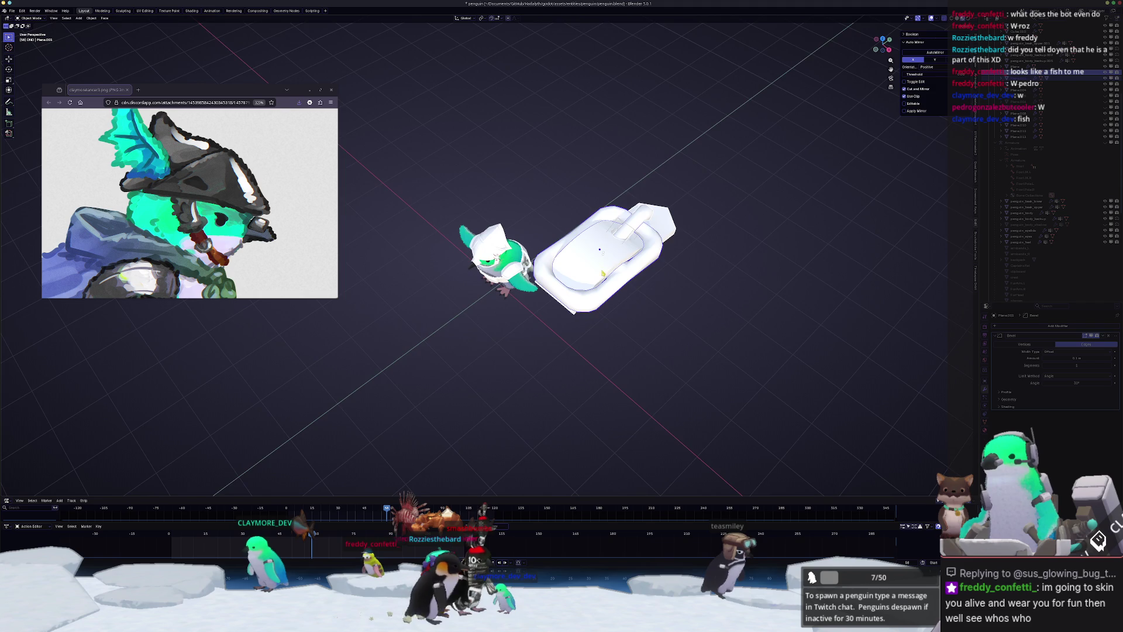
middle_drag(604, 273, 710, 275)
key(shift+d)
key(z)
click(726, 369)
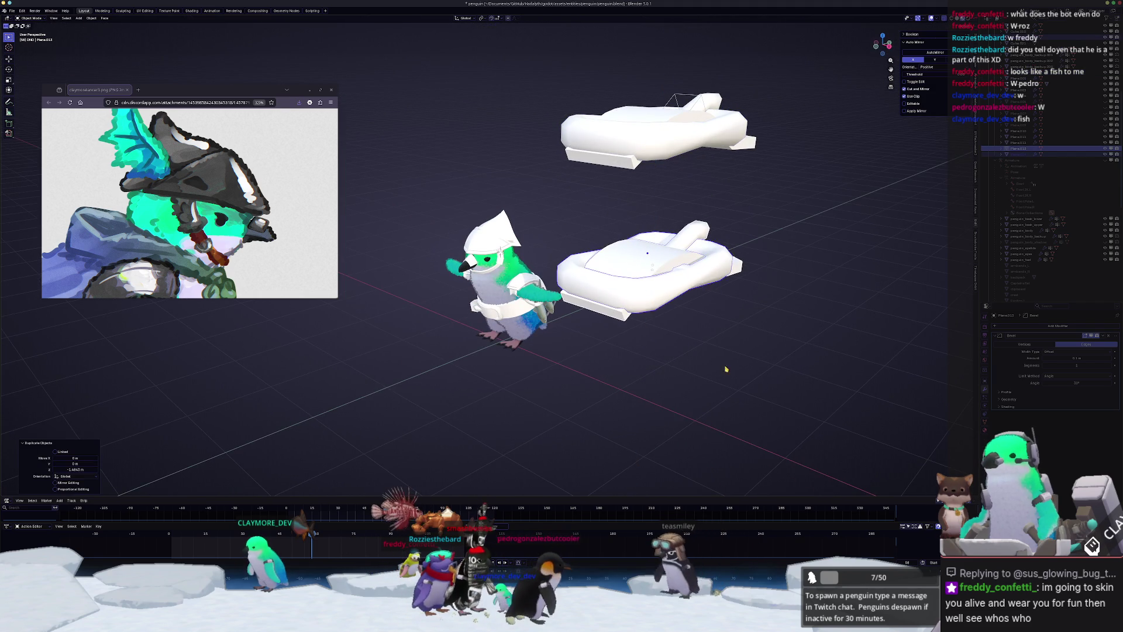
middle_drag(726, 369, 626, 212)
key(ctrl+z)
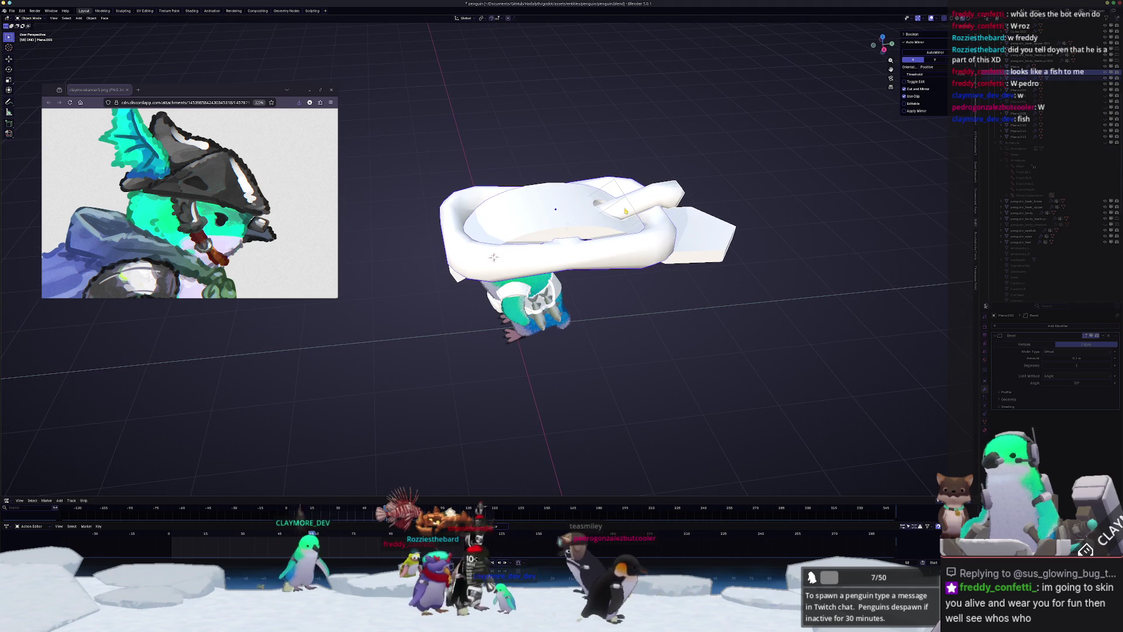
- Duplicate the hovercraft again and drop the copy further down along Z
click(493, 257)
middle_drag(494, 257, 585, 263)
key(shift+d)
key(z)
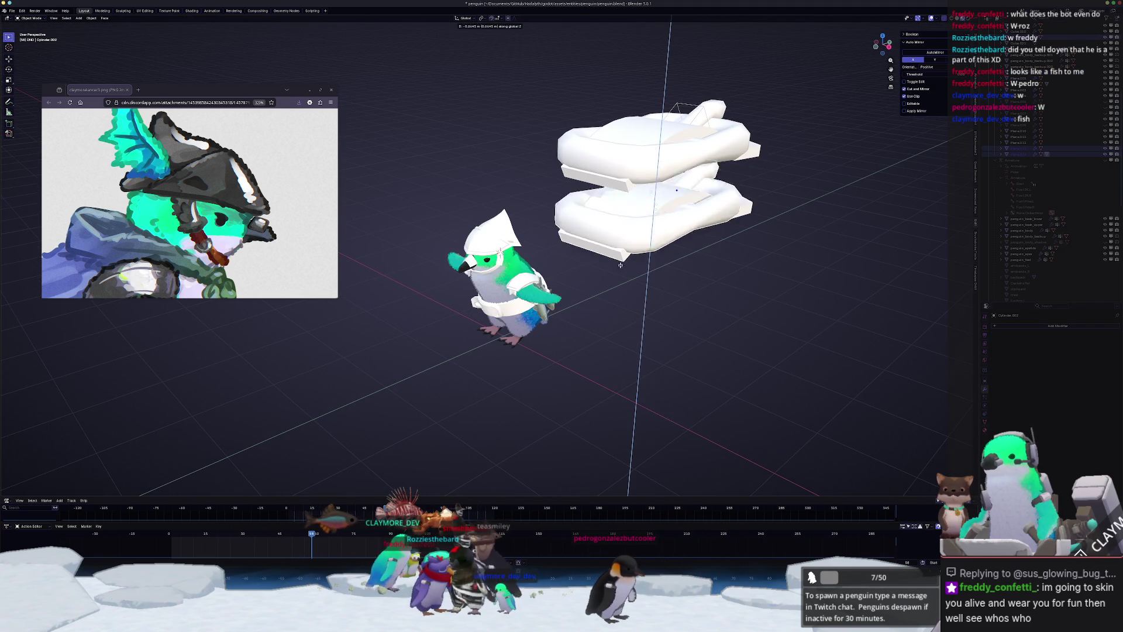
click(622, 365)
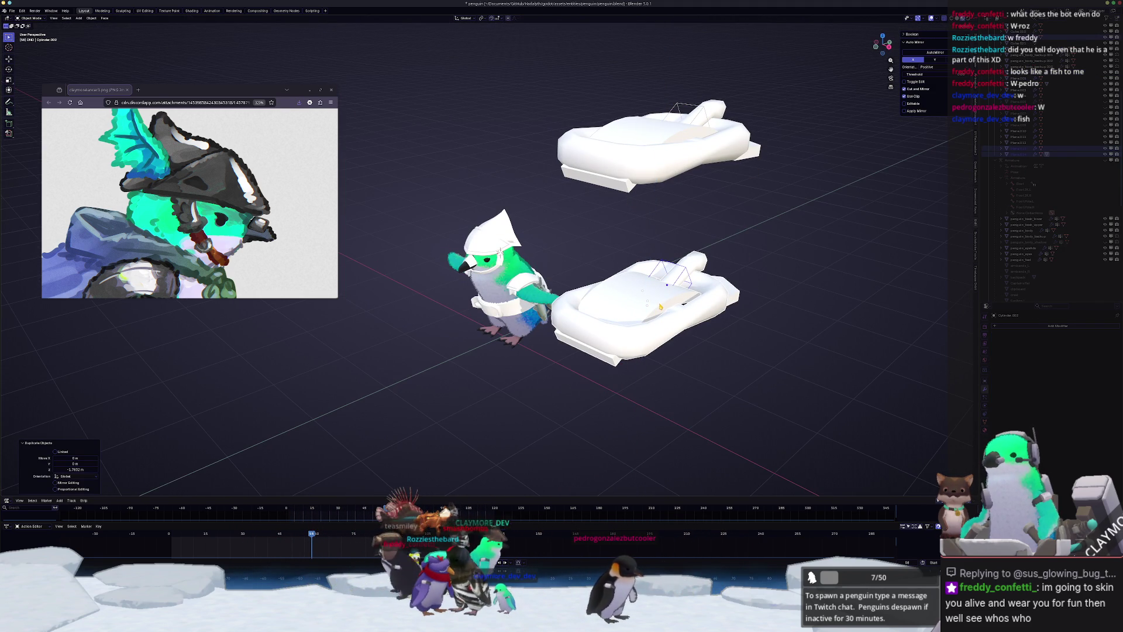
- Select Plane.013 and convert it to a plain mesh
click(660, 307)
click(685, 317)
middle_drag(686, 316, 676, 340)
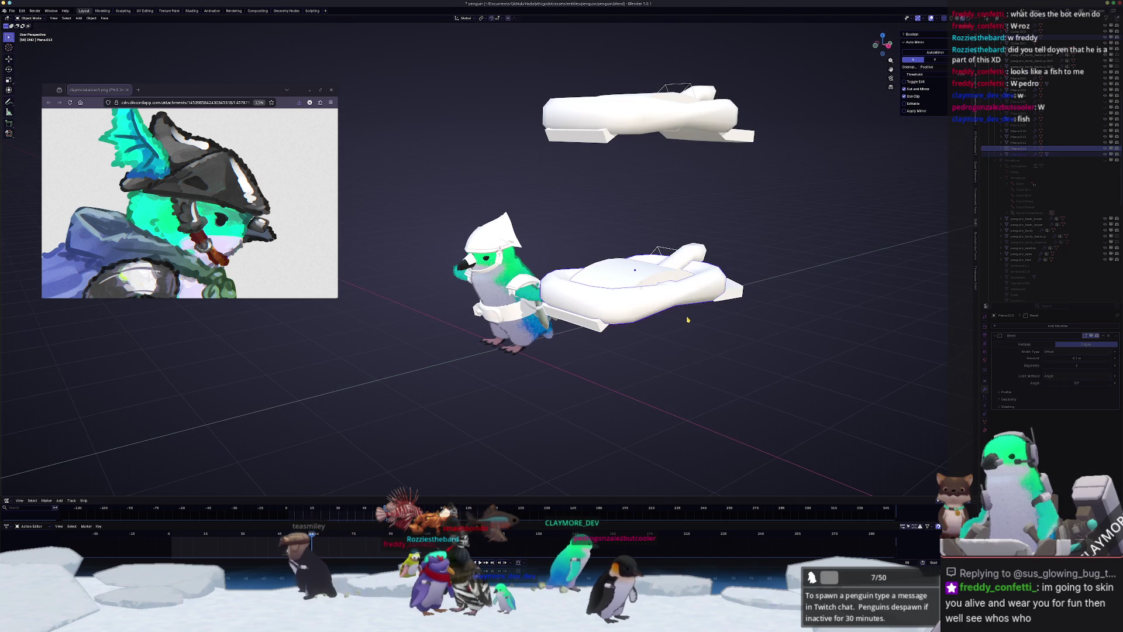
right_click(676, 341)
mouse_move(683, 341)
click(720, 337)
scroll(702, 307, up, 1)
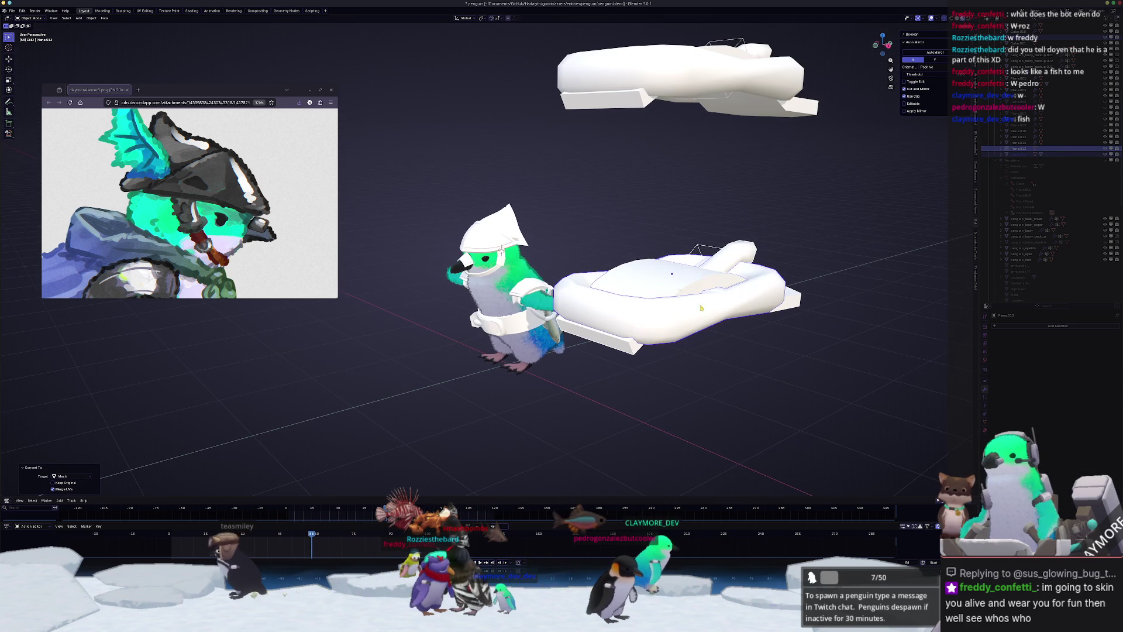
- Frame the lower buckle piece and begin rotating it about the X axis
click(705, 275)
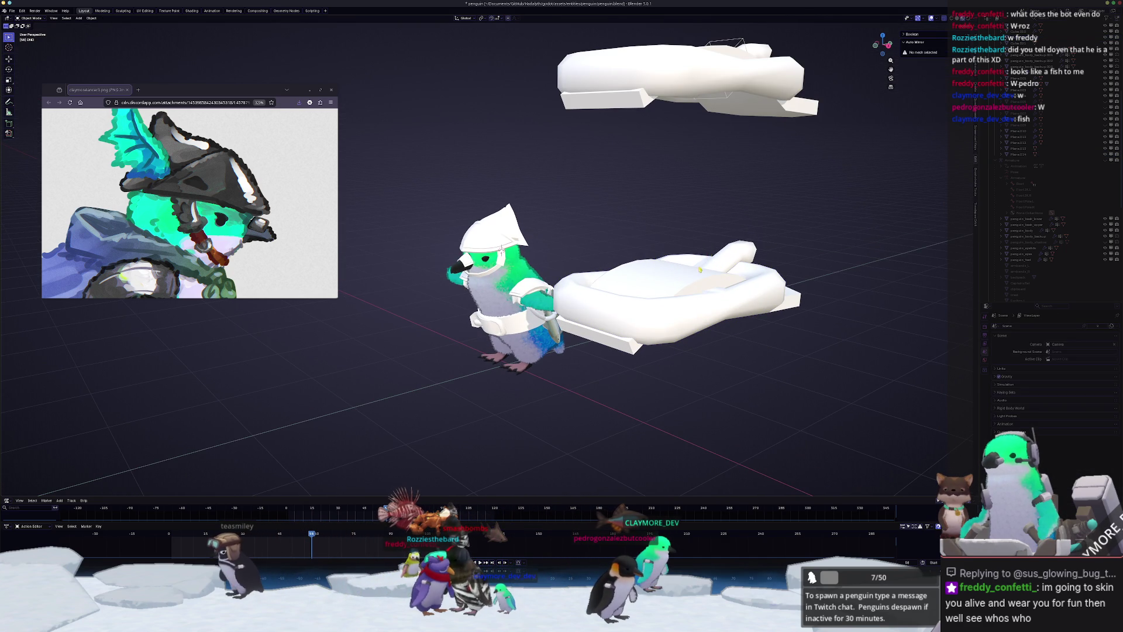
click(711, 248)
key(KP_Decimal)
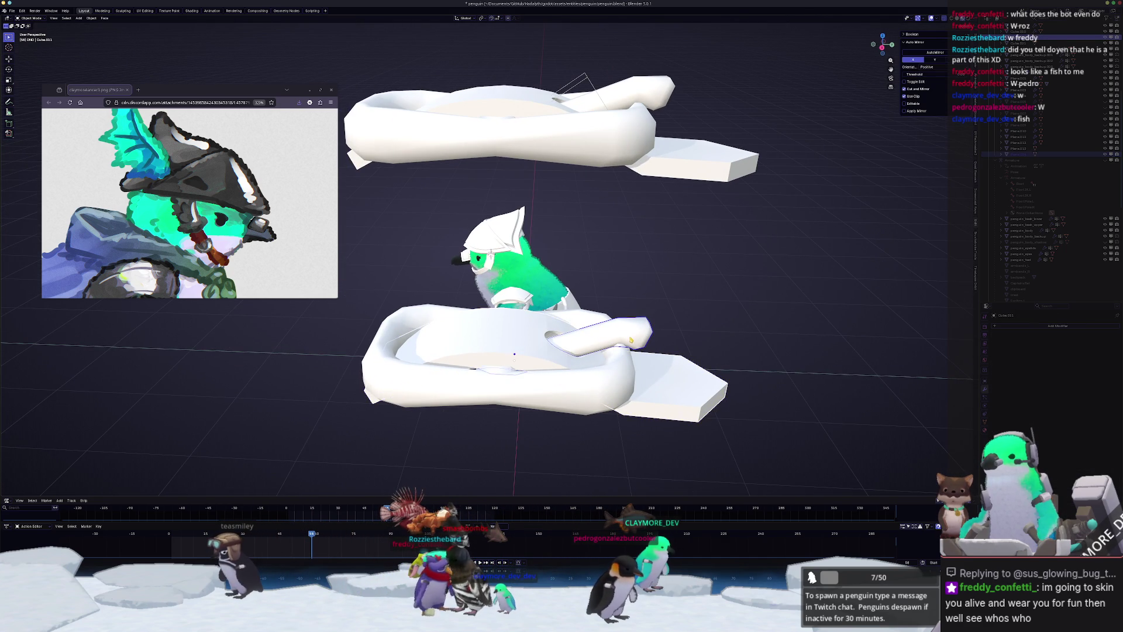
click(614, 360)
key(KP_Decimal)
key(r)
key(x)
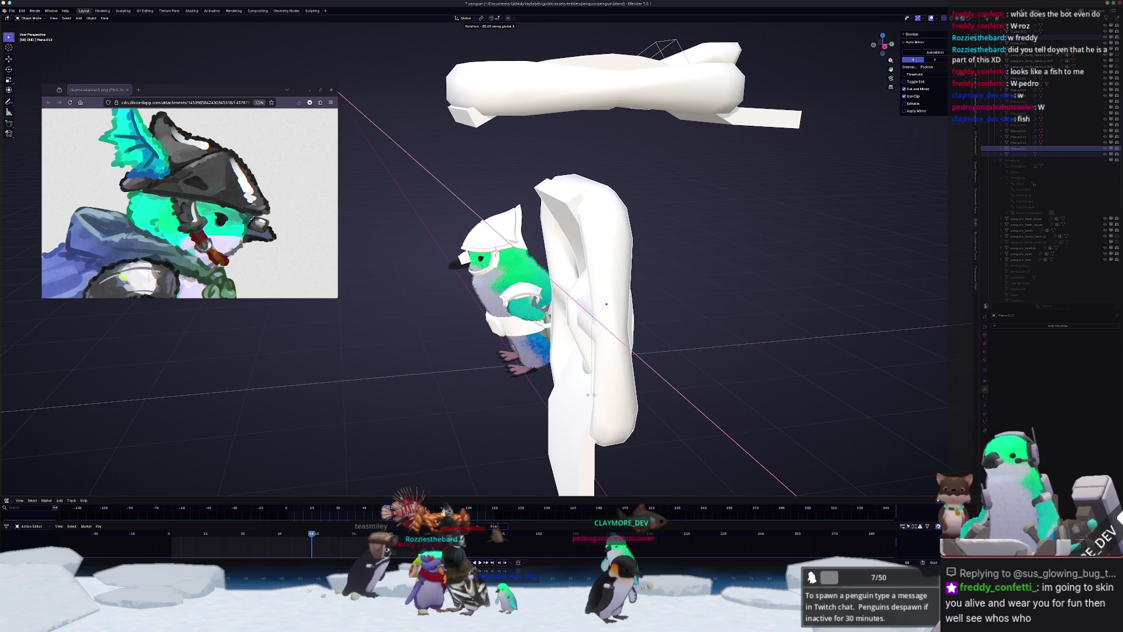
- Stand the piece upright at -90°, turn it about Z and scale it to 0.257
click(590, 400)
key(z)
click(690, 339)
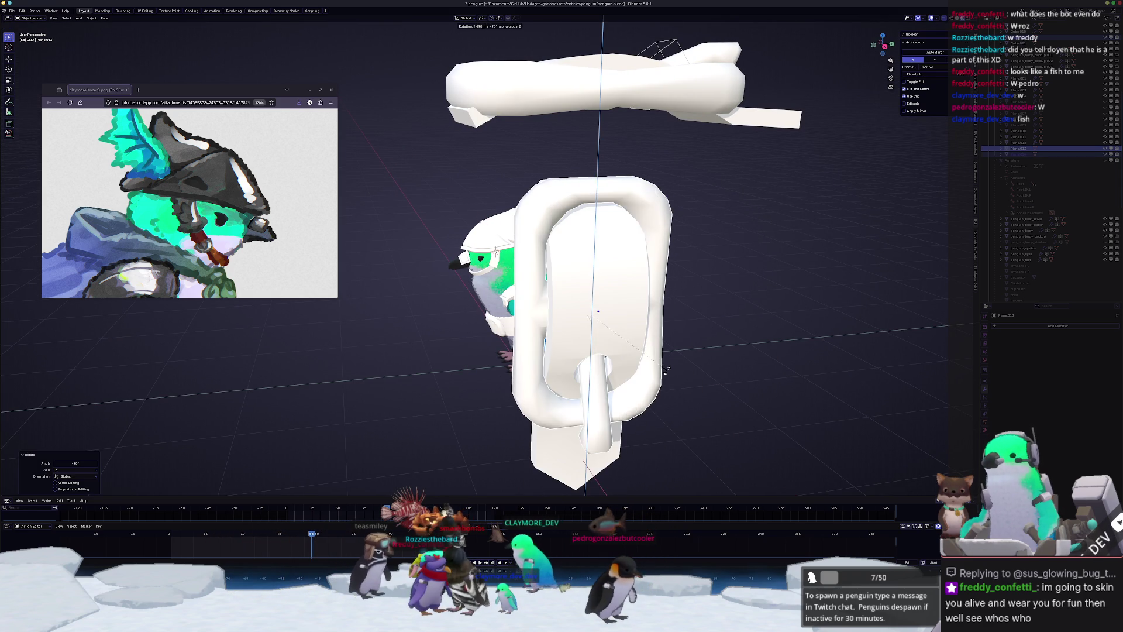
key(s)
click(633, 315)
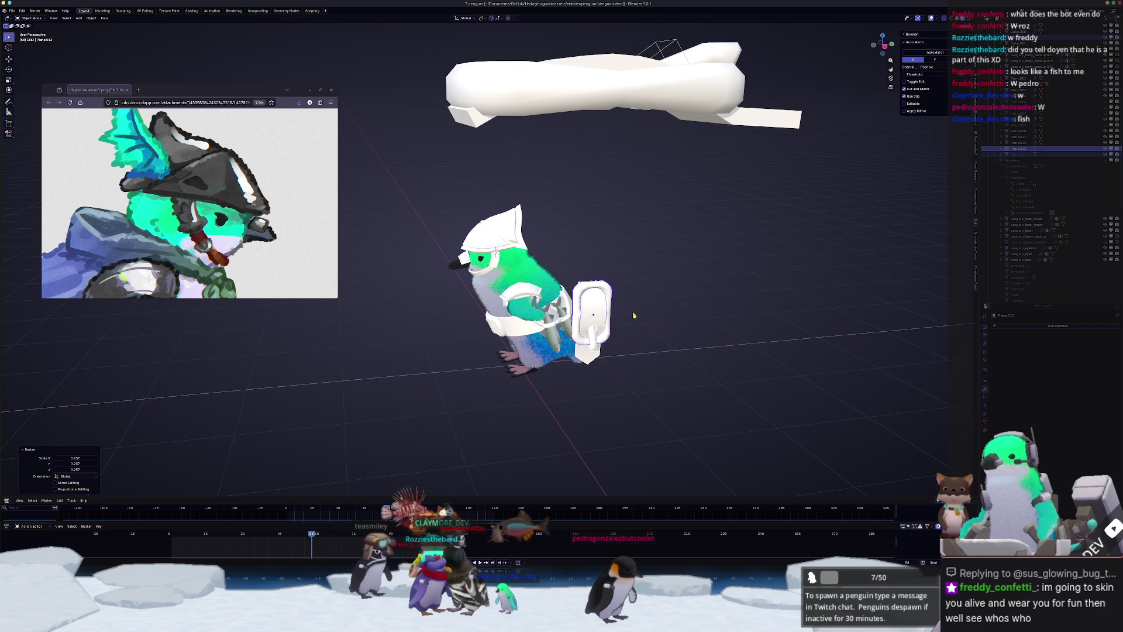
- From the right side view, rotate the buckle 180° (Y, X) and tilt it on the head
key(KP_1)
key(KP_3)
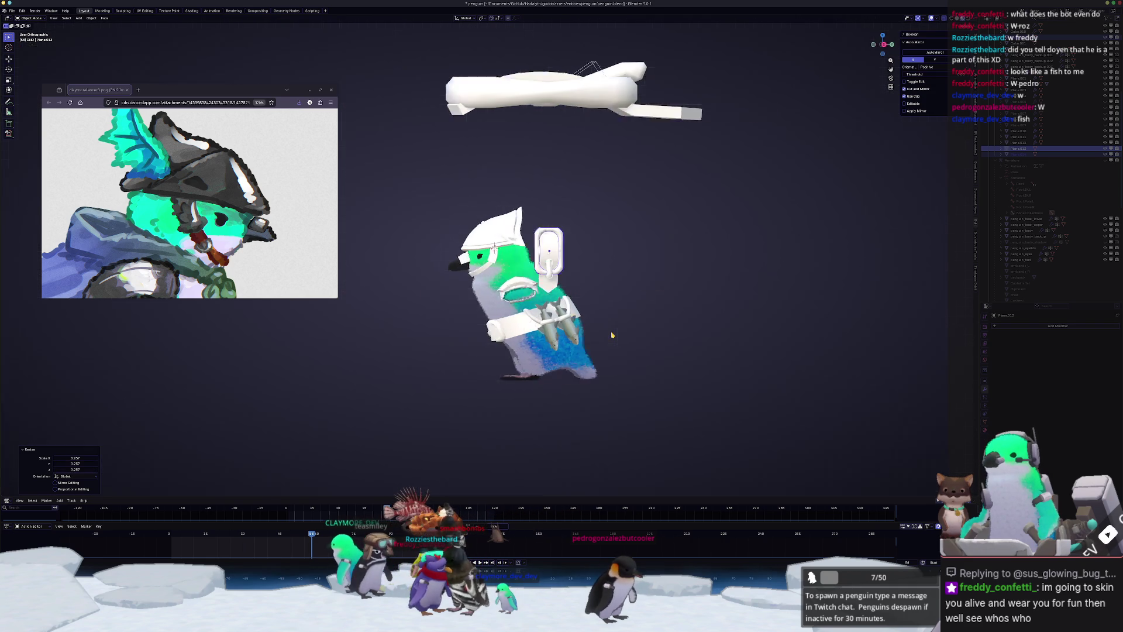
key(r)
text(y)
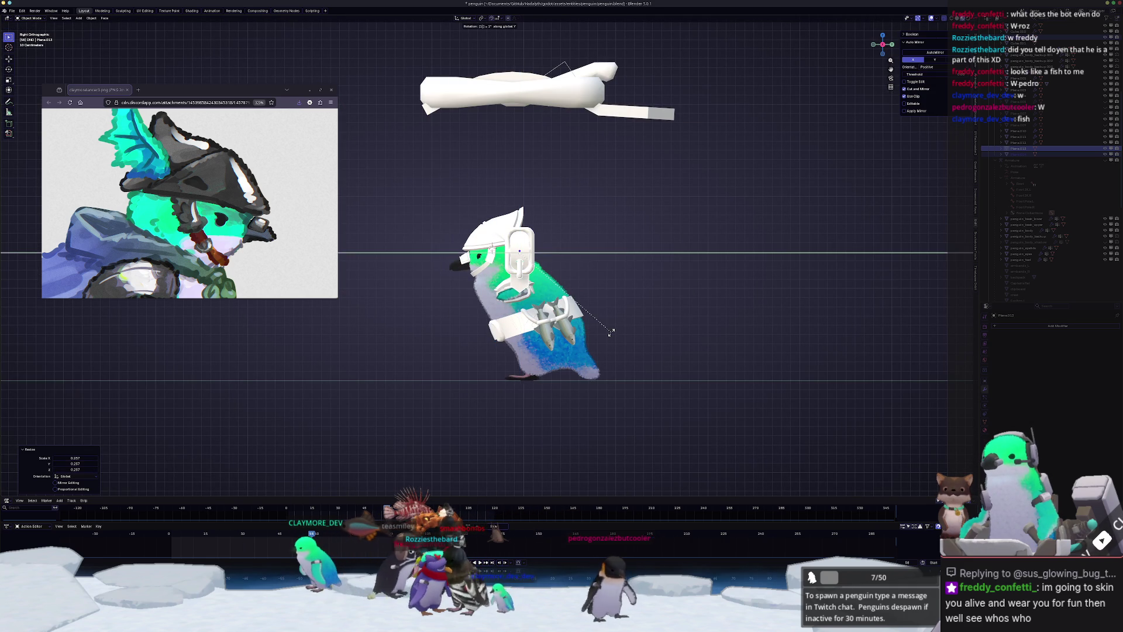
text(x180)
scroll(612, 334, up, 5)
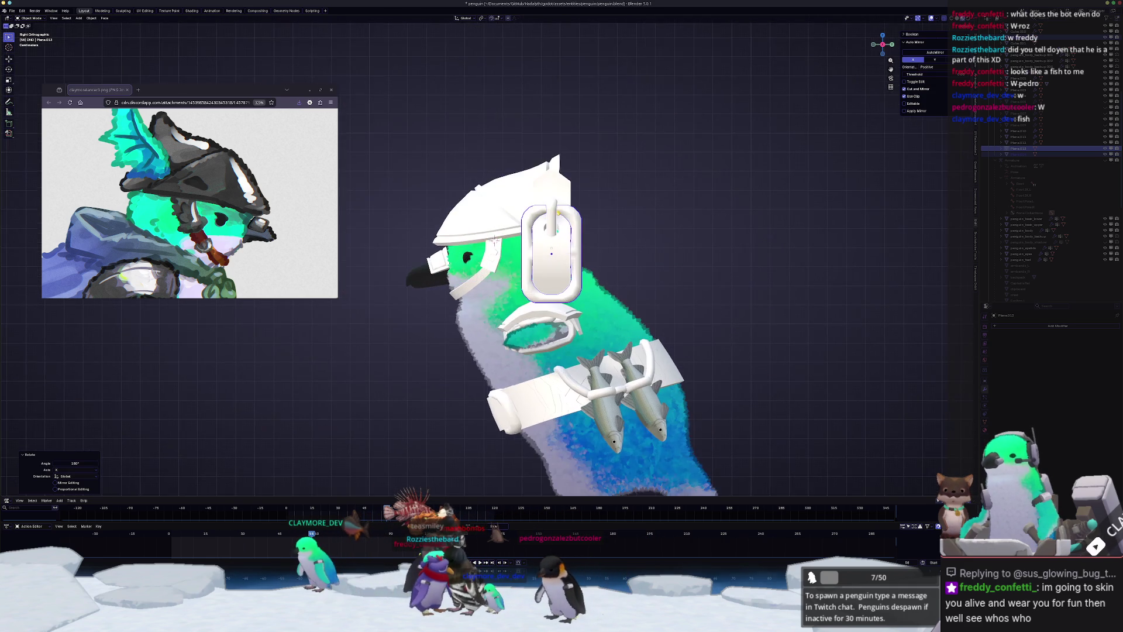
key(r)
click(714, 229)
- Fine-tune the buckle with 12.2° and -6.05° rotations and slide it along X
key(s)
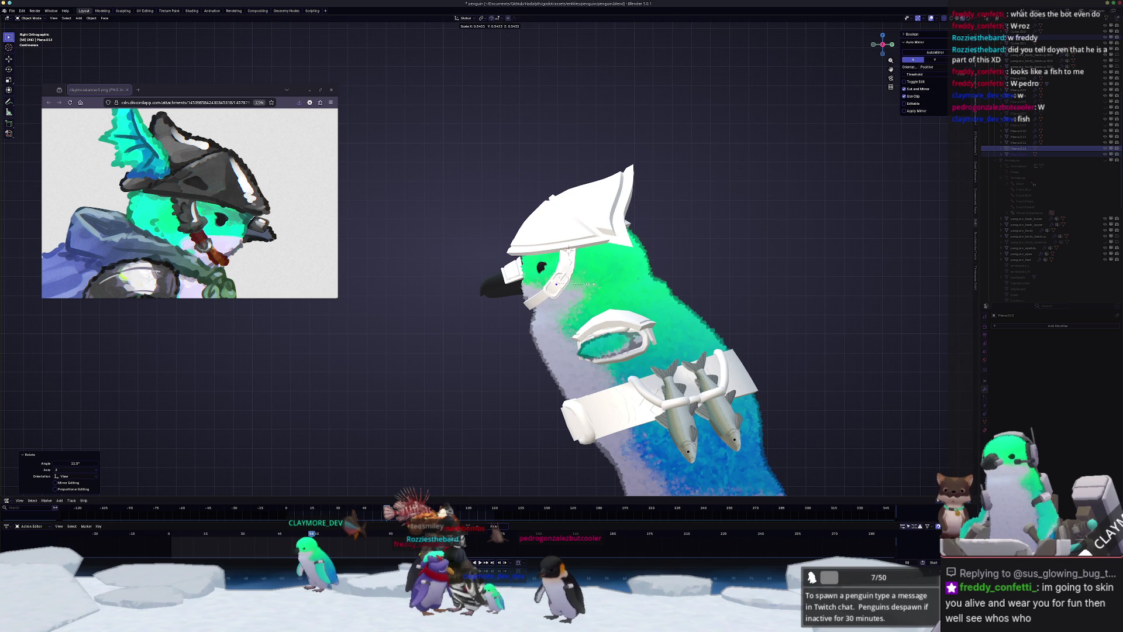
scroll(569, 248, up, 5)
key(g)
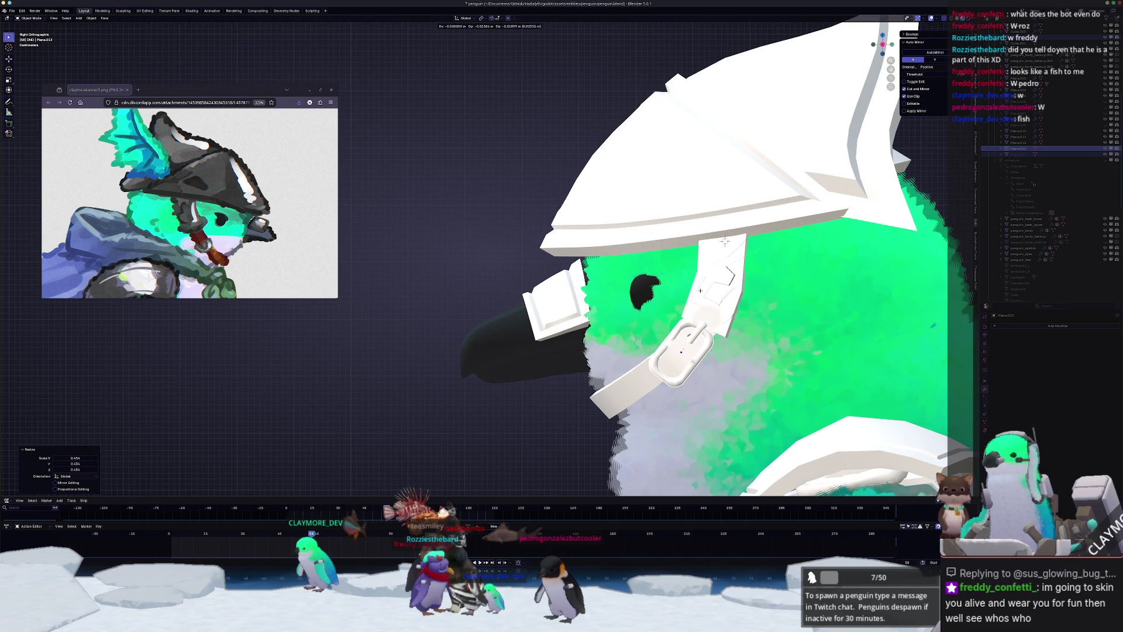
click(723, 310)
key(g)
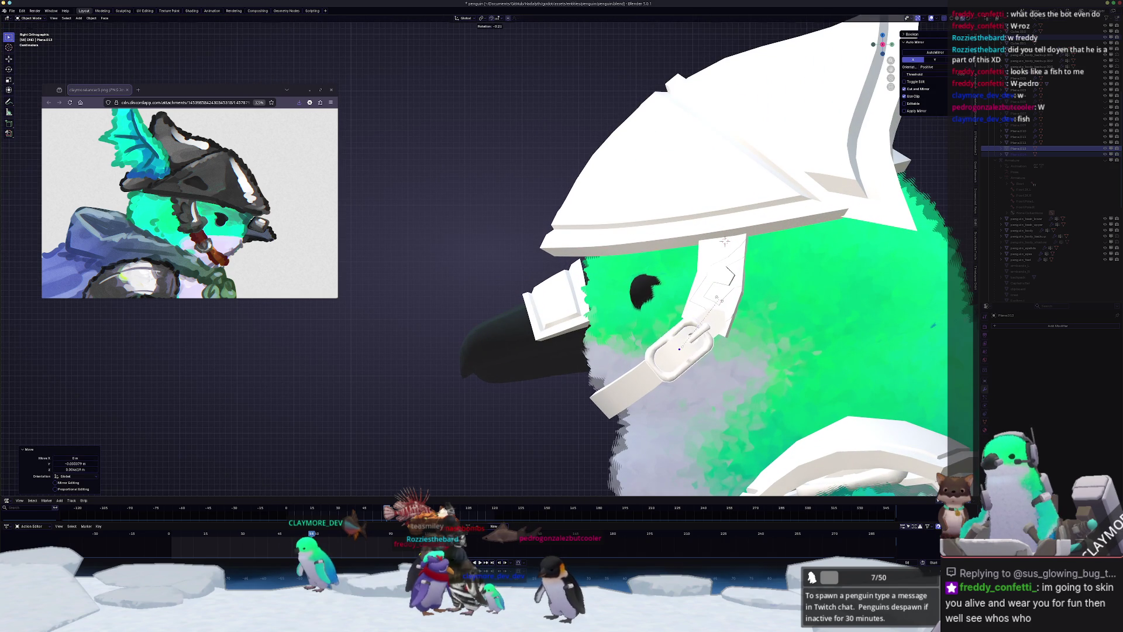
click(723, 245)
middle_drag(723, 245, 717, 330)
scroll(718, 330, down, 3)
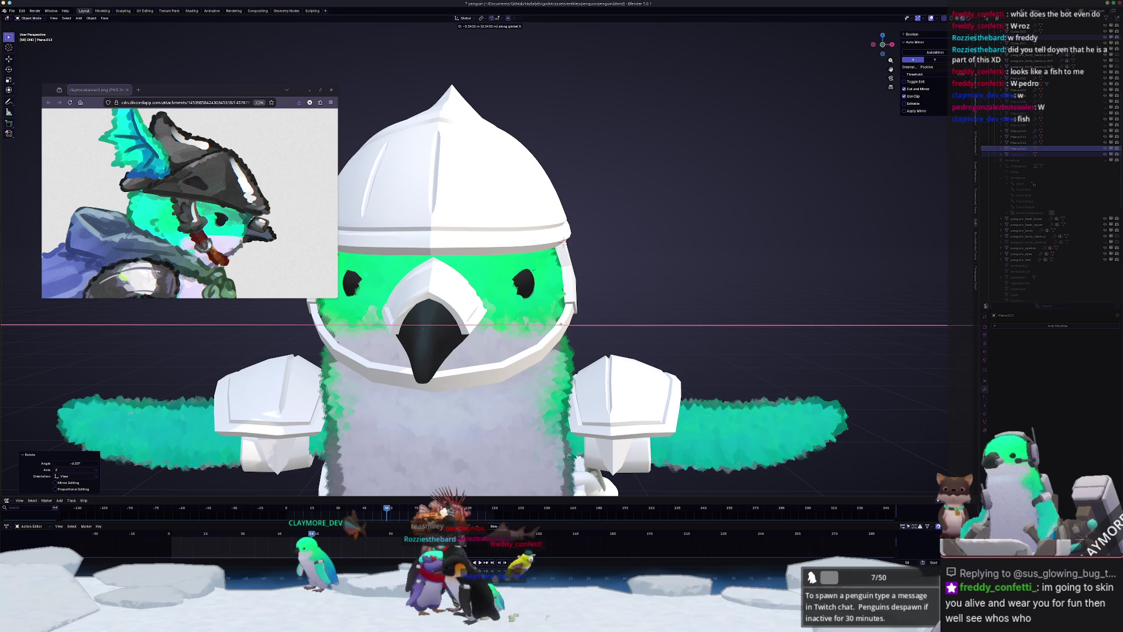
click(646, 323)
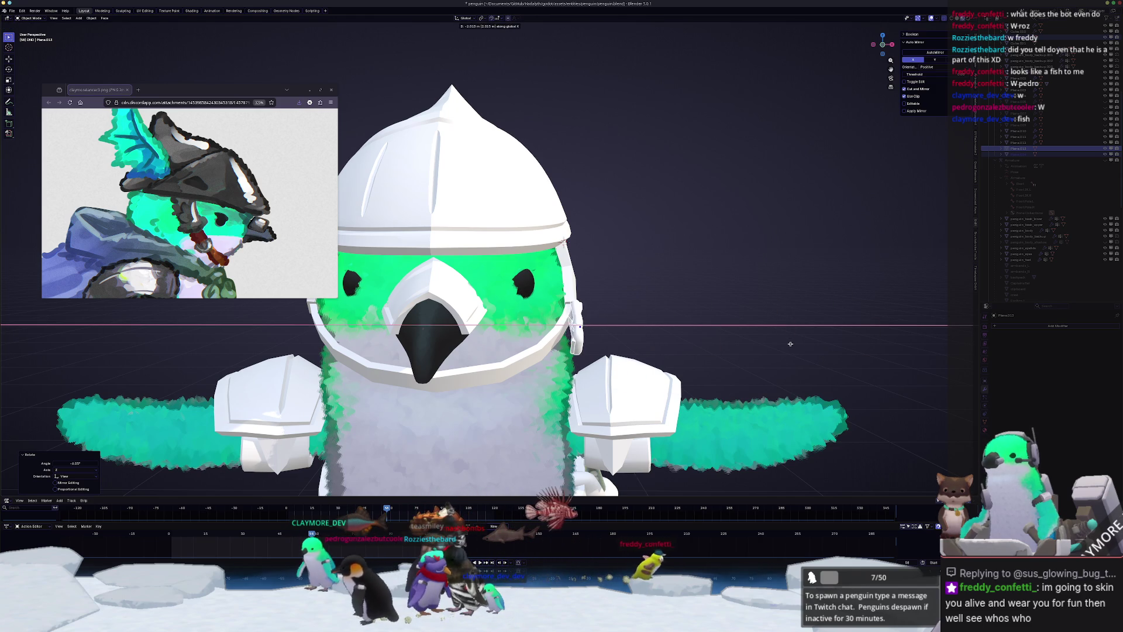
- Turn the side buckle -35.4° about Z to angle it along the cheek strap
scroll(784, 302, up, 3)
scroll(784, 301, up, 2)
middle_drag(783, 301, 866, 333)
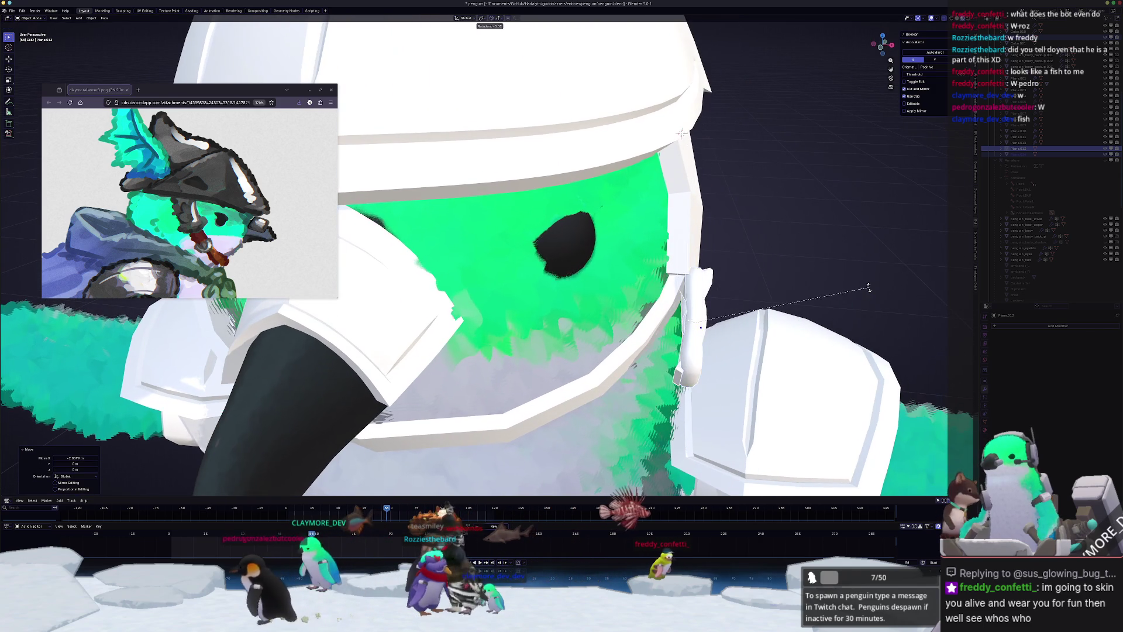
key(r)
key(z)
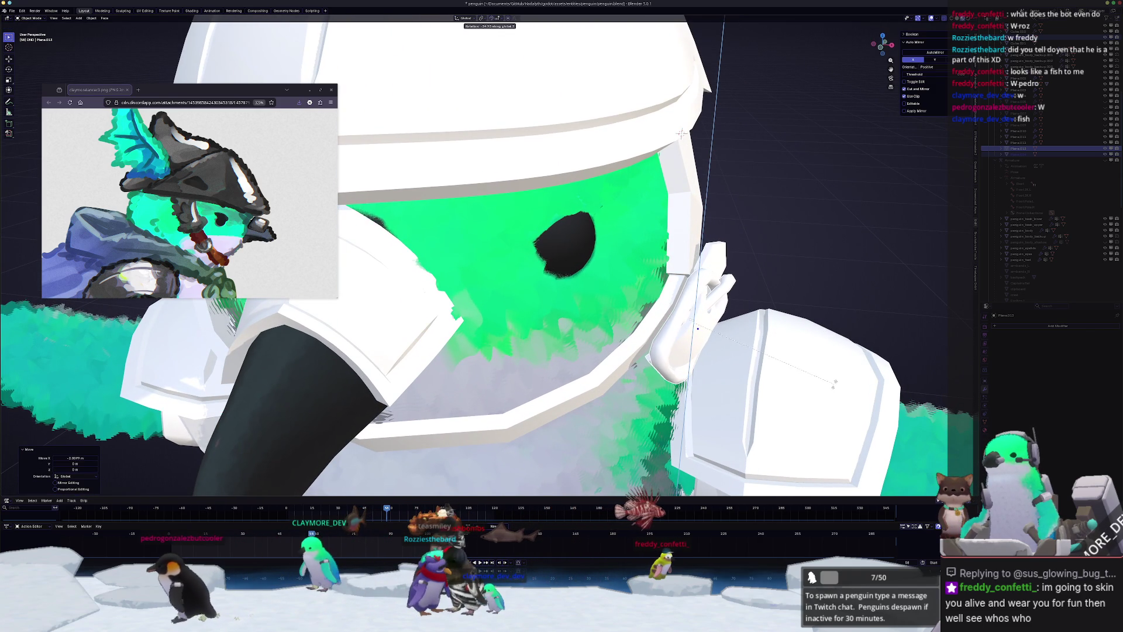
click(822, 386)
scroll(822, 385, down, 4)
middle_drag(822, 386, 760, 416)
- Frame the buckle, rotate it slightly about Z and shift it a little along X
key(KP_Decimal)
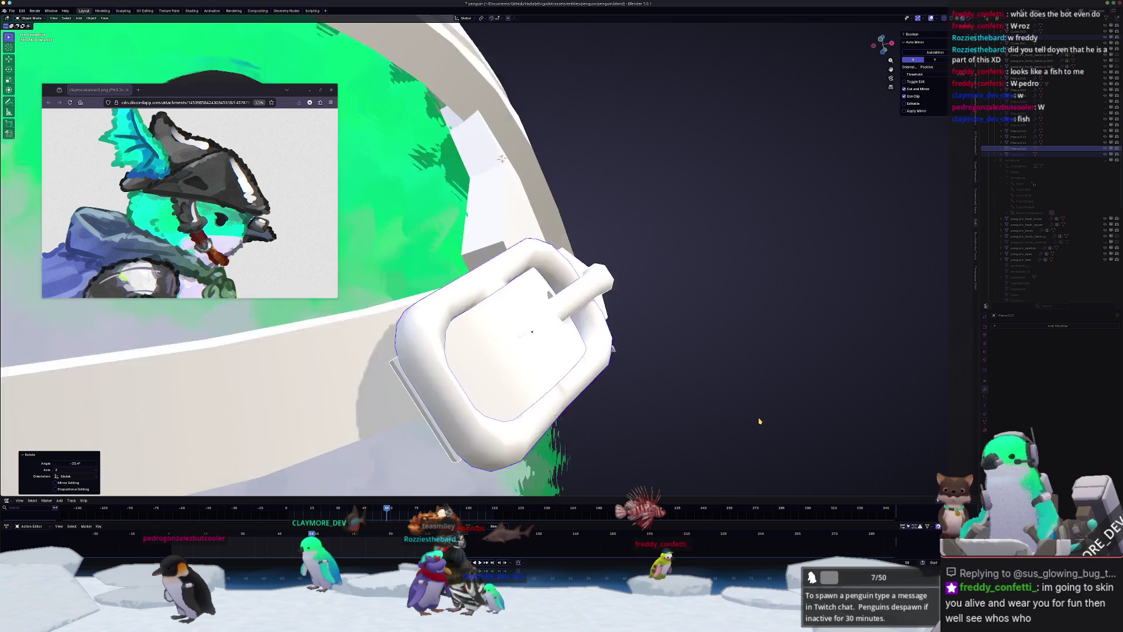
mouse_move(705, 323)
middle_down()
mouse_move(673, 326)
mouse_move(632, 304)
mouse_move(612, 354)
mouse_move(643, 328)
mouse_move(696, 313)
mouse_move(685, 319)
mouse_move(699, 310)
mouse_move(686, 296)
mouse_move(700, 321)
mouse_move(672, 328)
mouse_move(616, 301)
mouse_move(759, 266)
mouse_move(673, 321)
mouse_move(681, 178)
mouse_move(600, 216)
middle_up()
key(r)
- Tilt the buckle -3.2° on Y, turn it 10°, then give it a small Z rotation
key(r)
key(z)
click(613, 358)
key(g)
key(x)
click(701, 312)
key(r)
key(y)
click(701, 304)
key(r)
click(711, 319)
key(r)
key(z)
click(673, 320)
scroll(681, 178, down, 6)
scroll(600, 216, up, 10)
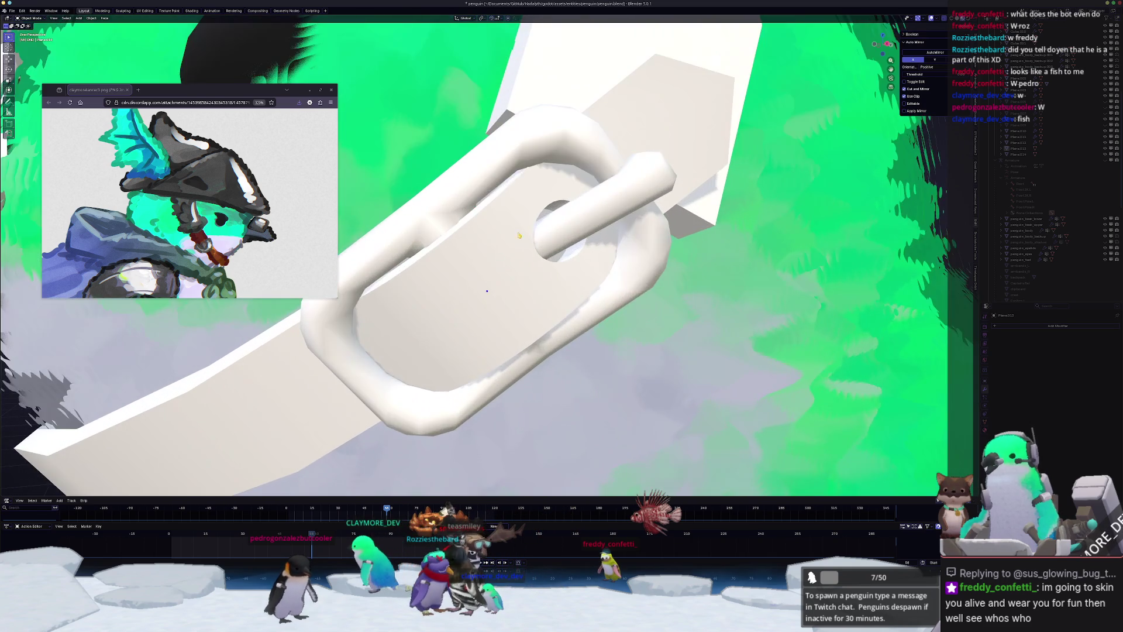
mouse_move(520, 190)
middle_down()
mouse_move(642, 288)
mouse_move(530, 289)
middle_up()
- Select the cheek strap Plane.012, briefly check it in wireframe, then return to textured shading
click(516, 212)
scroll(538, 240, down, 5)
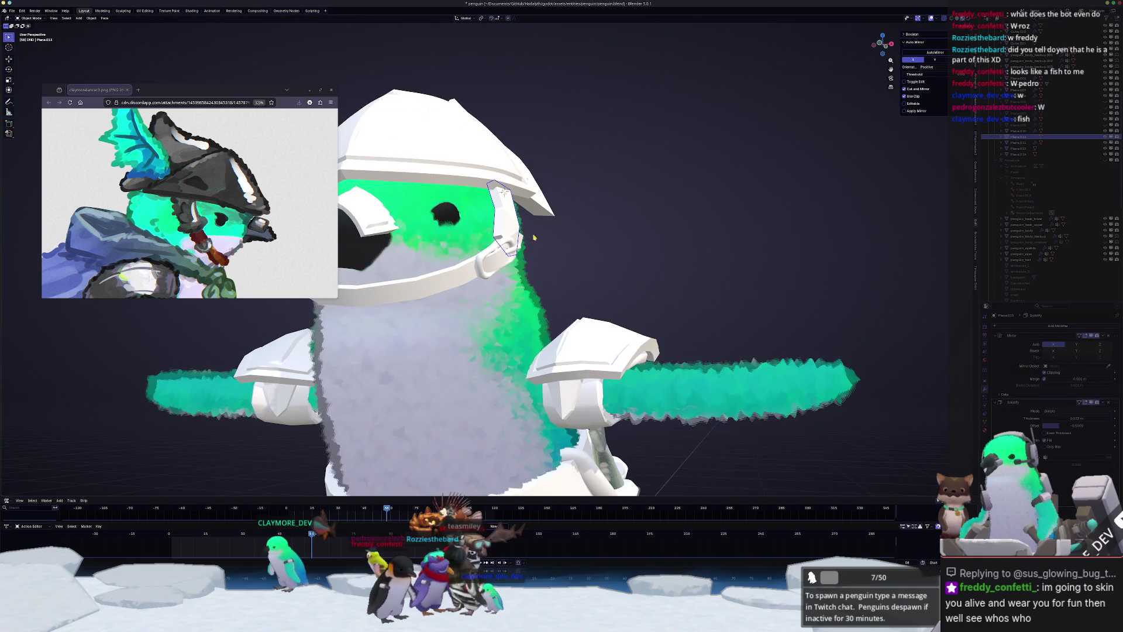
mouse_move(566, 267)
middle_down()
mouse_move(531, 217)
mouse_move(593, 201)
middle_up()
scroll(531, 217, up, 5)
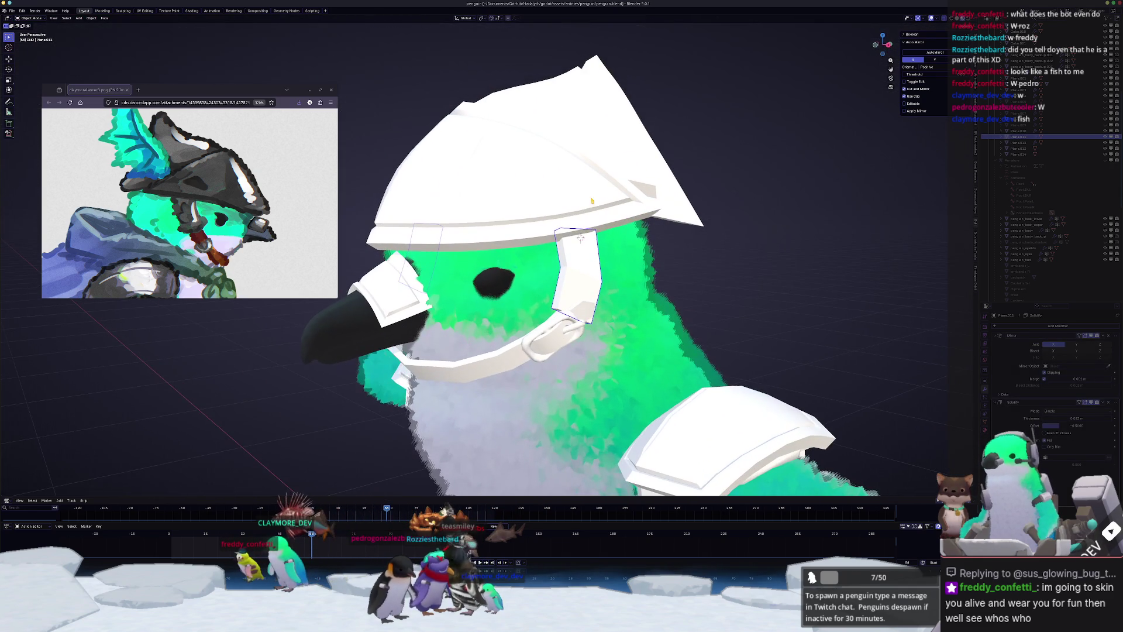
key(shift+z)
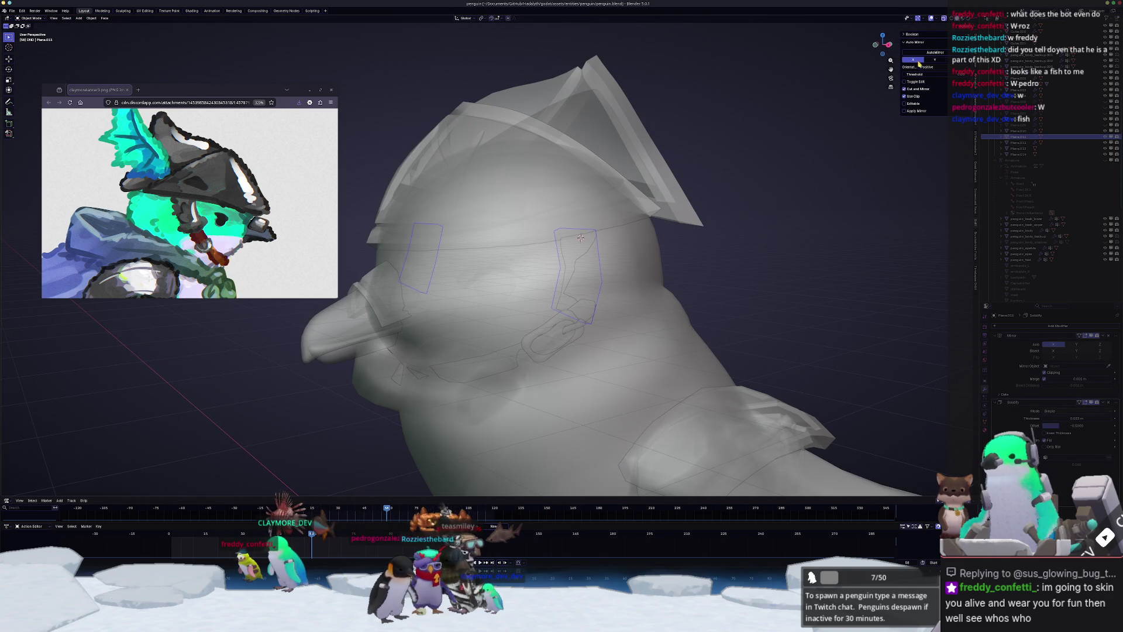
key(shift+z)
key(z)
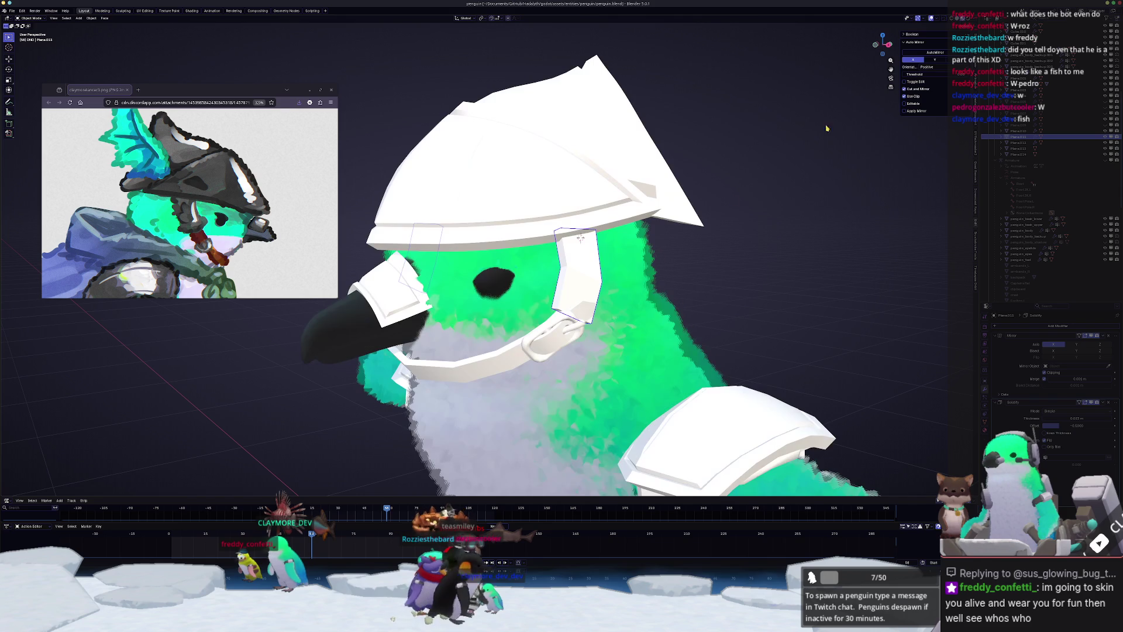
scroll(580, 237, up, 1)
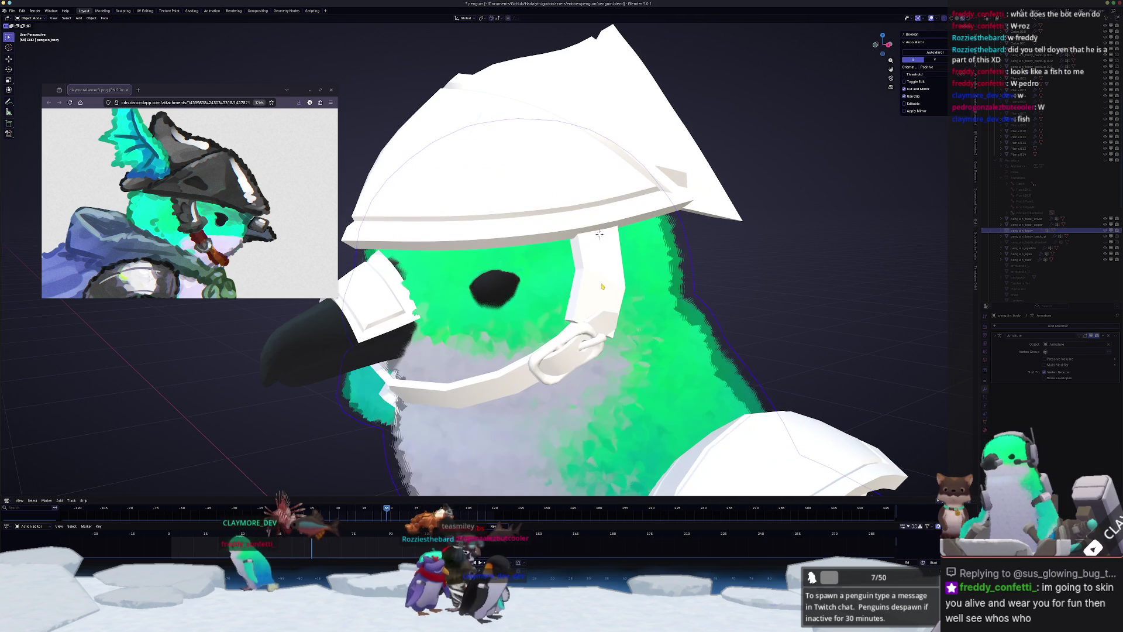
- Enter Edit Mode on the strap and duplicate its selected faces with Shift+D
key(Tab)
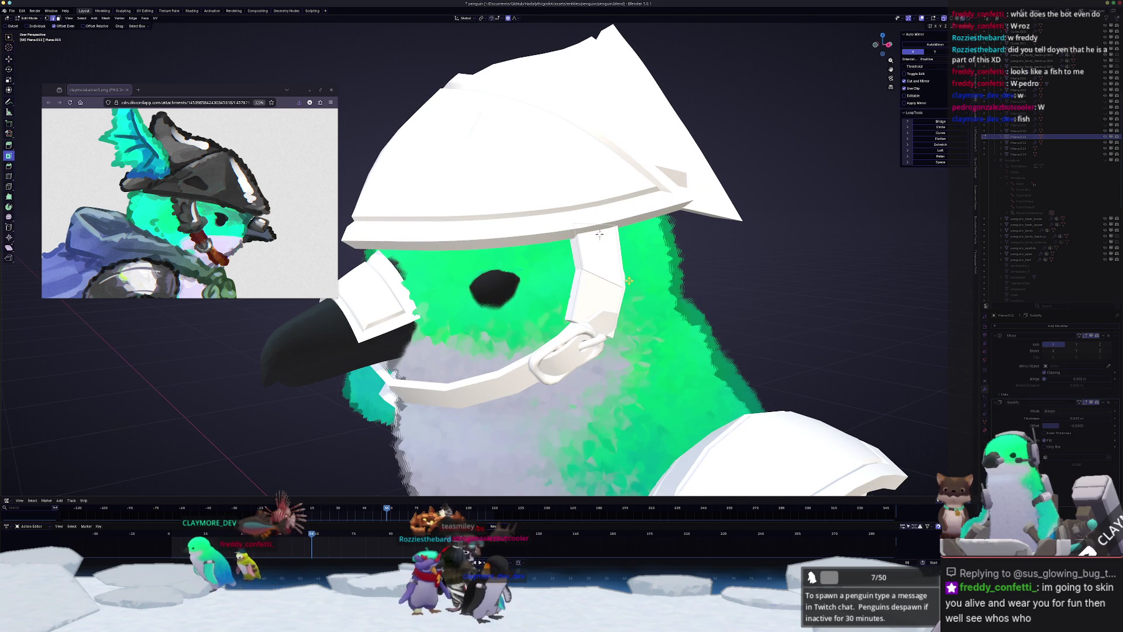
middle_drag(599, 233, 598, 231)
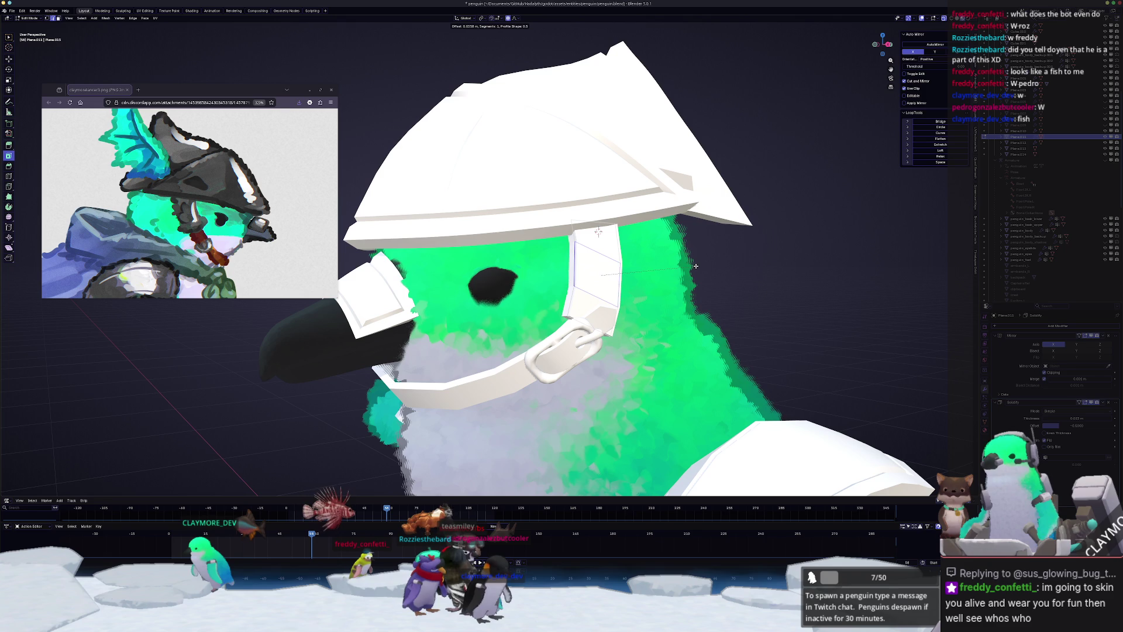
key(Tab)
mouse_move(695, 266)
middle_down()
mouse_move(551, 300)
mouse_move(598, 232)
mouse_move(620, 273)
middle_up()
key(Tab)
key(shift+d)
right_click(620, 273)
right_click(622, 276)
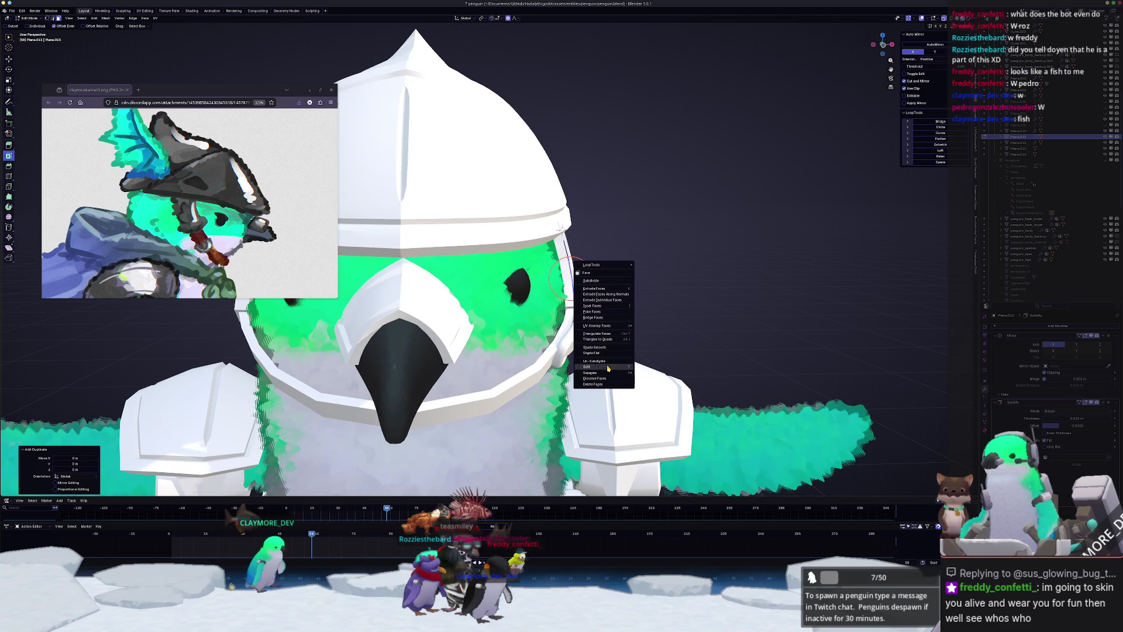
- Separate the copied faces into a new object and start editing that piece's mesh
click(649, 372)
key(ctrl+Tab)
click(650, 295)
mouse_move(649, 295)
middle_down()
mouse_move(579, 278)
mouse_move(609, 274)
mouse_move(562, 260)
mouse_move(578, 284)
mouse_move(576, 263)
middle_up()
key(Tab)
- Slide an edge loop along the strap to 0.448 and 0.101, undoing the last slide
key(g)
key(g)
click(581, 298)
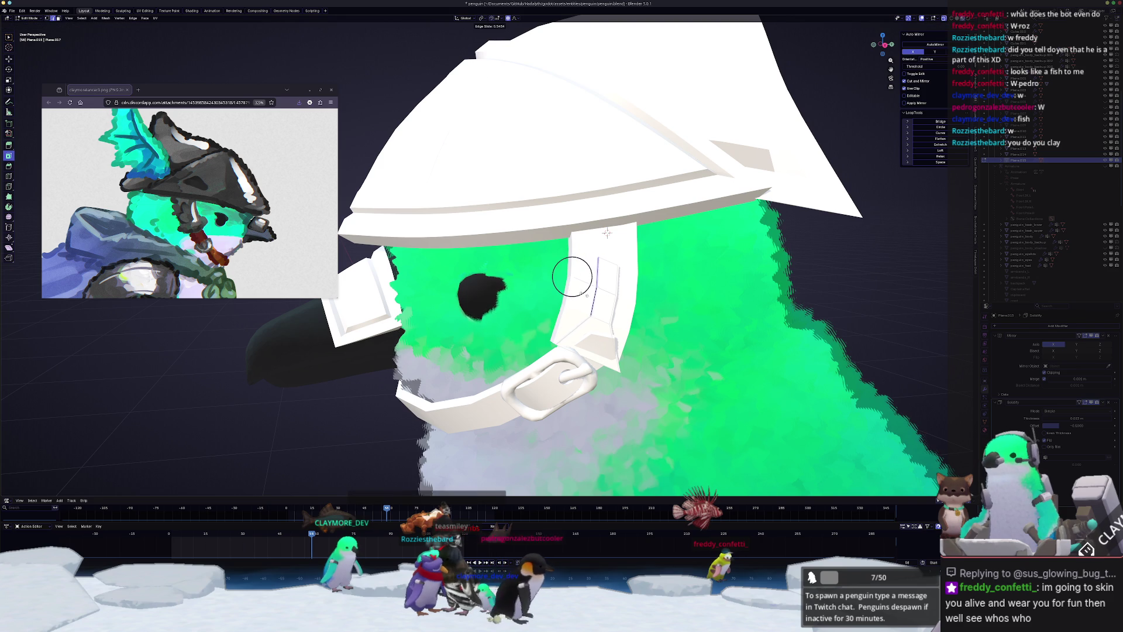
click(587, 295)
middle_drag(587, 295, 600, 291)
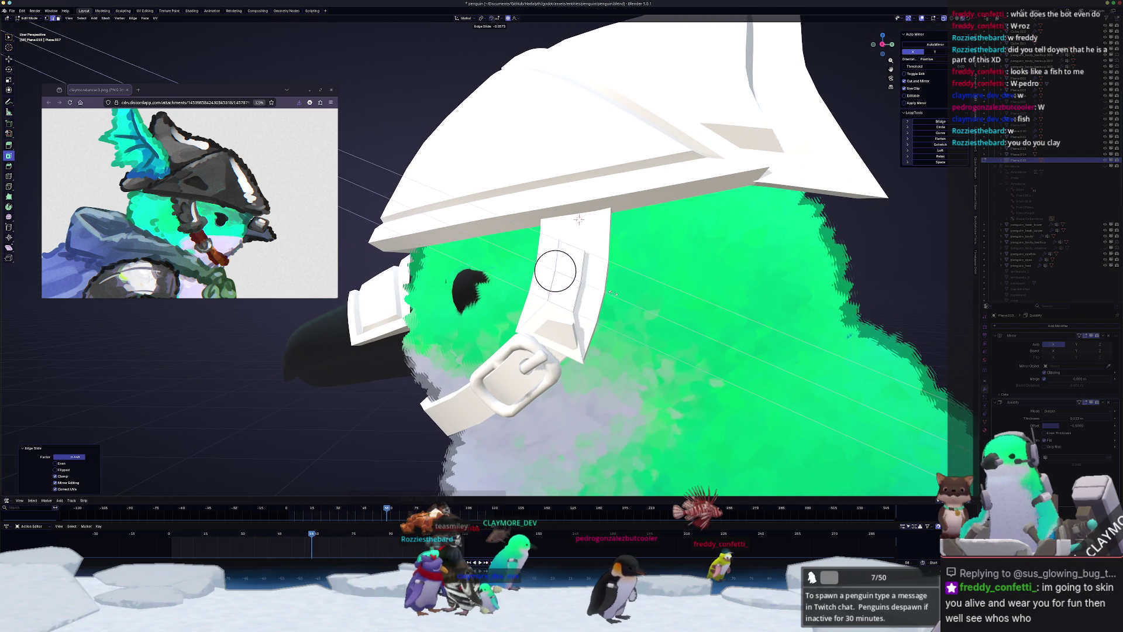
click(614, 293)
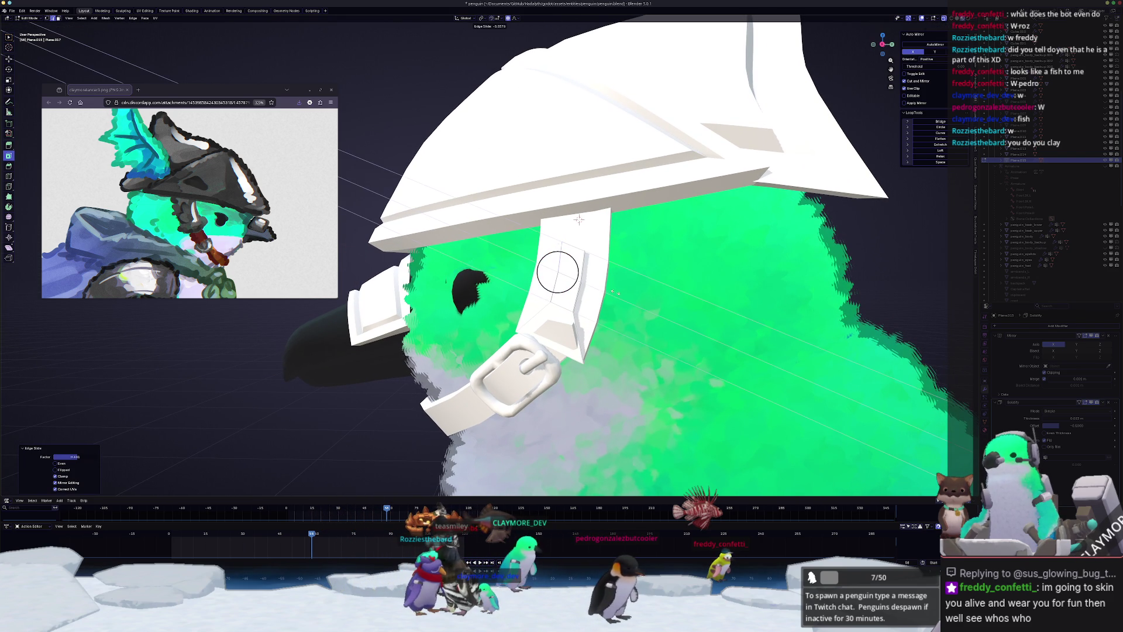
click(613, 292)
middle_drag(614, 292, 625, 288)
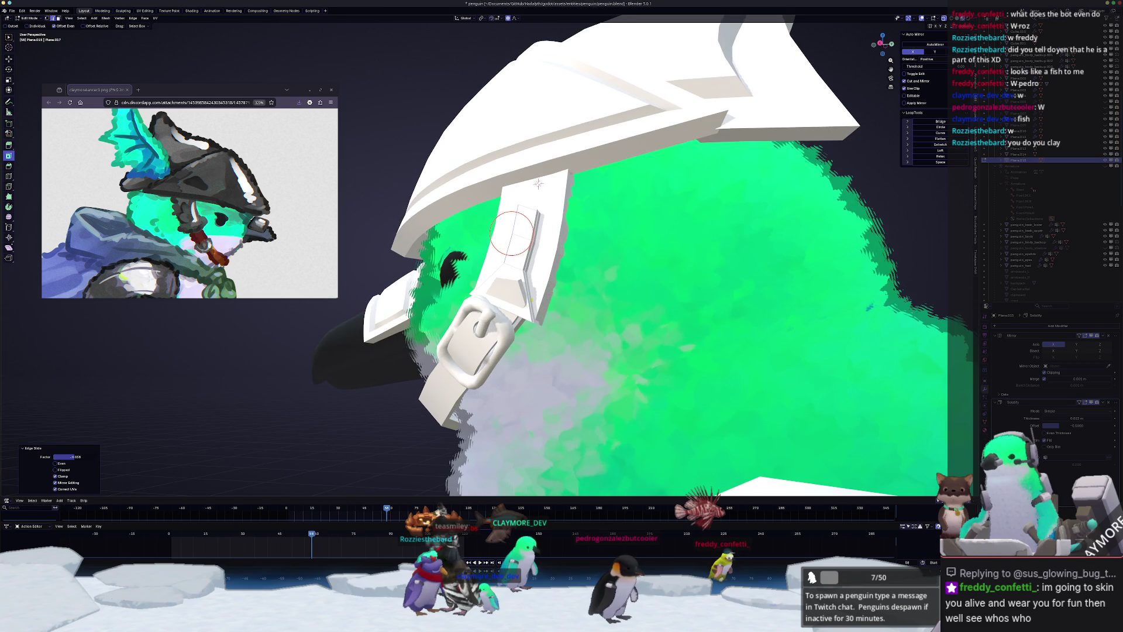
key(ctrl+z)
- Extrude the strap plate's face along global Y into a new section below the brim
mouse_move(539, 183)
middle_down()
mouse_move(595, 213)
mouse_move(586, 210)
middle_up()
key(e)
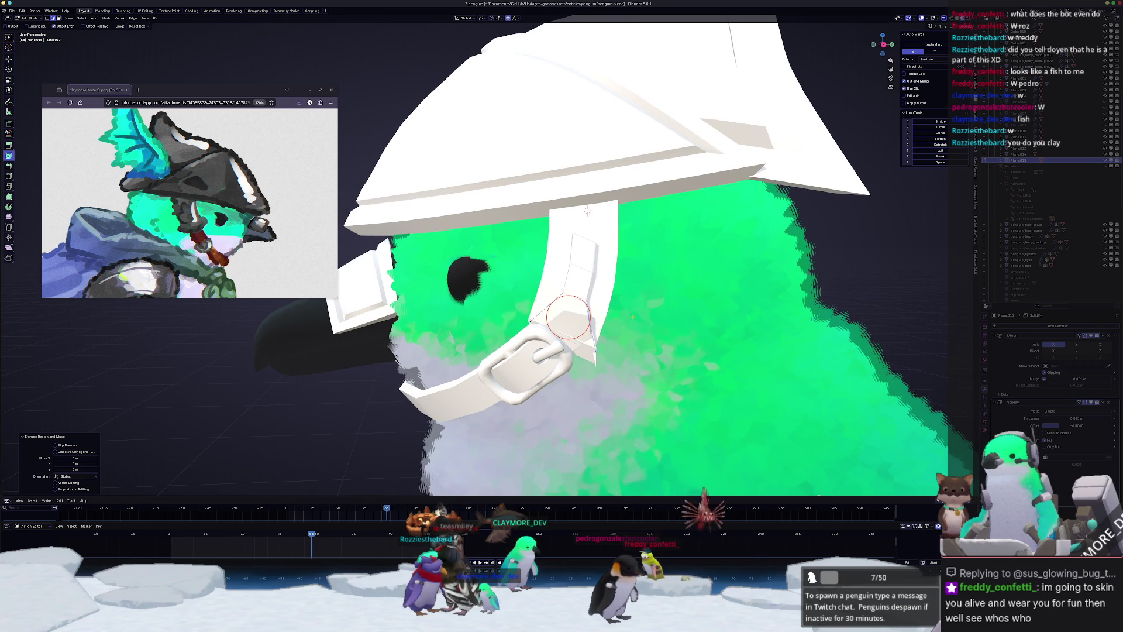
key(ctrl+z)
mouse_move(587, 211)
middle_down()
mouse_move(554, 203)
mouse_move(576, 210)
middle_up()
key(e)
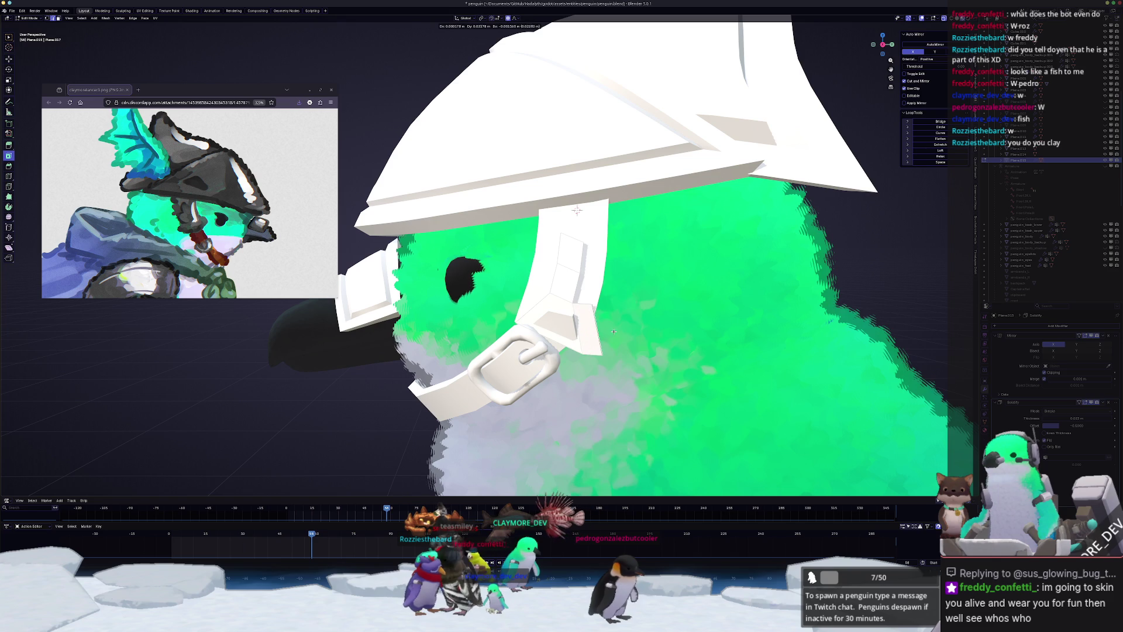
key(y)
click(621, 332)
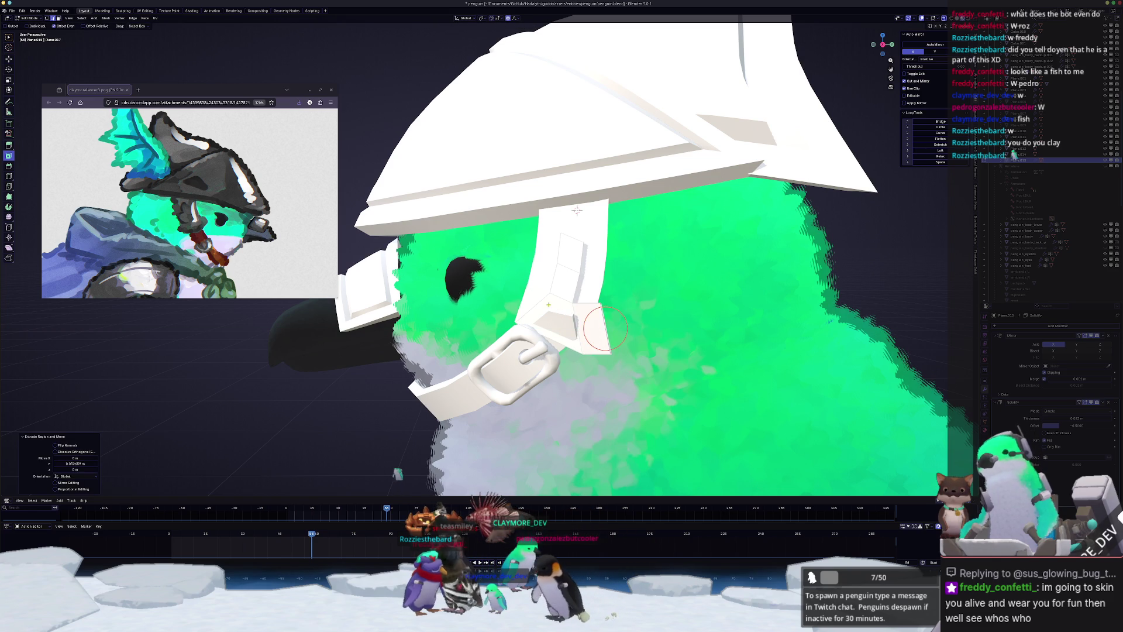
click(606, 327)
middle_drag(605, 327, 609, 334)
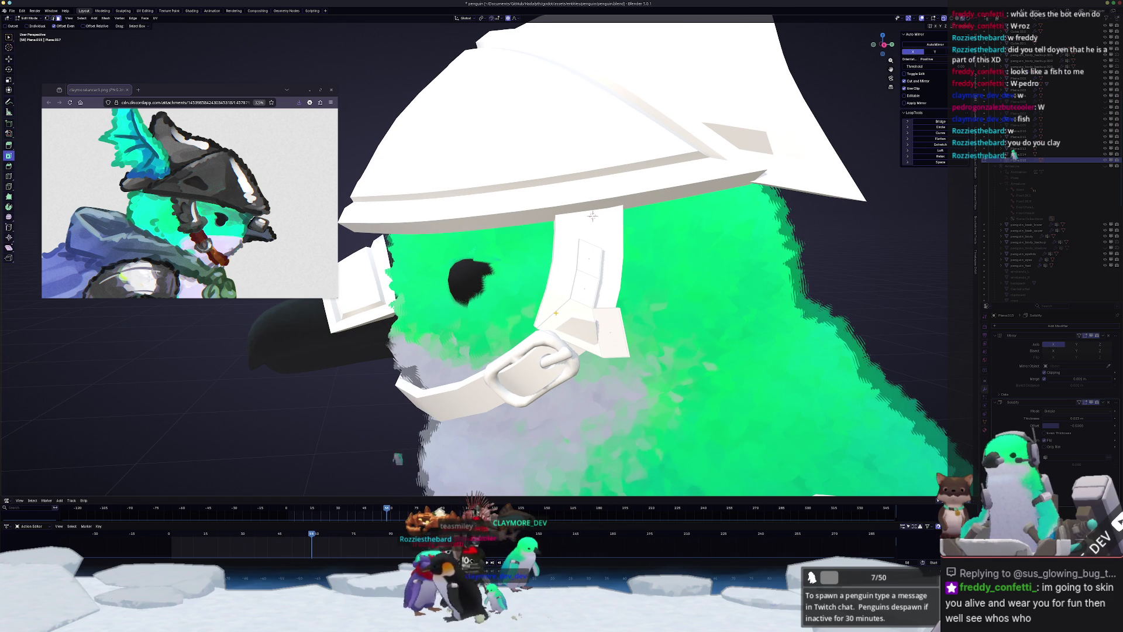
key(g)
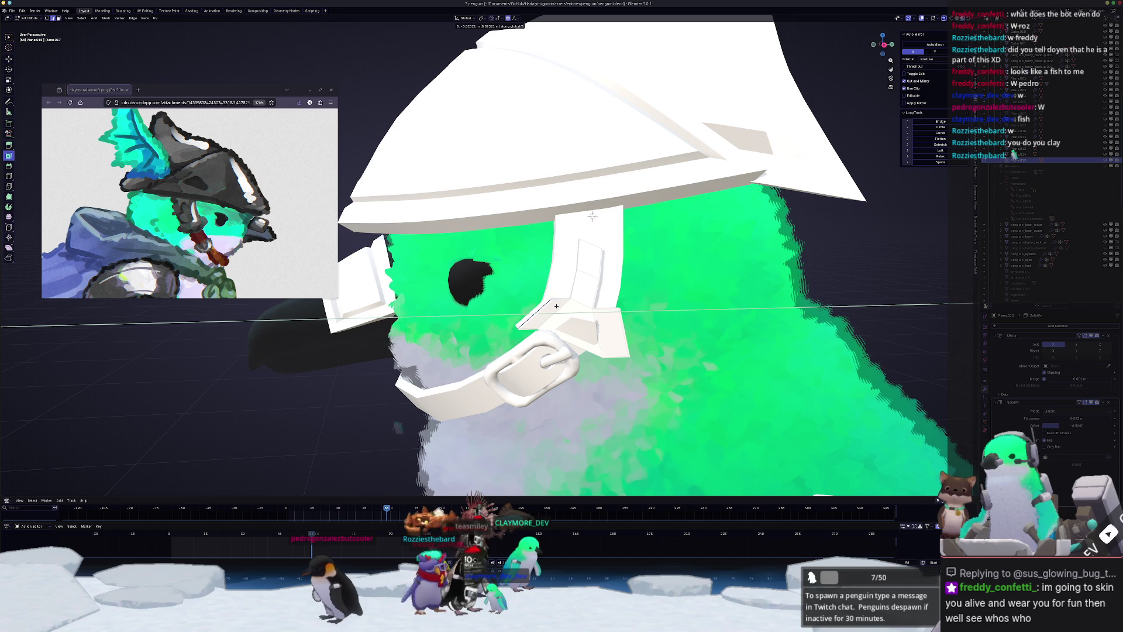
- Place the new edge, nudge the vertices in front view, and tilt the plate -7.44° in right view
click(556, 306)
key(KP_1)
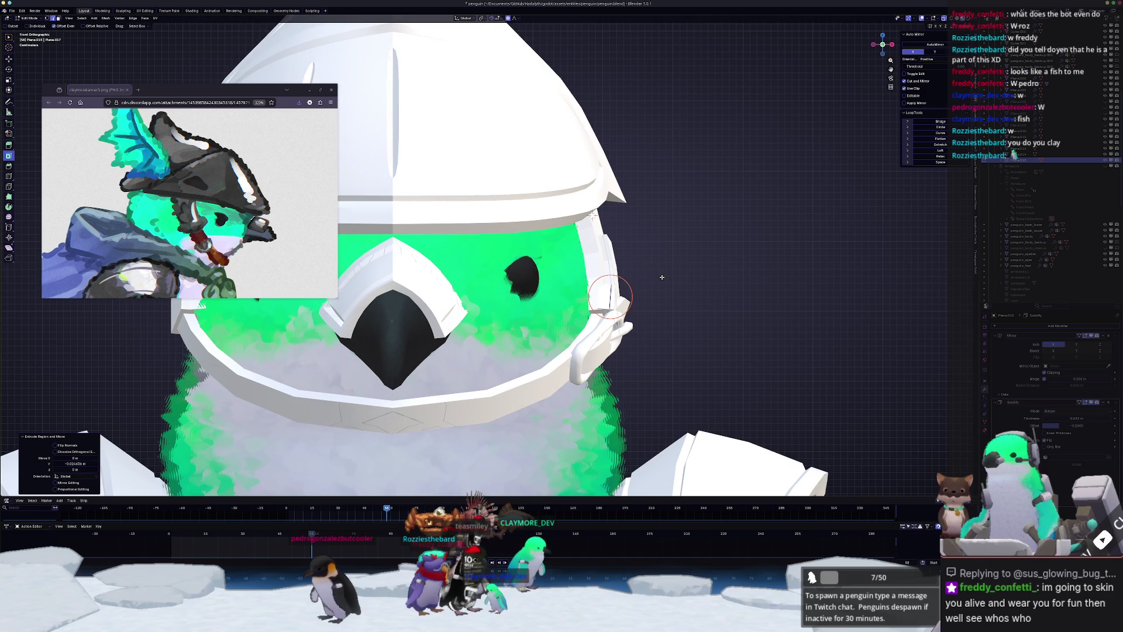
key(g)
click(657, 269)
key(KP_3)
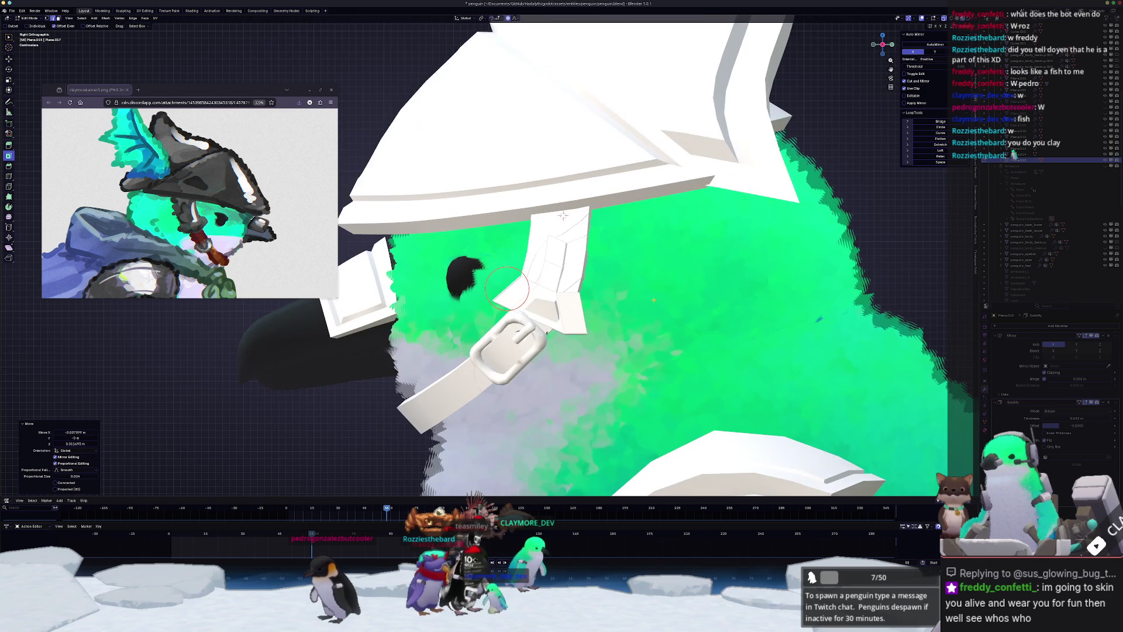
key(r)
click(547, 276)
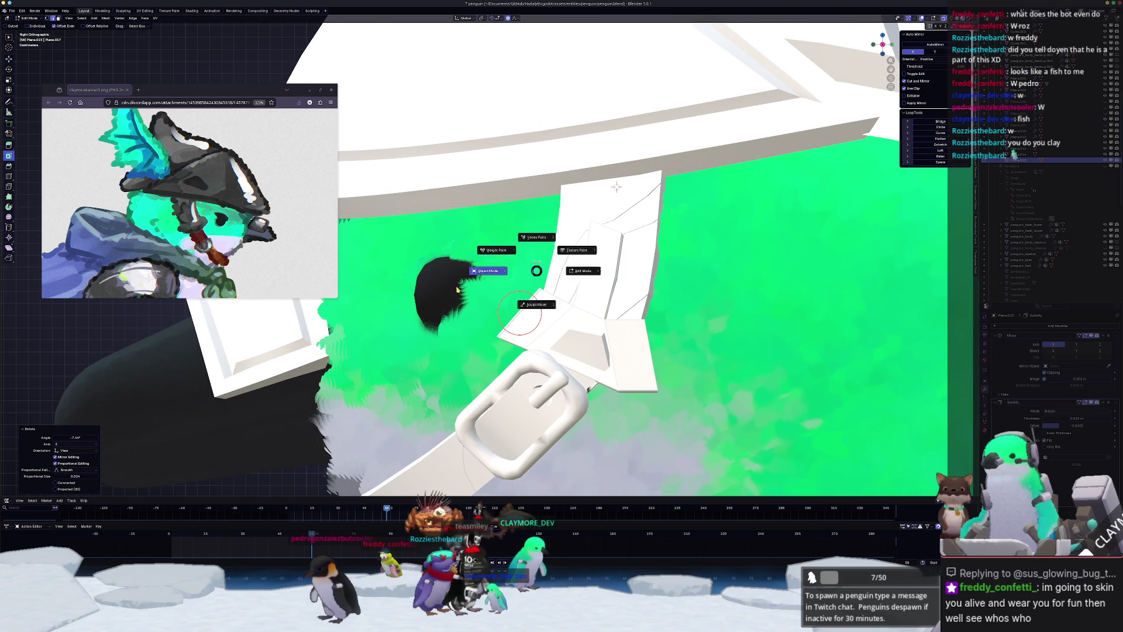
- Taper the plate with vertex slides and proportional-editing vertex moves
click(459, 289)
scroll(458, 289, down, 2)
key(Tab)
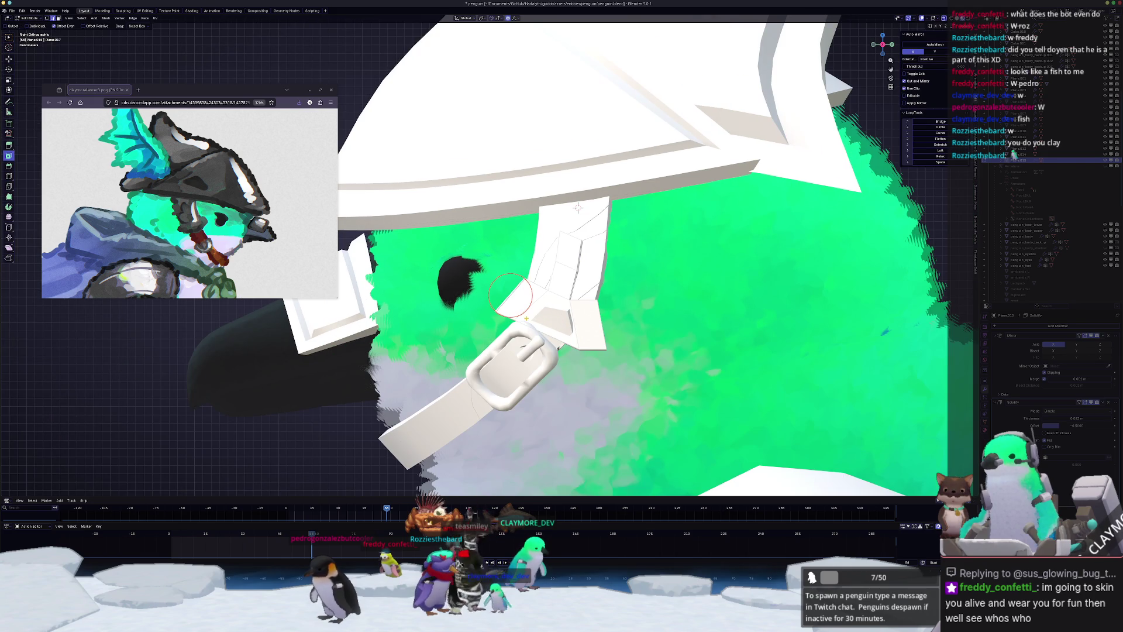
scroll(577, 207, up, 2)
click(539, 289)
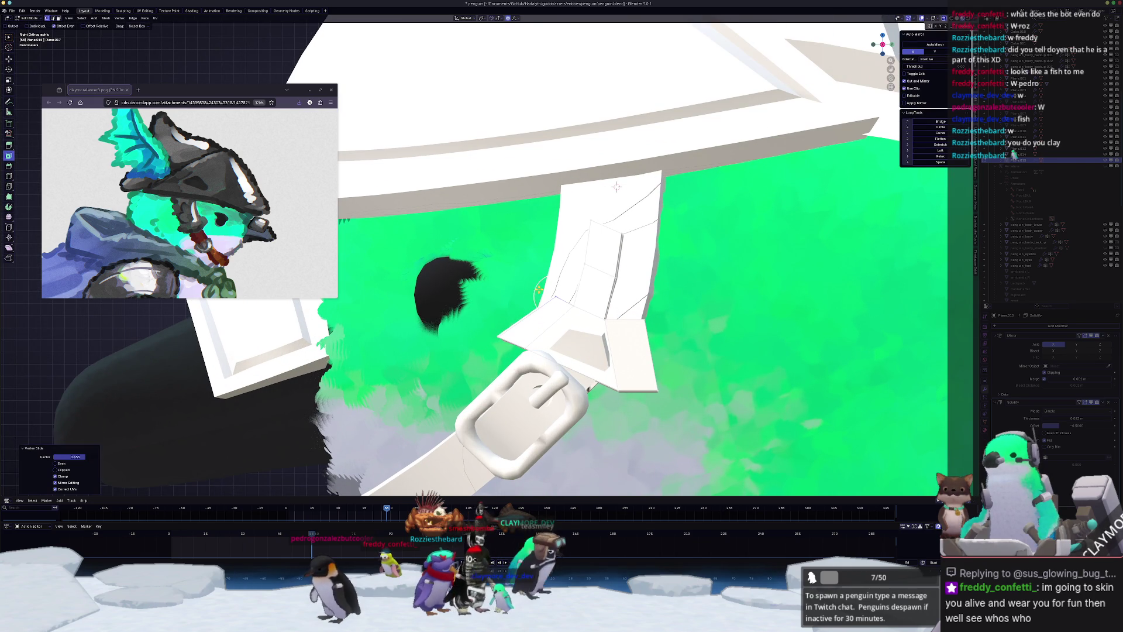
key(shift+v)
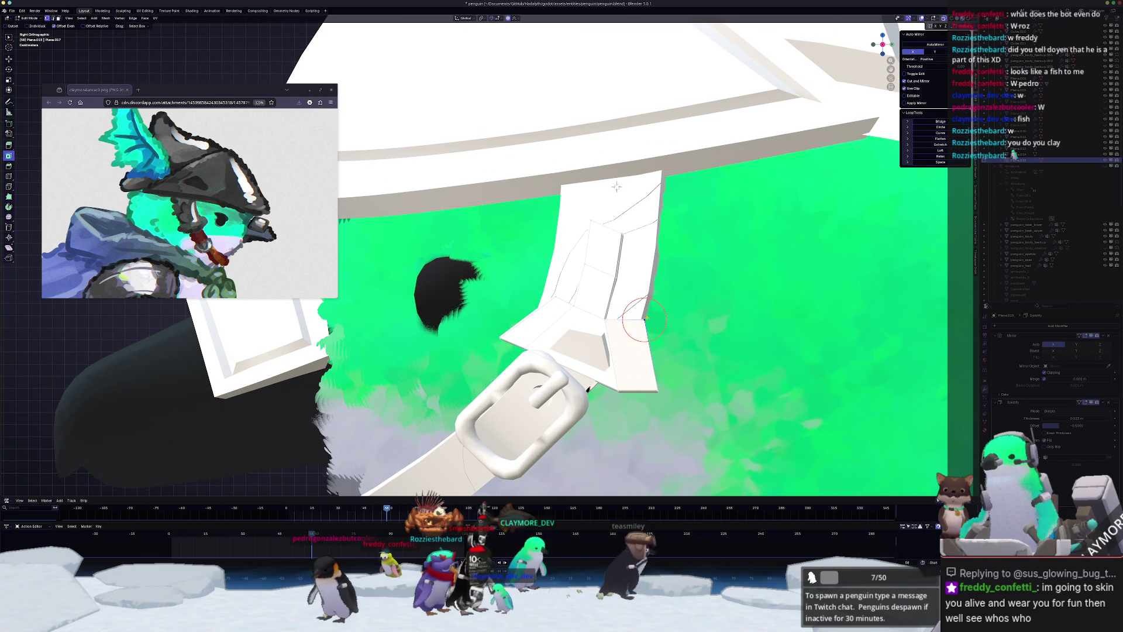
click(630, 322)
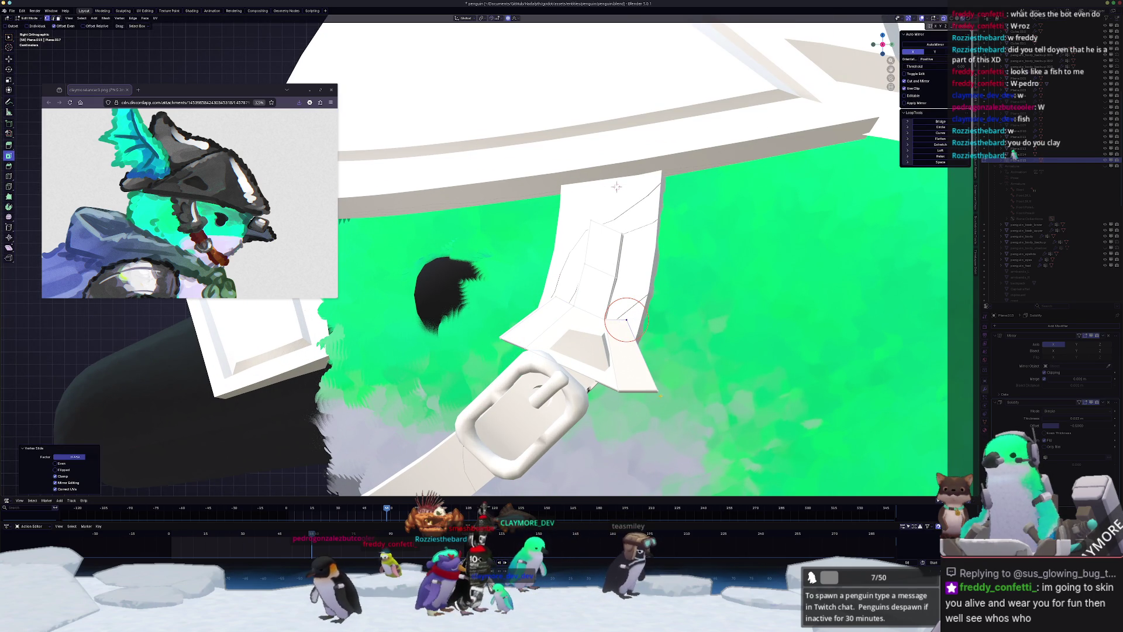
key(g)
click(636, 390)
key(g)
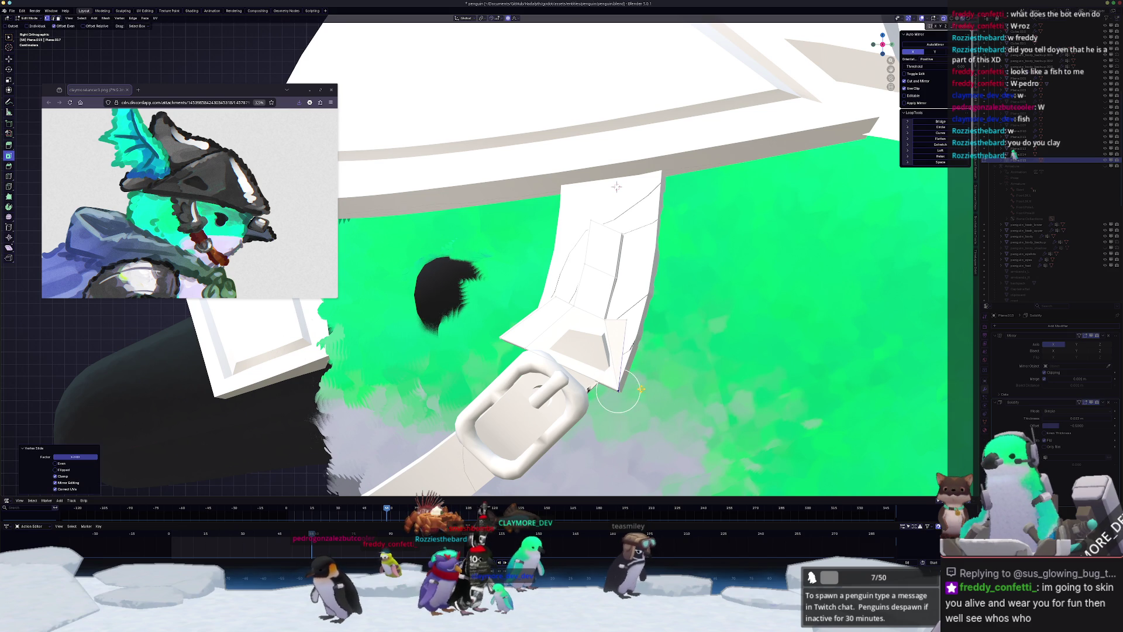
- Orbit to inspect the strap and buckle from above
middle_drag(617, 402, 575, 333)
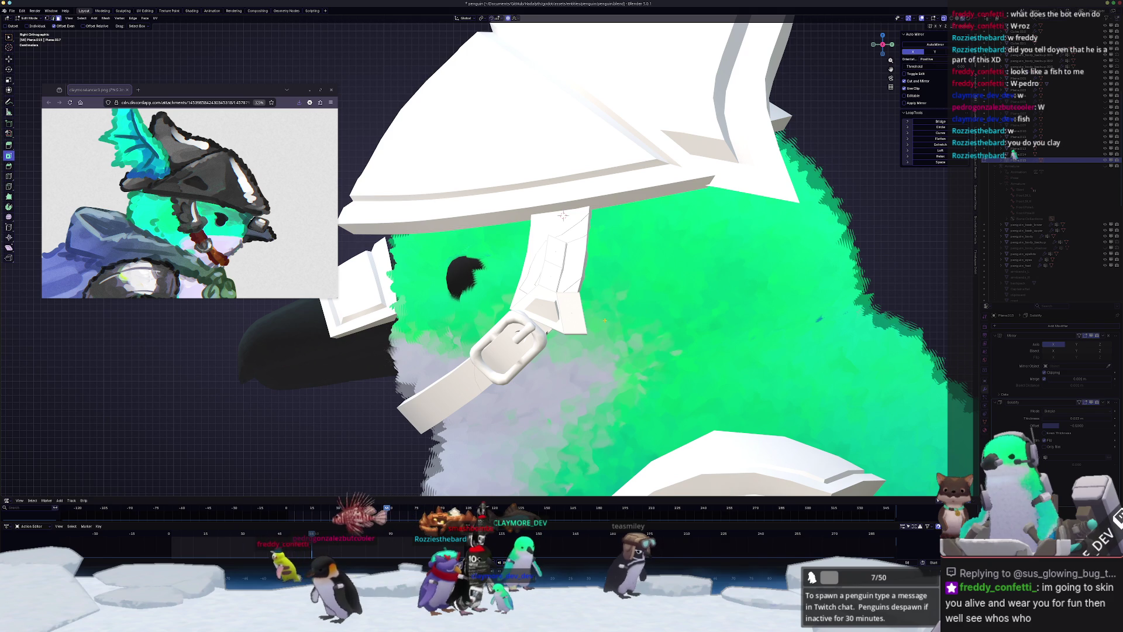
mouse_move(563, 215)
middle_down()
mouse_move(614, 287)
mouse_move(416, 216)
mouse_move(454, 341)
mouse_move(415, 216)
mouse_move(525, 161)
mouse_move(454, 168)
middle_up()
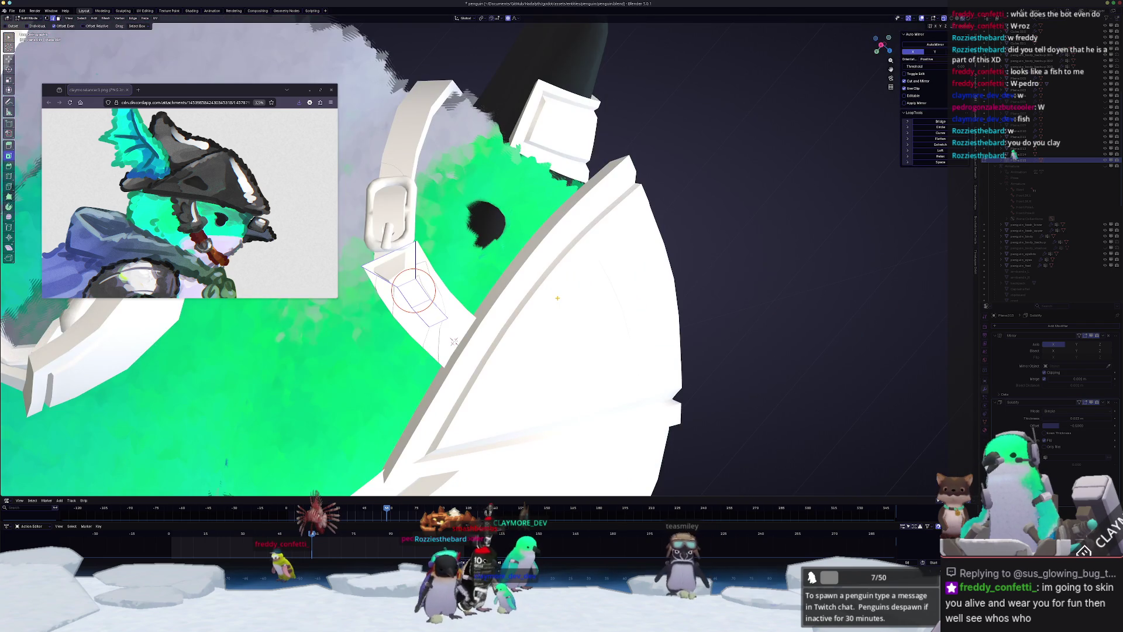
scroll(454, 342, up, 3)
scroll(454, 341, down, 3)
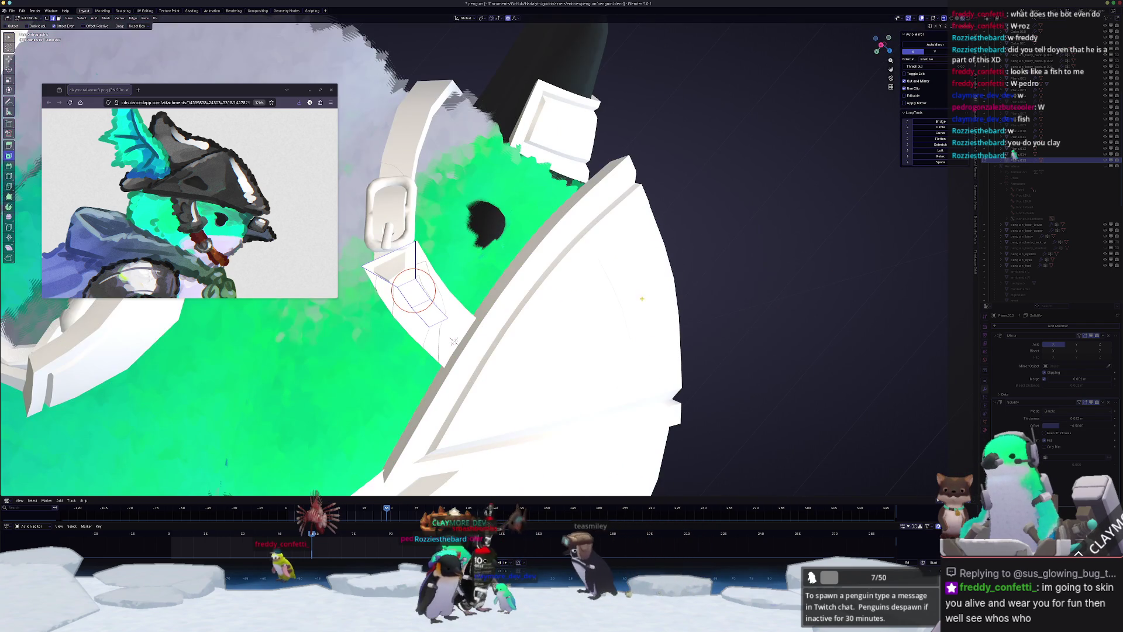
- Set Transform Orientation to View and extrude a new lobe from the cheek plate face
scroll(642, 388, up, 3)
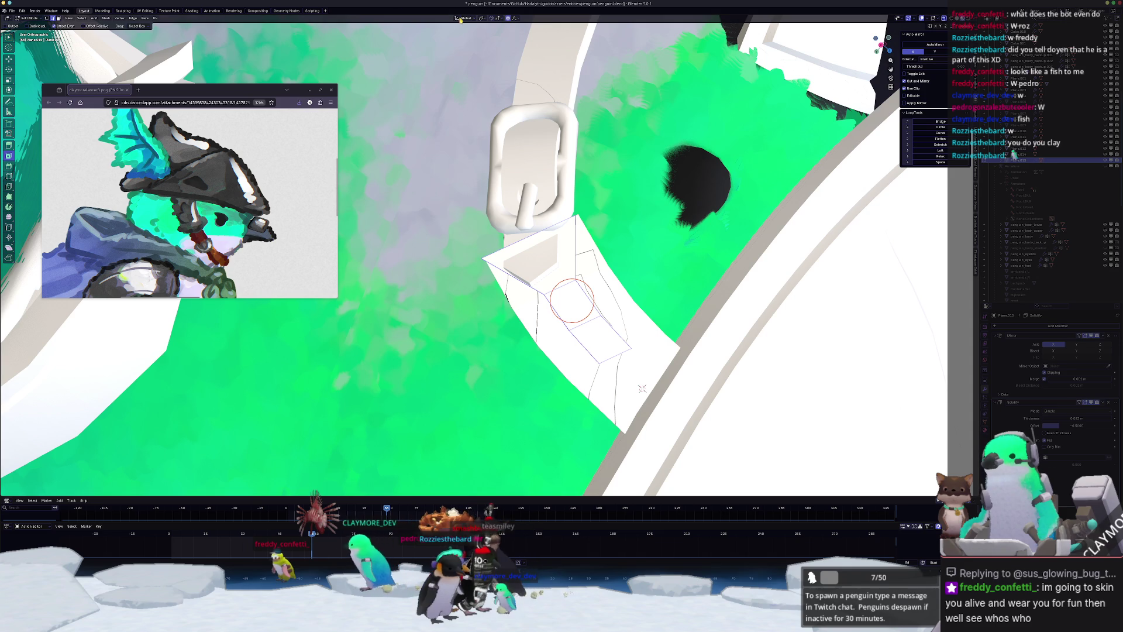
click(462, 18)
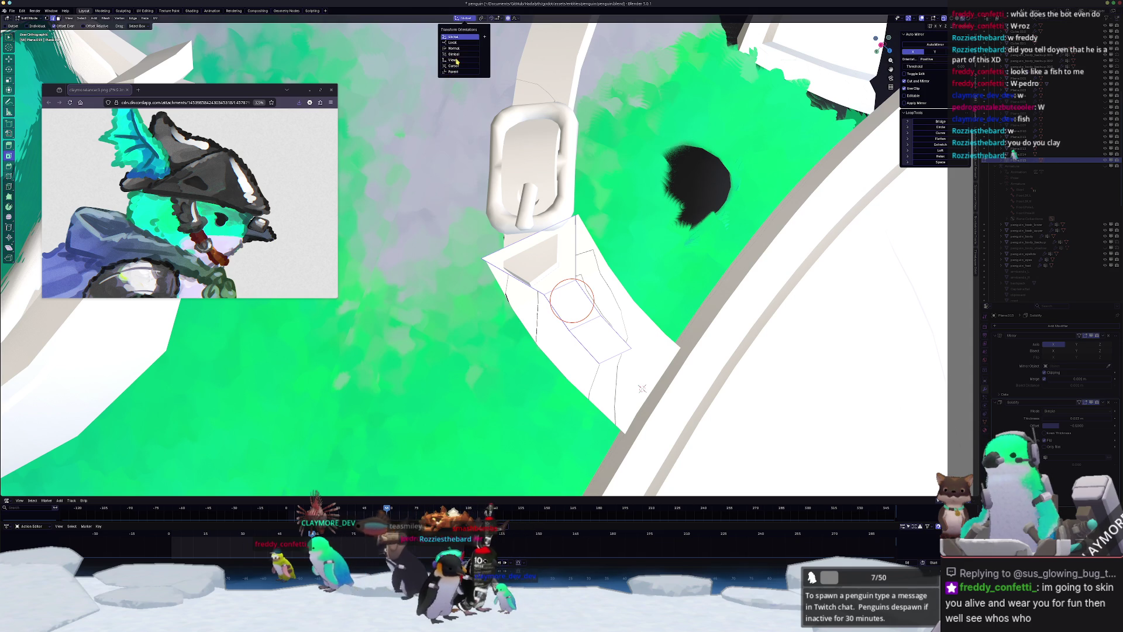
click(460, 60)
scroll(474, 260, up, 1)
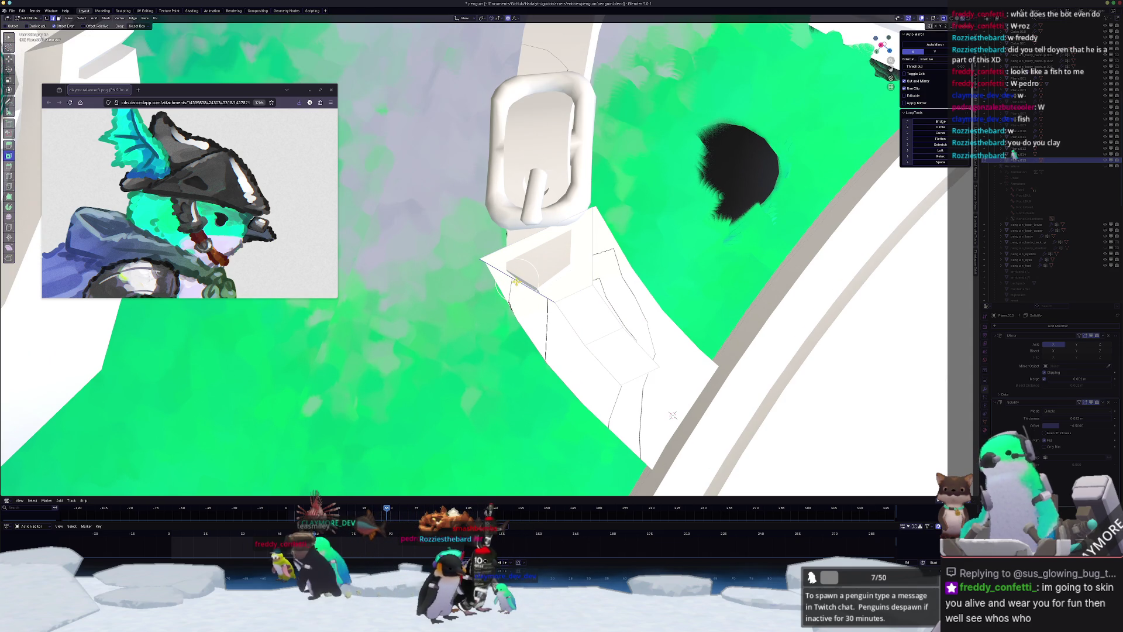
key(g)
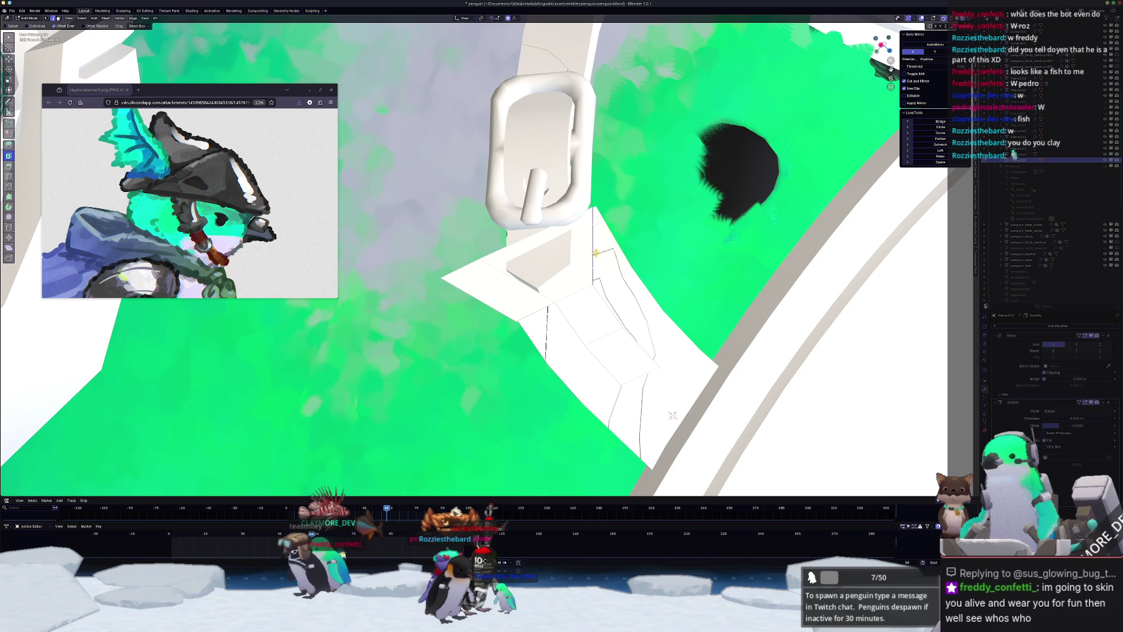
click(643, 226)
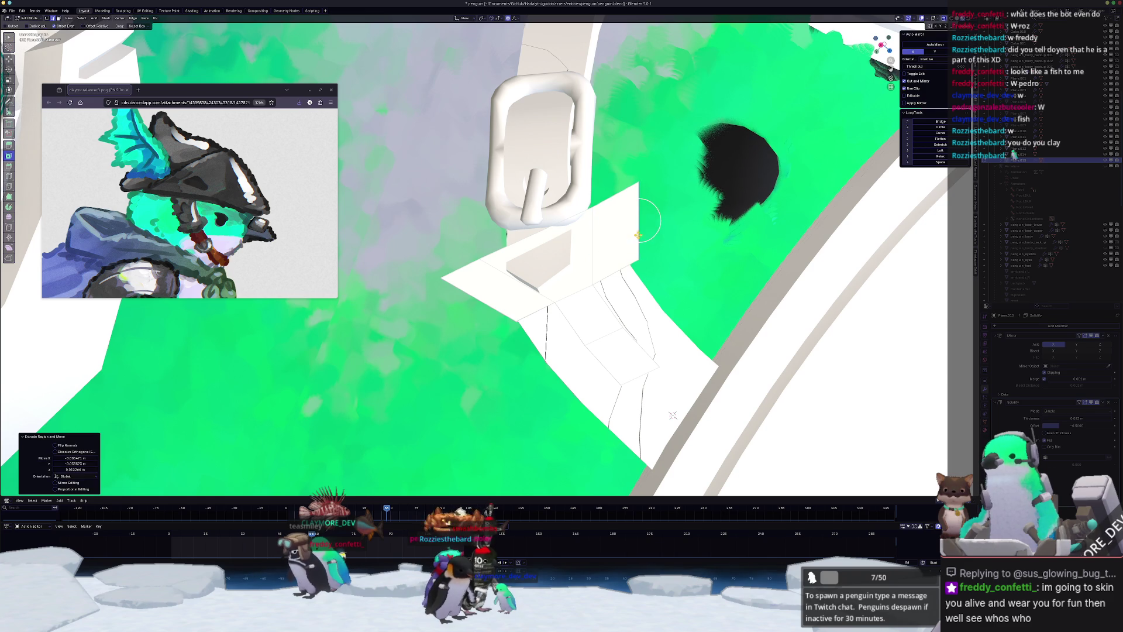
middle_drag(643, 226, 575, 215)
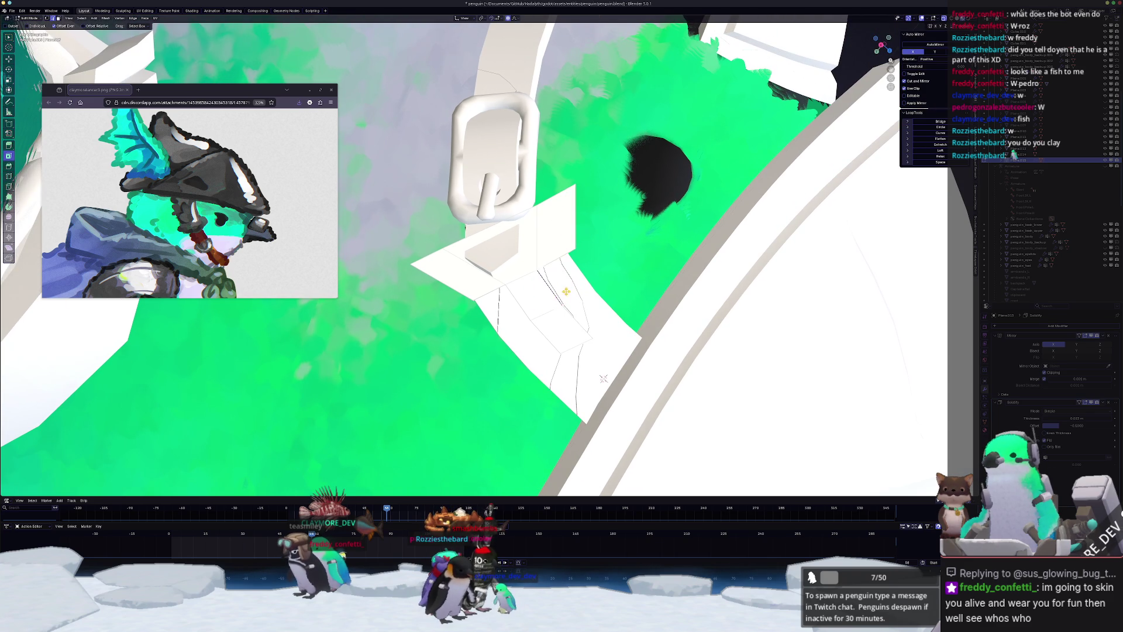
- Slide a vertex of the new section along its edge and pull another to the lower left
click(597, 285)
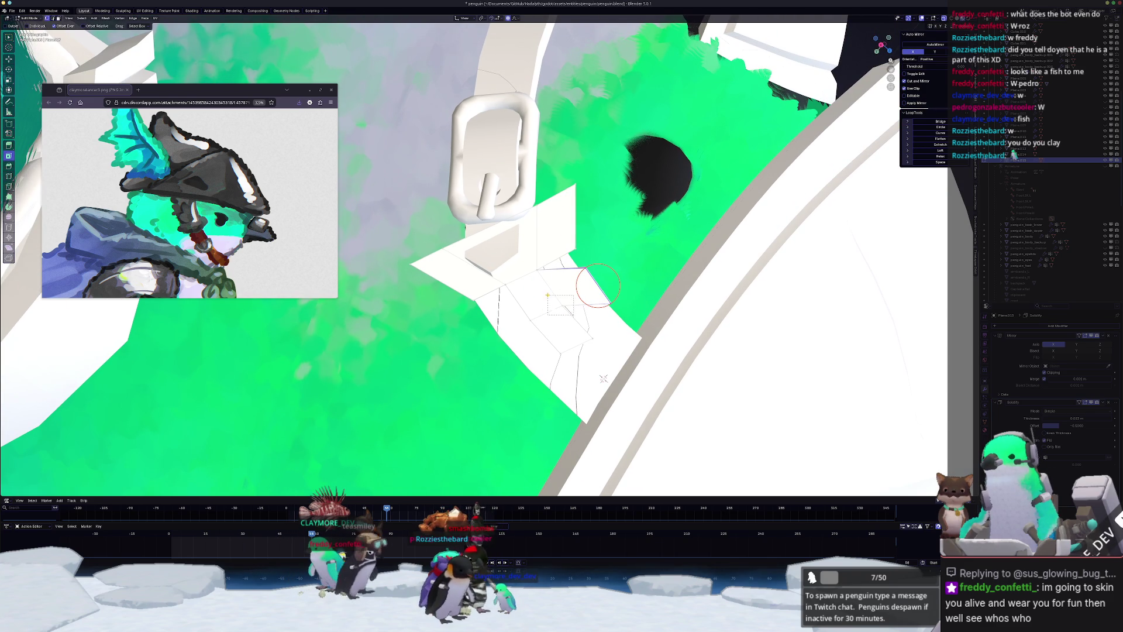
key(shift+v)
click(570, 306)
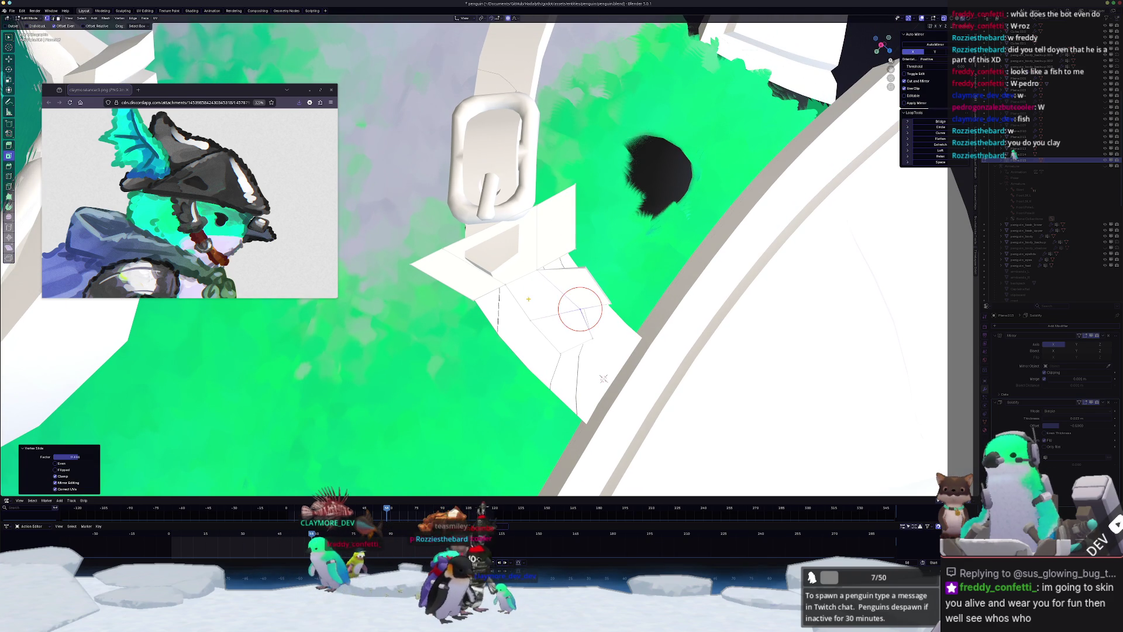
key(g)
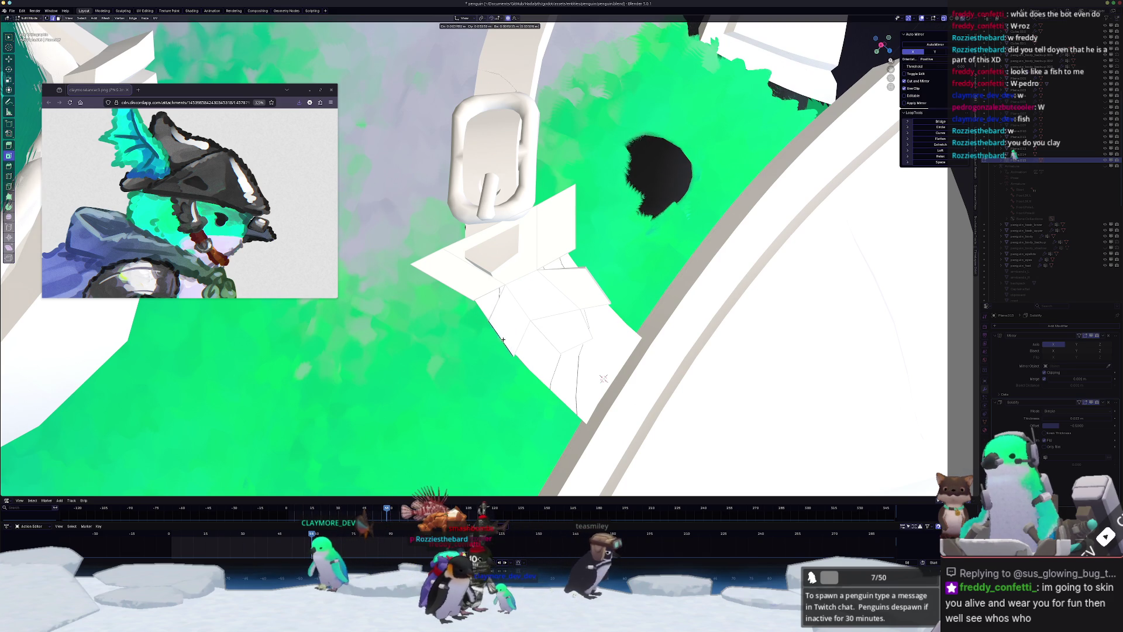
click(504, 340)
- Move two rim vertices with soft falloff to point the leaf outline
click(527, 316)
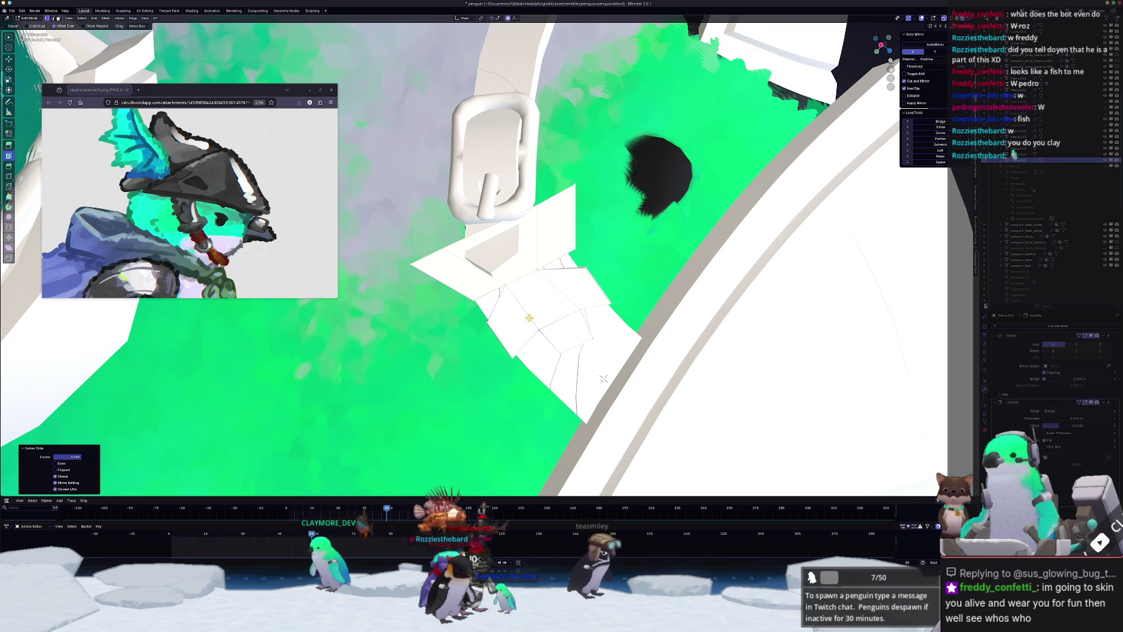
key(g)
click(537, 329)
click(574, 351)
key(g)
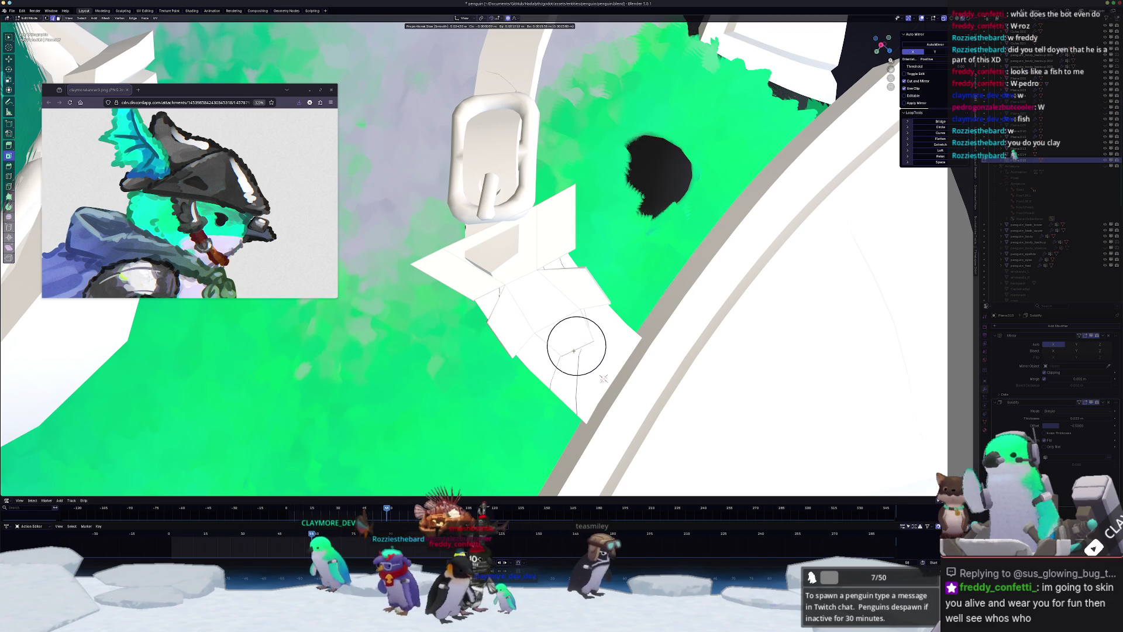
click(603, 379)
- Scale the vertices to 0.651, bevel a vertex, scale the result to 1.374, then reposition them
key(s)
click(603, 378)
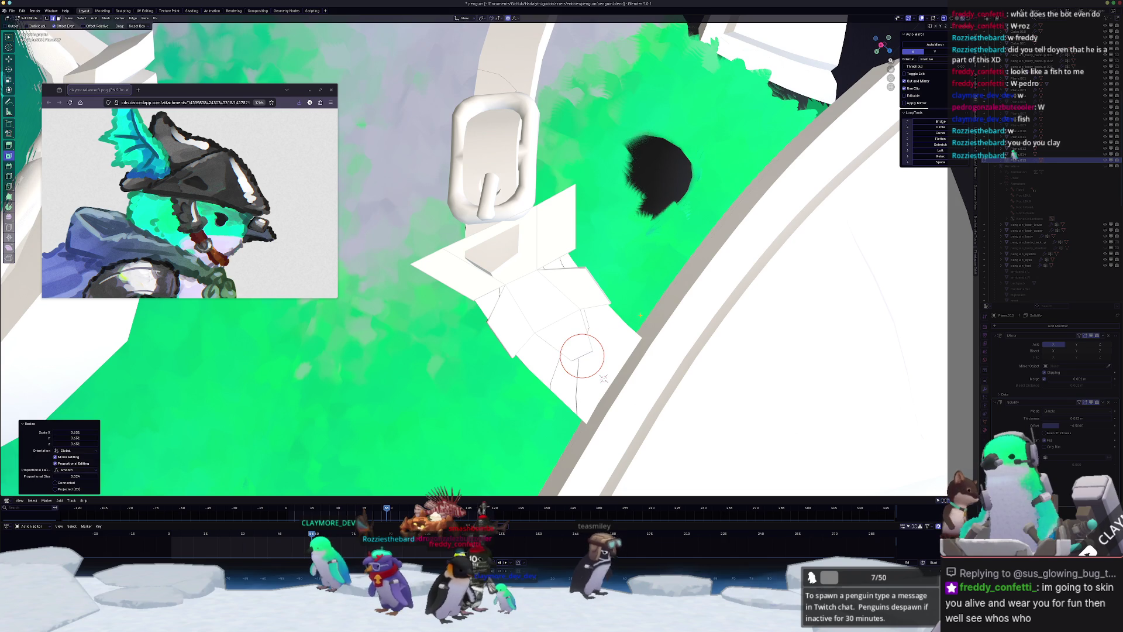
key(ctrl+shift+b)
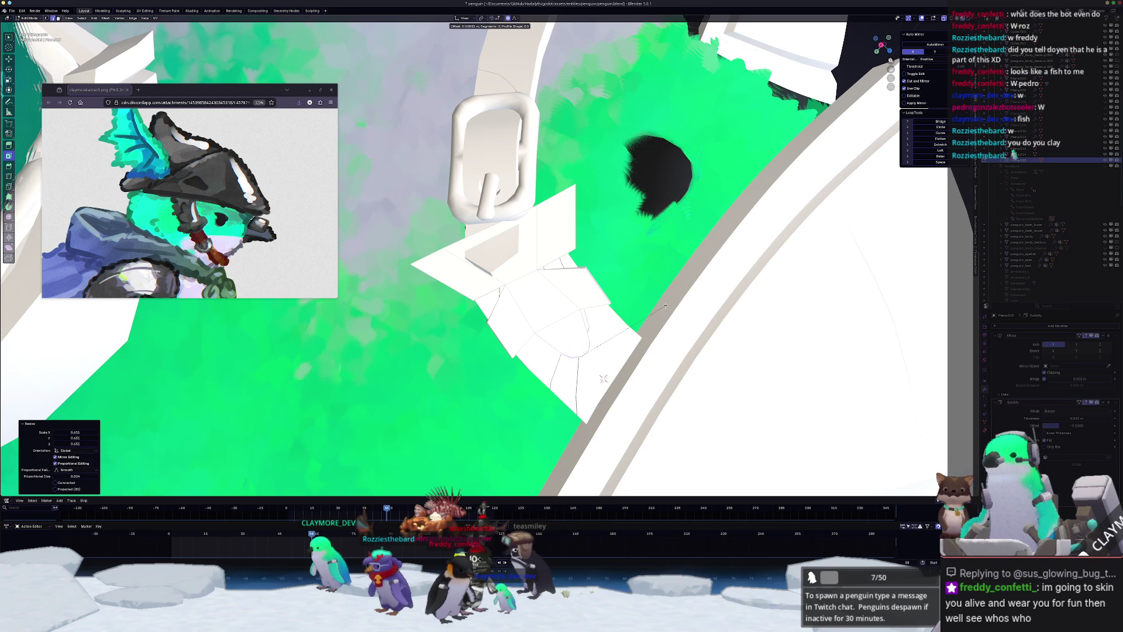
click(604, 379)
key(s)
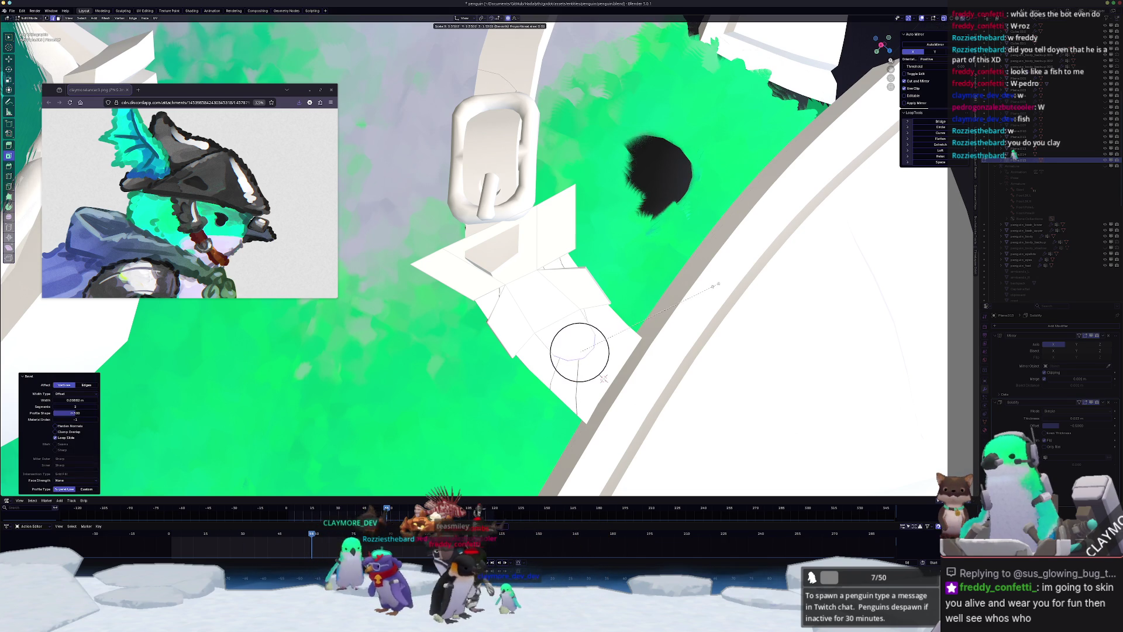
click(604, 379)
key(ctrl+z)
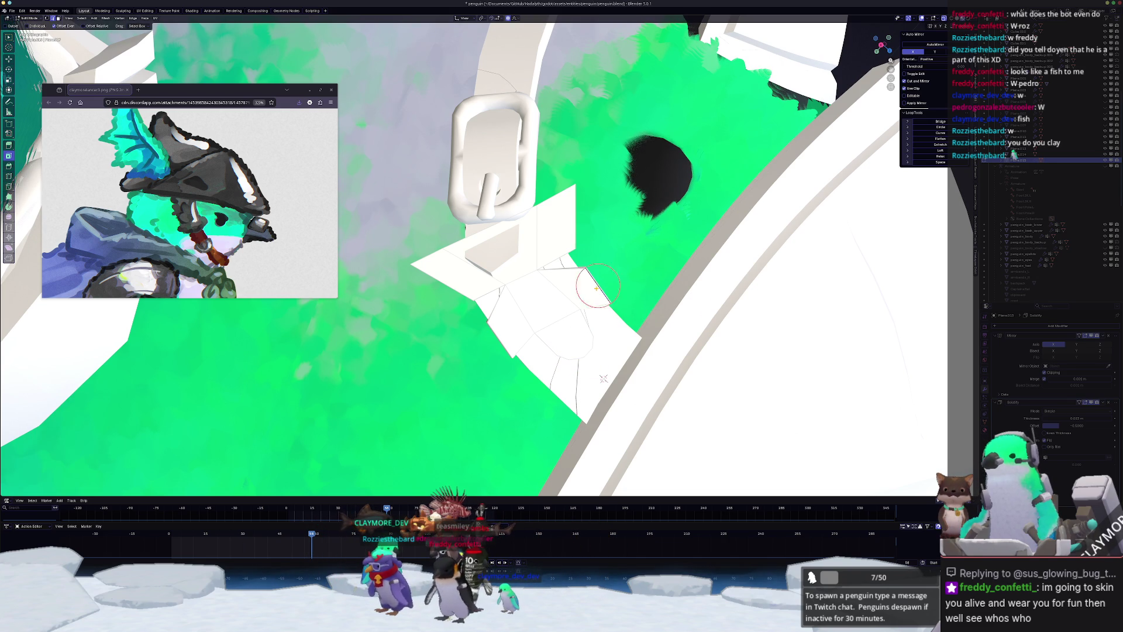
click(614, 291)
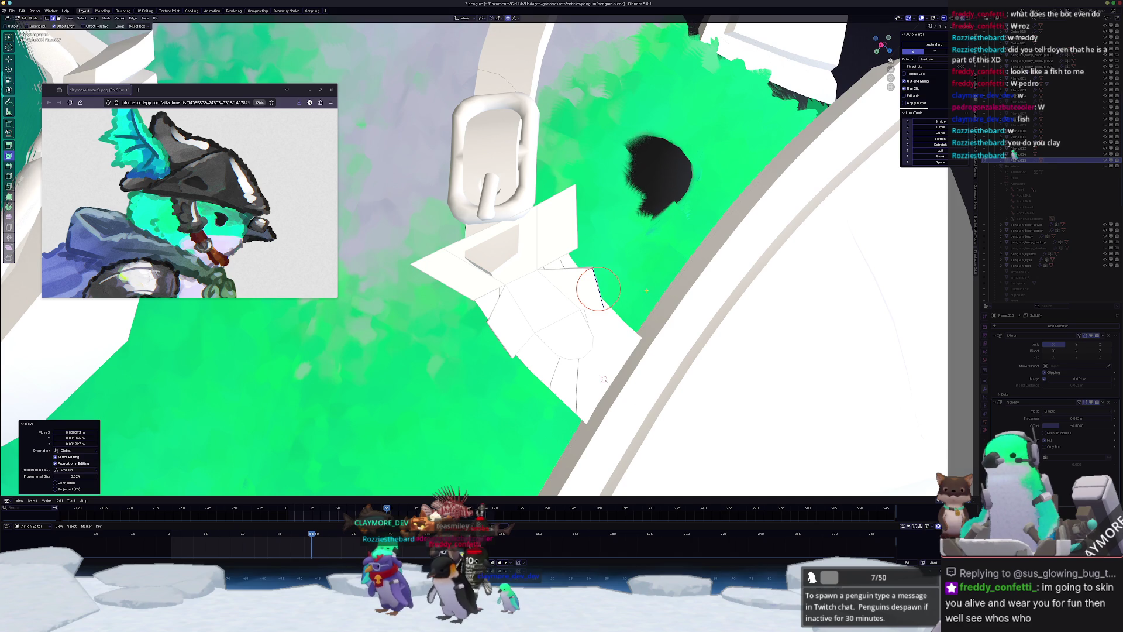
- Bevel the plate edges into two segments, then add a smaller bevel
key(ctrl+b)
click(668, 284)
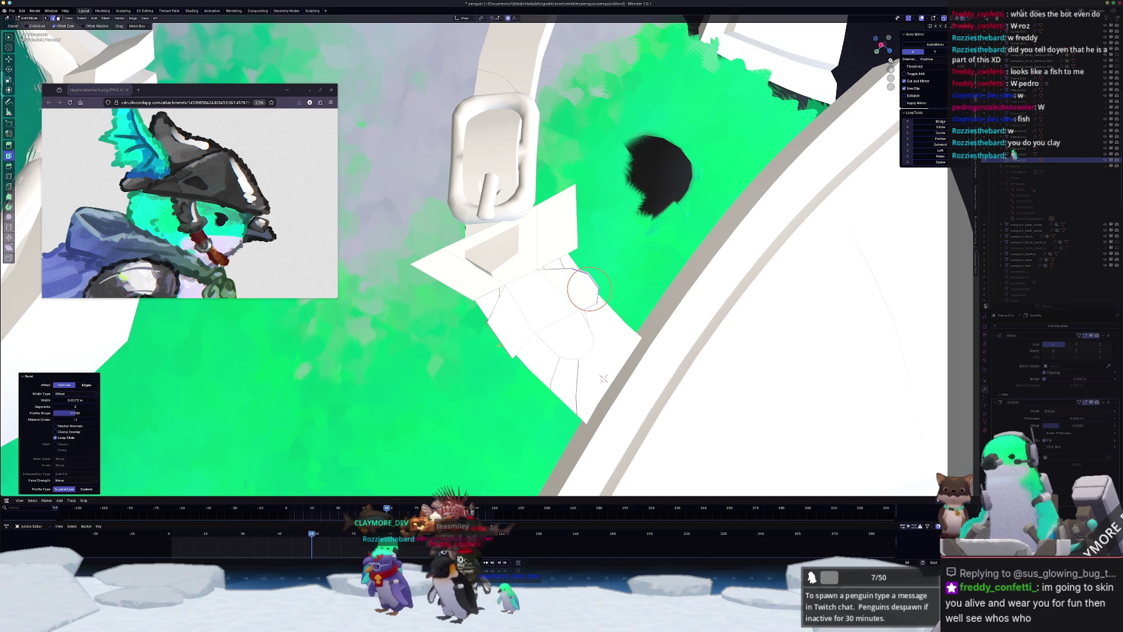
key(ctrl+b)
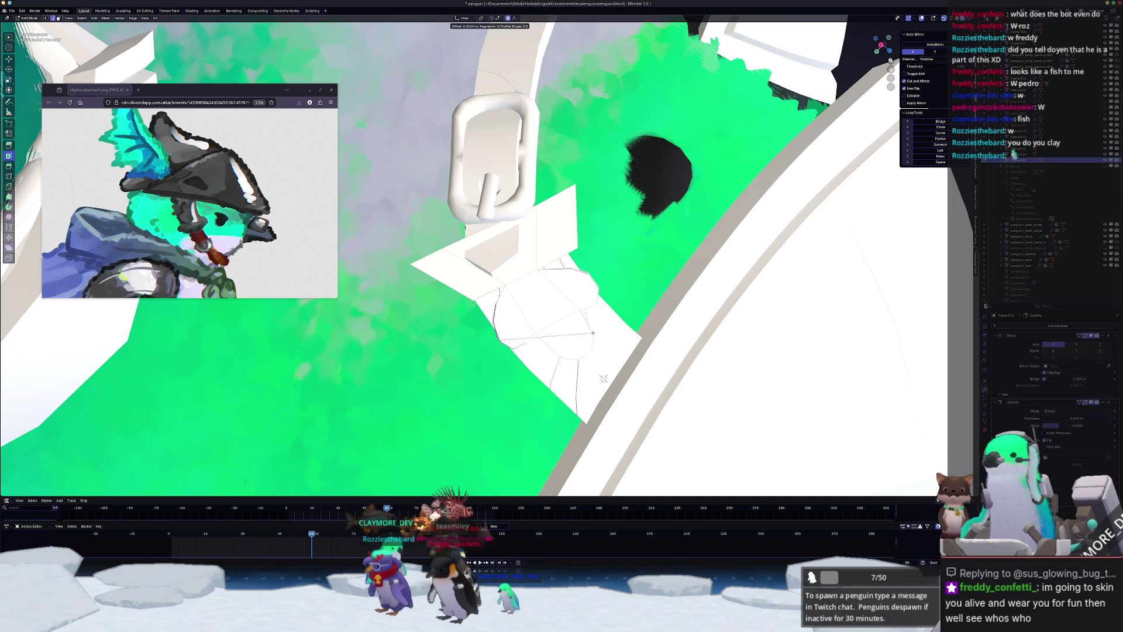
click(593, 333)
- Rotate and move the beveled selection with proportional editing to soften the lobes
key(r)
click(597, 326)
key(g)
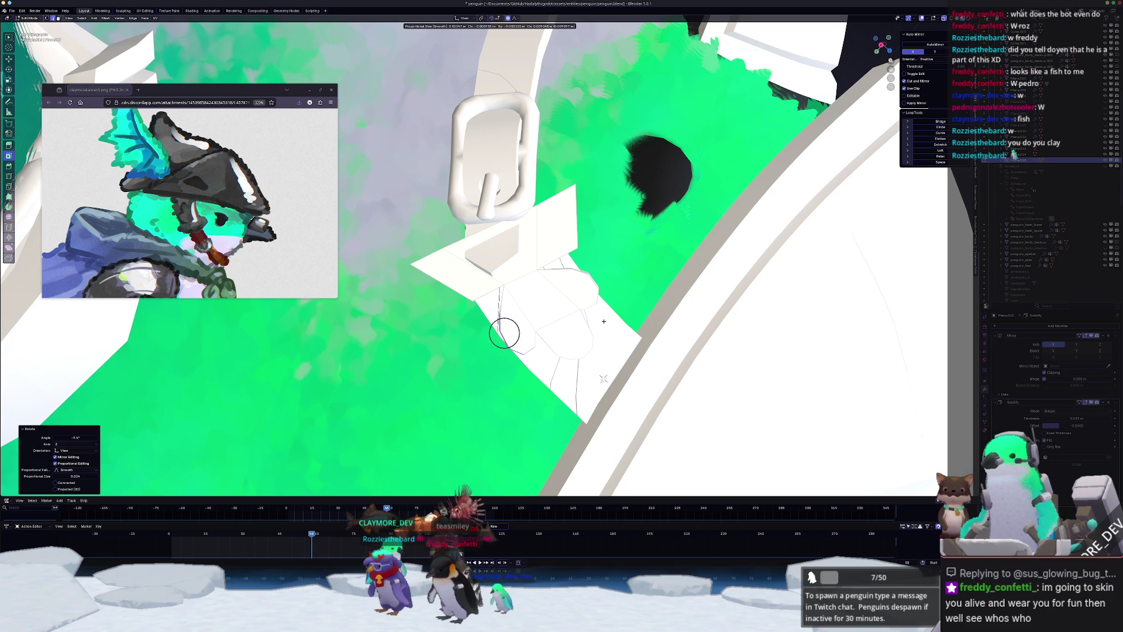
click(604, 322)
key(r)
key(Escape)
key(g)
click(604, 379)
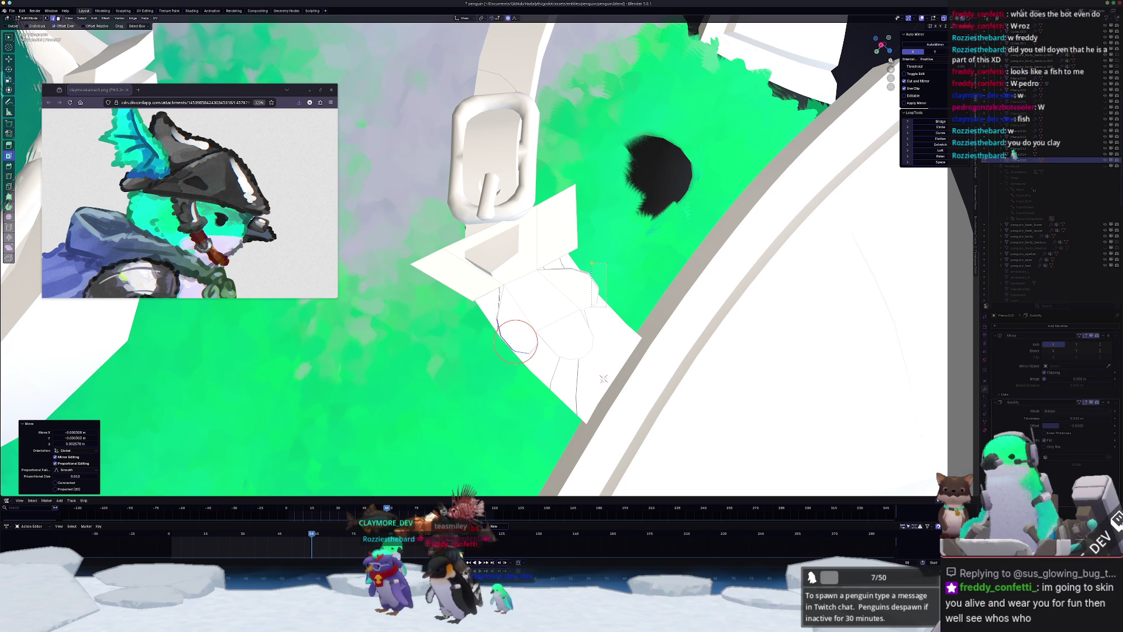
- In vertex select mode, rotate and move the lobe around a chosen vertex with soft falloff
key(1)
click(603, 291)
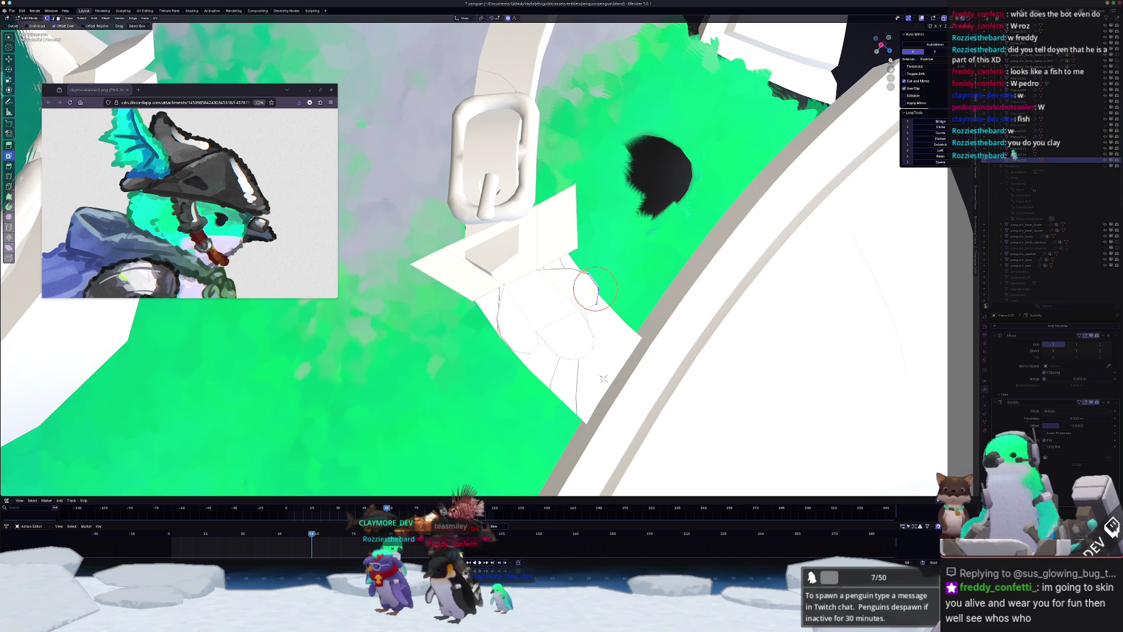
key(r)
click(612, 266)
key(g)
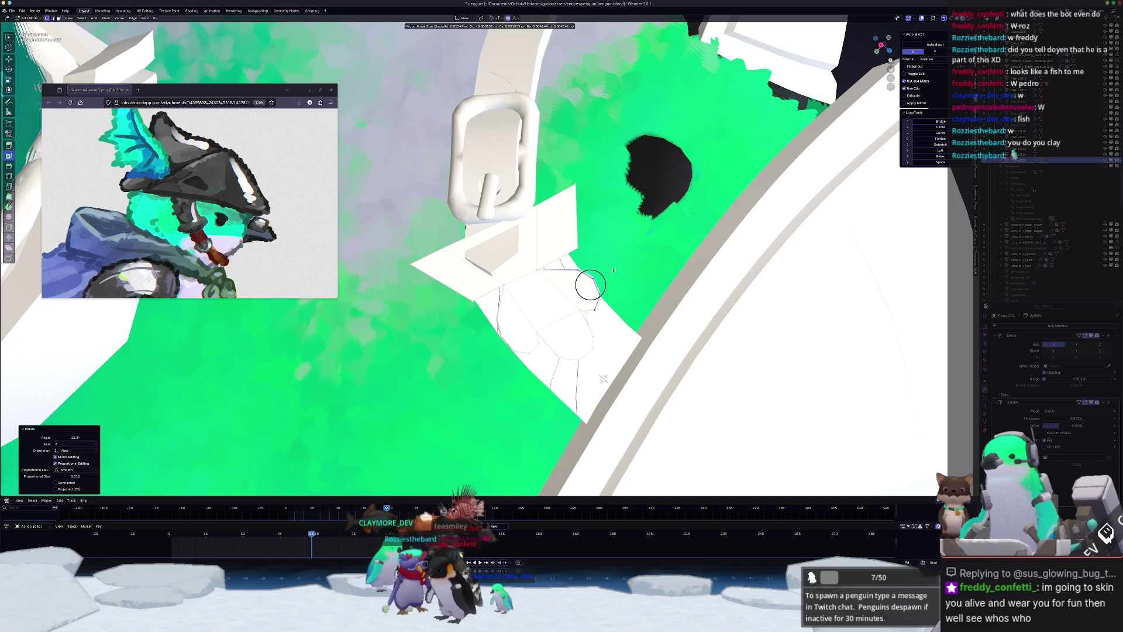
click(617, 277)
key(r)
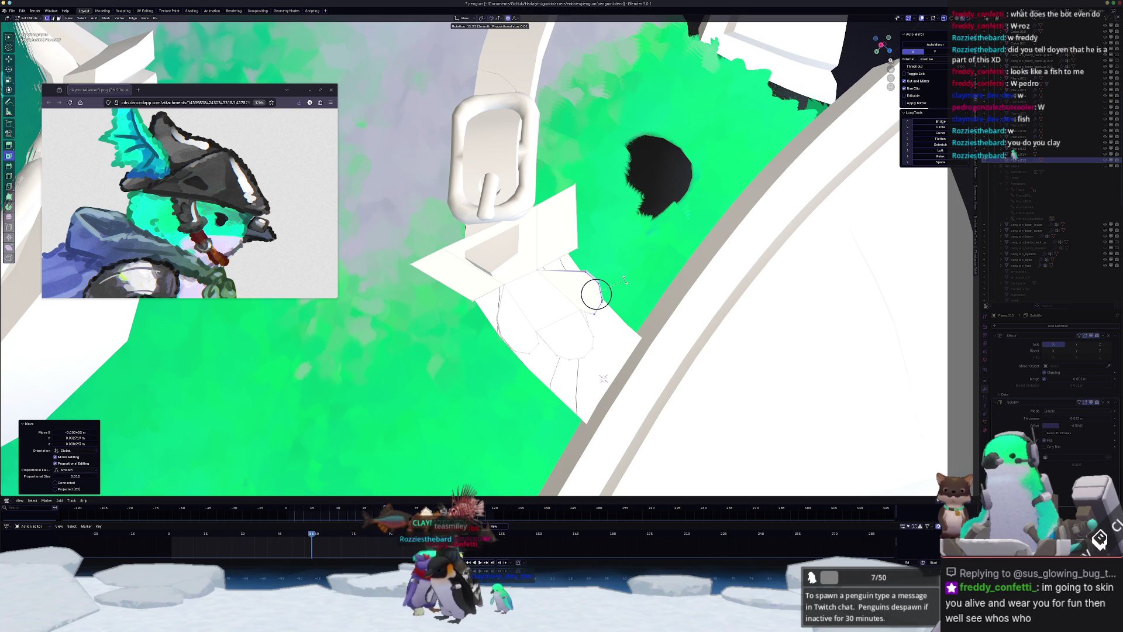
click(596, 293)
- Check the shape outside Edit Mode, then rotate and move the lobe further
key(Tab)
key(Tab)
scroll(644, 316, up, 2)
key(r)
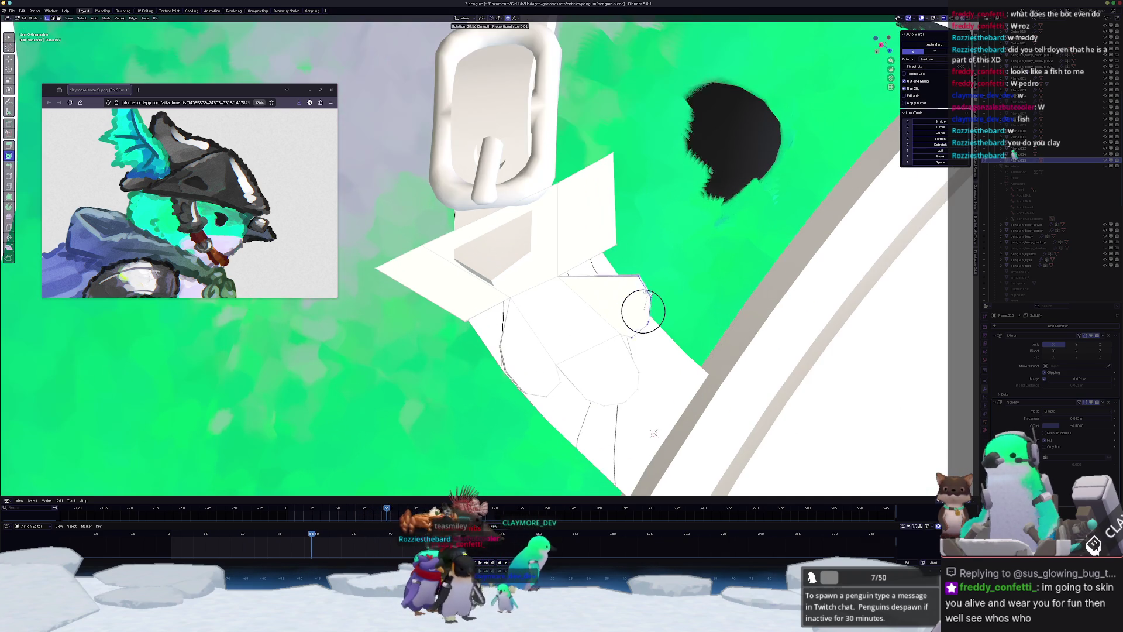
click(646, 273)
key(g)
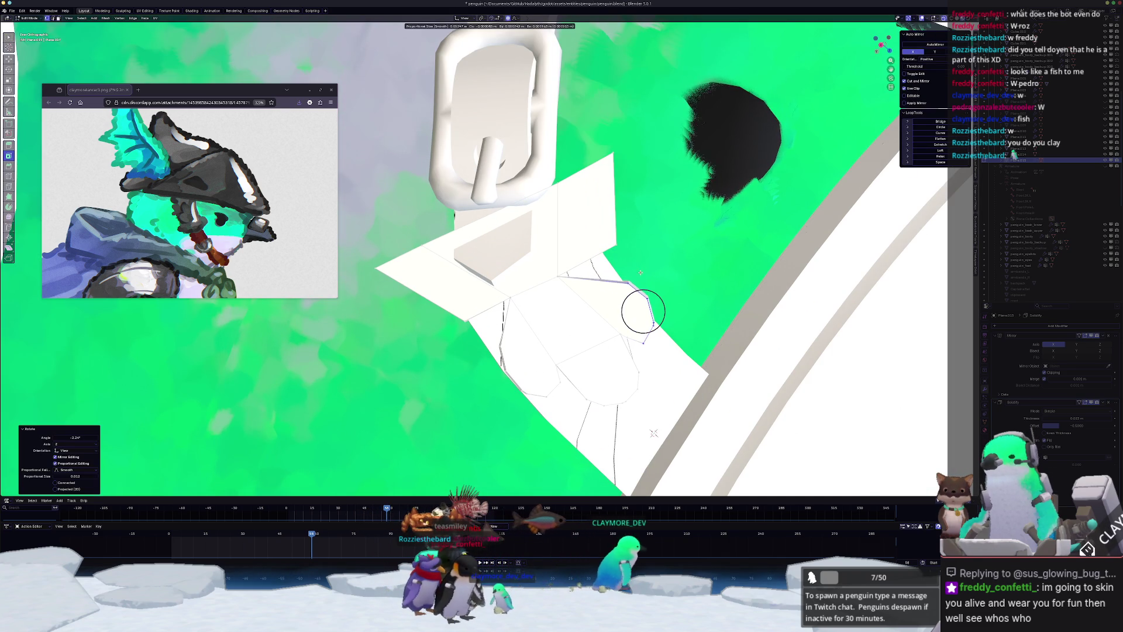
click(641, 273)
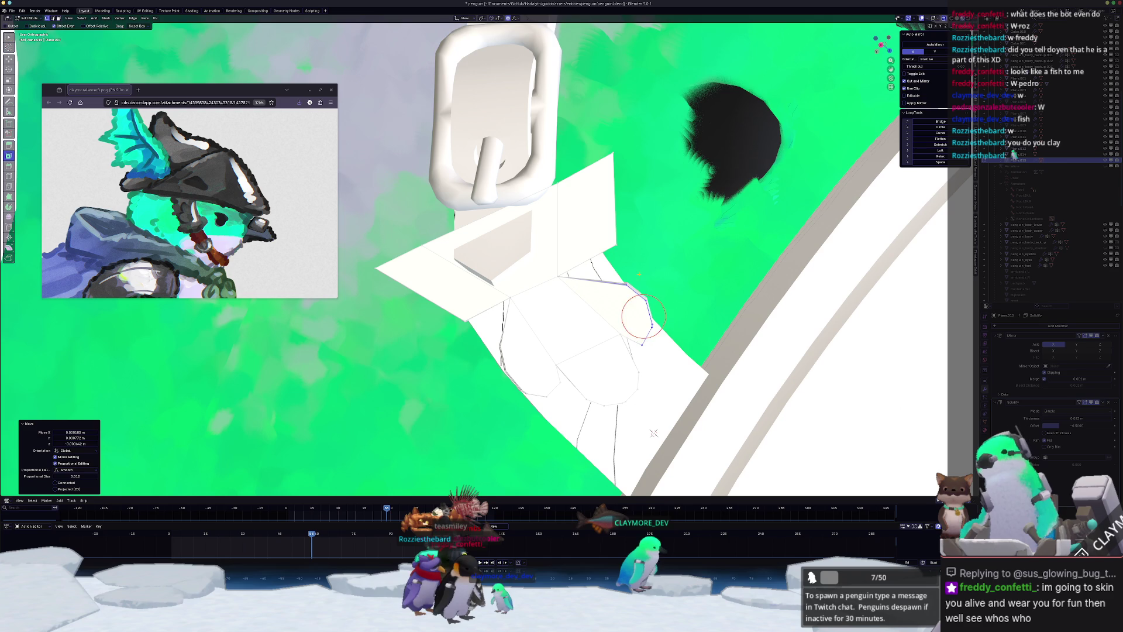
- Slide one corner vertex of the buckle plate along its edge
key(g)
key(g)
click(650, 421)
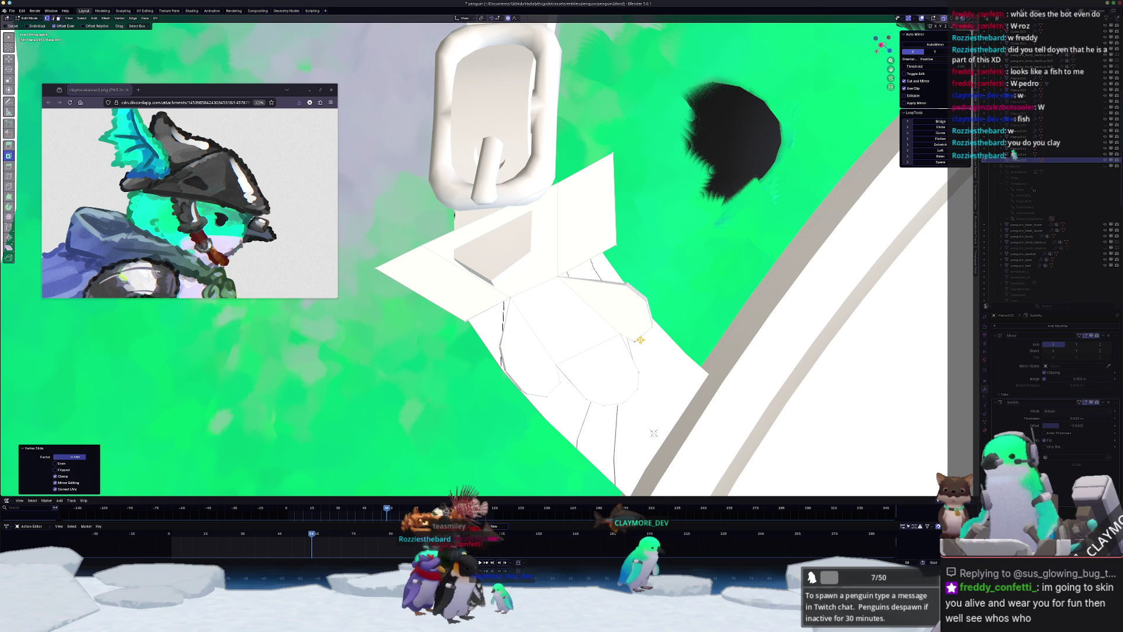
mouse_move(650, 421)
middle_down()
mouse_move(626, 404)
mouse_move(672, 429)
middle_up()
key(Tab)
key(Tab)
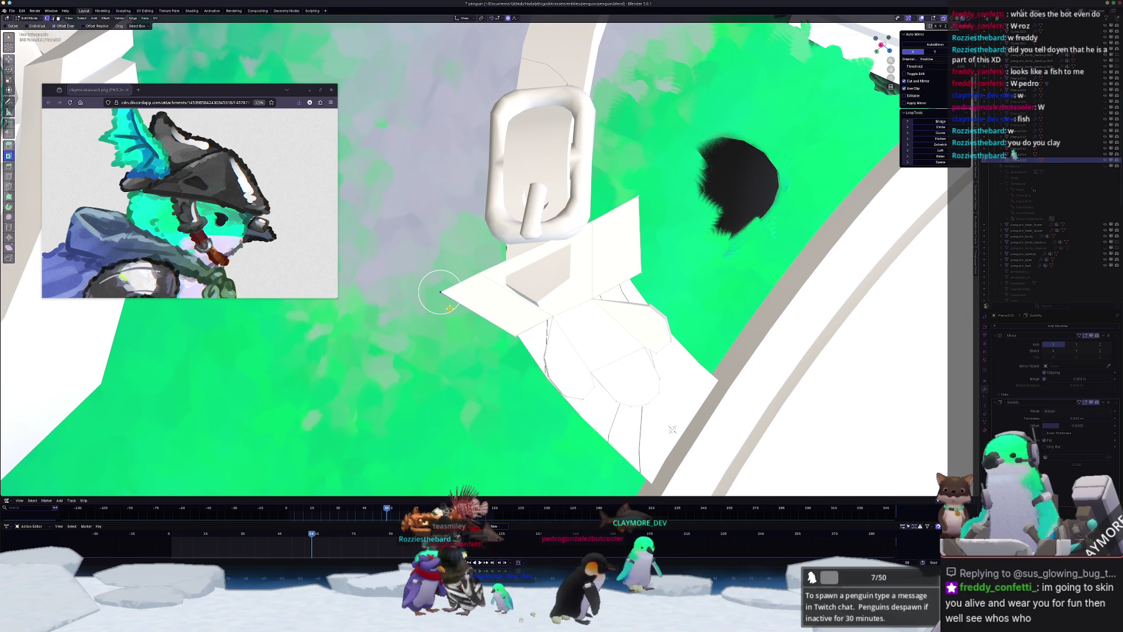
- Slide the plate's remaining corner vertices inward along their edges, then return to Object Mode
drag(449, 308, 455, 304)
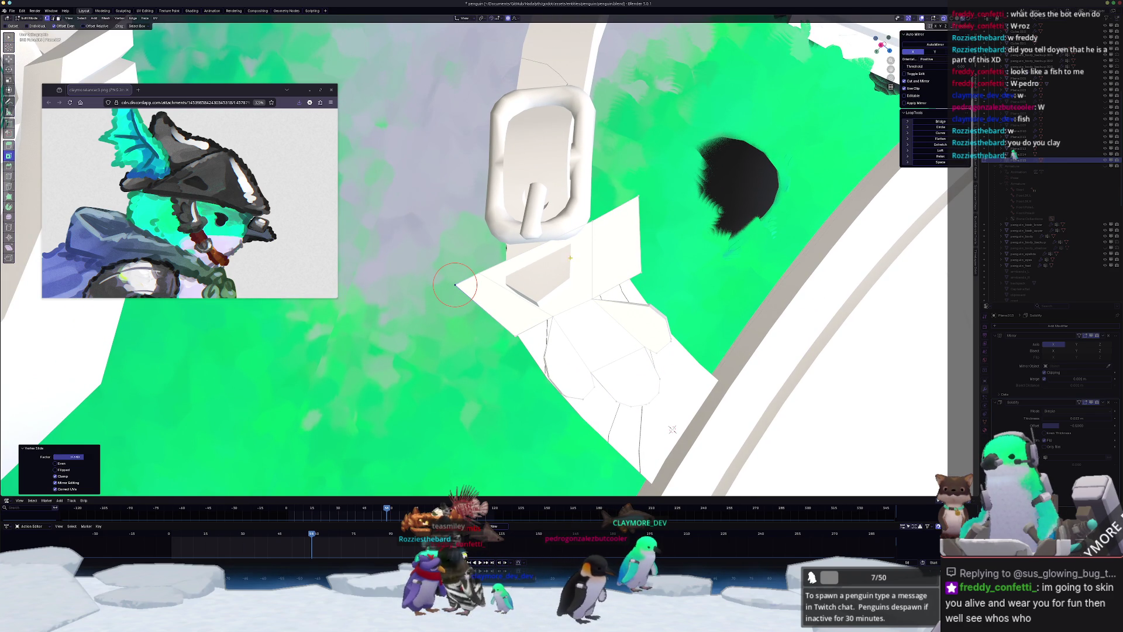
mouse_move(637, 195)
mouse_down()
mouse_move(629, 201)
mouse_move(638, 197)
mouse_up()
drag(640, 271, 669, 257)
drag(520, 335, 515, 336)
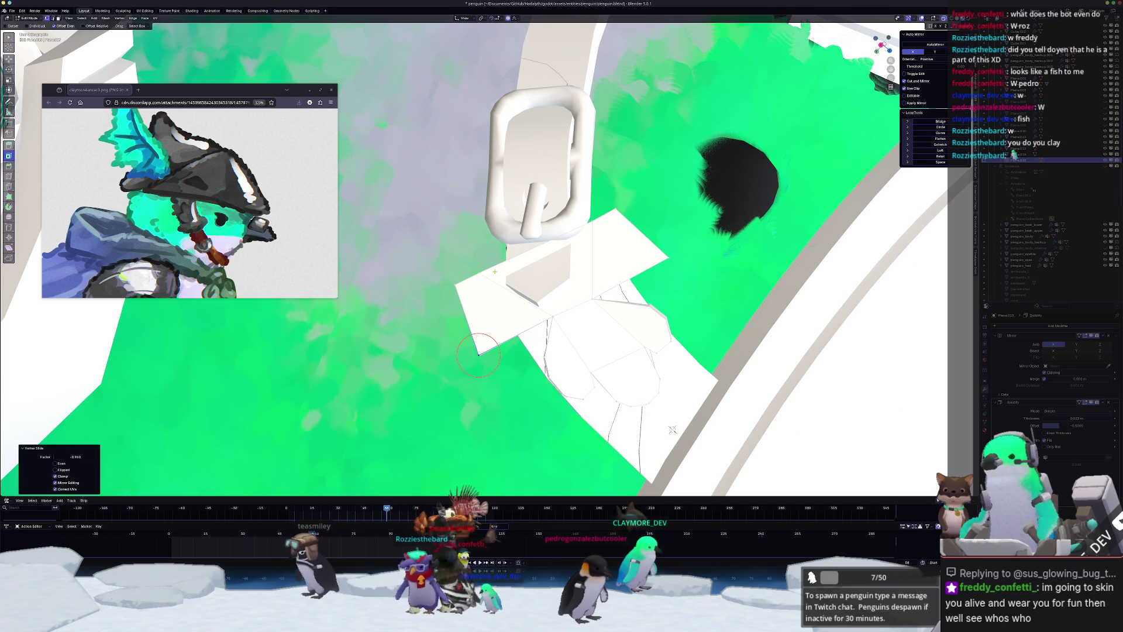
mouse_move(502, 255)
mouse_down()
mouse_move(477, 263)
mouse_move(503, 257)
mouse_up()
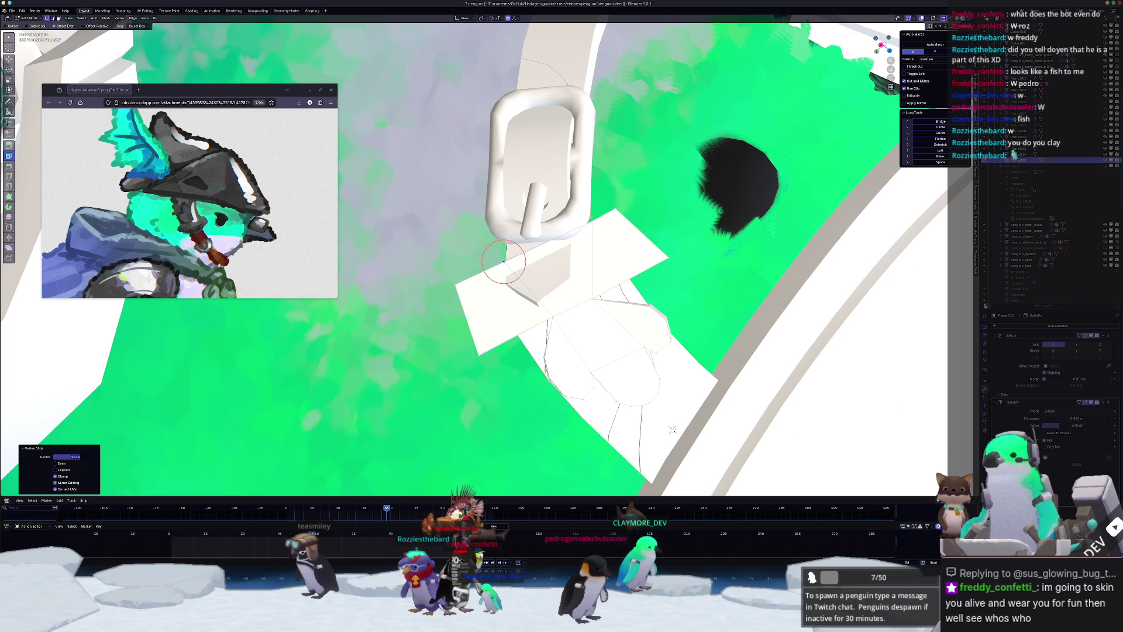
mouse_move(589, 219)
mouse_down()
mouse_move(612, 206)
mouse_move(592, 220)
mouse_up()
drag(455, 285, 455, 285)
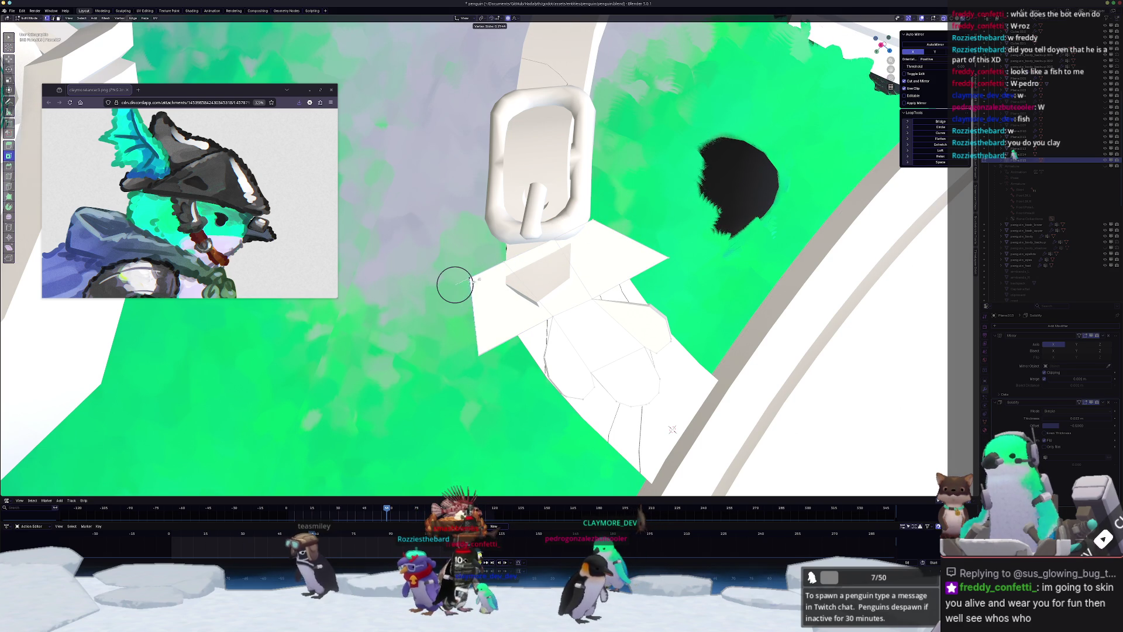
click(455, 285)
key(Tab)
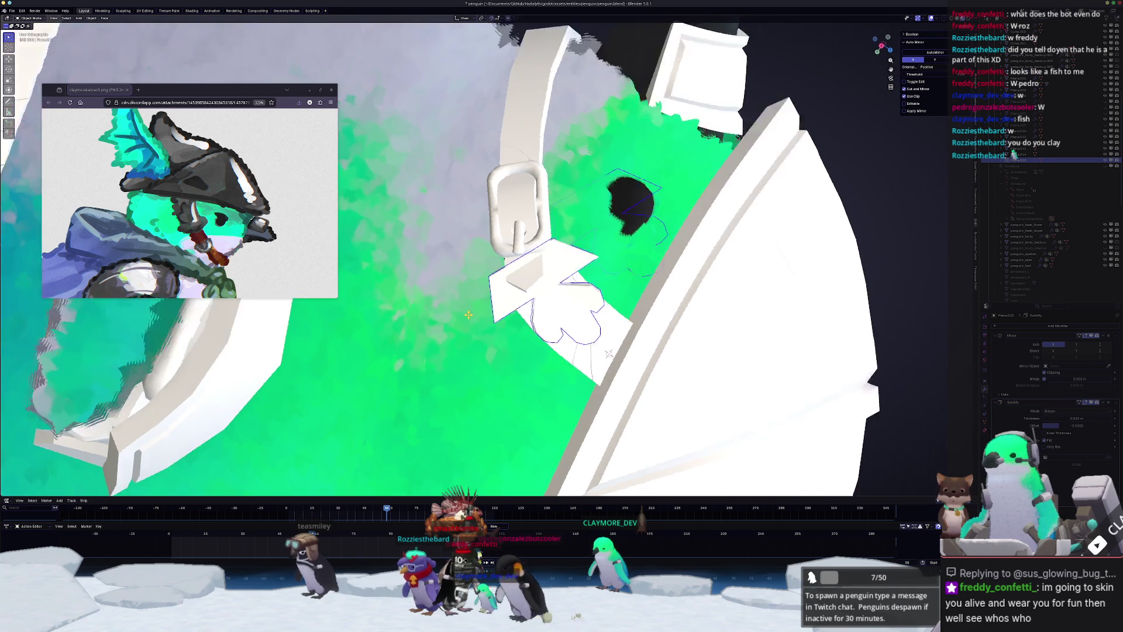
- Brush-select part of the leaf plate and move it along the X axis with soft falloff
key(KP_1)
middle_drag(678, 255, 576, 231)
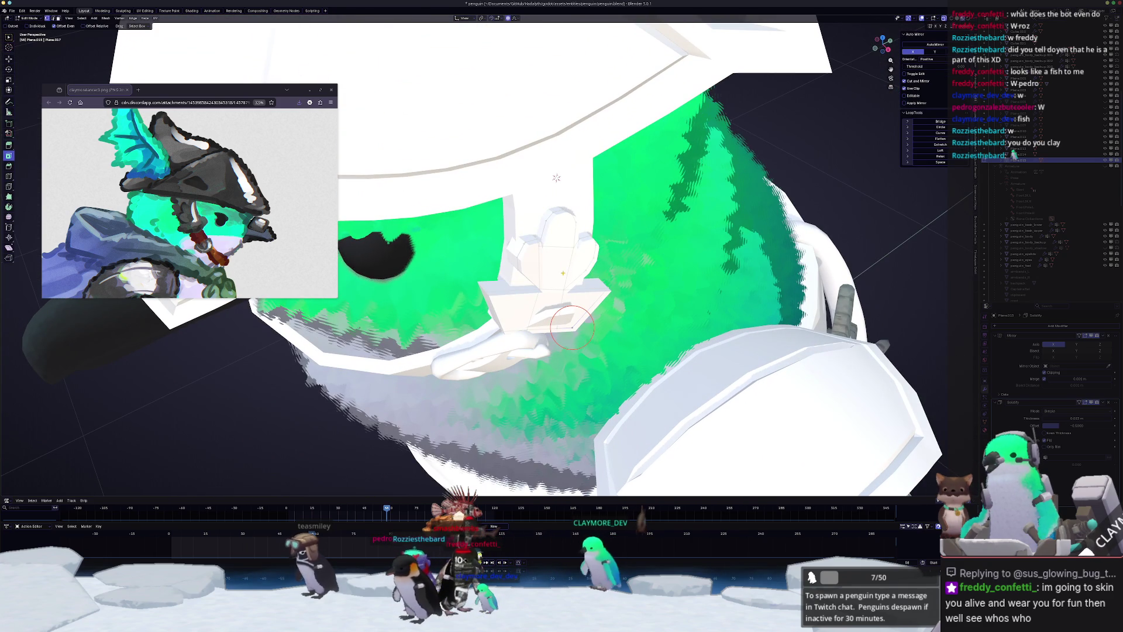
key(Tab)
key(c)
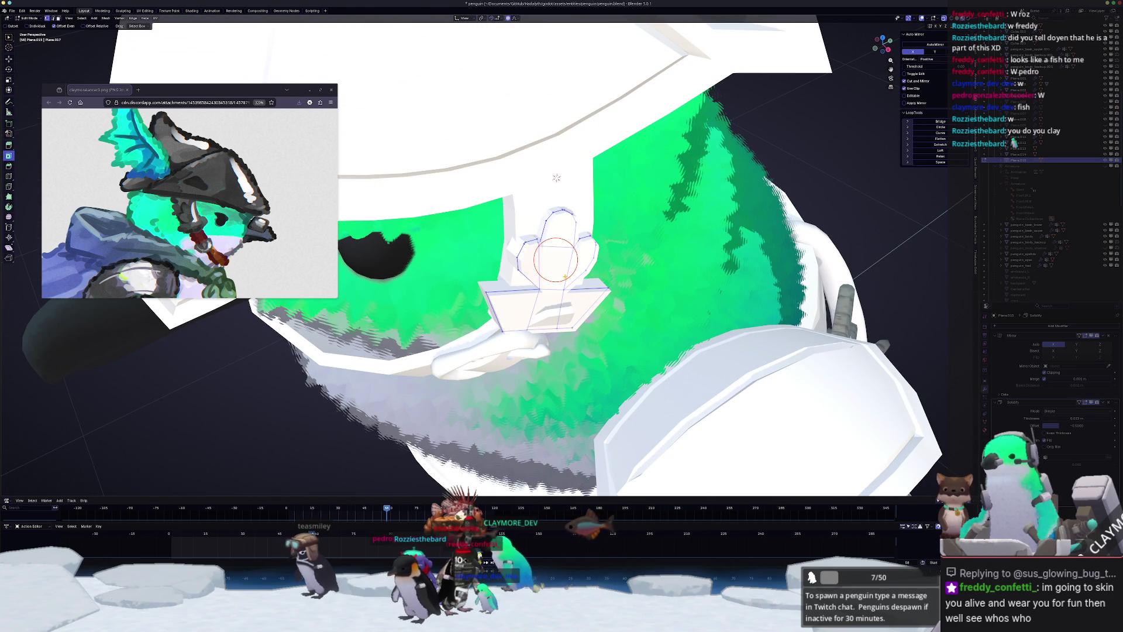
mouse_move(555, 260)
middle_down()
mouse_move(398, 176)
mouse_move(387, 152)
mouse_move(490, 192)
middle_up()
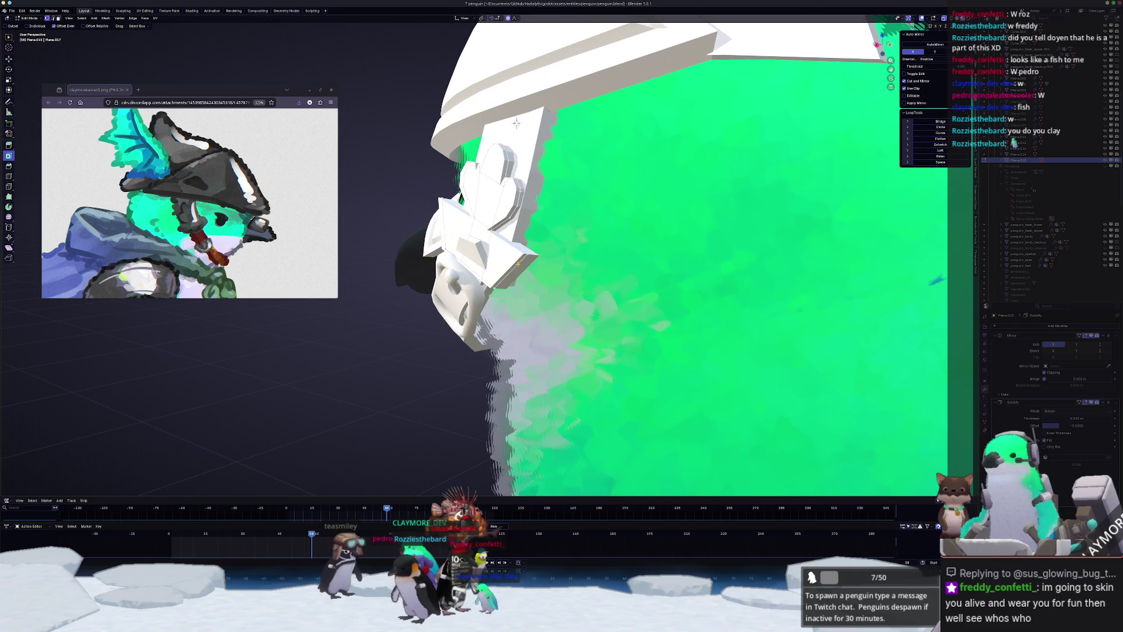
middle_drag(516, 122, 560, 137)
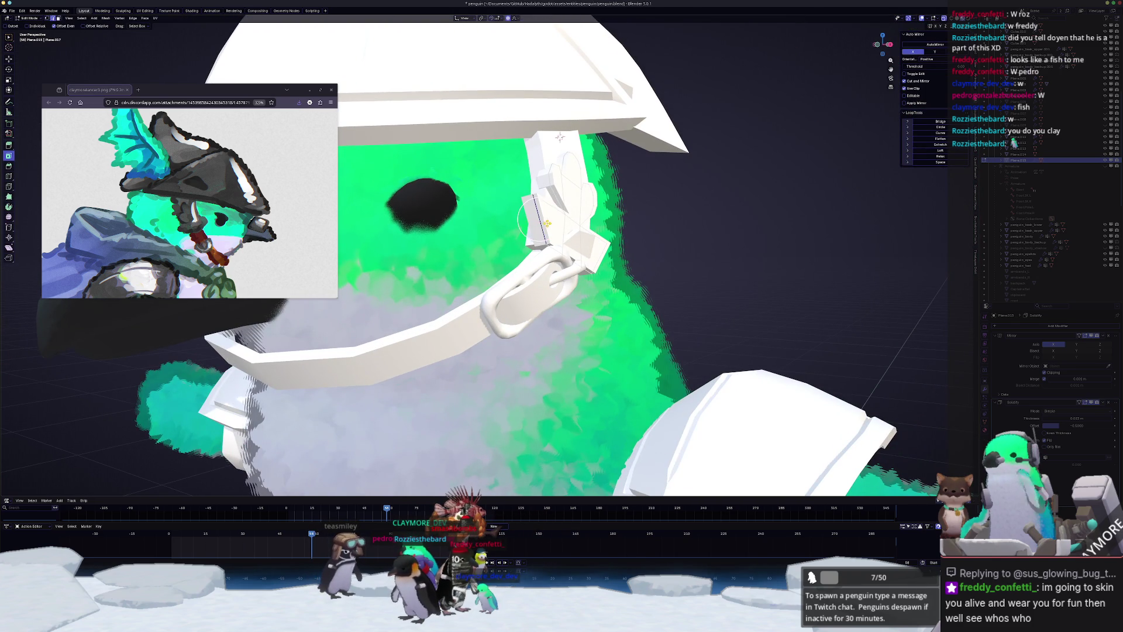
mouse_move(538, 223)
middle_down()
mouse_move(541, 243)
mouse_move(570, 234)
mouse_move(570, 212)
mouse_move(495, 181)
mouse_move(592, 139)
middle_up()
key(g)
key(x)
click(595, 223)
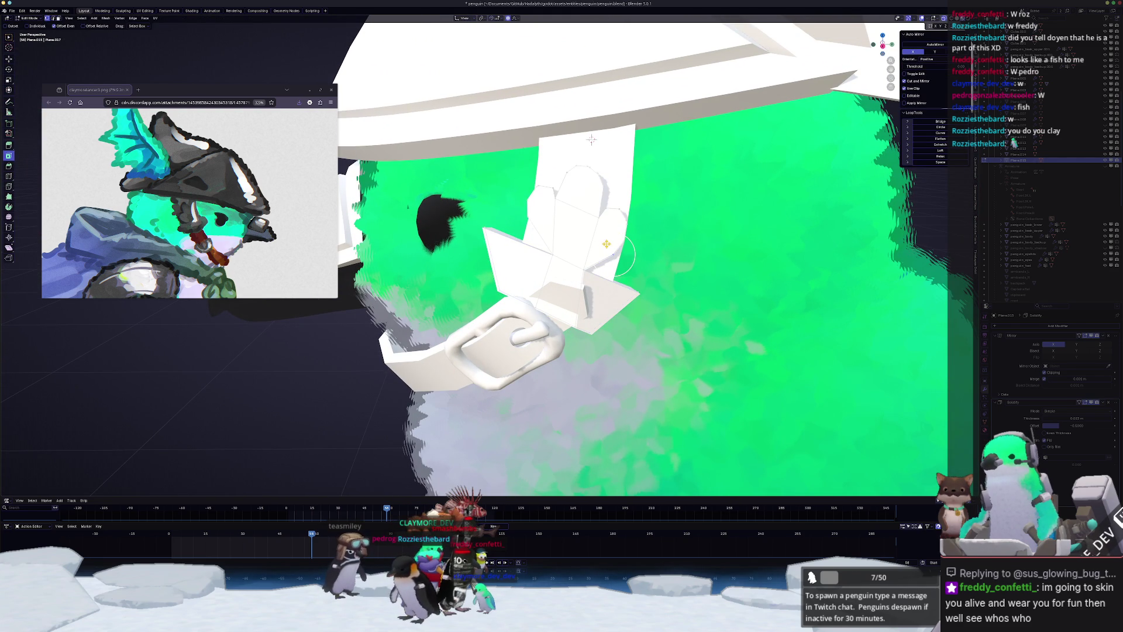
- Slide a lobe vertex and reshape the upper lobe edge with soft-falloff moves
key(shift+v)
click(612, 251)
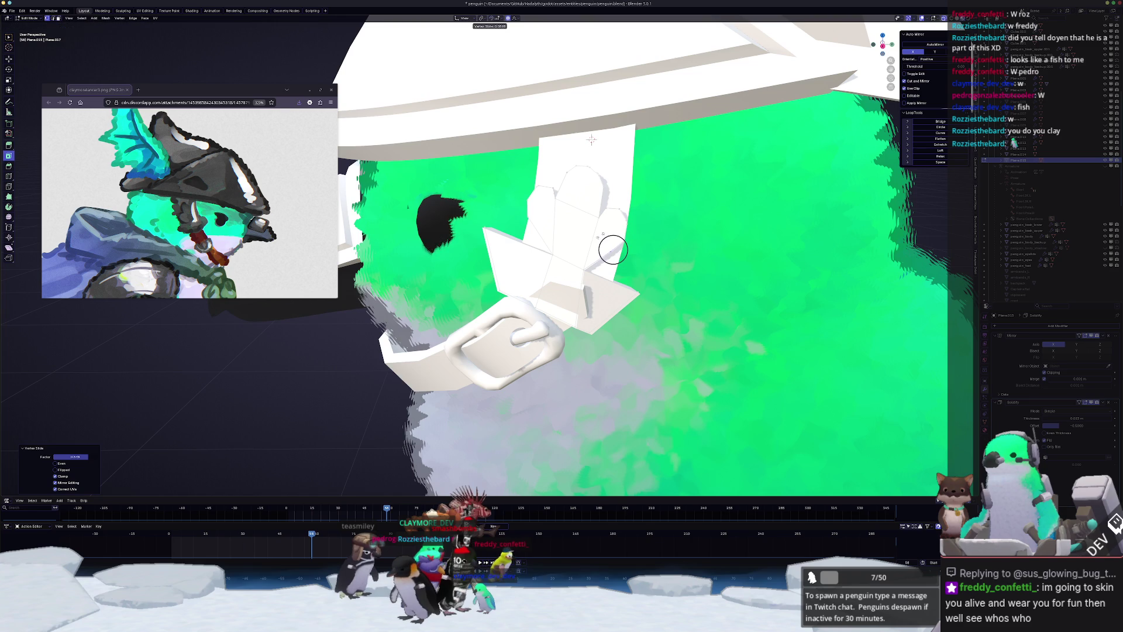
middle_drag(612, 250, 588, 247)
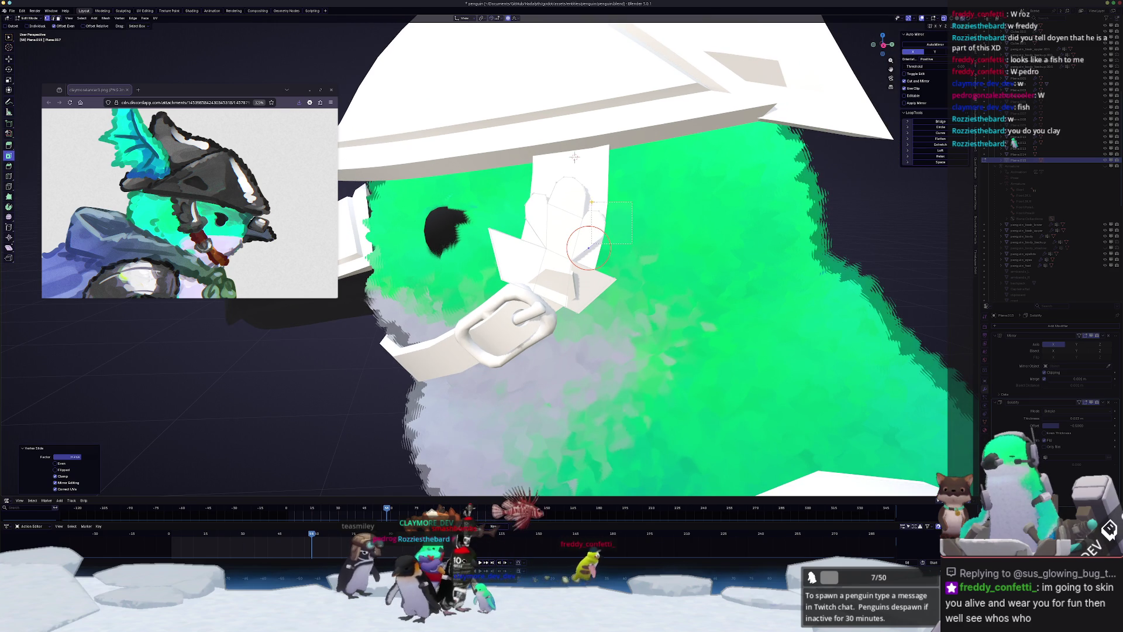
click(594, 220)
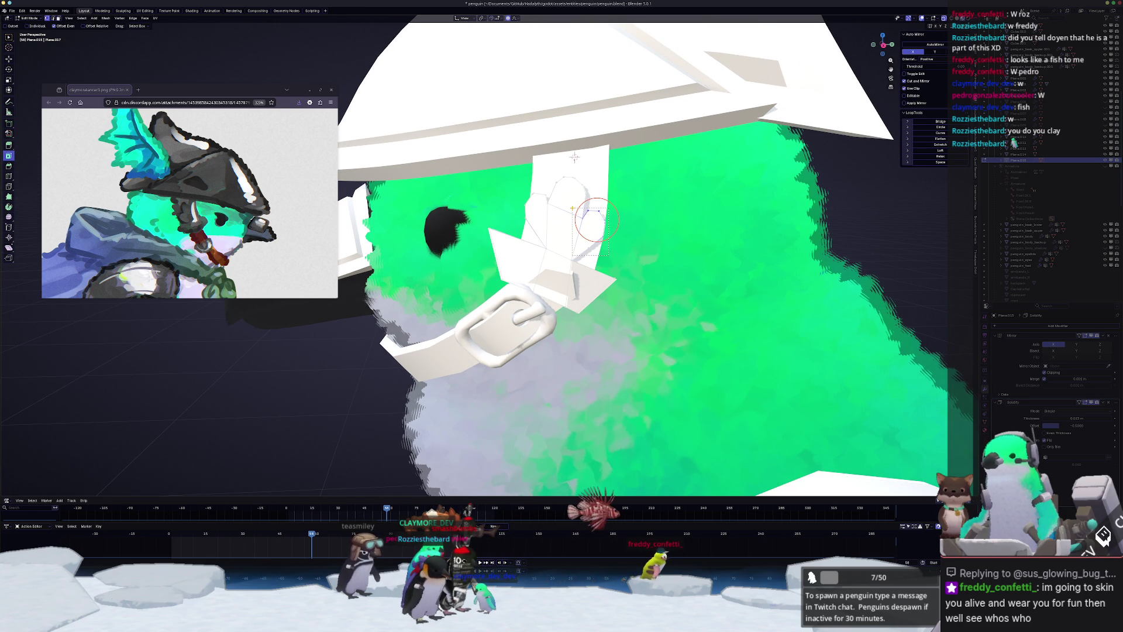
key(g)
click(595, 224)
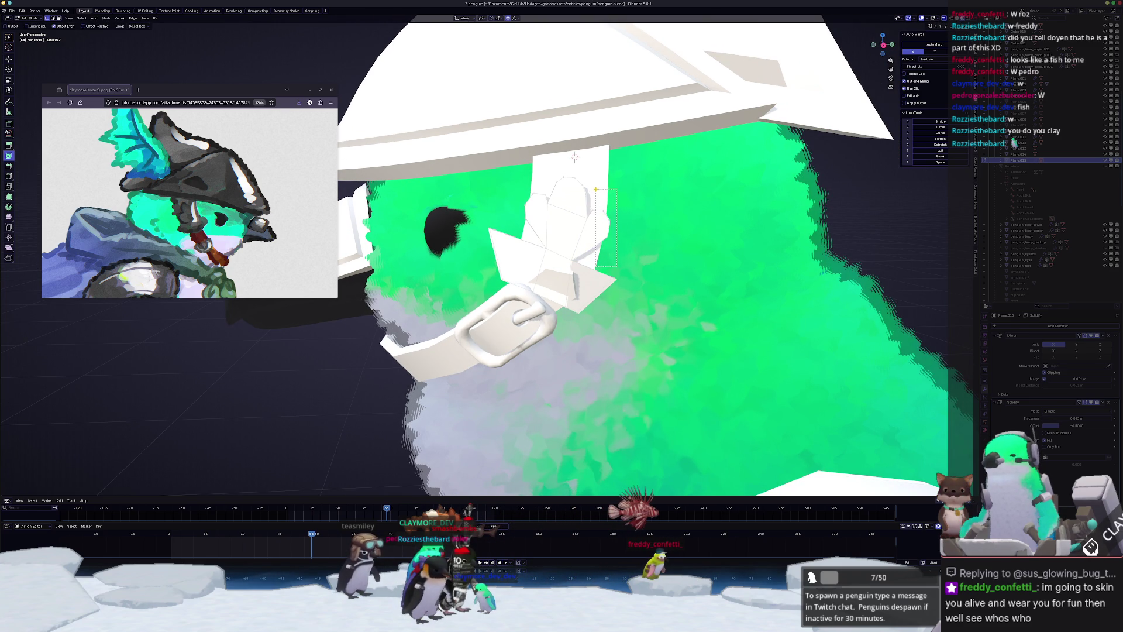
key(g)
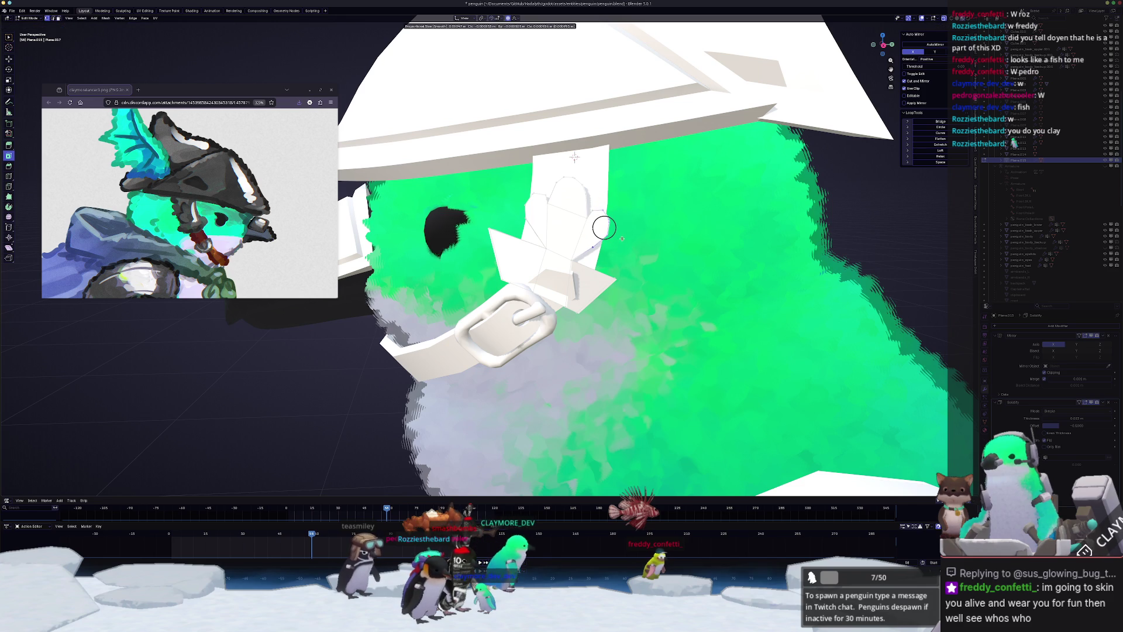
click(604, 227)
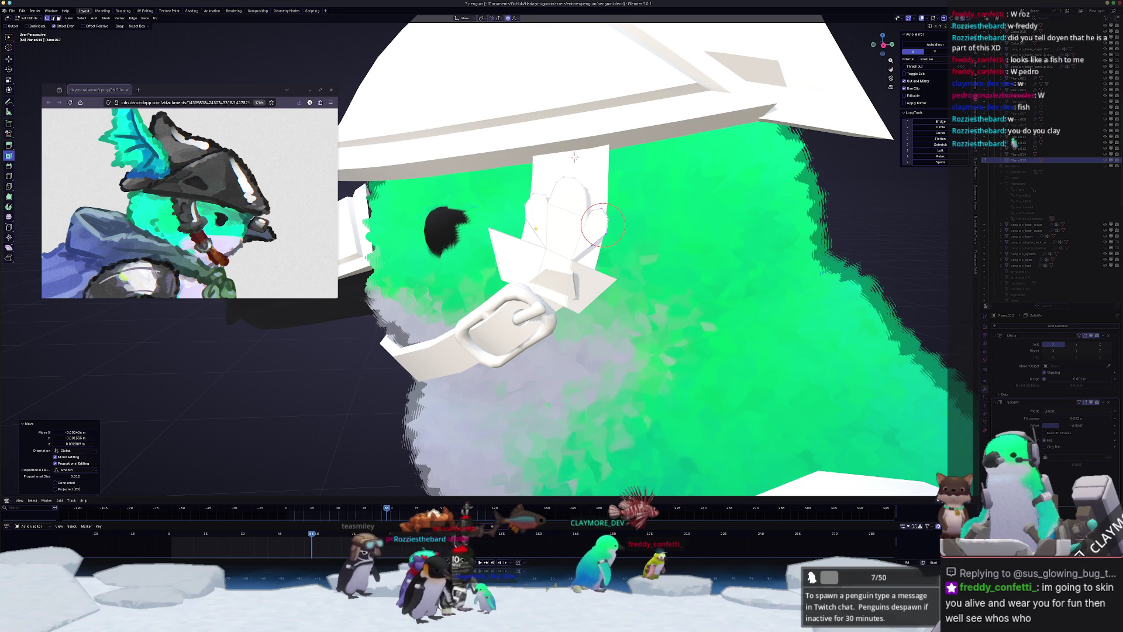
key(Tab)
key(Tab)
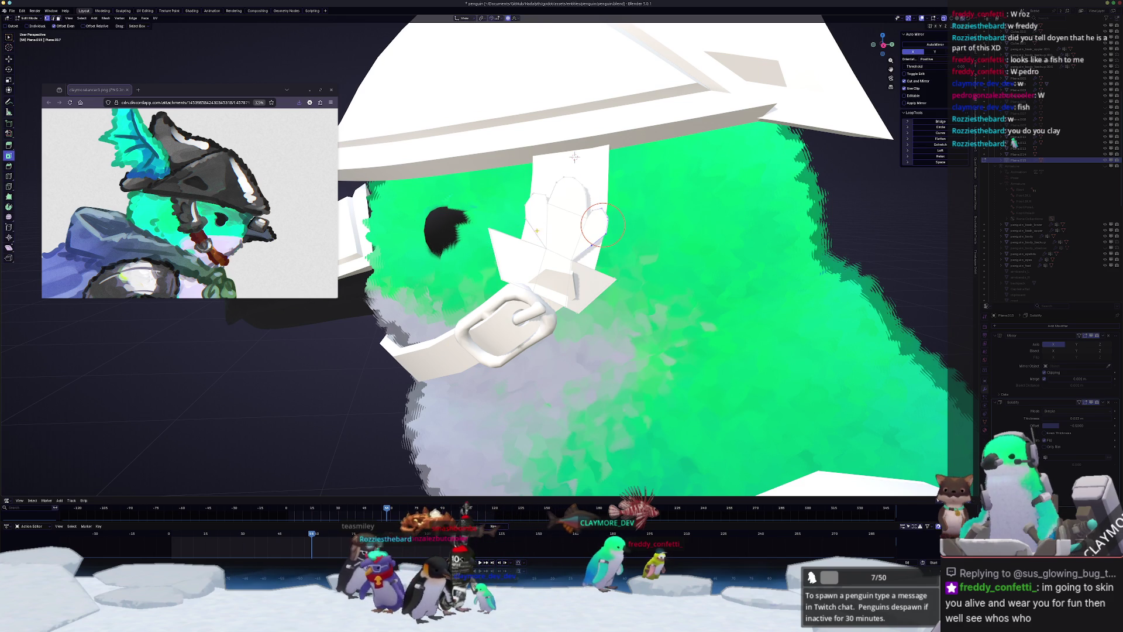
- Slide two more lobe vertices along their edges on the leaf plate
scroll(562, 263, up, 1)
scroll(561, 264, up, 1)
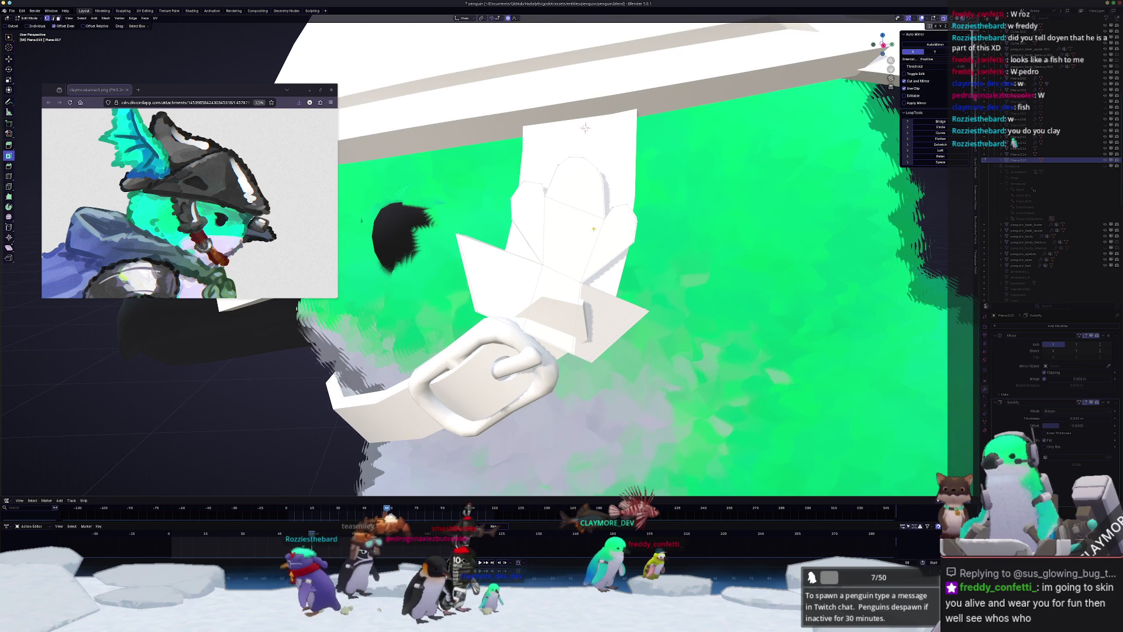
key(g)
key(g)
click(629, 240)
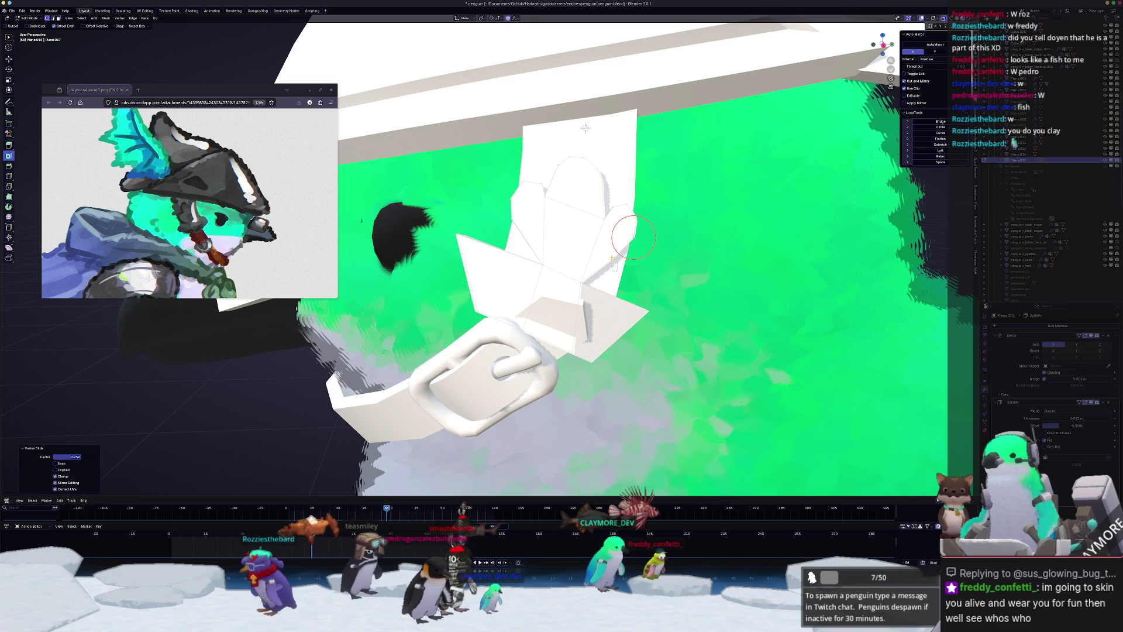
key(g)
key(g)
click(618, 240)
key(g)
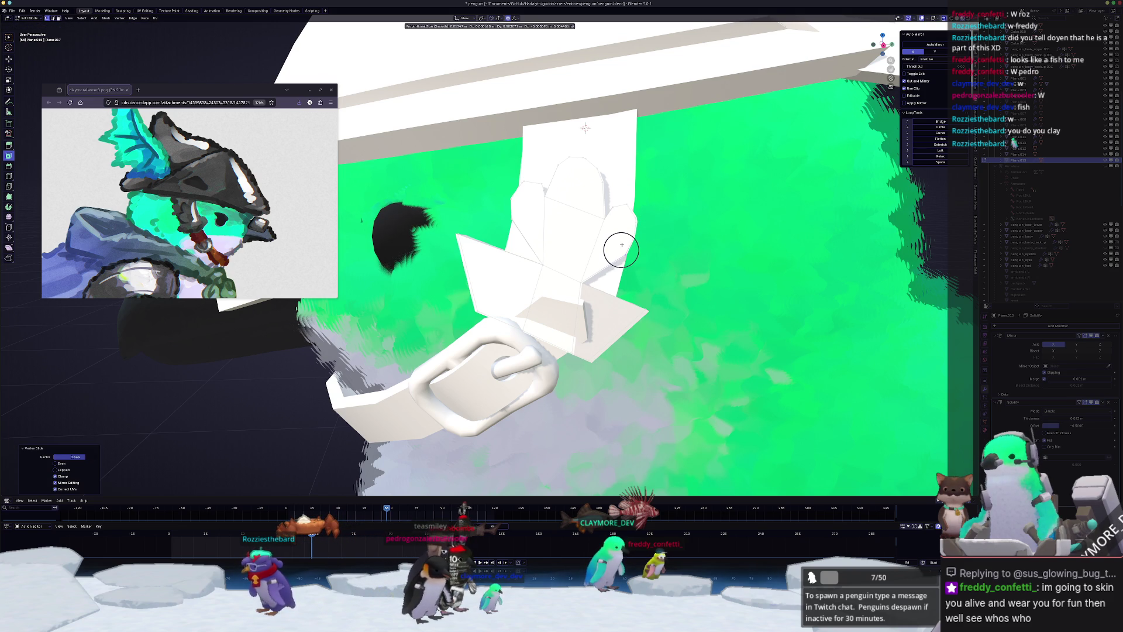
right_click(621, 243)
- Review the head in Object Mode, then slide an edge along the plate
scroll(658, 252, up, 2)
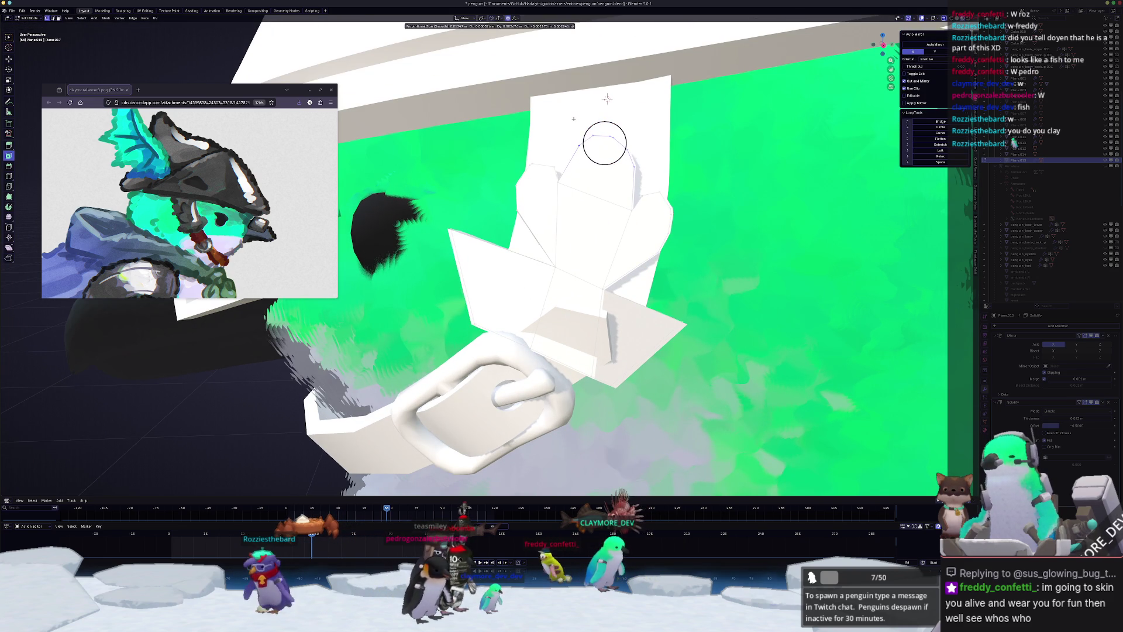
key(Tab)
scroll(601, 138, down, 3)
scroll(538, 256, down, 2)
middle_drag(539, 256, 661, 268)
scroll(580, 253, up, 4)
key(Tab)
scroll(581, 253, down, 1)
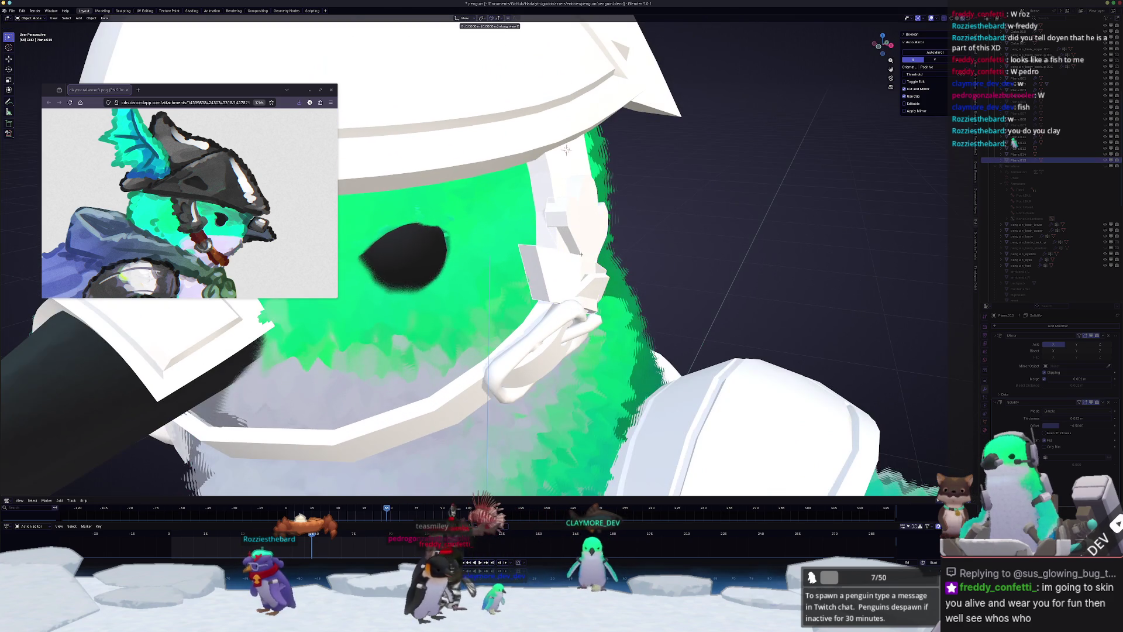
middle_drag(576, 153, 570, 148)
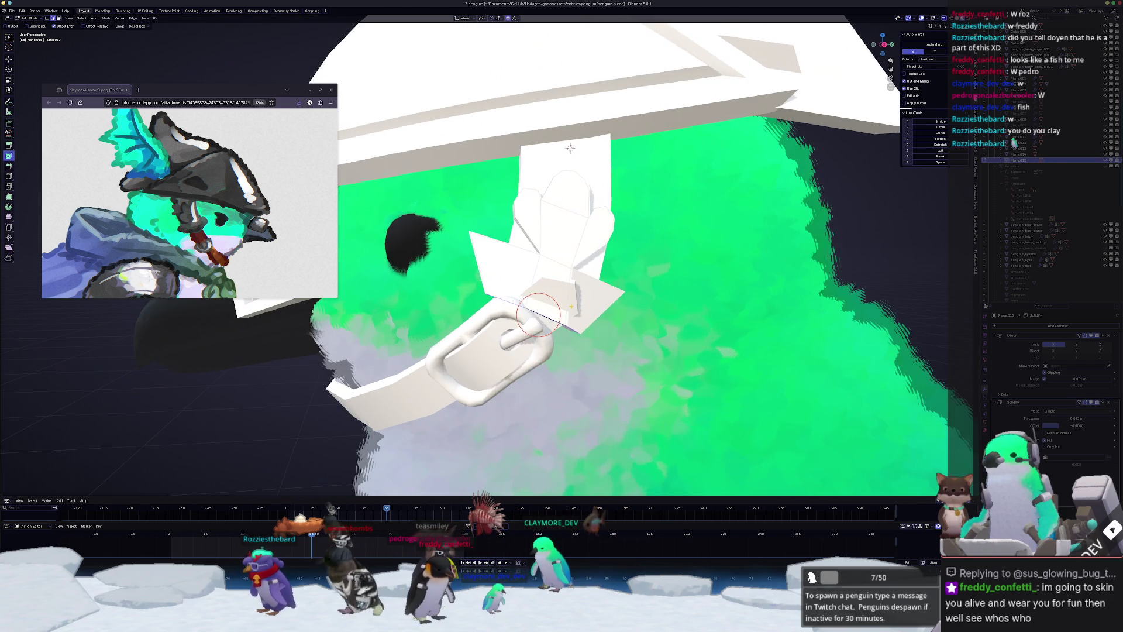
key(g)
key(g)
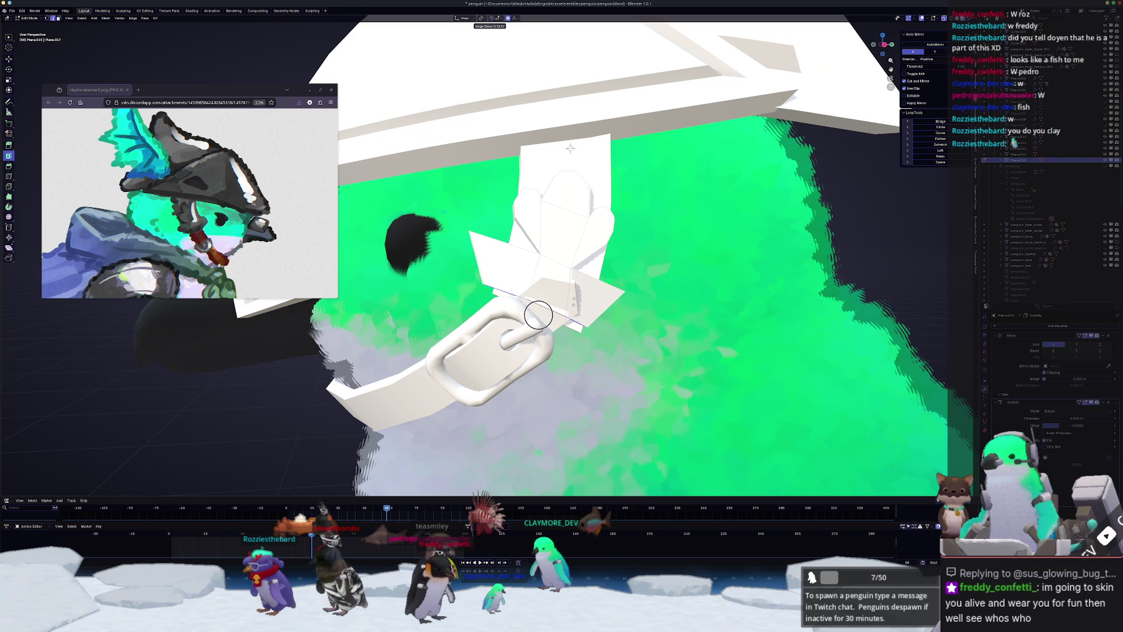
click(540, 306)
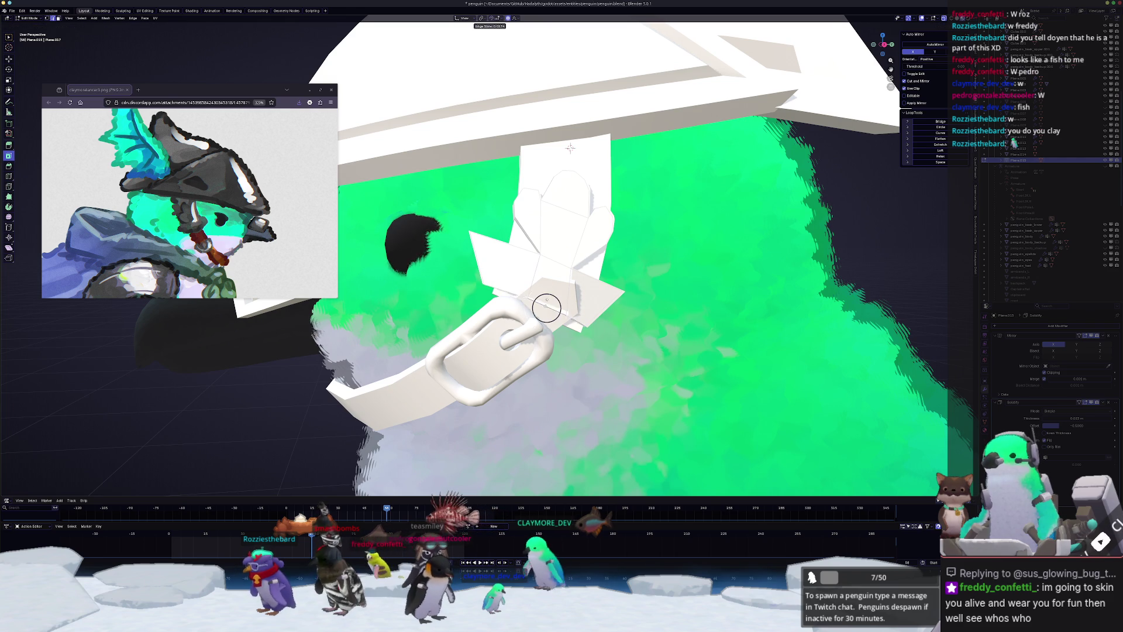
key(Tab)
- Test a level-1 subdivision preview, undo it, and bevel the plate's edges with Ctrl+B
key(ctrl+1)
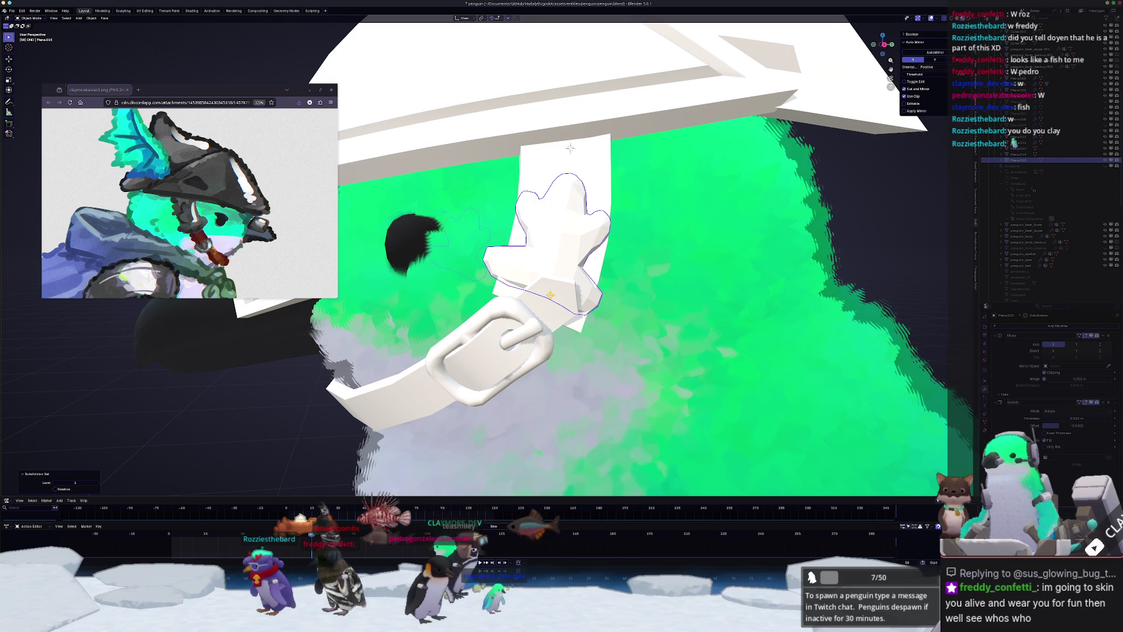
key(ctrl+z)
key(Tab)
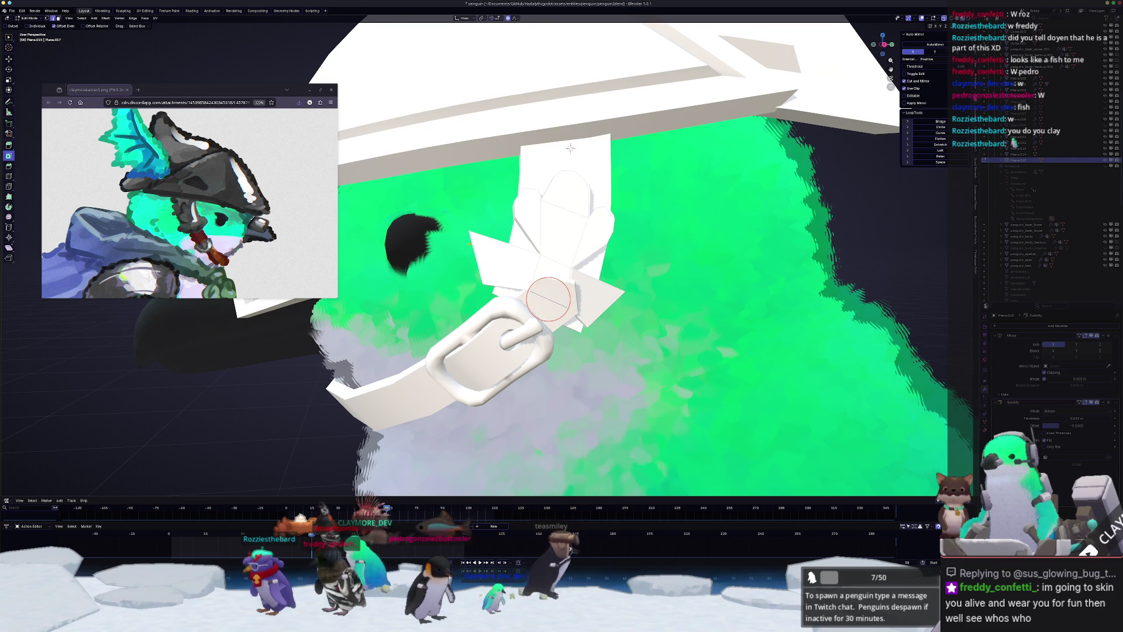
key(ctrl+b)
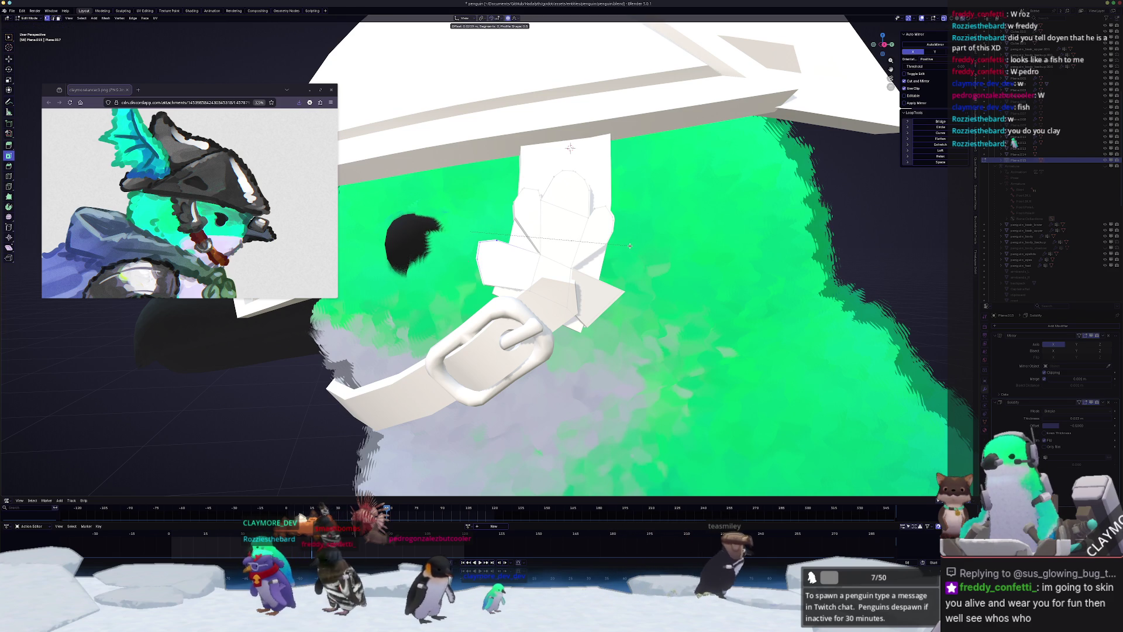
click(647, 306)
key(ctrl+z)
key(ctrl+b)
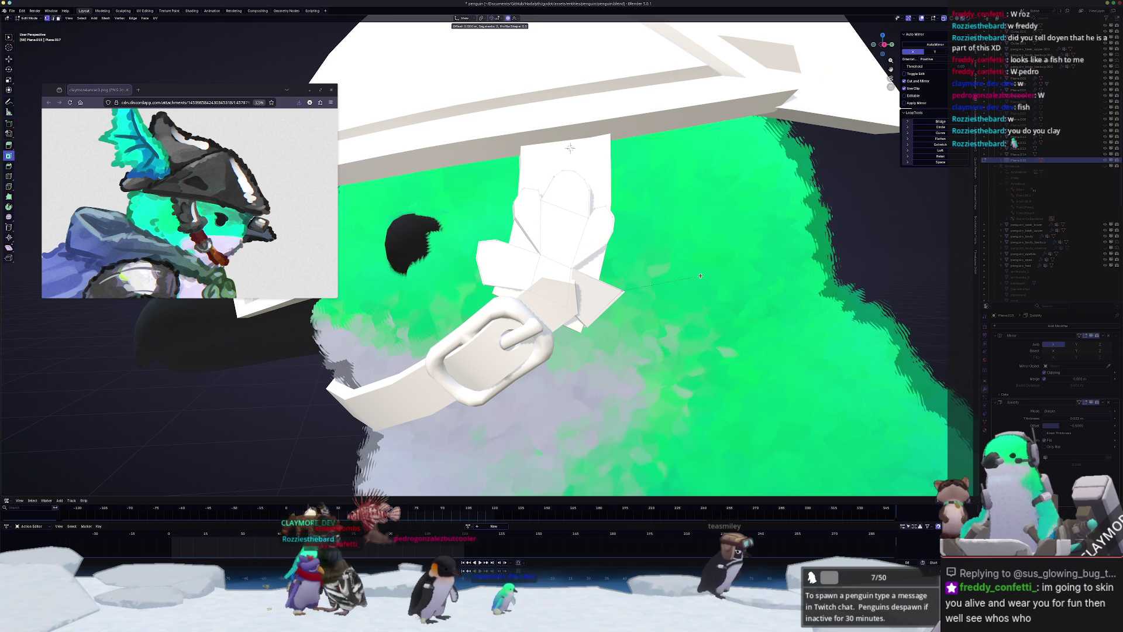
click(721, 270)
key(Tab)
middle_drag(721, 270, 574, 281)
- Apply Shade Auto Smooth, switch to solid shading, and open the leaf plate in Edit Mode with X-ray
right_click(514, 225)
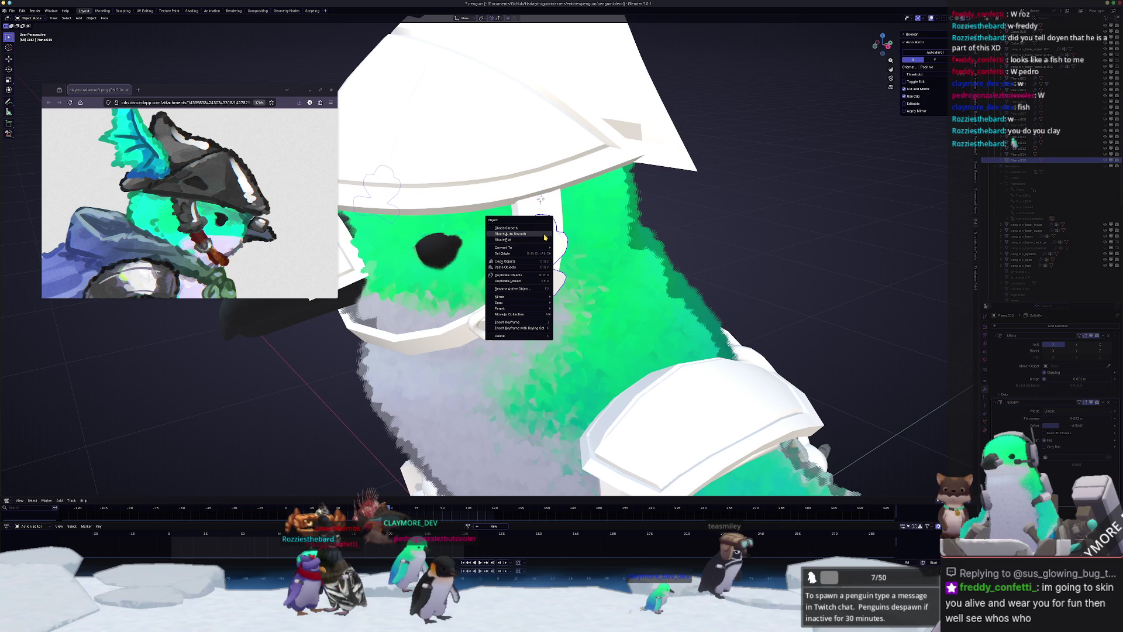
click(515, 234)
mouse_move(515, 234)
middle_down()
mouse_move(687, 217)
mouse_move(630, 225)
mouse_move(652, 225)
mouse_move(644, 228)
middle_up()
key(z)
click(520, 251)
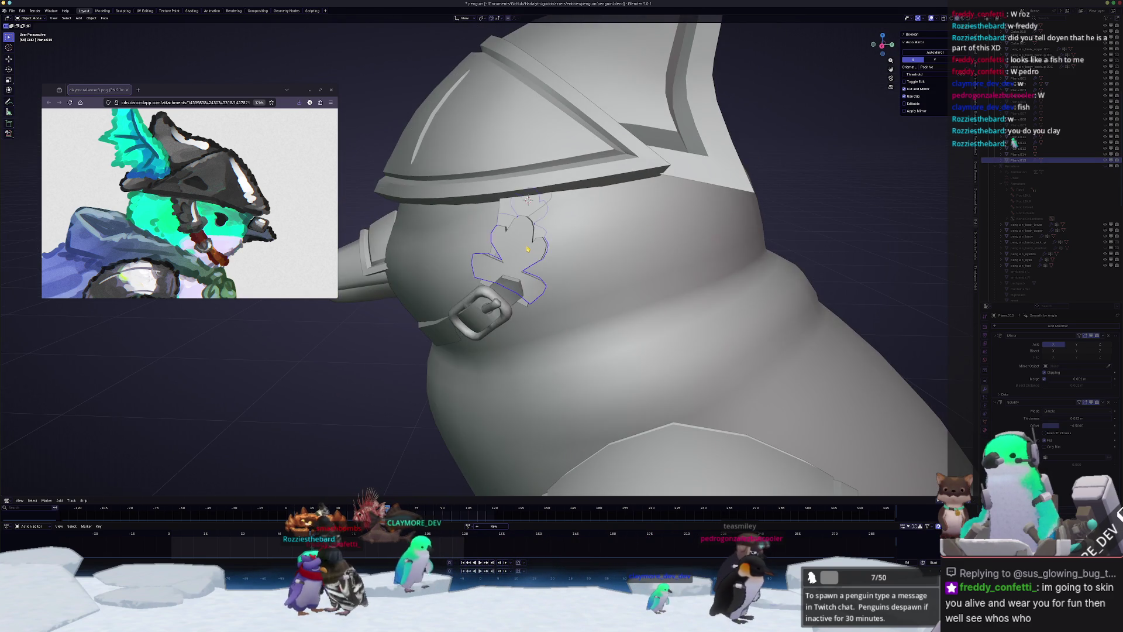
key(KP_Decimal)
key(Tab)
key(alt+z)
- Slide a vertex and reposition the top petal with proportional editing
middle_drag(629, 300, 605, 309)
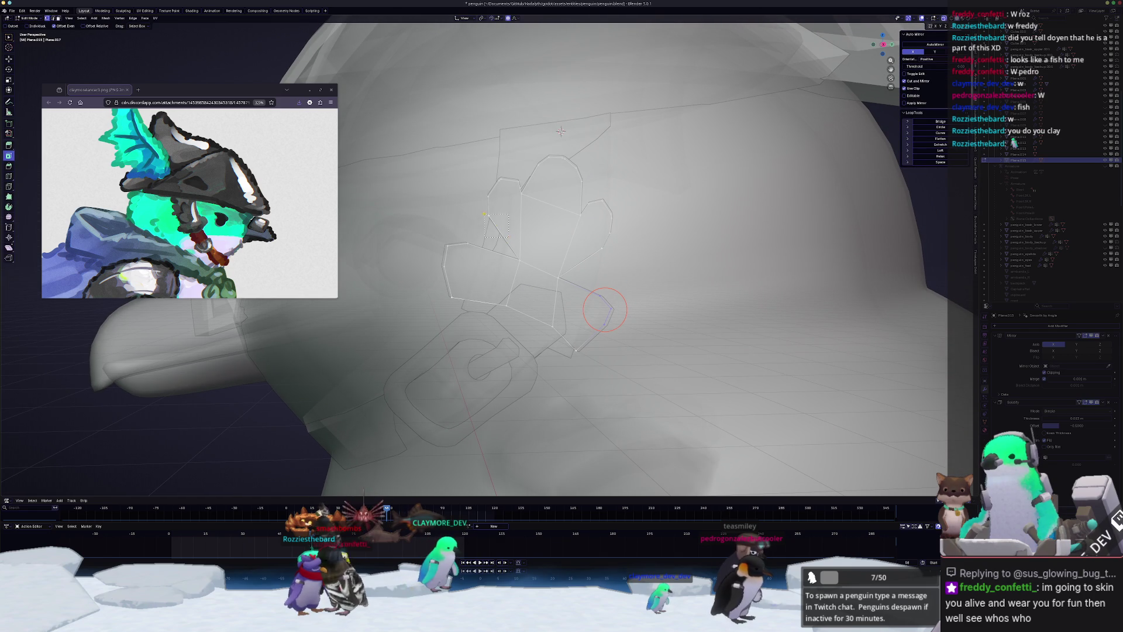
key(shift+v)
click(489, 215)
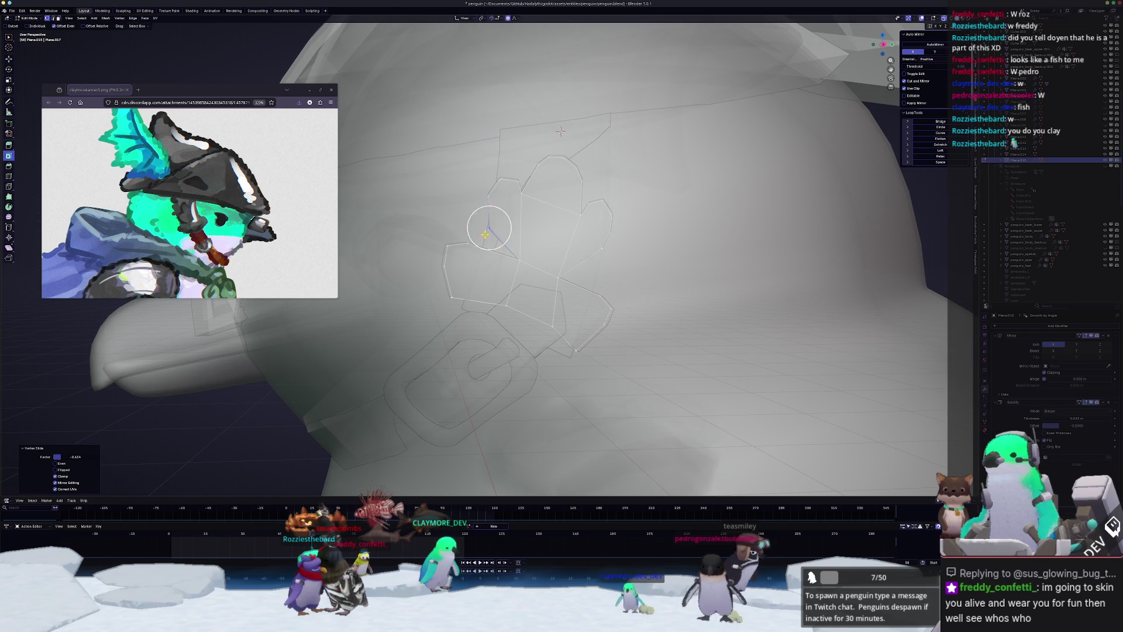
middle_drag(489, 226, 488, 228)
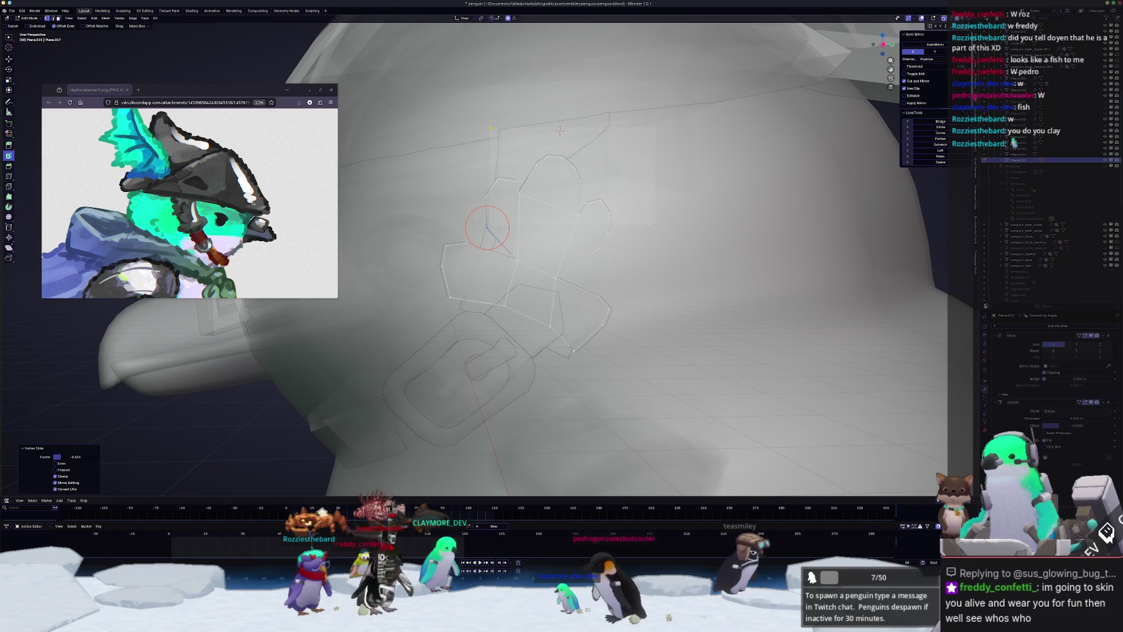
click(551, 186)
key(g)
click(473, 130)
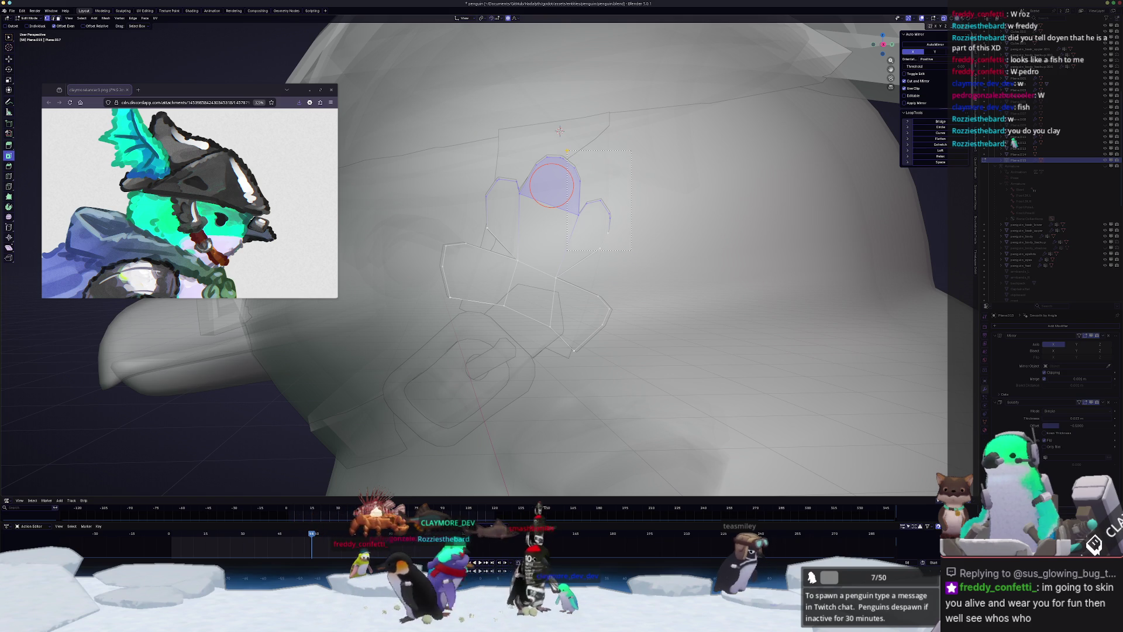
middle_drag(557, 191, 536, 192)
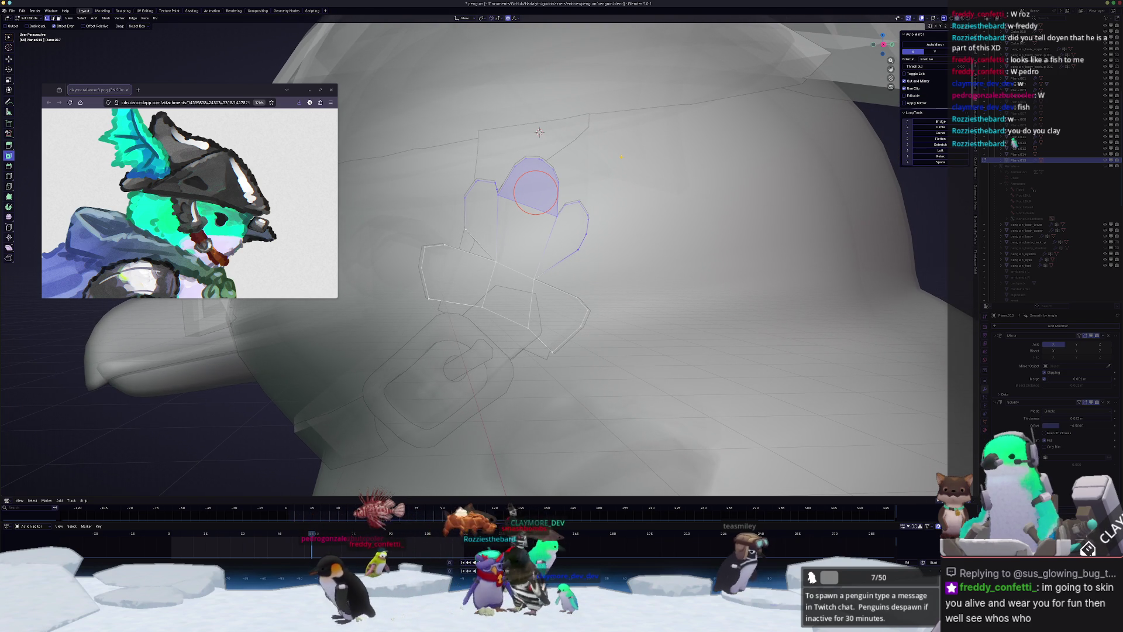
key(g)
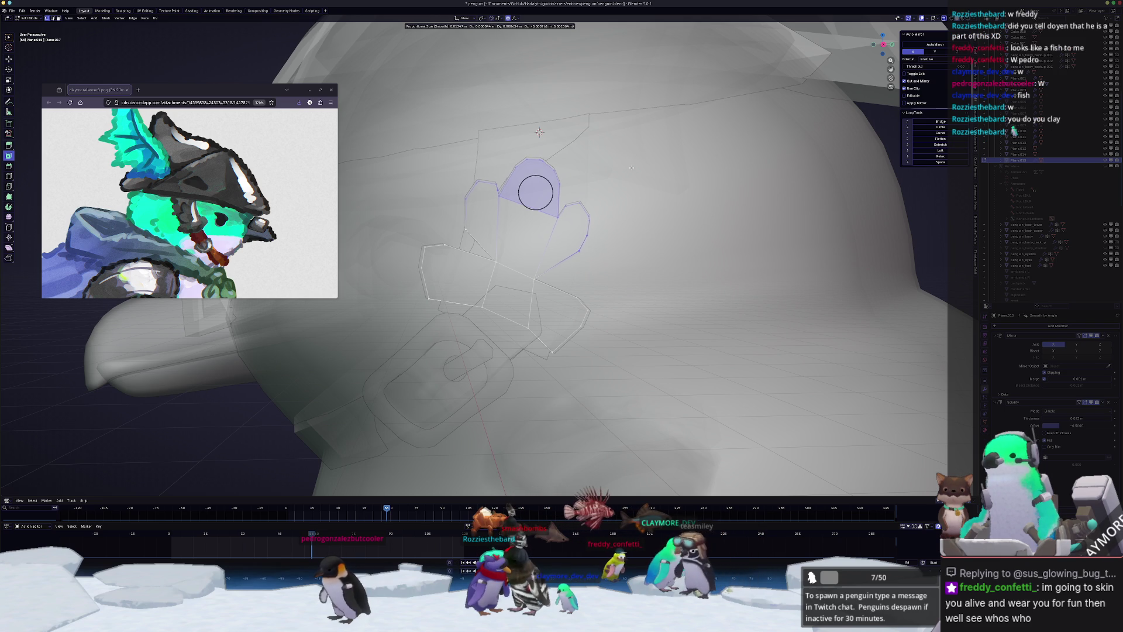
click(663, 202)
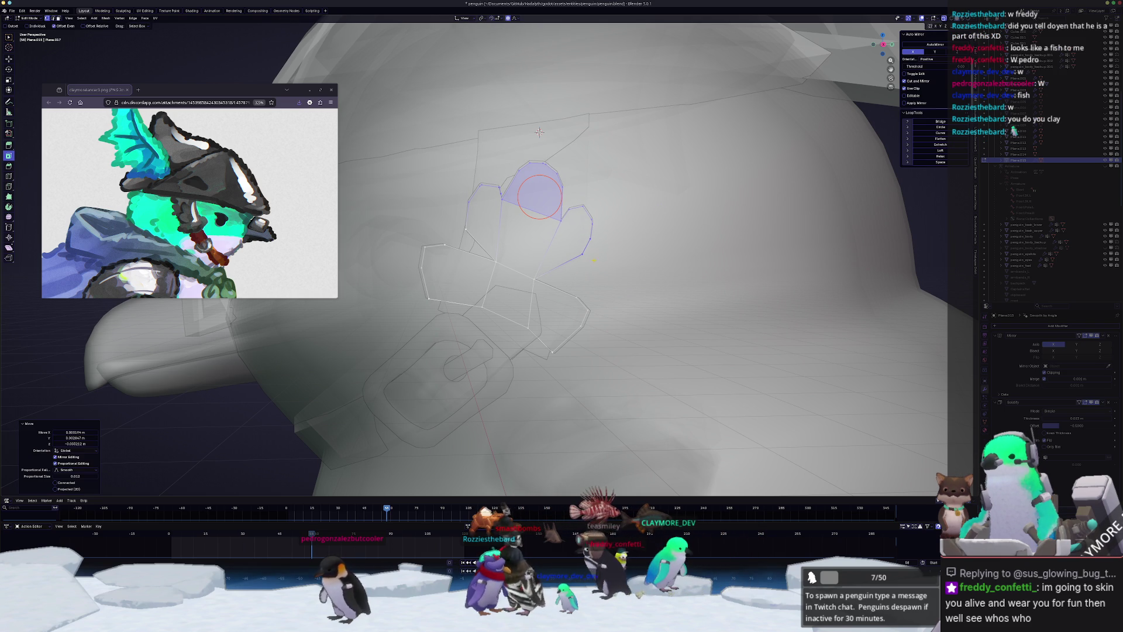
- Clear the selection, slide a left-lobe vertex, and move vertices up and right
key(alt+a)
middle_drag(662, 201, 628, 225)
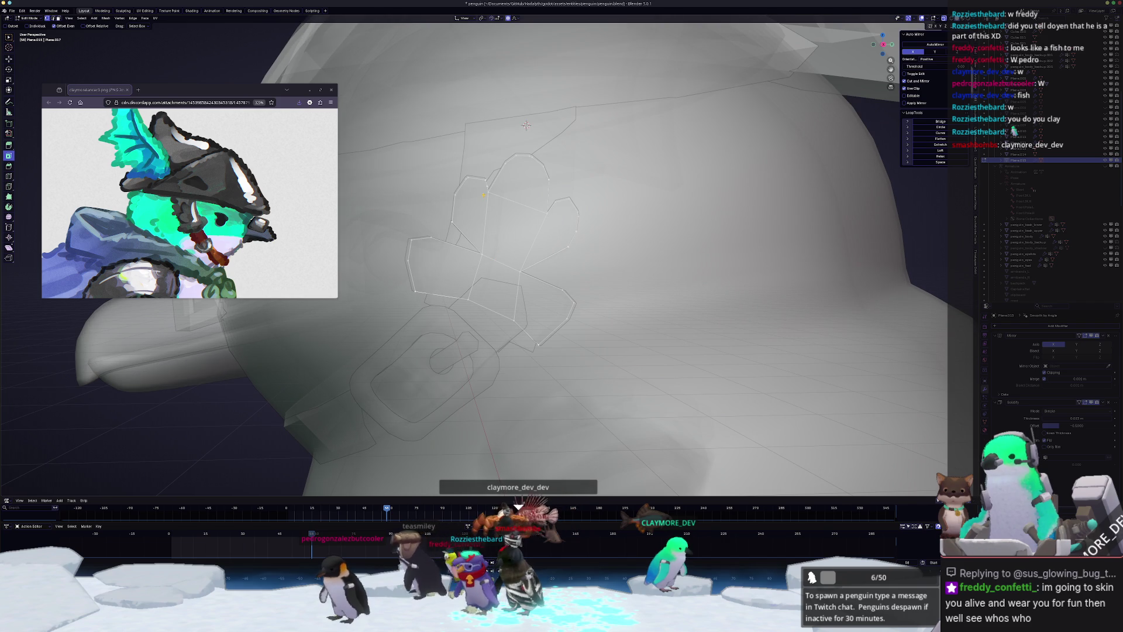
key(g)
key(g)
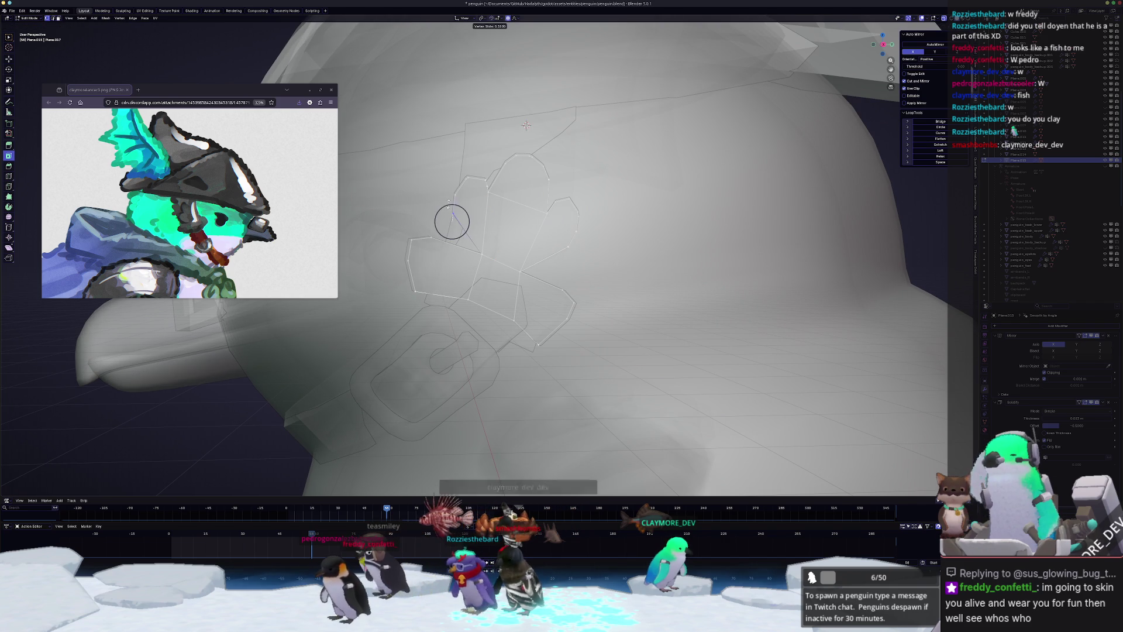
click(453, 213)
key(g)
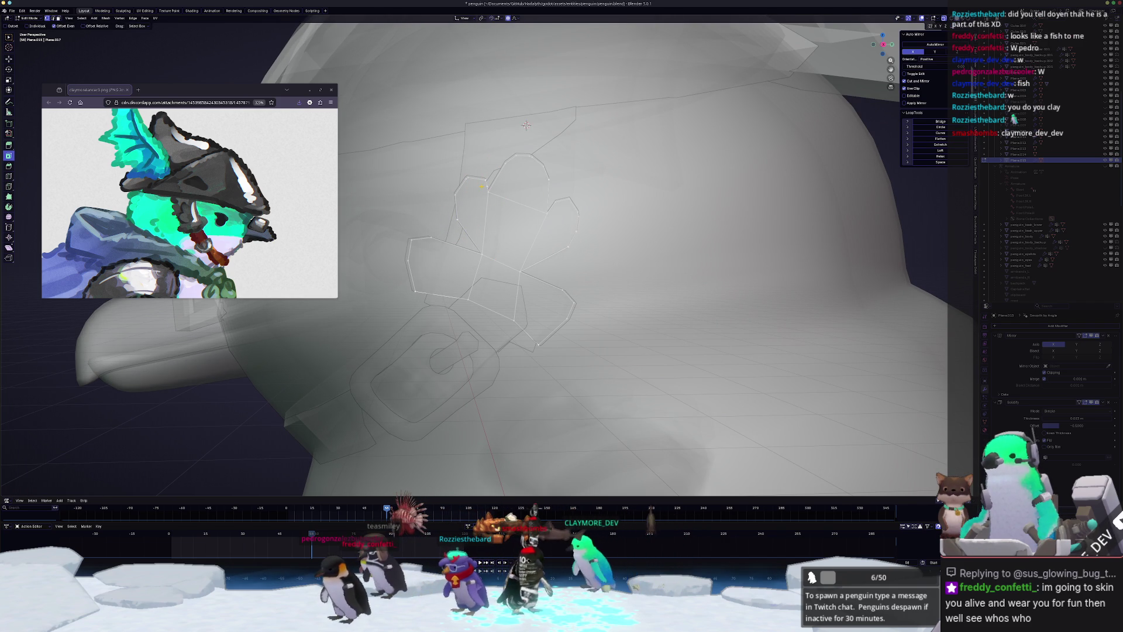
key(g)
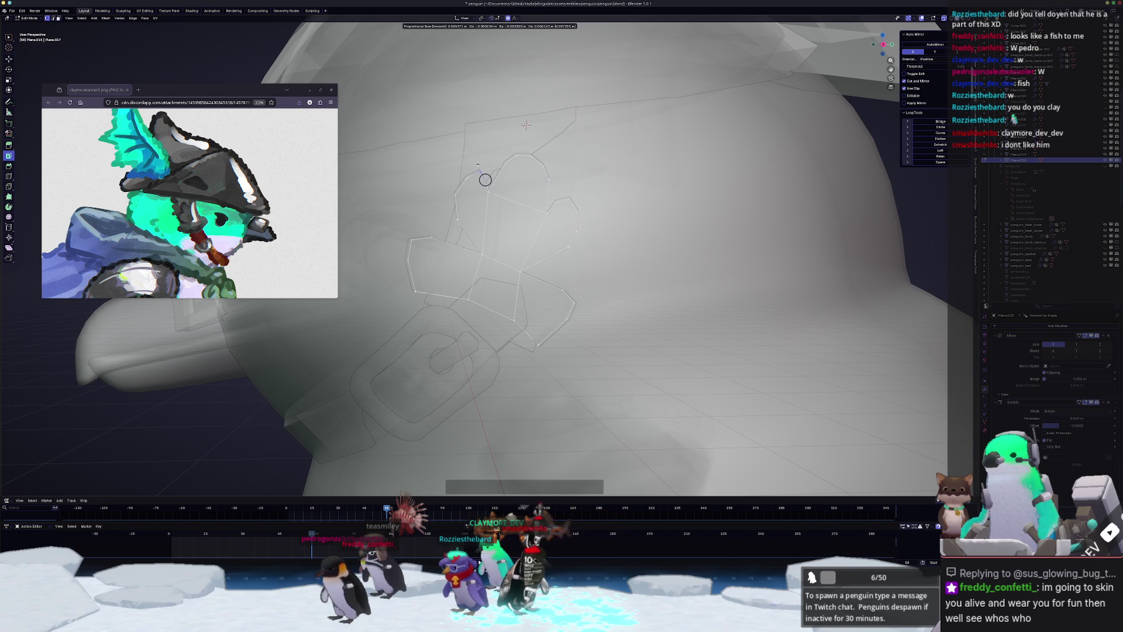
- Move outline vertices on the upper-left lobe with proportional editing
click(485, 179)
scroll(476, 170, up, 2)
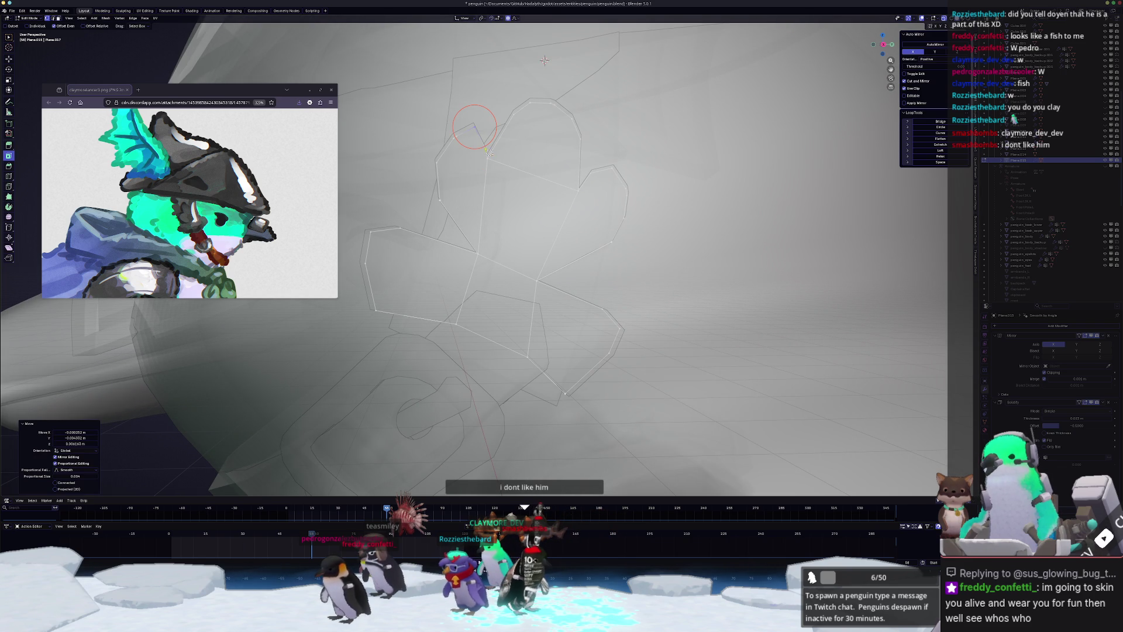
key(g)
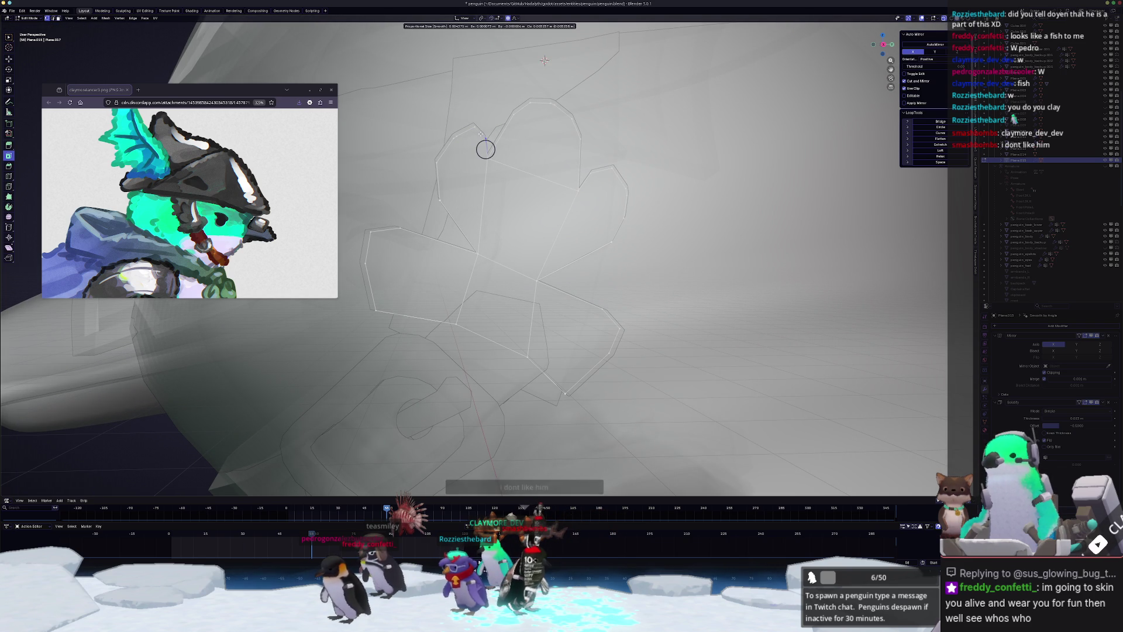
click(483, 136)
key(g)
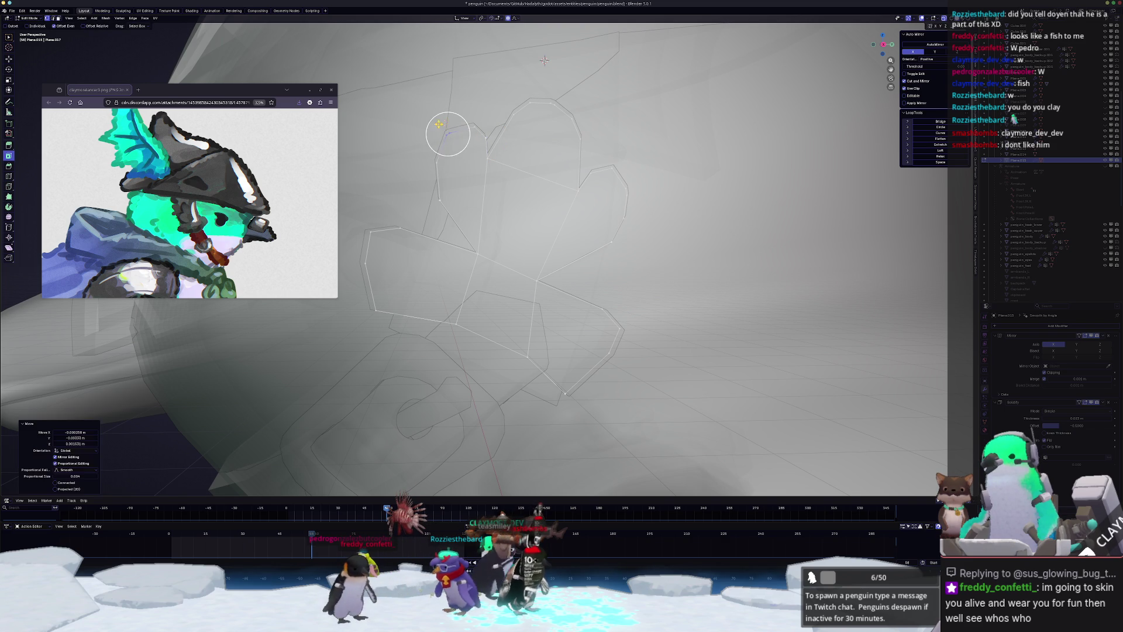
click(446, 131)
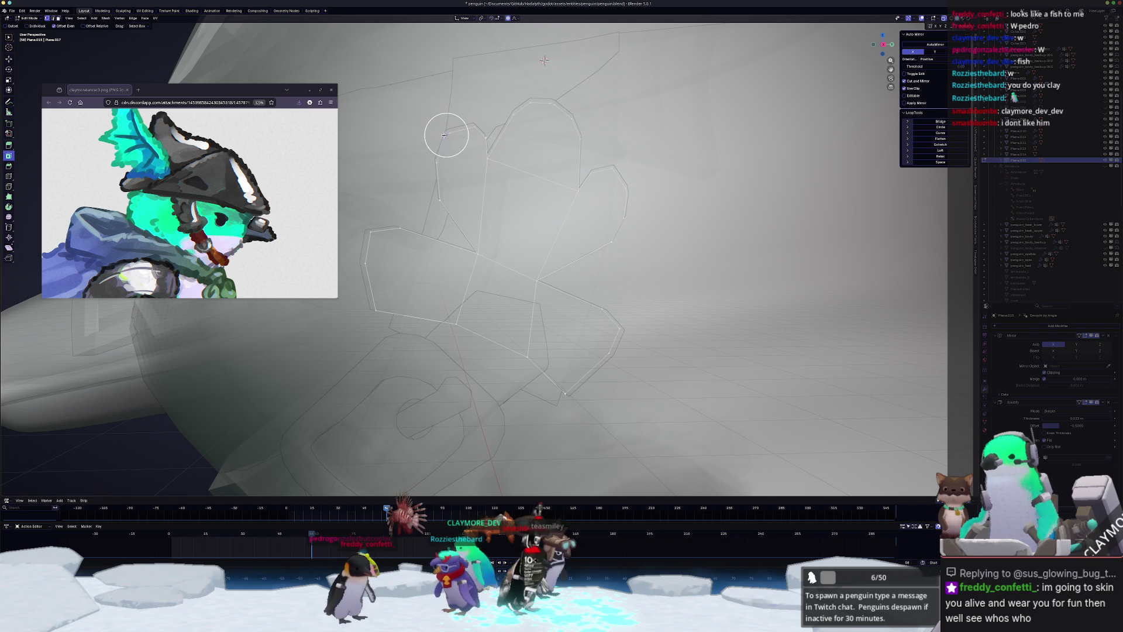
scroll(442, 135, up, 9)
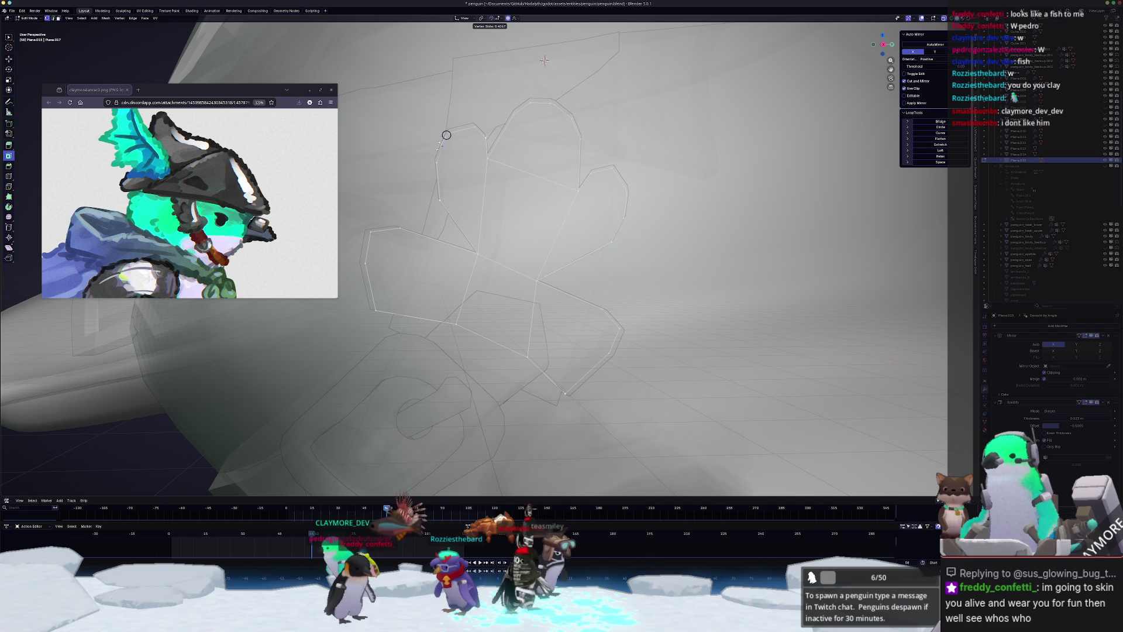
click(439, 146)
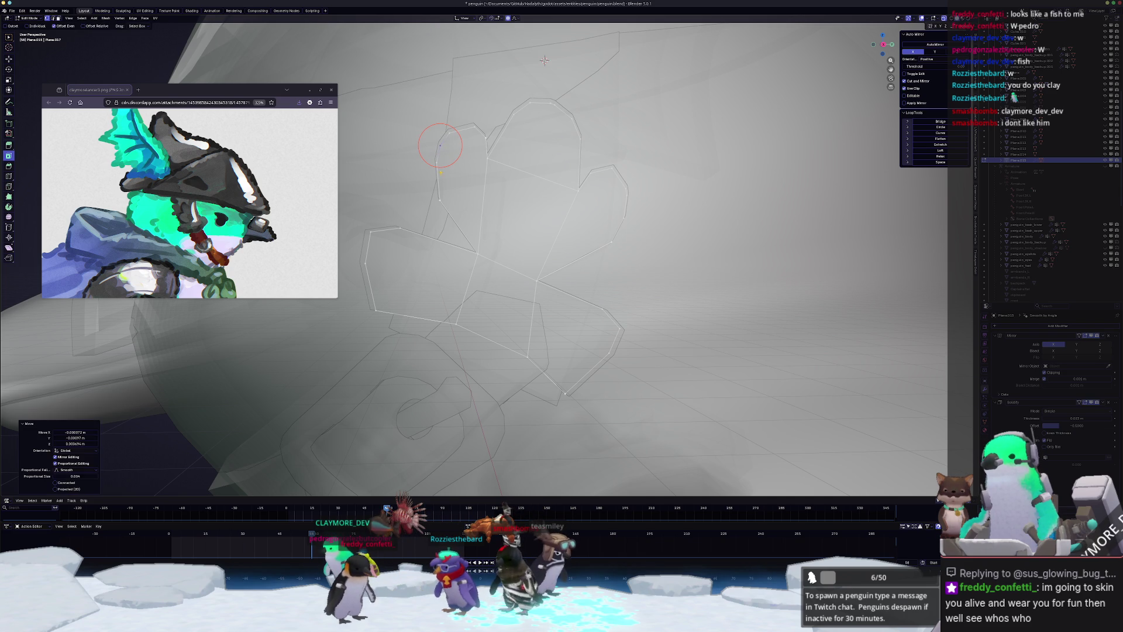
- Pull the left lobe vertices into rounder shape, then exit Edit Mode and turn off X-ray
key(g)
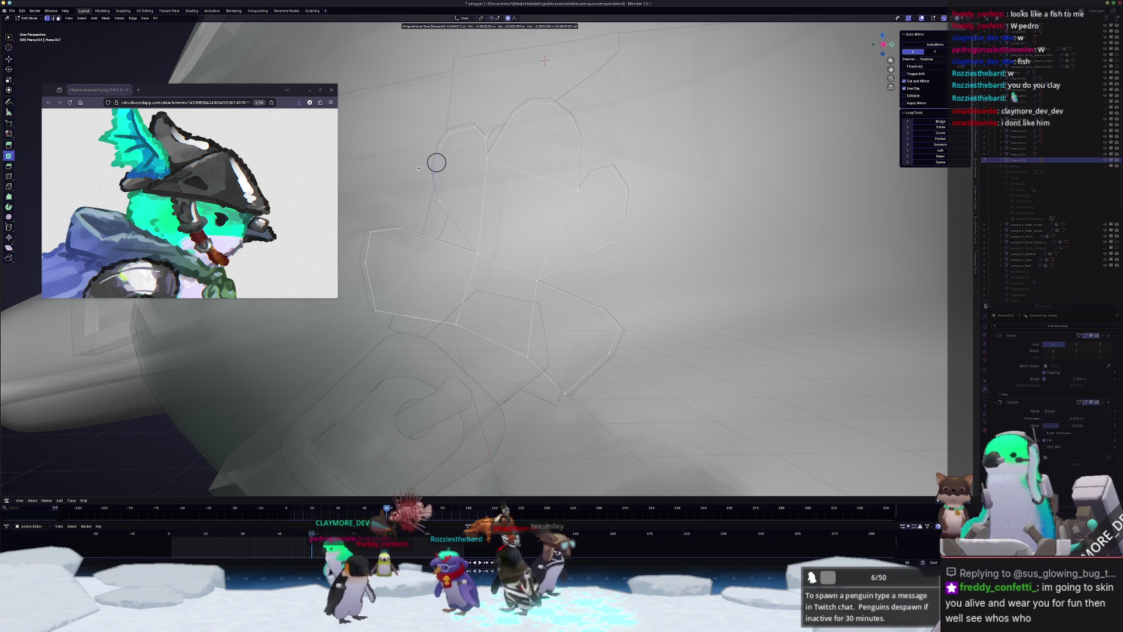
click(418, 168)
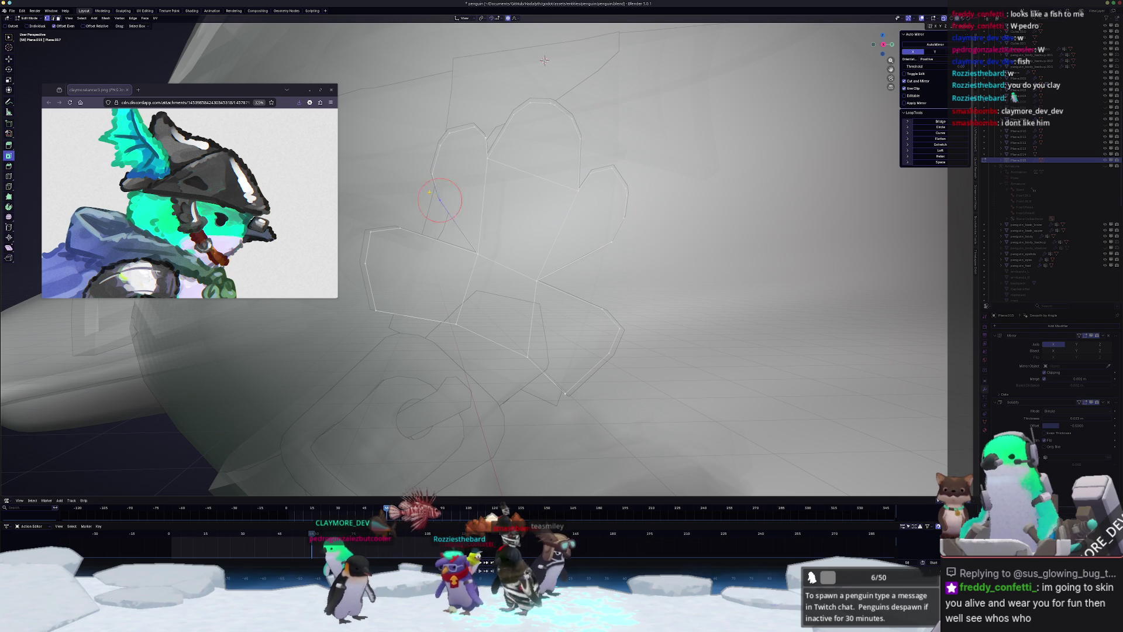
drag(430, 191, 430, 200)
key(g)
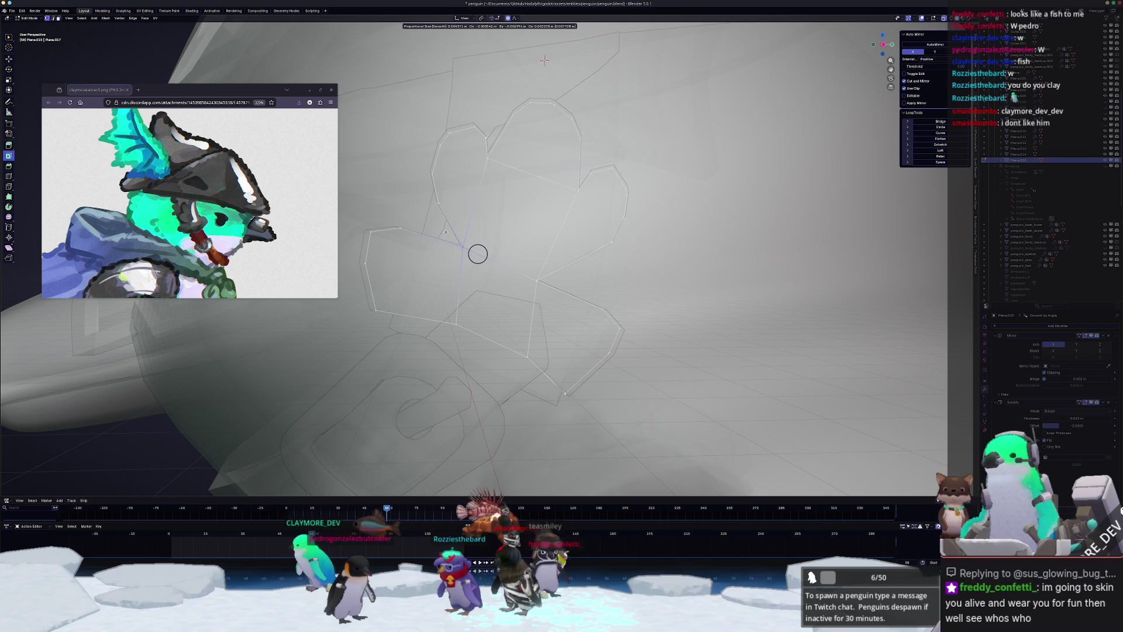
click(445, 232)
key(g)
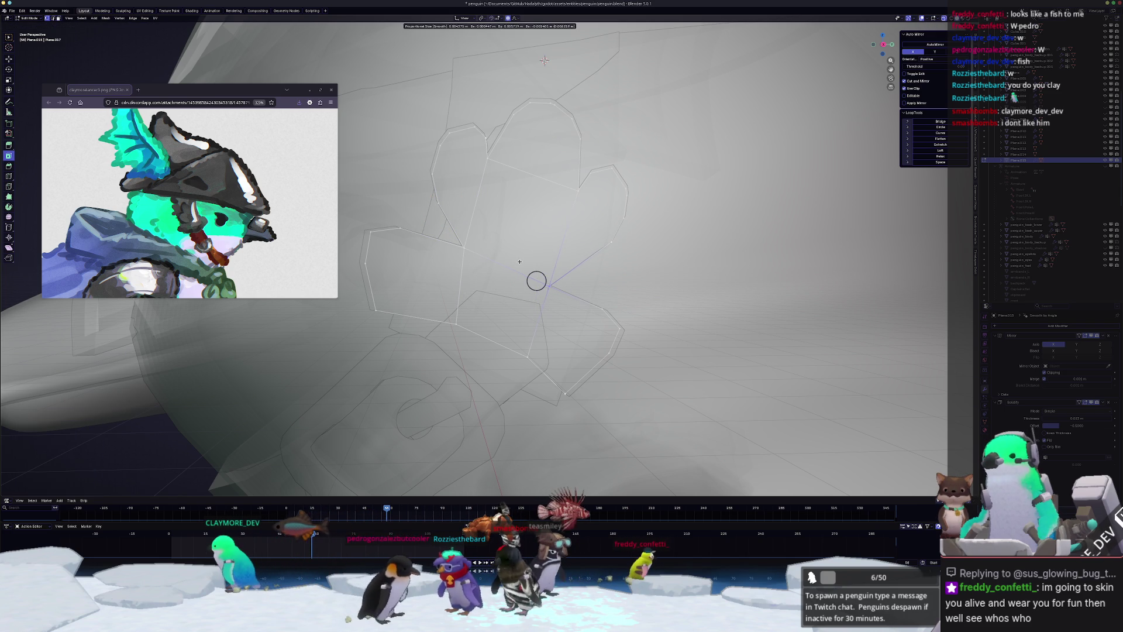
click(520, 262)
key(Tab)
key(alt+z)
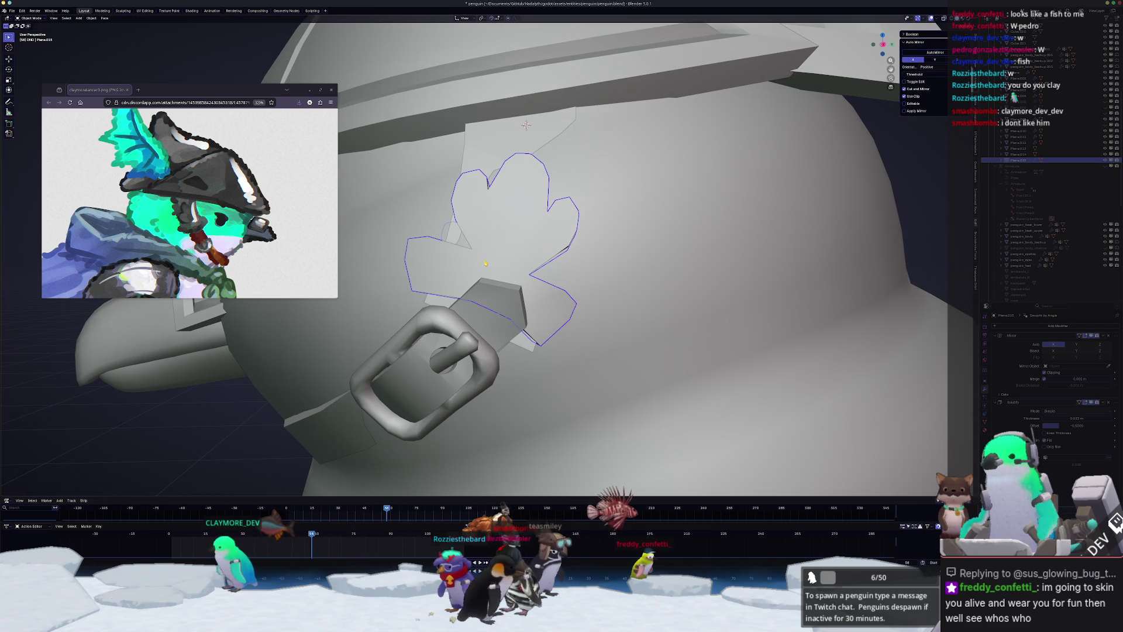
- Slide two cheek plate vertices along their edges with X-ray on
middle_drag(515, 275, 546, 280)
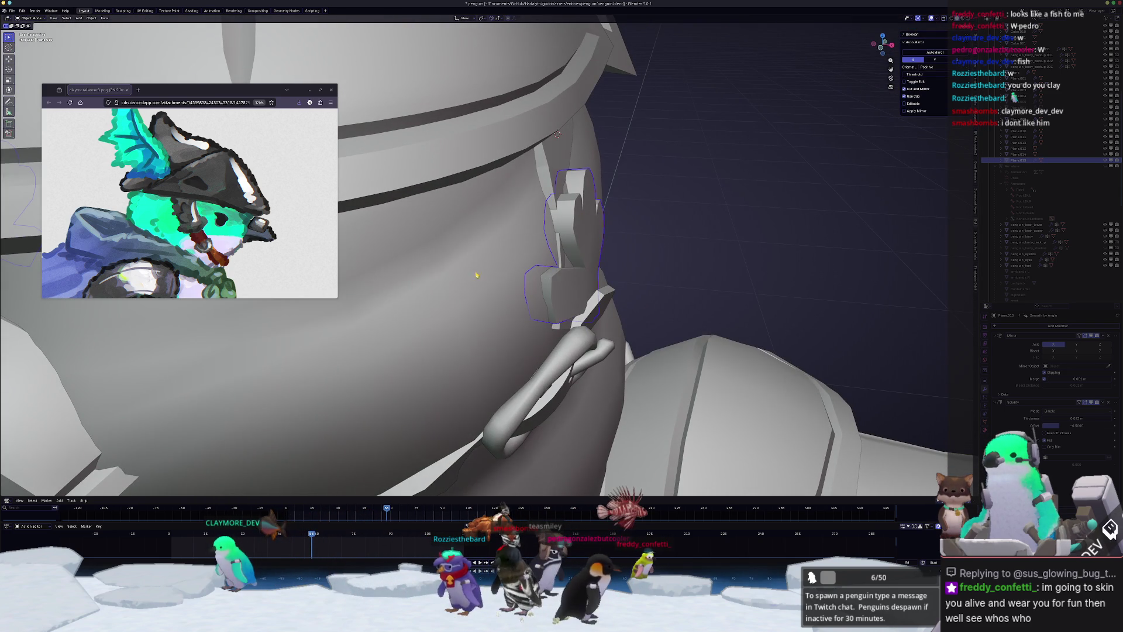
middle_drag(477, 275, 421, 258)
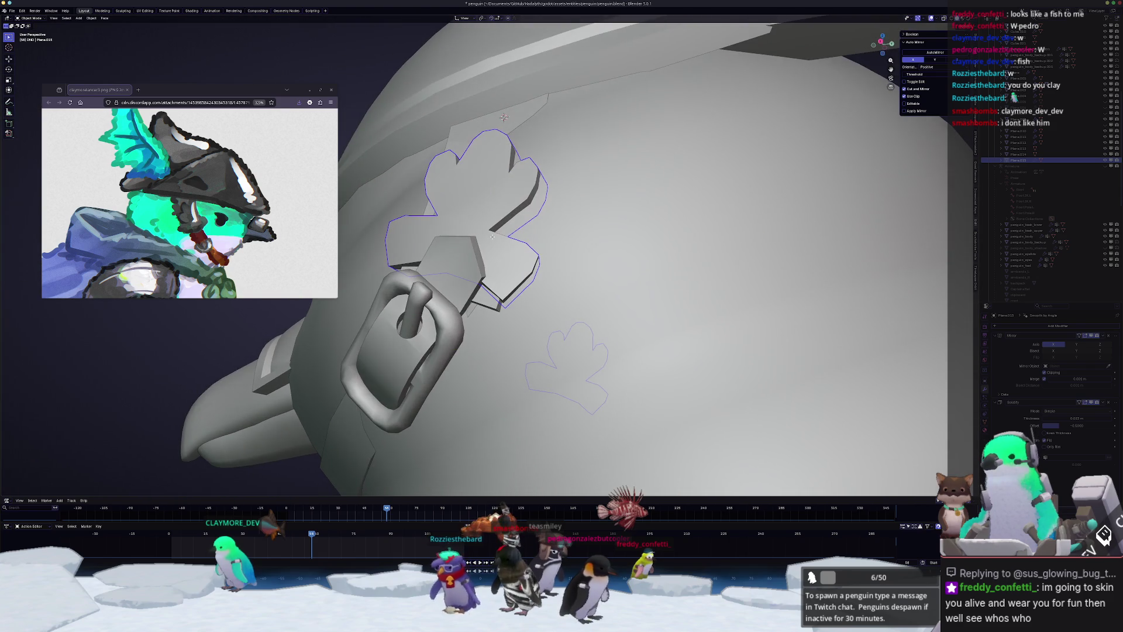
mouse_move(492, 237)
middle_down()
mouse_move(513, 257)
mouse_move(519, 223)
middle_up()
key(Tab)
key(alt+z)
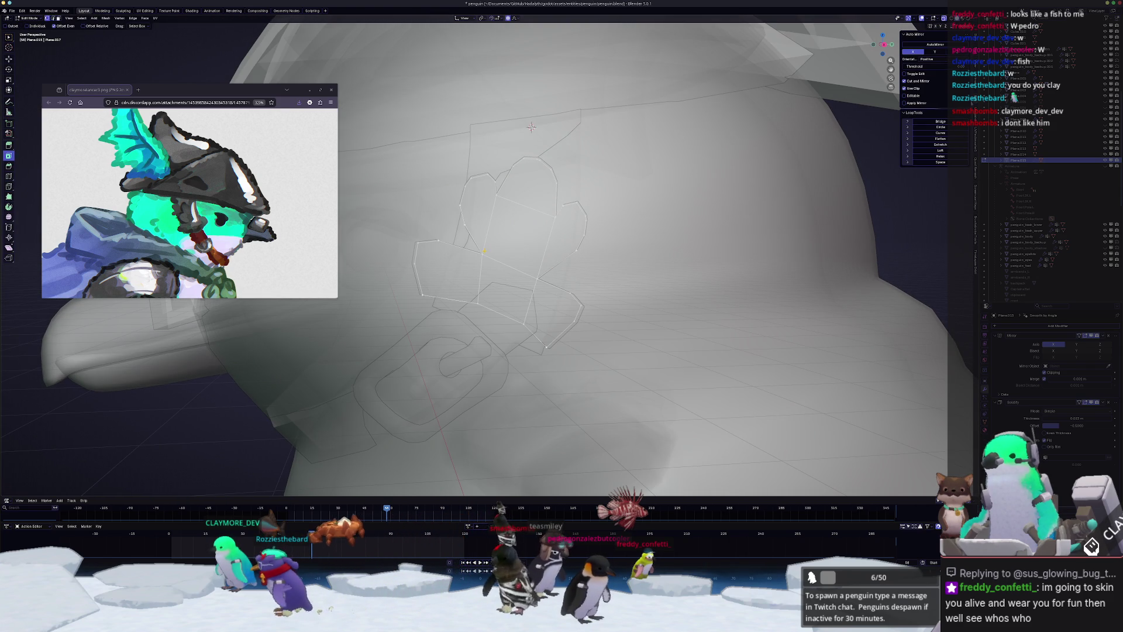
key(shift+v)
click(492, 258)
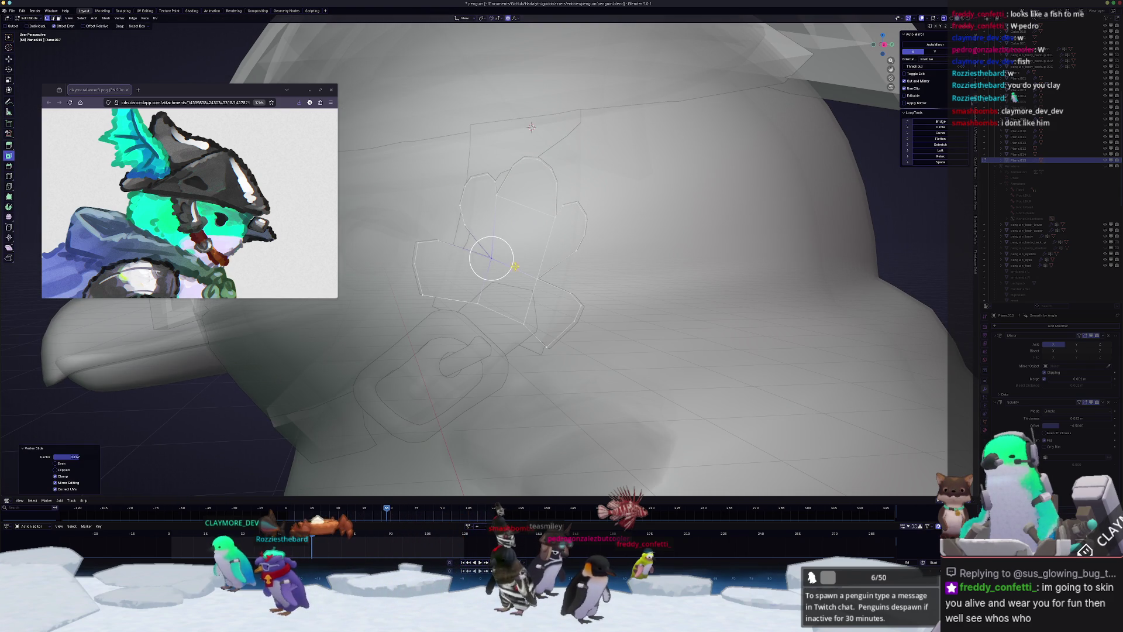
key(shift+v)
click(537, 279)
key(Tab)
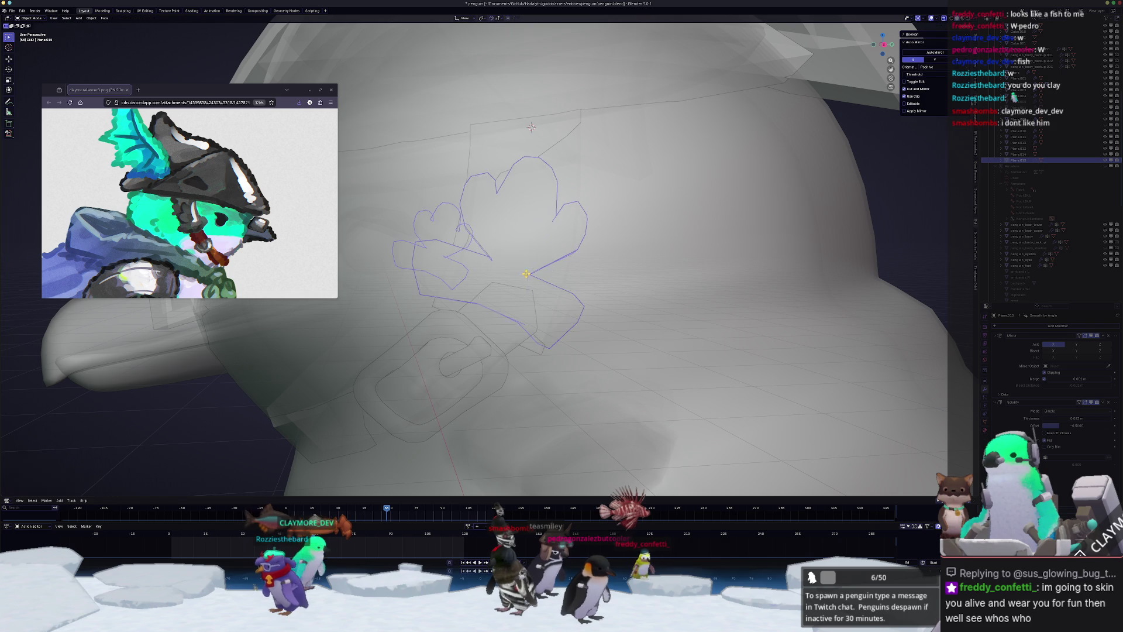
- Review the plate without X-ray, then select Plane.015 and edit its mesh with X-ray
scroll(537, 278, down, 5)
key(alt+z)
scroll(560, 276, up, 2)
scroll(560, 275, down, 4)
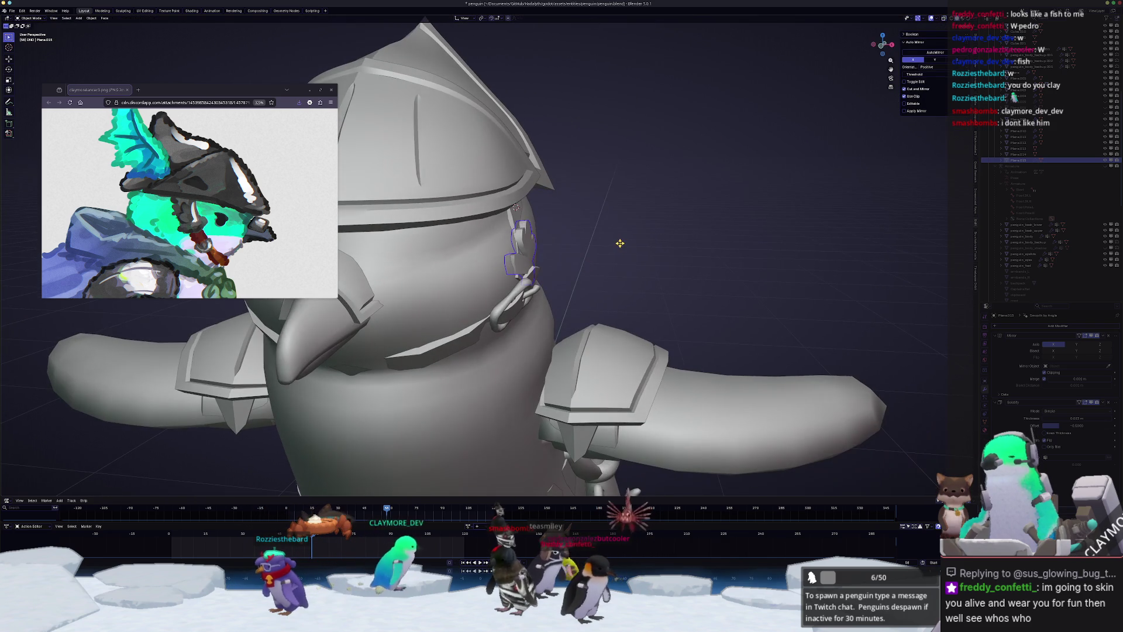
key(alt+a)
scroll(580, 238, up, 4)
click(514, 207)
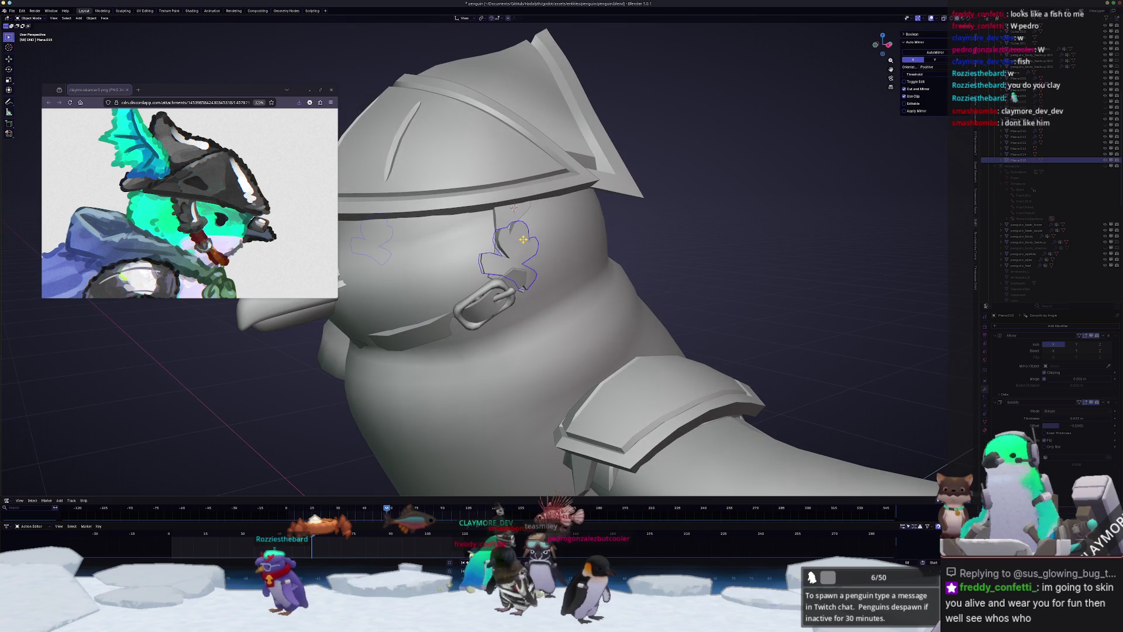
key(Tab)
scroll(515, 193, up, 4)
key(alt+z)
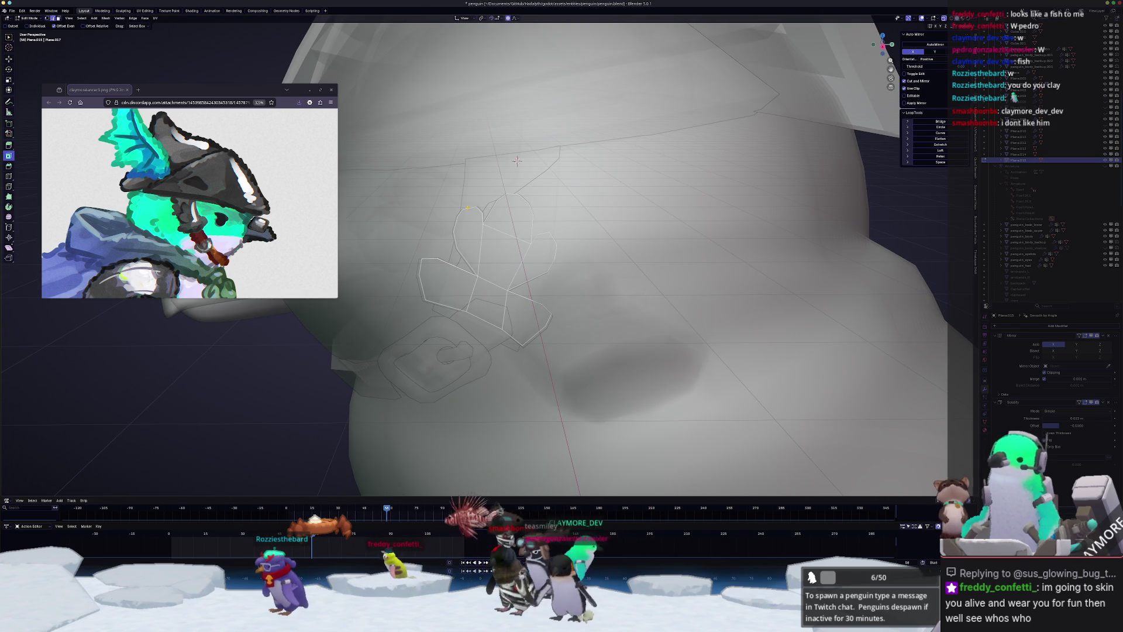
- Scale and shift the leaf plate's selected upper-lobe vertices with proportional falloff
scroll(517, 161, up, 2)
key(s)
click(532, 112)
key(g)
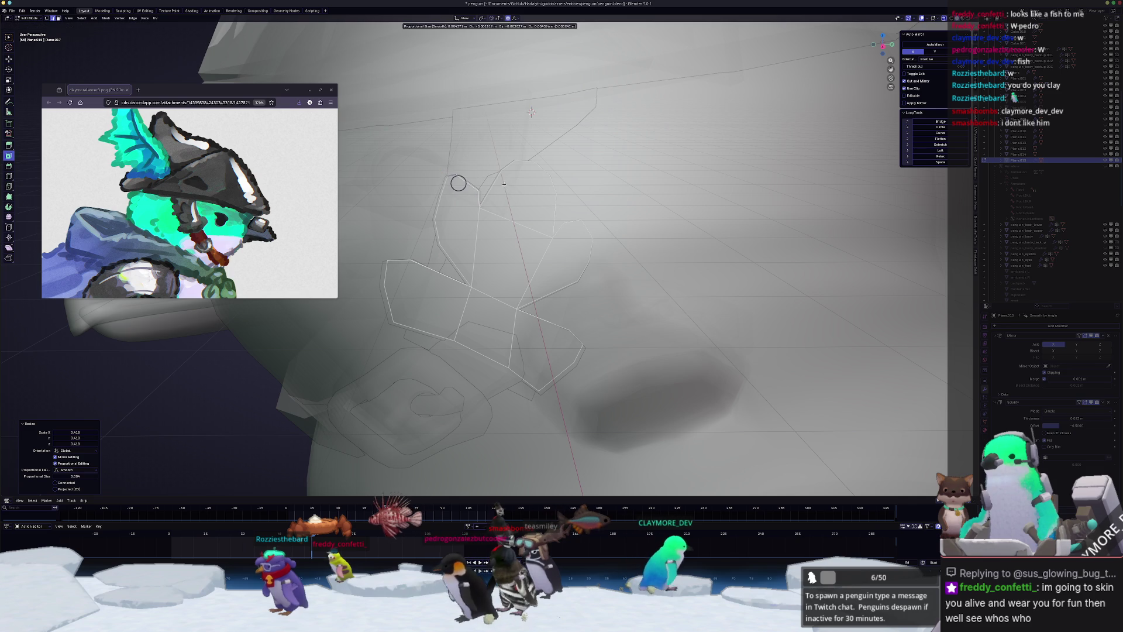
key(Escape)
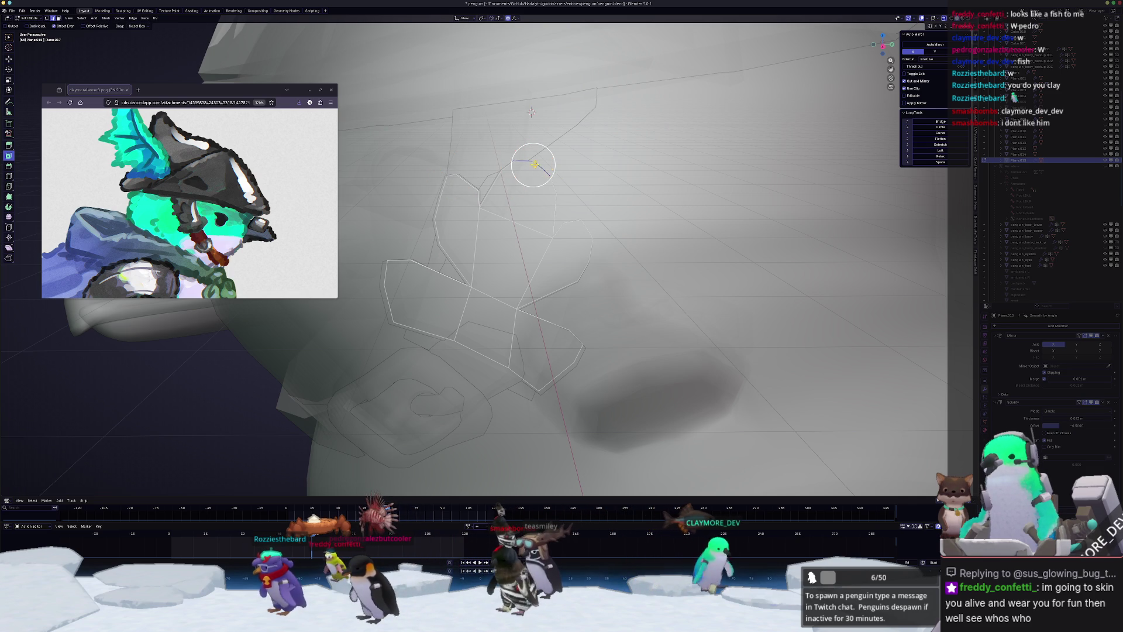
key(s)
click(580, 157)
key(g)
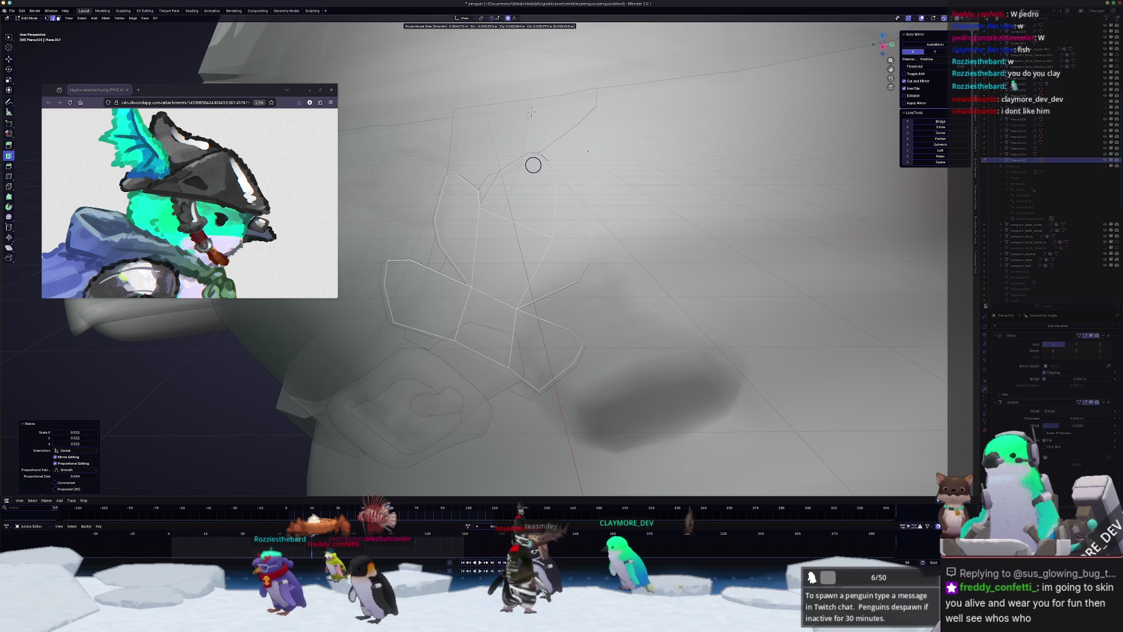
click(589, 148)
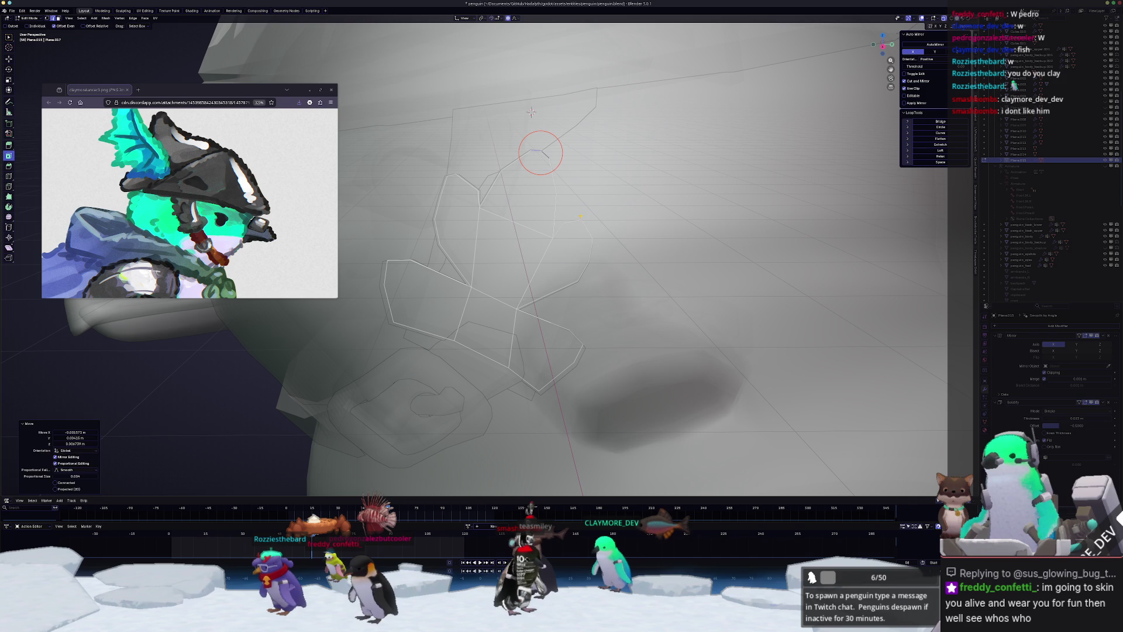
- In vertex select, slide and nudge individual lobe vertices, then frame the leaf in Object Mode
key(1)
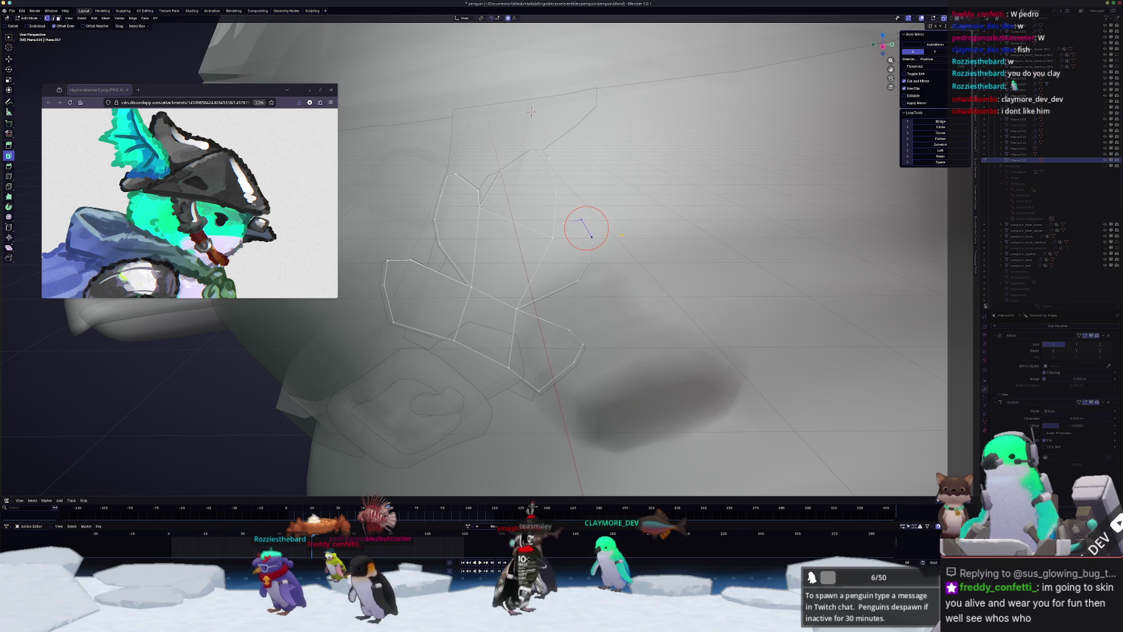
click(620, 231)
key(g)
click(614, 219)
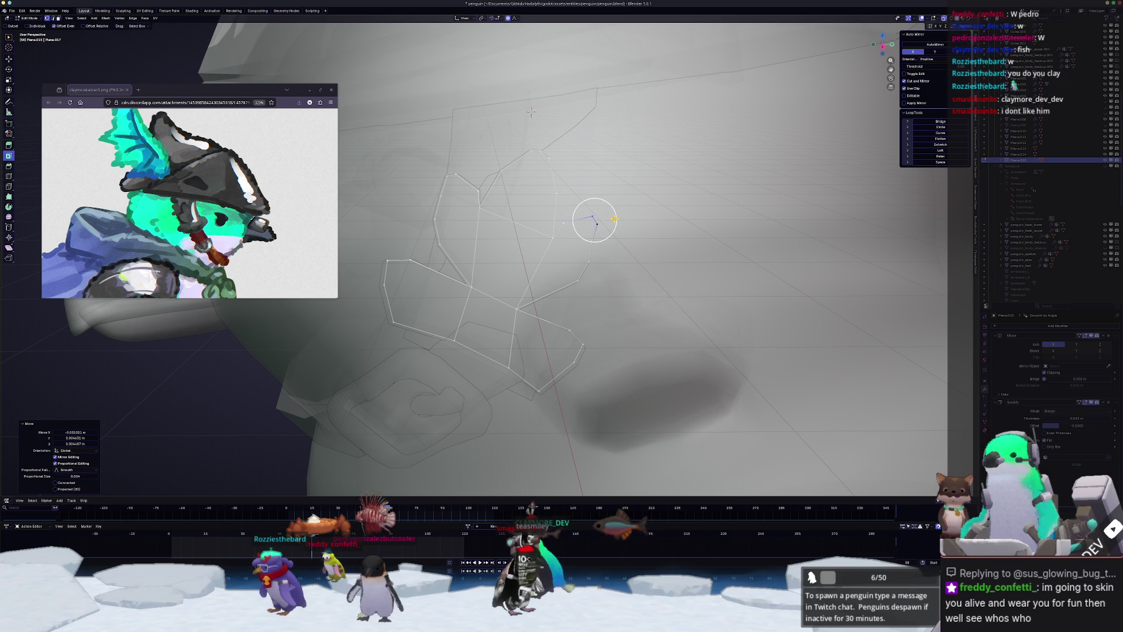
key(g)
key(g)
click(591, 246)
key(g)
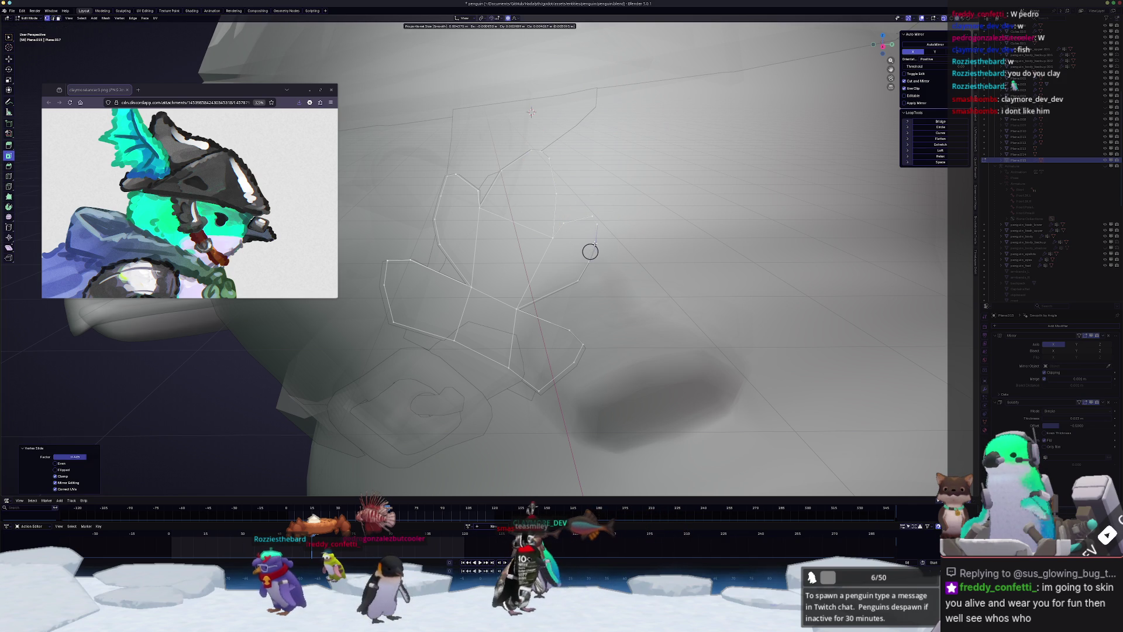
click(594, 243)
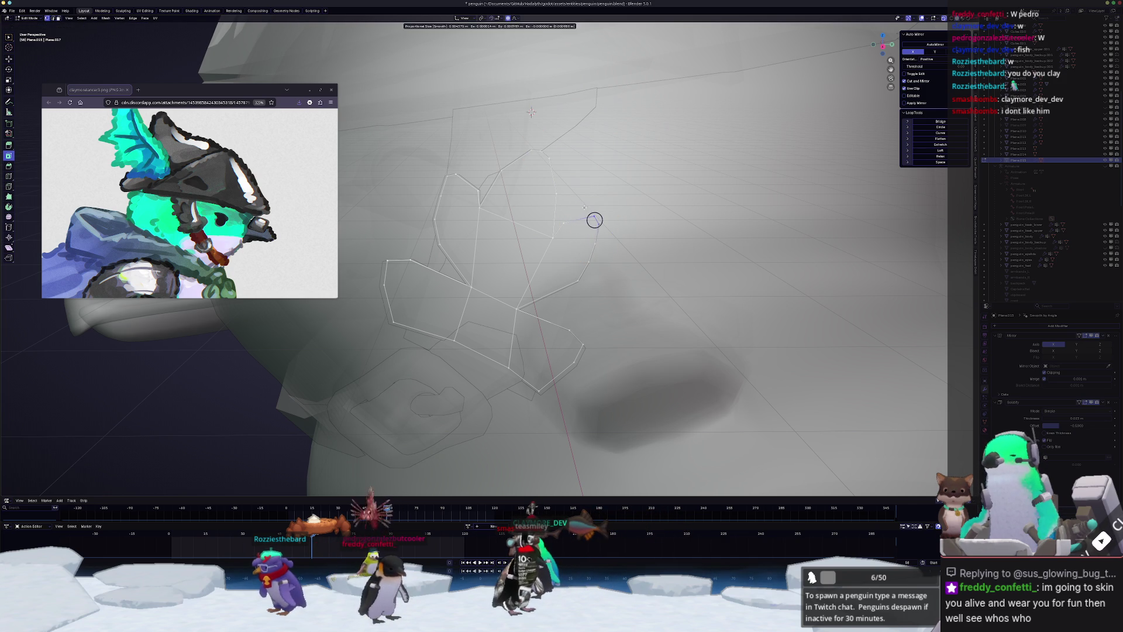
key(Tab)
key(KP_Decimal)
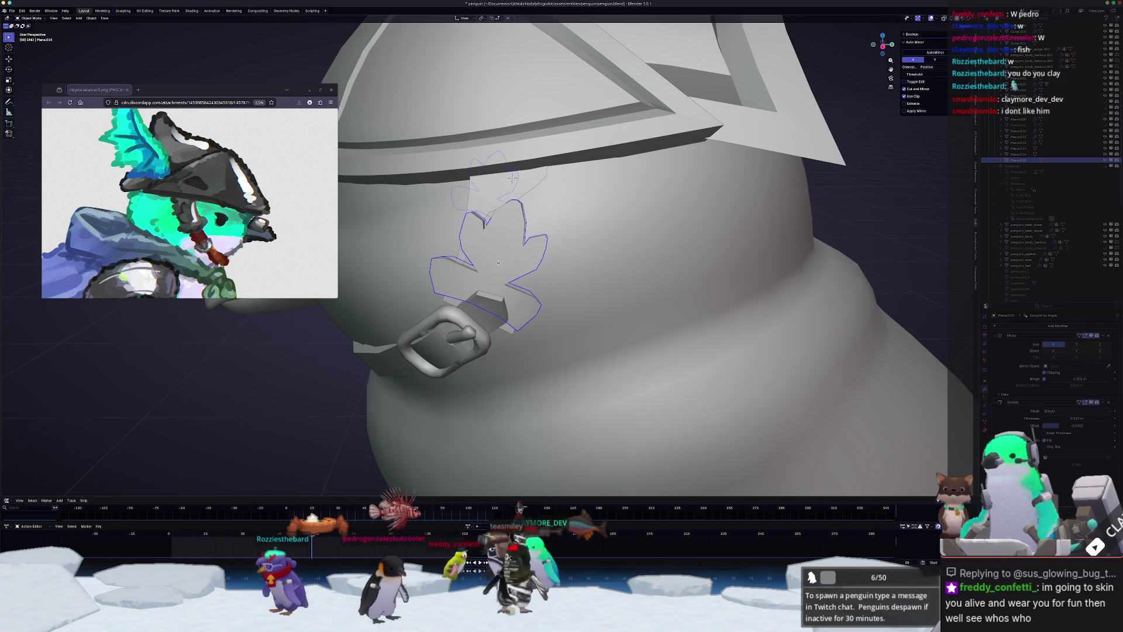
- Select the cheek plate Plane.015 and switch the viewport to Material Preview shading
mouse_move(498, 263)
middle_down()
mouse_move(507, 298)
mouse_move(588, 211)
mouse_move(571, 246)
middle_up()
scroll(507, 297, down, 5)
scroll(591, 223, down, 4)
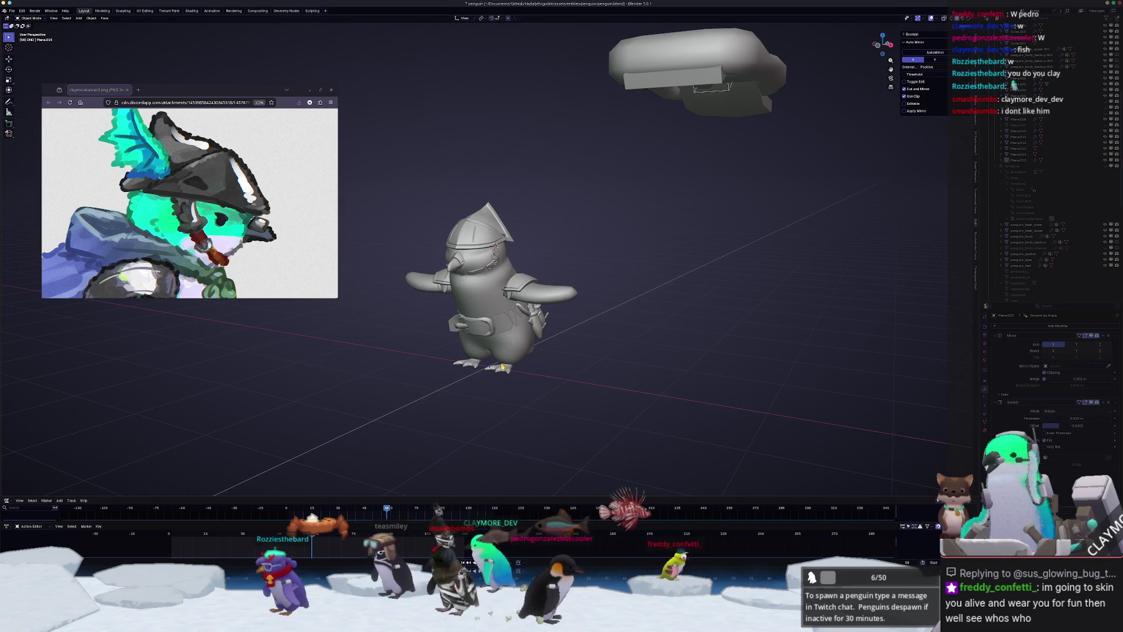
click(502, 367)
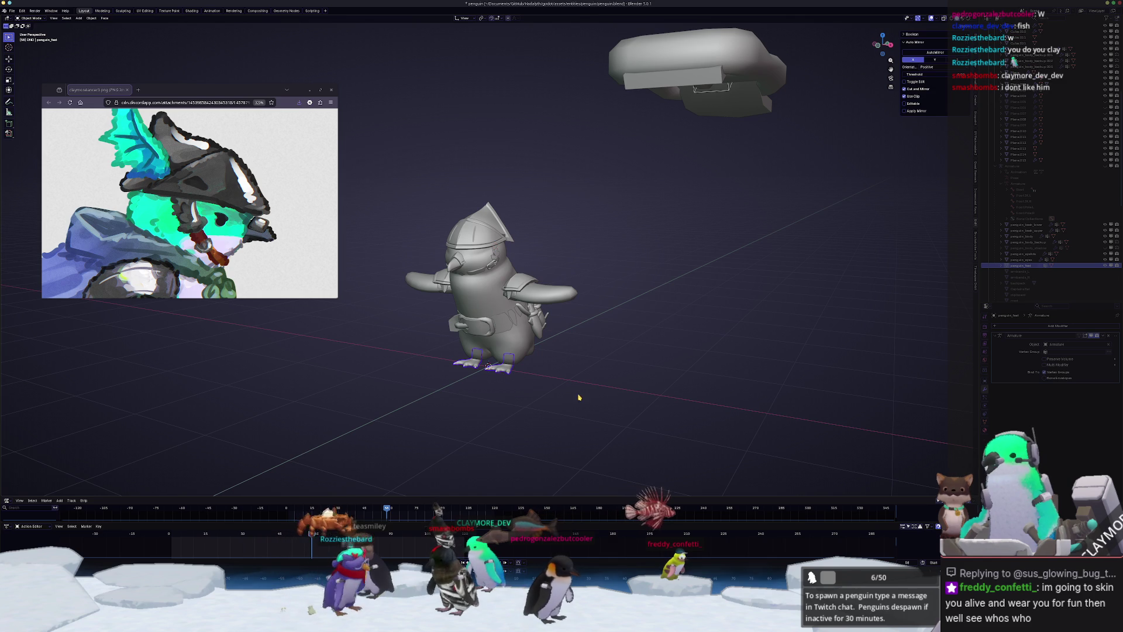
click(510, 397)
mouse_move(510, 397)
middle_down()
mouse_move(469, 375)
mouse_move(486, 354)
middle_up()
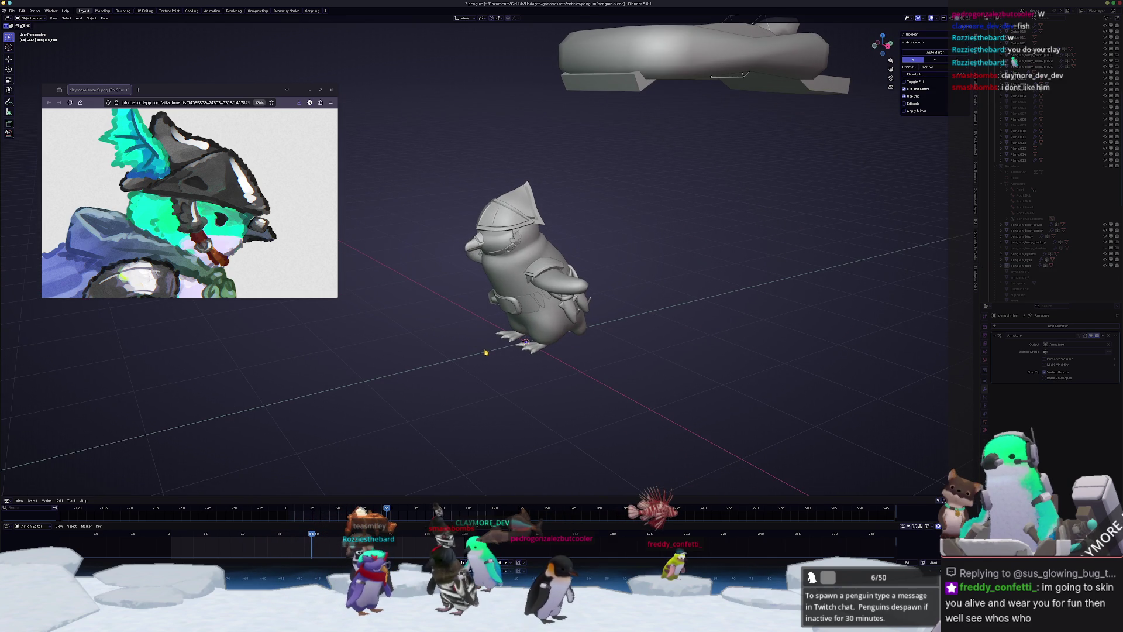
scroll(503, 310, up, 8)
click(604, 179)
scroll(604, 180, up, 4)
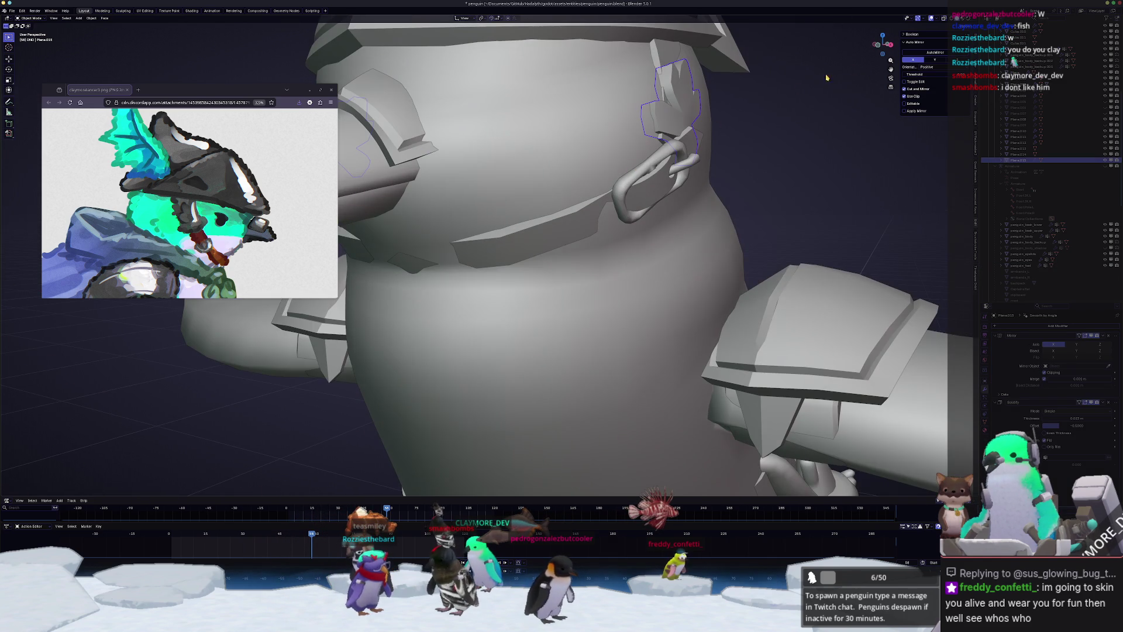
click(960, 18)
- Reselect Plane.015 and add a Bevel modifier to it
scroll(671, 214, down, 10)
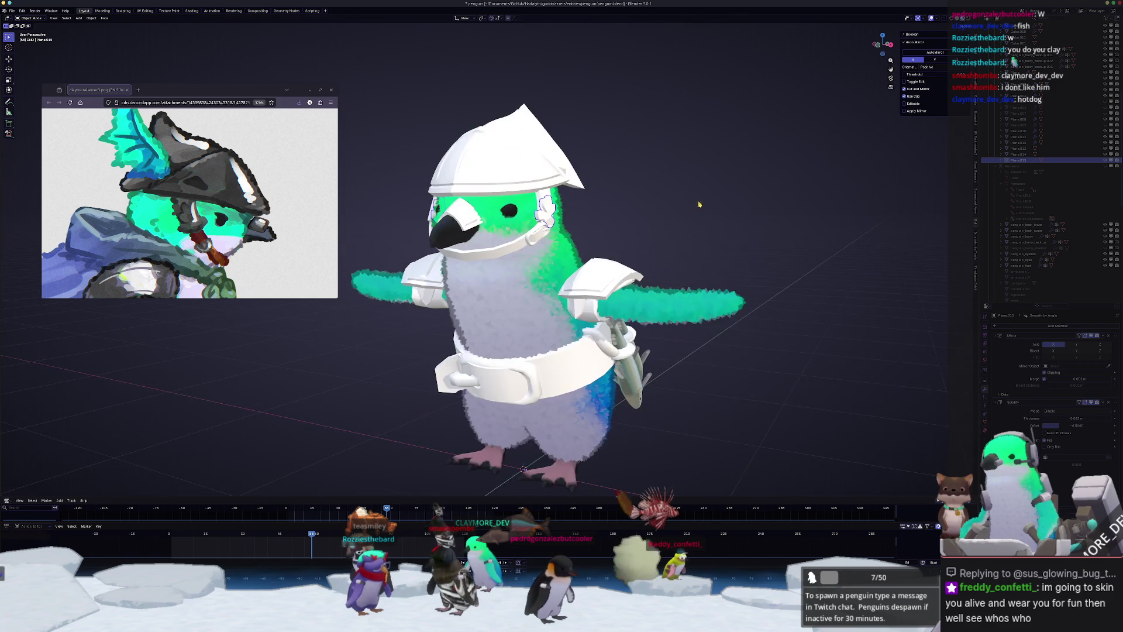
click(671, 214)
scroll(672, 205, up, 4)
click(690, 140)
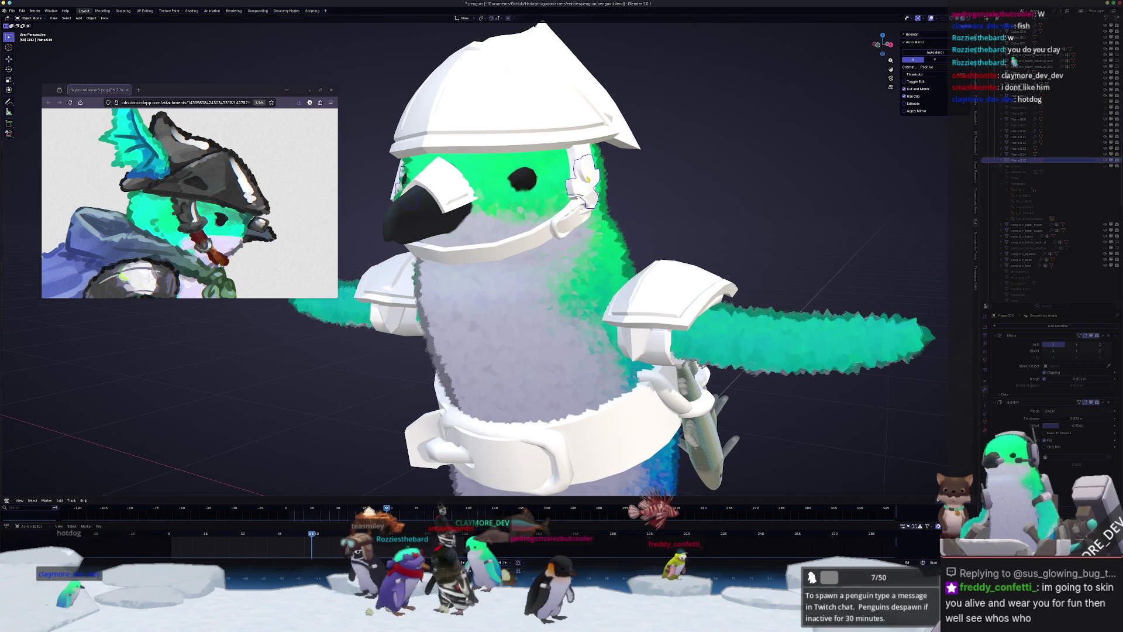
scroll(696, 136, up, 3)
middle_drag(696, 137, 937, 278)
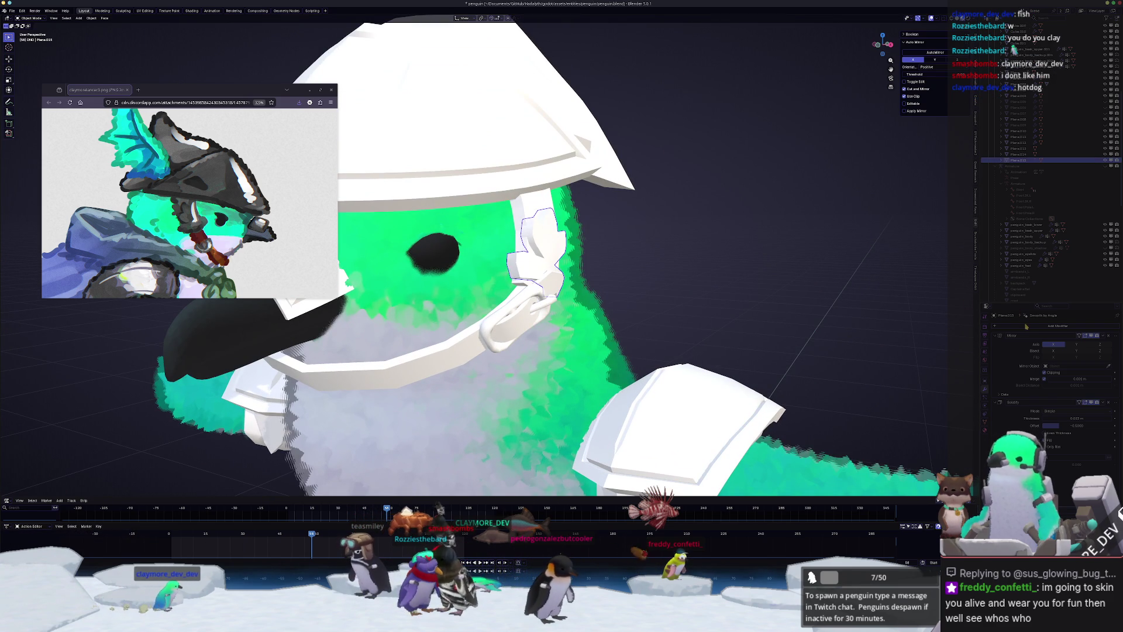
click(1058, 326)
click(1012, 342)
- Apply the cheek plate's scale with Ctrl+A > Scale
scroll(761, 275, up, 5)
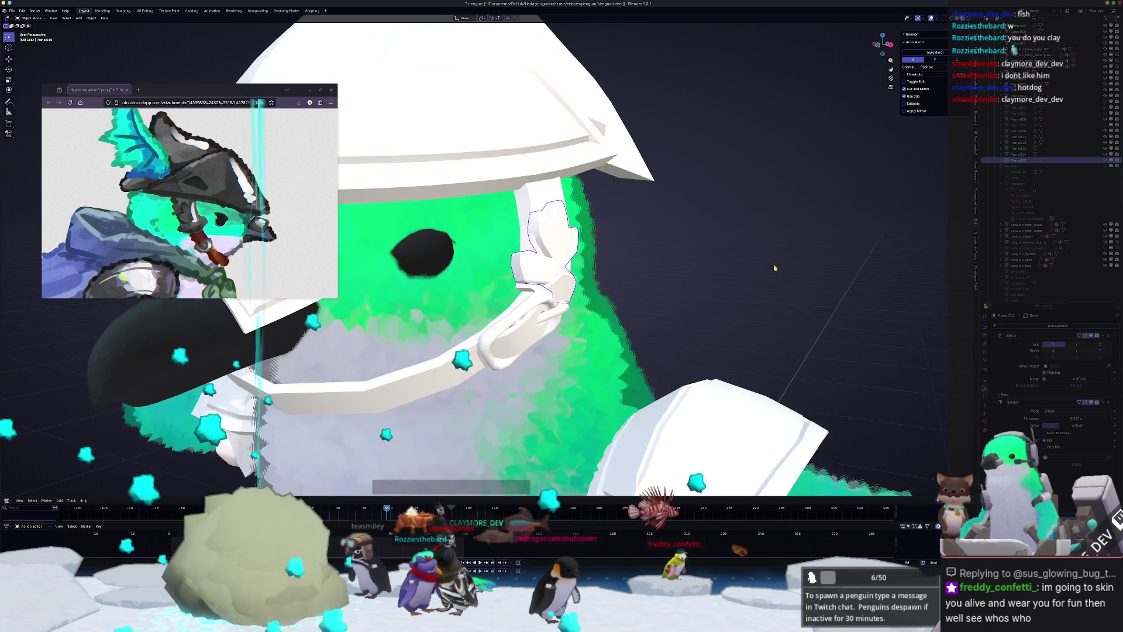
key(ctrl+a)
click(775, 272)
scroll(775, 272, up, 3)
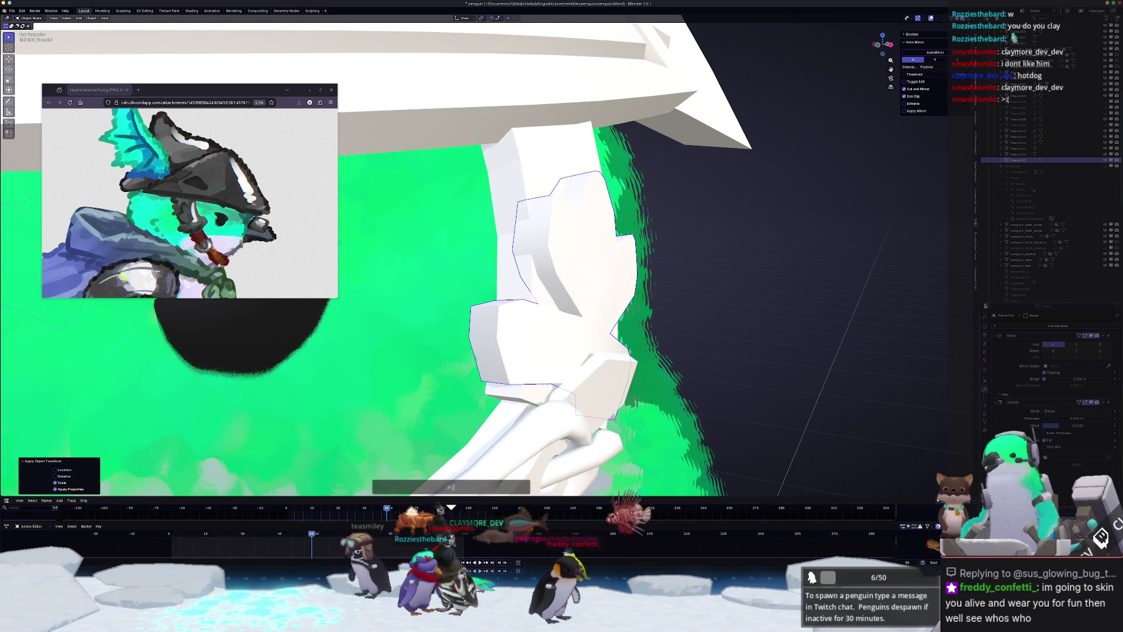
- In Edit Mode, move the cheek plate's vertices along X with proportional editing
key(Tab)
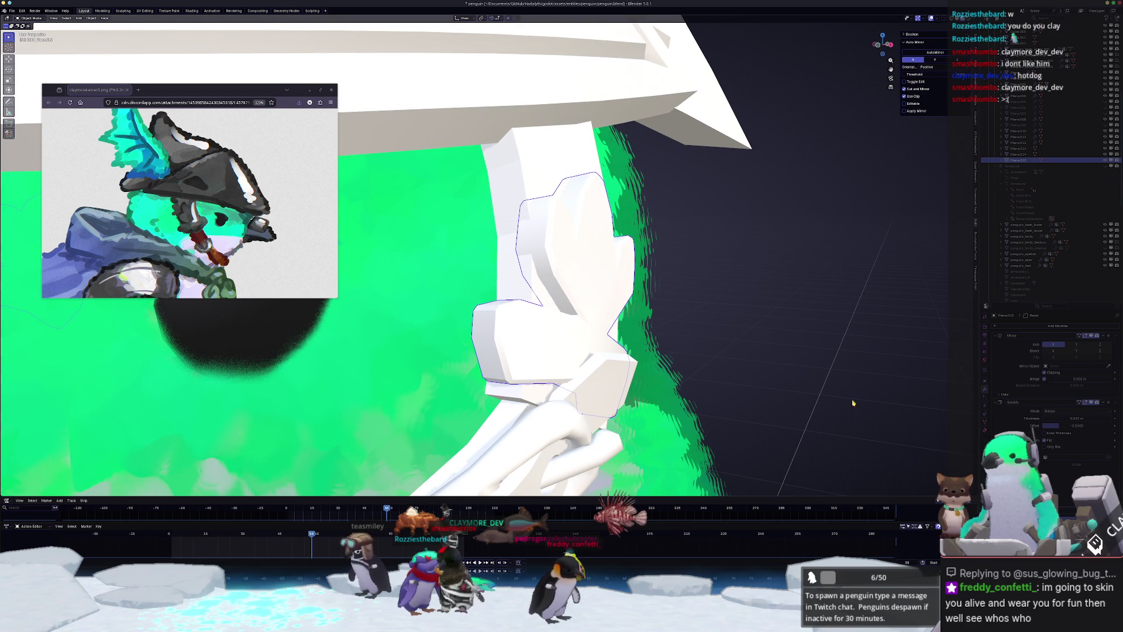
scroll(698, 333, down, 4)
scroll(688, 322, up, 5)
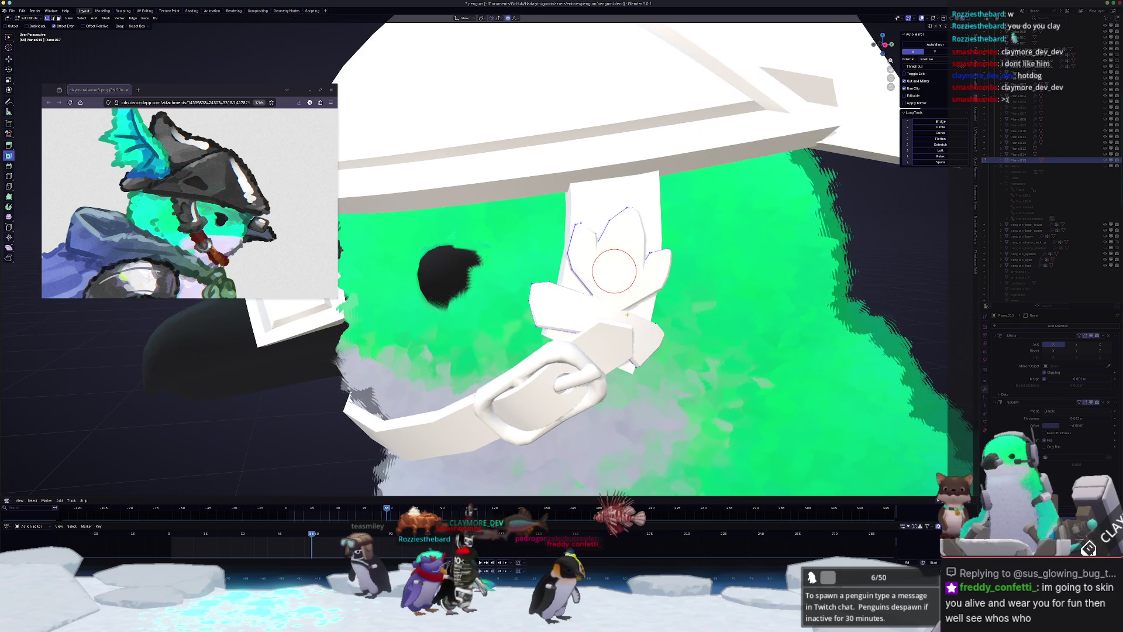
shift+middle_drag(664, 277, 632, 275)
key(g)
key(x)
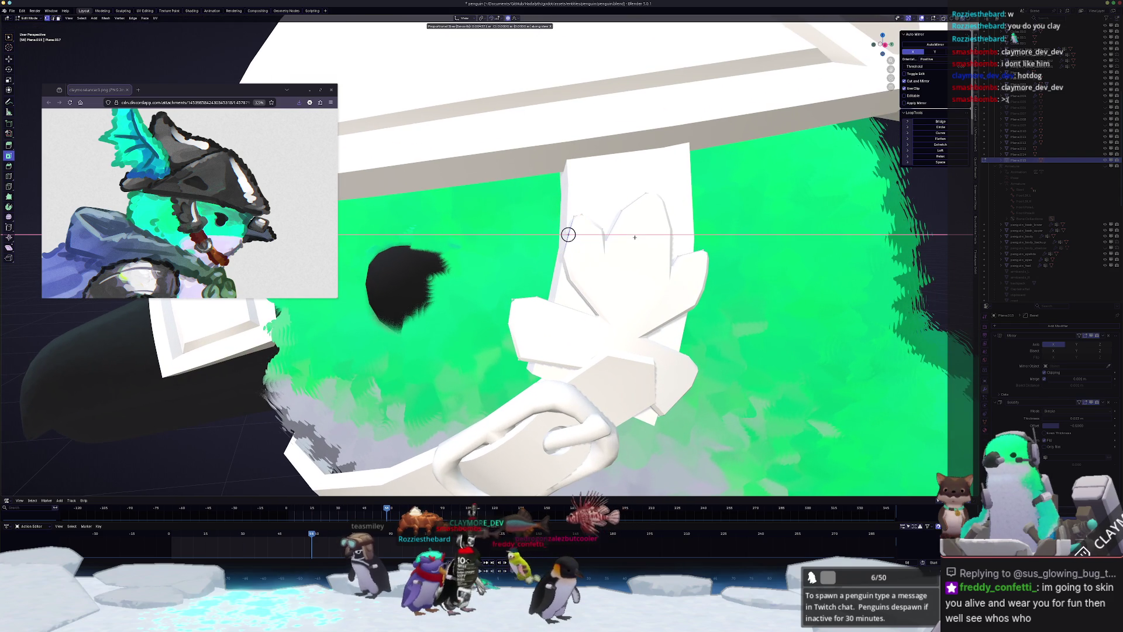
click(568, 235)
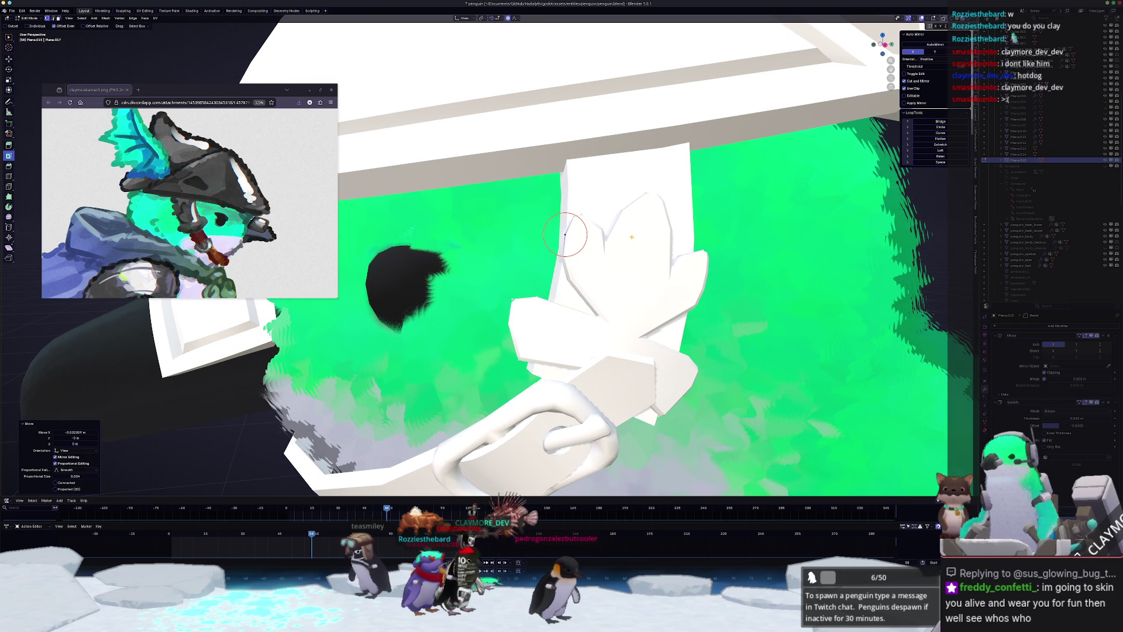
mouse_move(568, 235)
shift+middle_down()
mouse_move(526, 221)
mouse_move(565, 228)
shift+middle_up()
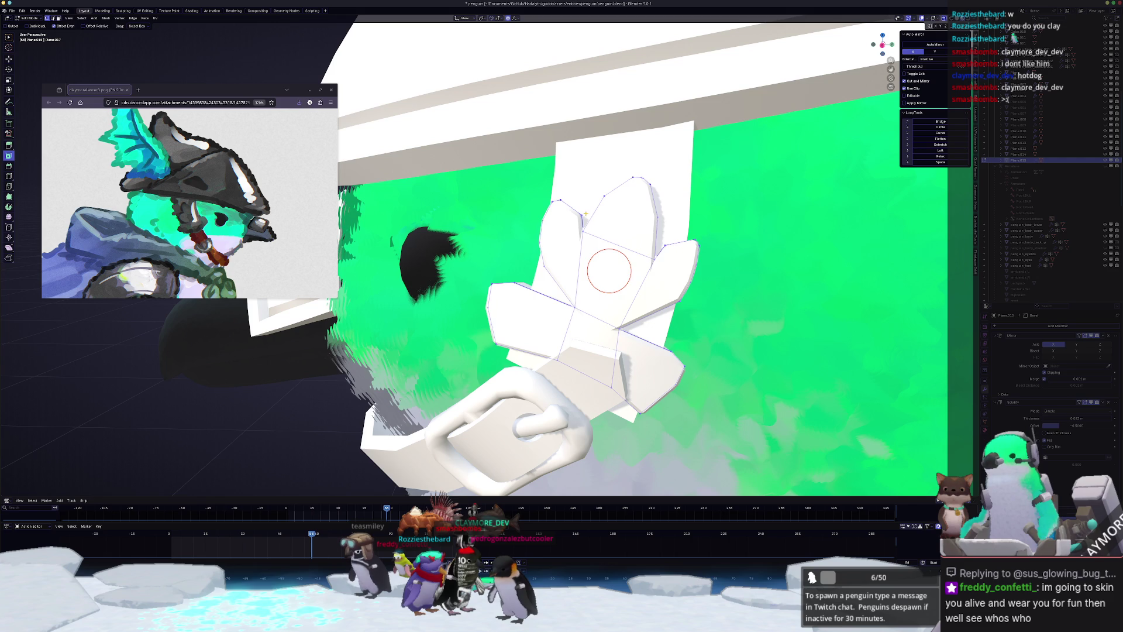
- Slide a tip vertex along its edge with G G
key(g)
key(g)
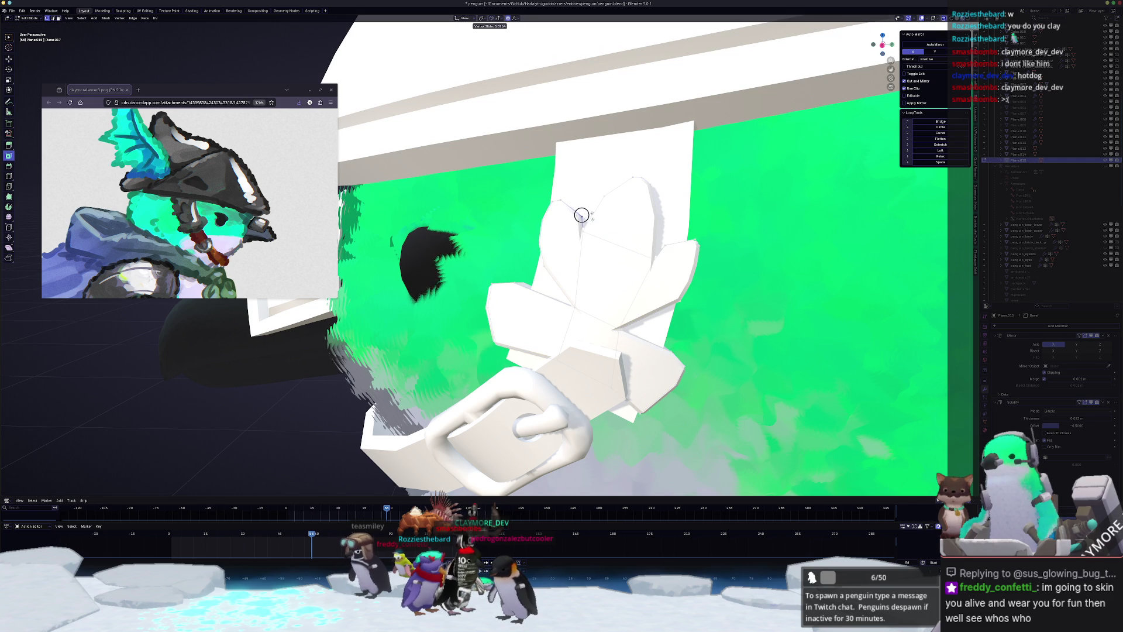
click(581, 214)
middle_drag(581, 215, 625, 267)
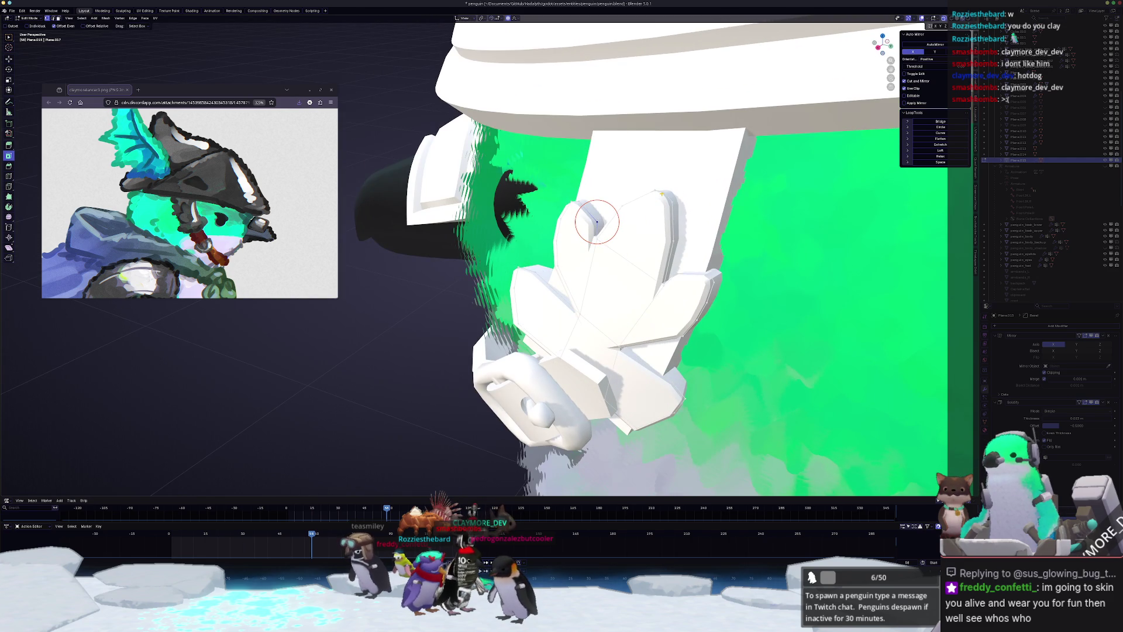
scroll(597, 222, up, 8)
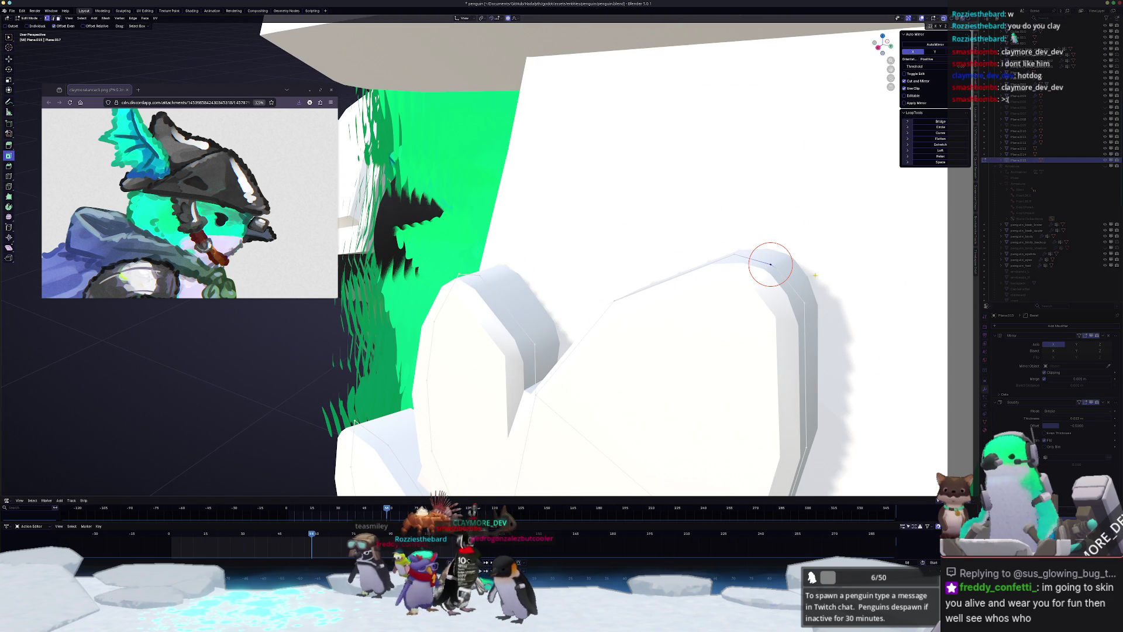
- Merge the two tip vertices At Center and return to Object Mode
right_click(774, 267)
mouse_move(769, 225)
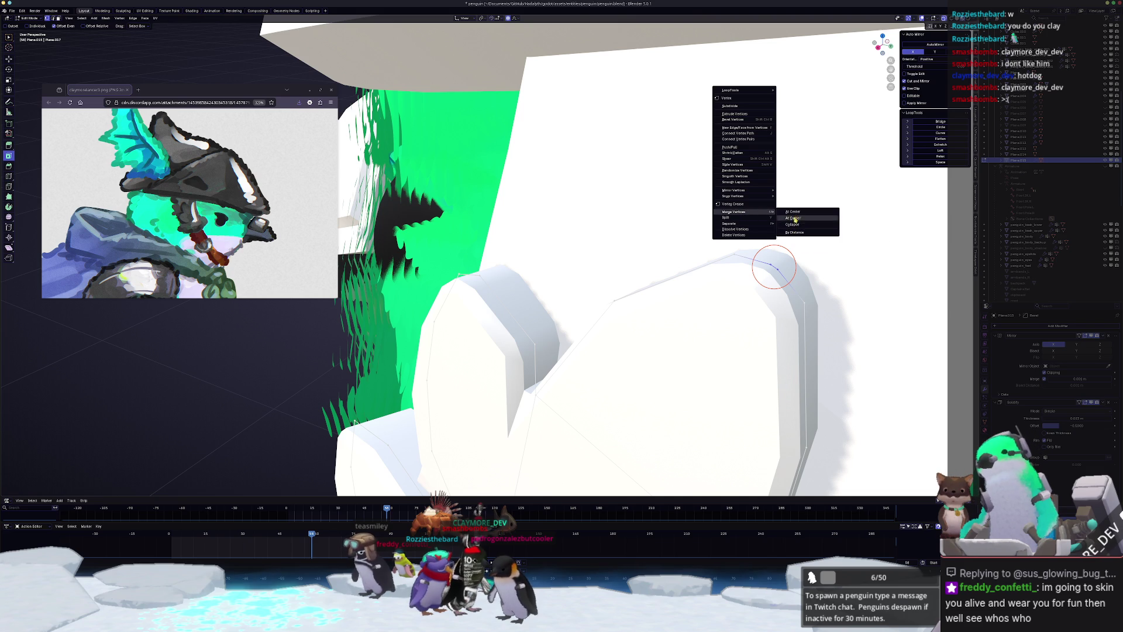
click(794, 211)
mouse_move(760, 263)
middle_down()
mouse_move(656, 307)
mouse_move(671, 281)
mouse_move(689, 288)
mouse_move(603, 276)
middle_up()
key(Tab)
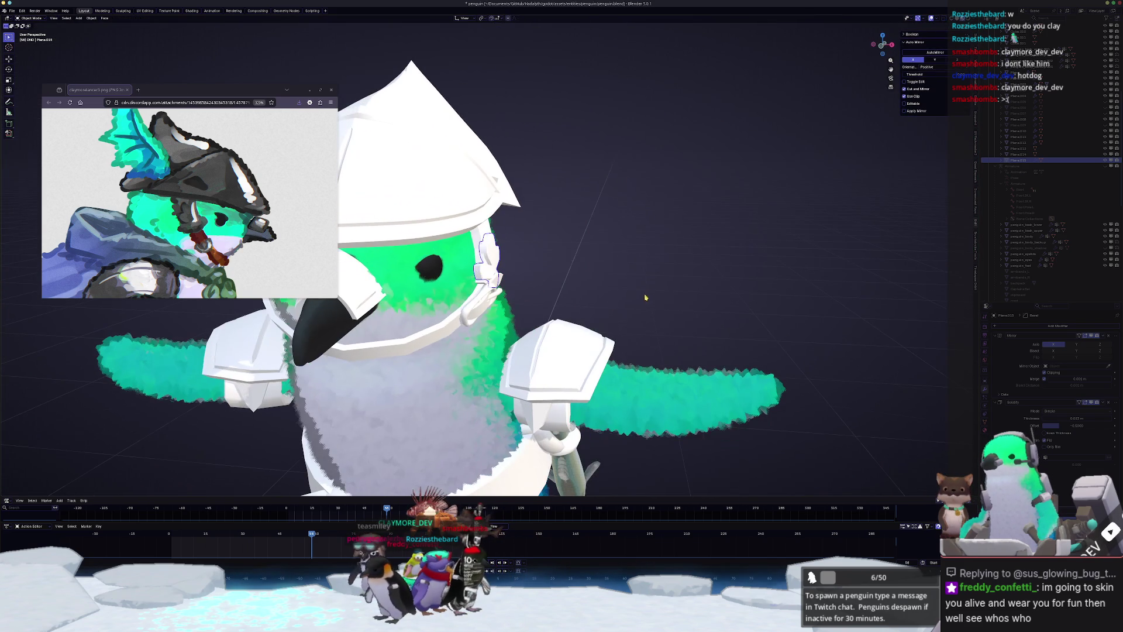
- Switch to Solid shading and select the side cheek plate Plane.011 to compare against the reference
click(481, 234)
mouse_move(481, 234)
middle_down()
mouse_move(566, 252)
mouse_move(817, 82)
middle_up()
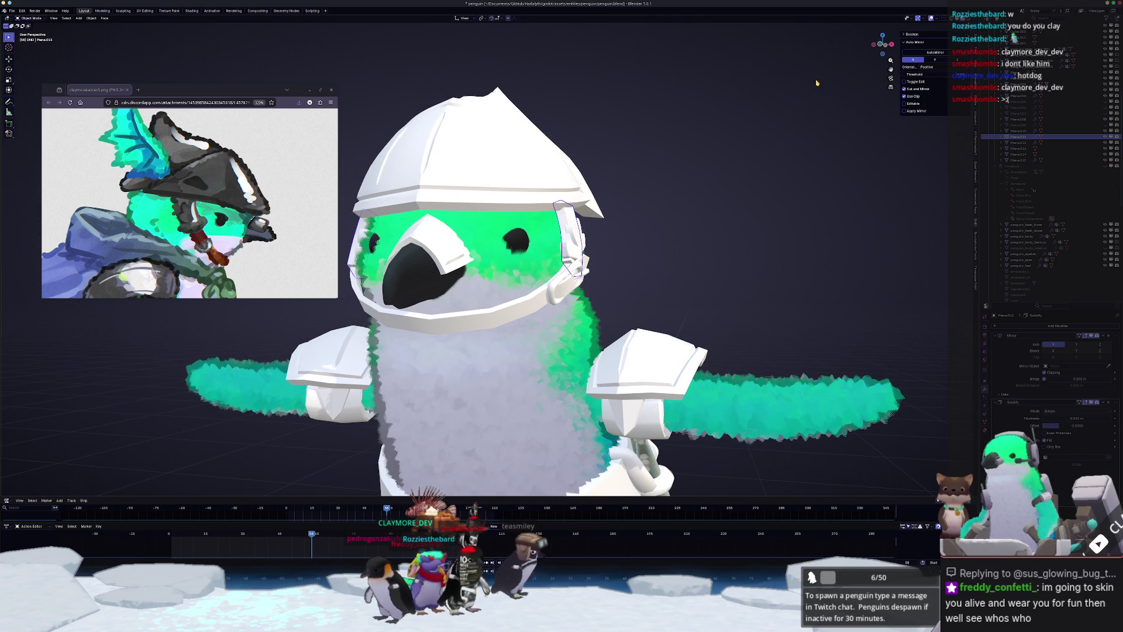
click(959, 18)
scroll(646, 396, up, 6)
click(646, 396)
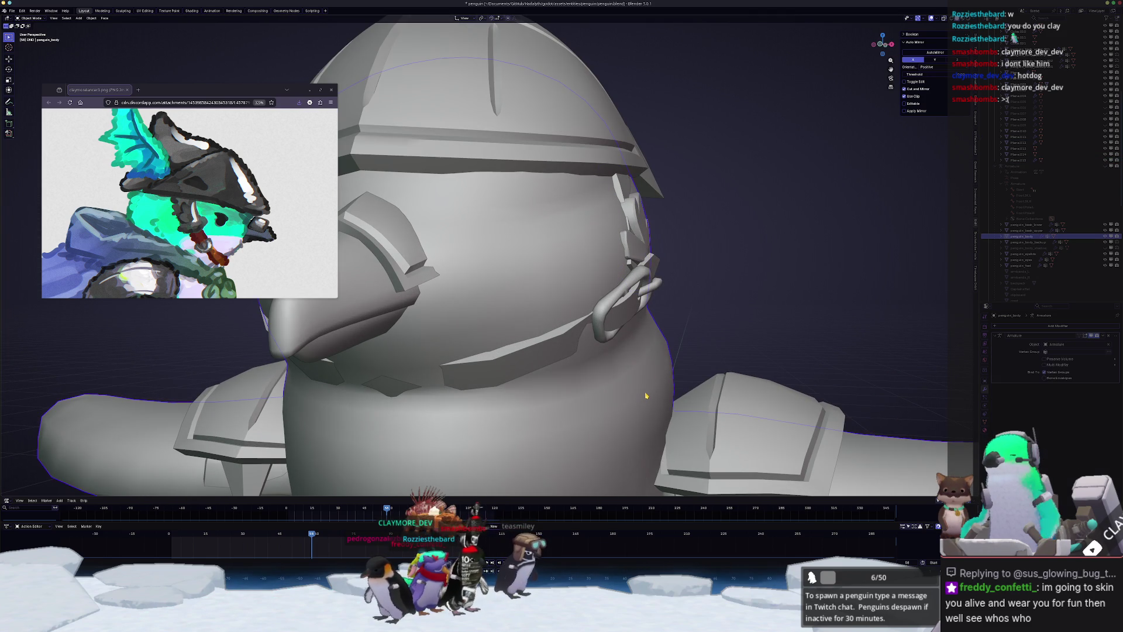
scroll(646, 391, down, 1)
click(612, 187)
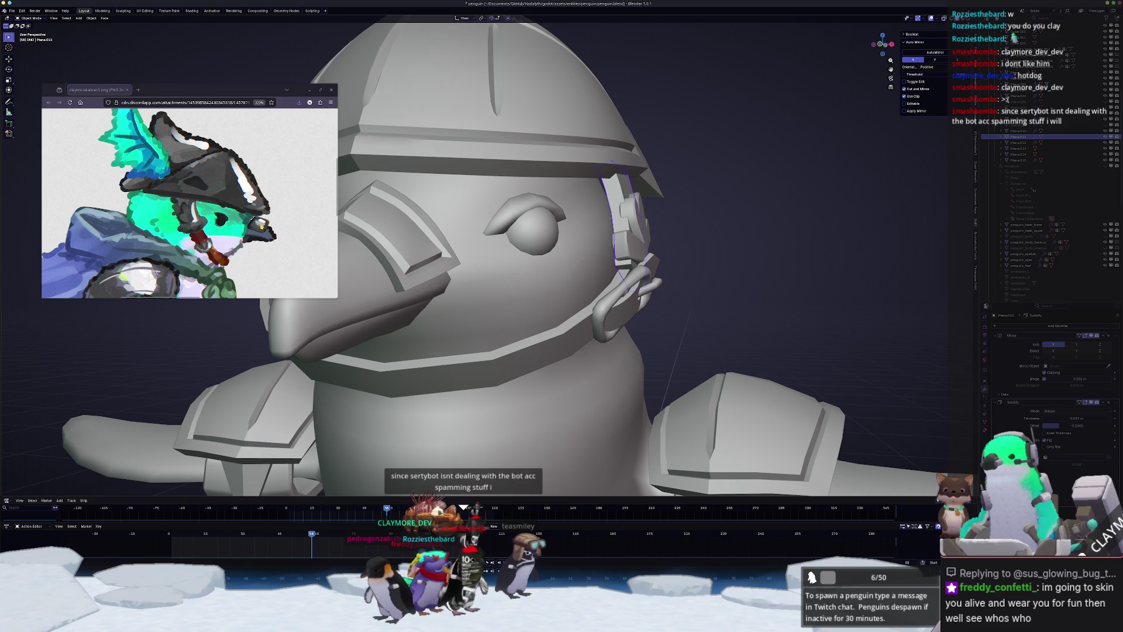
ctrl+scroll(189, 203, down, 4)
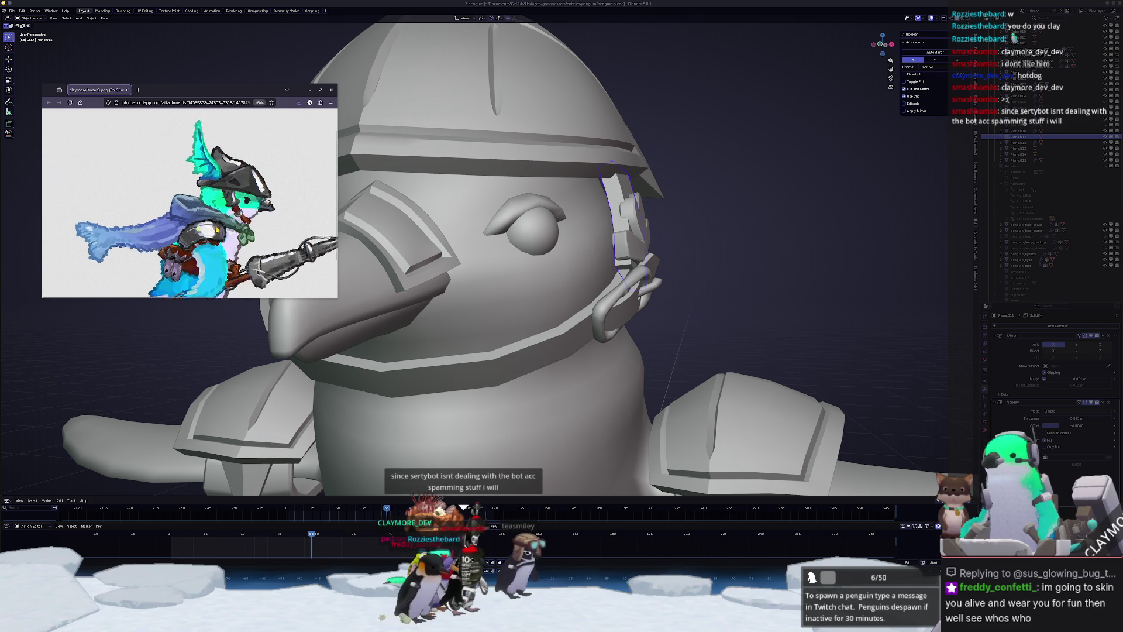
scroll(190, 203, right, 2)
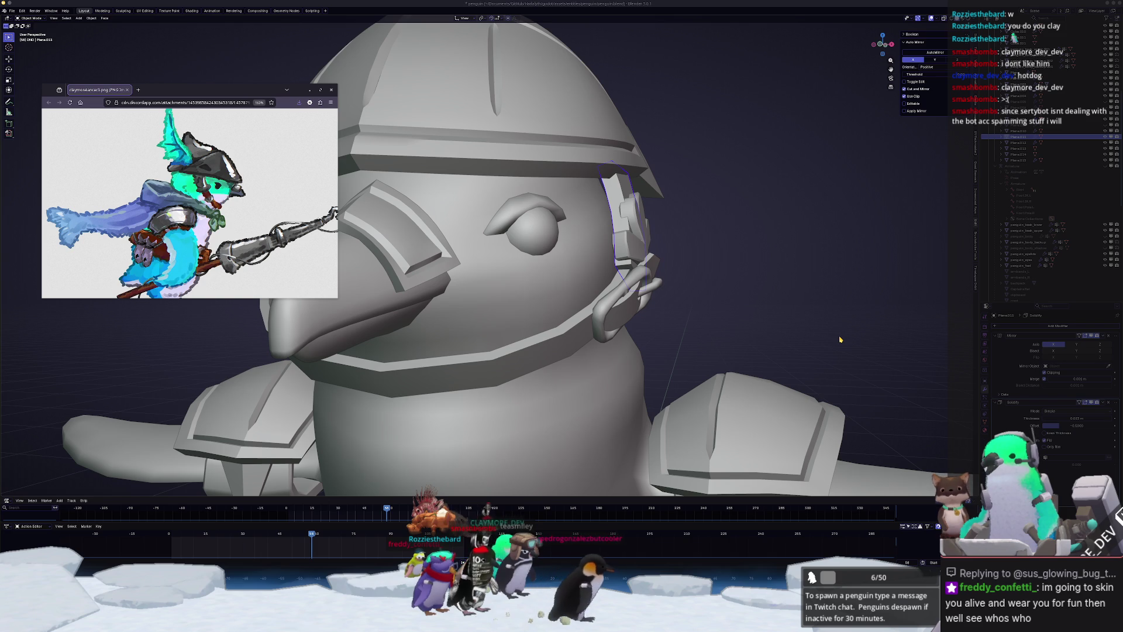
middle_drag(840, 339, 690, 292)
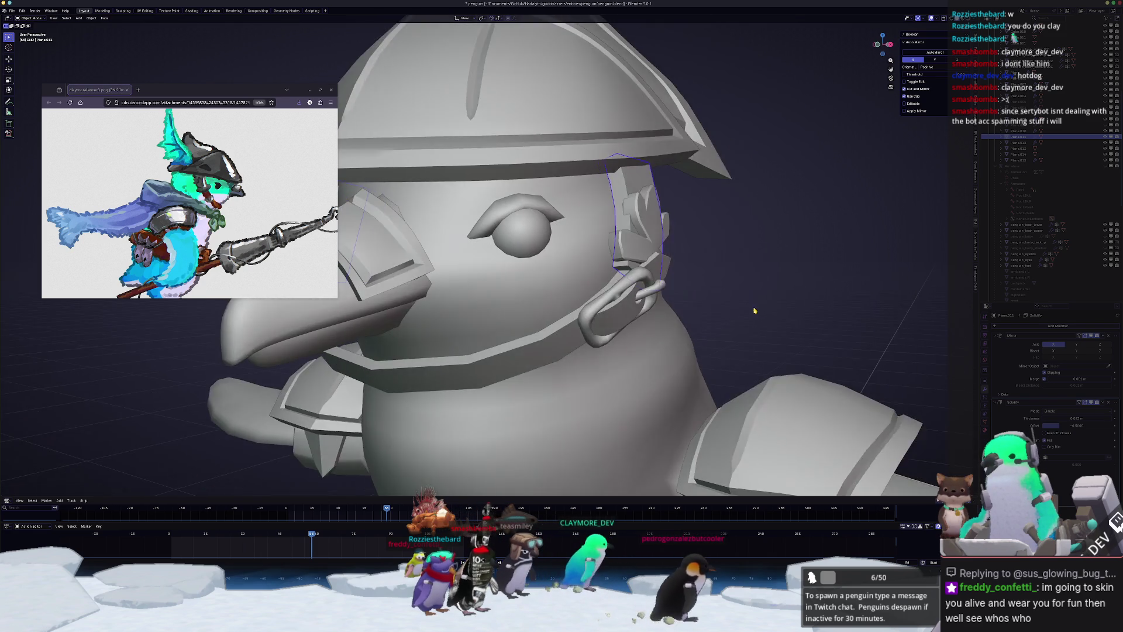
scroll(691, 292, up, 5)
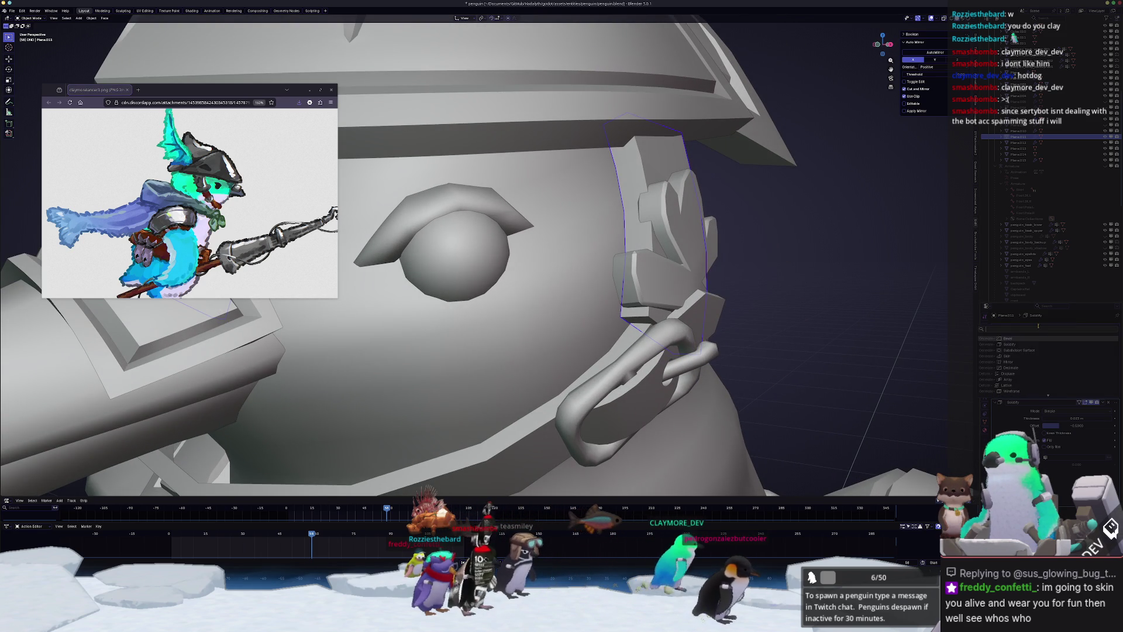
- Apply Plane.011's scale, then select the leaf plate Plane.015
key(ctrl+a)
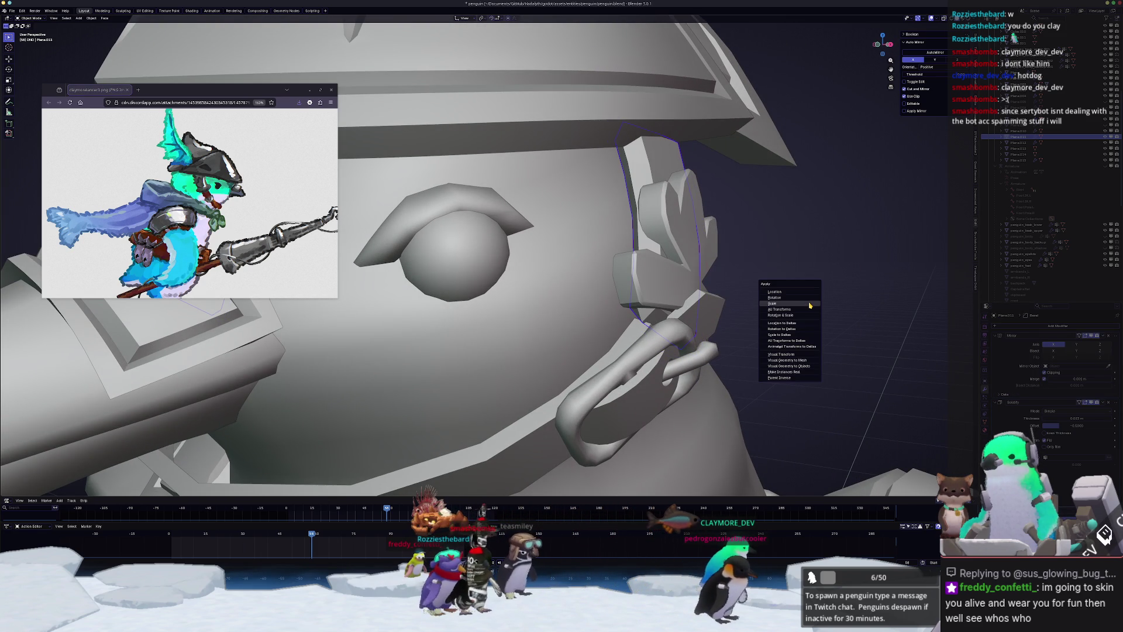
click(810, 303)
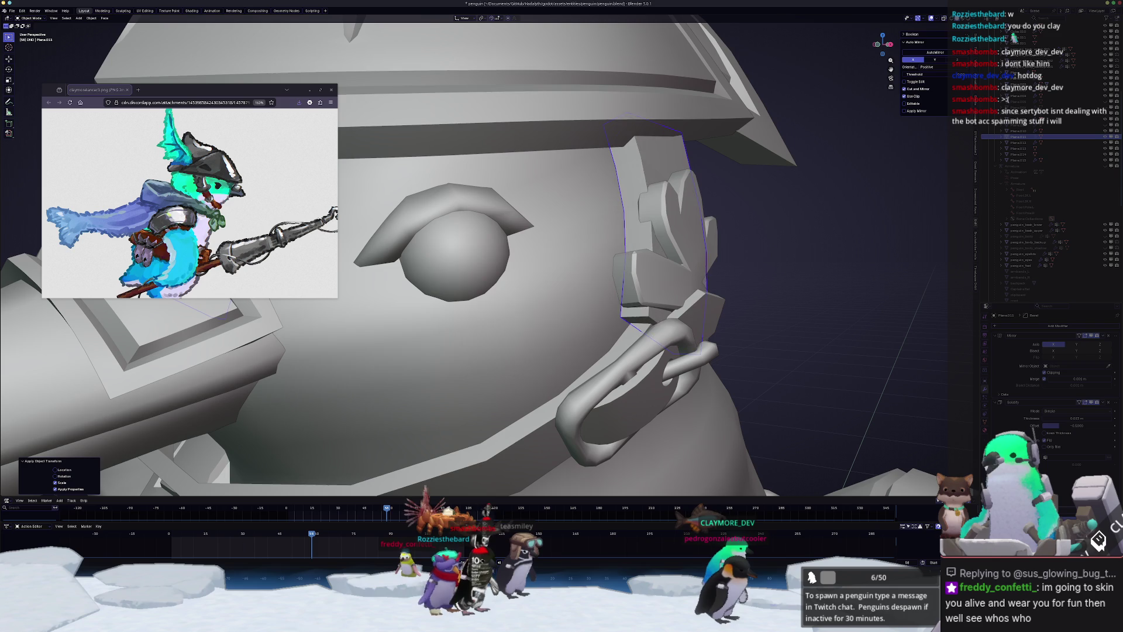
key(s)
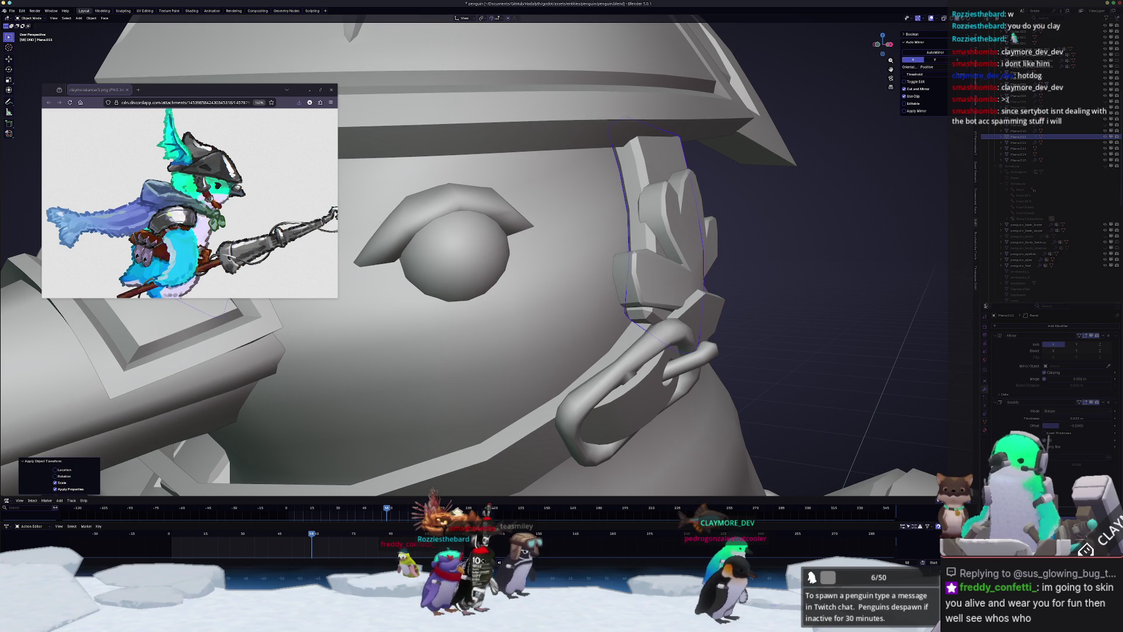
key(s)
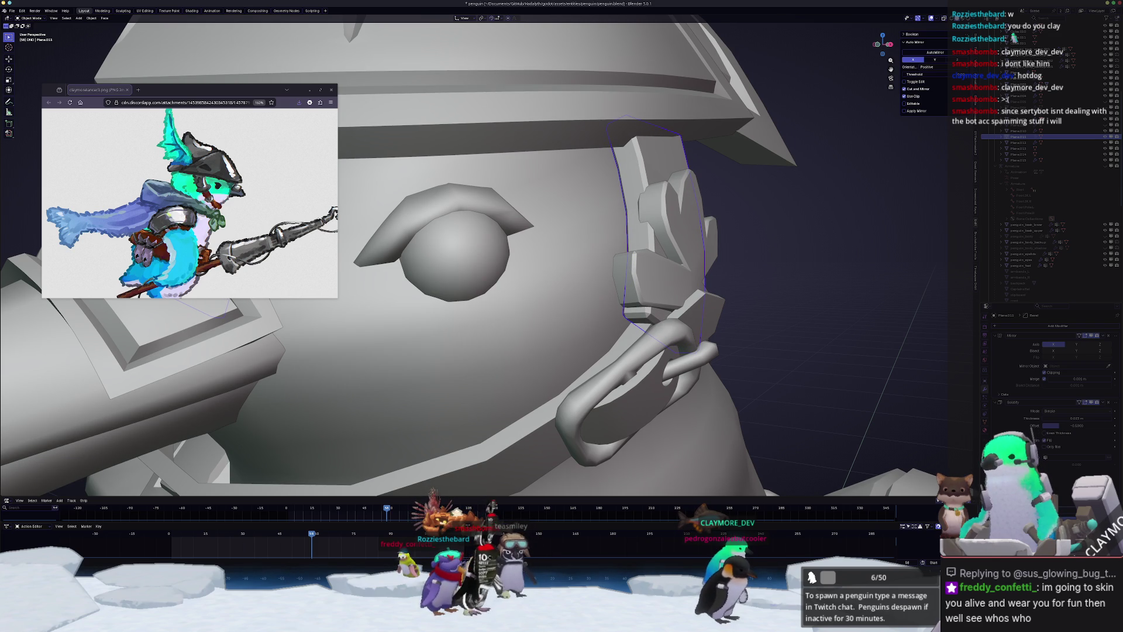
scroll(612, 326, down, 8)
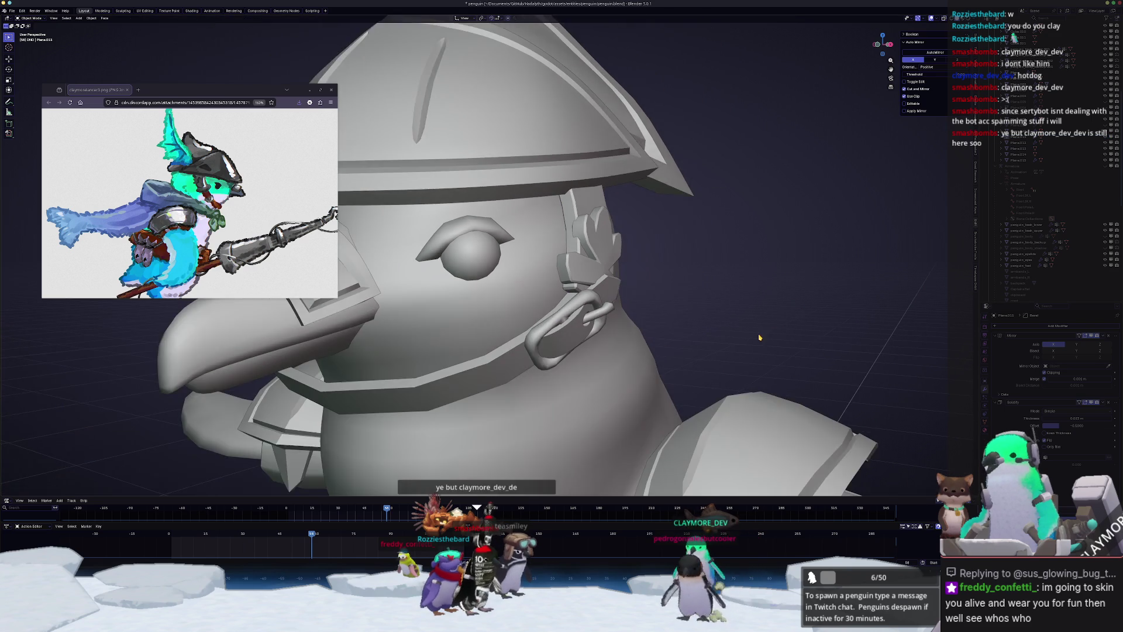
mouse_move(612, 326)
middle_down()
mouse_move(537, 313)
mouse_move(537, 290)
middle_up()
click(537, 291)
- Select the hat brim Plane.008 and apply Shade Auto Smooth to it
click(537, 290)
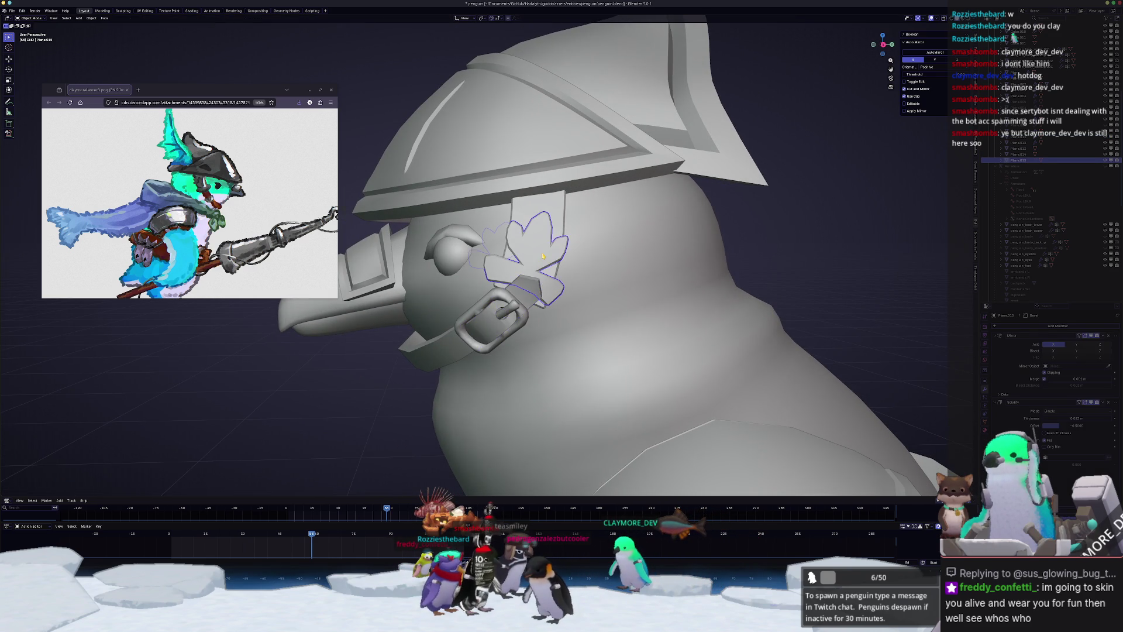
scroll(537, 290, up, 3)
middle_drag(877, 228, 826, 258)
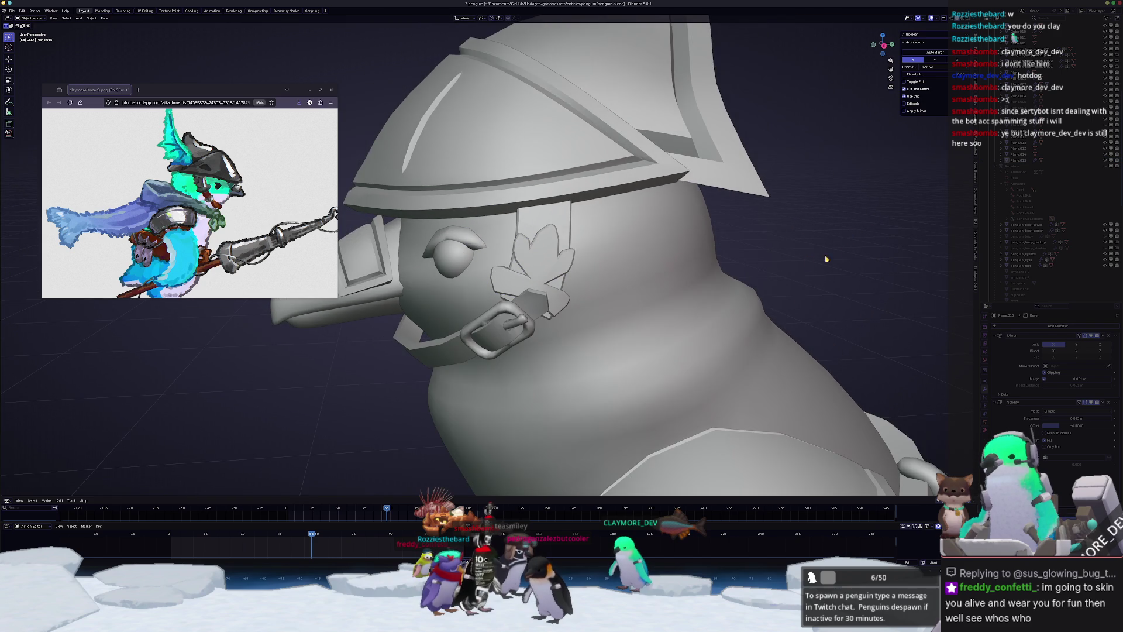
middle_drag(724, 283, 740, 286)
middle_drag(656, 314, 679, 268)
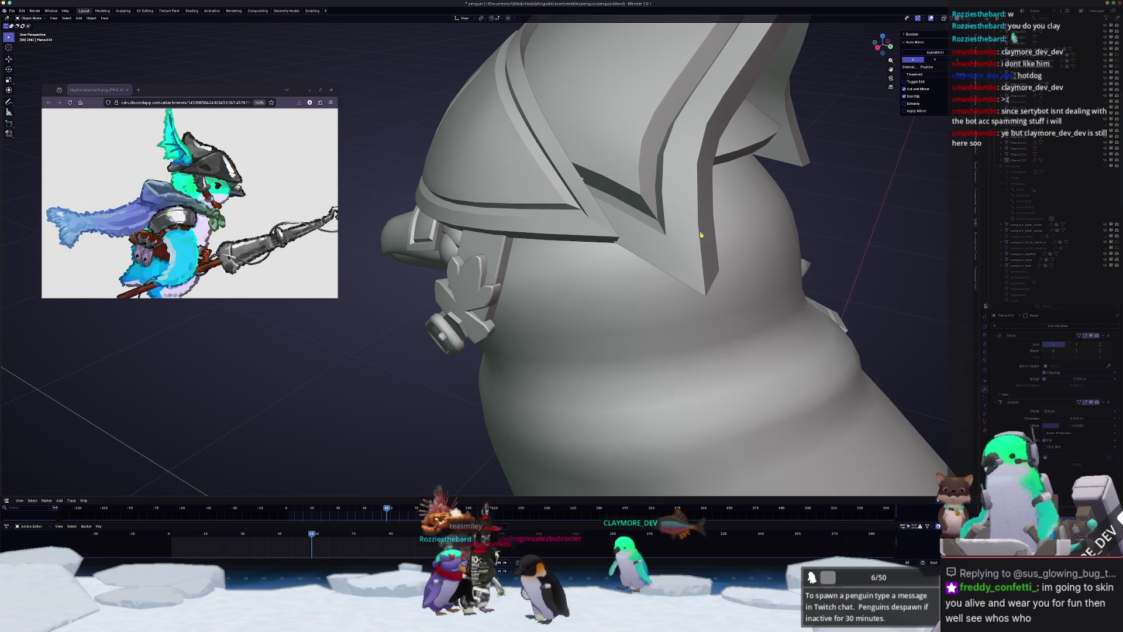
click(588, 224)
click(588, 224)
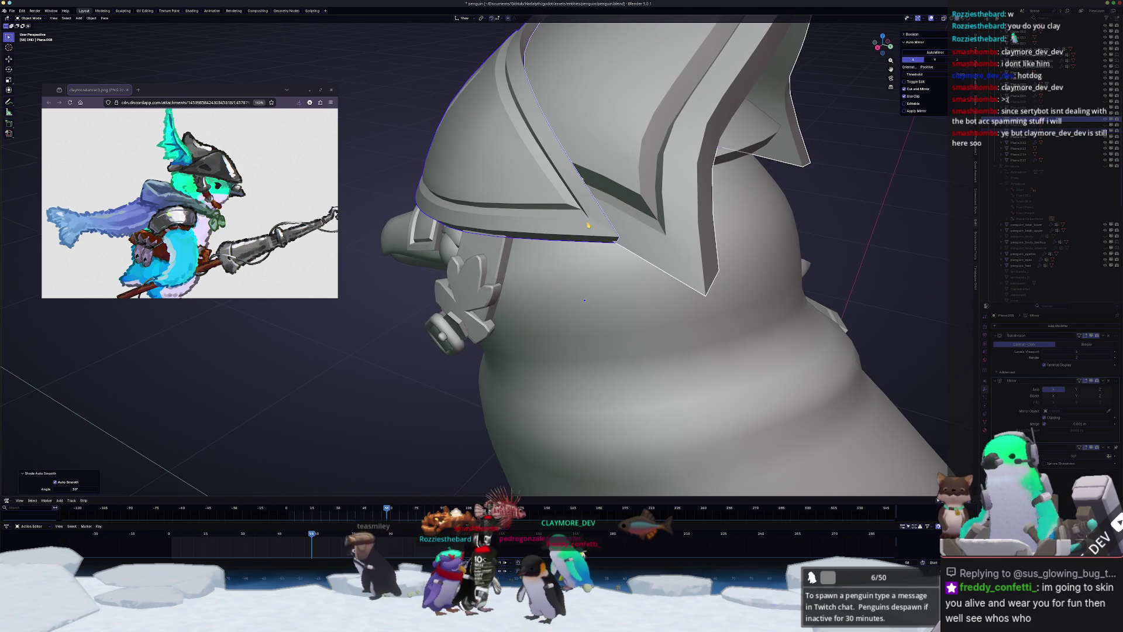
mouse_move(588, 224)
middle_down()
mouse_move(674, 199)
mouse_move(635, 214)
mouse_move(667, 212)
mouse_move(624, 196)
mouse_move(534, 214)
mouse_move(555, 231)
middle_up()
- In see-through Edit Mode, move the headphone band Plane.013 up, then view the penguin from the front
key(Tab)
key(alt+z)
key(alt+z)
key(g)
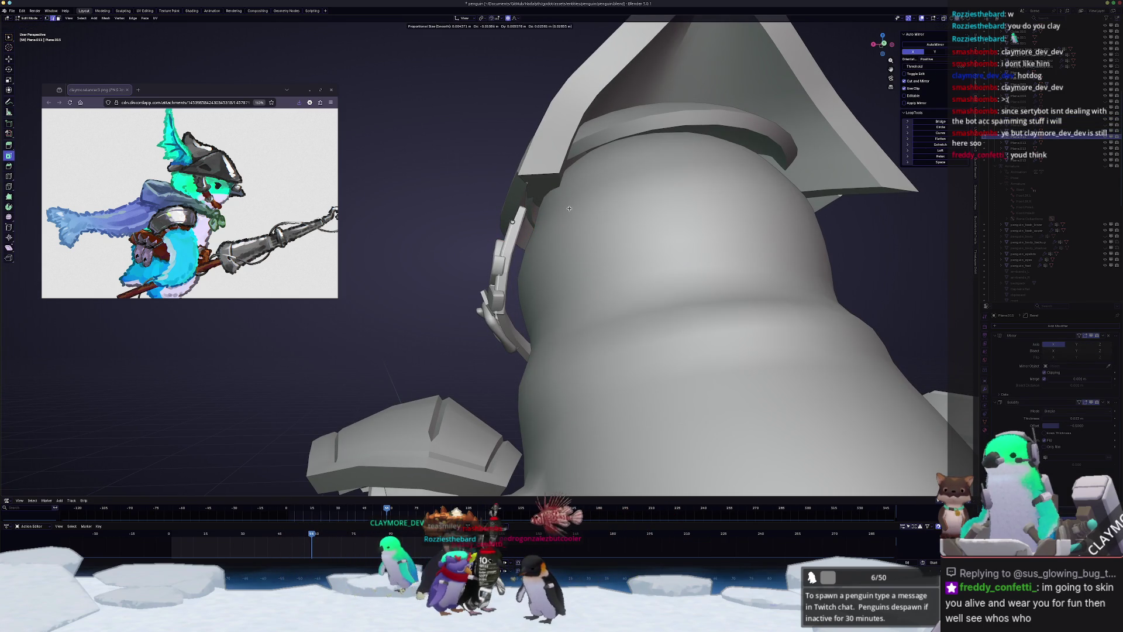
click(578, 186)
scroll(578, 186, down, 3)
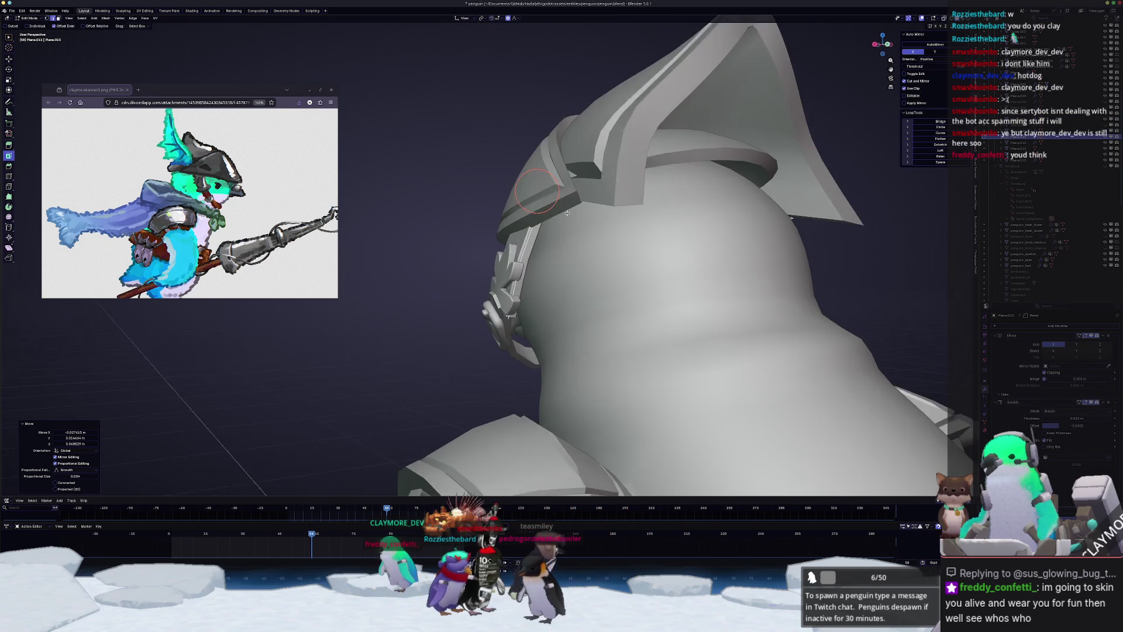
key(Tab)
mouse_move(445, 244)
middle_down()
mouse_move(596, 235)
mouse_move(640, 209)
mouse_move(635, 217)
middle_up()
key(KP_1)
scroll(616, 229, down, 3)
scroll(640, 220, up, 1)
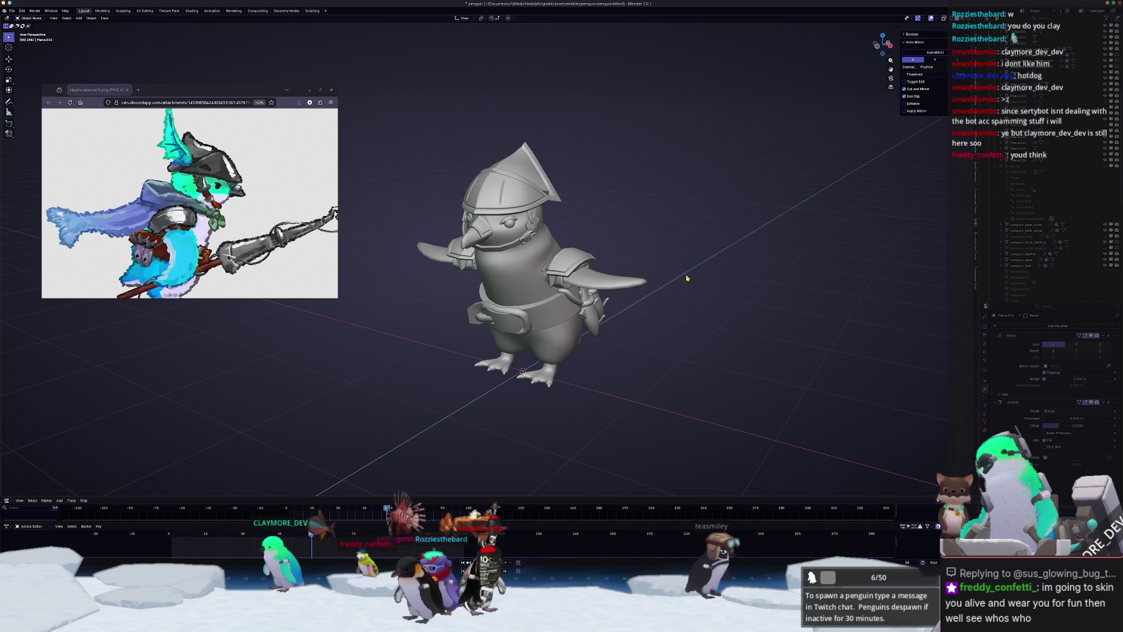
- Orbit and switch to Right Orthographic view (Numpad 3) of the whole penguin knight
mouse_move(699, 275)
middle_down()
mouse_move(616, 266)
mouse_move(655, 261)
middle_up()
key(KP_3)
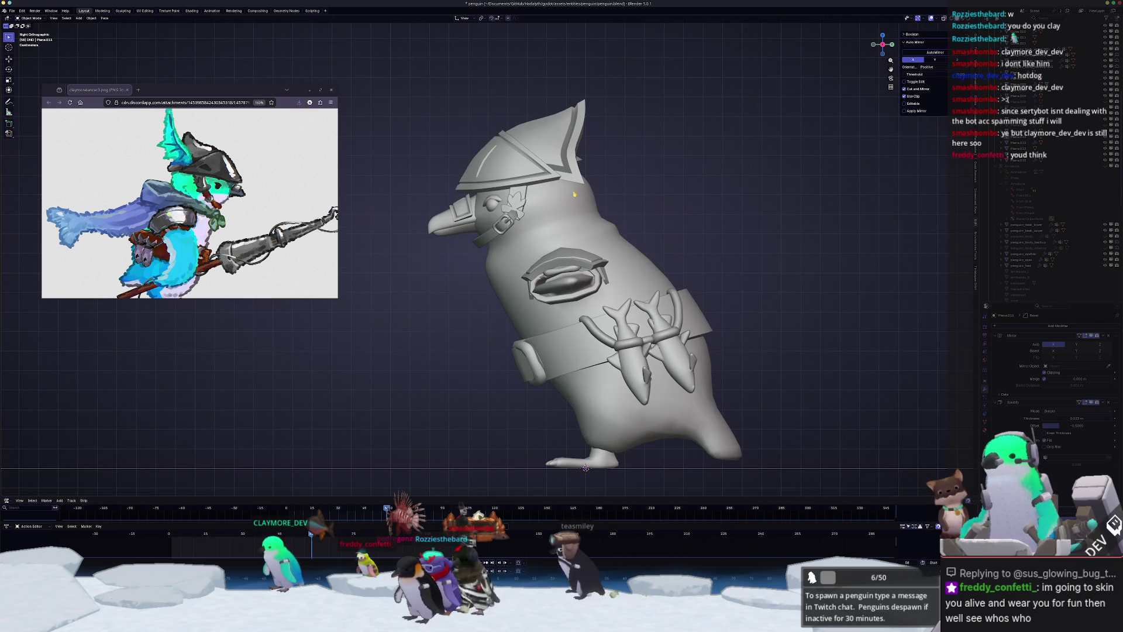
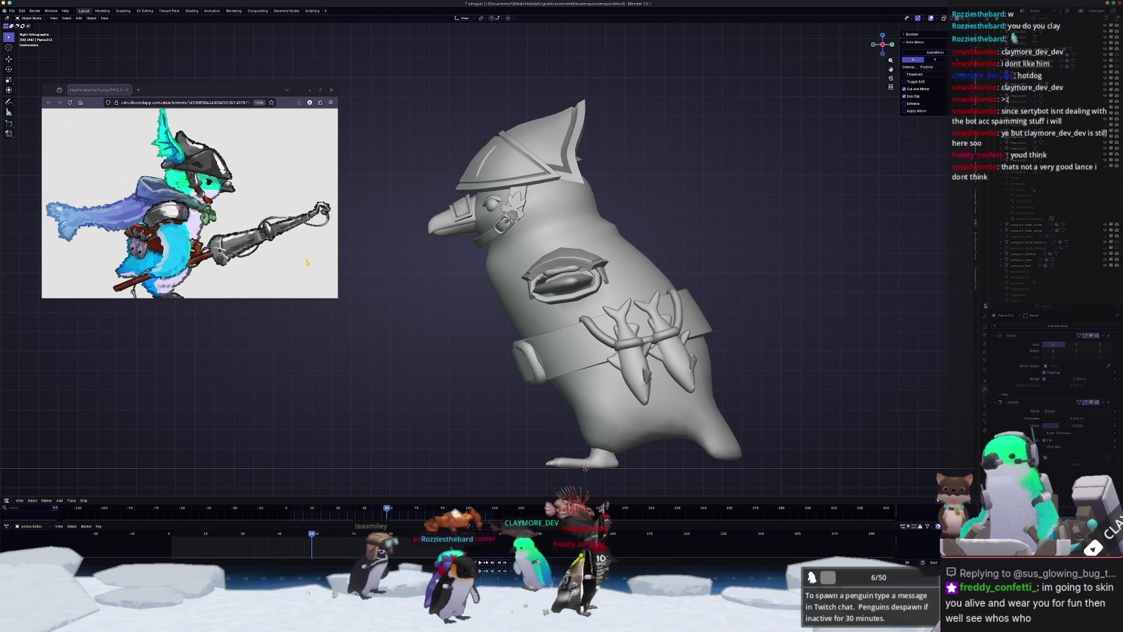
- Select the helmet's rear tip faces and nudge them with proportional editing to reshape the point
scroll(541, 148, up, 4)
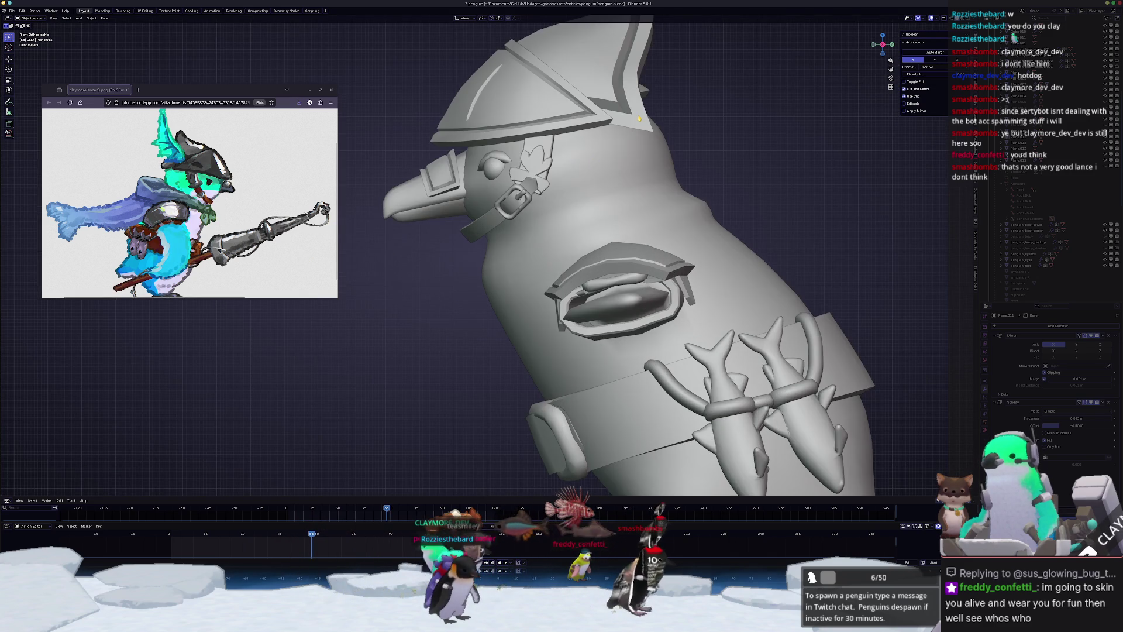
scroll(577, 225, down, 1)
key(Tab)
scroll(577, 225, up, 2)
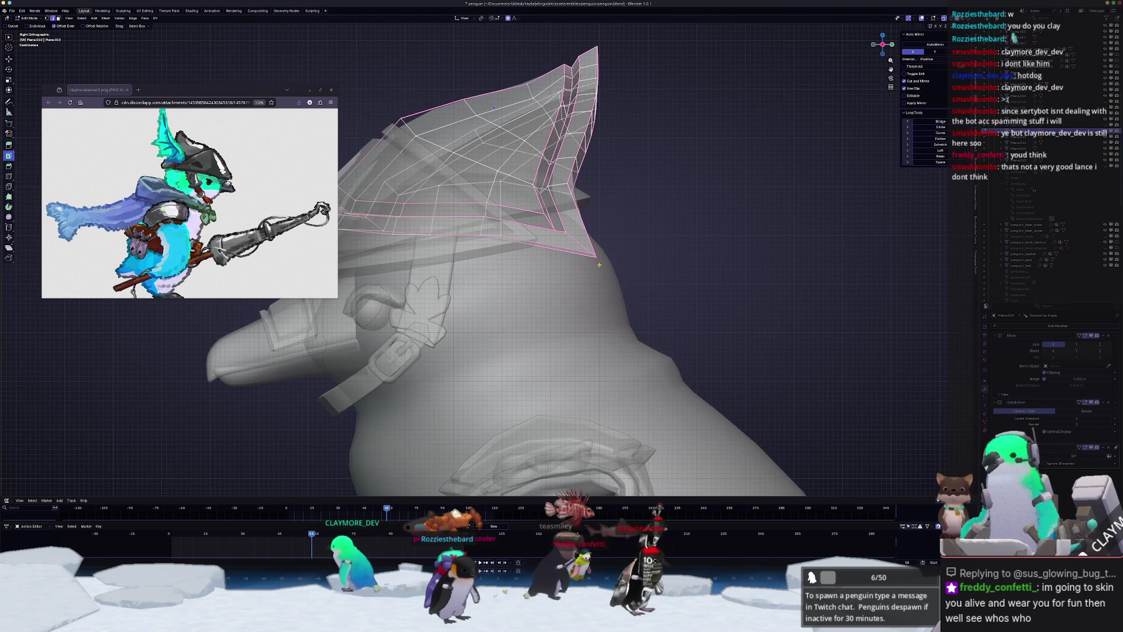
click(594, 253)
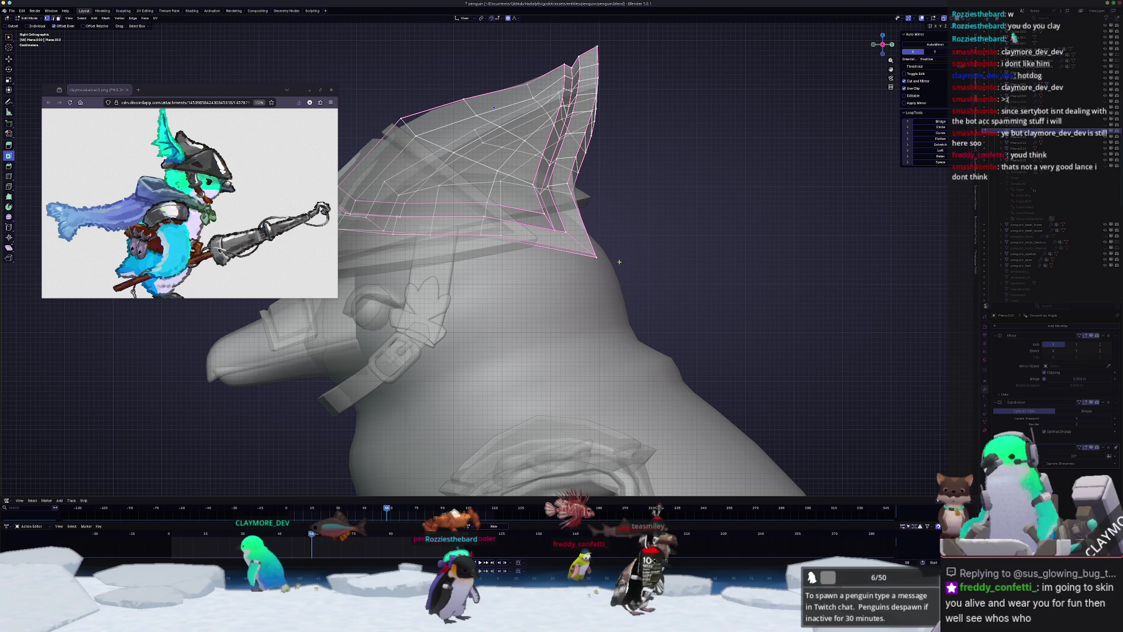
mouse_move(688, 286)
mouse_down()
mouse_move(556, 178)
mouse_move(524, 178)
mouse_up()
key(g)
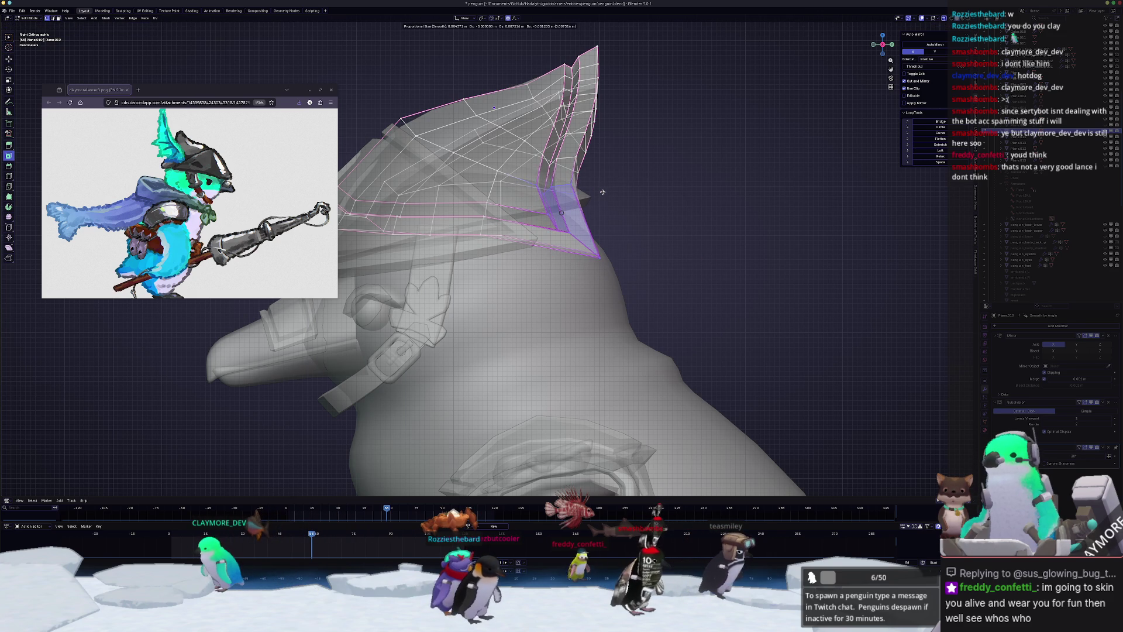
scroll(607, 192, down, 20)
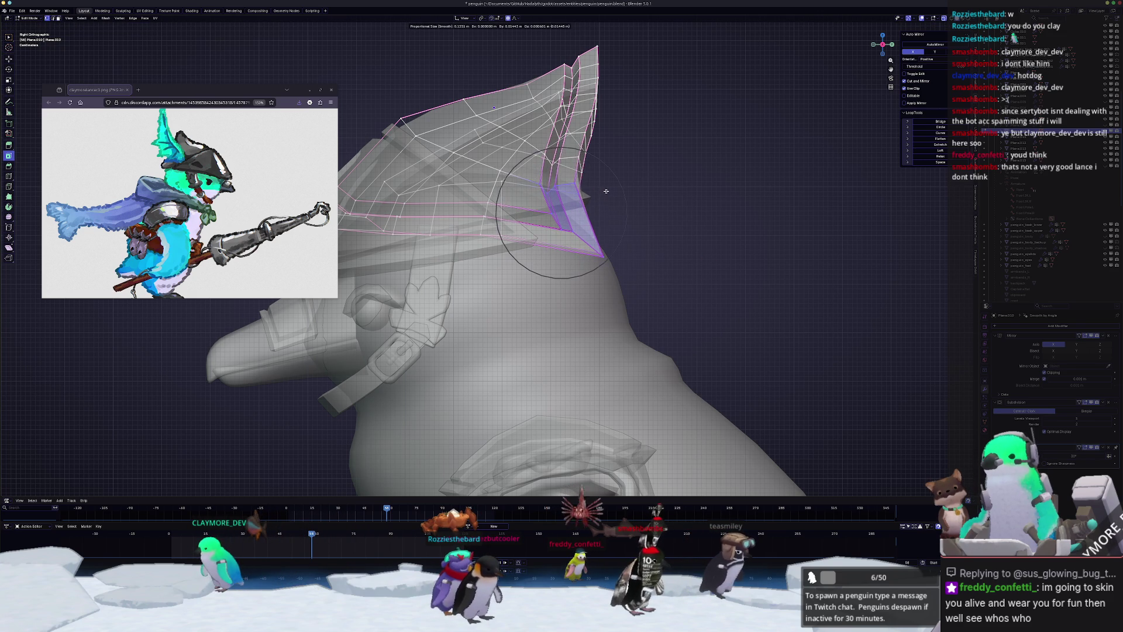
click(609, 191)
- Return to Object Mode with X-ray off and orbit to a perspective view of the penguin
key(Tab)
key(alt+z)
mouse_move(609, 190)
middle_down()
mouse_move(556, 236)
mouse_move(621, 218)
mouse_move(616, 237)
mouse_move(610, 214)
middle_up()
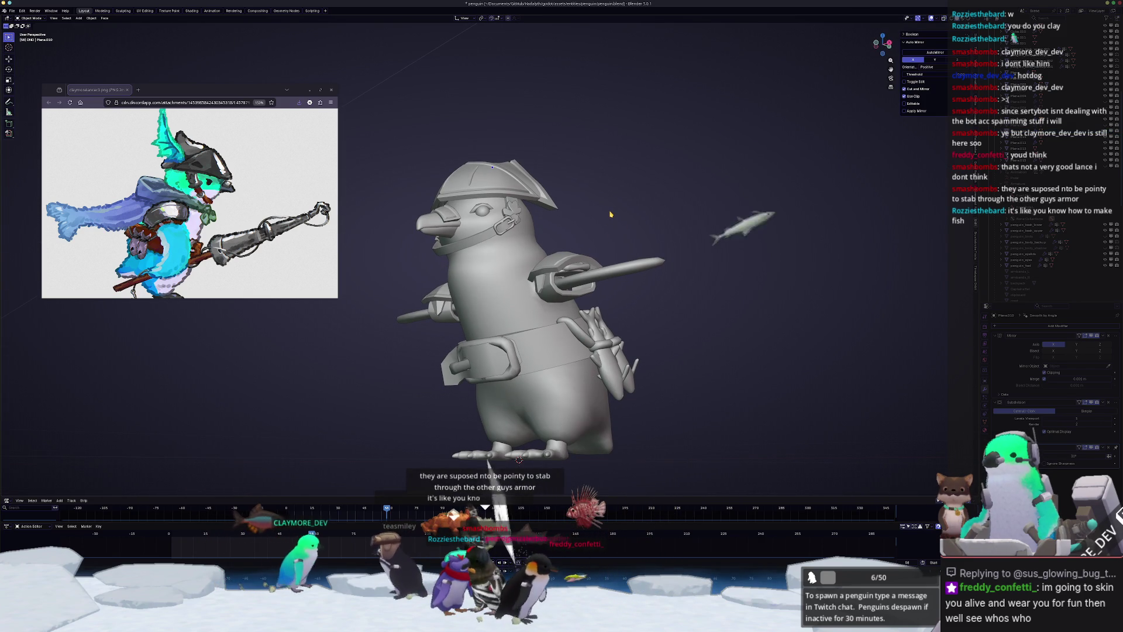
- Orbit to face the penguin front-on and bring up the Shift+A add menu
scroll(610, 214, up, 1)
scroll(610, 214, down, 1)
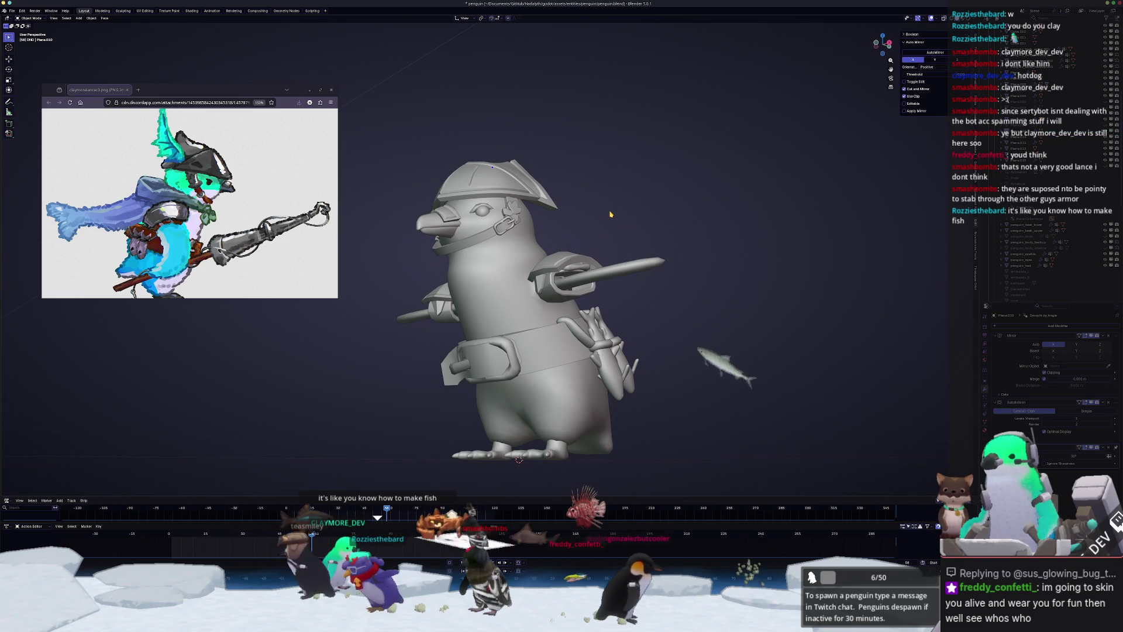
mouse_move(611, 214)
middle_down()
mouse_move(573, 232)
mouse_move(584, 234)
middle_up()
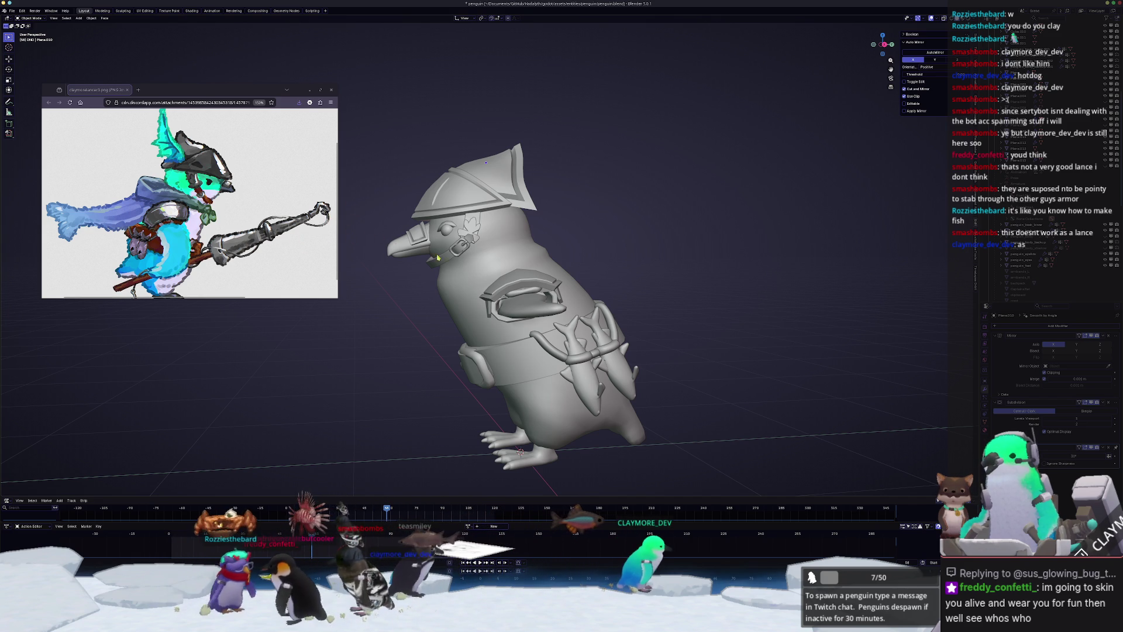
middle_drag(561, 261, 580, 284)
middle_drag(585, 235, 617, 229)
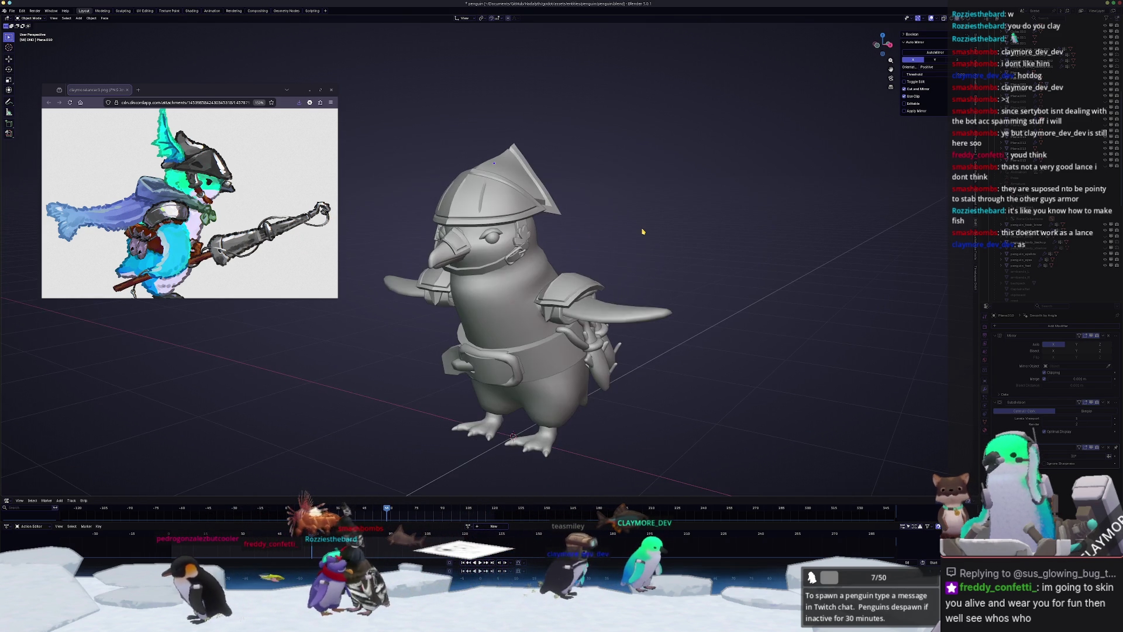
key(shift+a)
- Add a mesh cube and scale it down to 0.1
mouse_move(629, 227)
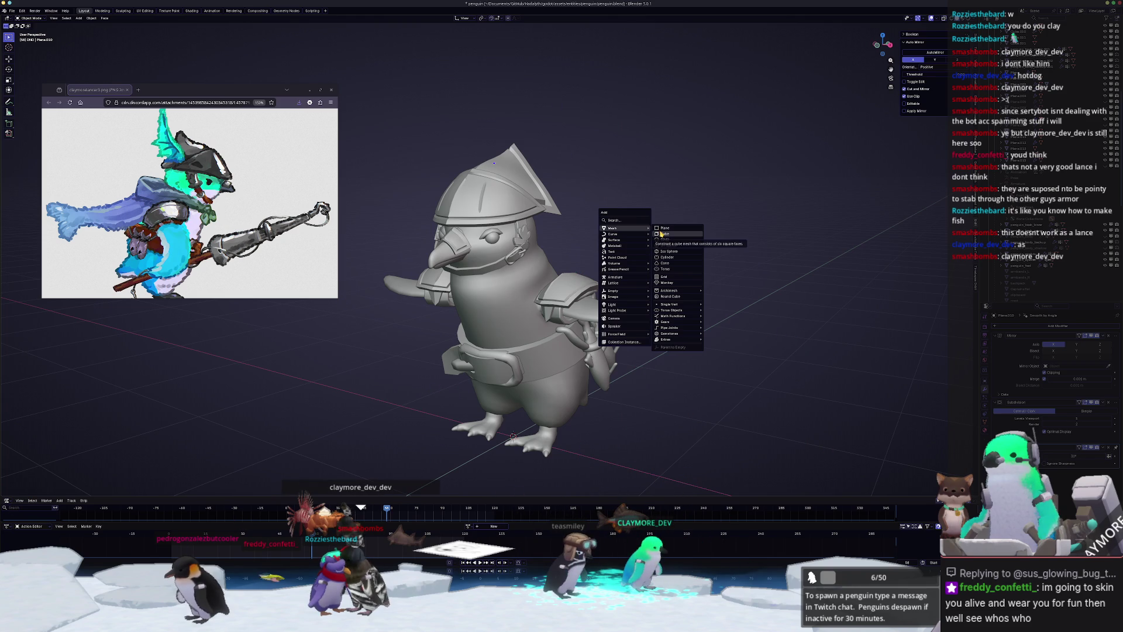
click(661, 233)
text(s0.1)
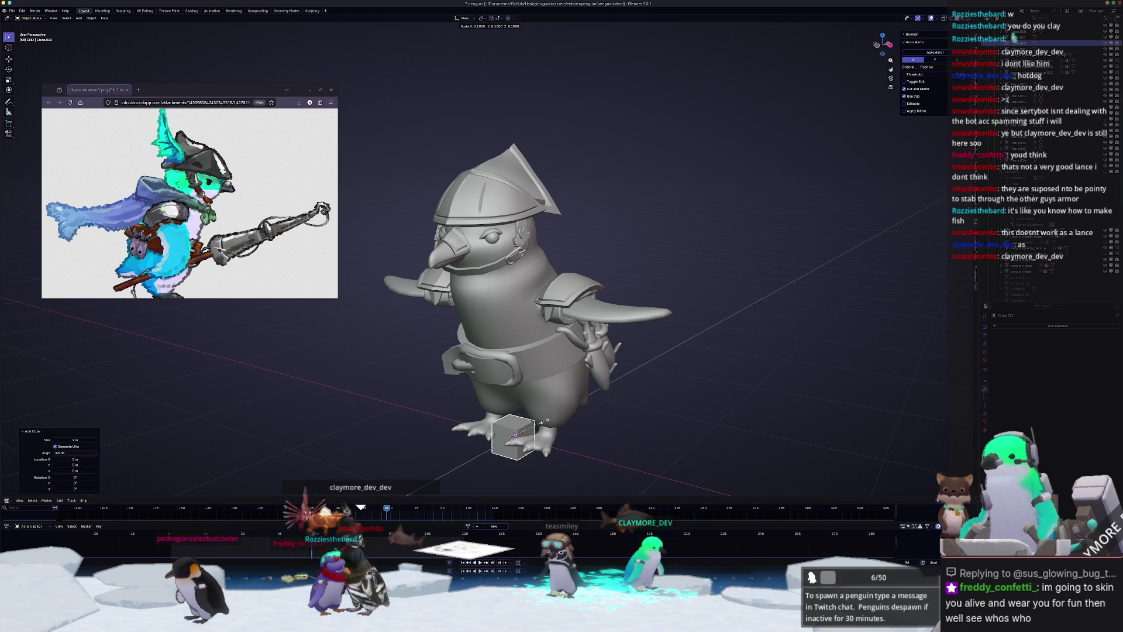
key(Return)
- In front view, narrow the cube along X and shift it slightly sideways along X
key(KP_1)
key(g)
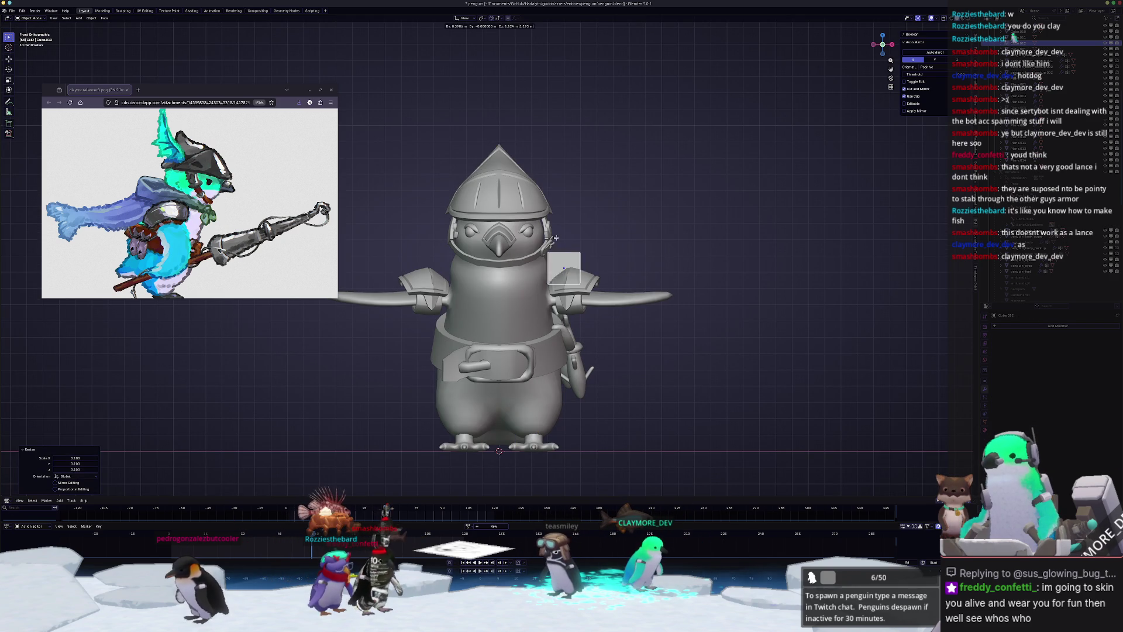
key(s)
key(x)
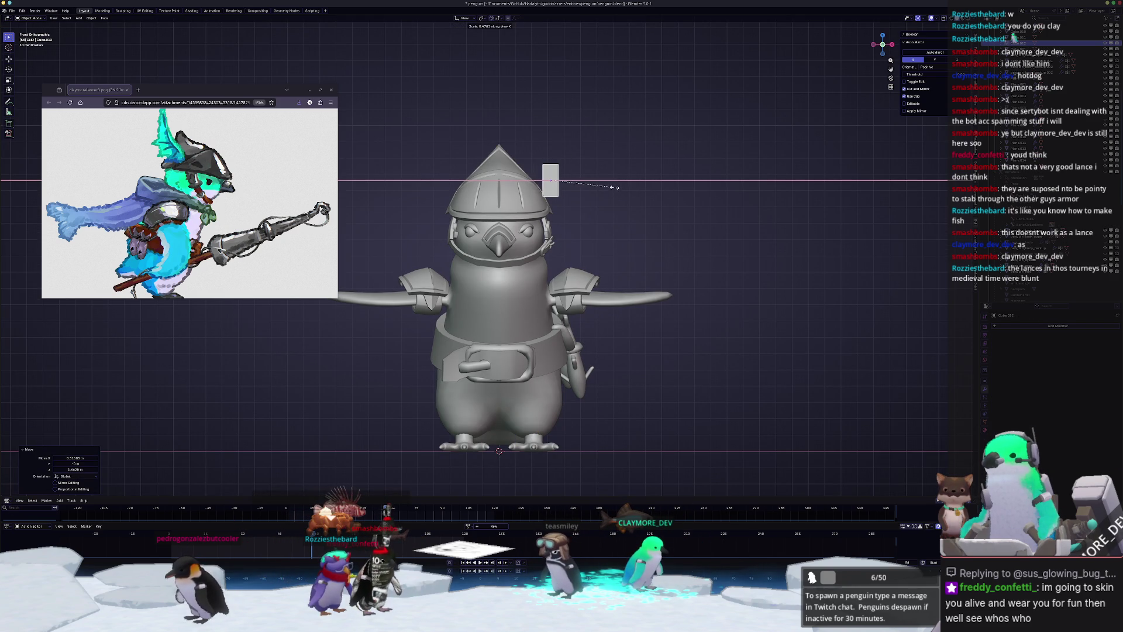
click(608, 190)
scroll(604, 193, up, 3)
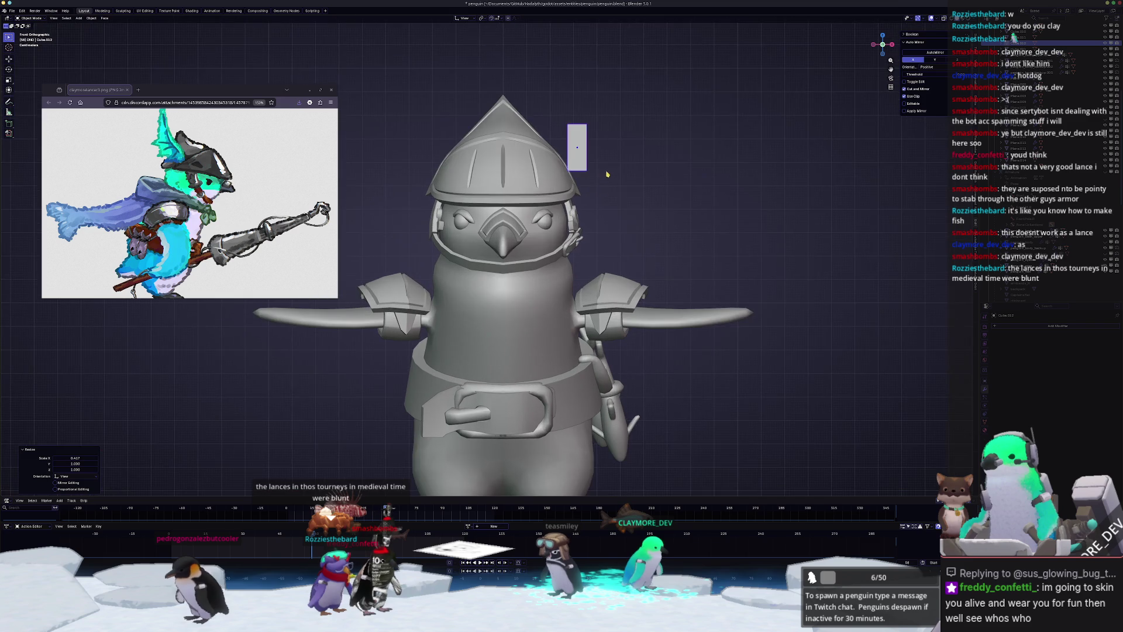
key(g)
key(x)
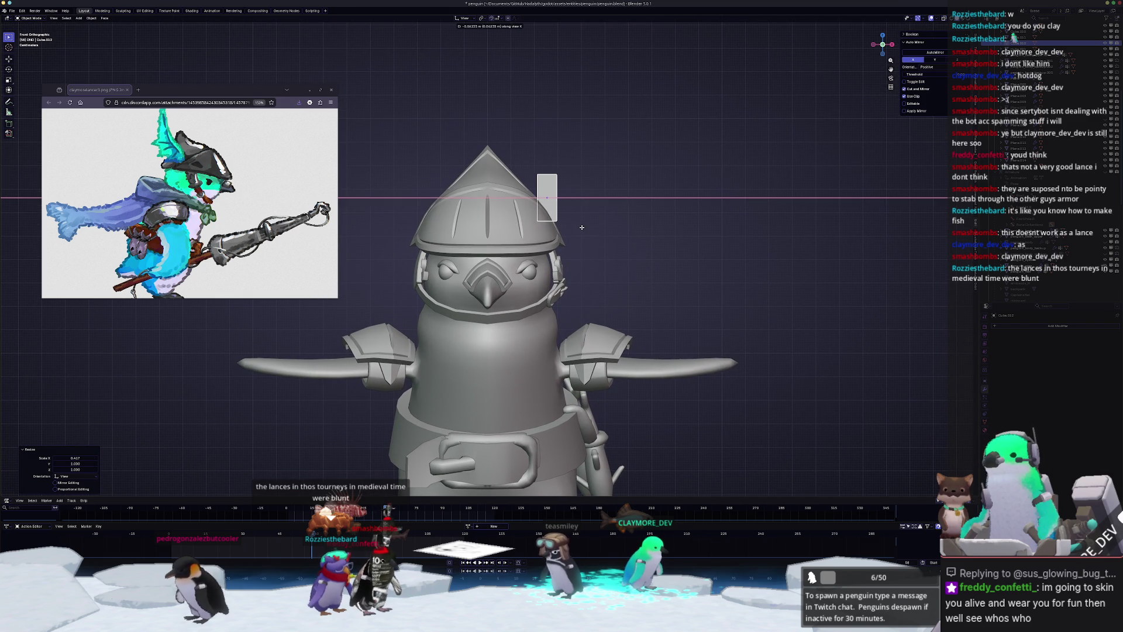
click(586, 233)
- In right side view, place the cube on the helmet's upper rear and enter Edit Mode
key(KP_3)
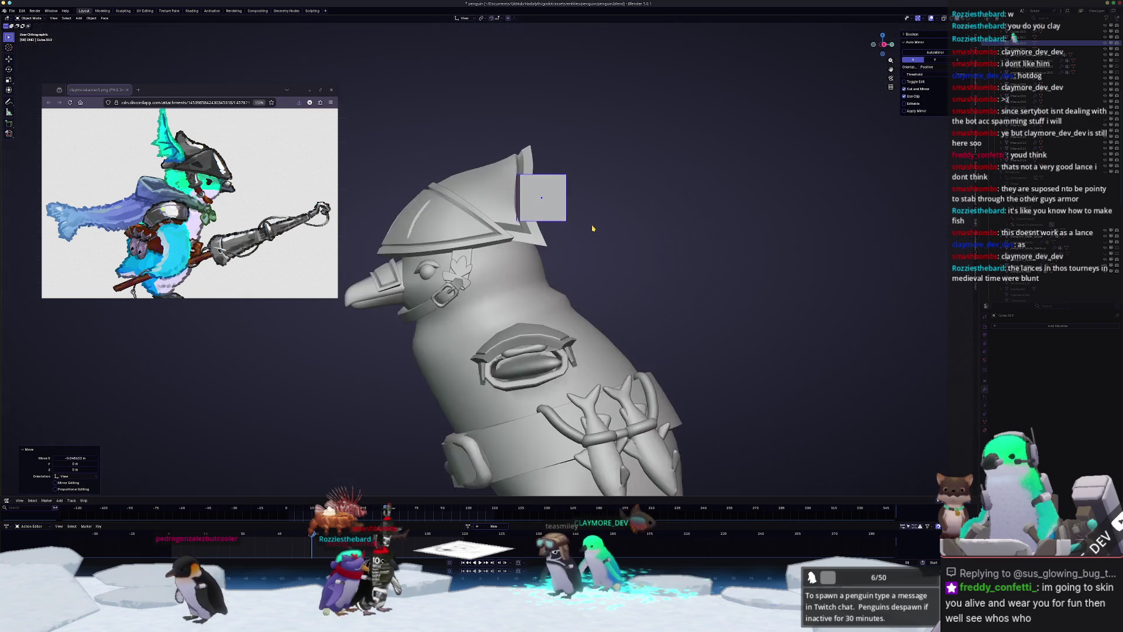
scroll(527, 228, up, 3)
key(g)
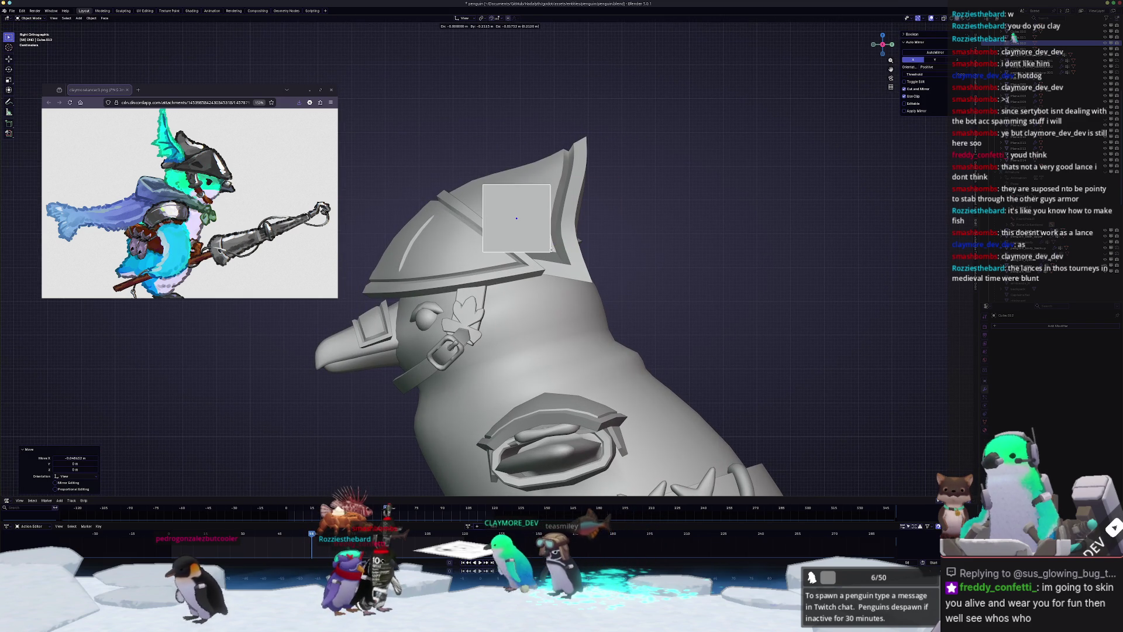
click(551, 249)
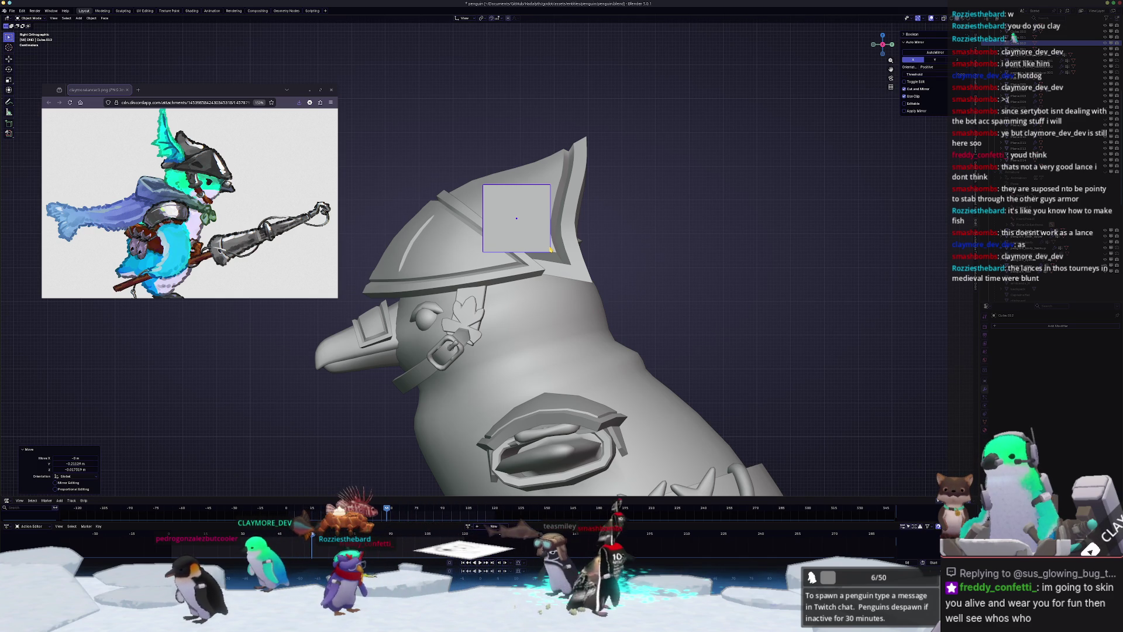
shift+middle_drag(522, 217, 562, 266)
key(Tab)
- With X-ray on, raise the piece's top edge and taper it into a point
key(alt+z)
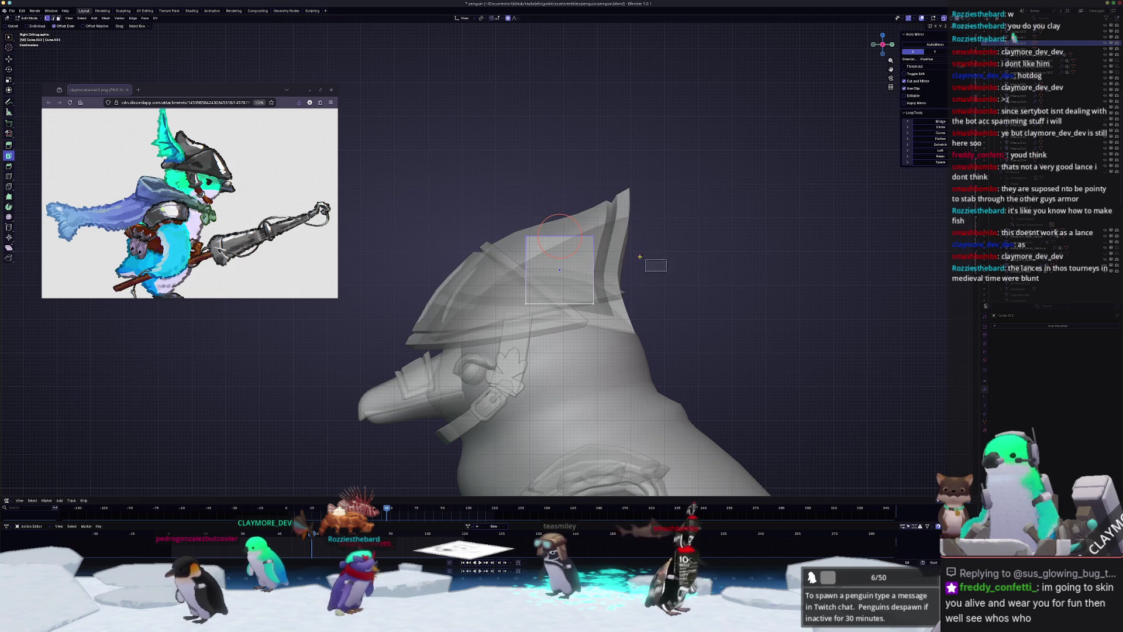
key(g)
click(692, 140)
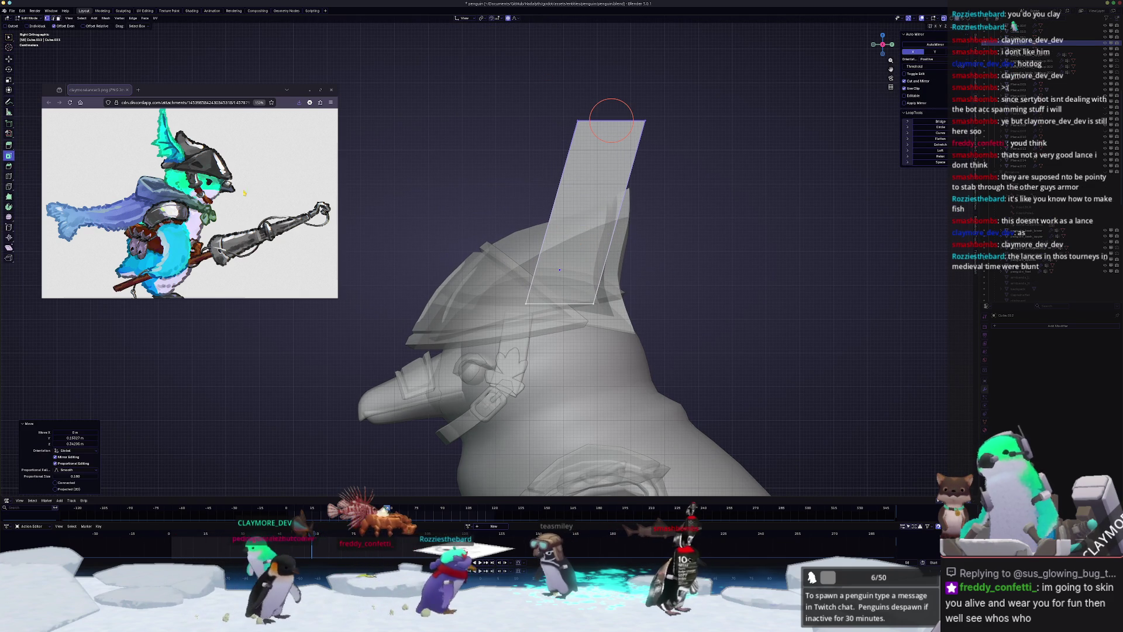
key(g)
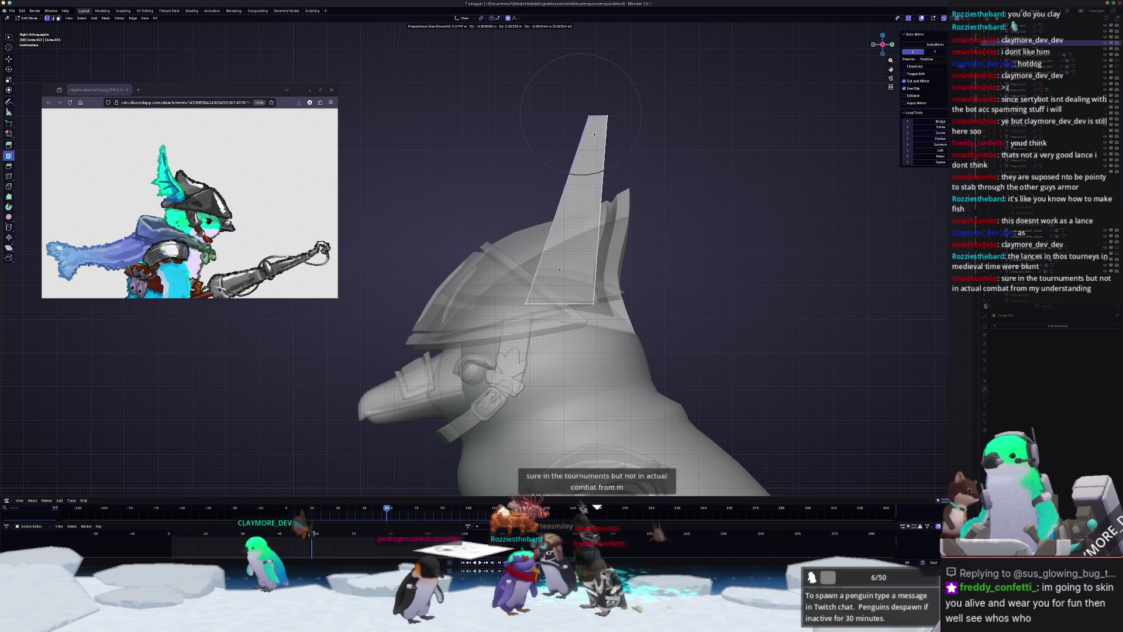
click(595, 115)
- Stretch the spike tip up and to the right with proportional falloff
drag(649, 144, 535, 81)
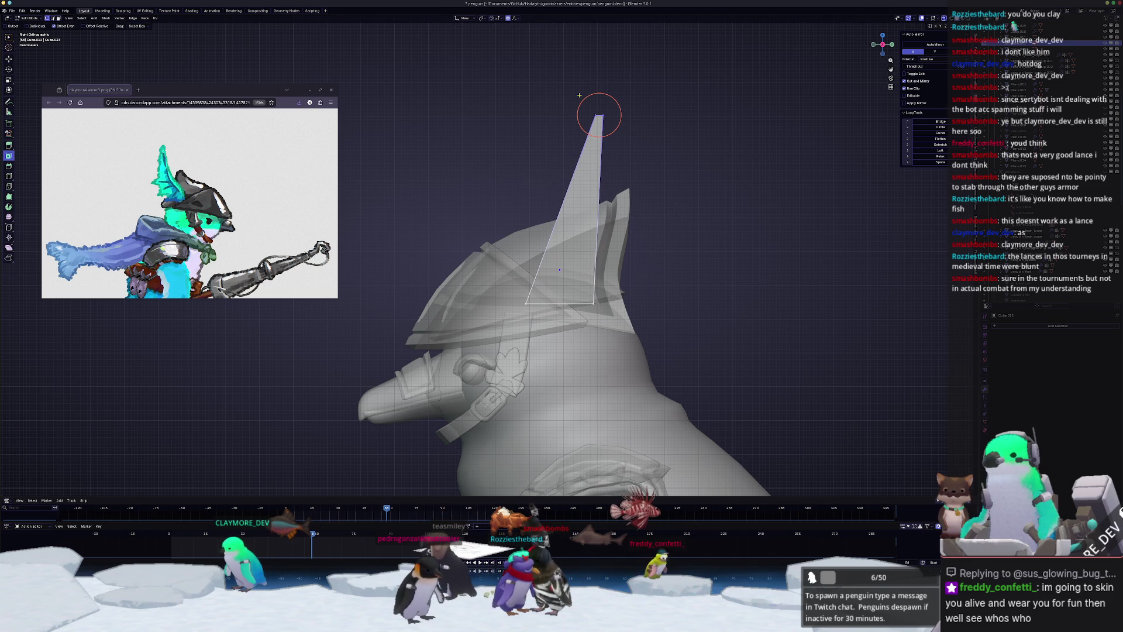
key(g)
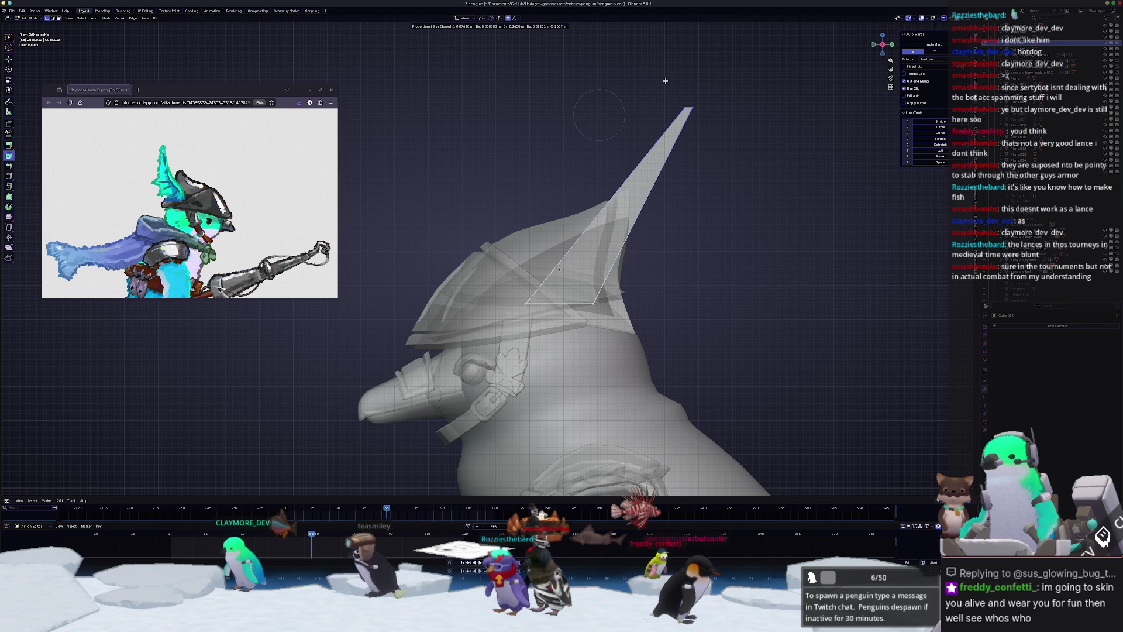
click(665, 81)
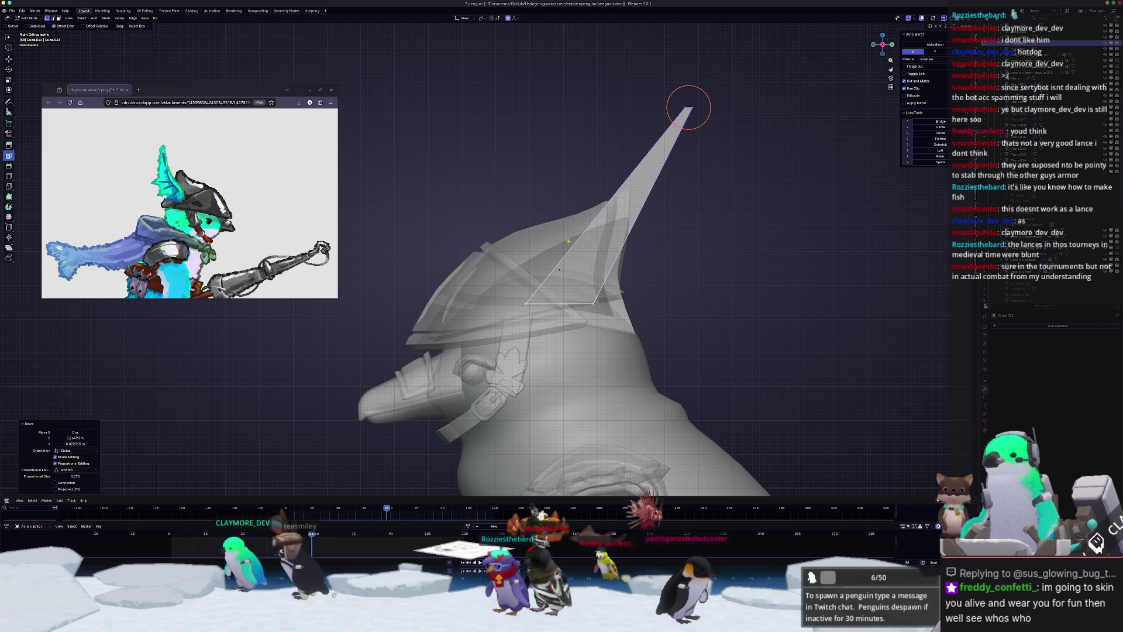
- Add three evenly spaced loop cuts across the spike
click(592, 303)
key(g)
key(g)
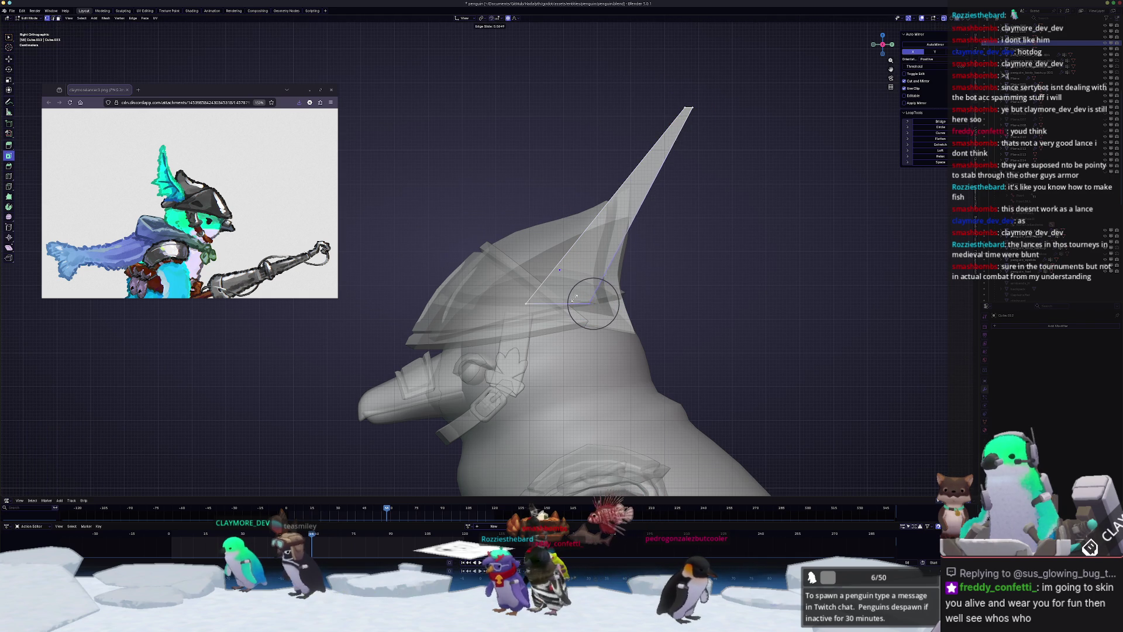
click(574, 299)
key(ctrl+r)
scroll(603, 285, up, 2)
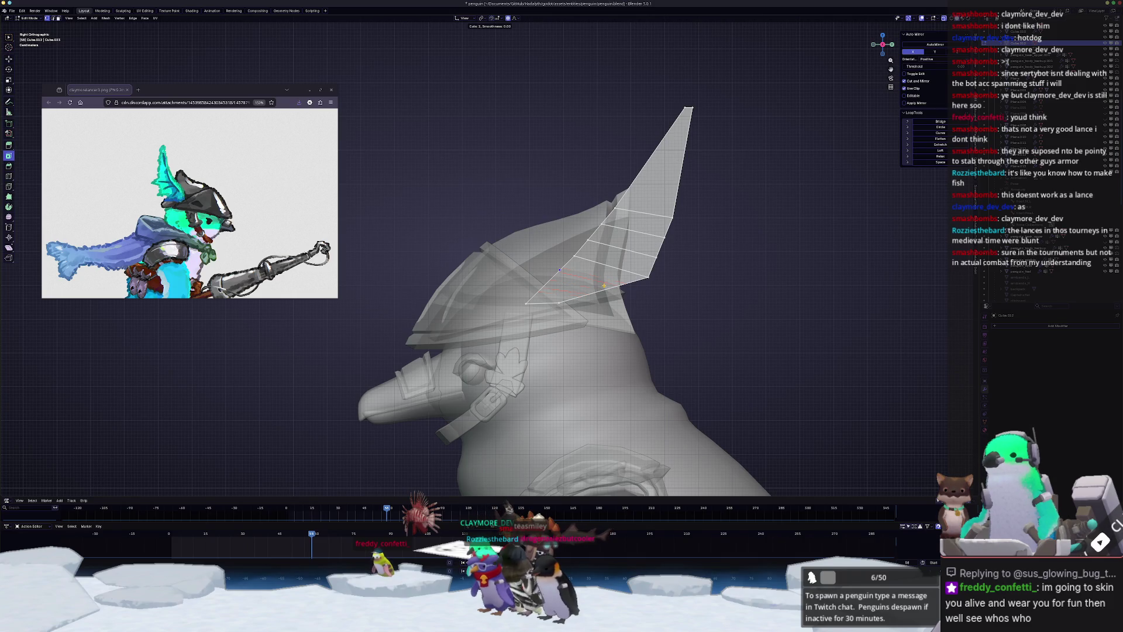
click(604, 286)
right_click(603, 285)
- Pull a spike vertex outward with proportional editing to form a jag
scroll(602, 281, up, 1)
ctrl+scroll(595, 272, down, 3)
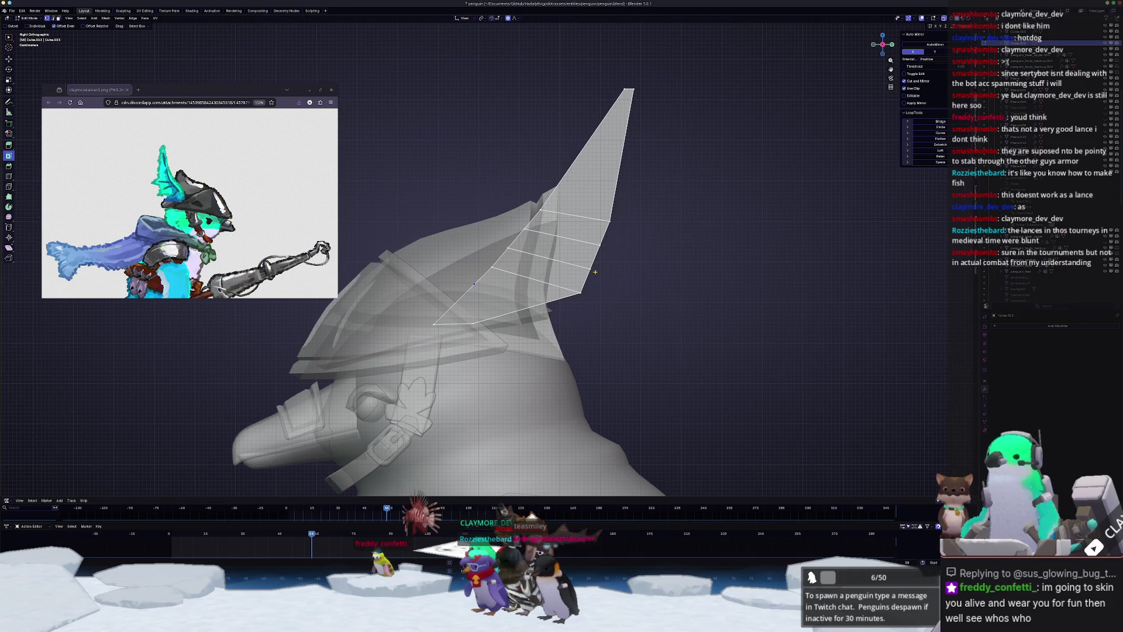
drag(608, 240, 629, 246)
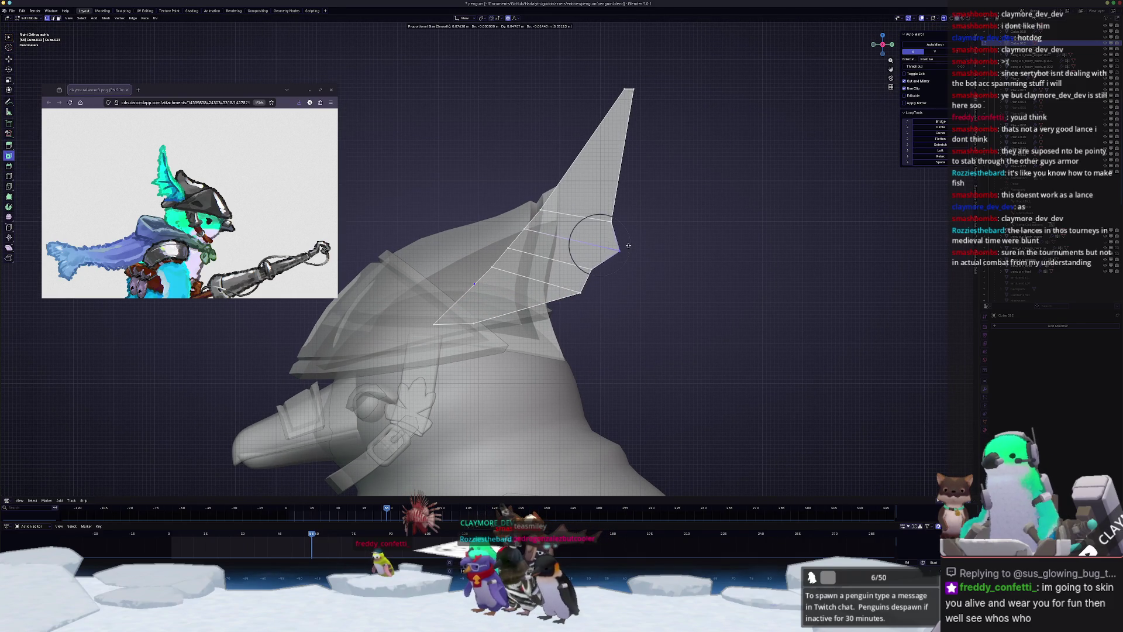
click(631, 247)
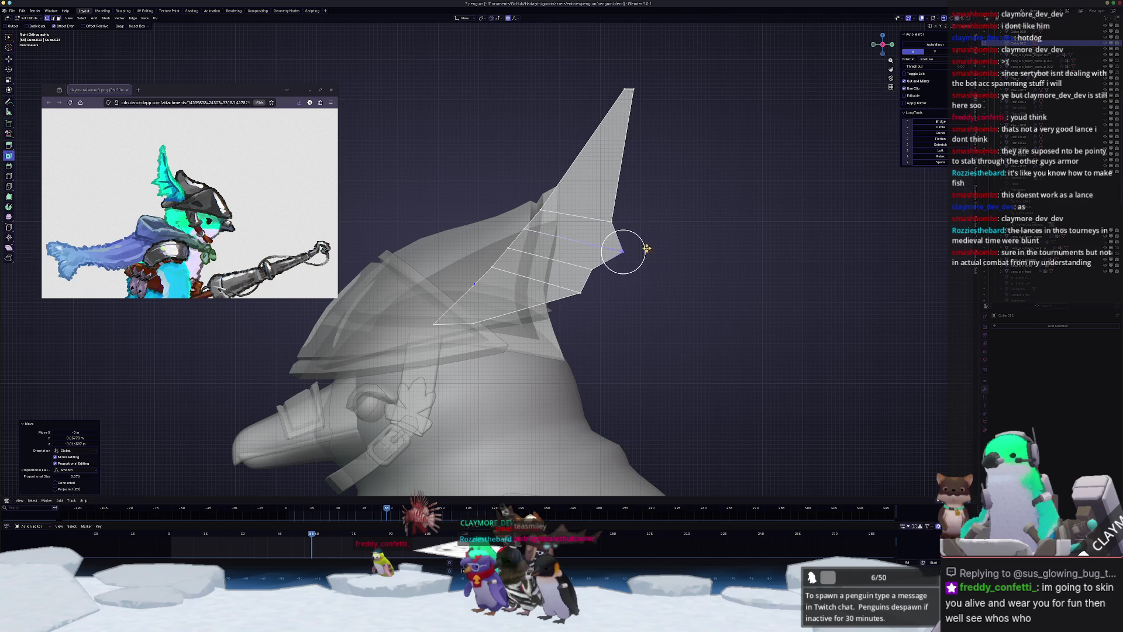
scroll(667, 277, up, 2)
drag(627, 266, 625, 264)
key(g)
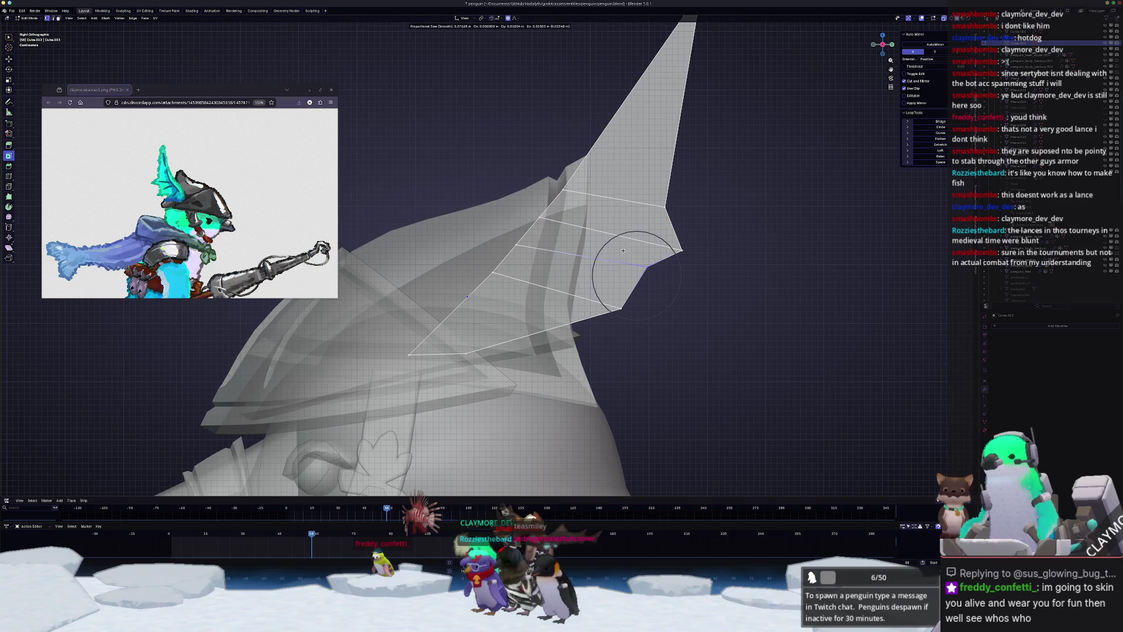
click(624, 250)
- Readjust the spike vertices and reposition the spike tip
drag(675, 234, 675, 234)
key(g)
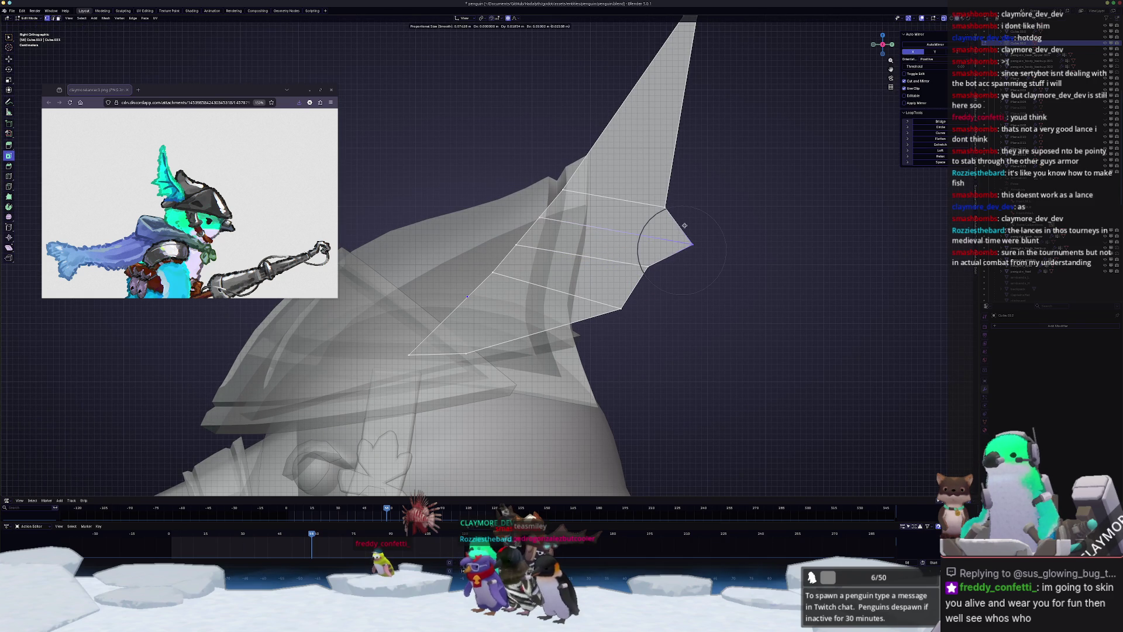
click(627, 246)
click(672, 206)
key(g)
click(646, 205)
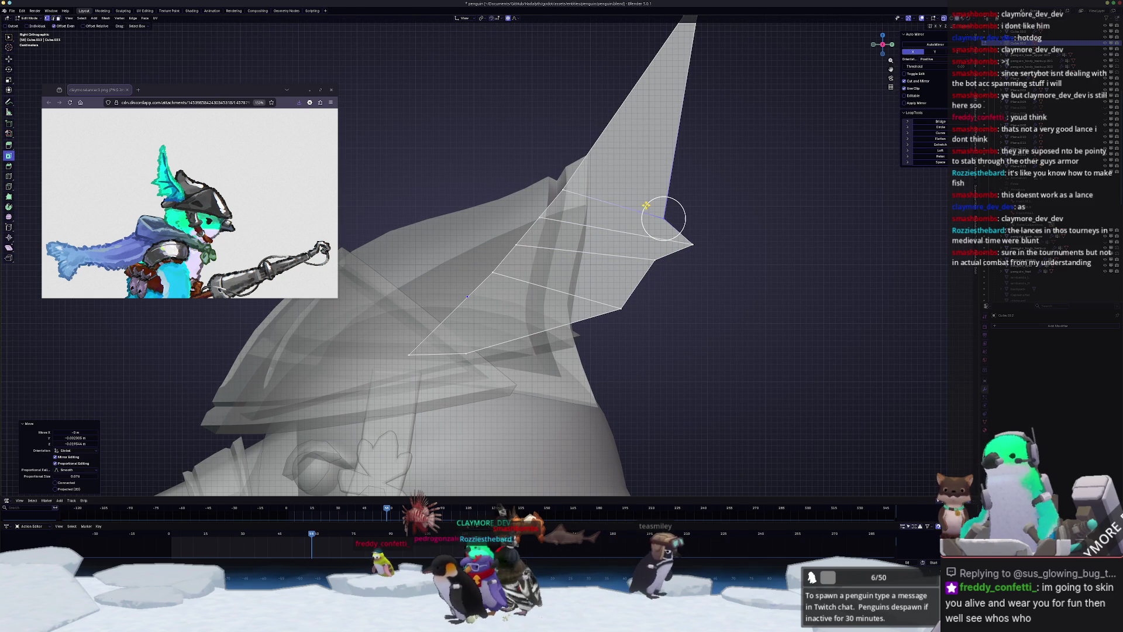
- Add an edge loop near the fin's lower edge, push a vertex outward, and exit Edit Mode
shift+middle_drag(633, 299, 644, 257)
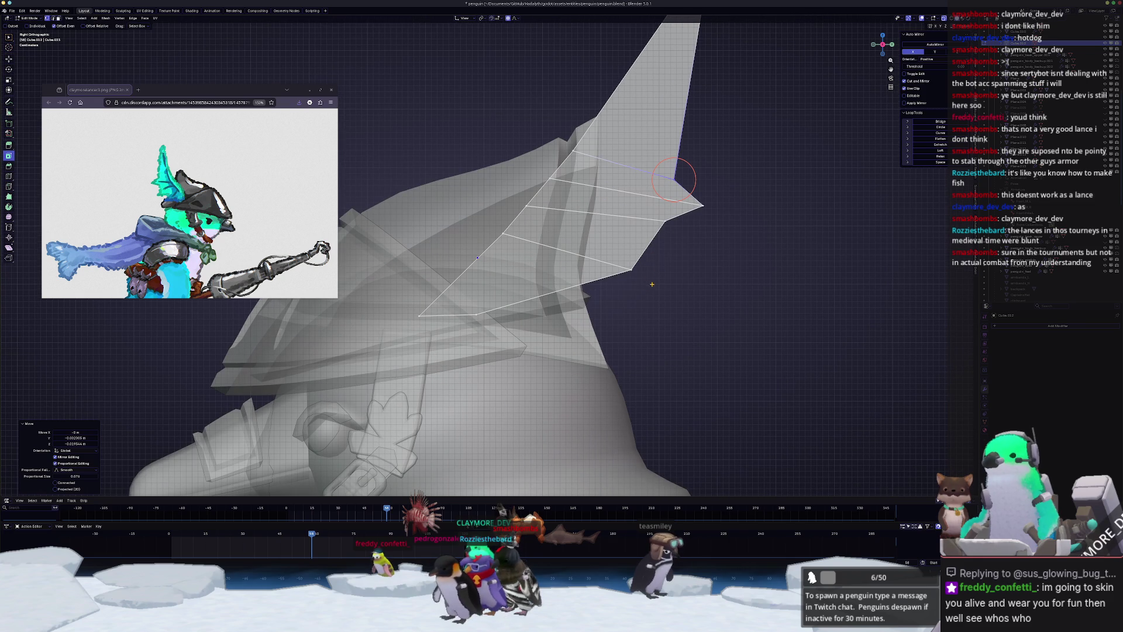
key(ctrl+r)
click(643, 250)
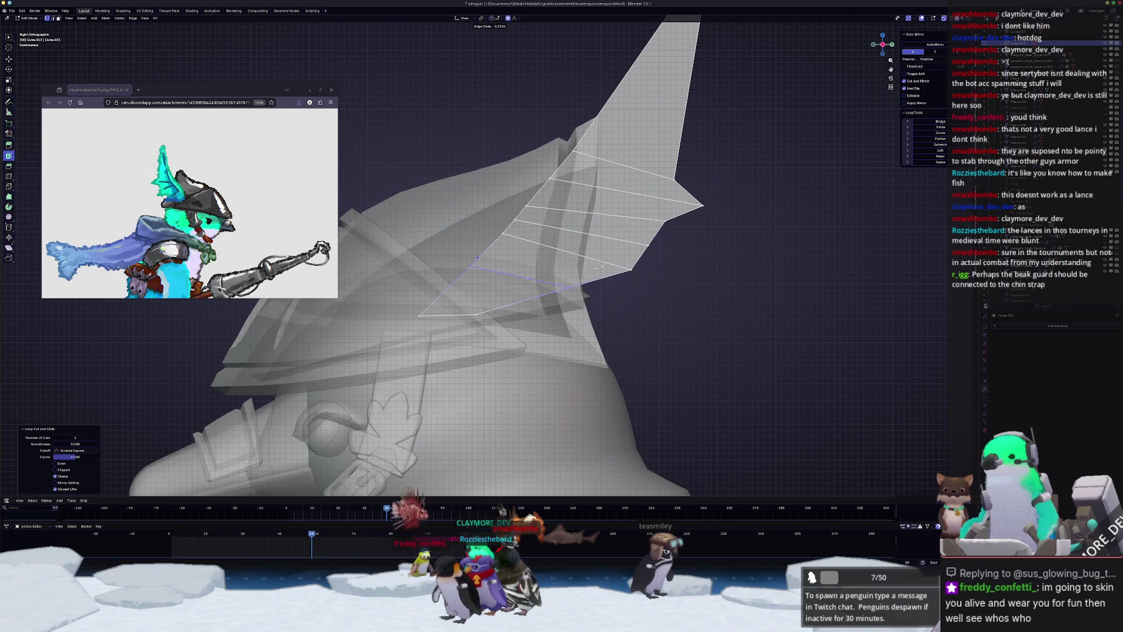
click(630, 256)
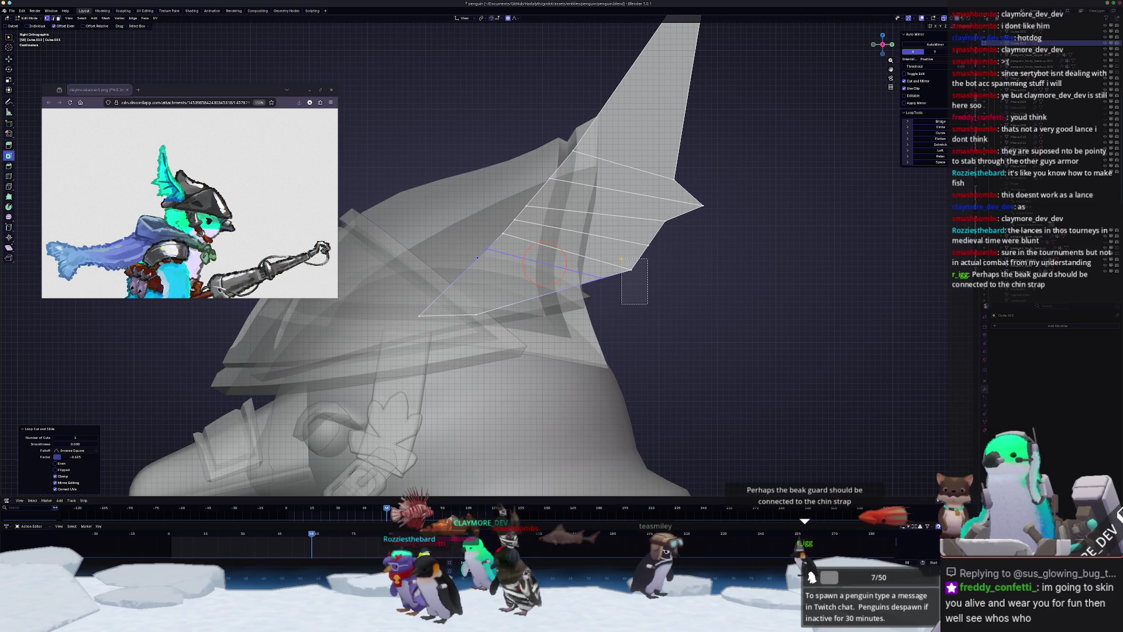
shift+right_click(638, 266)
drag(641, 265, 673, 273)
click(673, 273)
key(Tab)
mouse_move(674, 273)
middle_down()
mouse_move(408, 342)
mouse_move(486, 342)
middle_up()
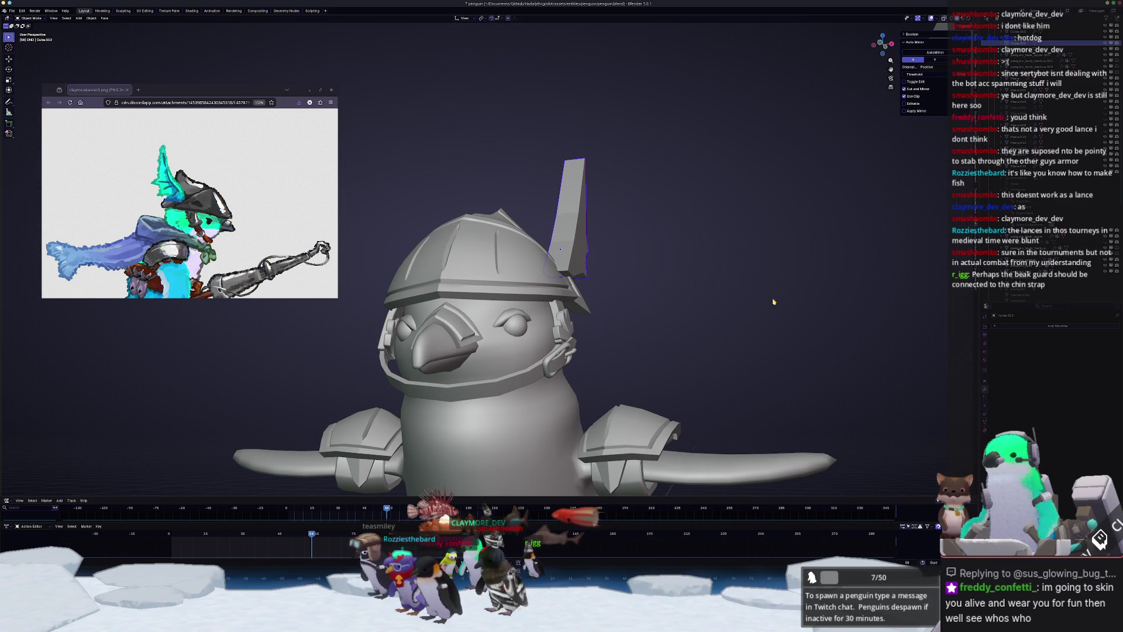
- Preview the penguin knight in Material Preview, then switch back to Solid shading
mouse_move(774, 301)
middle_down()
mouse_move(755, 294)
mouse_move(772, 296)
middle_up()
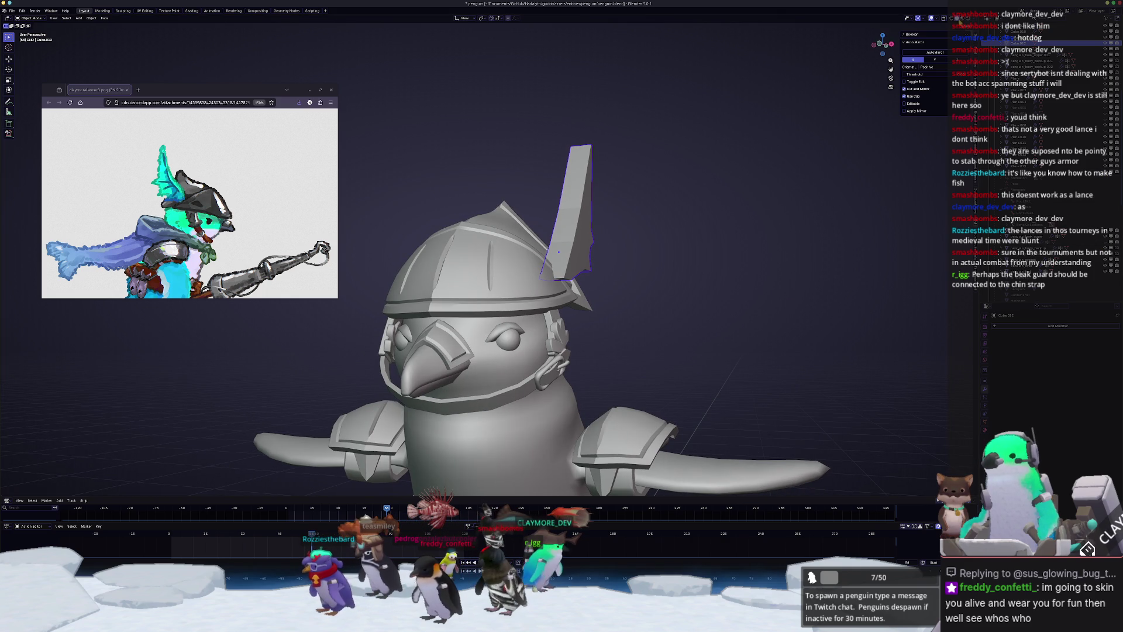
key(z)
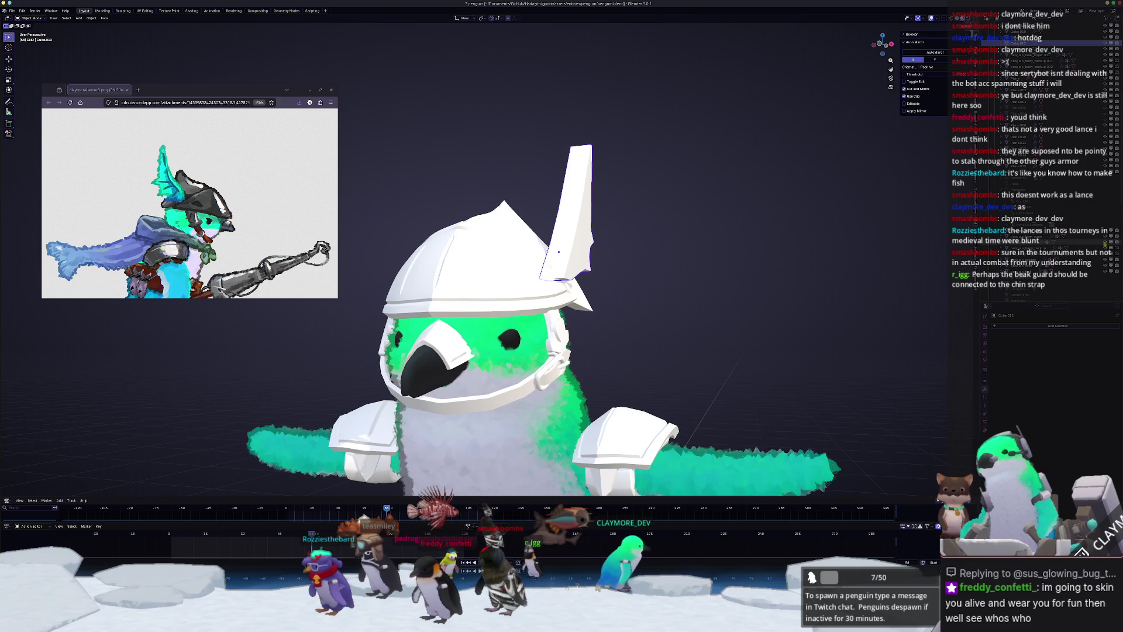
mouse_move(648, 308)
middle_down()
mouse_move(646, 296)
mouse_move(672, 281)
mouse_move(893, 209)
middle_up()
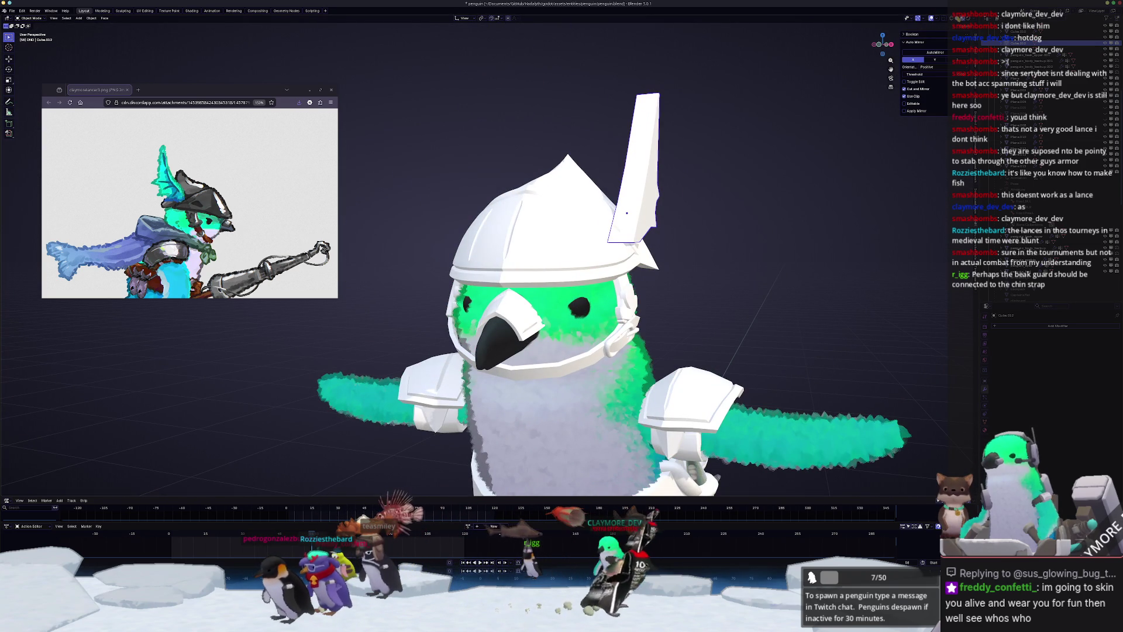
key(z)
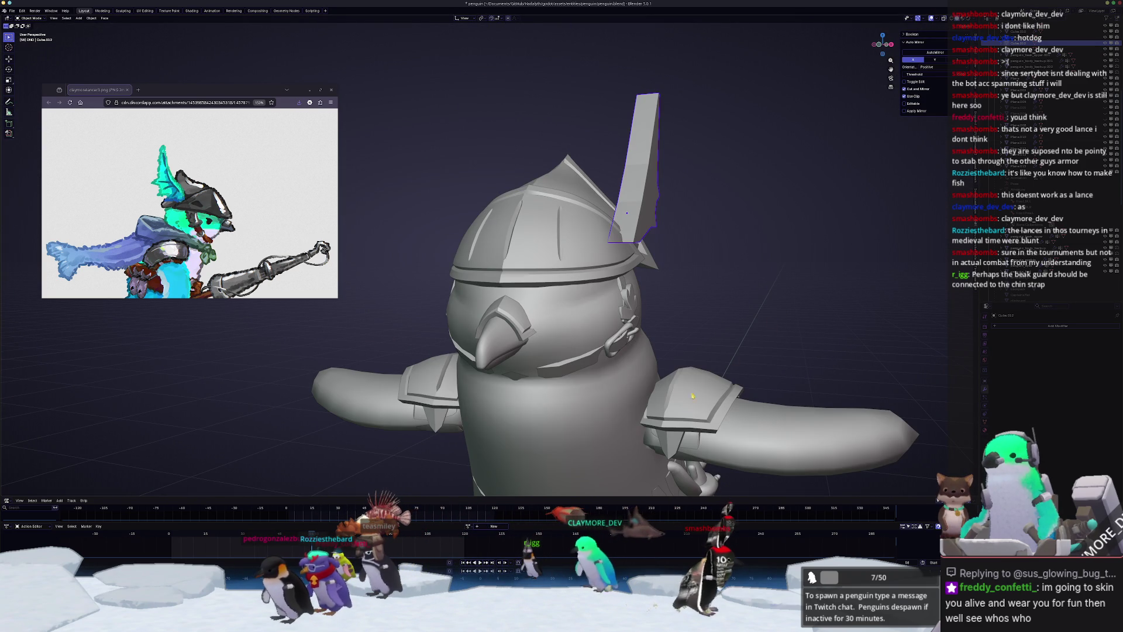
- Select the helmet fin and view it from the front, then the right side
click(624, 398)
click(651, 192)
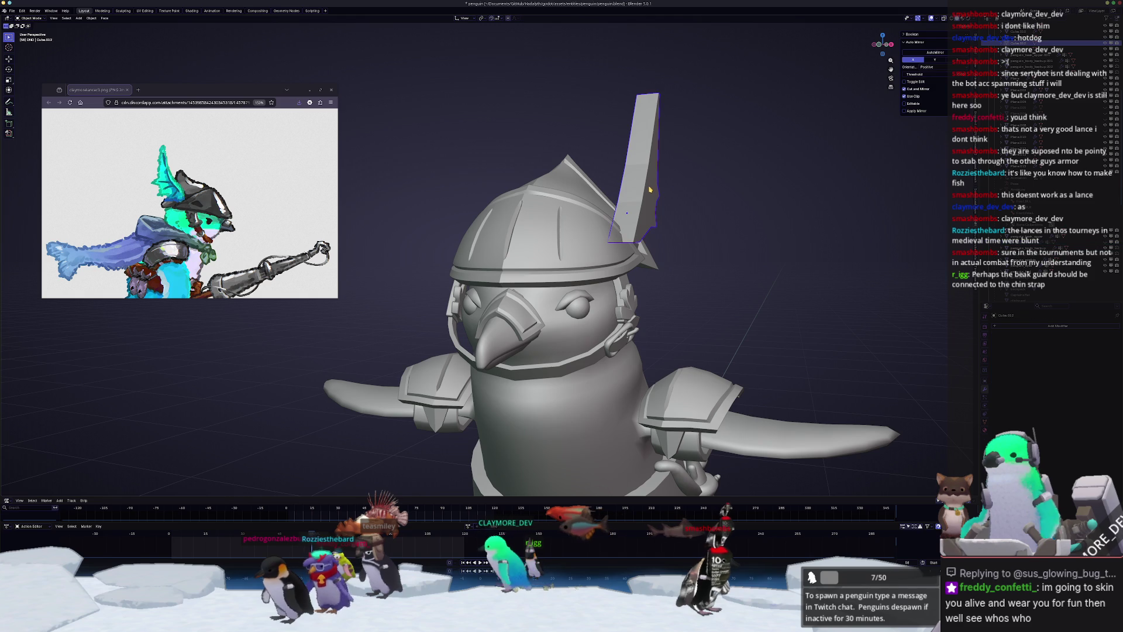
key(KP_1)
key(KP_3)
- Add three edge loops across the fin and, in X-ray, move vertices near its lower tip
scroll(651, 192, up, 4)
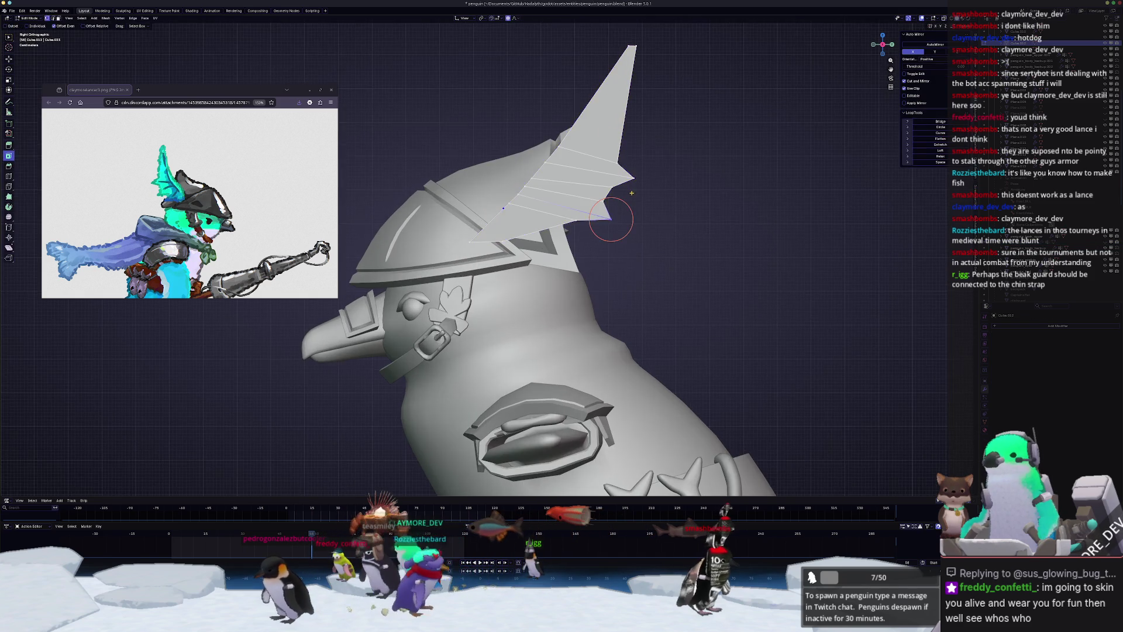
key(Tab)
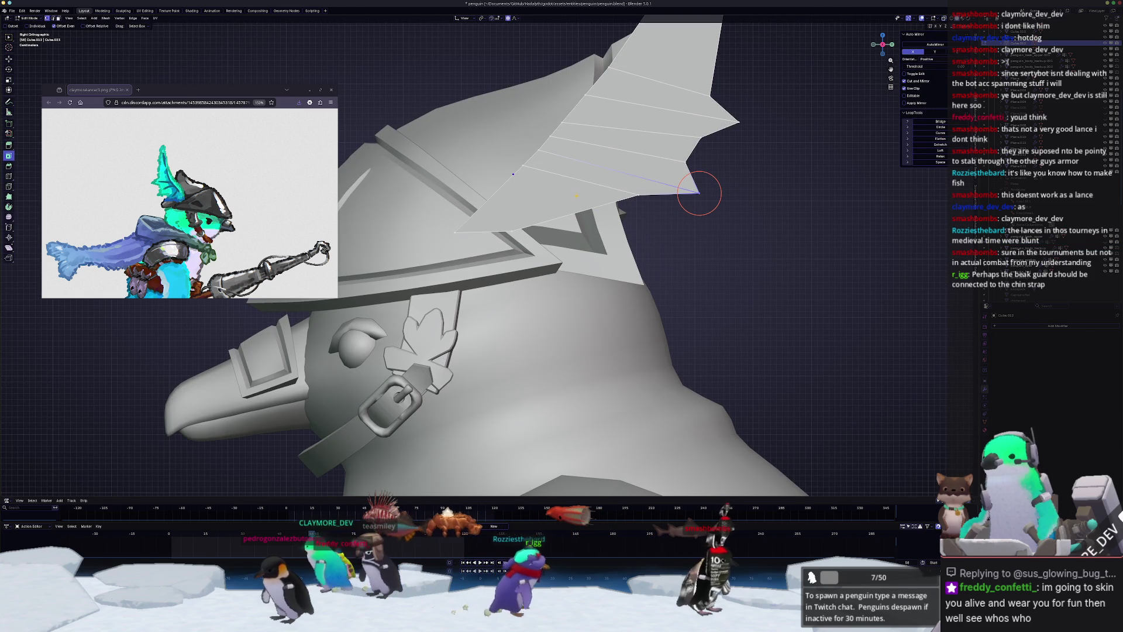
click(533, 204)
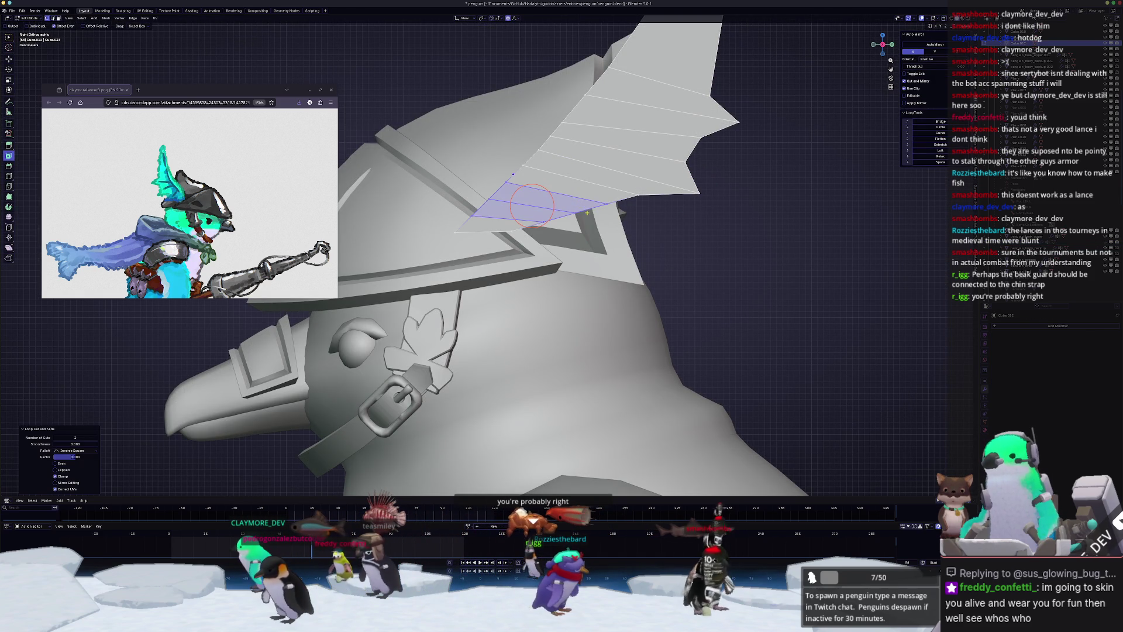
key(alt+z)
click(584, 221)
key(g)
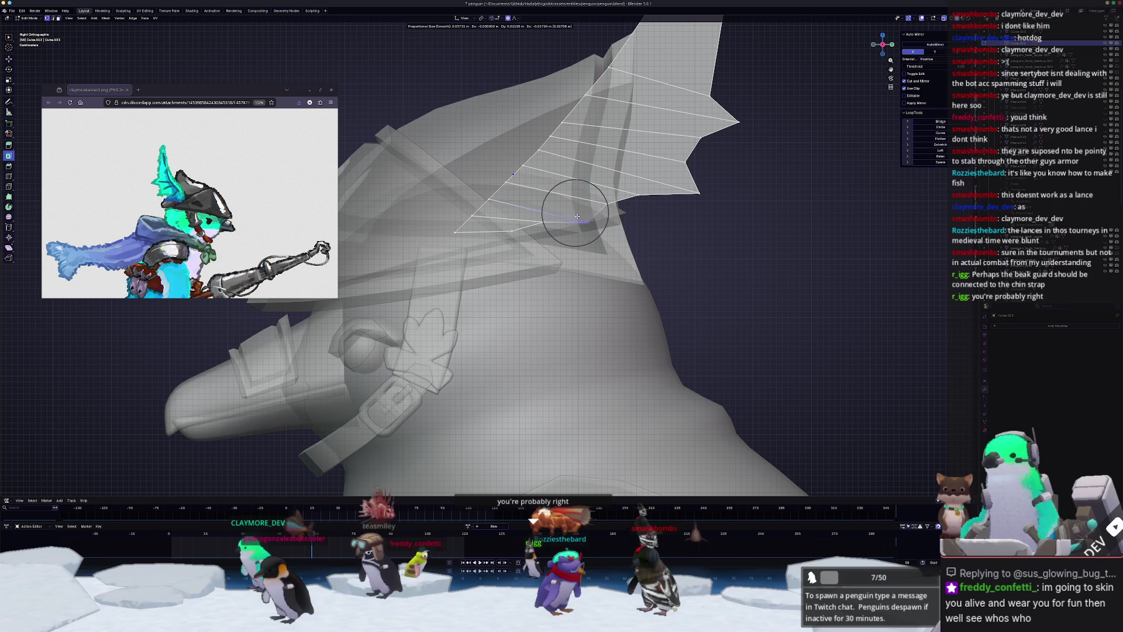
click(591, 215)
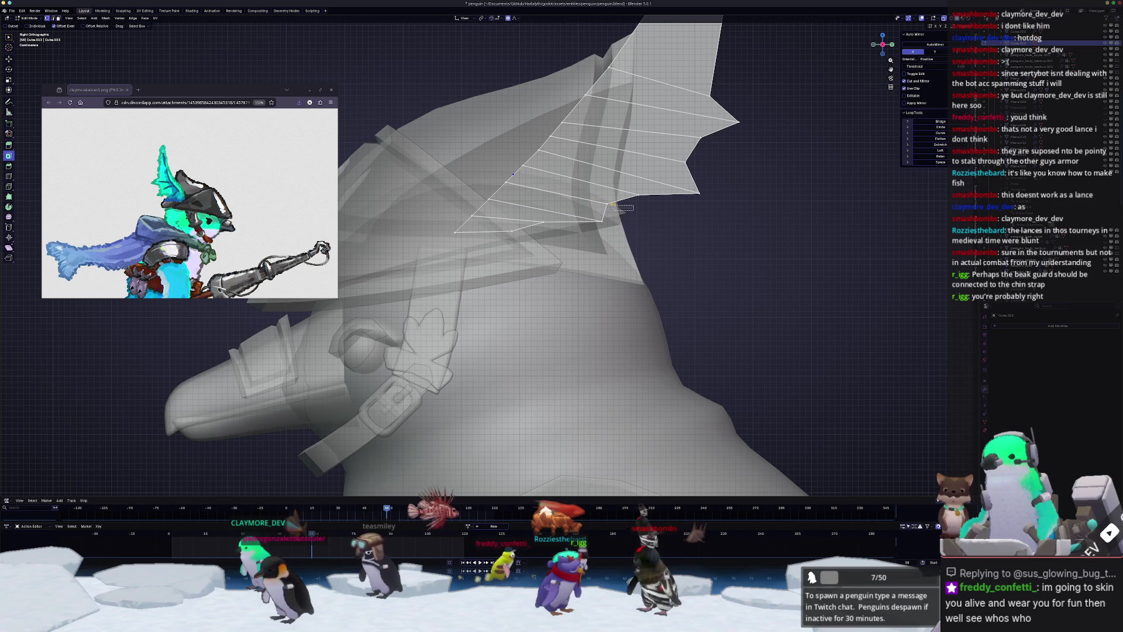
key(g)
click(591, 198)
key(Escape)
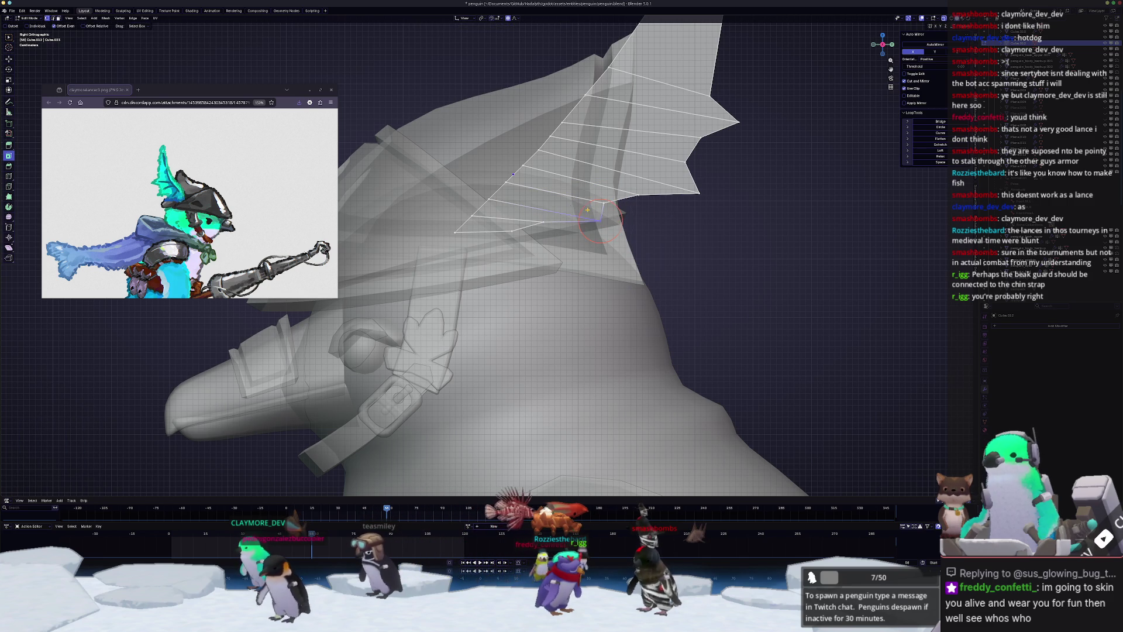
- Pull further fin vertices with proportional editing into a row of jagged spikes
key(g)
click(606, 215)
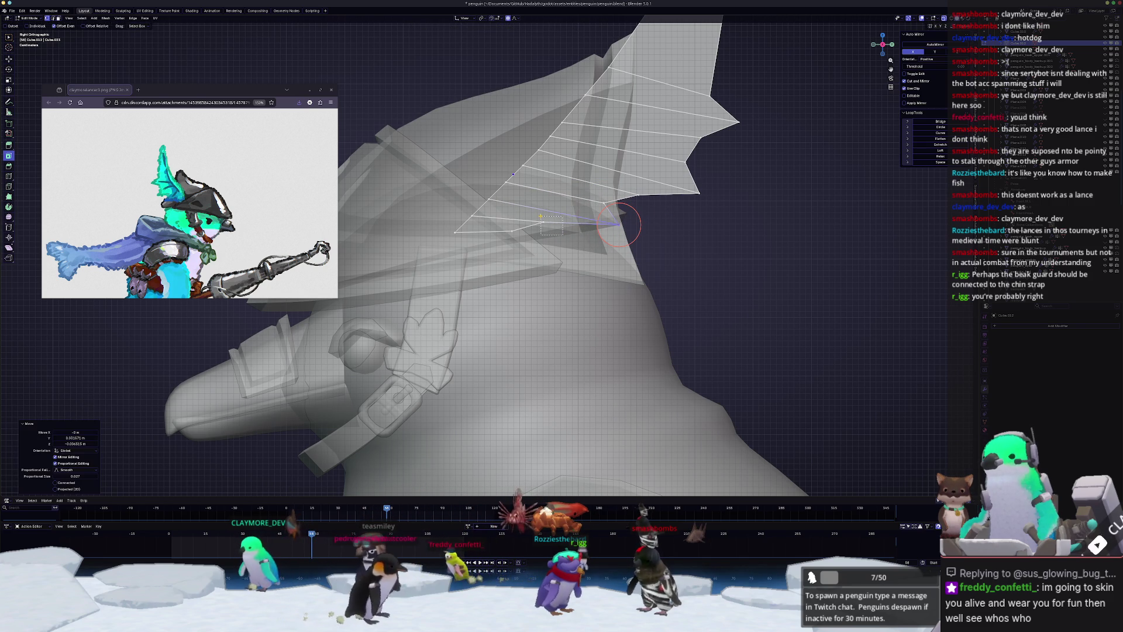
key(g)
click(543, 223)
drag(518, 254, 514, 237)
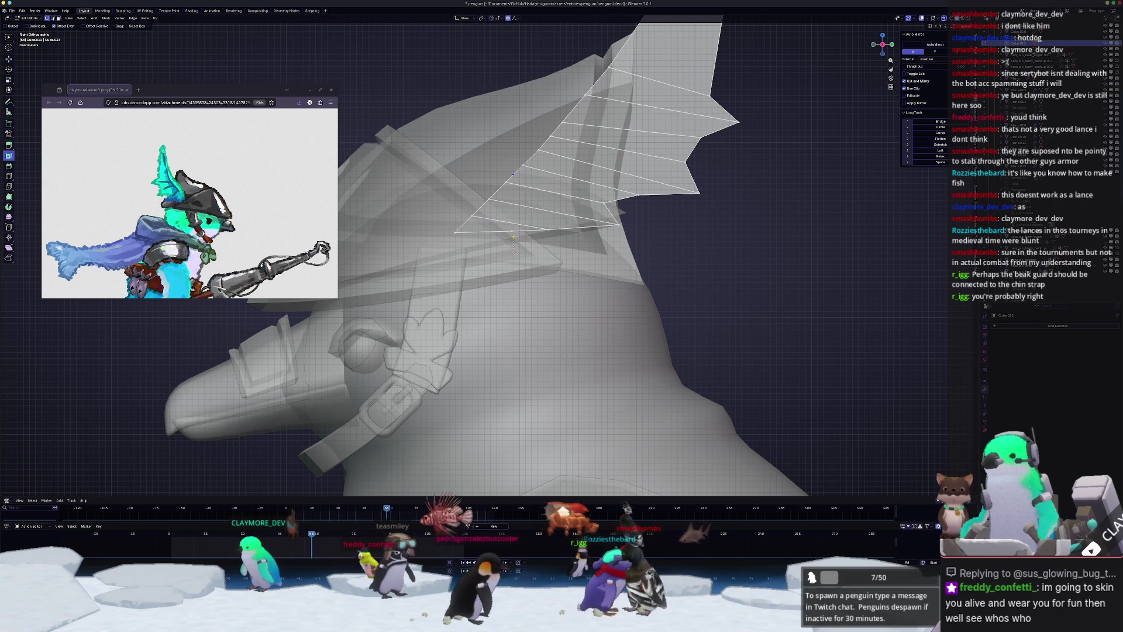
key(g)
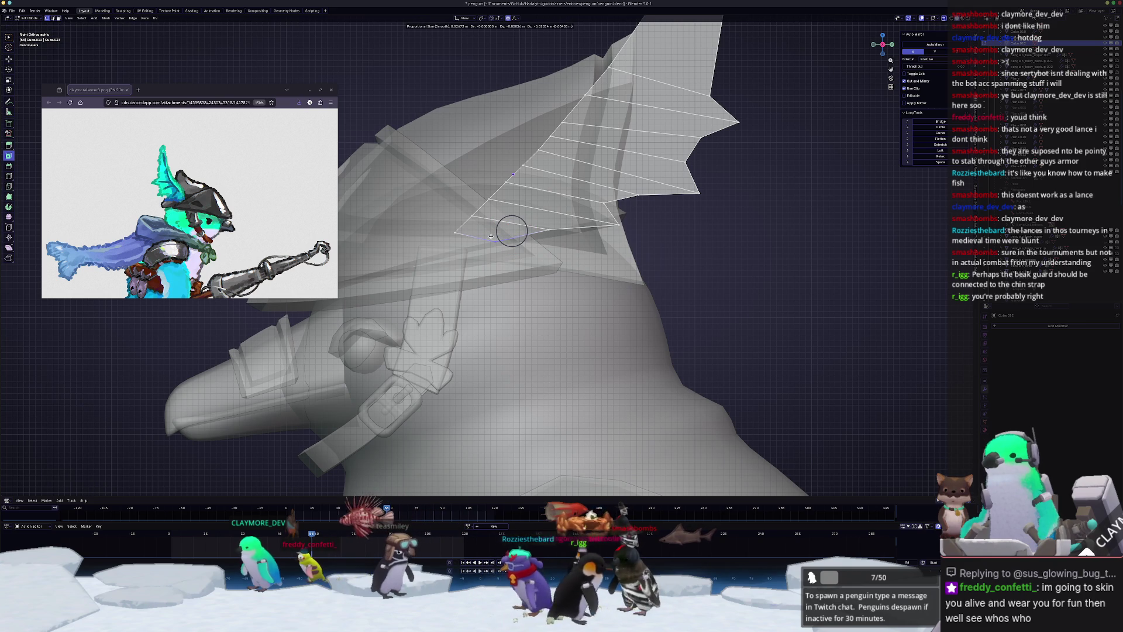
click(485, 234)
middle_drag(485, 234, 620, 252)
key(g)
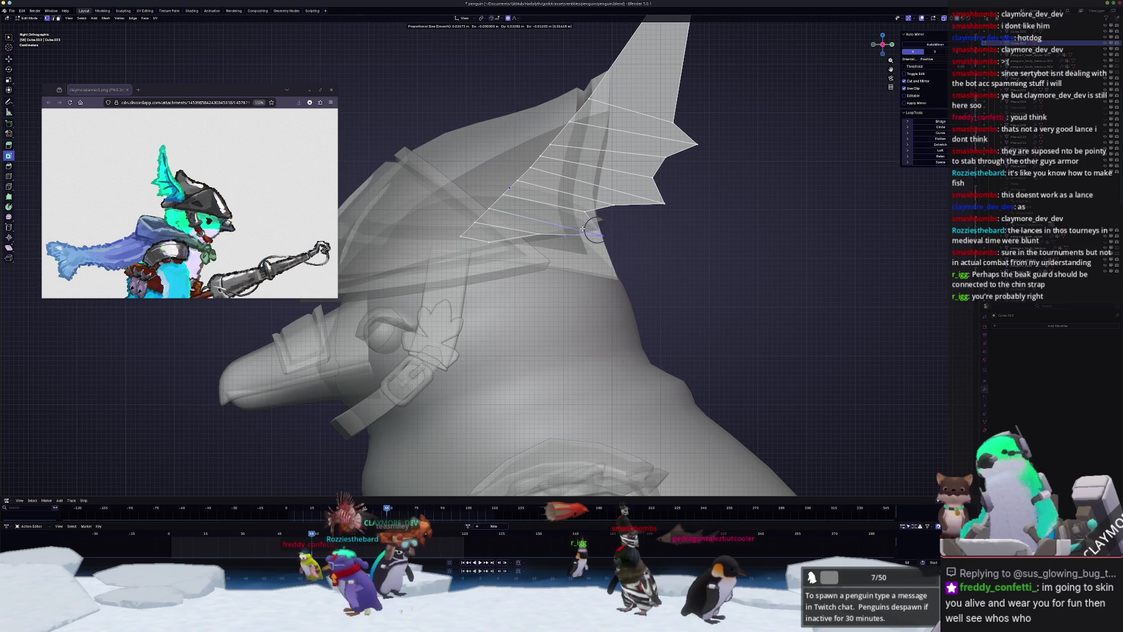
click(582, 230)
- Crease the fin's edges to 1, inspect it, and return to solid right side view
key(Tab)
key(Tab)
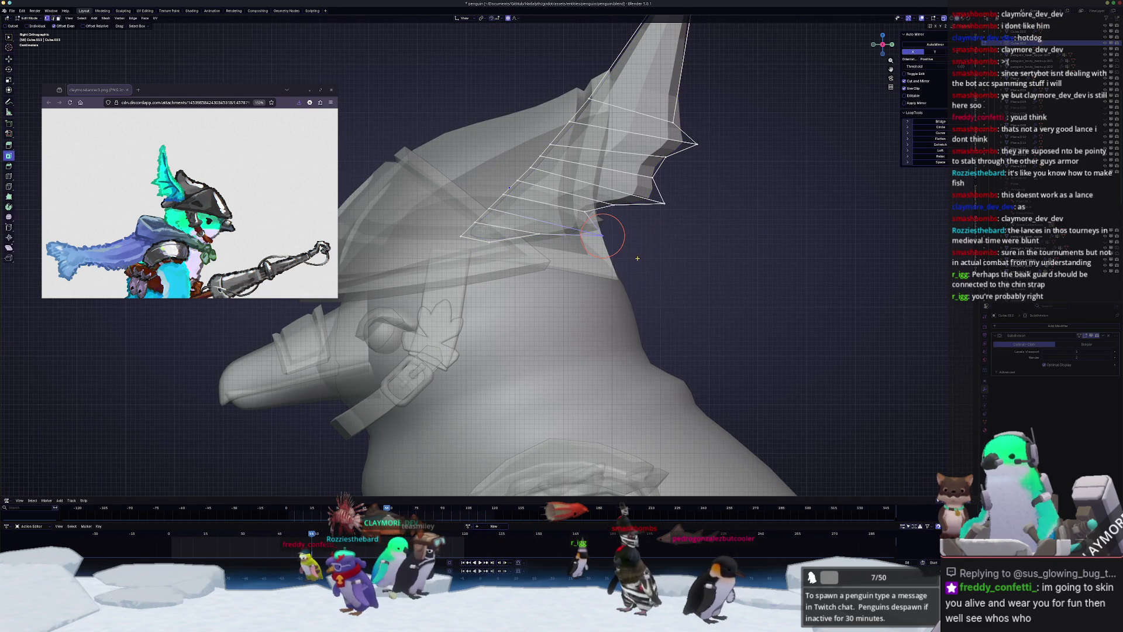
key(shift+e)
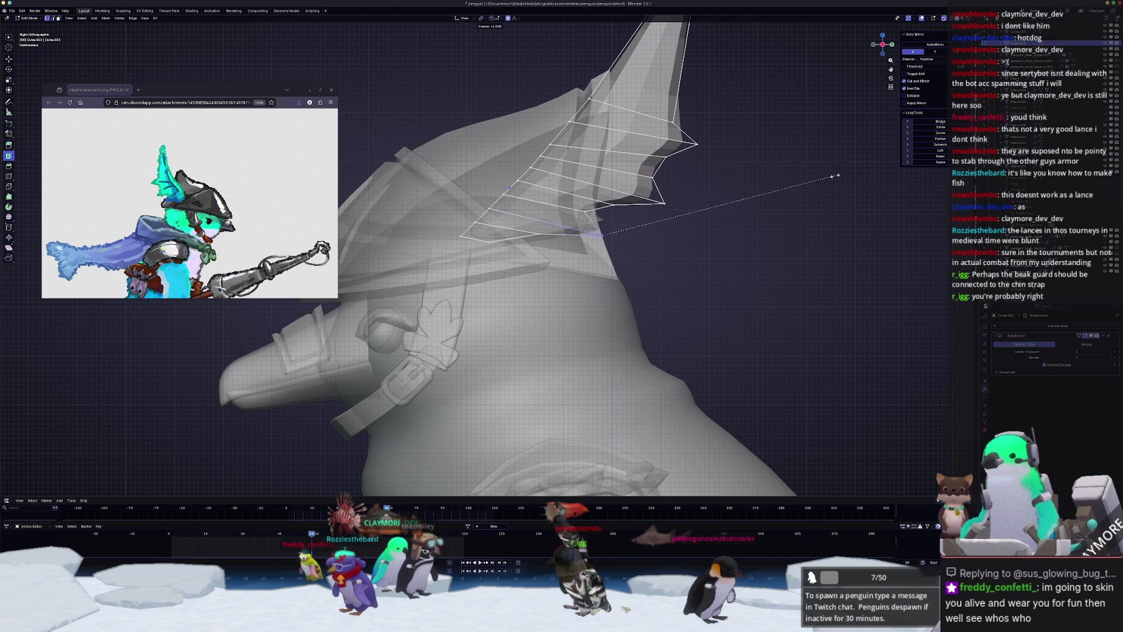
click(867, 164)
scroll(653, 227, up, 2)
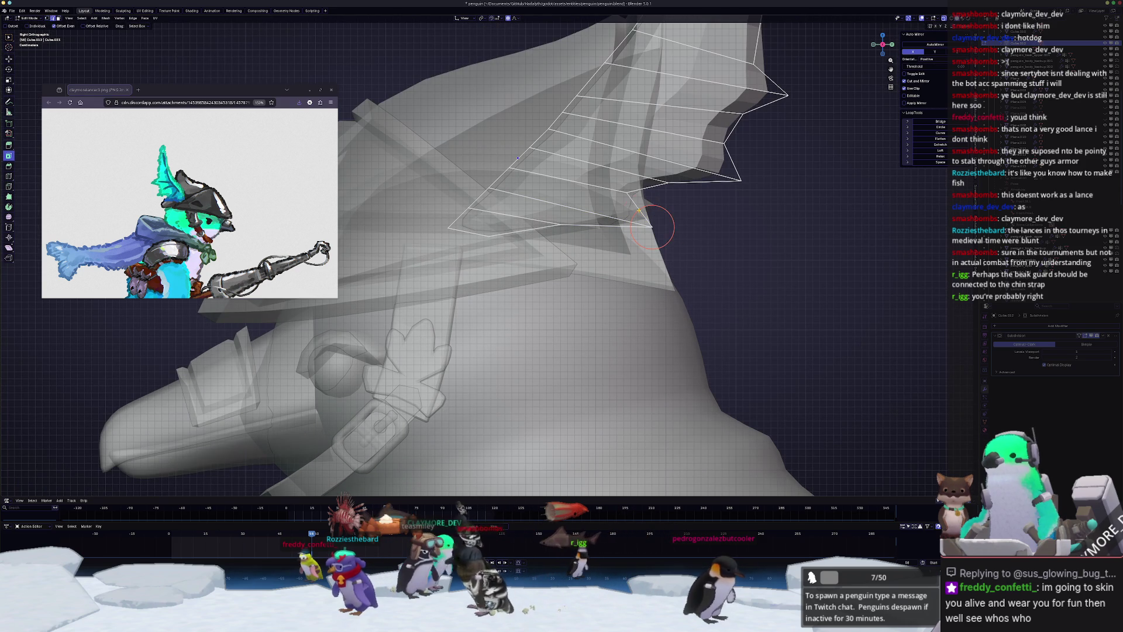
mouse_move(606, 224)
middle_down()
mouse_move(558, 236)
mouse_move(521, 212)
middle_up()
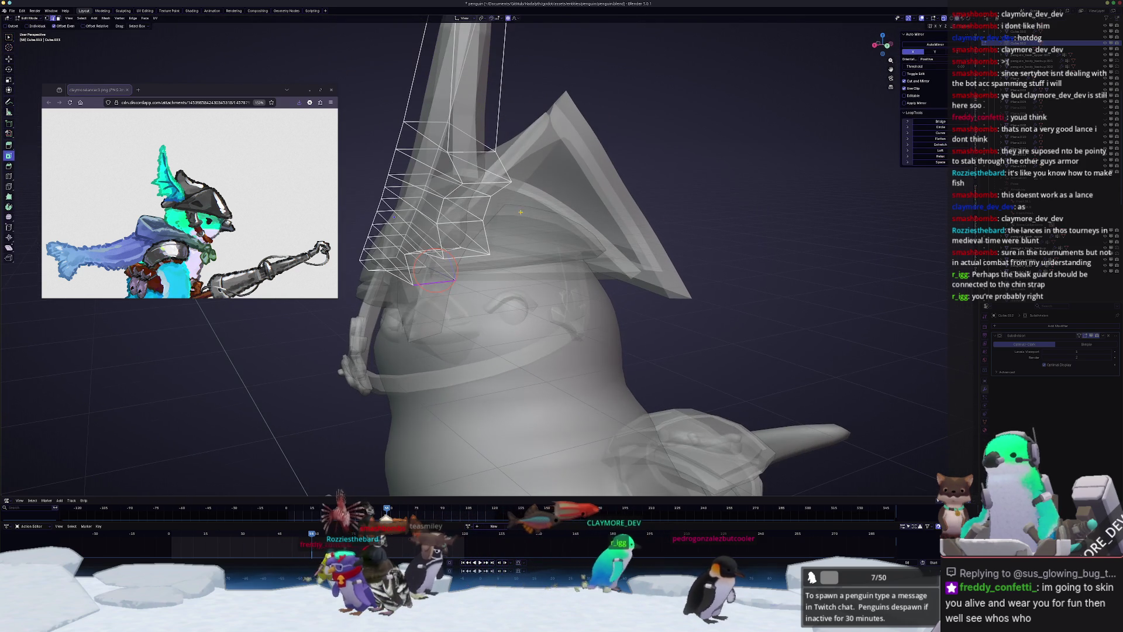
middle_drag(434, 268, 423, 263)
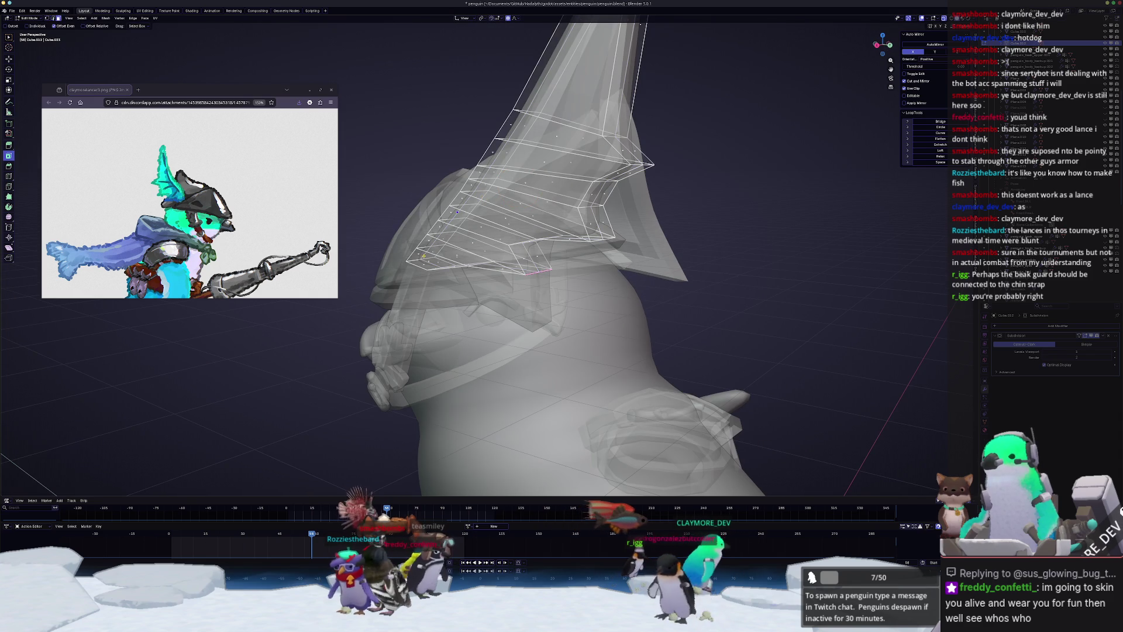
click(423, 263)
key(alt+z)
key(KP_3)
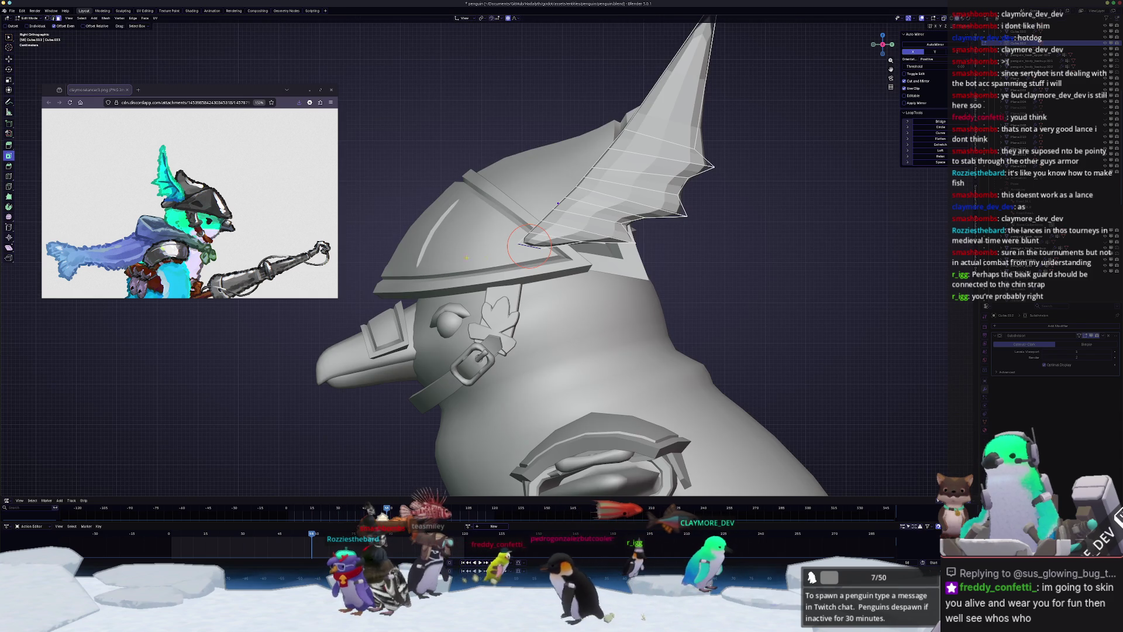
- Scale the crest's lower face strip to about 0.767 and move it closer to the helmet
shift+middle_drag(544, 241, 479, 282)
ctrl+click(553, 229)
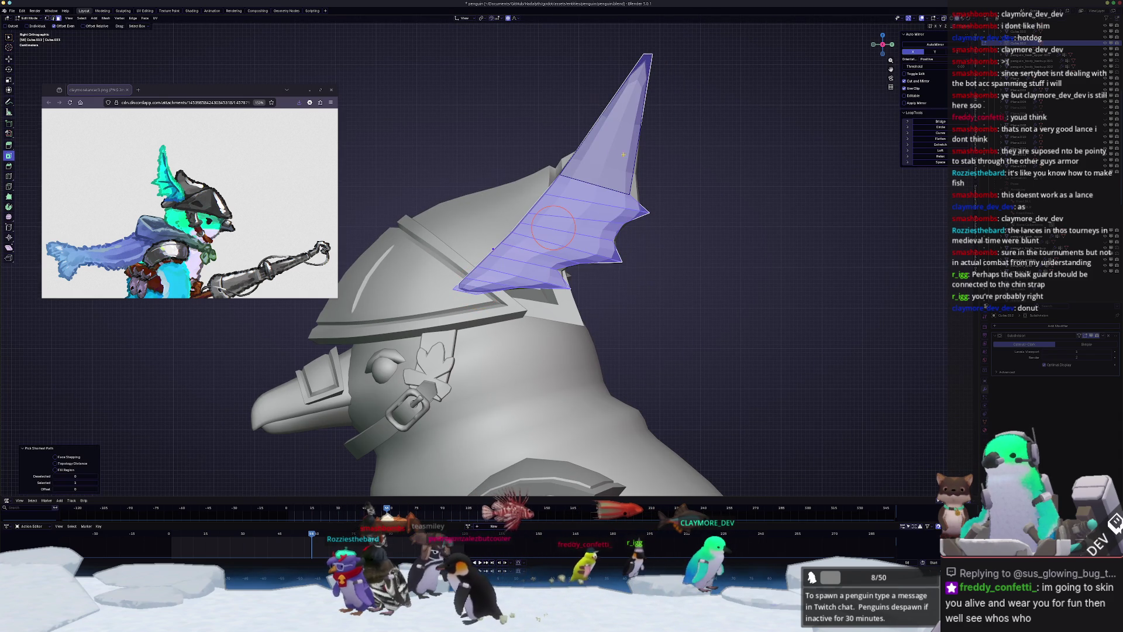
key(s)
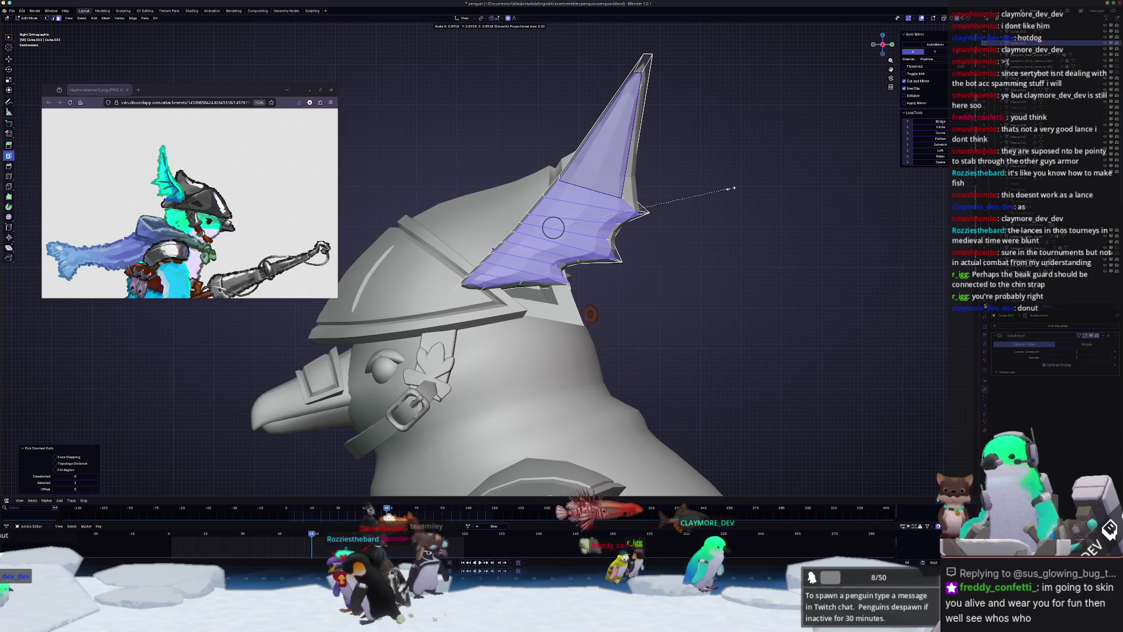
click(708, 194)
key(g)
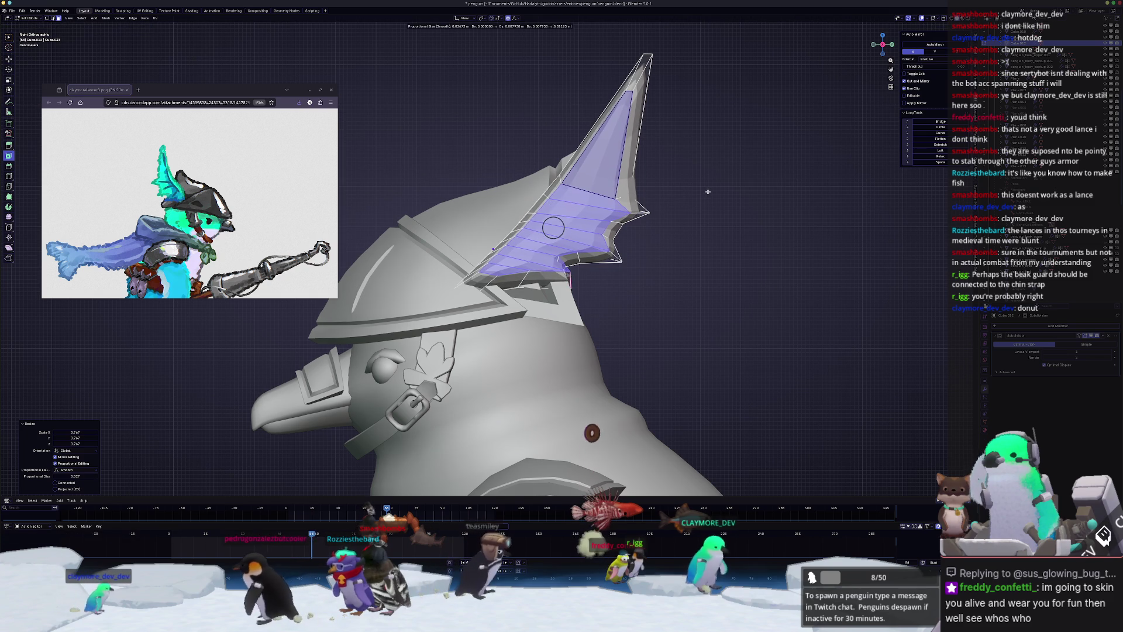
scroll(710, 191, up, 2)
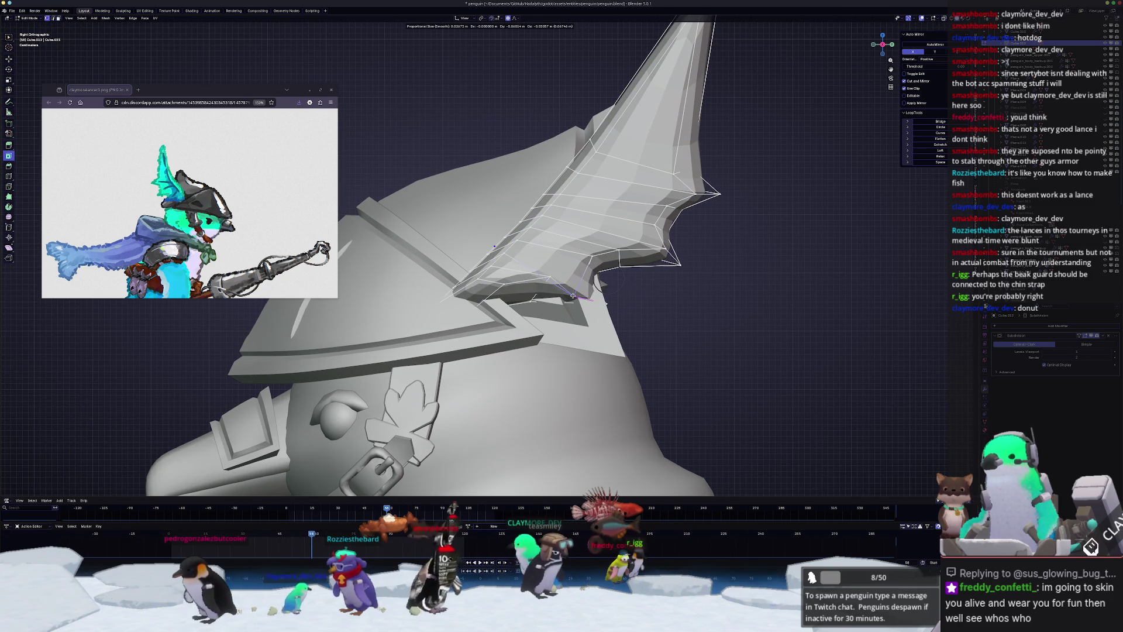
click(592, 296)
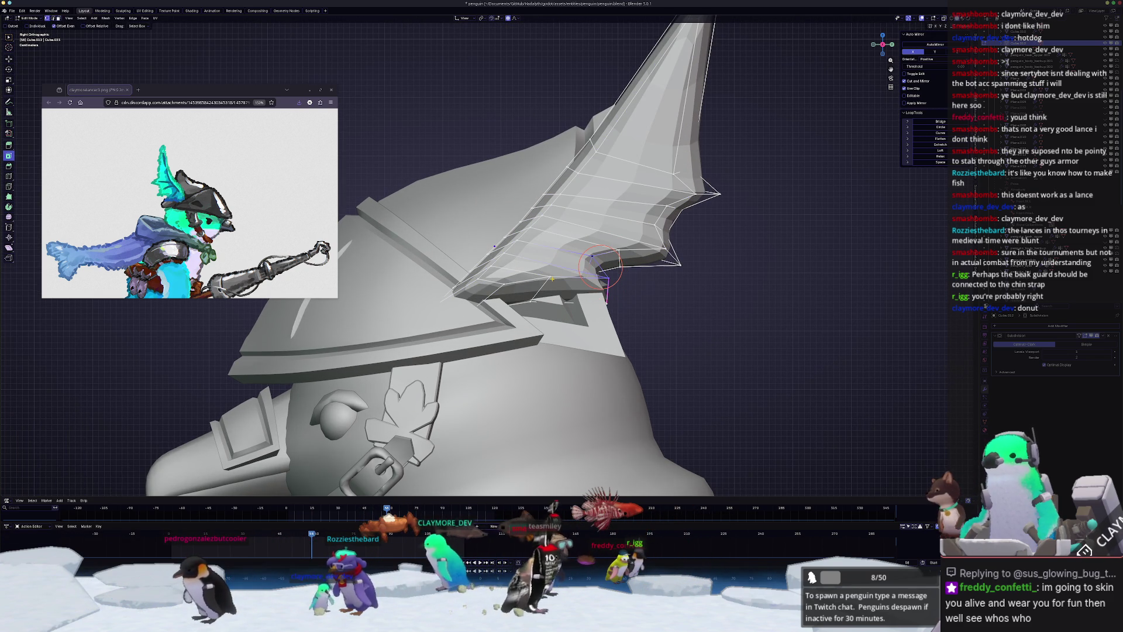
- Reshape the fin crest's jagged points with three soft-falloff moves, X-ray on
key(g)
click(537, 291)
key(alt+z)
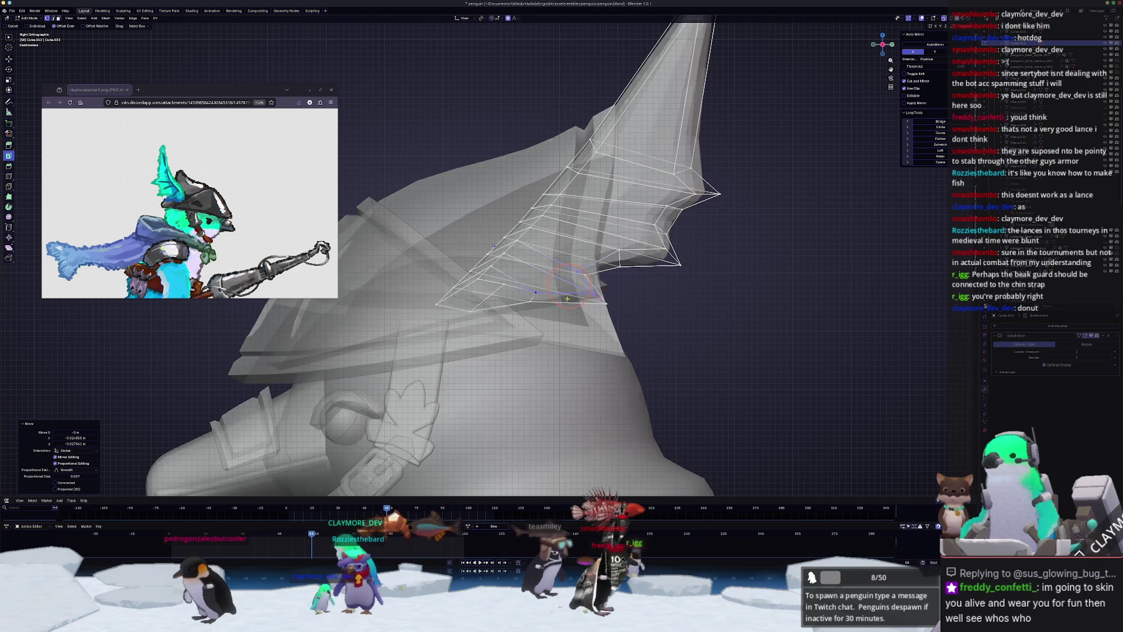
scroll(585, 292, up, 3)
key(g)
click(644, 305)
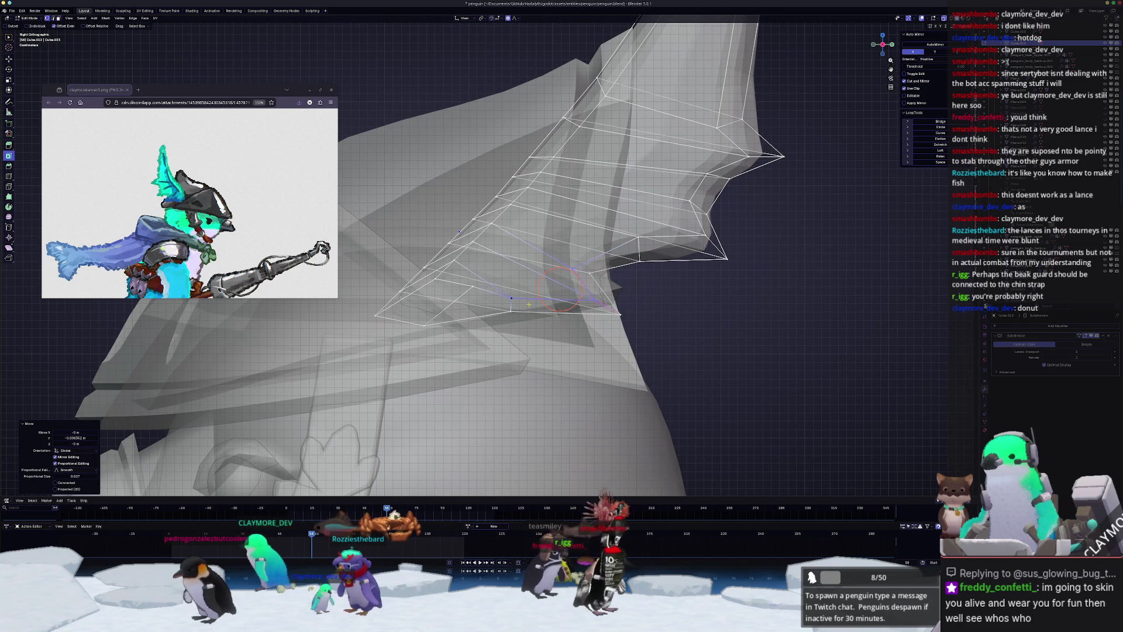
key(g)
click(460, 302)
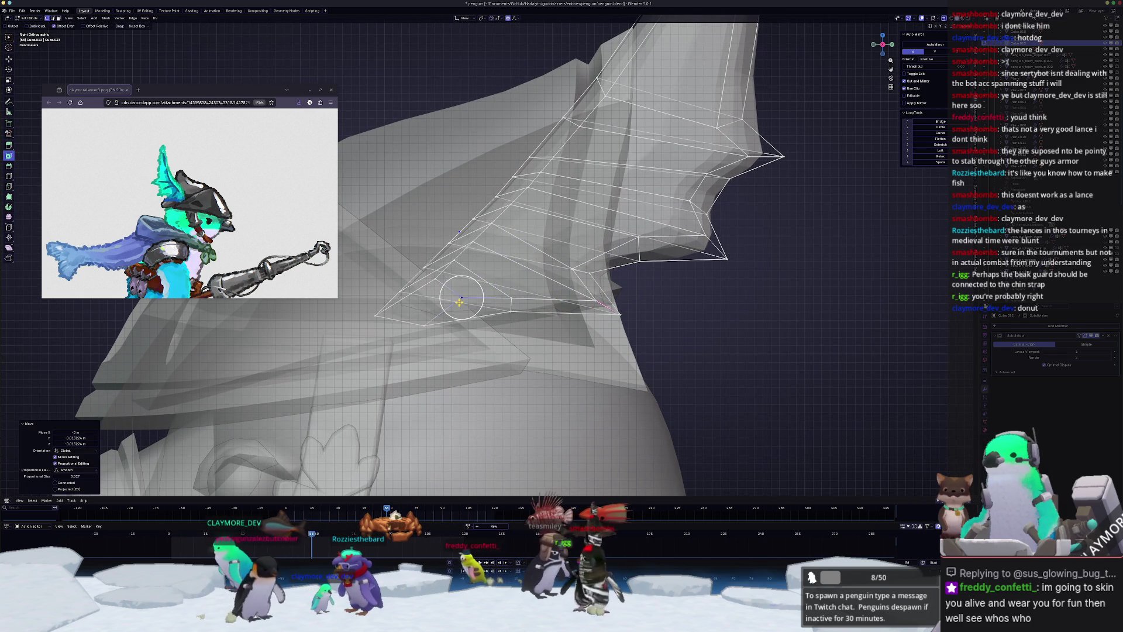
- Pull a vertex on the crest's jagged edge outward with soft falloff
click(705, 233)
key(g)
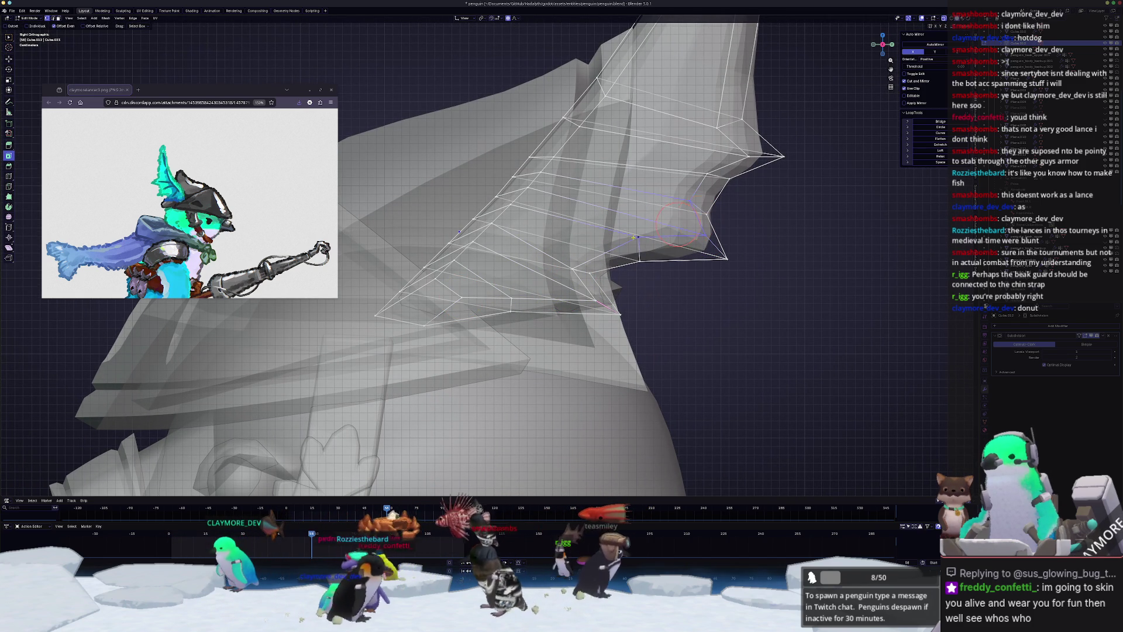
key(g)
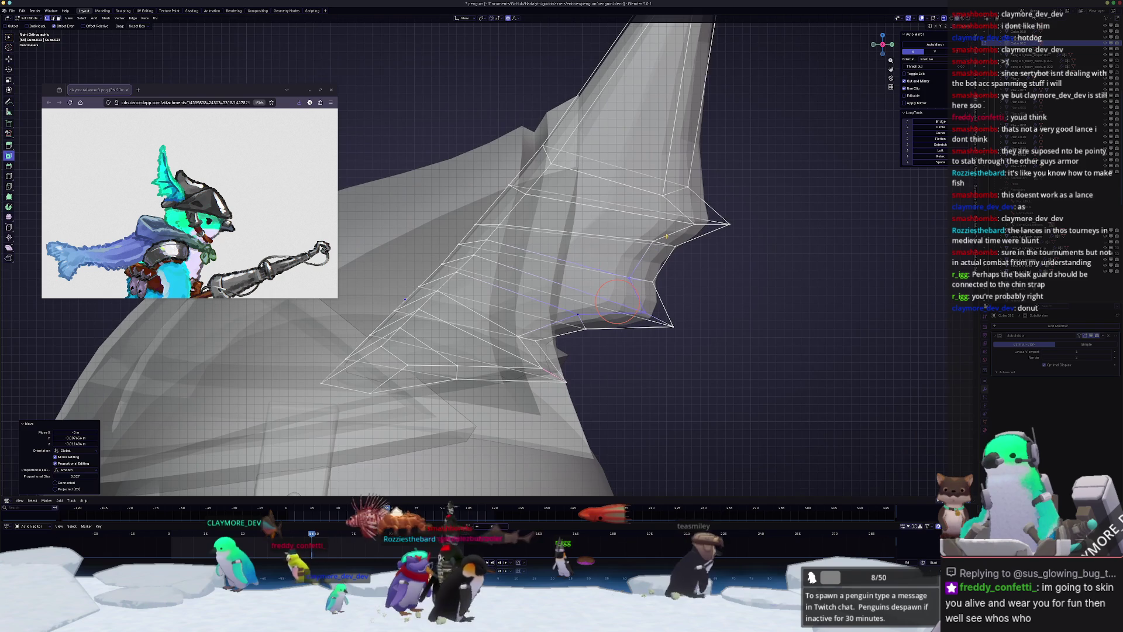
right_click(679, 228)
key(g)
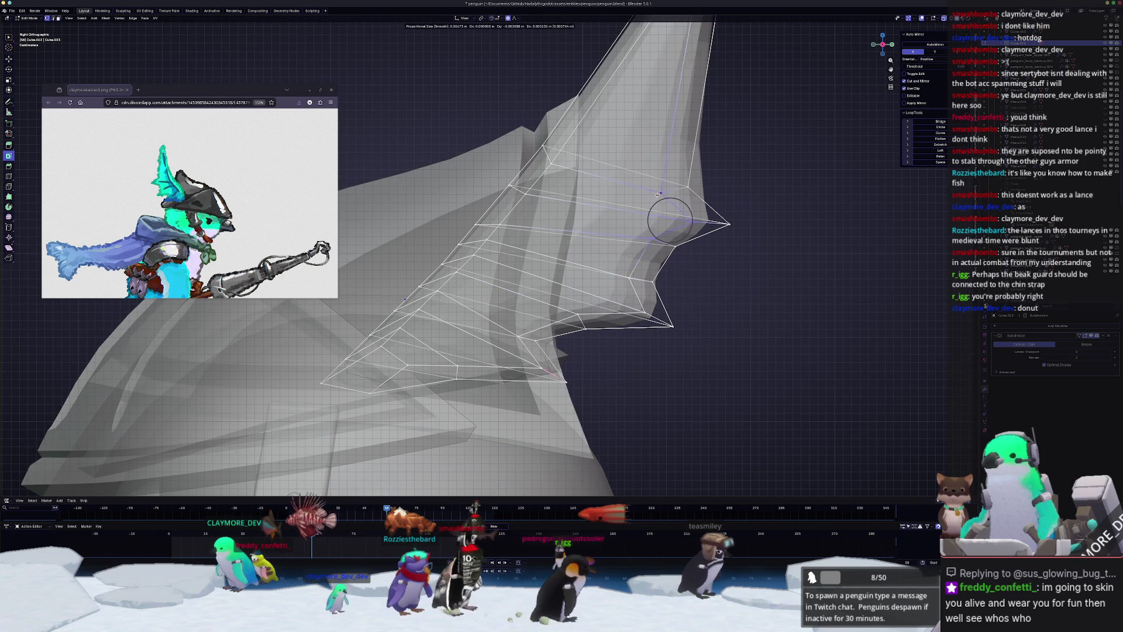
click(653, 192)
scroll(653, 194, down, 2)
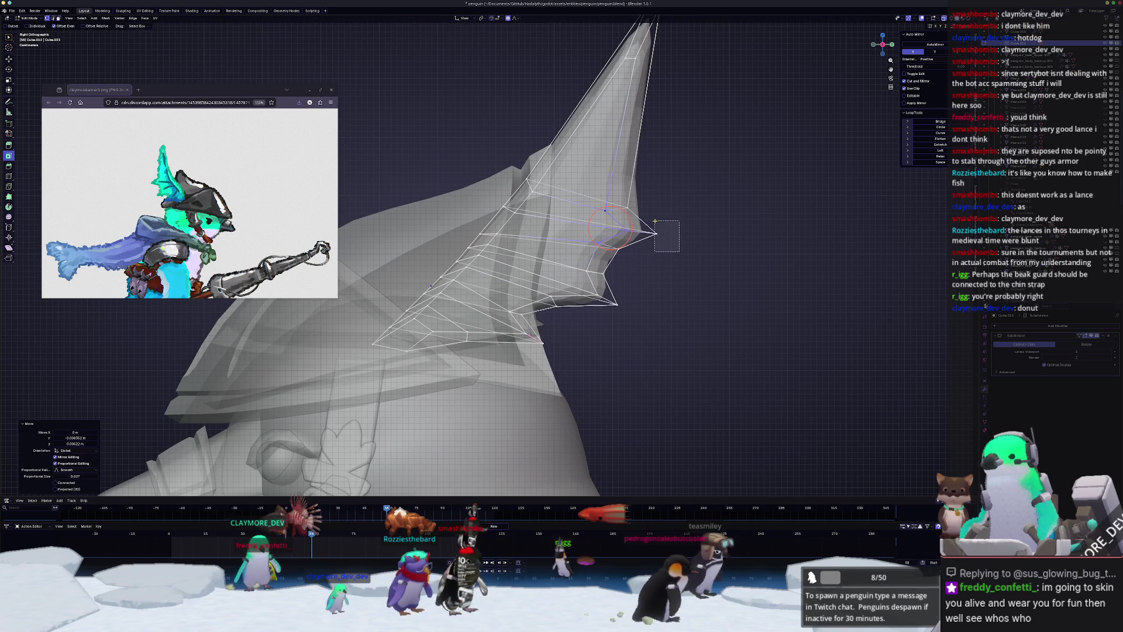
- Box-select the vertices around the crest tip, then return to Object Mode
key(g)
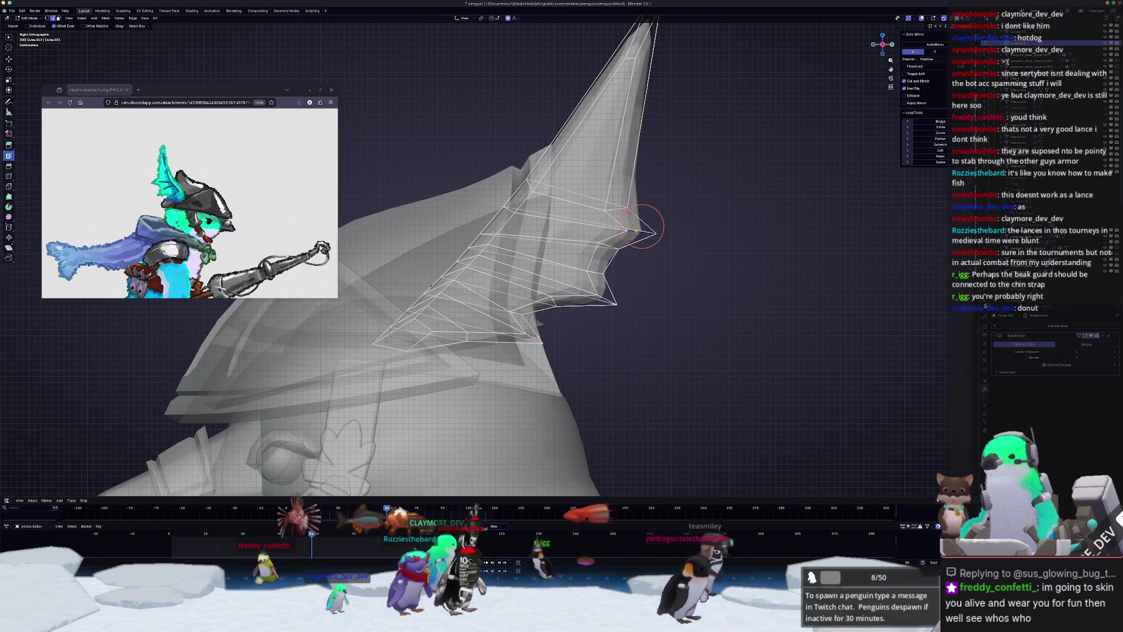
scroll(640, 240, up, 3)
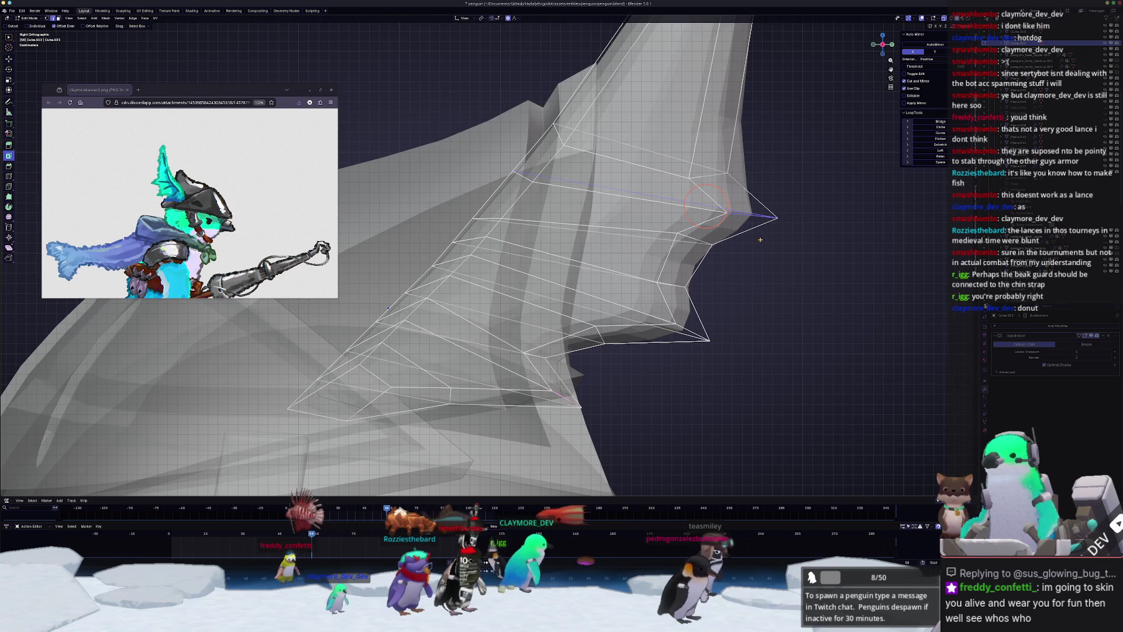
mouse_move(818, 256)
mouse_down()
mouse_move(725, 185)
mouse_move(733, 171)
mouse_up()
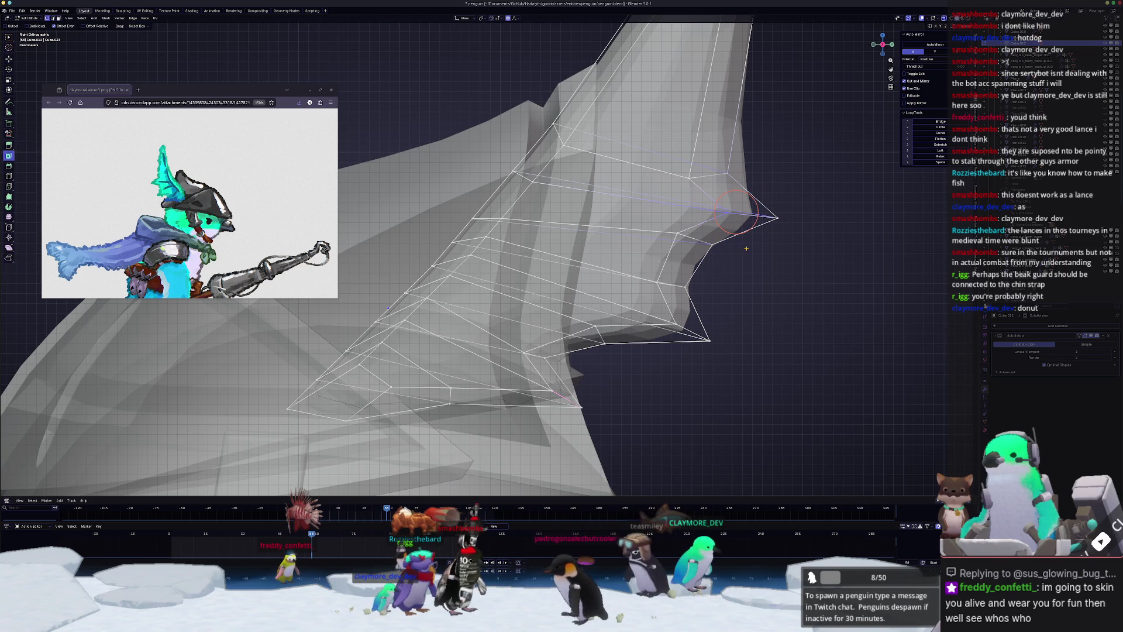
middle_drag(763, 248, 809, 273)
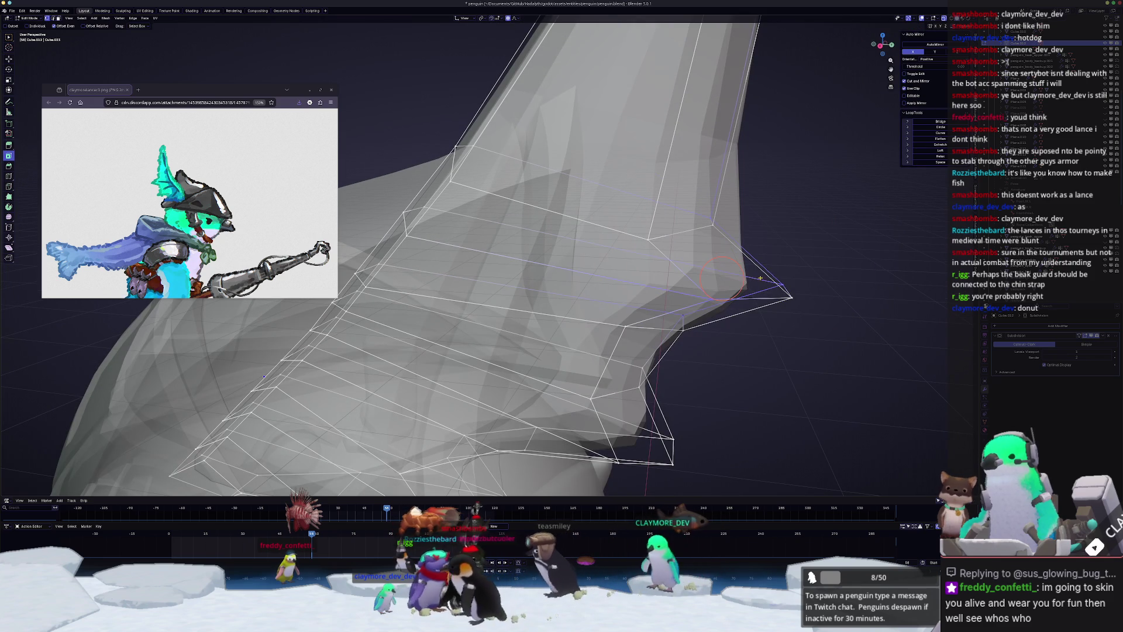
key(g)
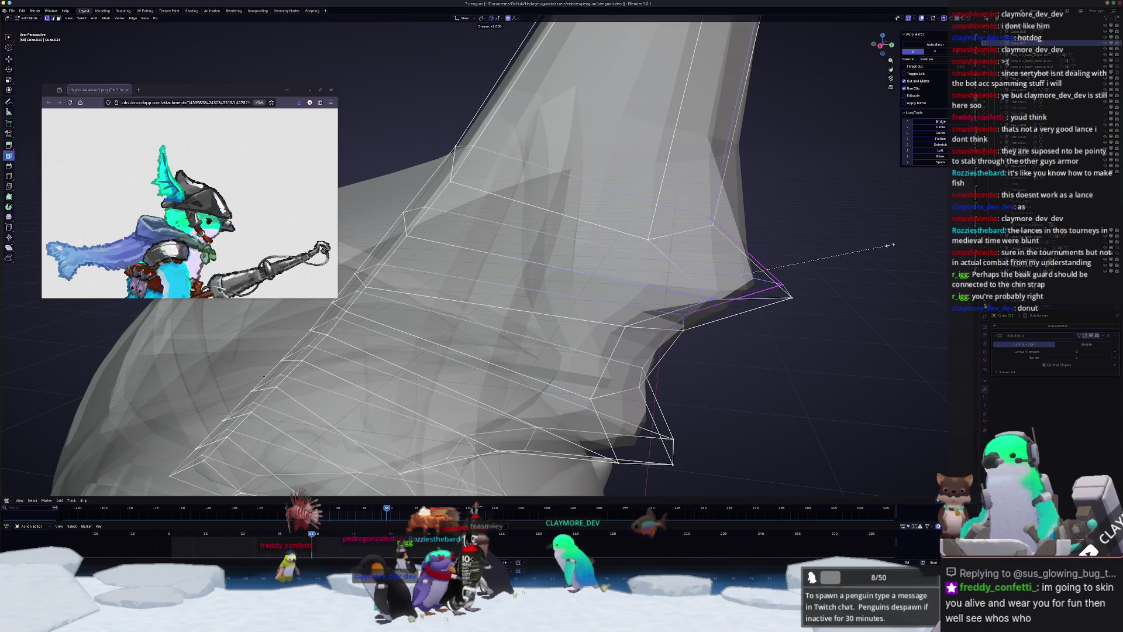
key(Escape)
key(Tab)
scroll(584, 300, down, 5)
middle_drag(584, 300, 570, 306)
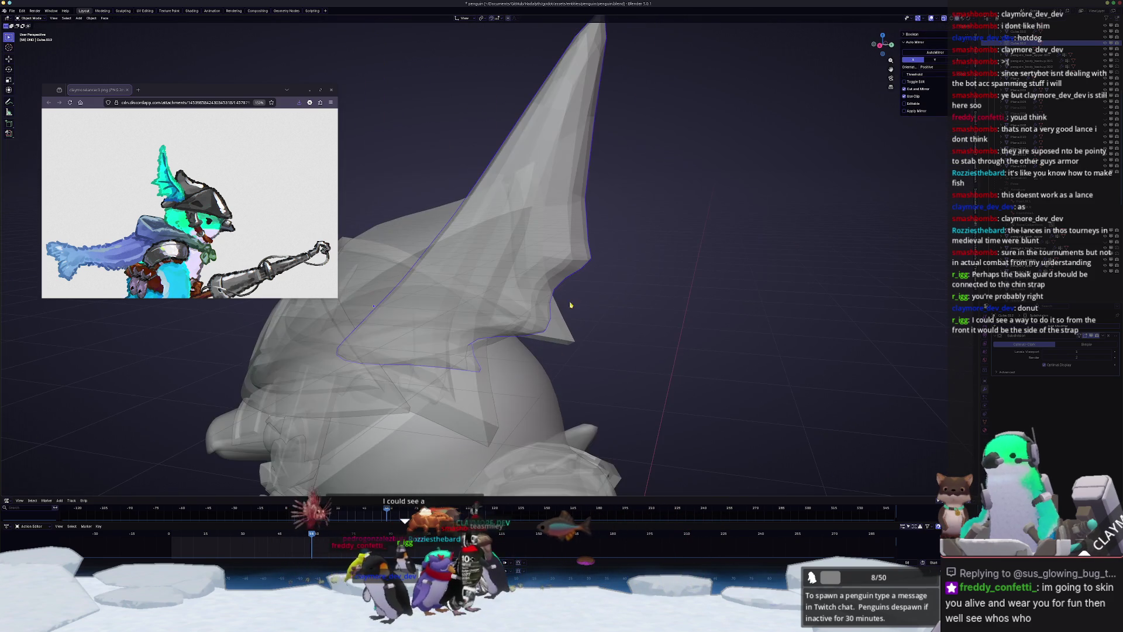
- In front view, mirror the fin crest across its centre with Auto Mirror
key(Tab)
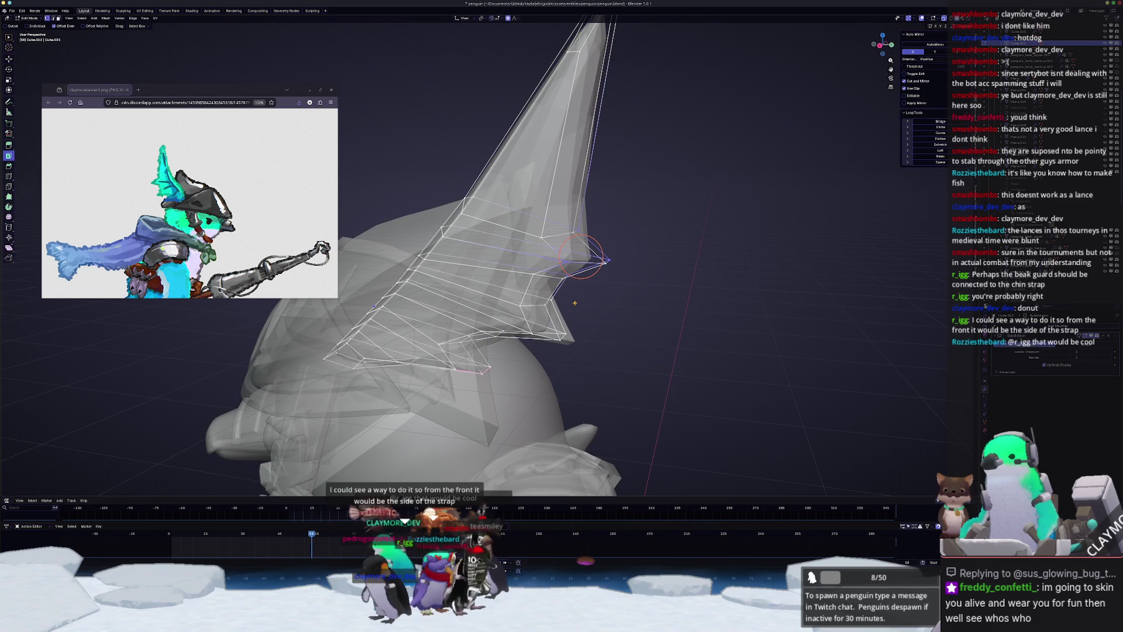
key(KP_1)
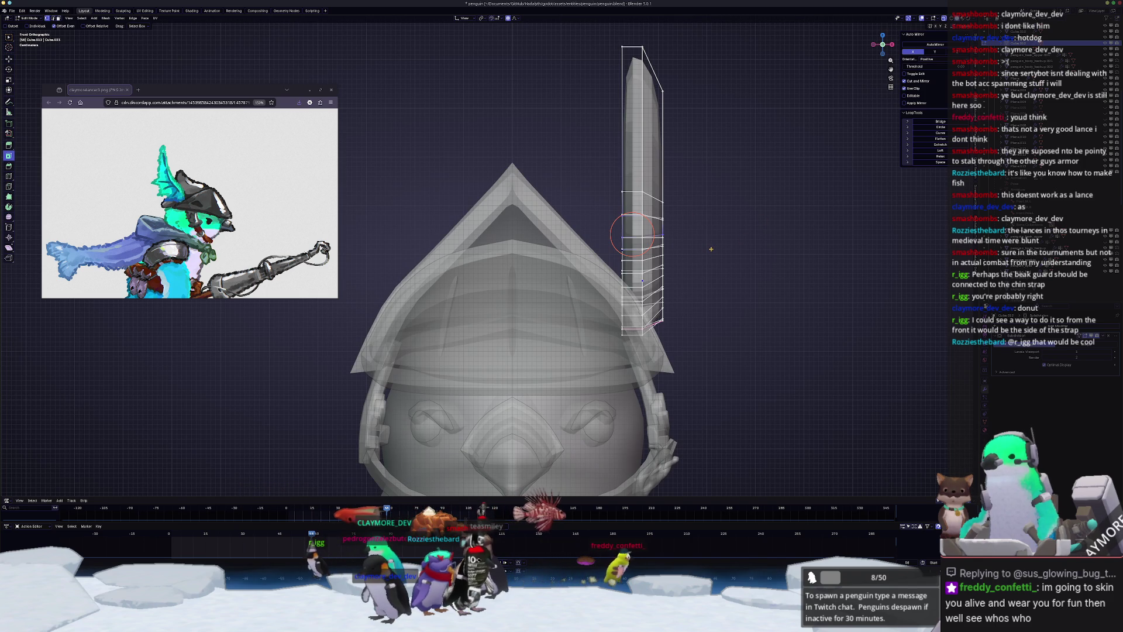
shift+middle_drag(698, 240, 632, 253)
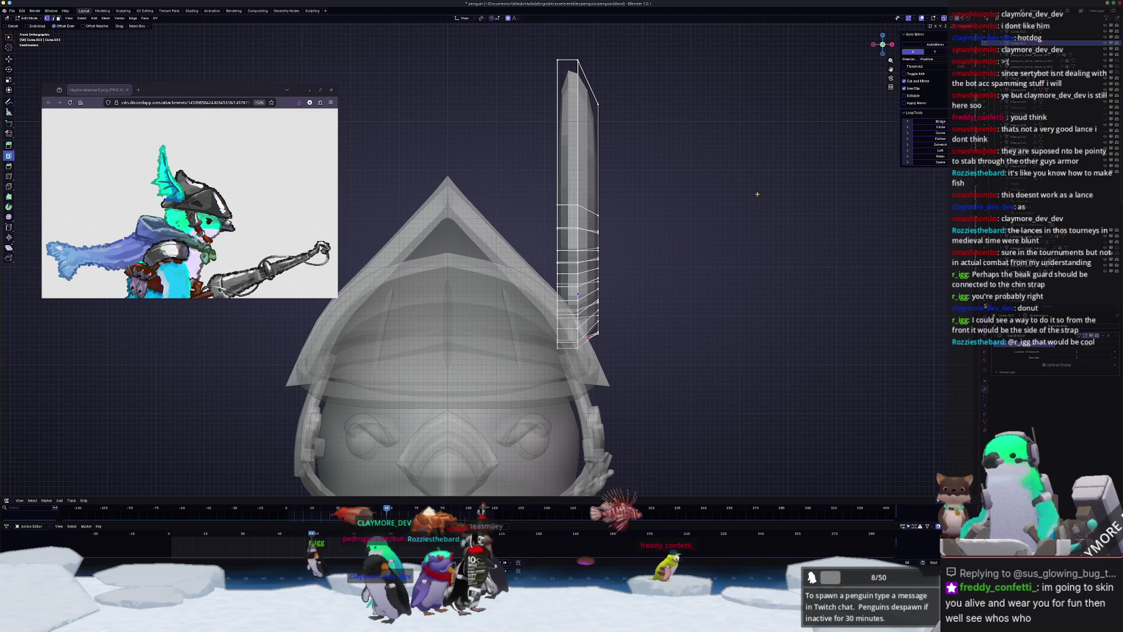
click(936, 46)
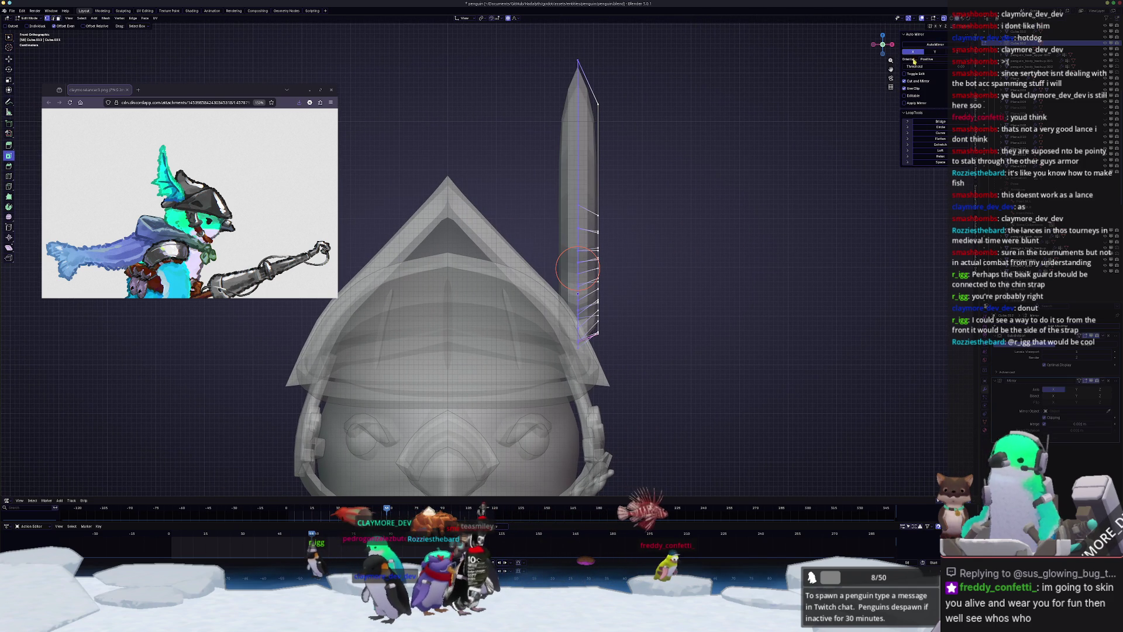
- Narrow the crest along X and shift its right half horizontally
key(x)
click(704, 220)
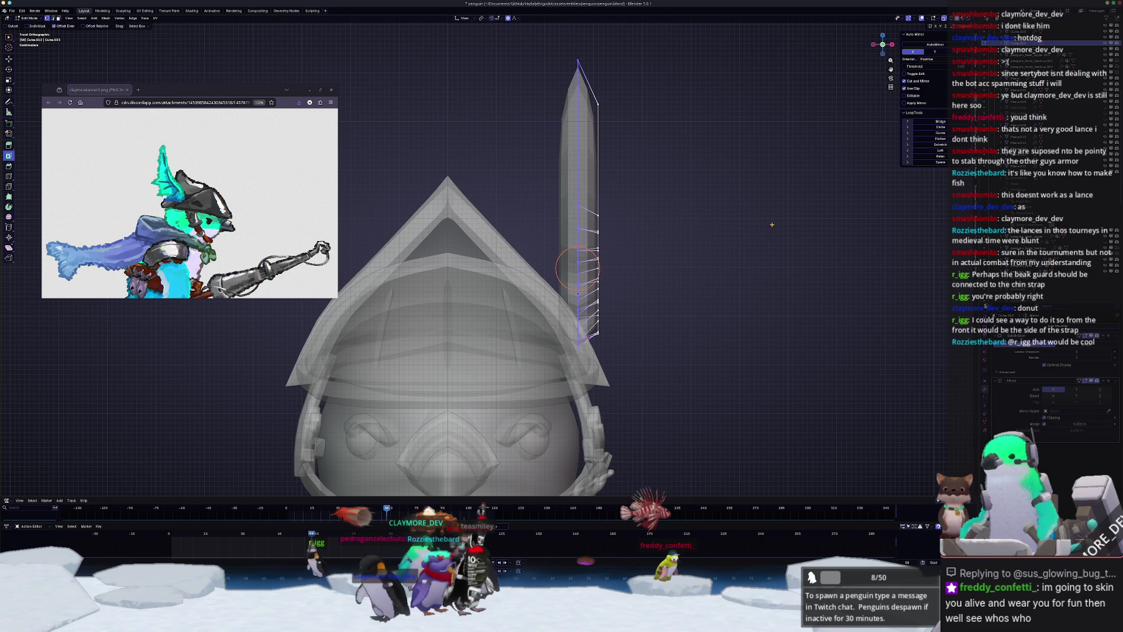
key(g)
key(x)
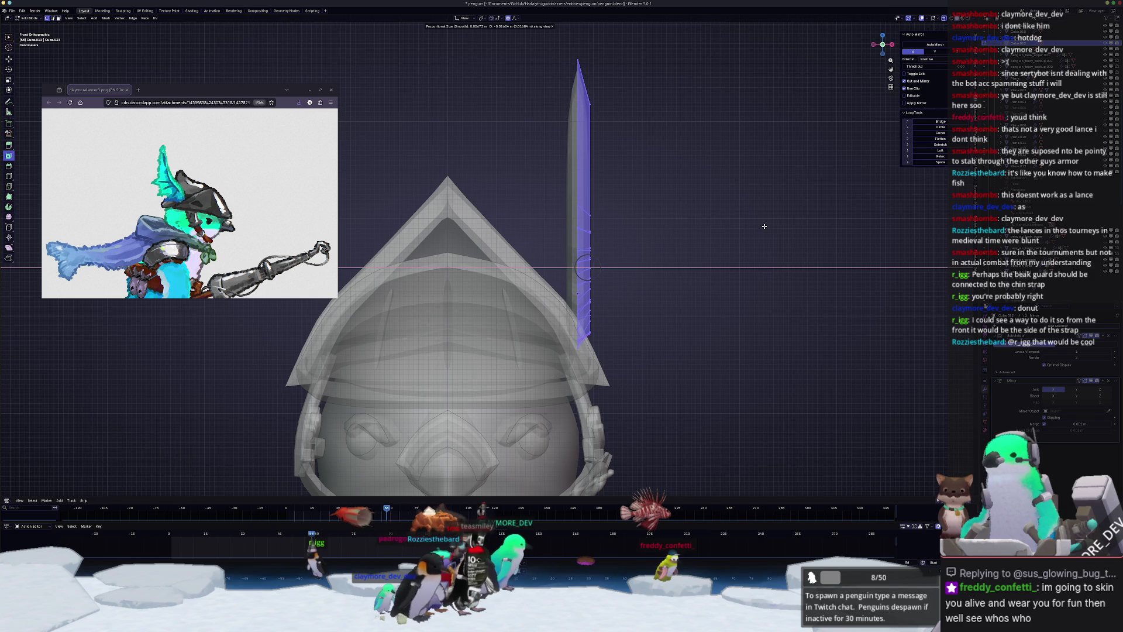
click(766, 226)
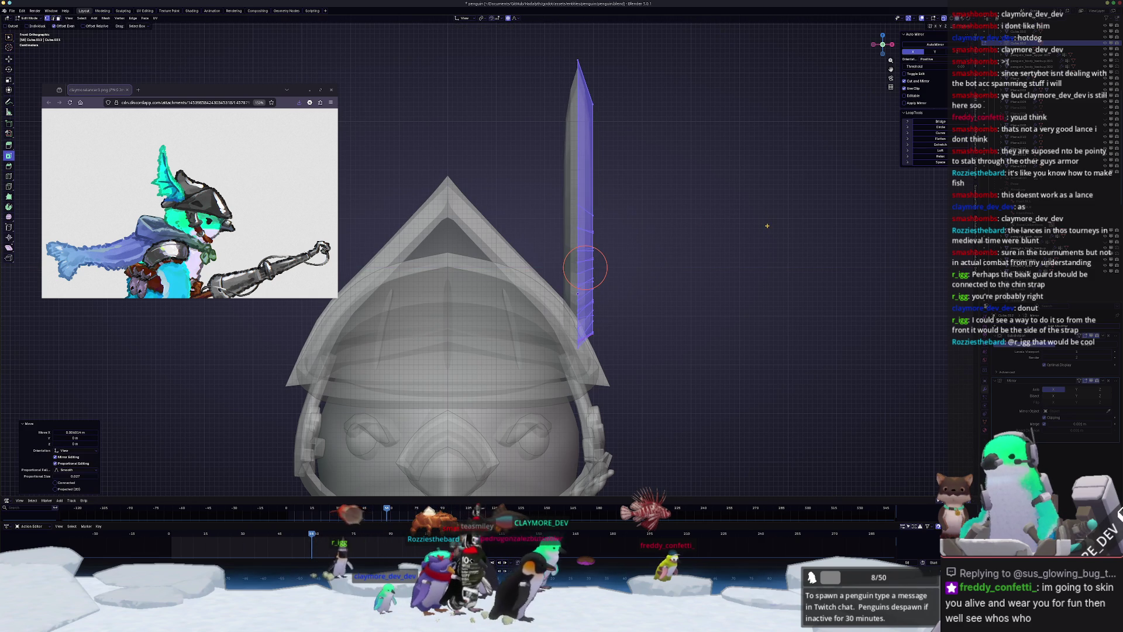
key(KP_3)
- Give the first edges along the crest tip a full 1.0 crease
scroll(767, 226, up, 4)
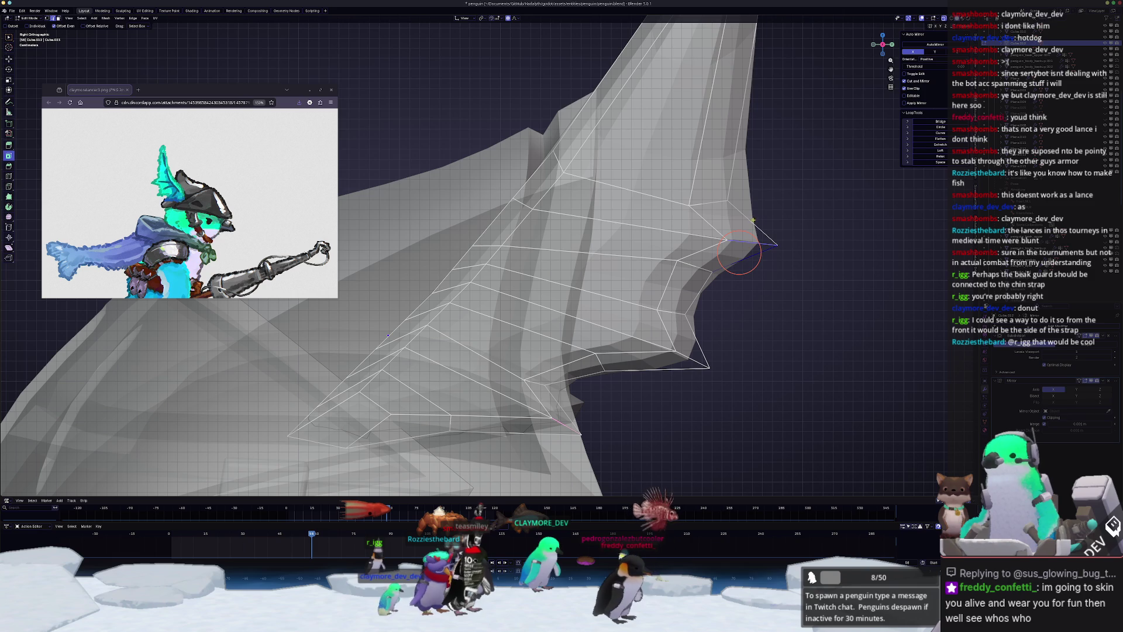
drag(738, 253, 760, 237)
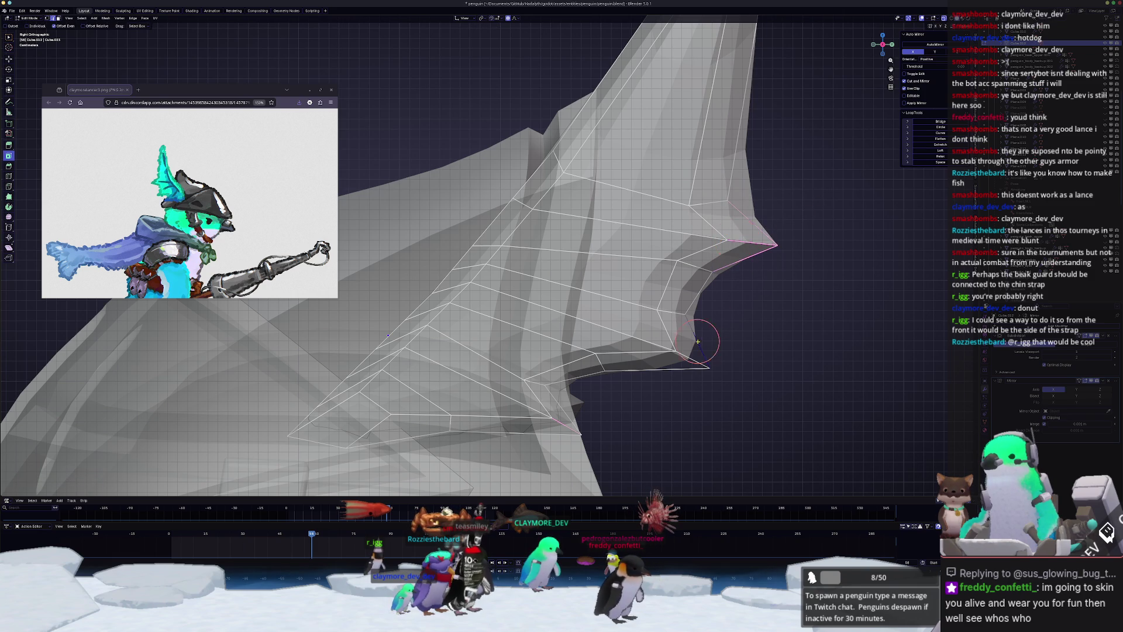
alt+shift+click(661, 369)
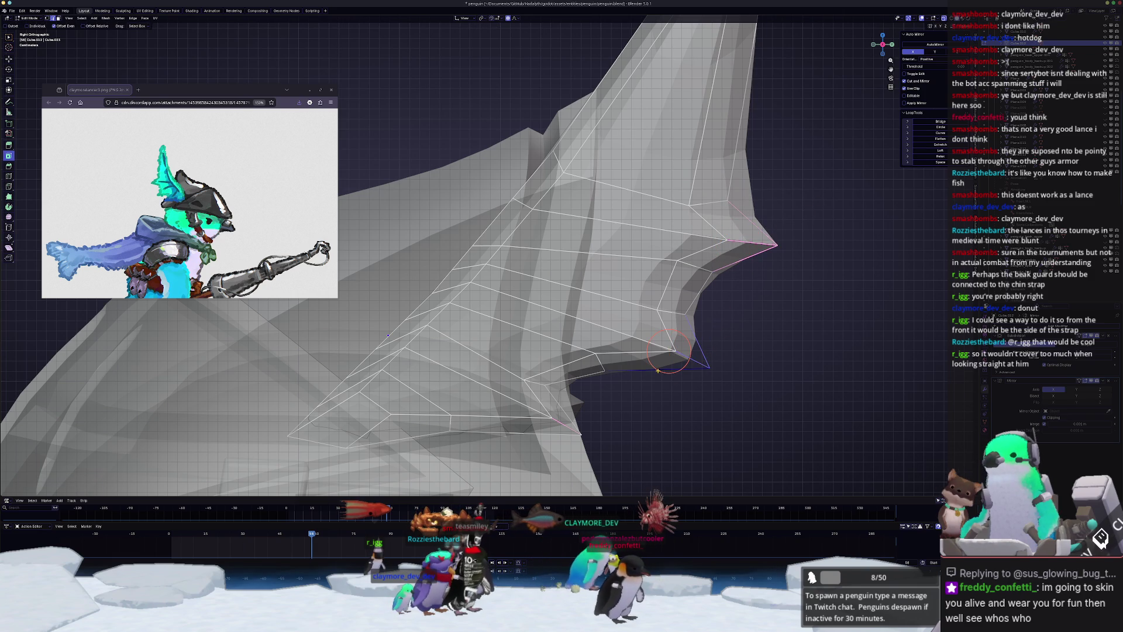
key(shift+e)
click(884, 419)
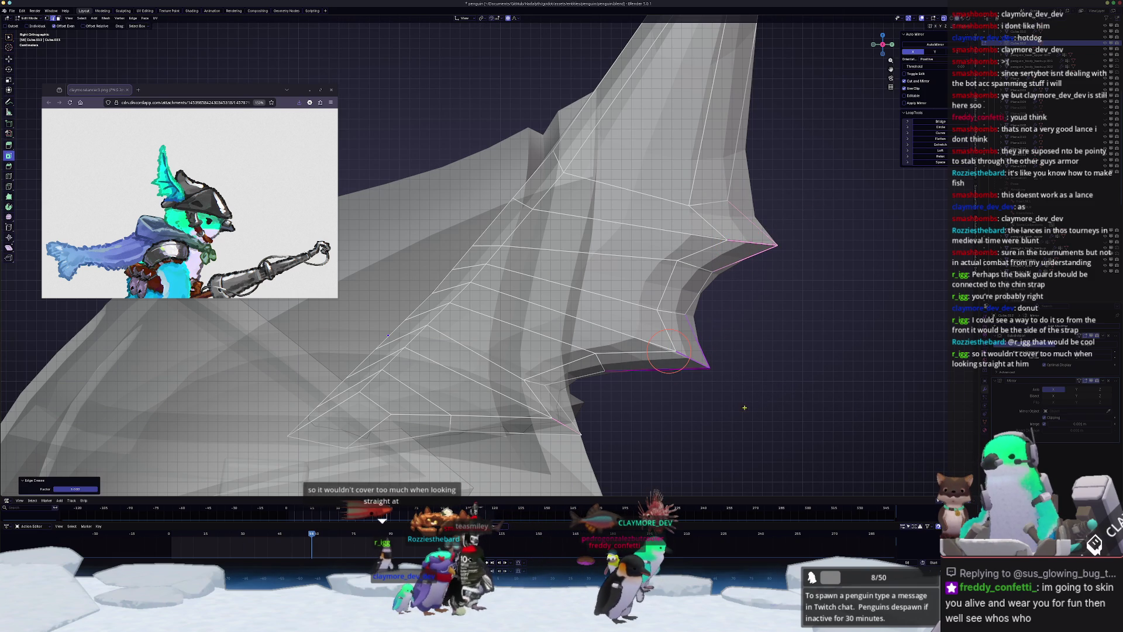
- Fully crease the lower tip edges as well, then return to Object Mode
mouse_move(743, 399)
shift+middle_down()
mouse_move(775, 361)
mouse_move(778, 334)
shift+middle_up()
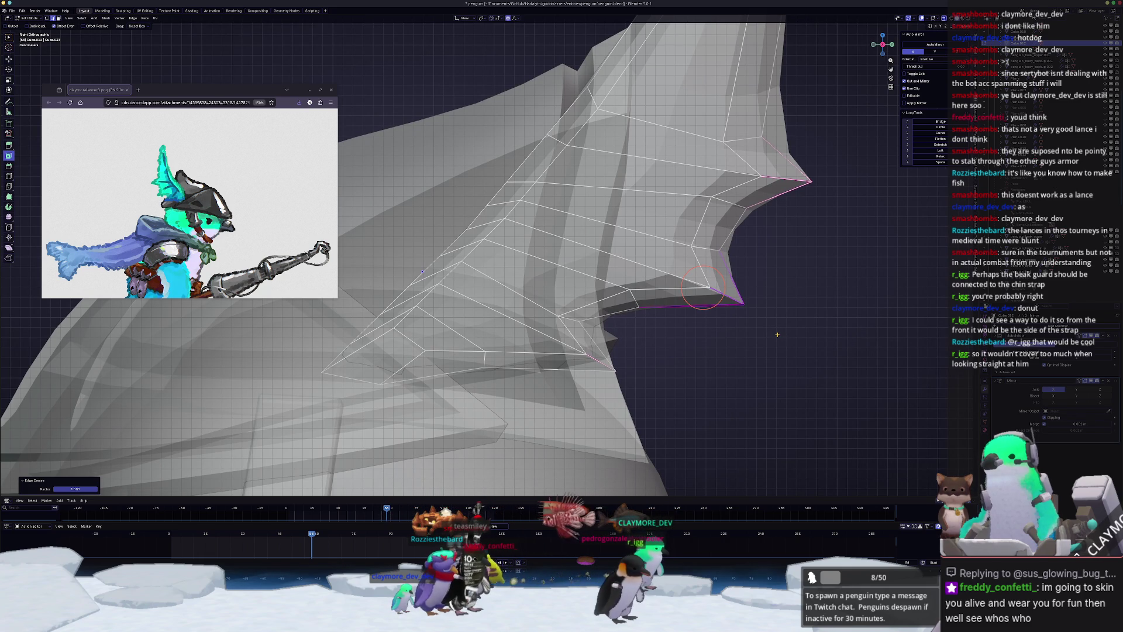
scroll(777, 335, up, 3)
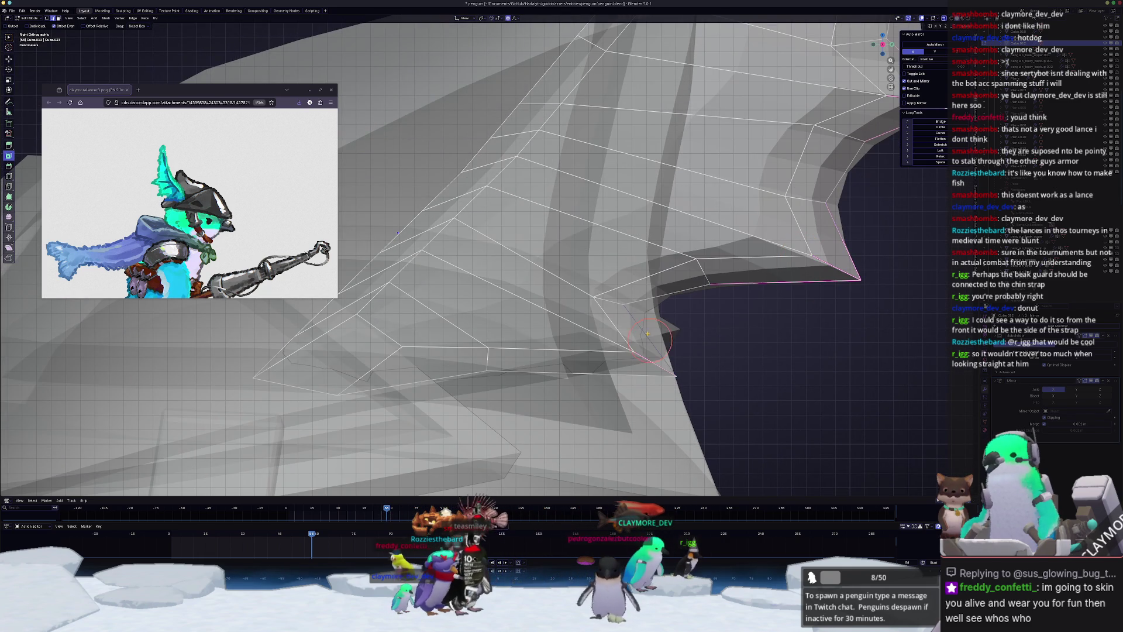
click(638, 354)
key(shift+e)
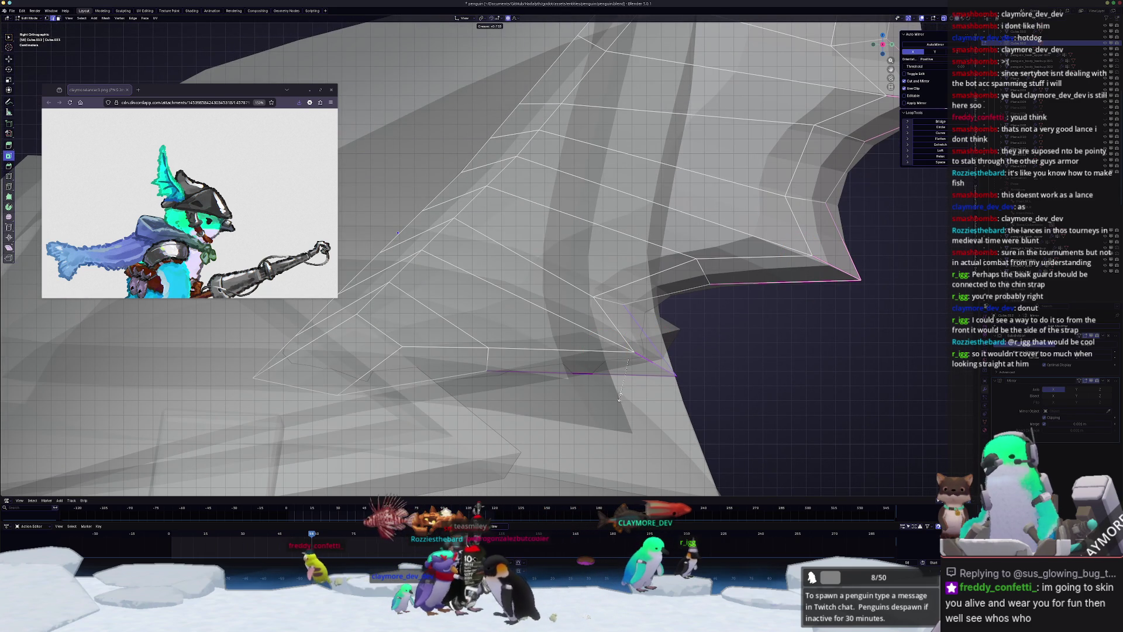
click(680, 434)
key(Tab)
scroll(681, 434, down, 5)
scroll(558, 345, up, 4)
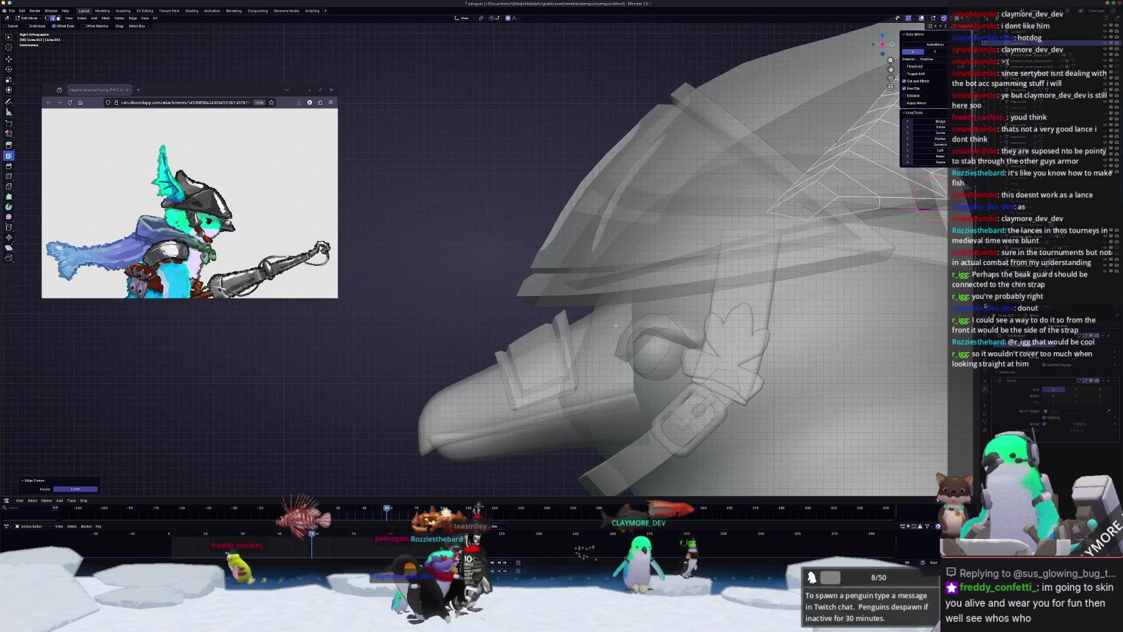
click(563, 335)
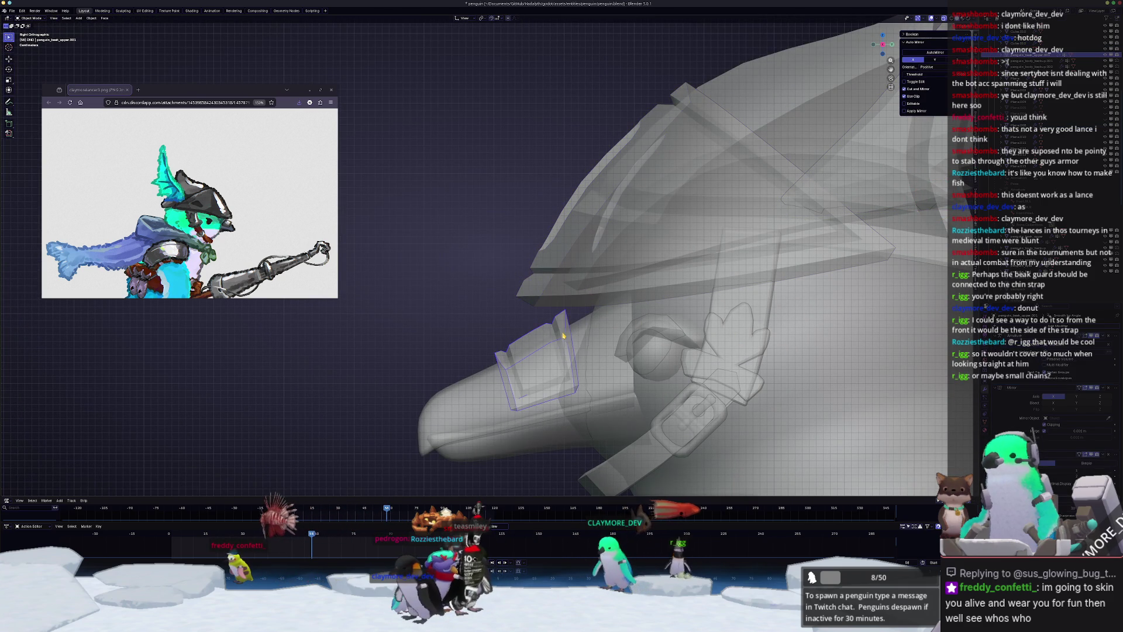
click(504, 412)
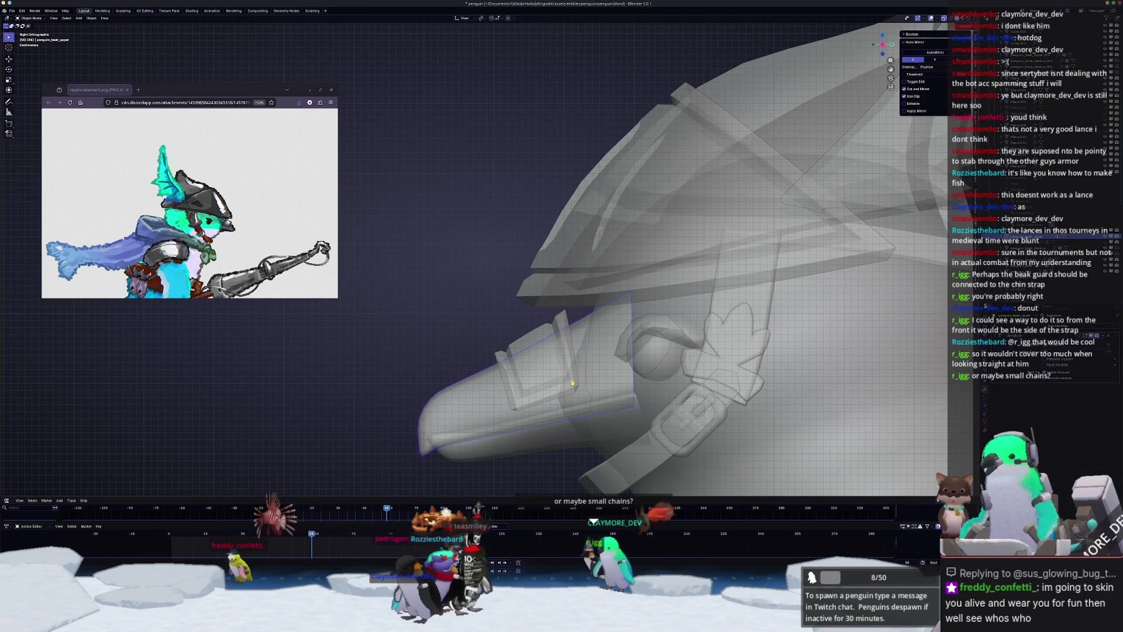
shift+middle_drag(573, 383, 552, 345)
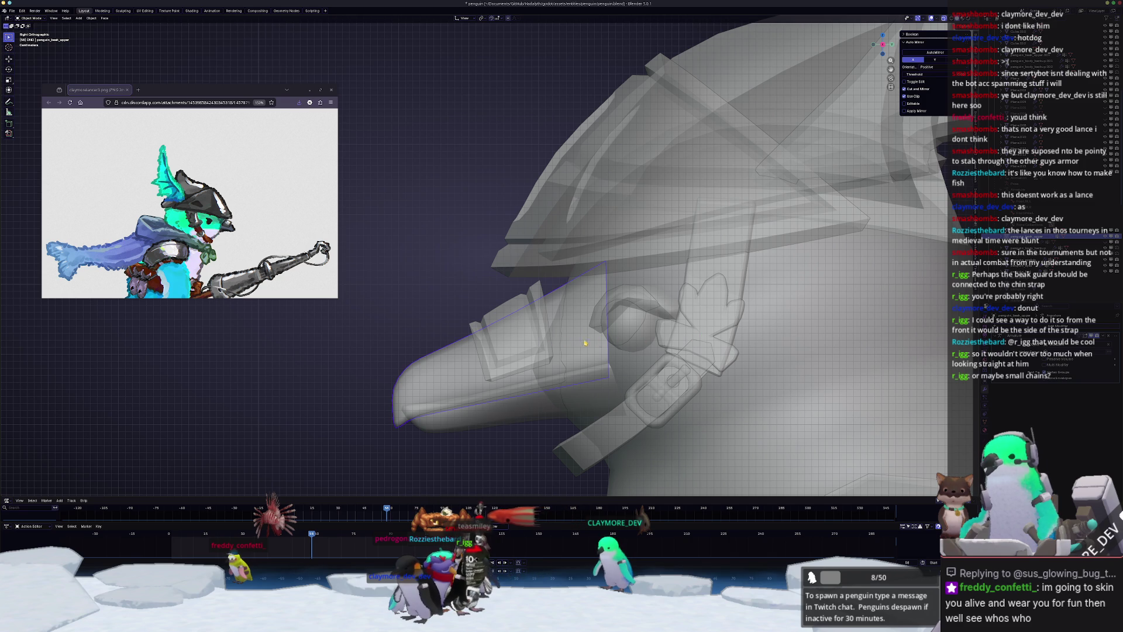
mouse_move(692, 343)
middle_down()
mouse_move(453, 299)
mouse_move(573, 328)
mouse_move(603, 312)
mouse_move(542, 312)
mouse_move(547, 183)
middle_up()
key(alt+z)
scroll(604, 312, up, 2)
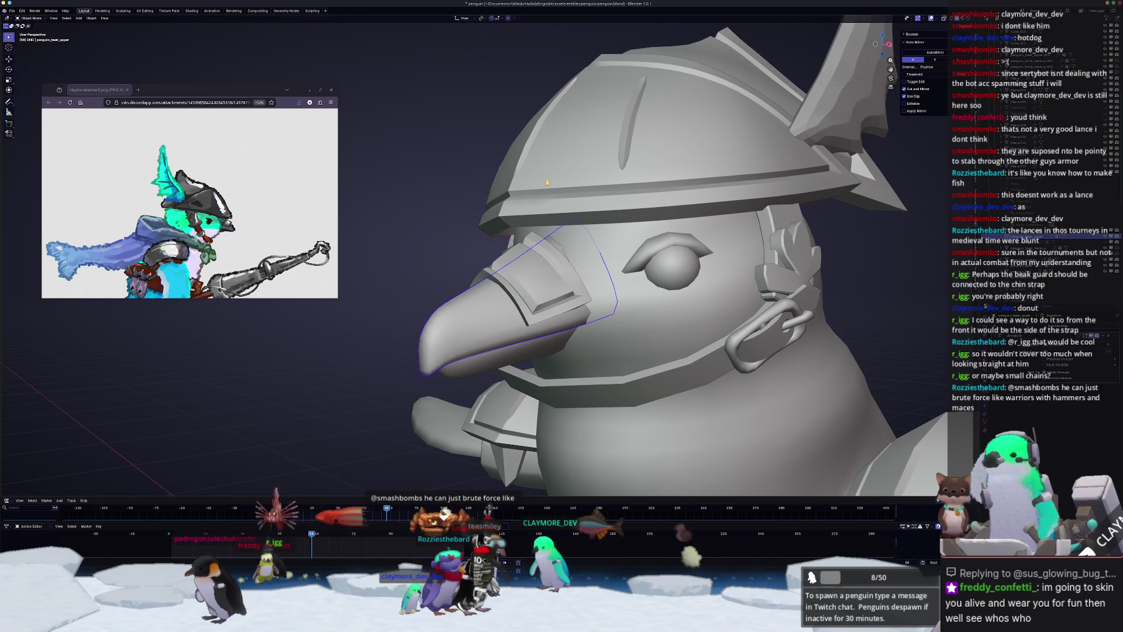
mouse_move(547, 183)
middle_down()
mouse_move(490, 262)
mouse_move(516, 242)
middle_up()
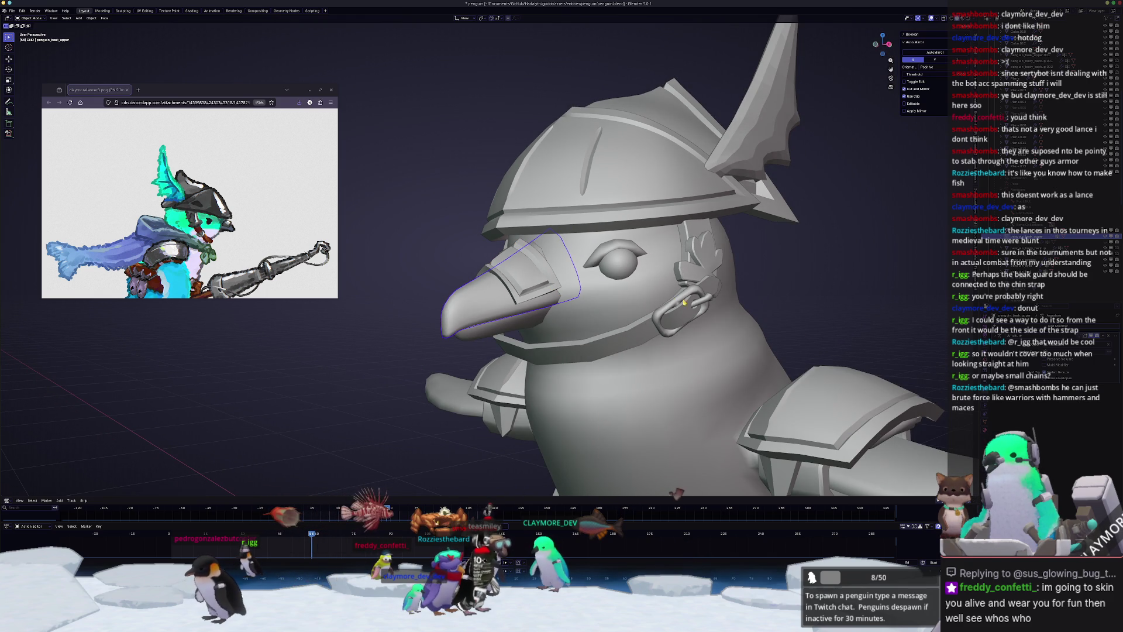
middle_drag(570, 284, 589, 281)
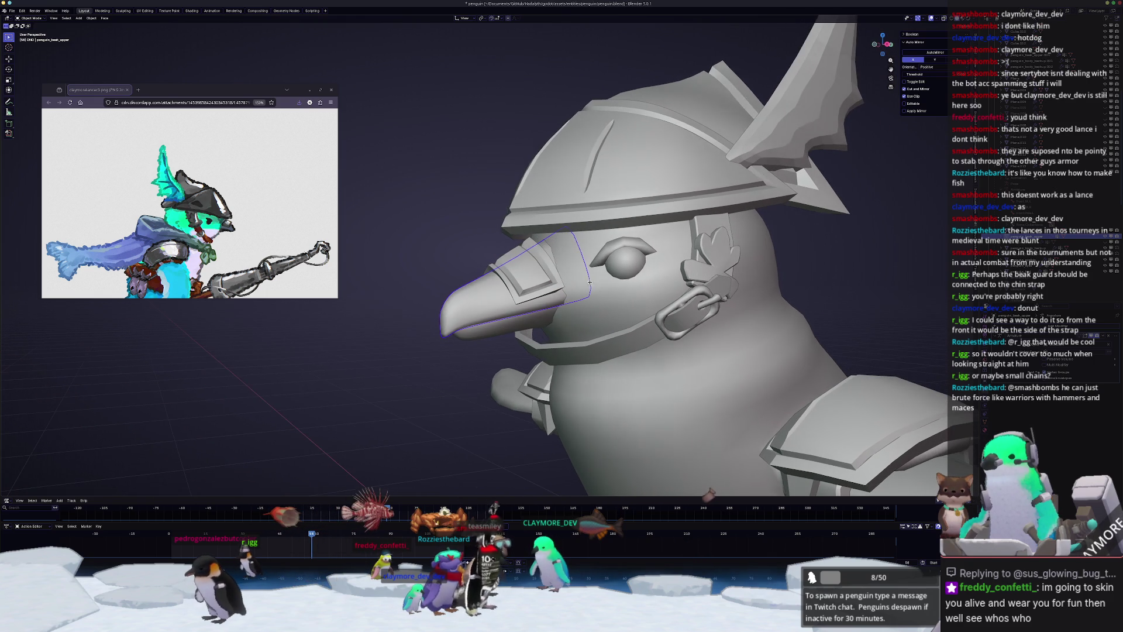
mouse_move(412, 384)
middle_down()
mouse_move(479, 342)
mouse_move(470, 330)
middle_up()
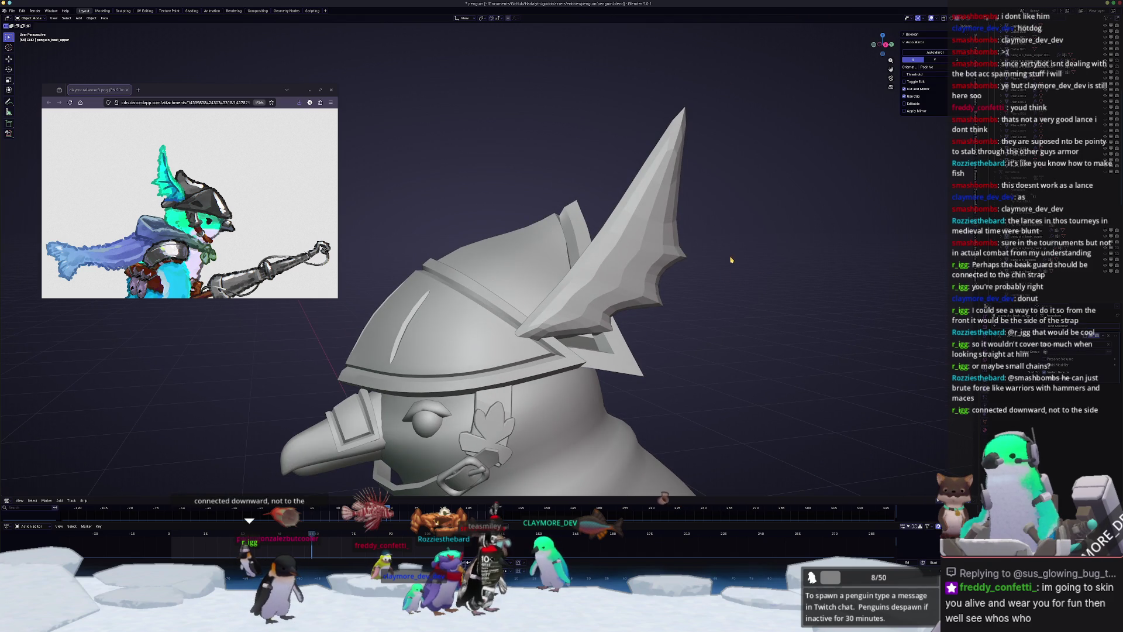
middle_drag(642, 260, 585, 363)
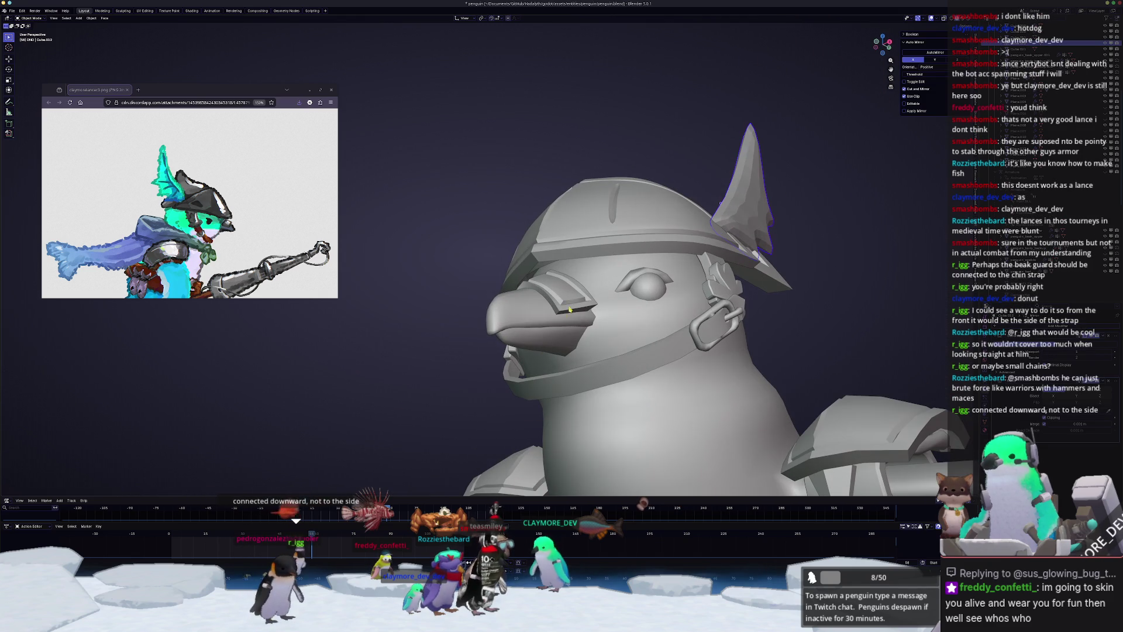
click(584, 378)
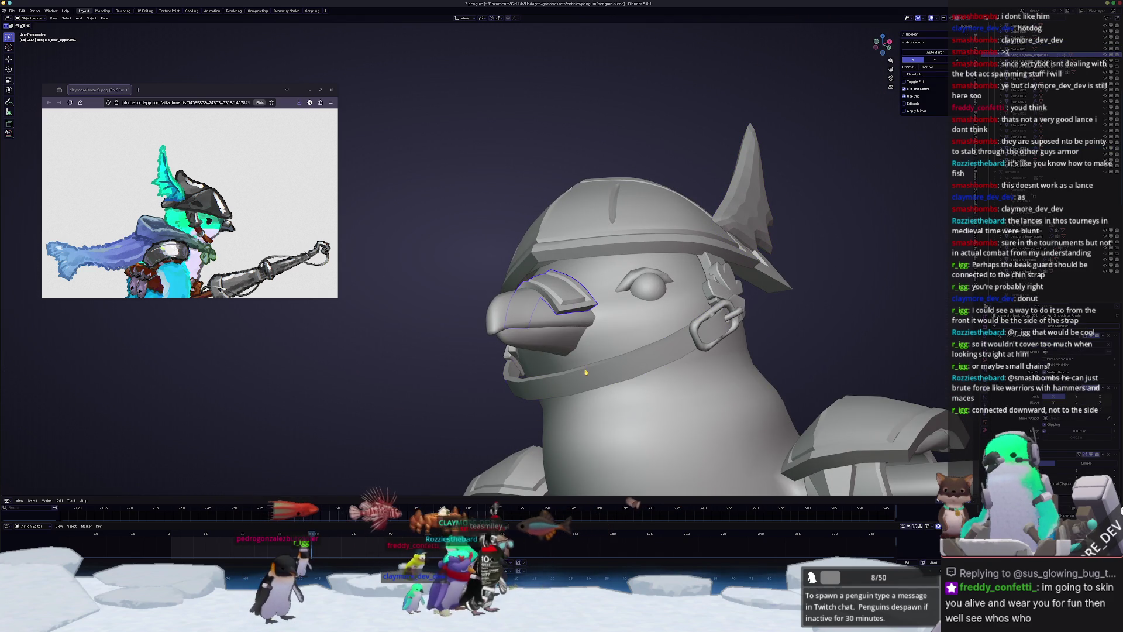
click(585, 372)
middle_drag(585, 372, 417, 387)
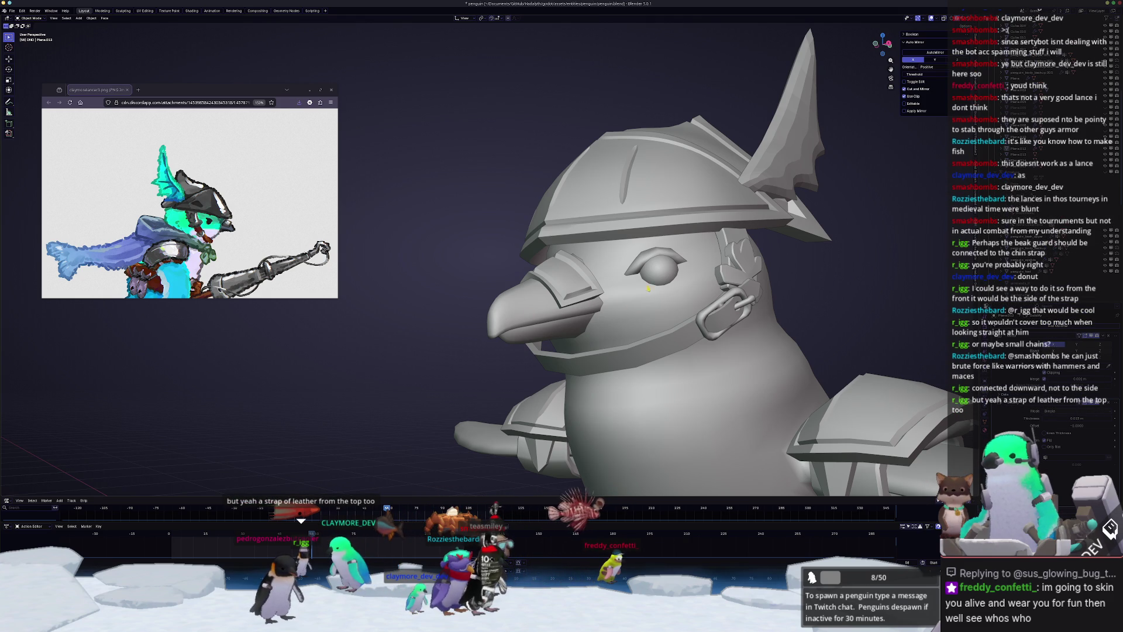
middle_drag(649, 288, 640, 299)
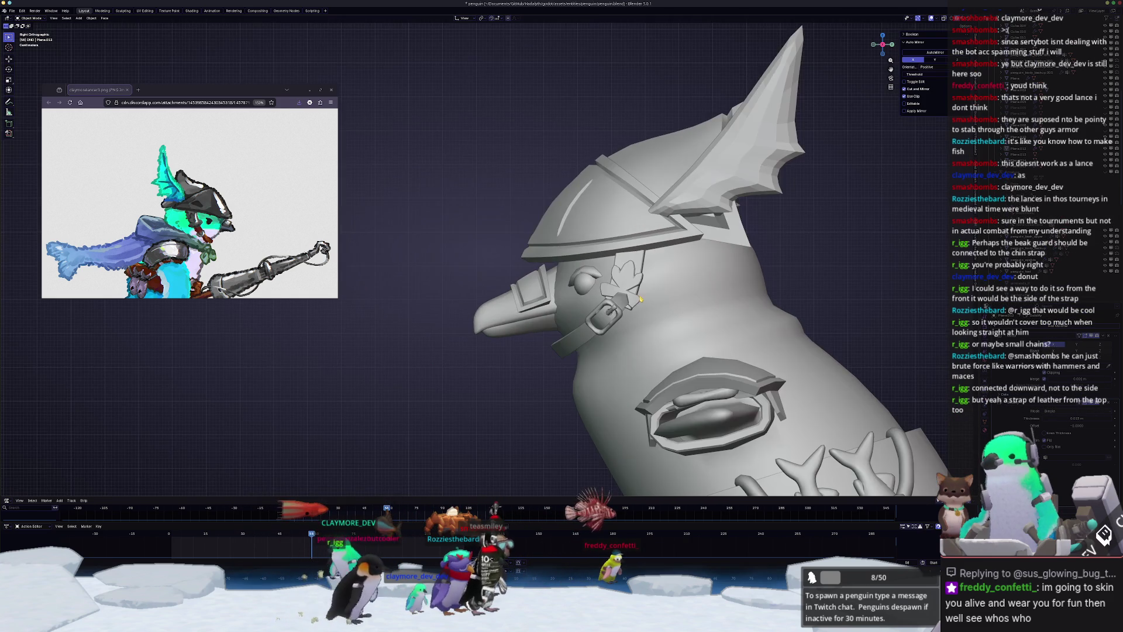
- Apply Shade Smooth to the helmet's fin crest
click(690, 210)
key(Tab)
scroll(729, 351, up, 5)
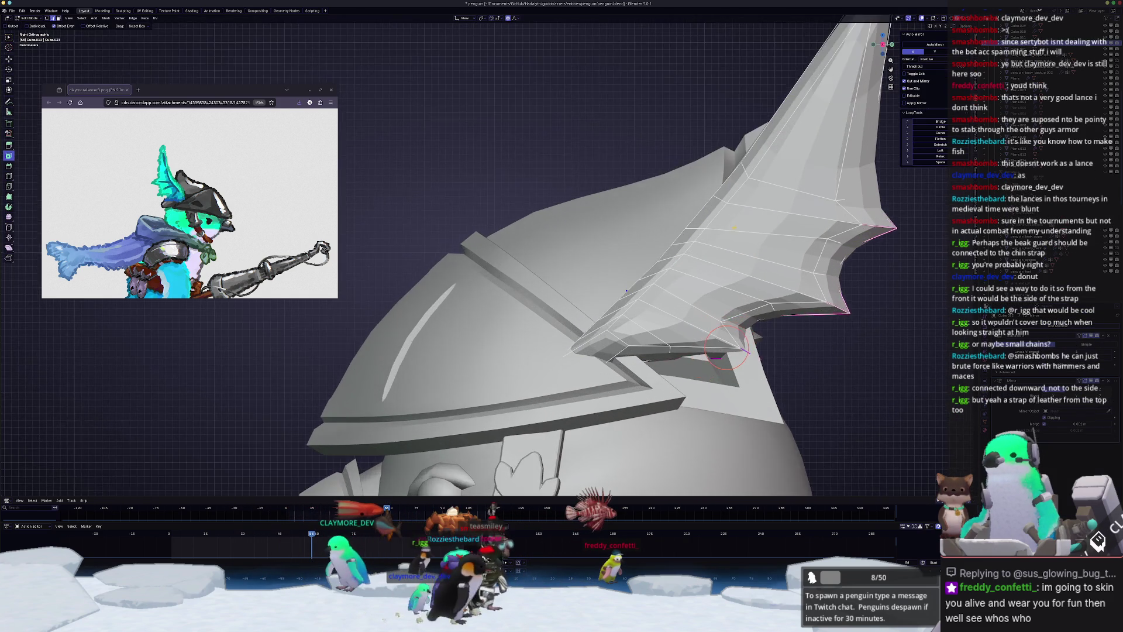
middle_drag(644, 258, 640, 249)
key(ctrl+e)
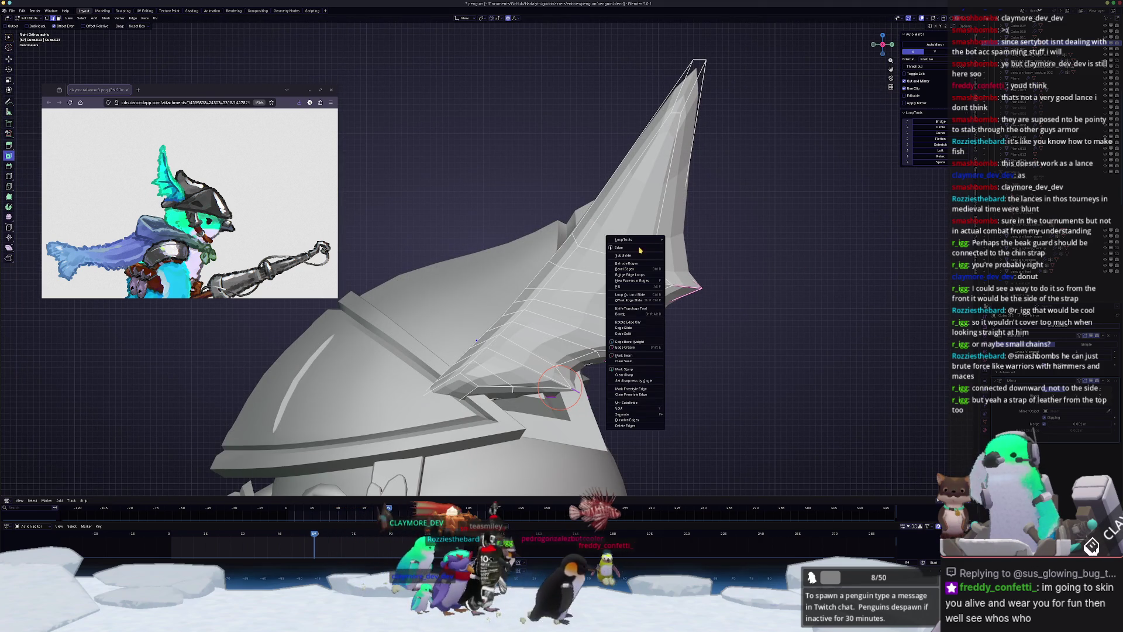
key(Escape)
key(Tab)
right_click(635, 249)
click(632, 250)
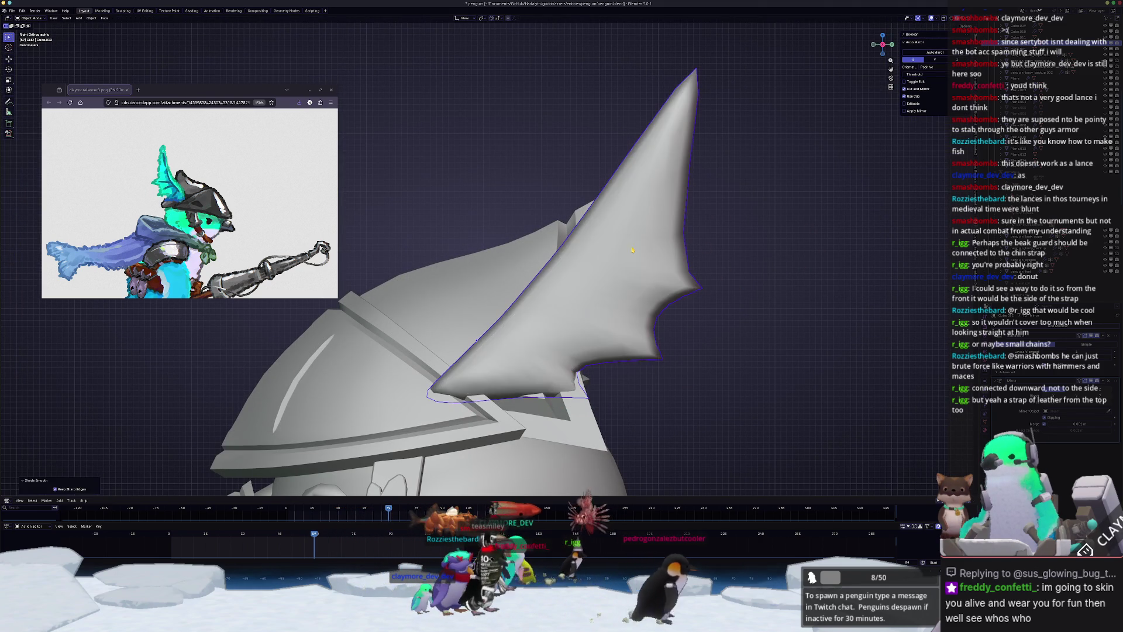
- With X-ray on, crease the fin's right edge loop to about 0.46
key(Tab)
scroll(673, 257, up, 3)
key(alt+z)
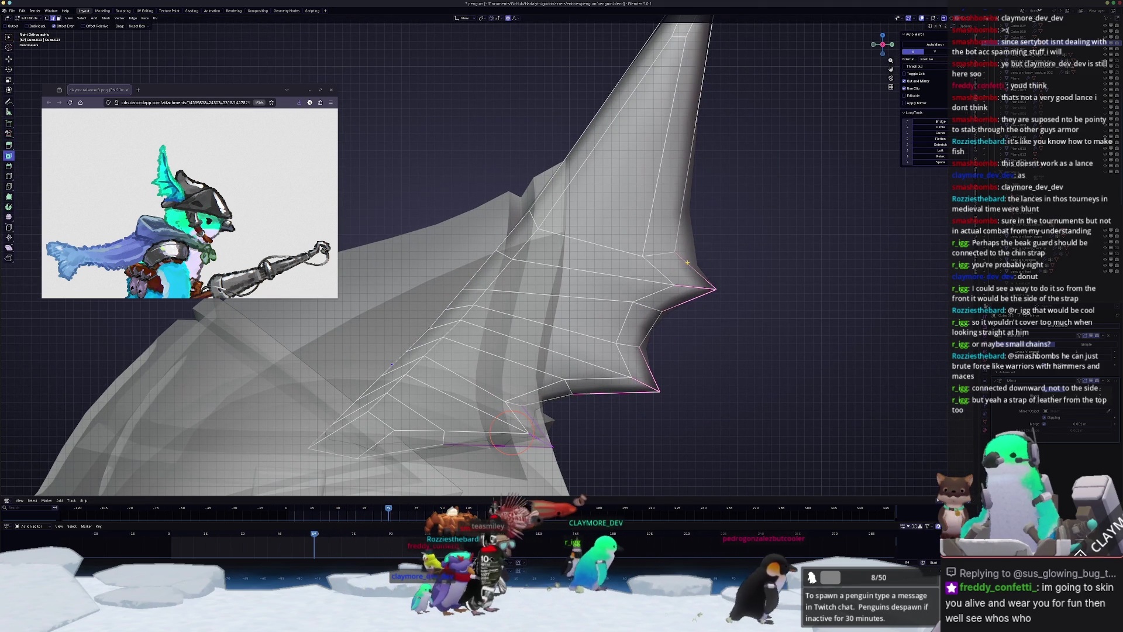
alt+click(674, 233)
key(shift+e)
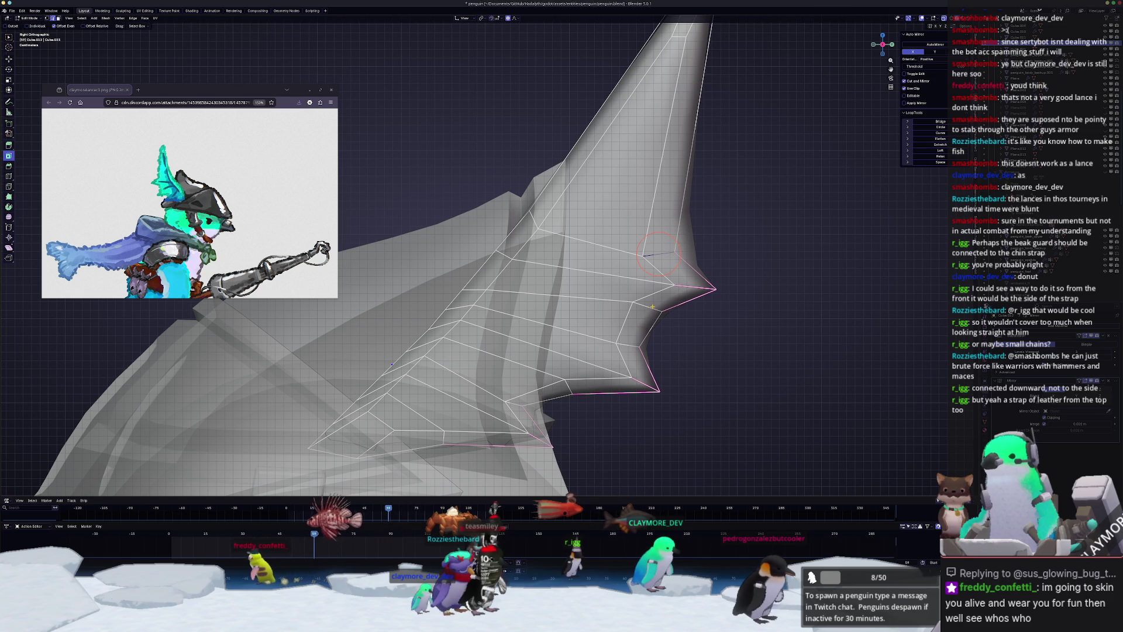
key(Escape)
key(g)
key(Escape)
key(shift+e)
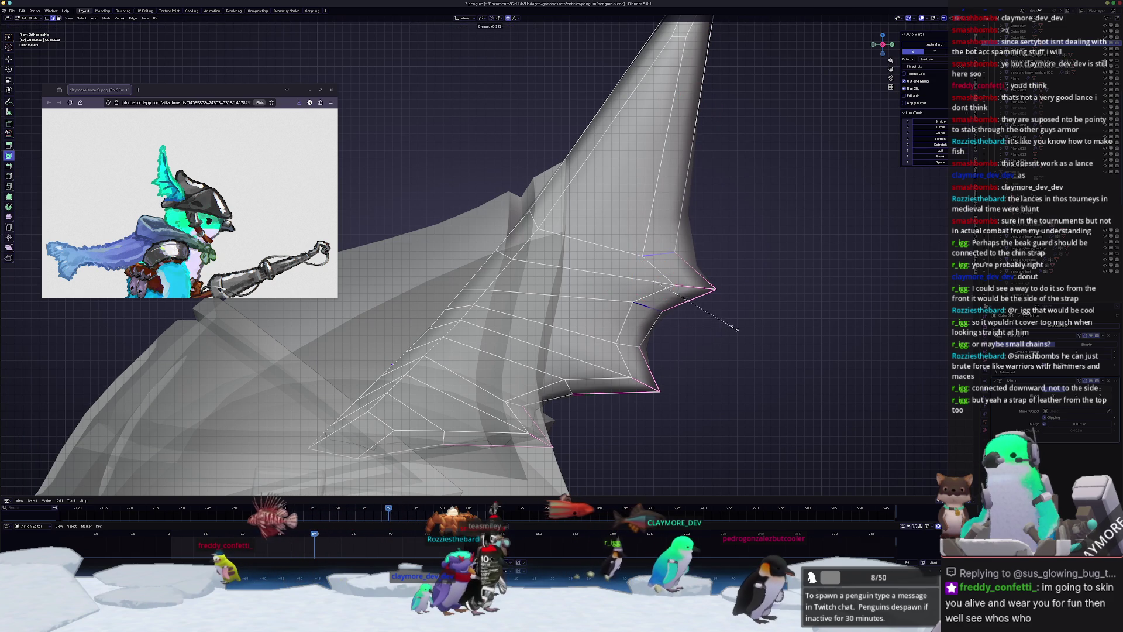
click(767, 328)
shift+right_click(629, 345)
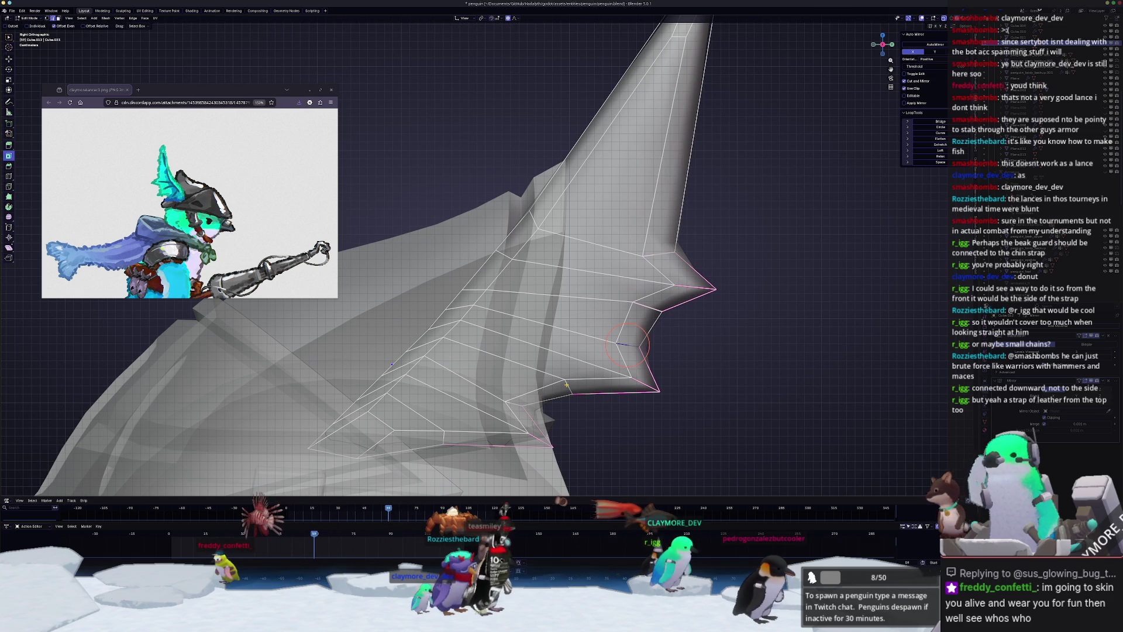
- Crease two more sets of fin edges, the last to about 0.43
key(shift+e)
click(644, 413)
shift+middle_drag(522, 408, 568, 310)
key(shift+e)
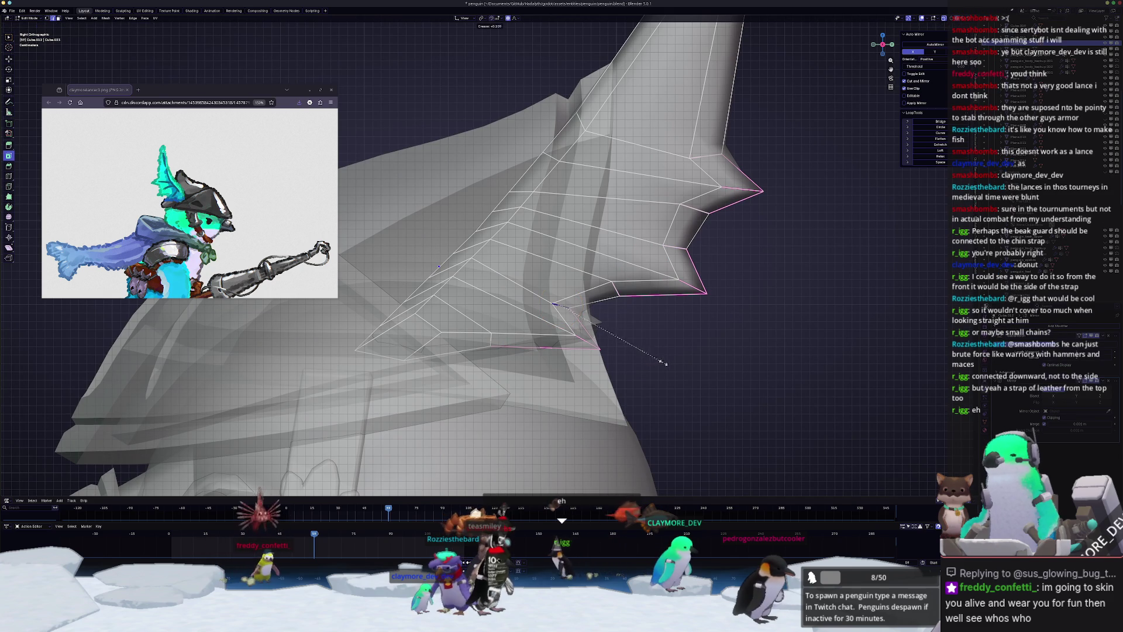
click(694, 365)
key(alt+z)
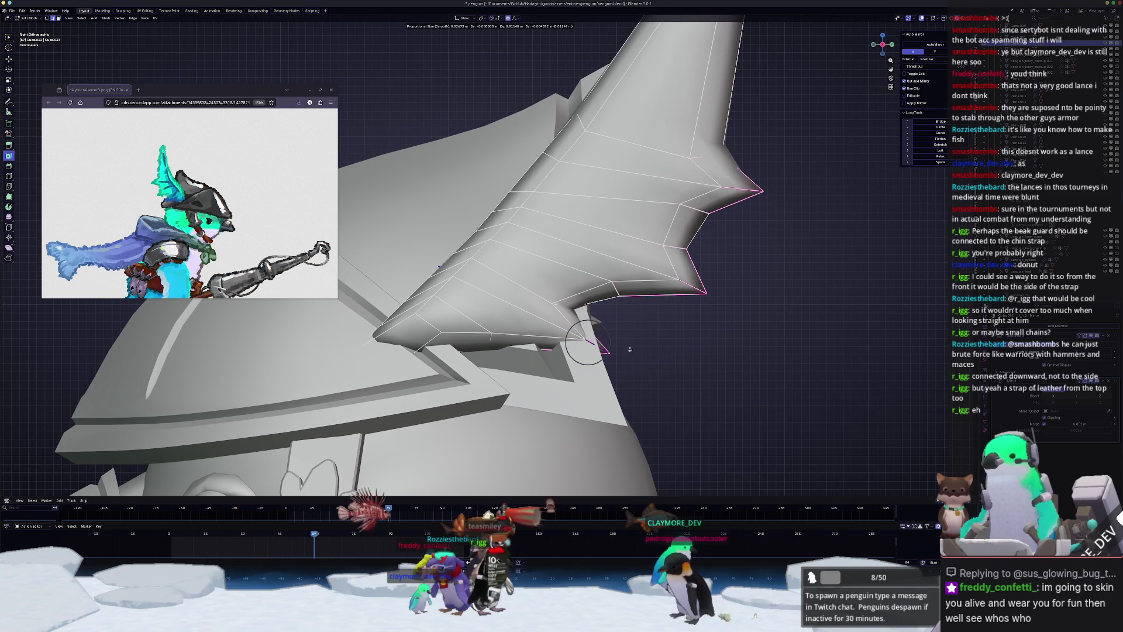
- Move the spike tips outward into shape and return to Object Mode
click(655, 316)
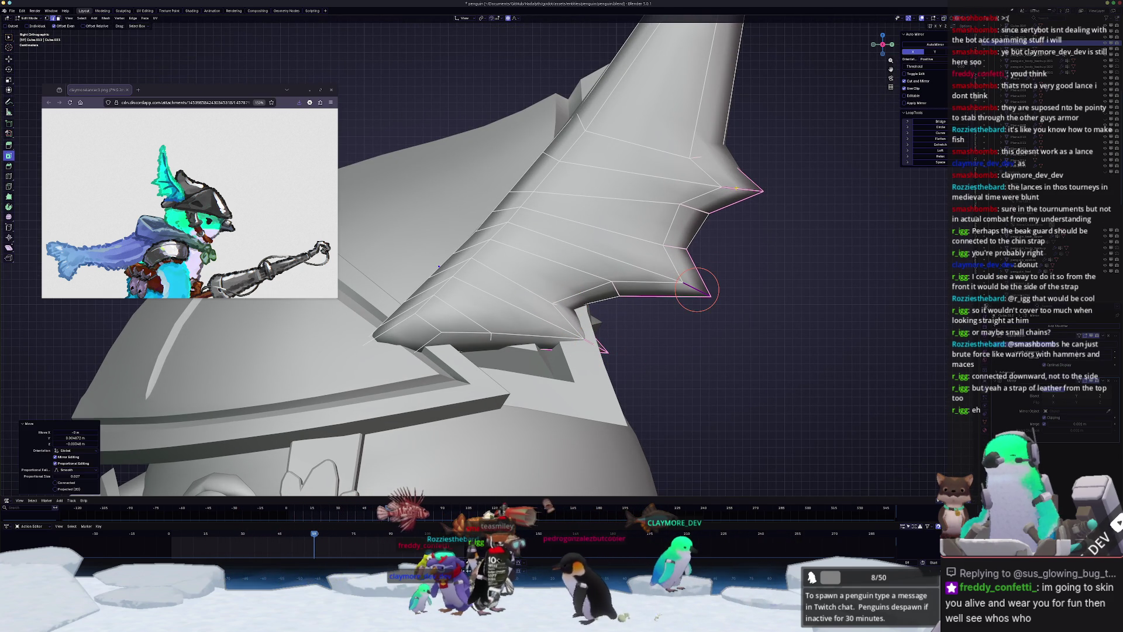
key(g)
click(738, 187)
key(alt+z)
scroll(677, 306, down, 2)
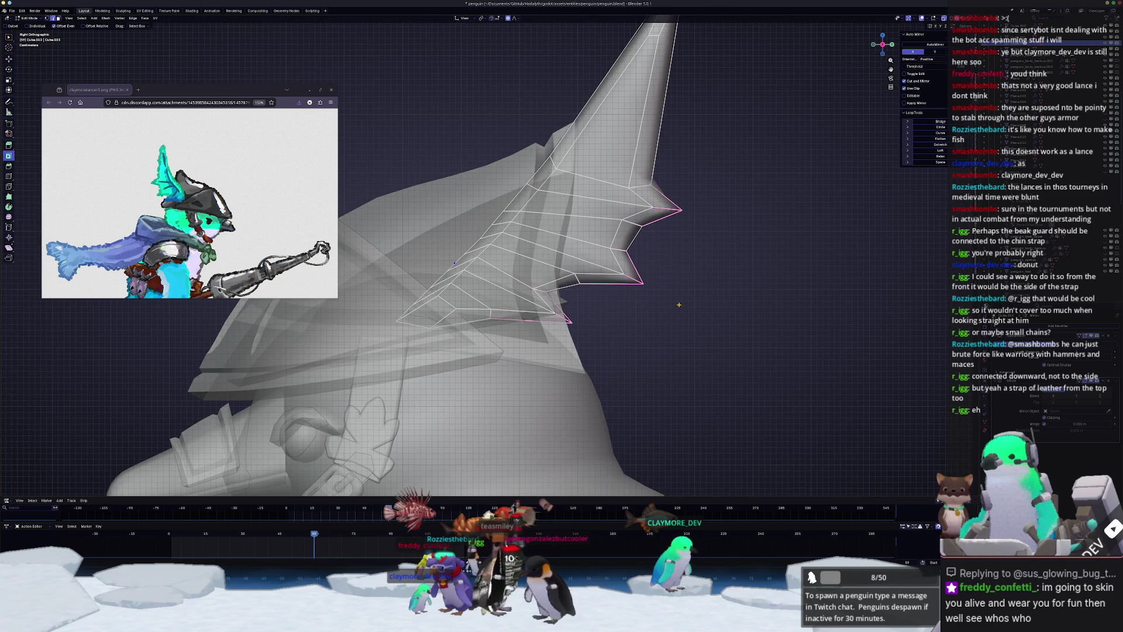
key(Tab)
scroll(677, 306, down, 2)
- Apply all transforms to the fin crest
key(alt+z)
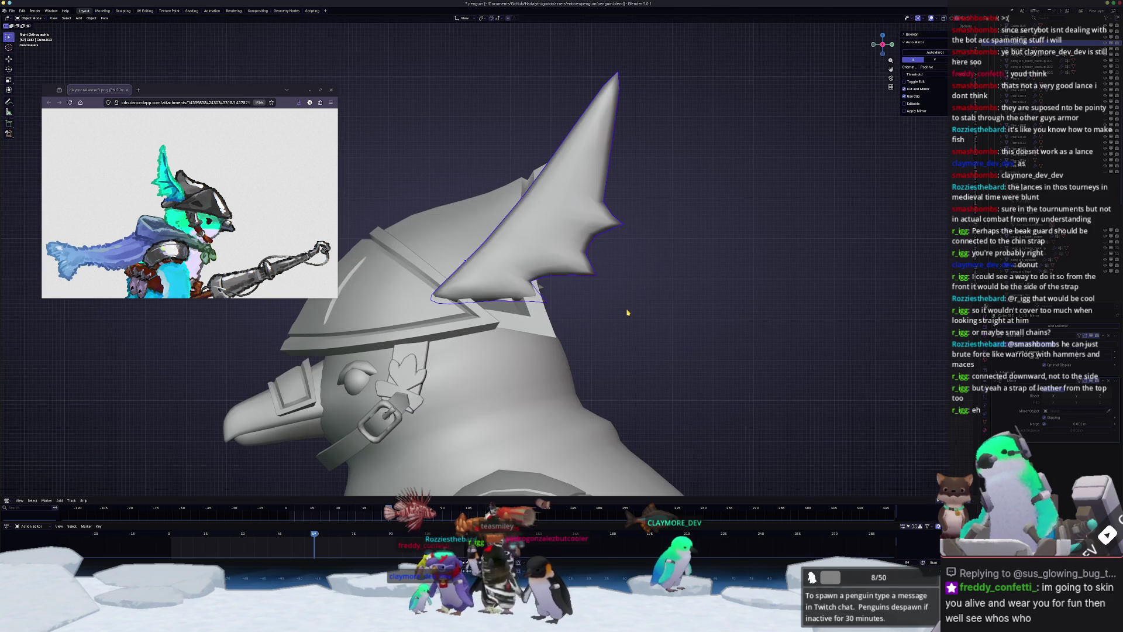
key(KP_1)
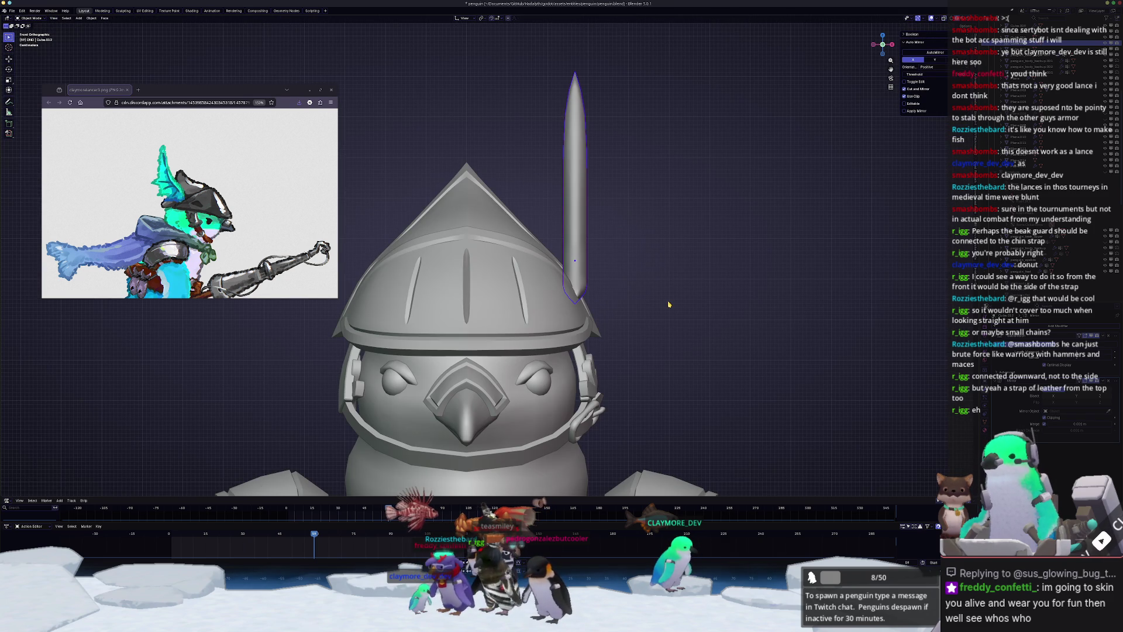
key(alt+z)
scroll(691, 228, up, 2)
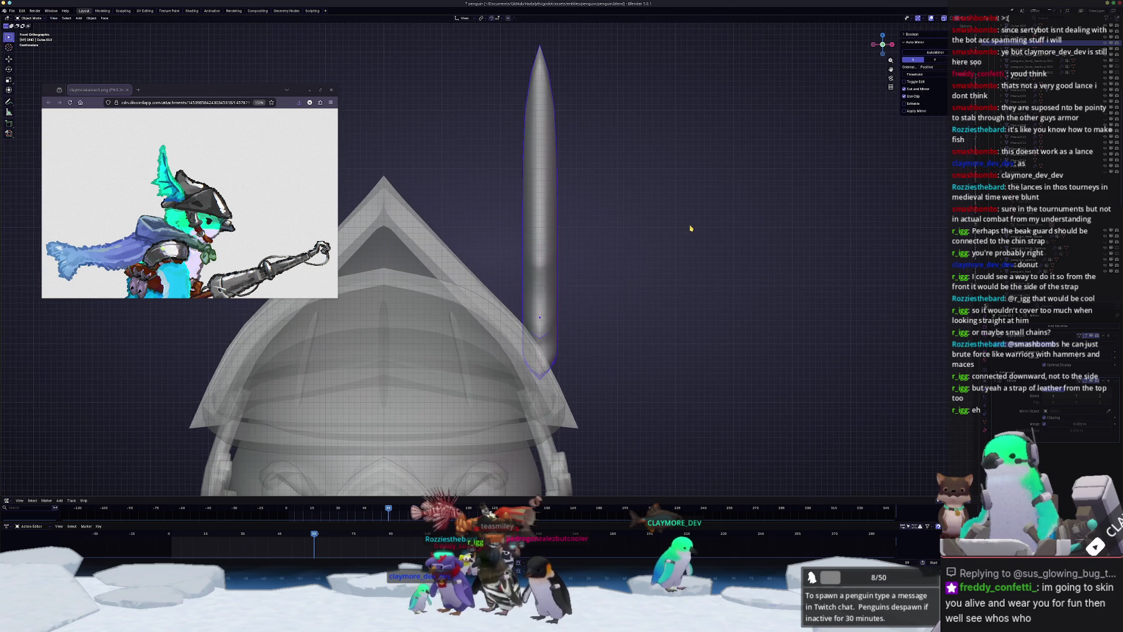
scroll(688, 237, down, 2)
middle_drag(689, 263, 663, 274)
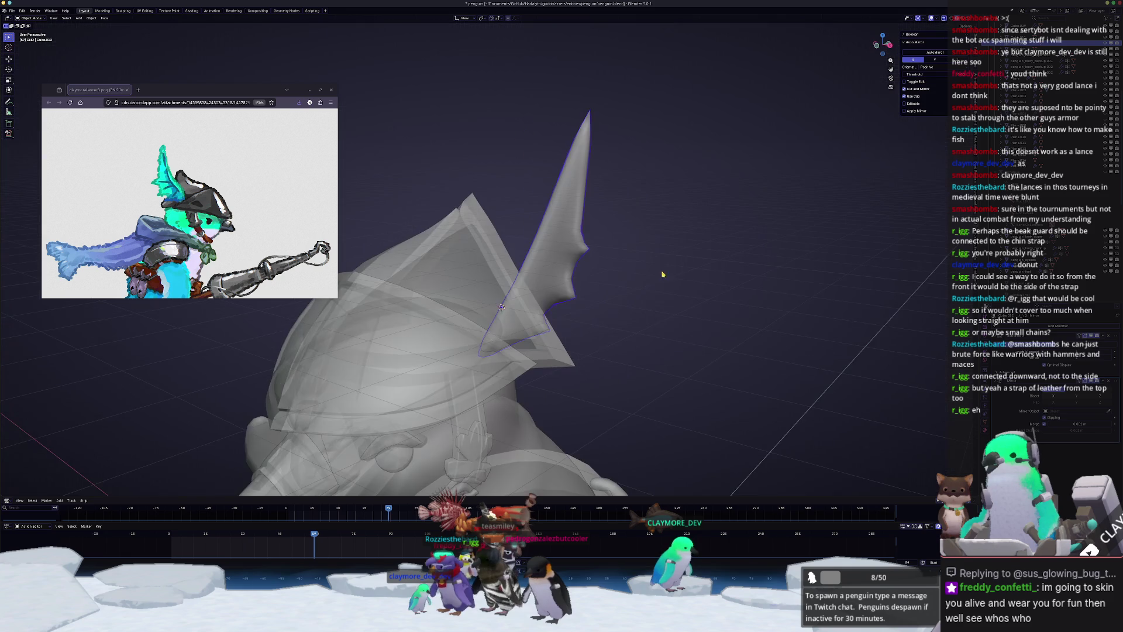
key(ctrl+a)
click(678, 323)
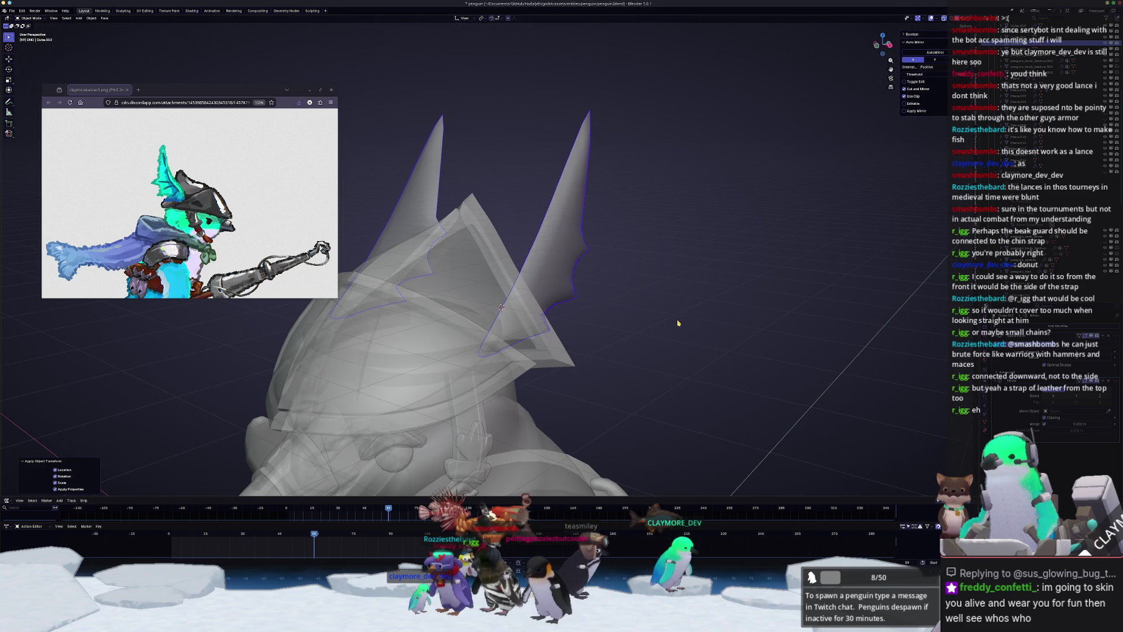
middle_drag(656, 325, 665, 318)
- Move the fin along Z and set the transform orientation to Global
key(g)
key(z)
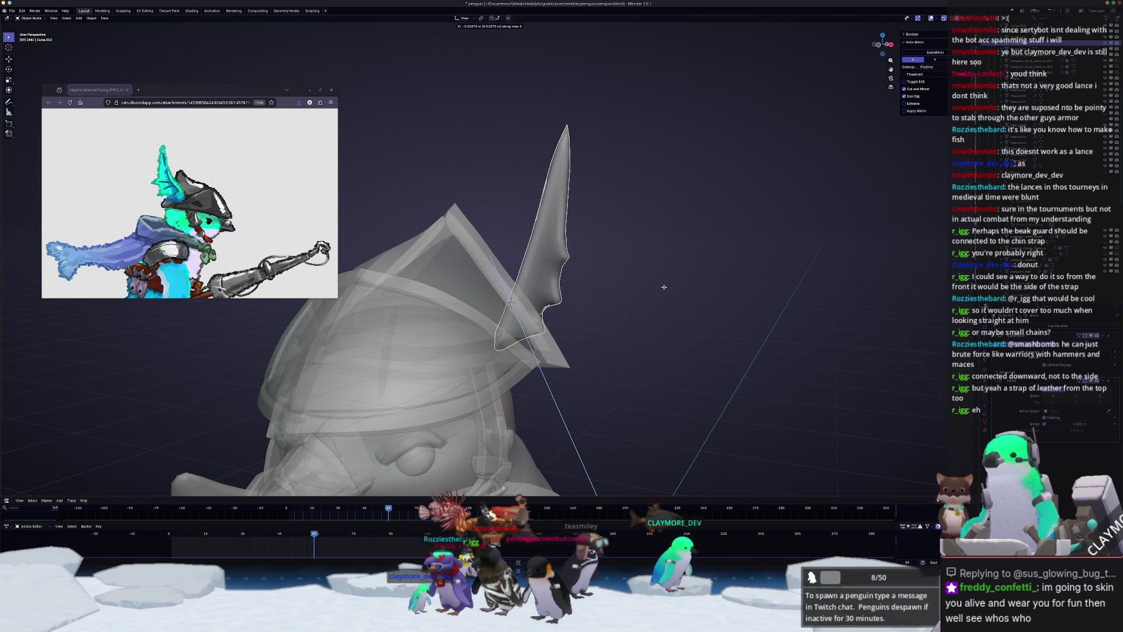
click(662, 295)
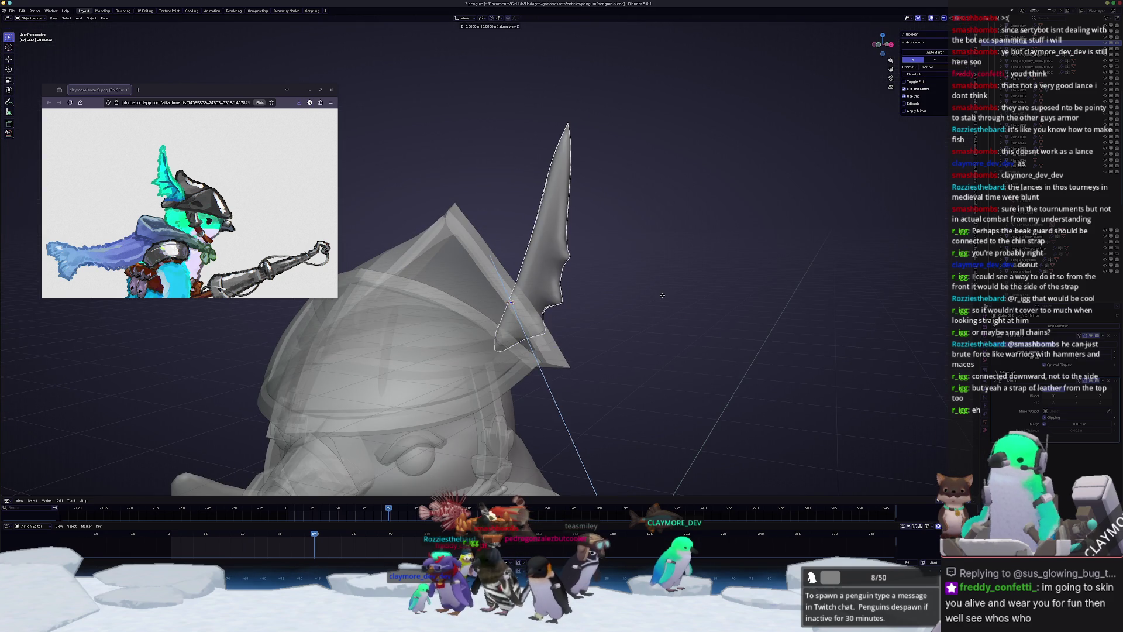
click(464, 20)
click(462, 37)
- Move the fin vertically in Global Z, then apply its scale
key(g)
key(z)
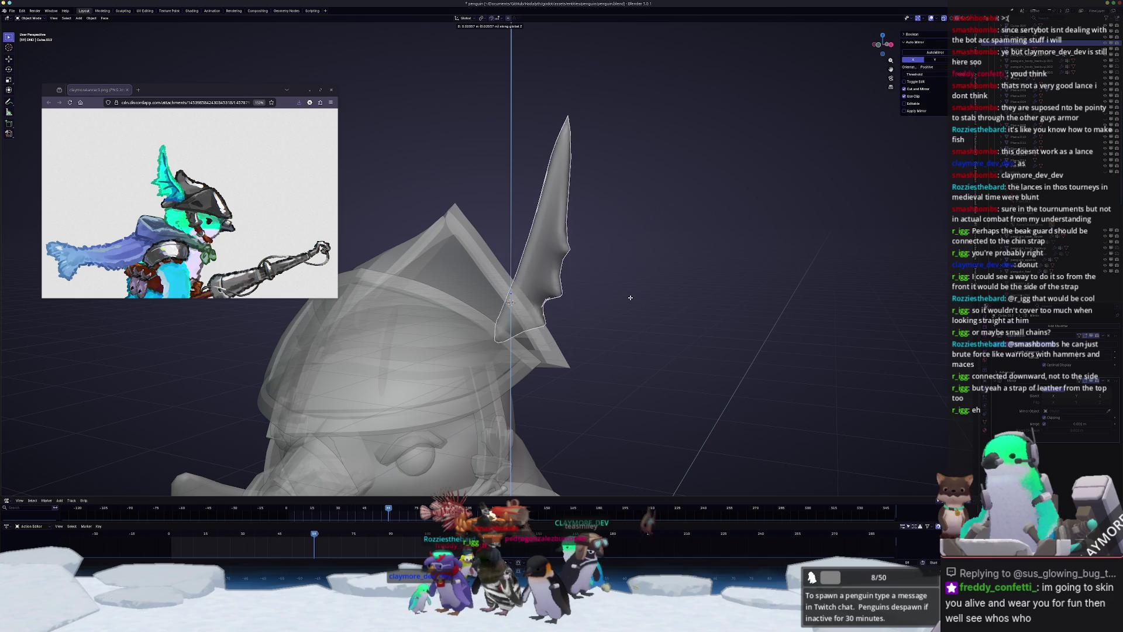
click(632, 283)
key(ctrl+a)
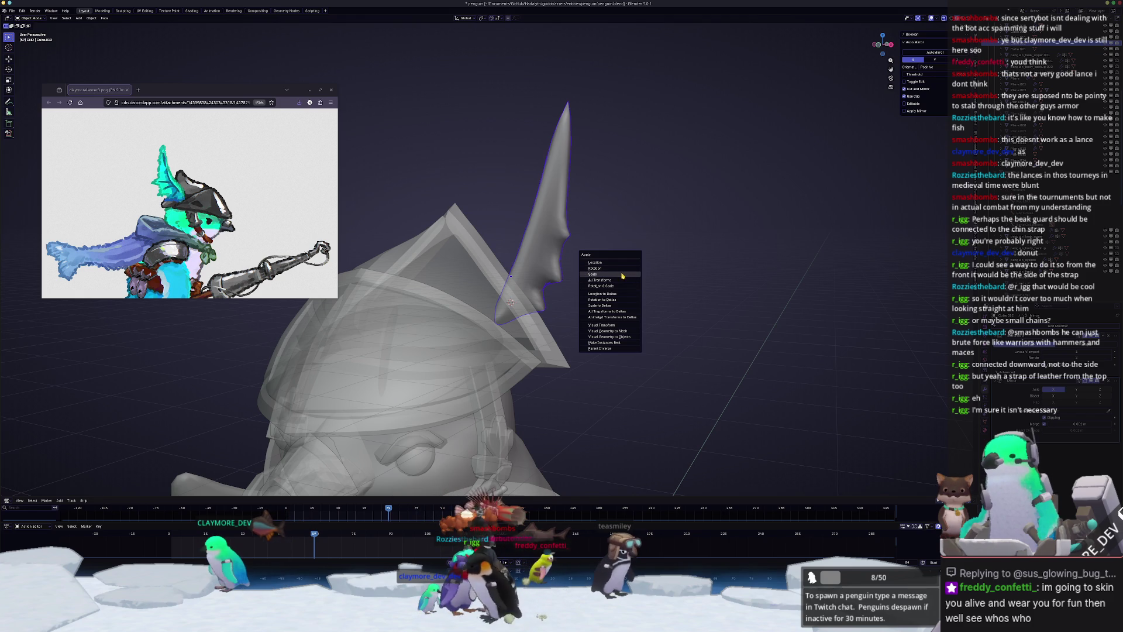
click(622, 276)
mouse_move(622, 276)
middle_down()
mouse_move(509, 314)
mouse_move(480, 311)
middle_up()
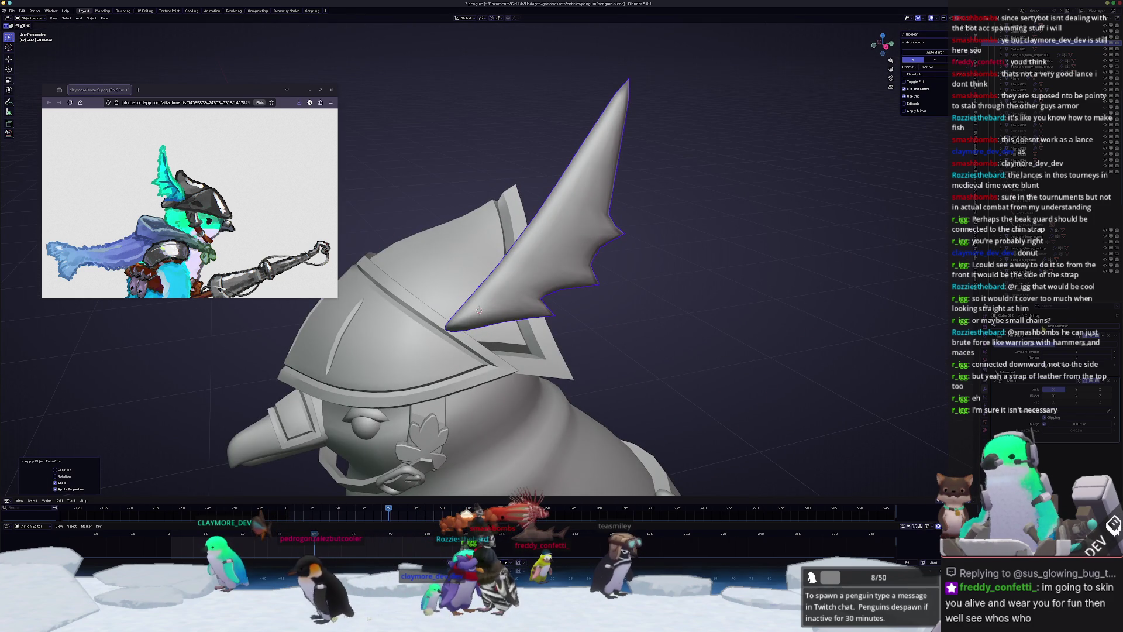
- Add a Simple Deform modifier to the fin and adjust its deform amount
click(1042, 325)
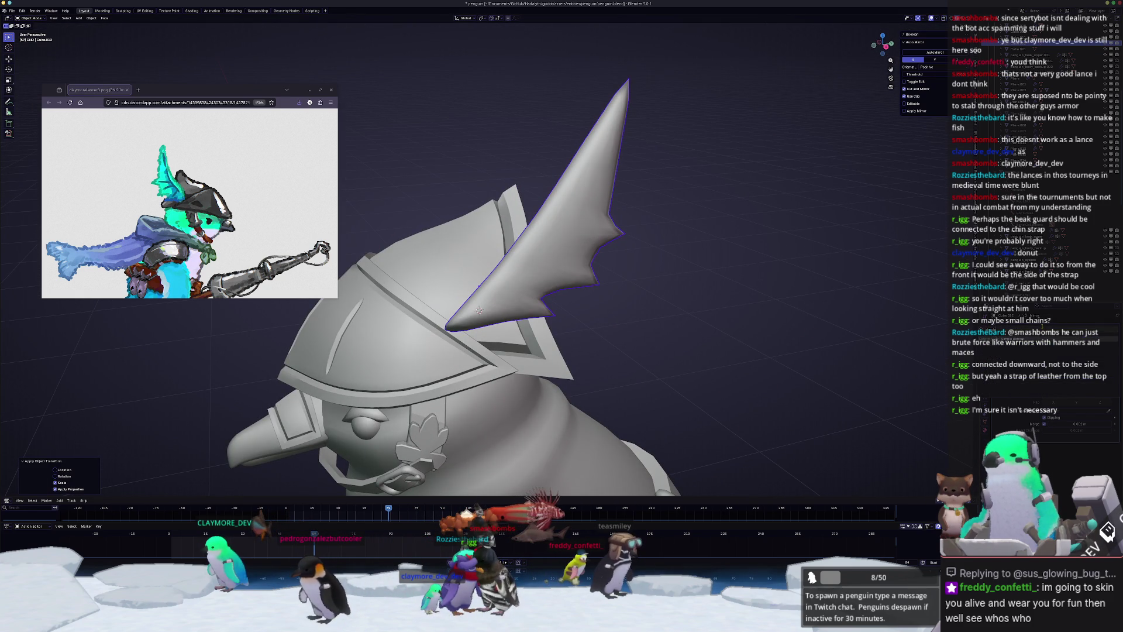
click(998, 339)
middle_drag(898, 380, 903, 372)
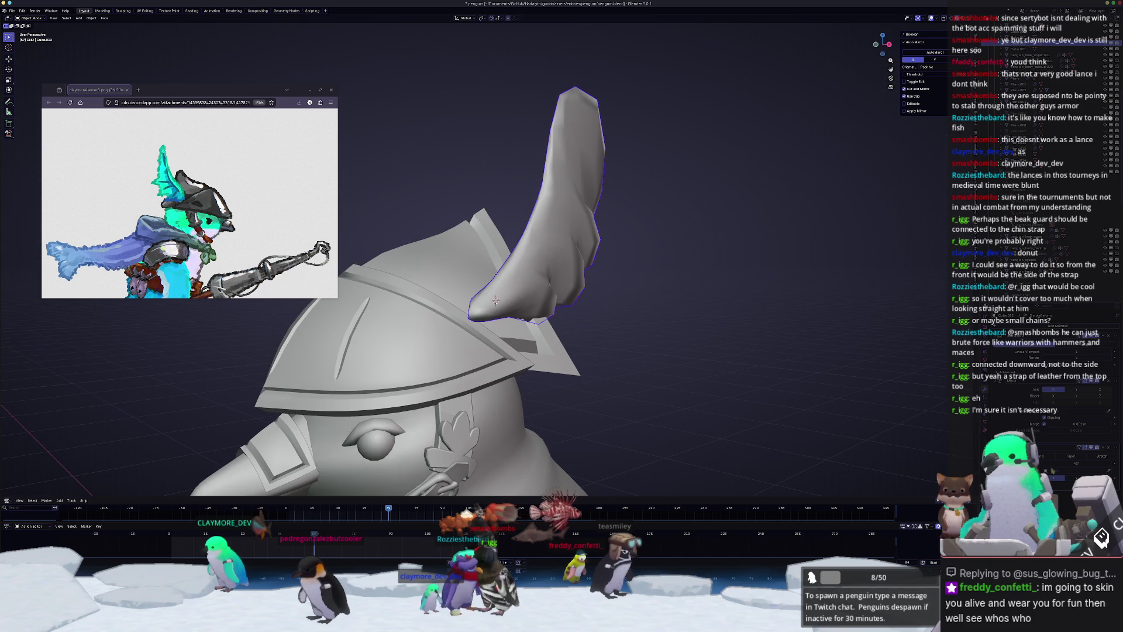
mouse_move(1077, 463)
mouse_down()
mouse_move(1094, 463)
mouse_move(1080, 458)
mouse_up()
middle_drag(745, 346, 696, 351)
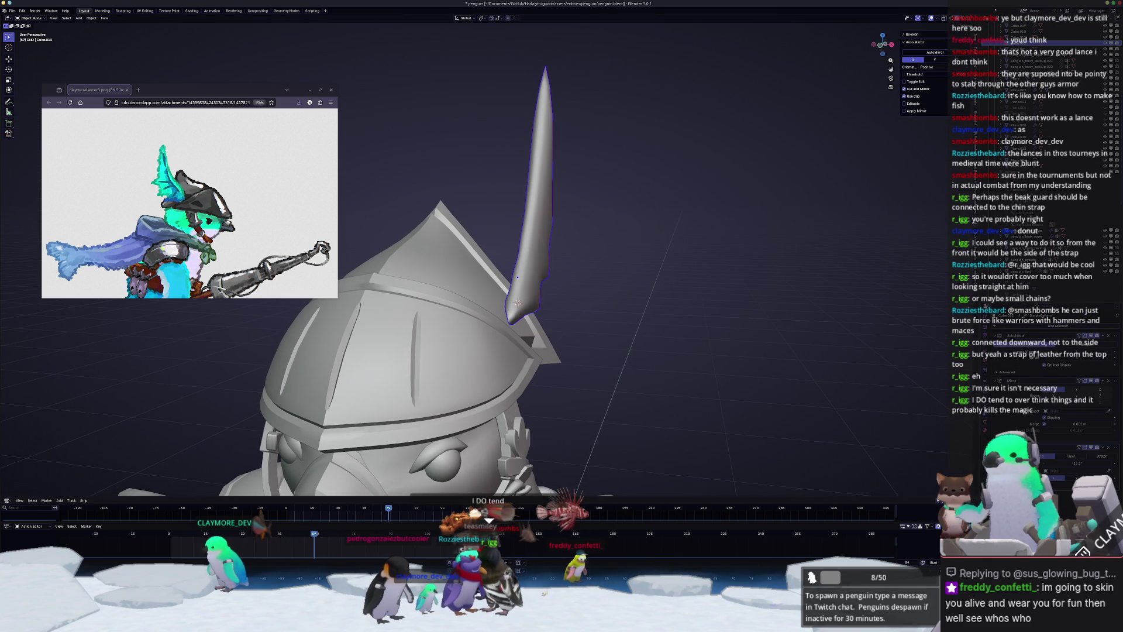
drag(1079, 457, 1070, 458)
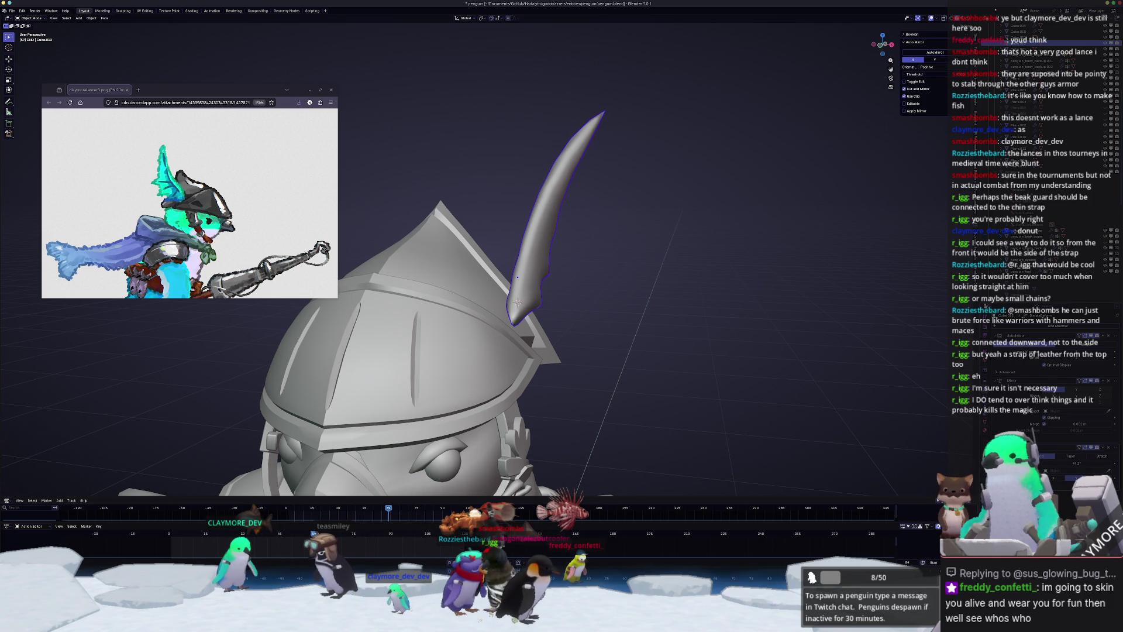
drag(1071, 458, 1075, 458)
mouse_move(702, 380)
middle_down()
mouse_move(731, 410)
mouse_move(743, 389)
mouse_move(783, 387)
mouse_move(721, 353)
middle_up()
- Rotate the fin several times around Z and tilt it around the view axis
key(r)
key(z)
click(731, 436)
key(r)
key(z)
click(748, 391)
key(r)
key(z)
click(761, 368)
key(r)
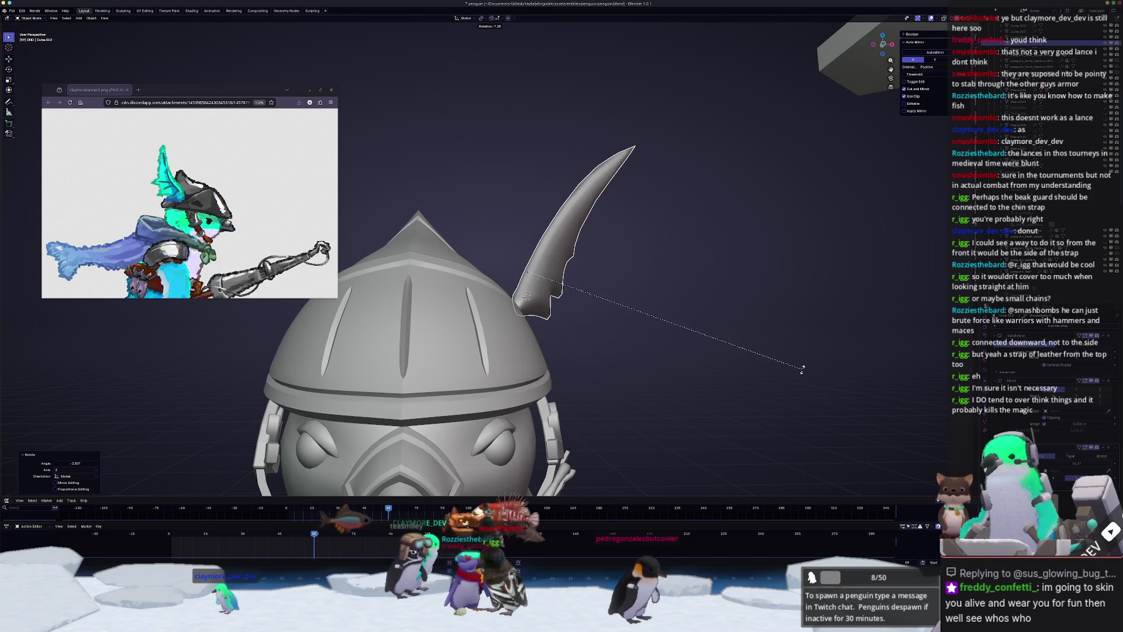
click(787, 376)
- Lower the fin slightly in front view and rotate it from the top view
key(KP_1)
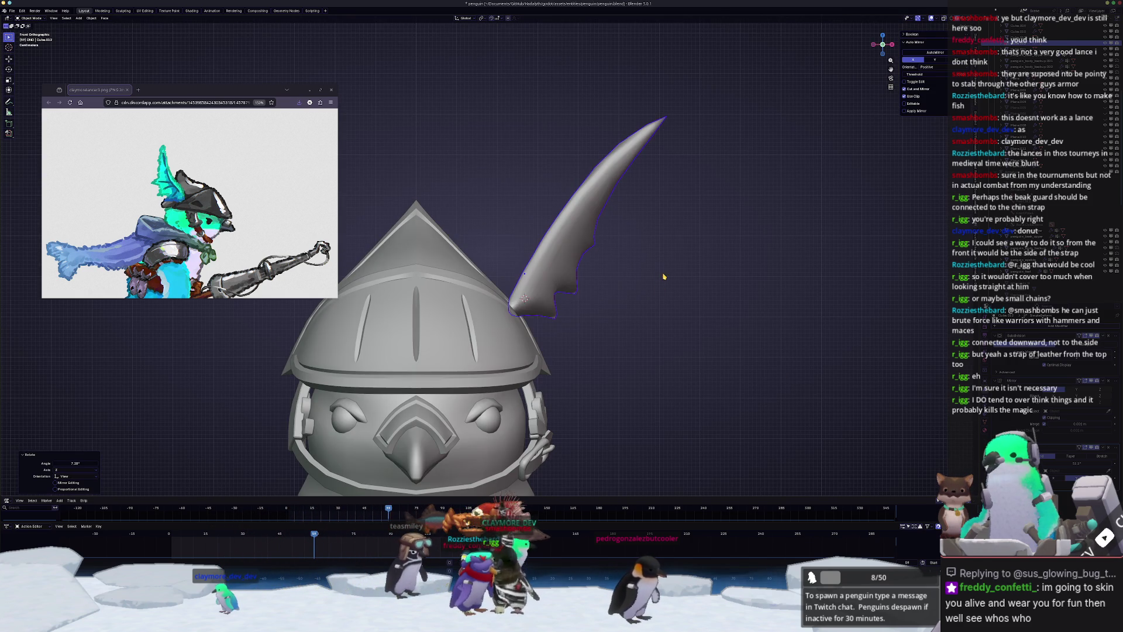
key(g)
key(z)
click(671, 283)
key(KP_7)
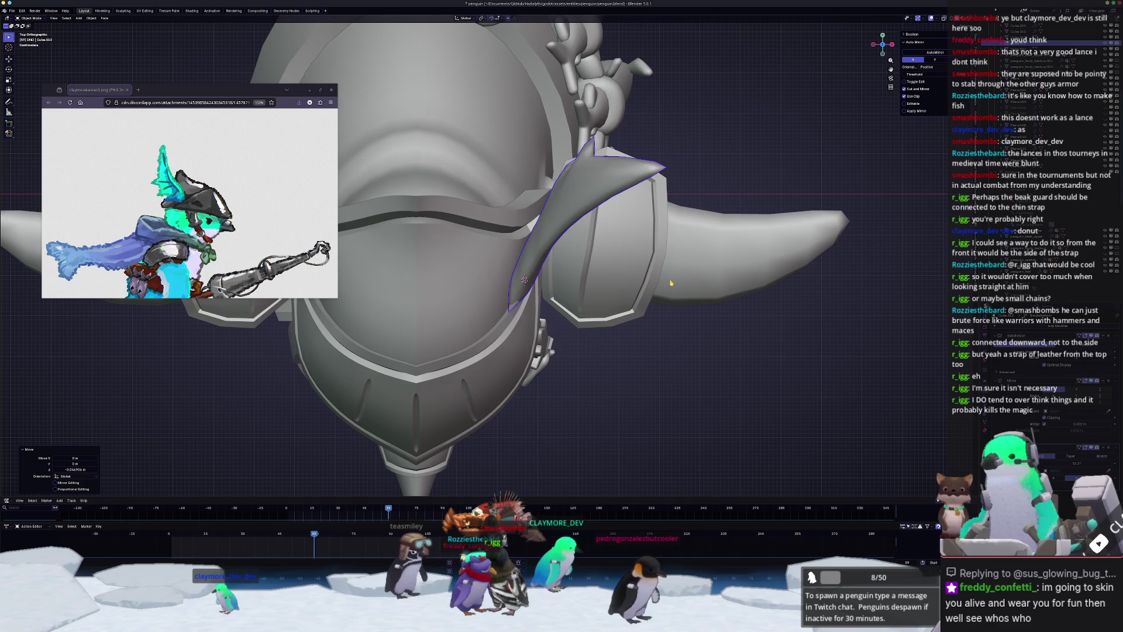
key(r)
key(r)
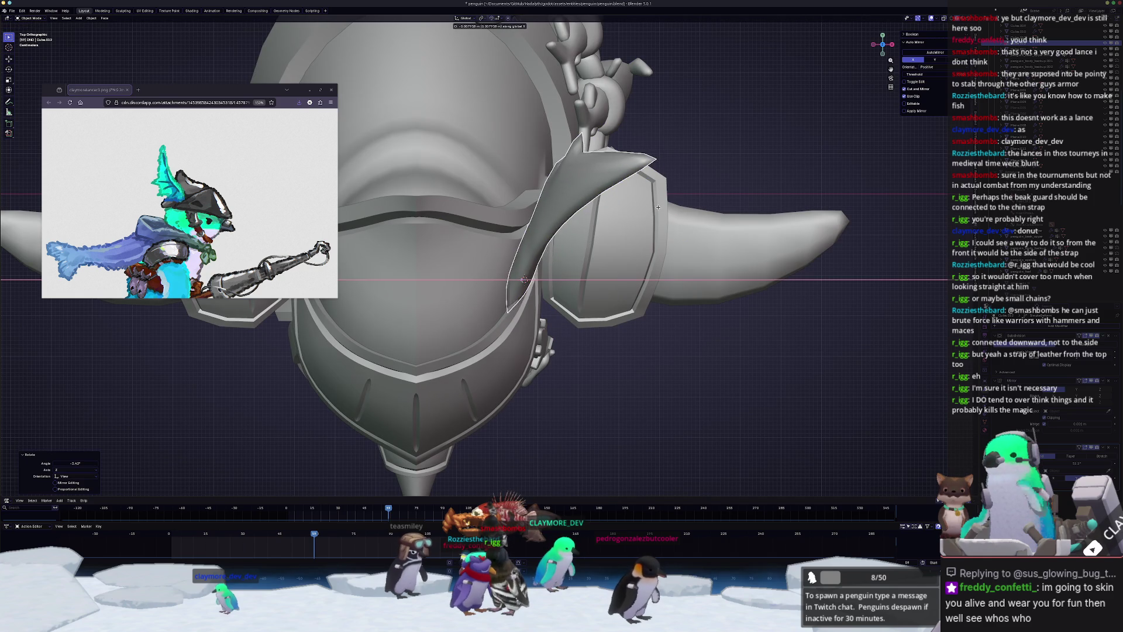
click(671, 217)
key(KP_3)
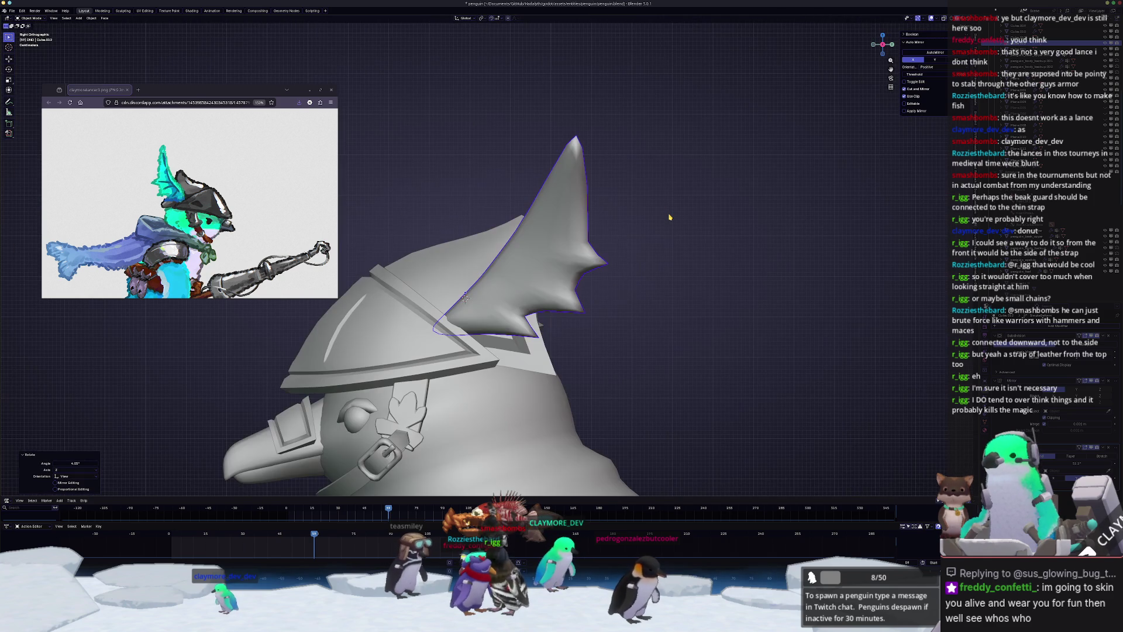
click(673, 179)
- Try shifting the fin sideways along X, undo it, and enter Edit Mode
mouse_move(673, 179)
middle_down()
mouse_move(600, 235)
mouse_move(609, 221)
middle_up()
key(g)
key(x)
click(598, 236)
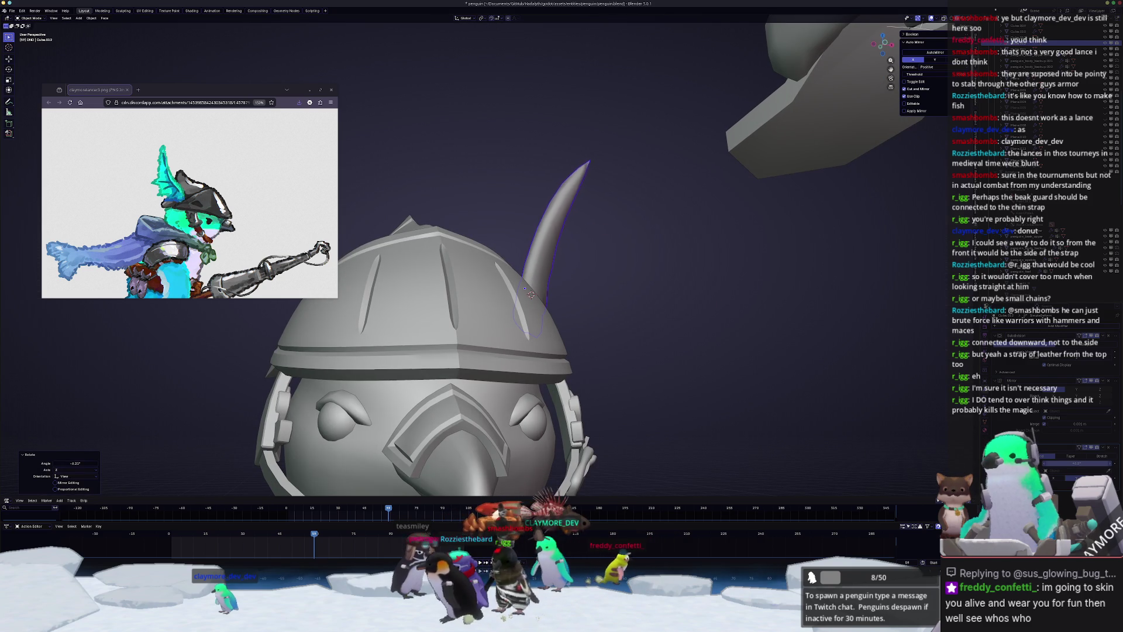
key(ctrl+z)
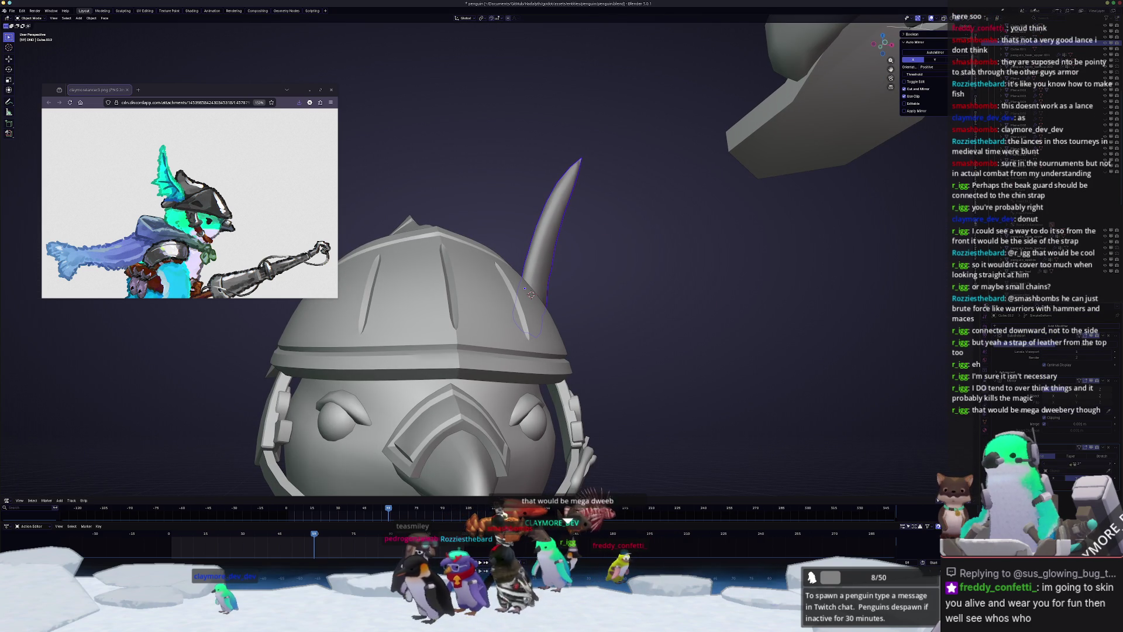
mouse_move(531, 295)
middle_down()
mouse_move(622, 361)
mouse_move(669, 336)
mouse_move(610, 334)
mouse_move(540, 357)
mouse_move(581, 327)
middle_up()
key(Tab)
key(Tab)
scroll(610, 334, down, 5)
- Add a Subdivision Surface modifier to the helmet's jagged fin
click(516, 258)
scroll(517, 258, up, 3)
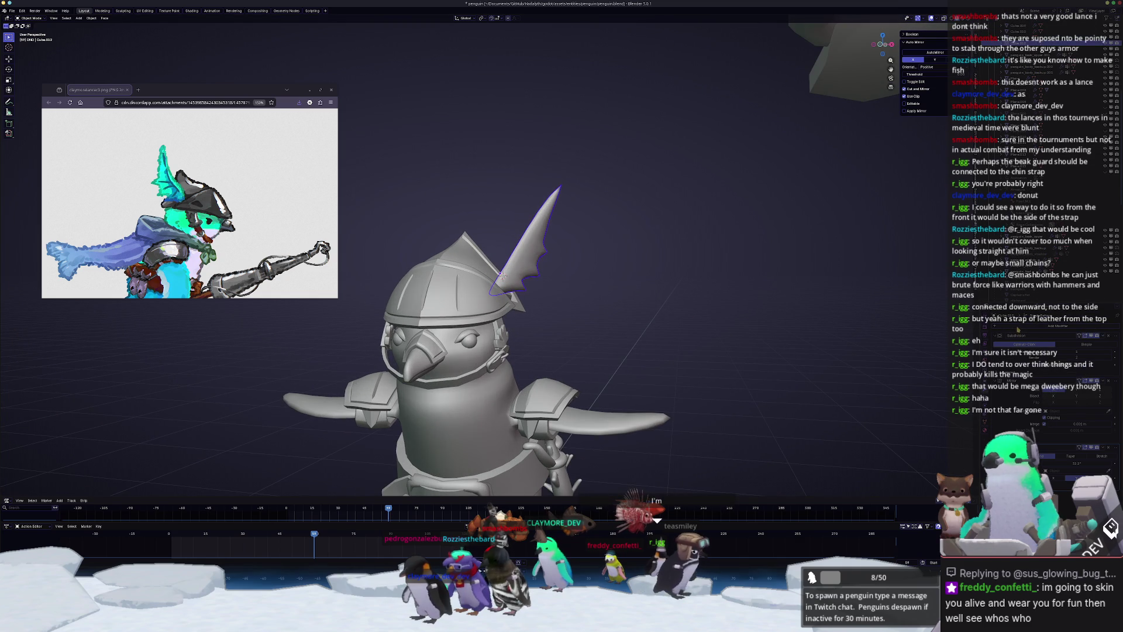
click(1018, 326)
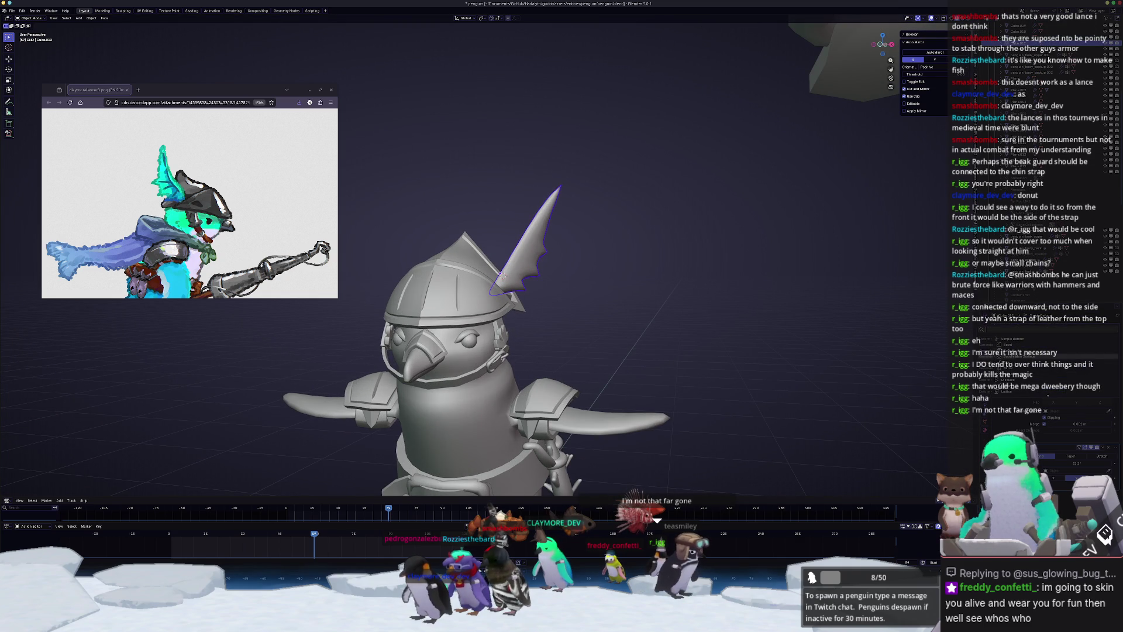
click(1021, 350)
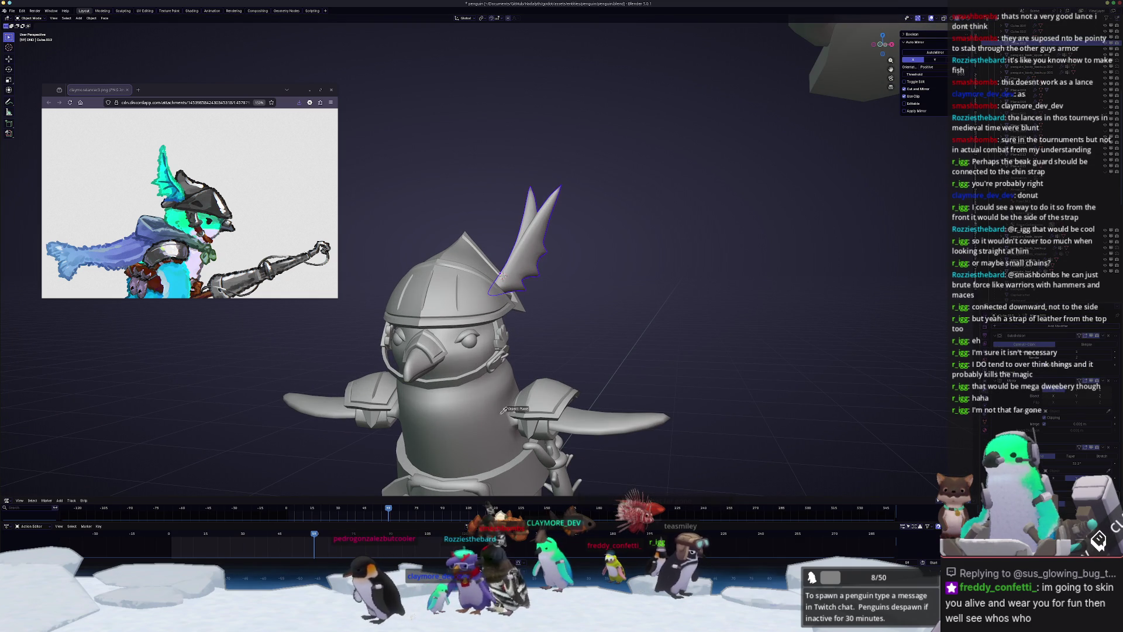
- Rotate the fin about 15° in side view, then add a small extra rotation
middle_drag(619, 333, 602, 335)
scroll(603, 336, down, 5)
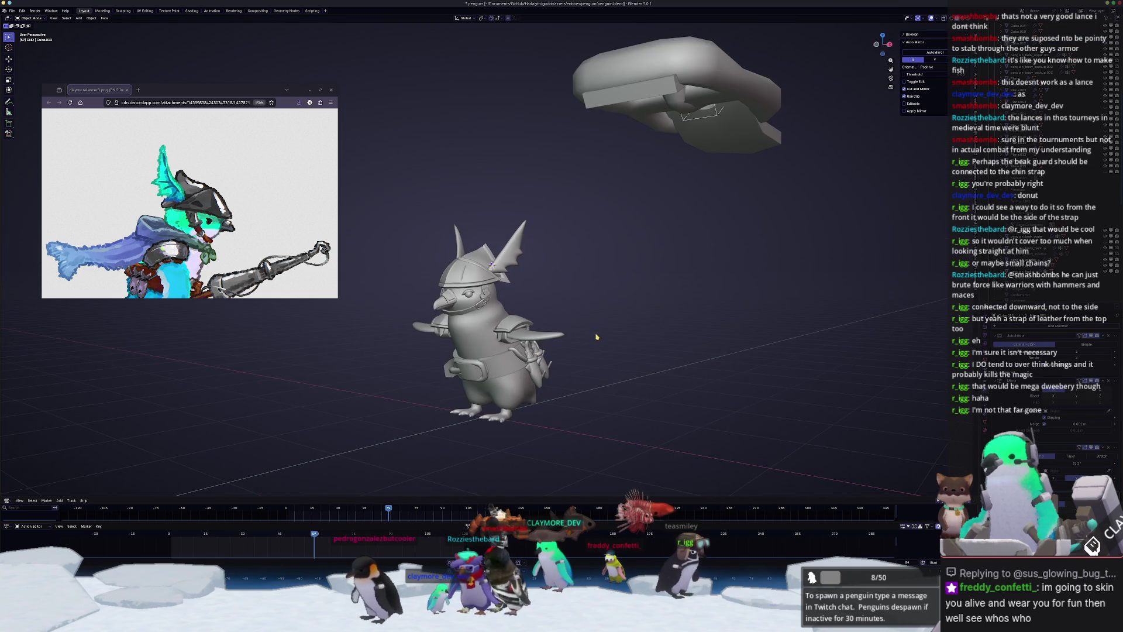
key(KP_1)
key(KP_3)
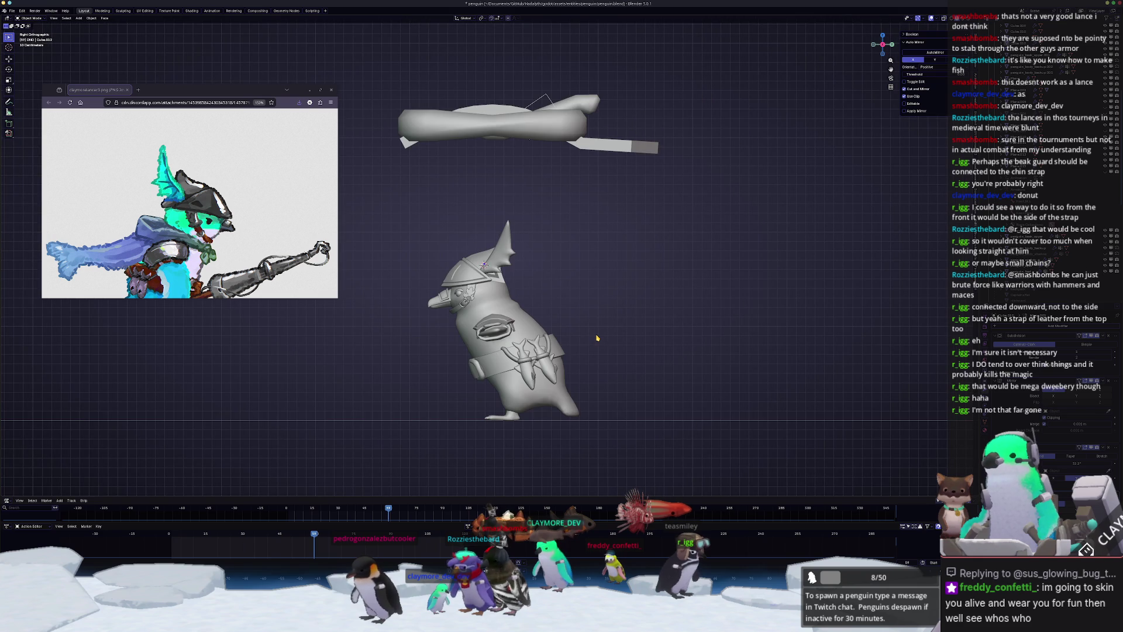
scroll(524, 229, up, 3)
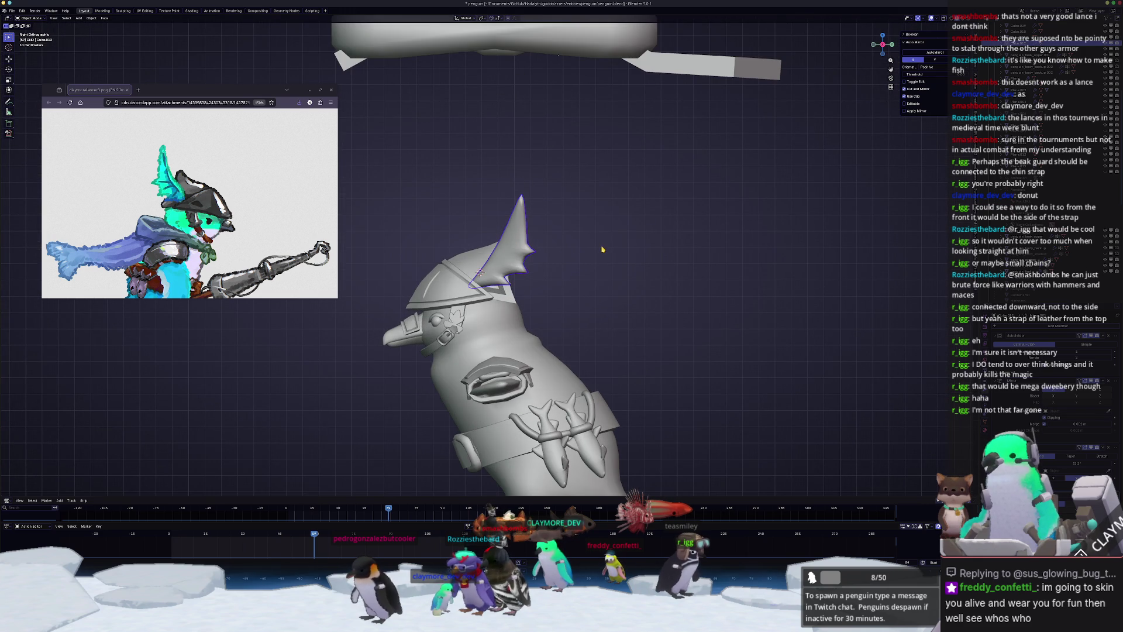
key(r)
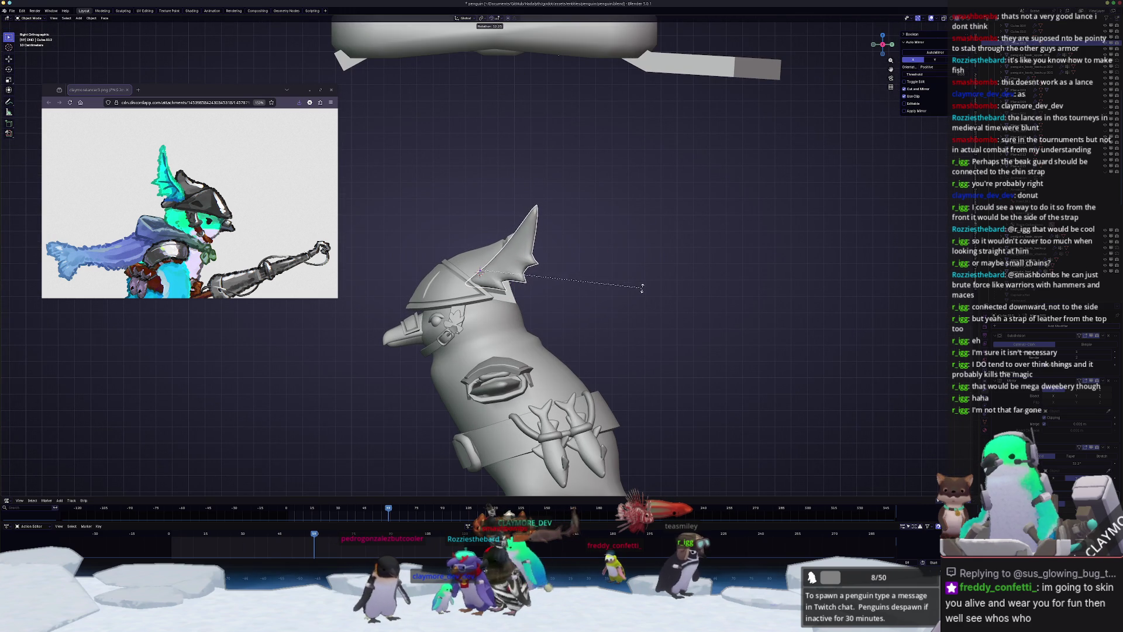
click(646, 289)
scroll(647, 290, up, 1)
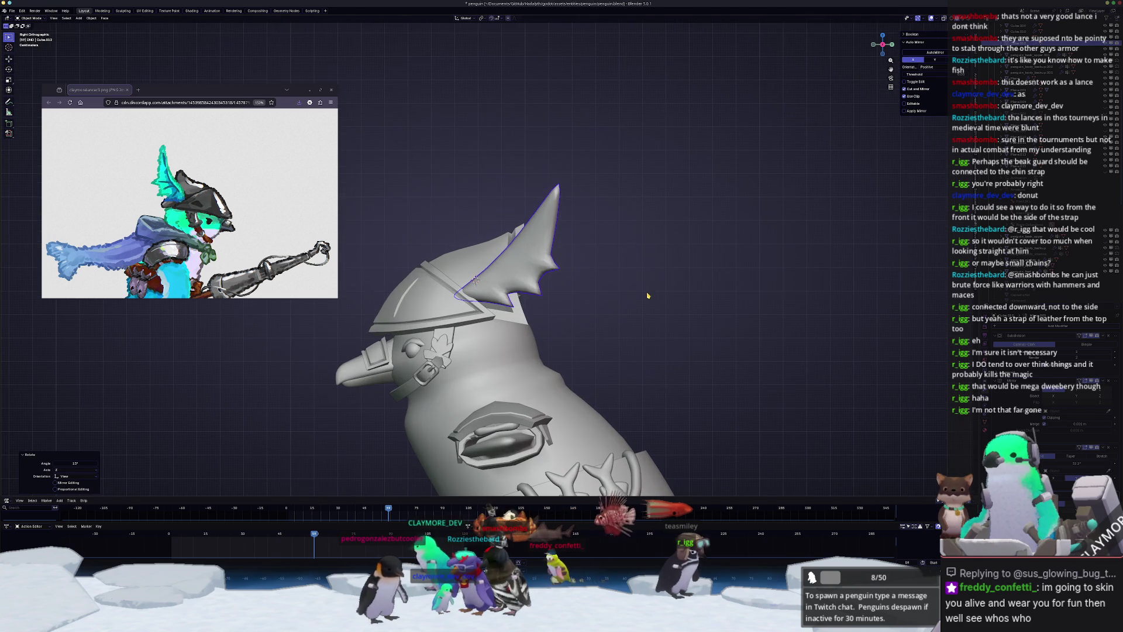
key(s)
key(r)
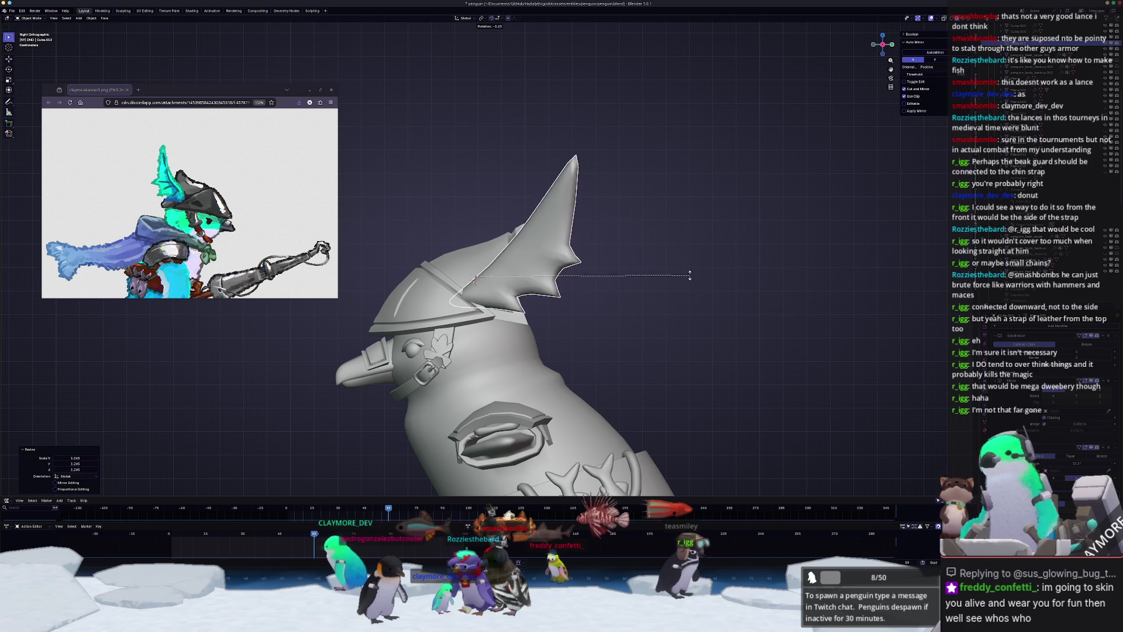
click(695, 269)
- Rotate the fin again from the side and move it to a new position
key(KP_1)
middle_drag(675, 279, 719, 279)
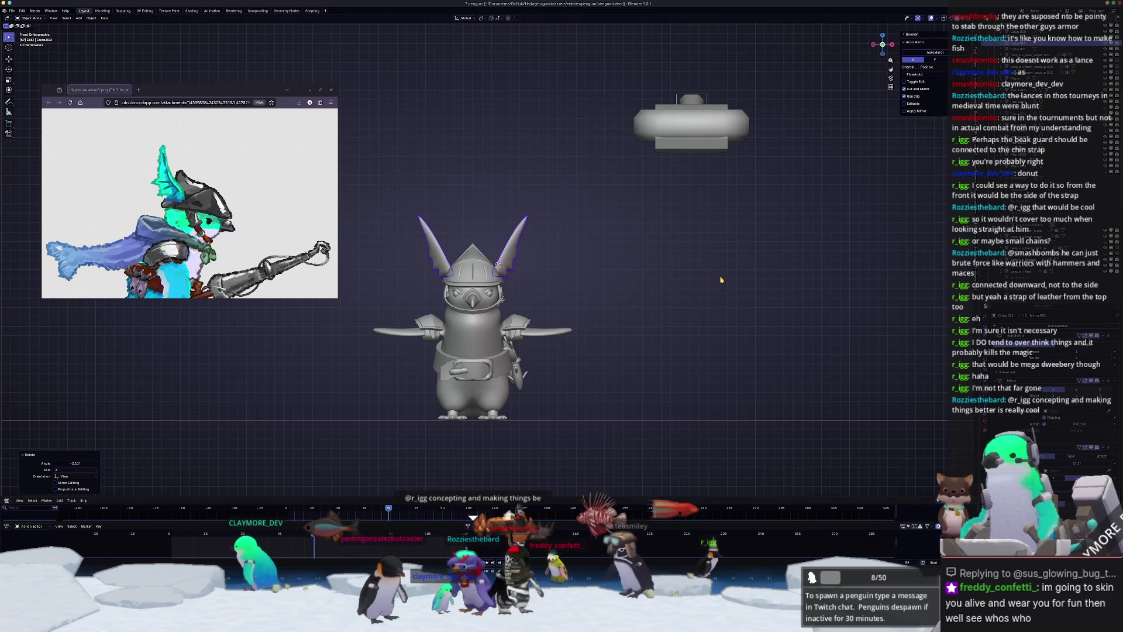
scroll(720, 280, up, 2)
key(KP_3)
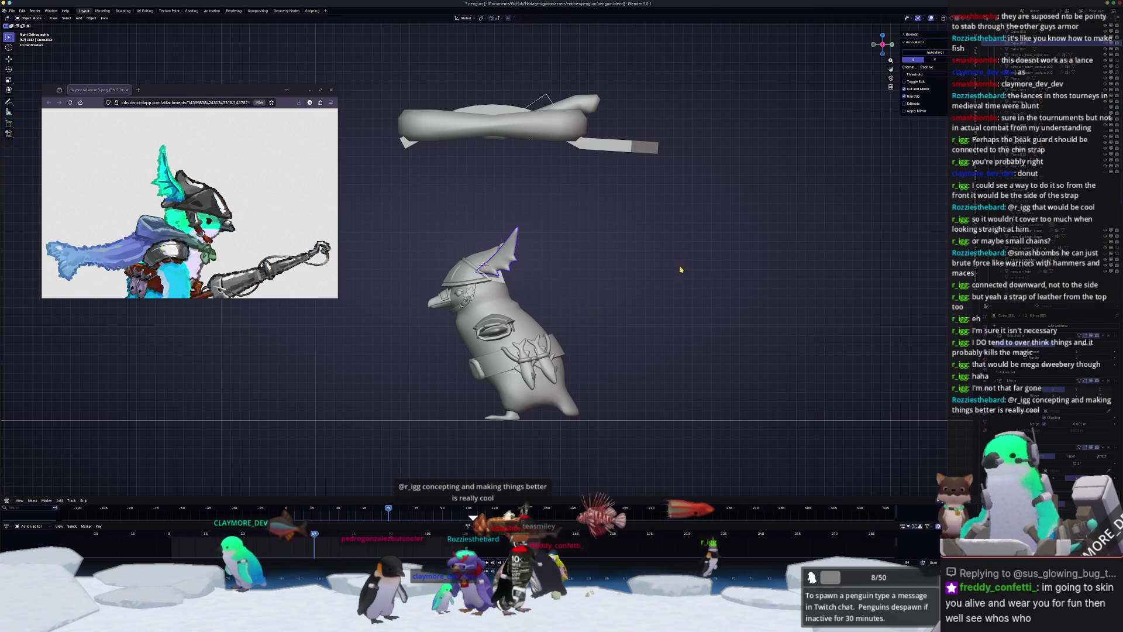
scroll(690, 257, up, 2)
key(r)
click(665, 232)
key(g)
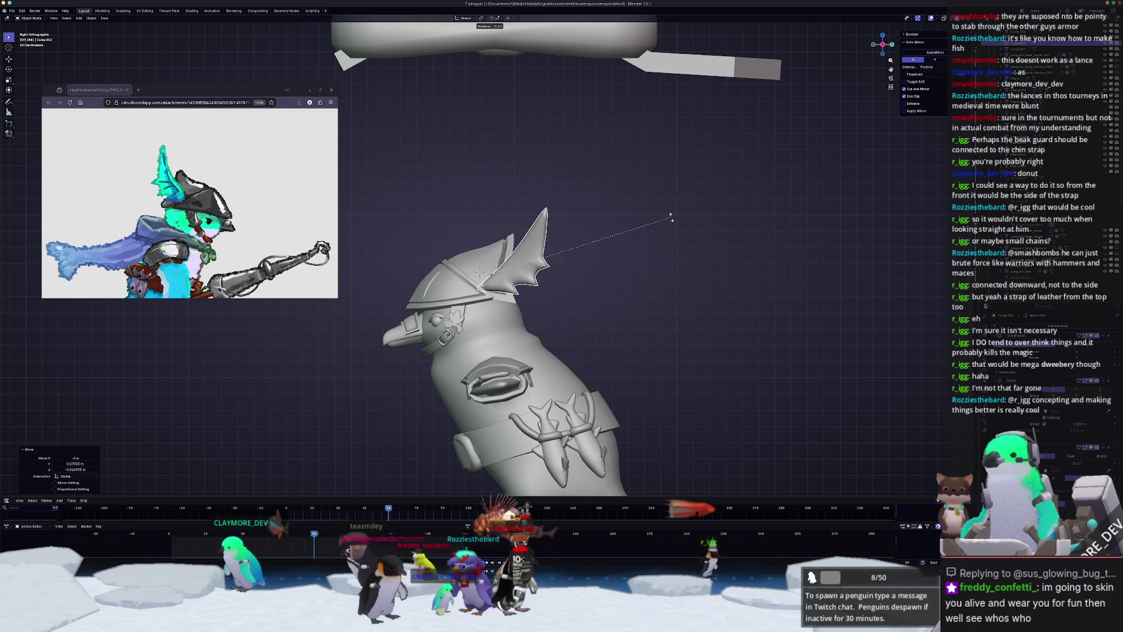
click(664, 206)
- Tilt the fin about 11.6° more upright around the Z axis, then deselect it
key(KP_1)
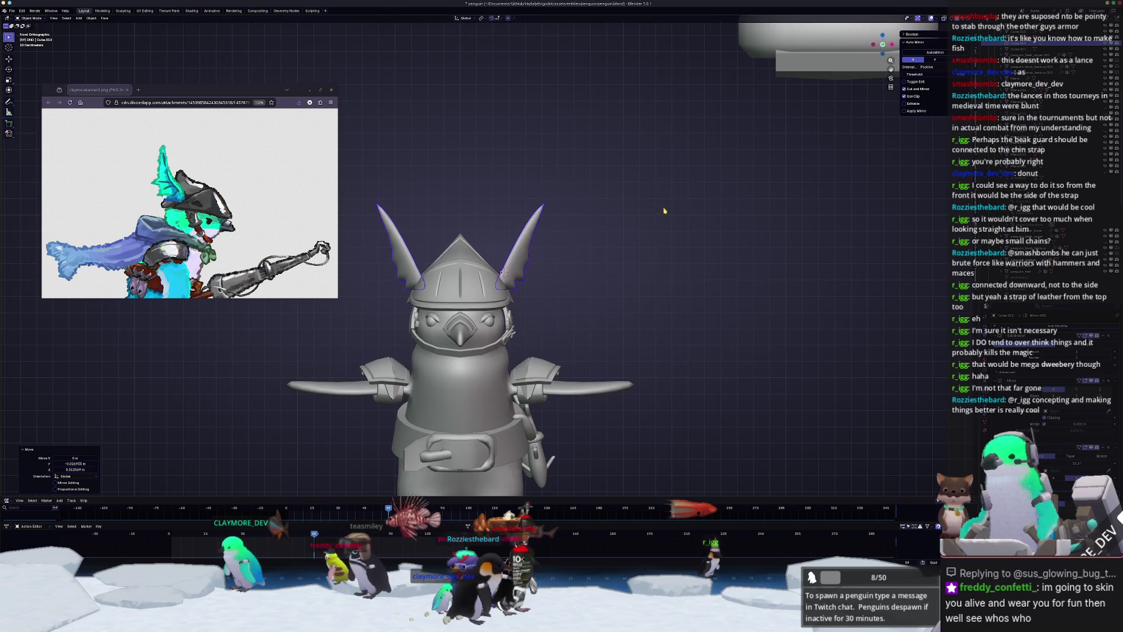
scroll(656, 199, up, 2)
key(r)
key(z)
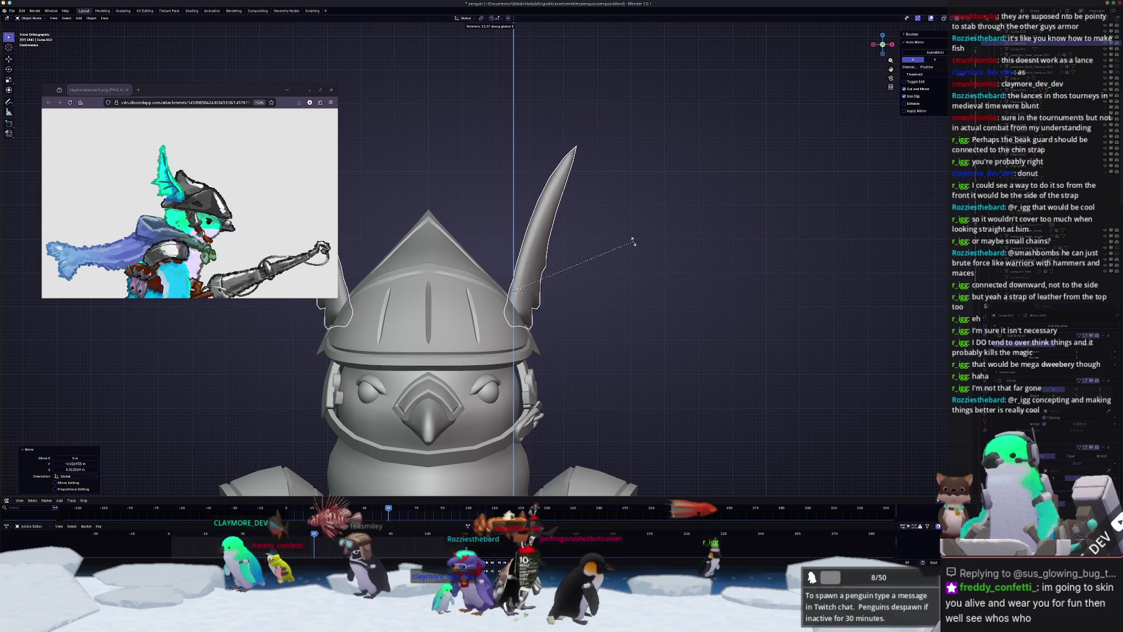
click(651, 290)
click(652, 289)
scroll(652, 290, down, 2)
mouse_move(651, 290)
shift+middle_down()
mouse_move(680, 285)
mouse_move(624, 292)
shift+middle_up()
- Raise the fin very slightly in side profile and orbit the helmet to check it
key(KP_1)
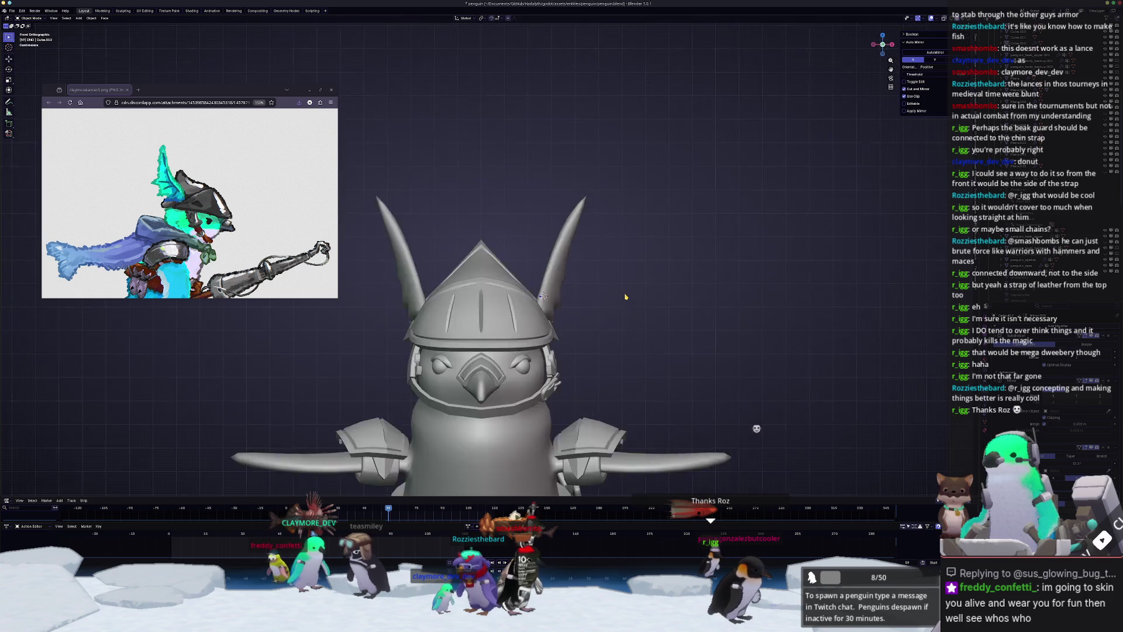
key(KP_3)
scroll(624, 293, up, 2)
drag(544, 321, 544, 318)
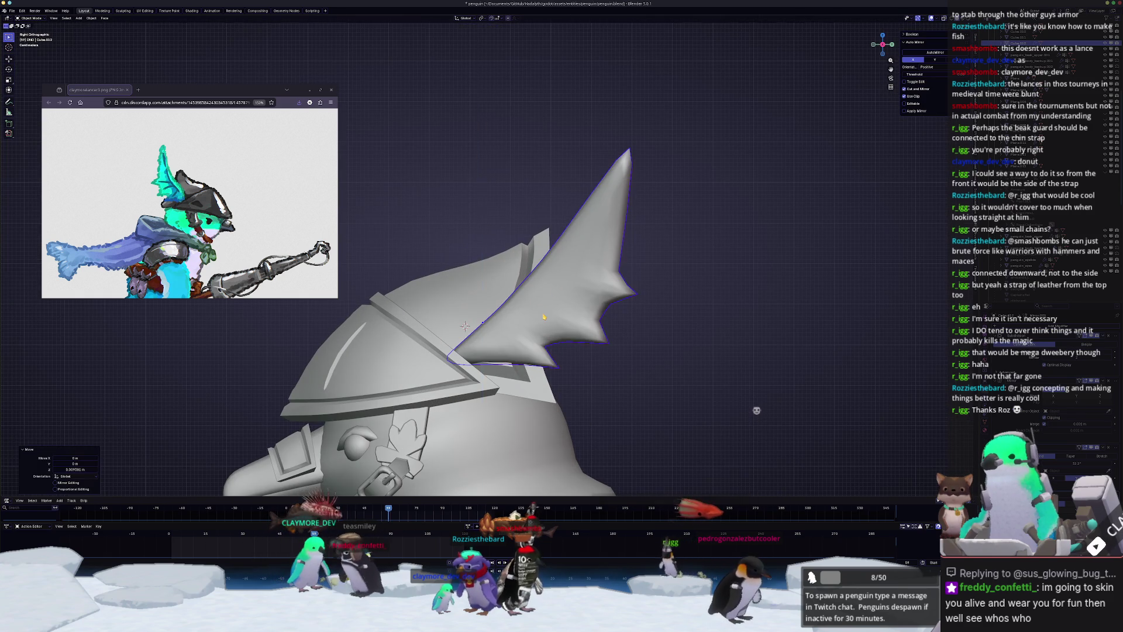
mouse_move(544, 318)
middle_down()
mouse_move(627, 341)
mouse_move(527, 316)
middle_up()
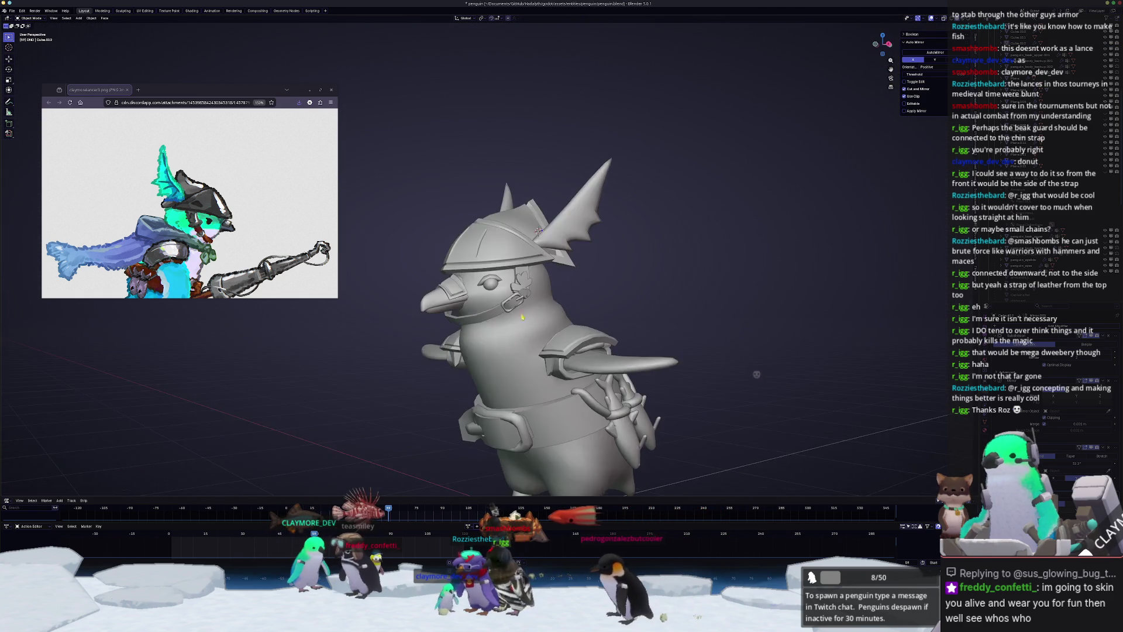
scroll(494, 305, up, 4)
scroll(494, 305, up, 4)
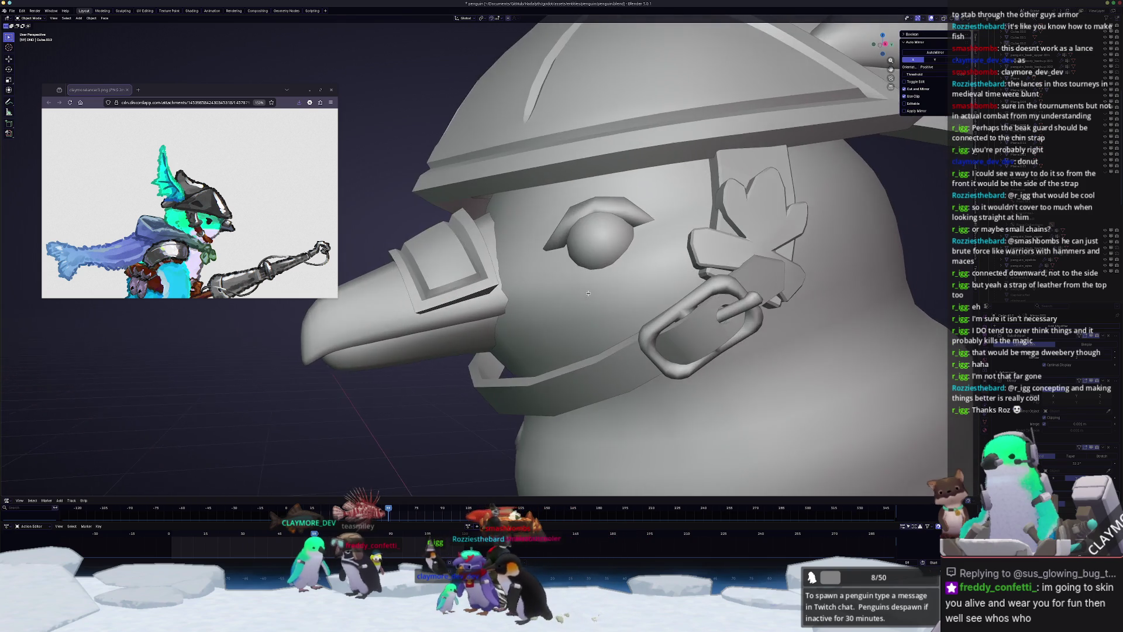
- Duplicate the beak guard's top edge and separate it into its own object
click(456, 277)
mouse_move(456, 278)
middle_down()
mouse_move(410, 275)
mouse_move(515, 263)
mouse_move(684, 42)
mouse_move(494, 258)
mouse_move(648, 257)
middle_up()
key(Tab)
key(alt+z)
click(648, 258)
key(shift+d)
right_click(648, 257)
right_click(485, 269)
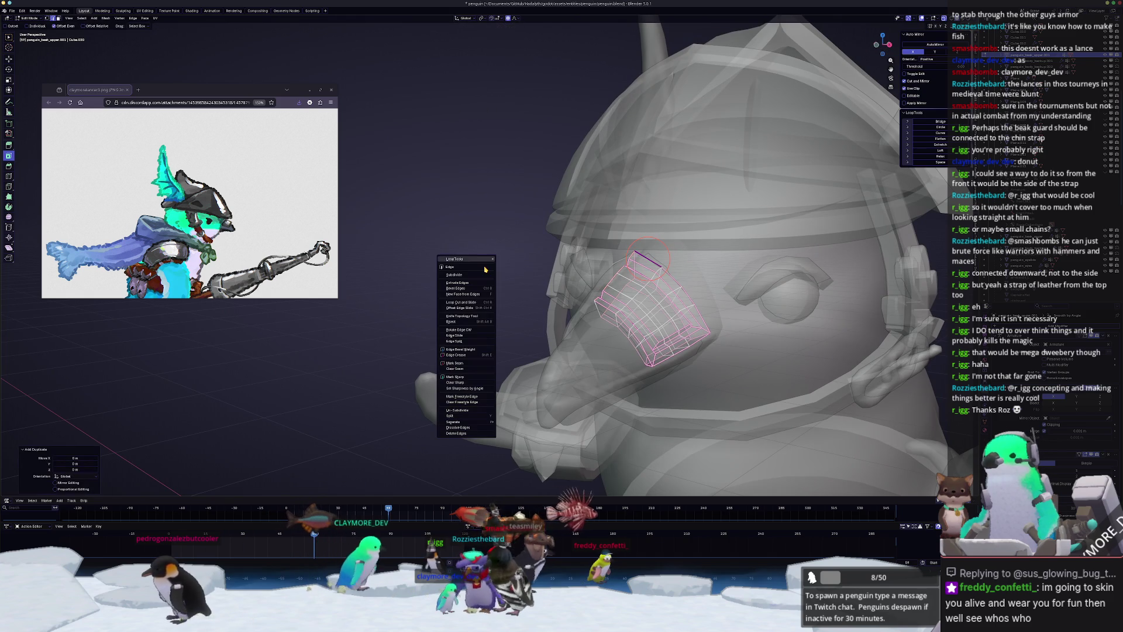
click(510, 422)
key(Tab)
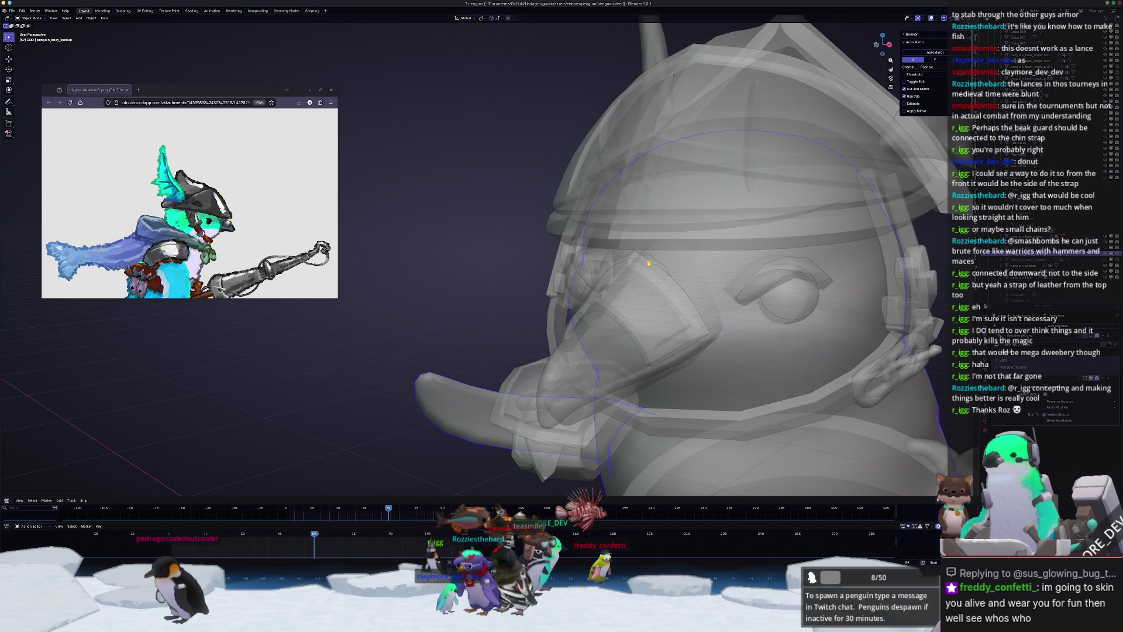
- Extrude the separated edge upward in two strips reaching the helmet brim
click(649, 264)
key(Tab)
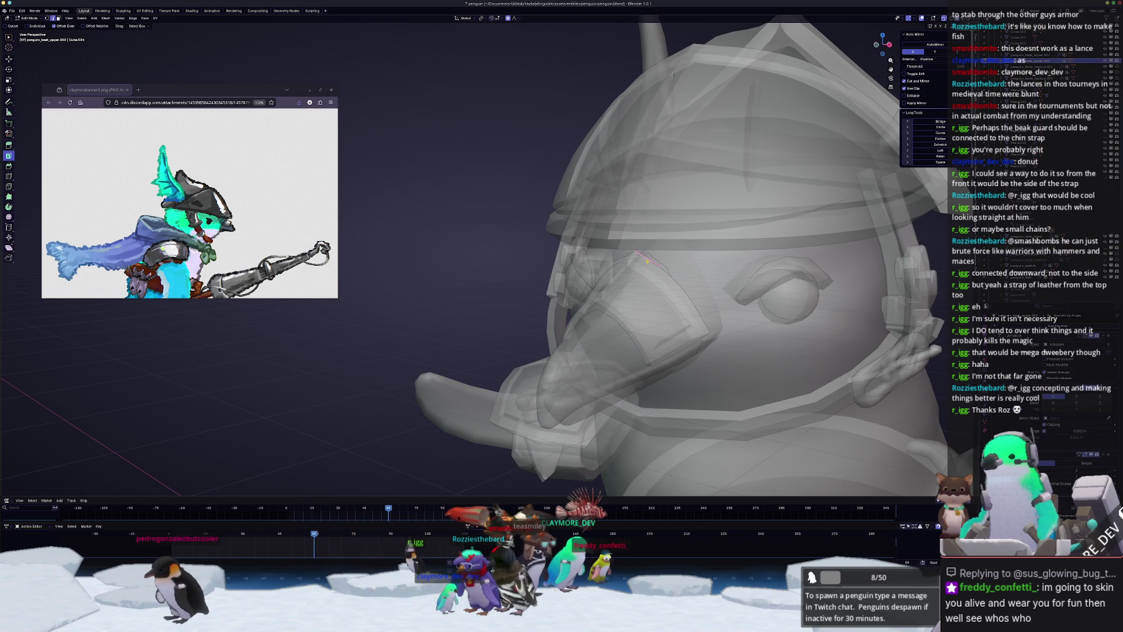
key(KP_3)
scroll(620, 263, up, 2)
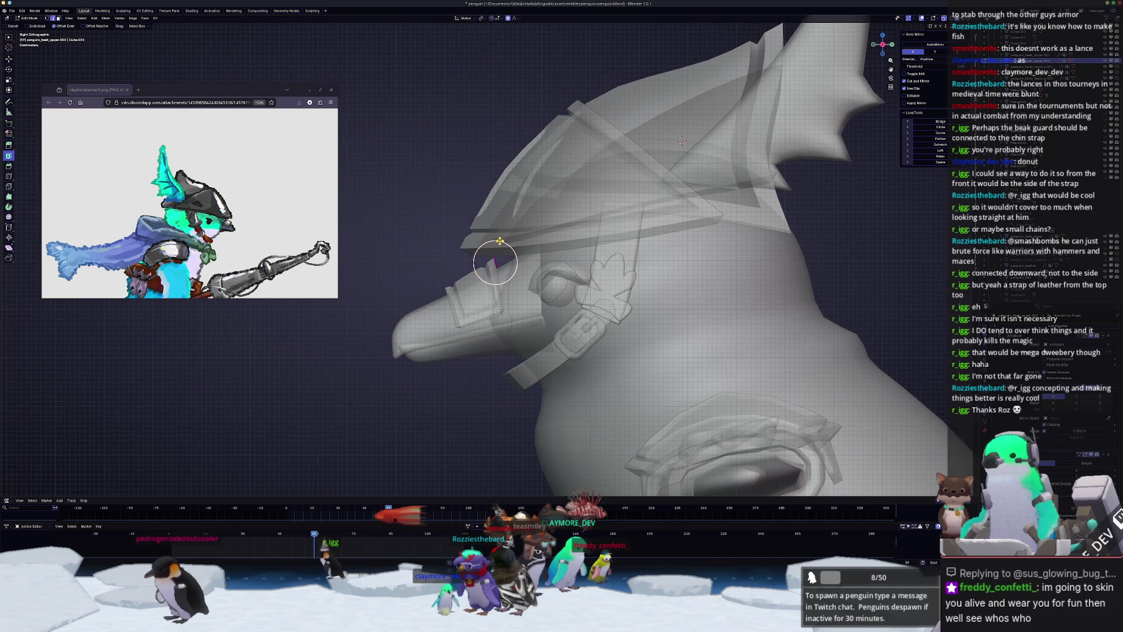
key(g)
click(567, 245)
key(e)
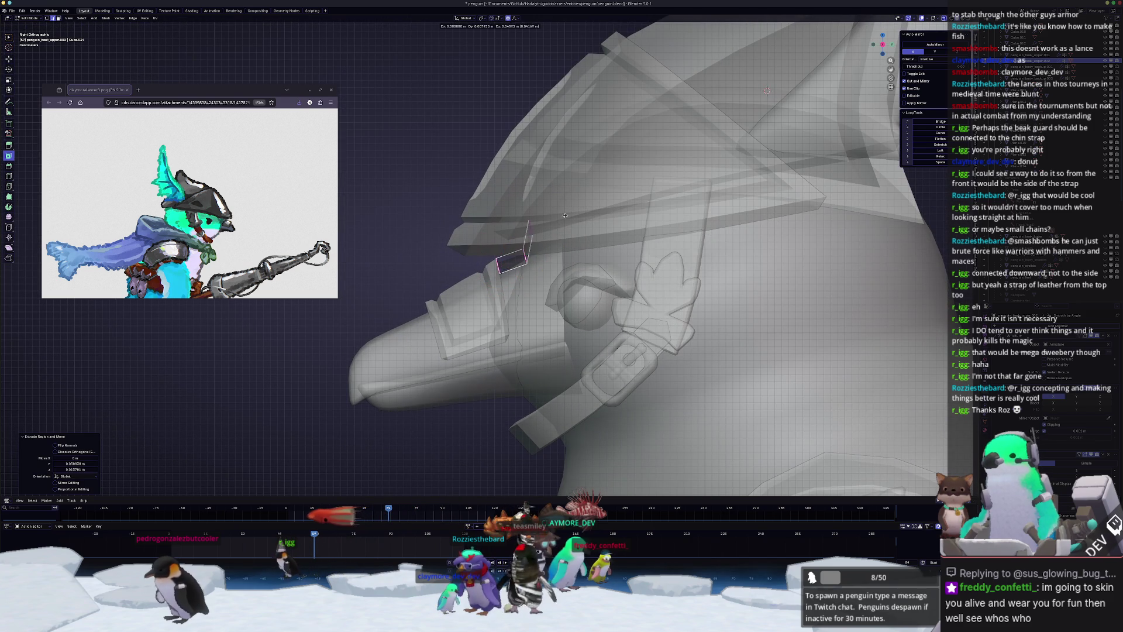
click(575, 202)
key(alt+z)
mouse_move(574, 202)
middle_down()
mouse_move(585, 234)
mouse_move(564, 271)
middle_up()
scroll(564, 270, down, 2)
scroll(639, 227, up, 1)
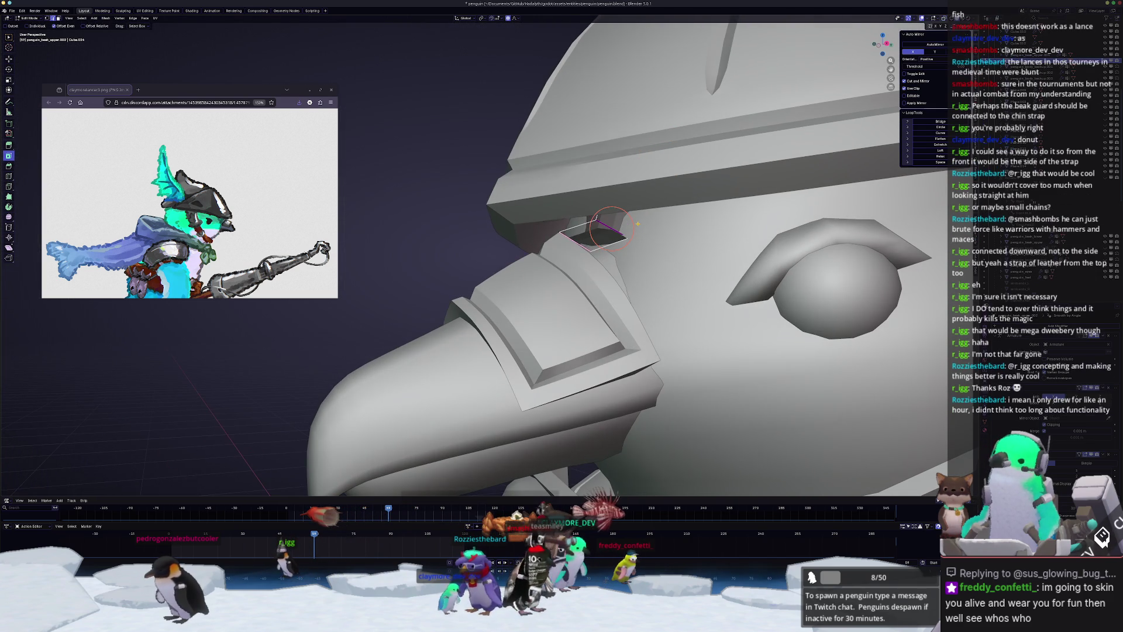
- Clear the edge crease, then move the edge vertically and slide it along the tab
key(ctrl+e)
click(609, 156)
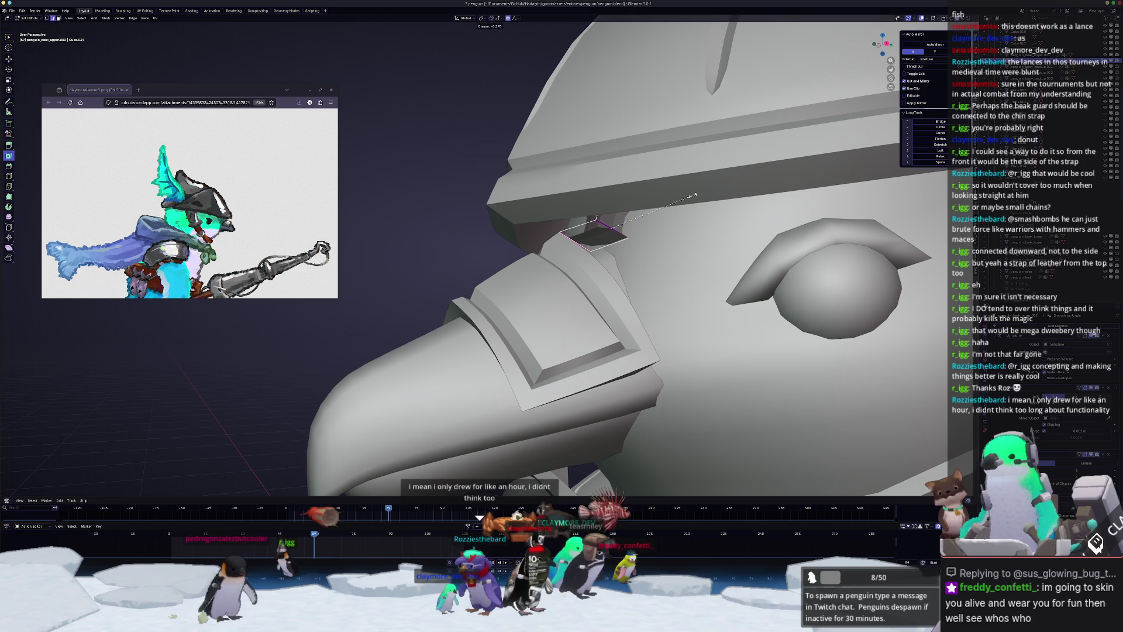
click(661, 199)
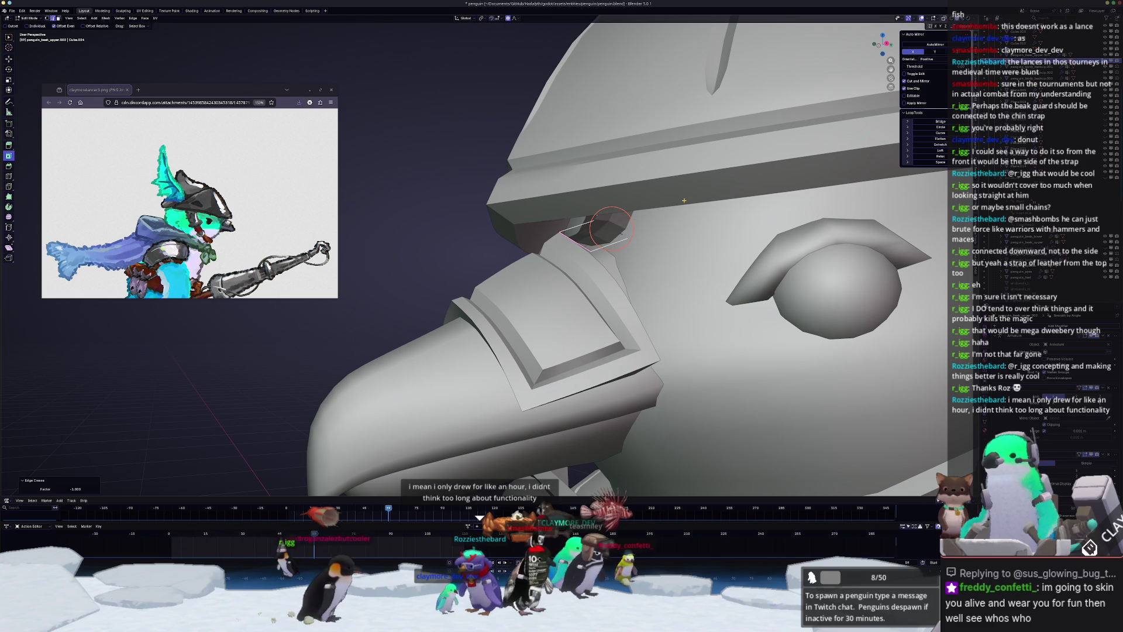
middle_drag(661, 199, 620, 211)
key(g)
key(z)
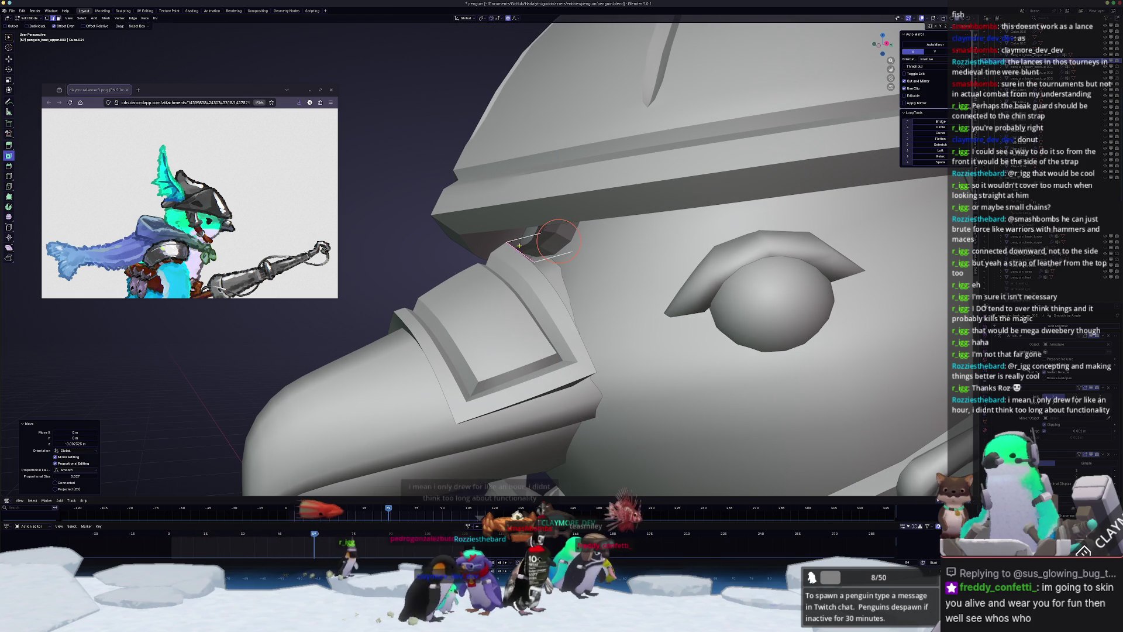
click(516, 250)
mouse_move(516, 250)
middle_down()
mouse_move(485, 269)
mouse_move(576, 252)
middle_up()
key(g)
key(g)
click(480, 271)
- Cancel a further edge slide and return to solid Object Mode on the tab
key(alt+z)
key(g)
key(g)
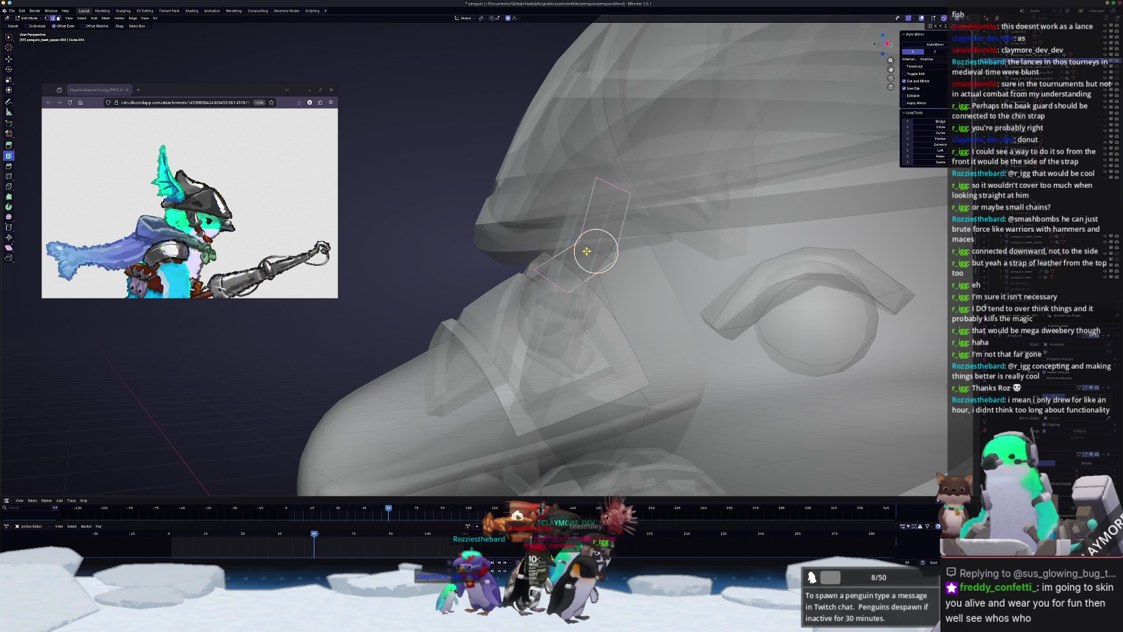
key(Escape)
scroll(569, 263, down, 3)
key(alt+z)
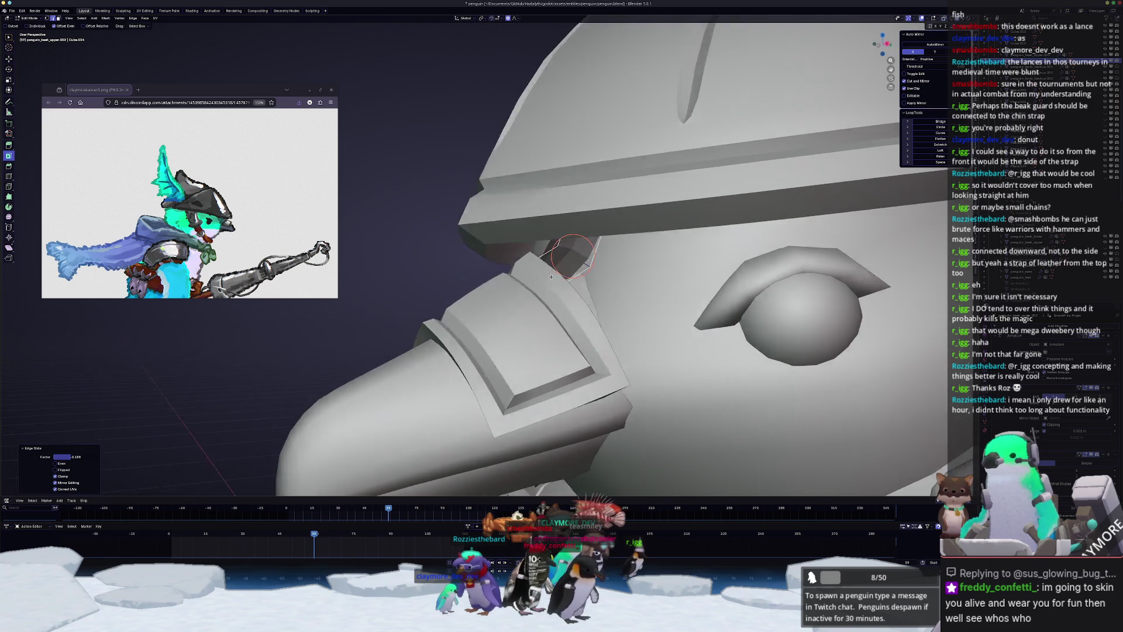
key(Tab)
right_click(571, 251)
- Shade the tab smooth and try applying its scale, undoing that change
click(577, 257)
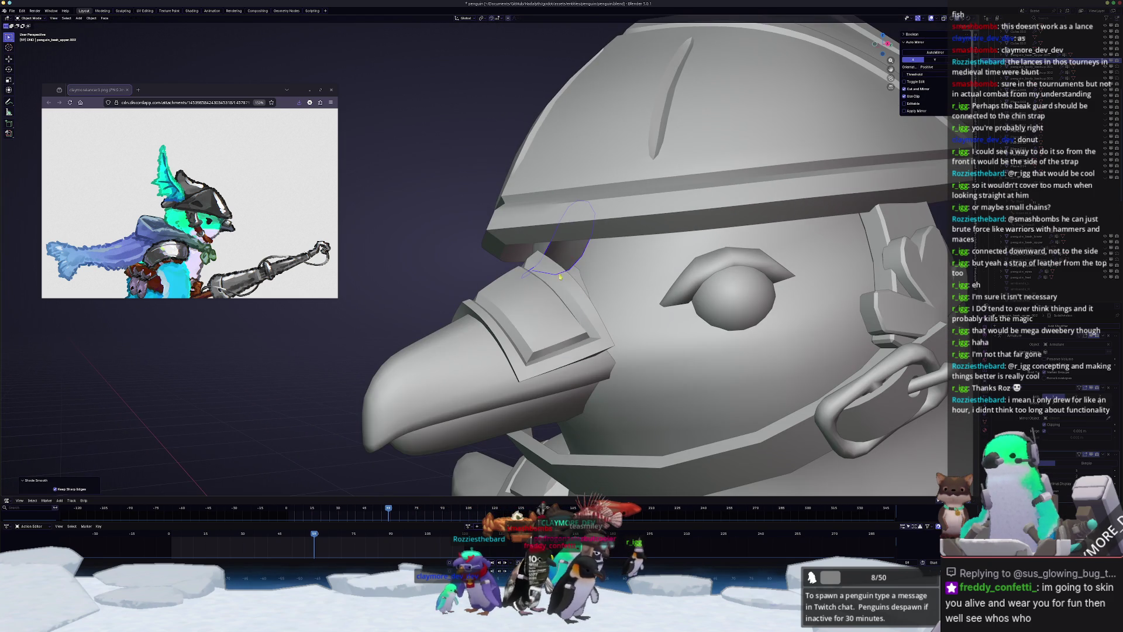
middle_drag(576, 258, 596, 285)
key(Tab)
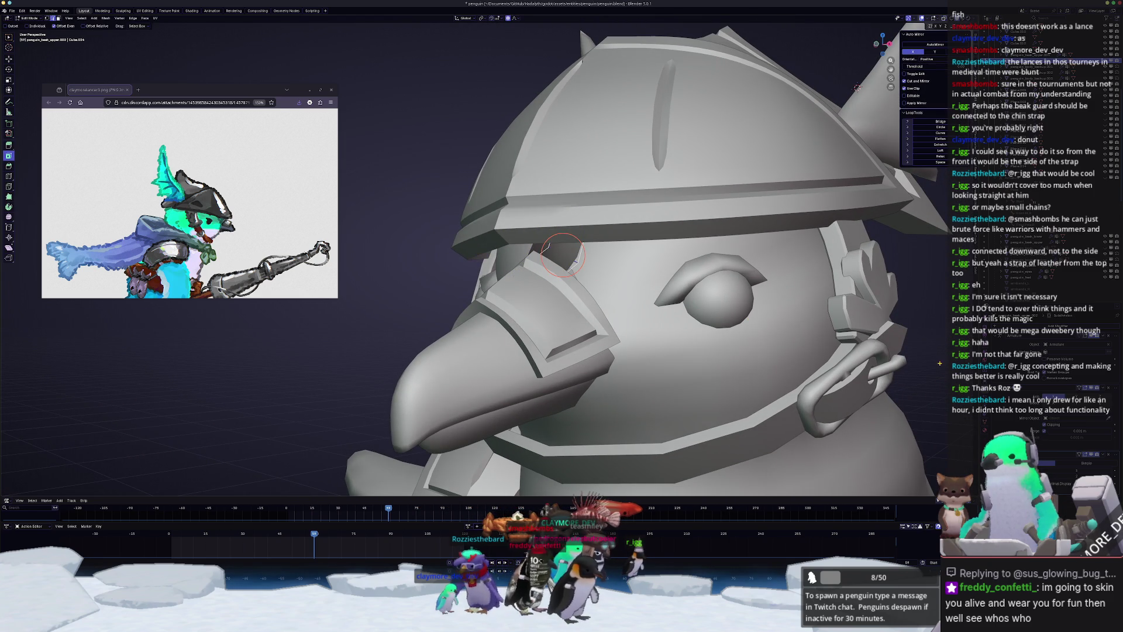
key(Tab)
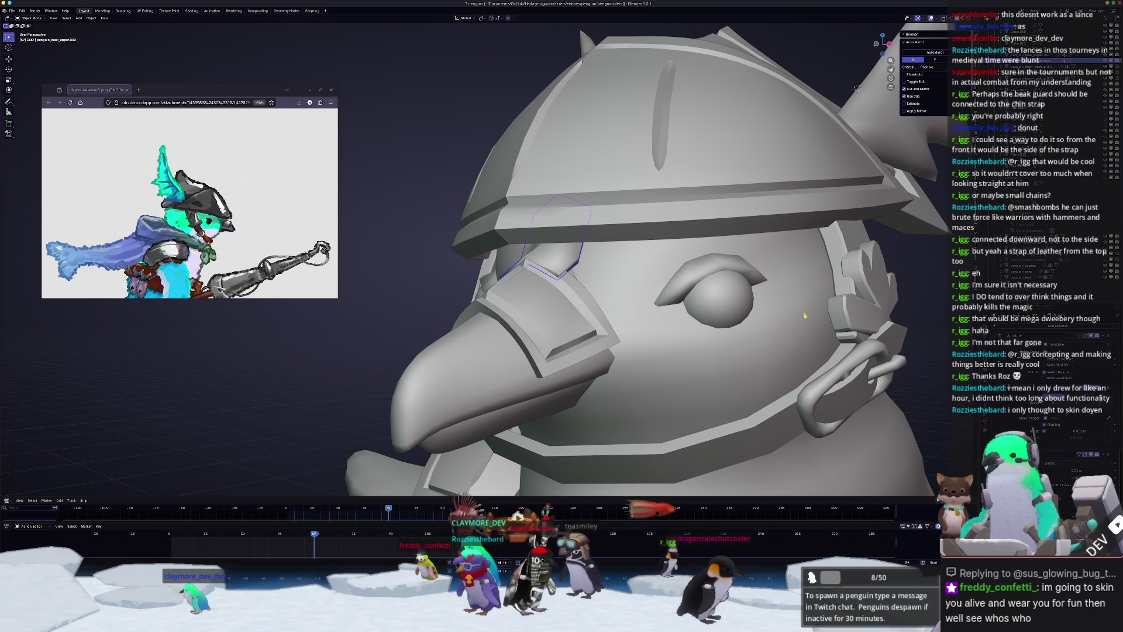
key(ctrl+a)
click(778, 320)
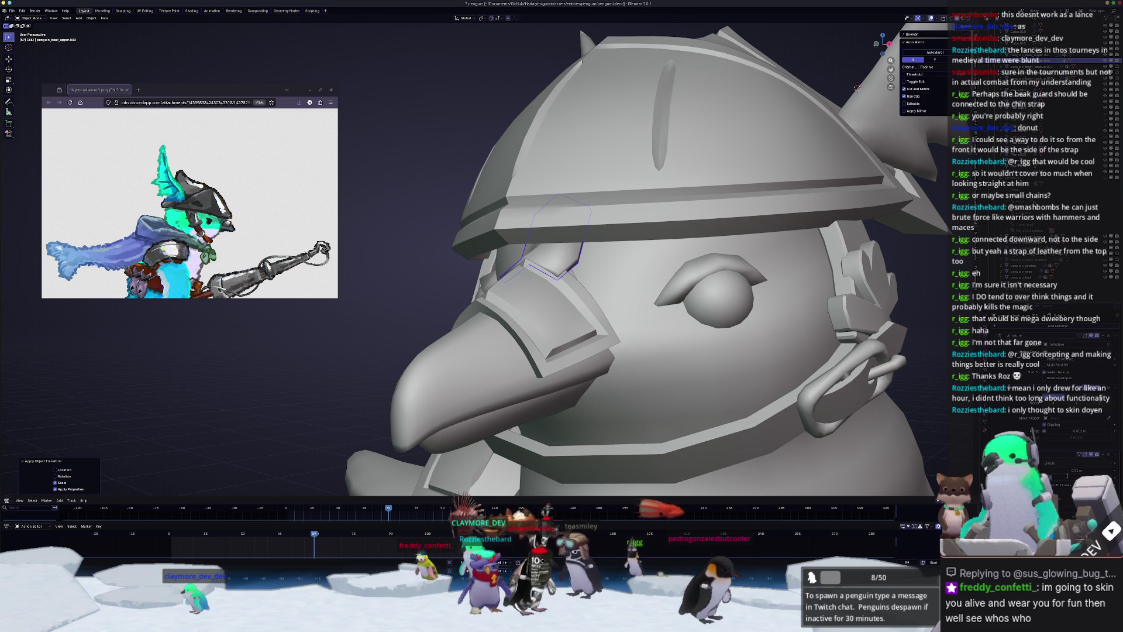
key(ctrl+z)
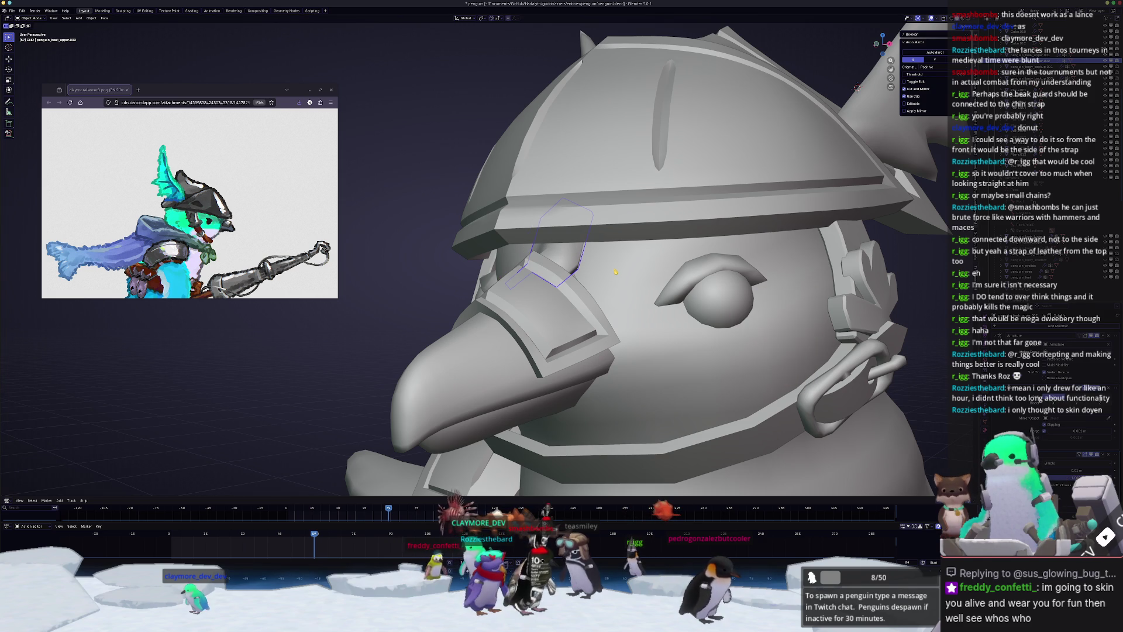
key(Tab)
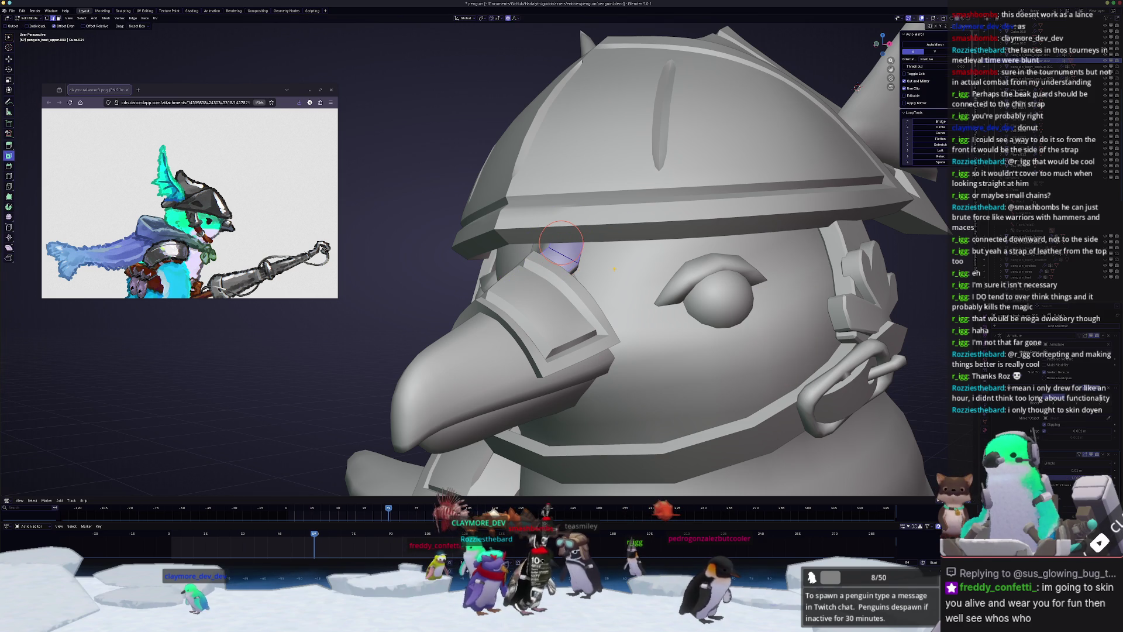
key(Tab)
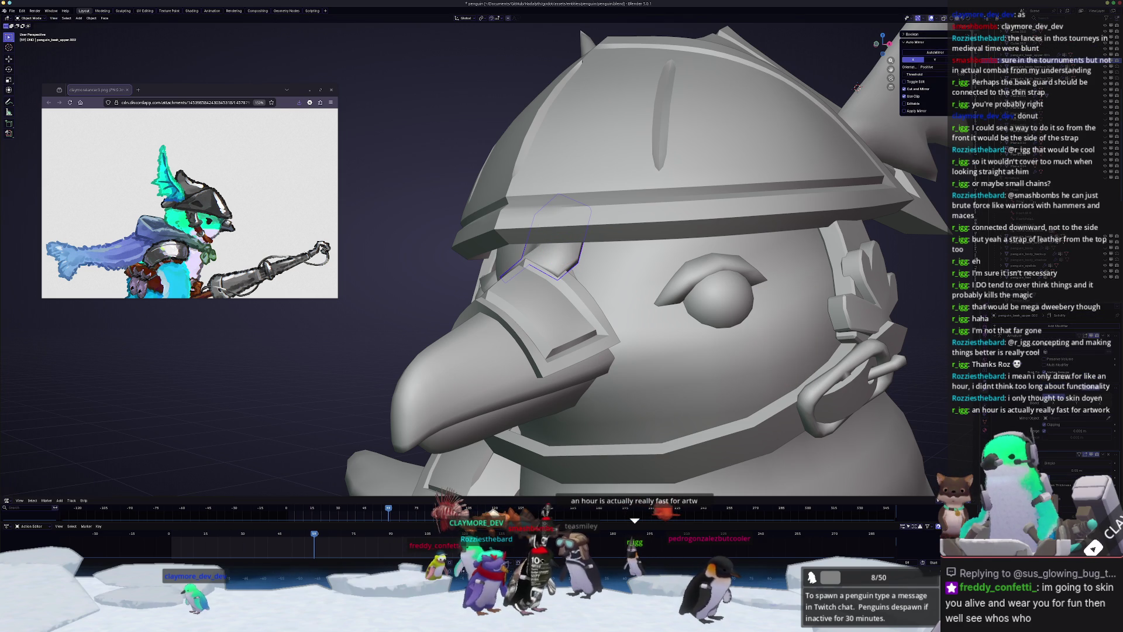
key(ctrl+z)
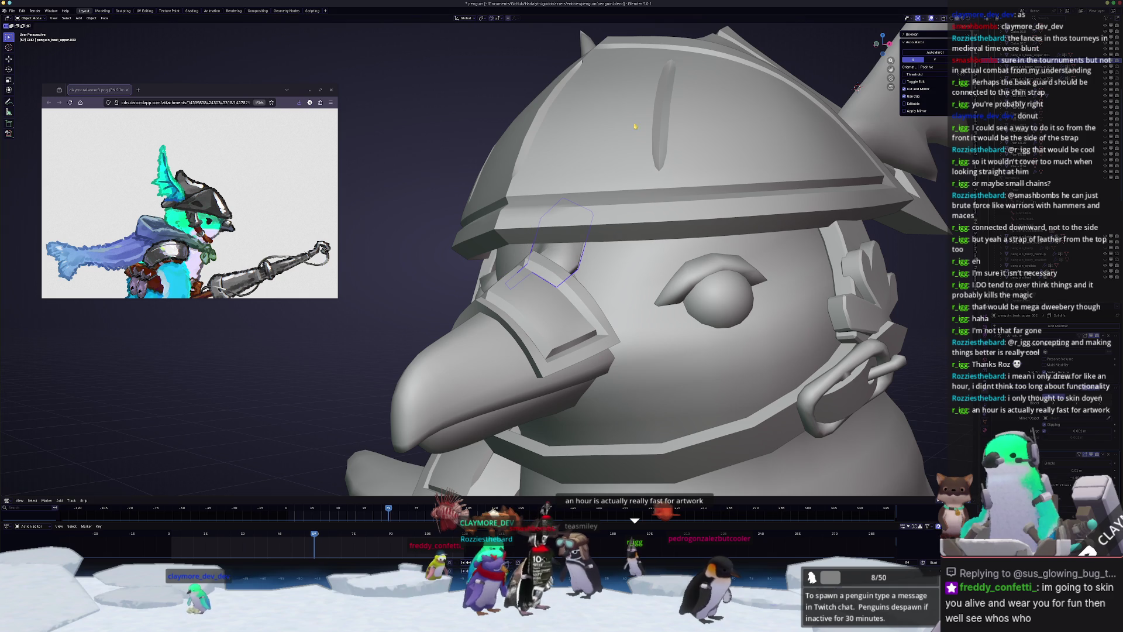
- Bevel the tab's selected edge in Edit Mode
key(Tab)
scroll(511, 256, up, 5)
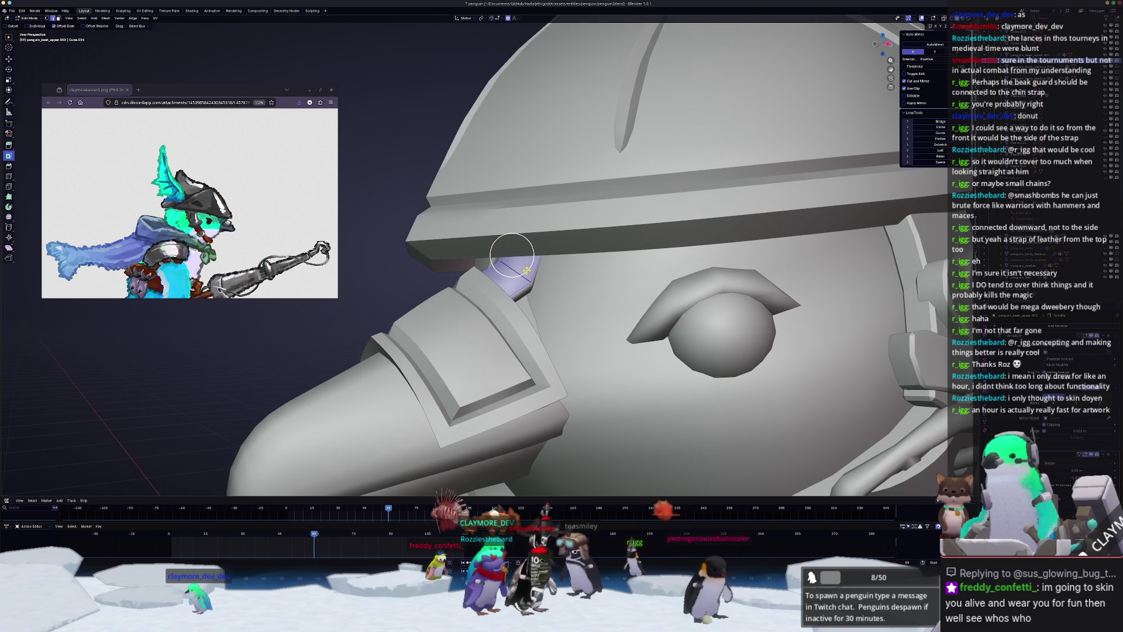
key(ctrl+b)
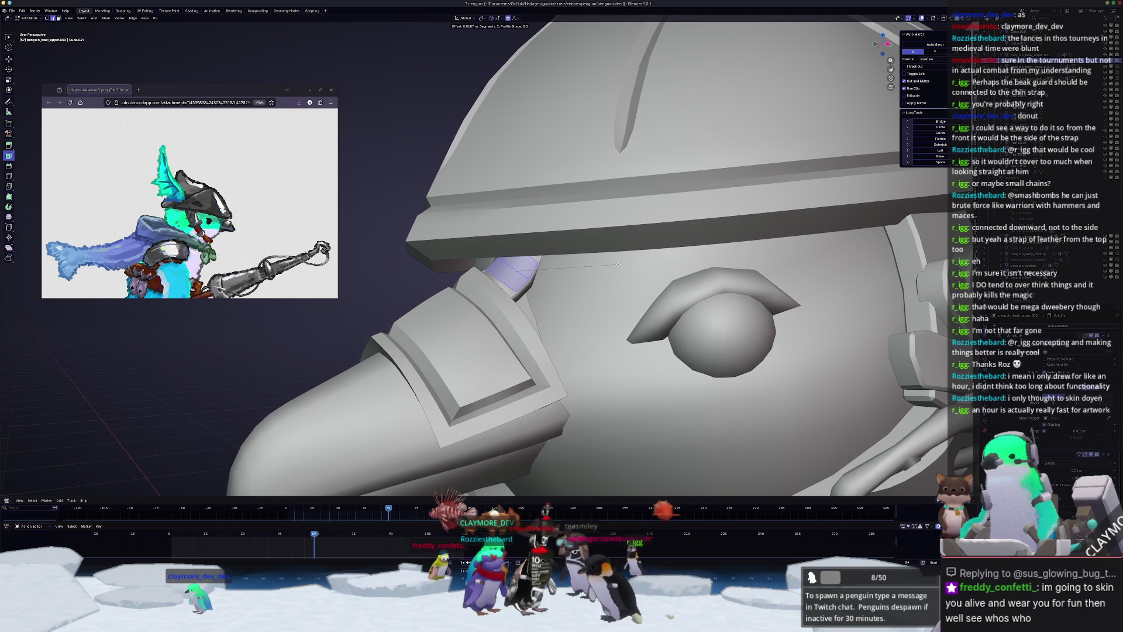
click(618, 265)
key(Tab)
scroll(619, 264, down, 3)
- In side view, slide the strap tab along X to sit against the beak guard
middle_drag(618, 265, 565, 277)
key(KP_3)
scroll(642, 150, up, 4)
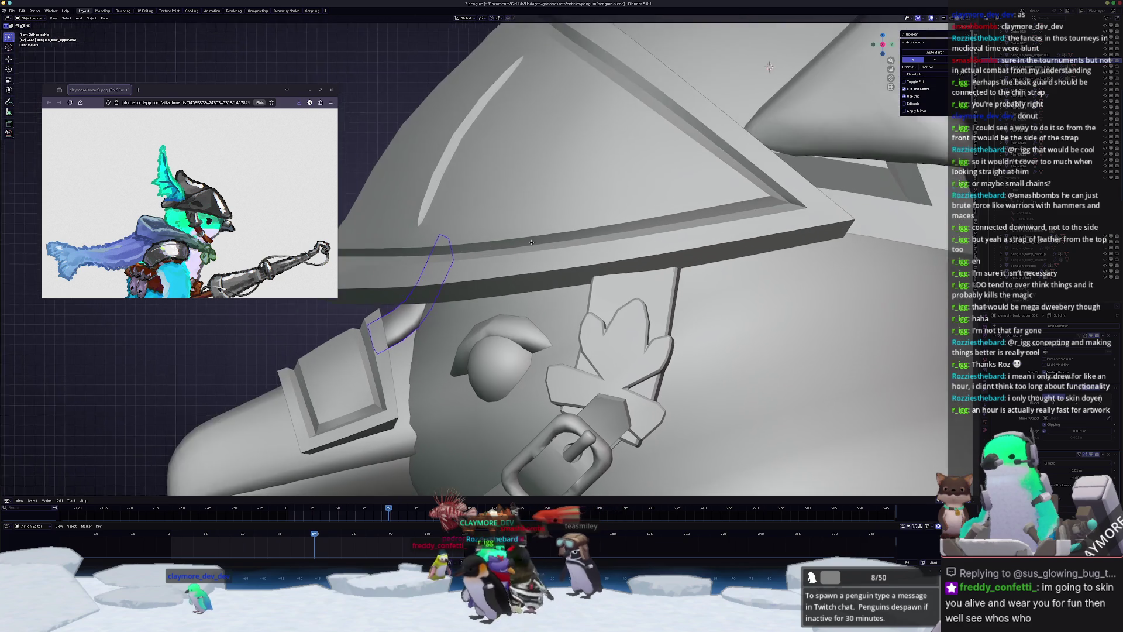
key(g)
key(x)
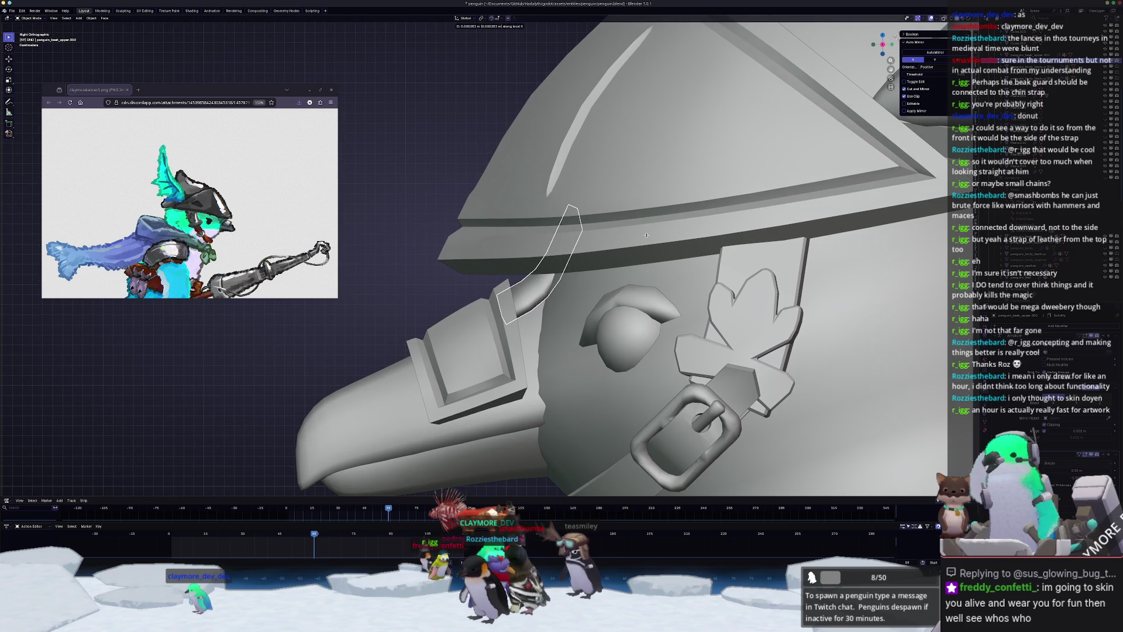
click(569, 258)
- Bend the tab's end up toward the helmet brim in X-ray and check it
key(Tab)
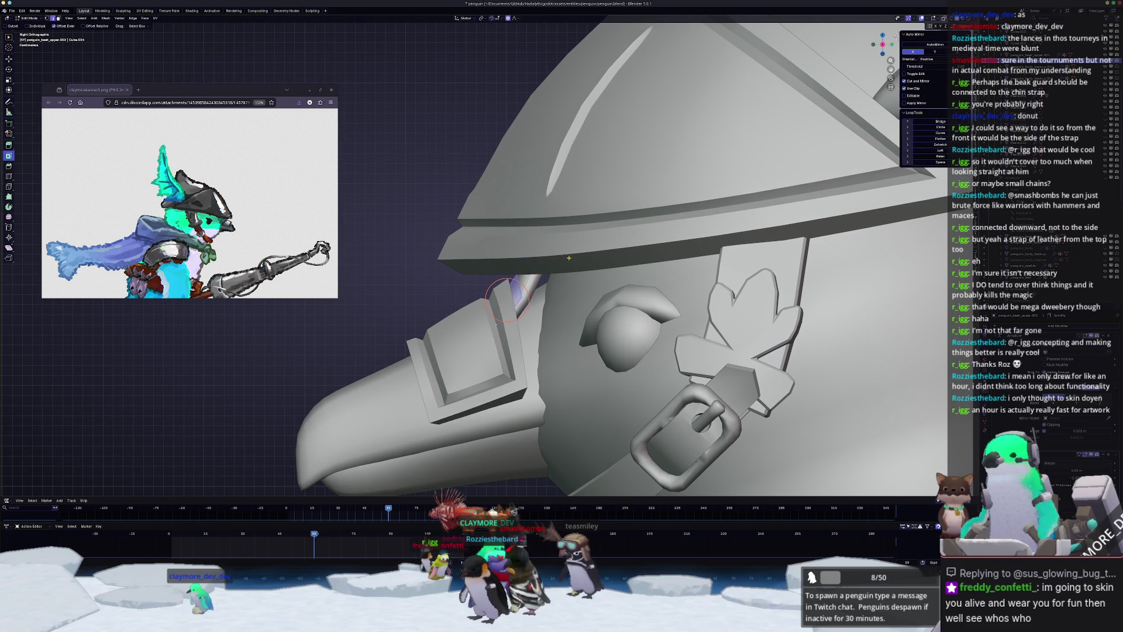
key(alt+z)
key(g)
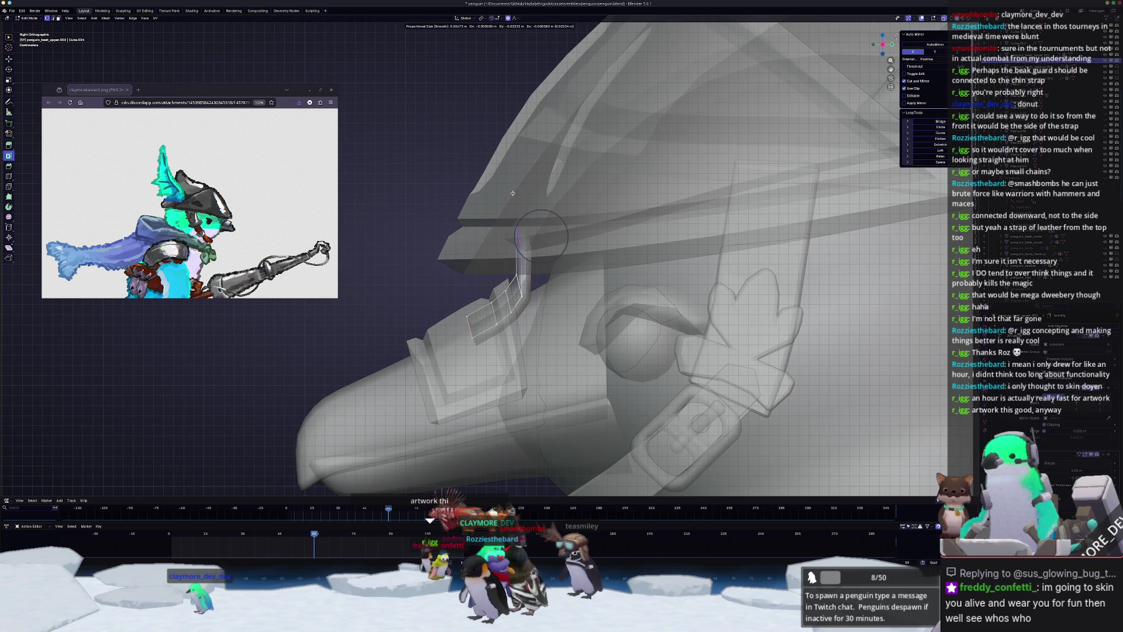
middle_drag(521, 214, 903, 241)
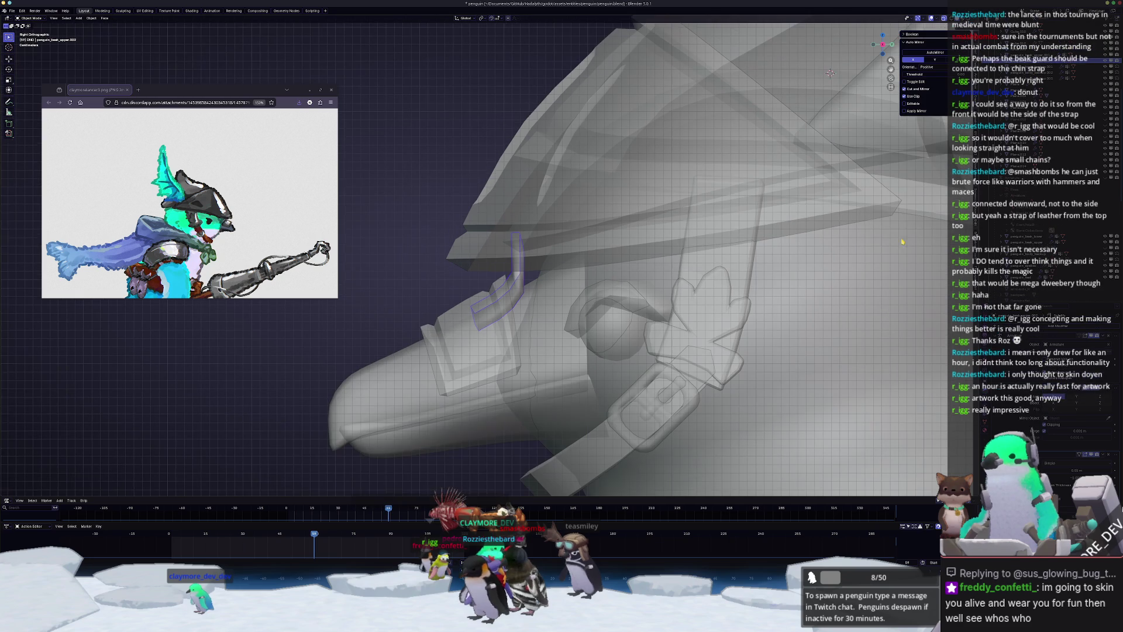
key(alt+z)
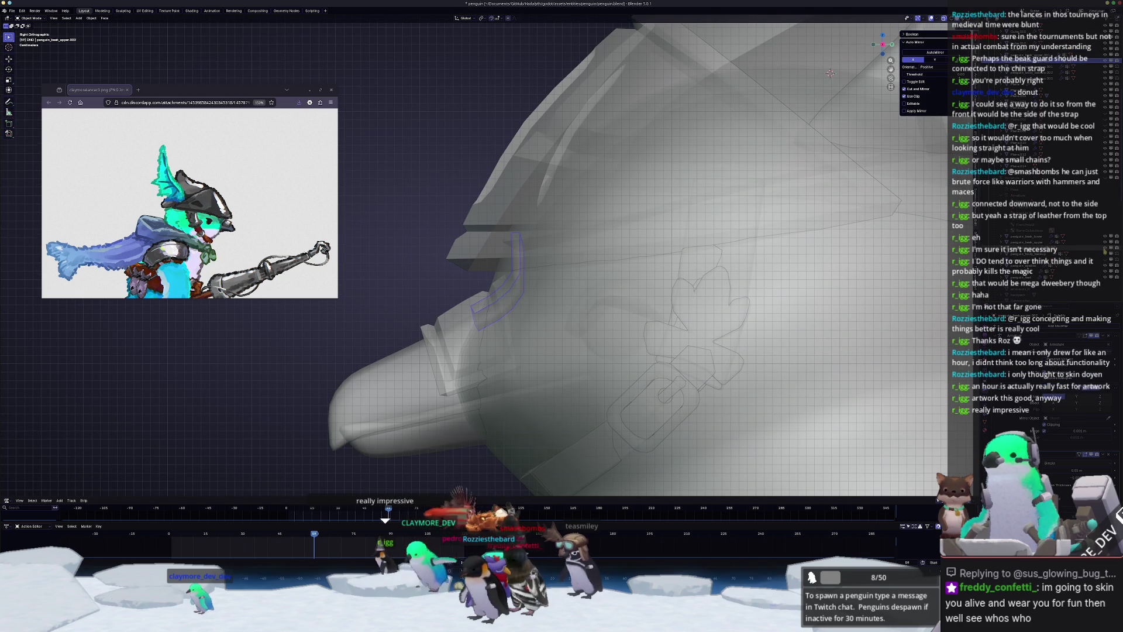
key(alt+z)
- Flatten the tab's top vertices level against the helmet brim with a zero Z scale
click(964, 18)
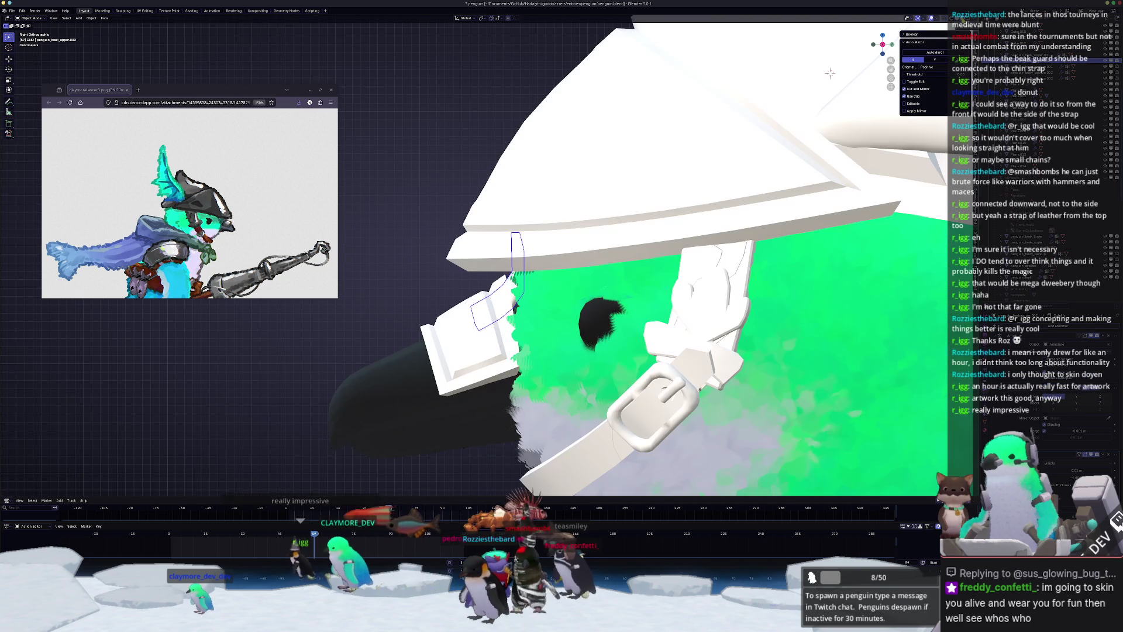
middle_drag(644, 293, 540, 304)
key(Tab)
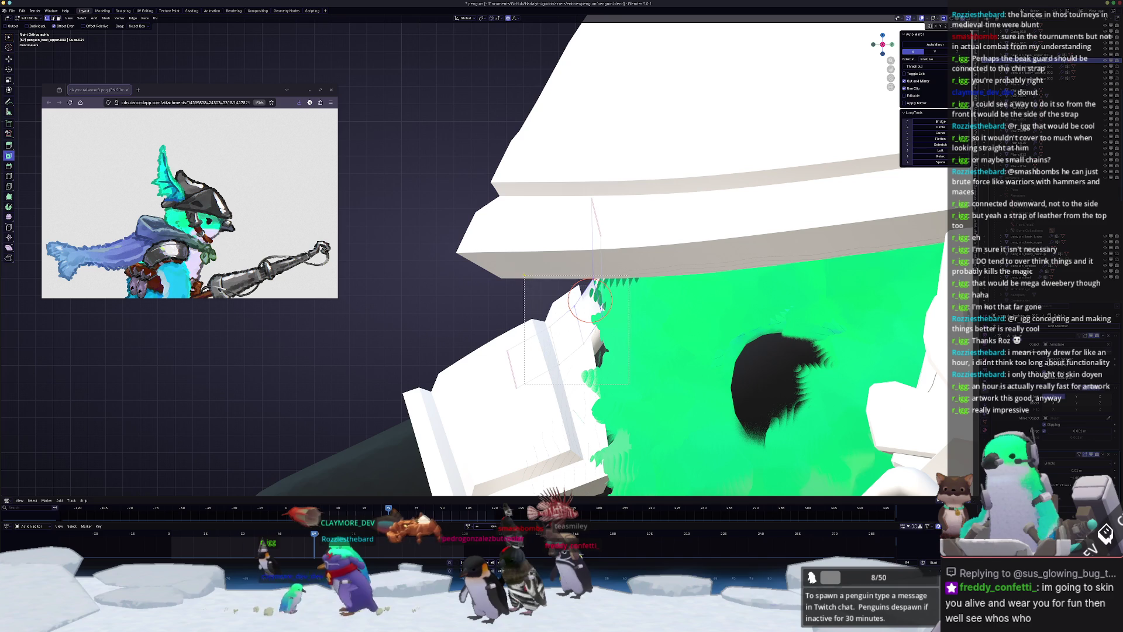
drag(525, 277, 526, 279)
key(g)
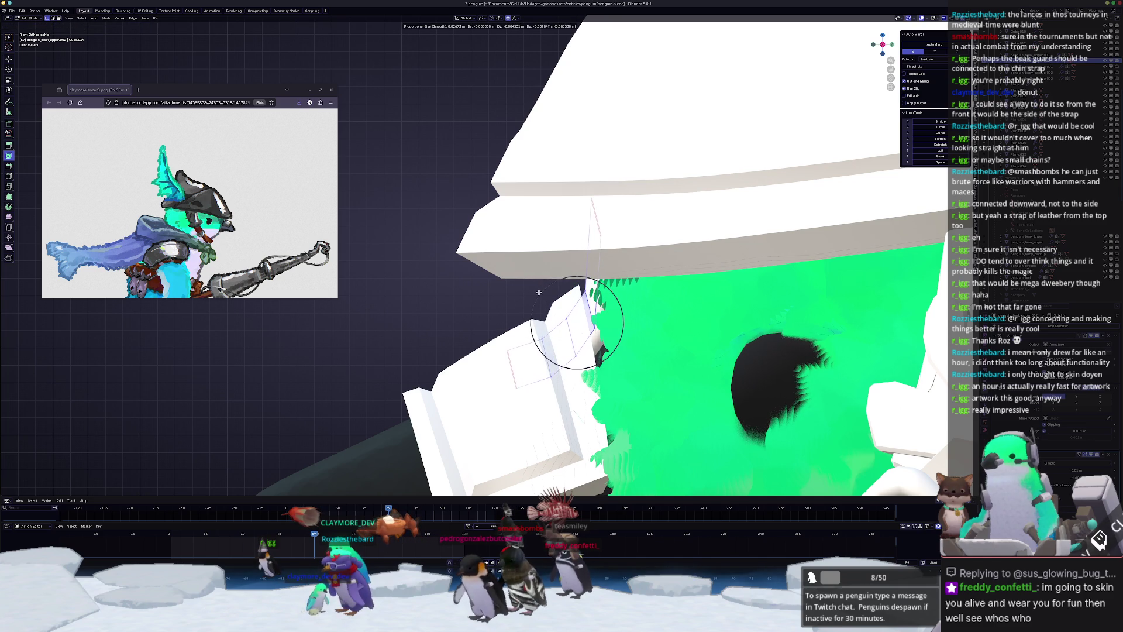
click(538, 292)
key(KP_1)
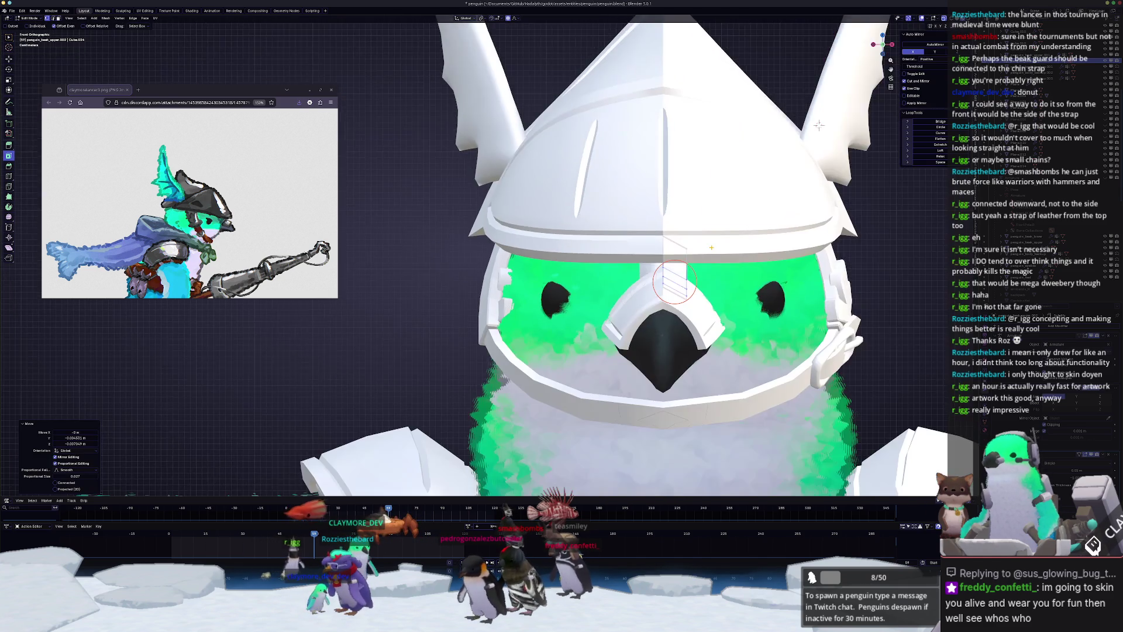
key(s)
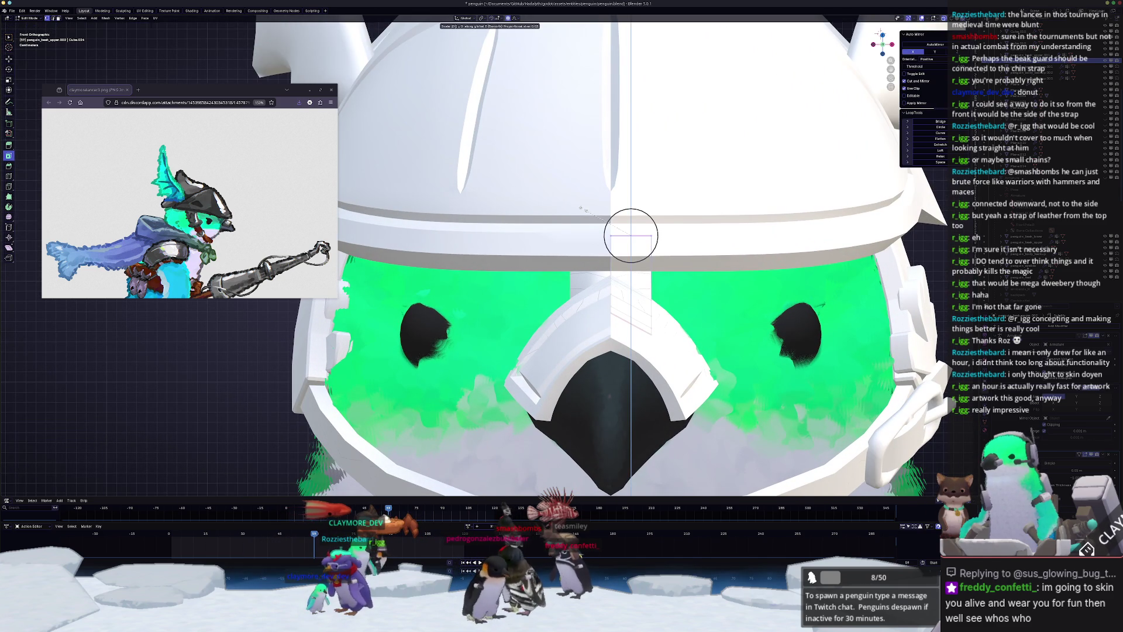
key(Return)
- Dissolve the tab's extra edges from the side view and return to Object Mode
key(KP_6)
key(KP_6)
key(KP_6)
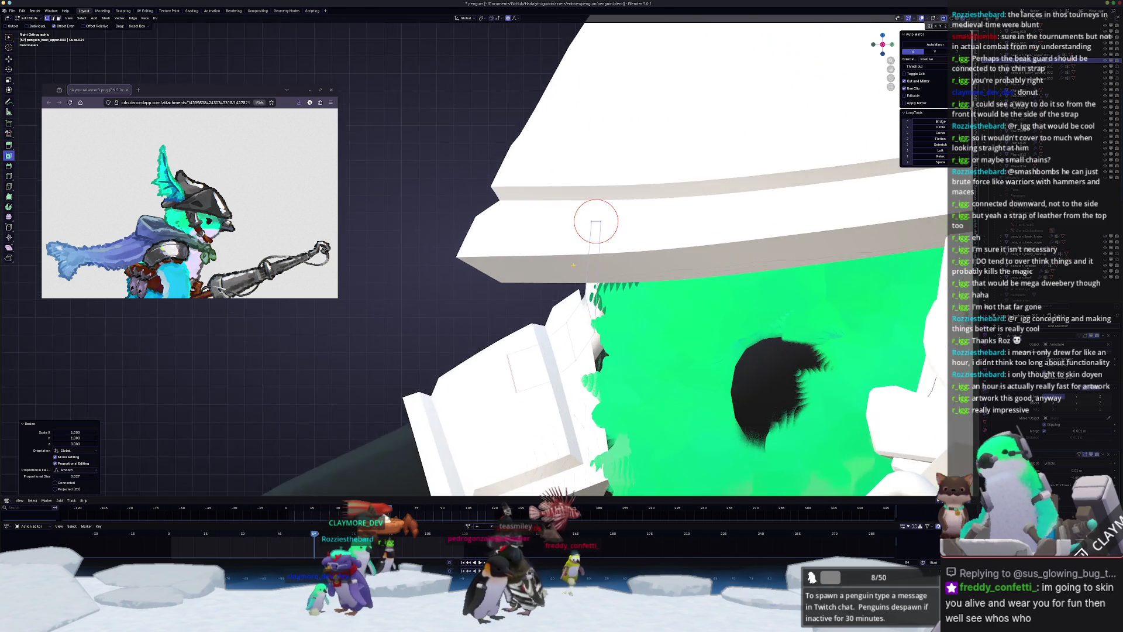
key(2)
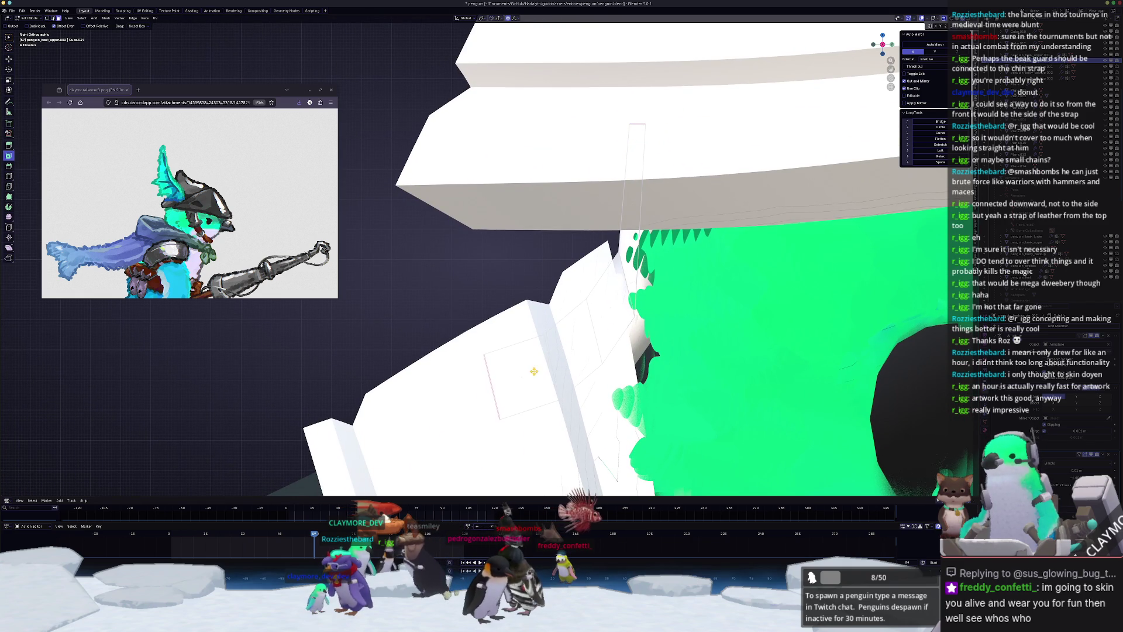
key(x)
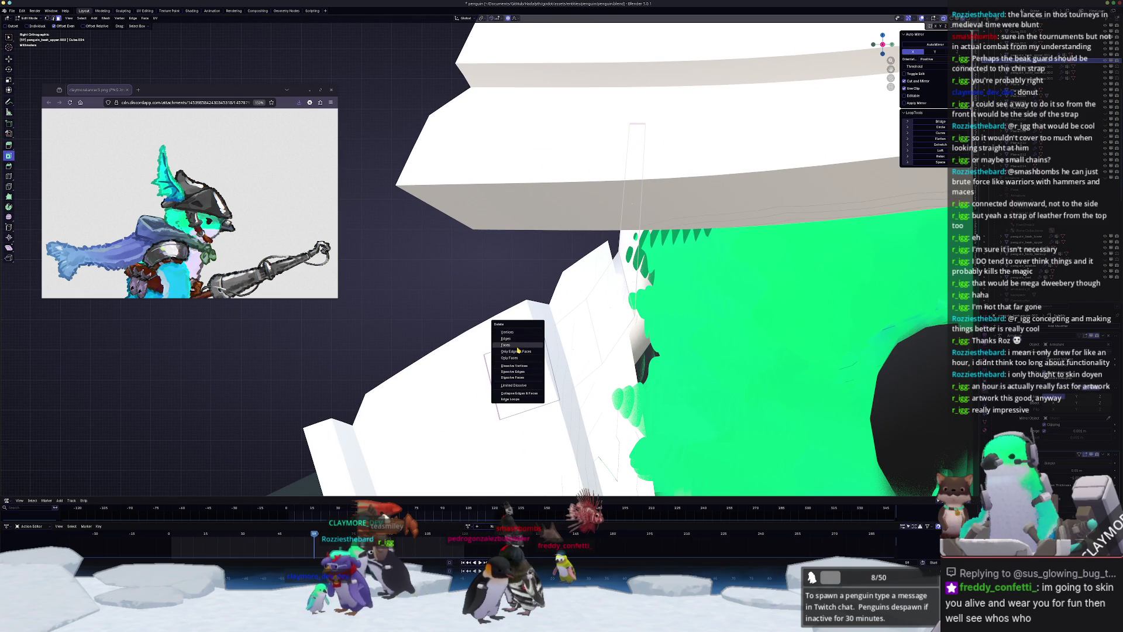
click(517, 345)
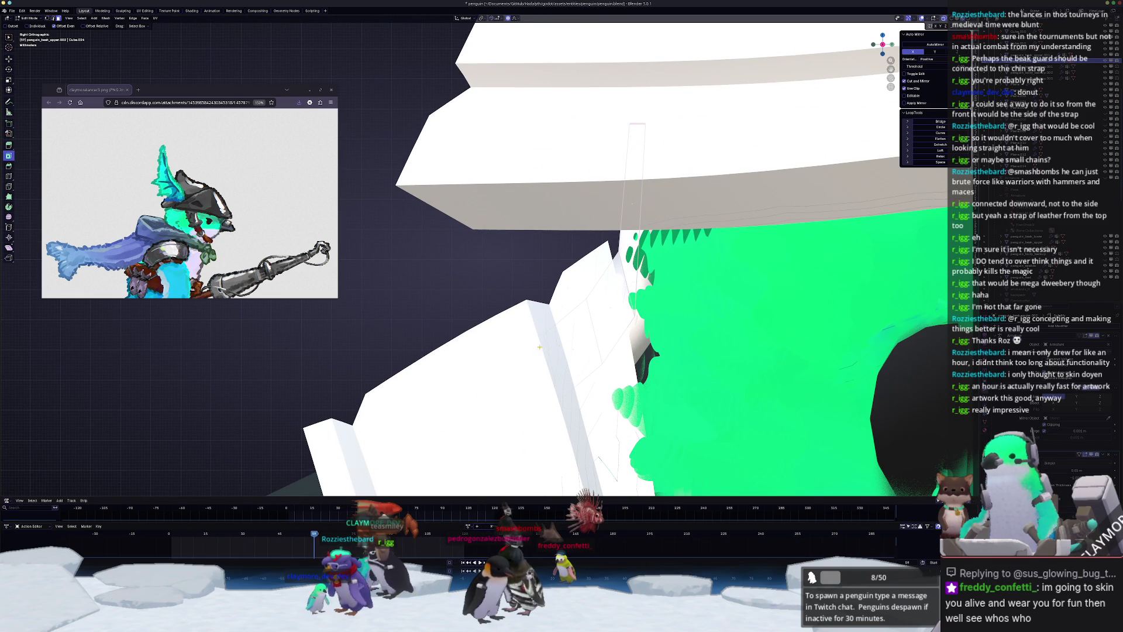
key(x)
key(Escape)
key(Tab)
- Orbit to the penguin's front and select the black upper beak, then the white beak guard
mouse_move(517, 359)
middle_down()
mouse_move(486, 301)
mouse_move(590, 300)
middle_up()
scroll(484, 299, down, 2)
scroll(487, 304, up, 3)
scroll(599, 299, up, 2)
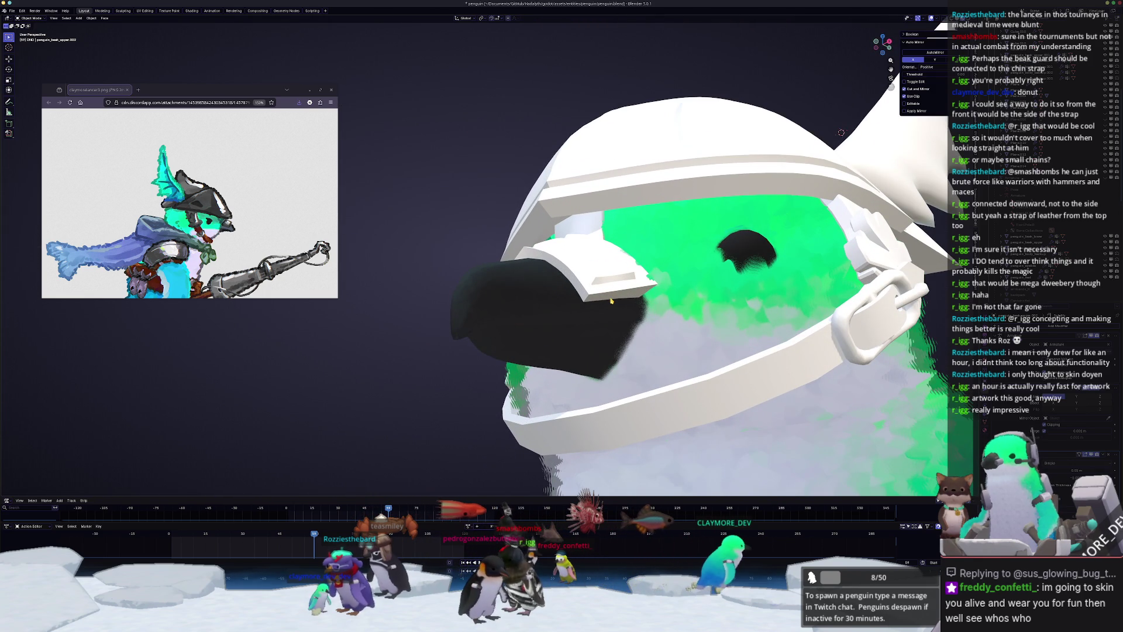
click(1030, 242)
scroll(448, 225, down, 5)
middle_drag(449, 225, 450, 239)
scroll(450, 240, up, 2)
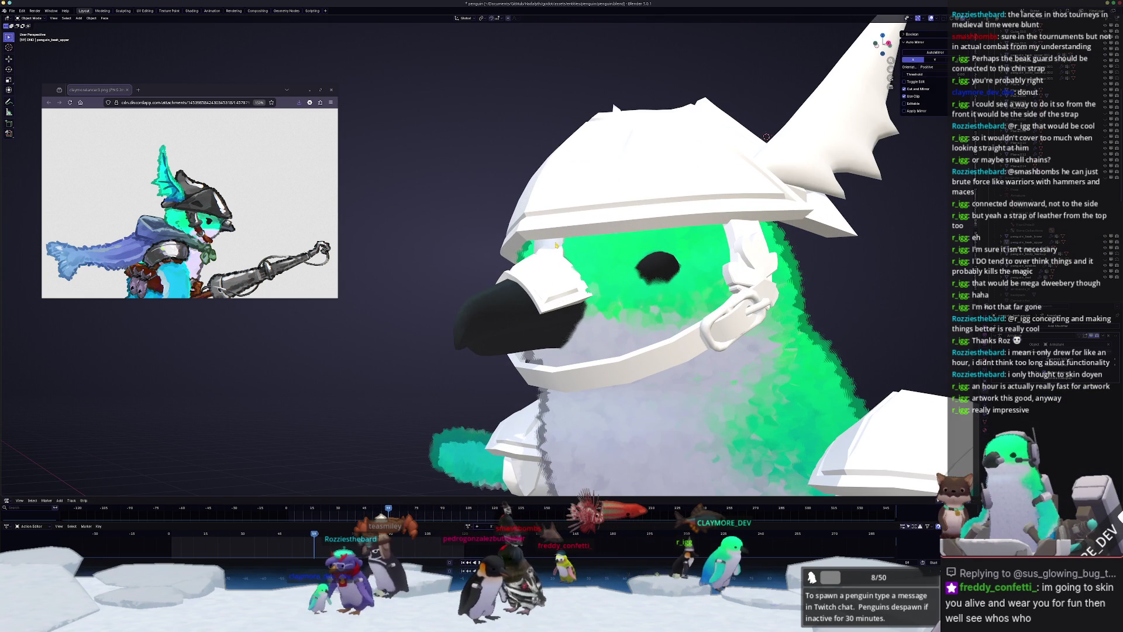
click(560, 309)
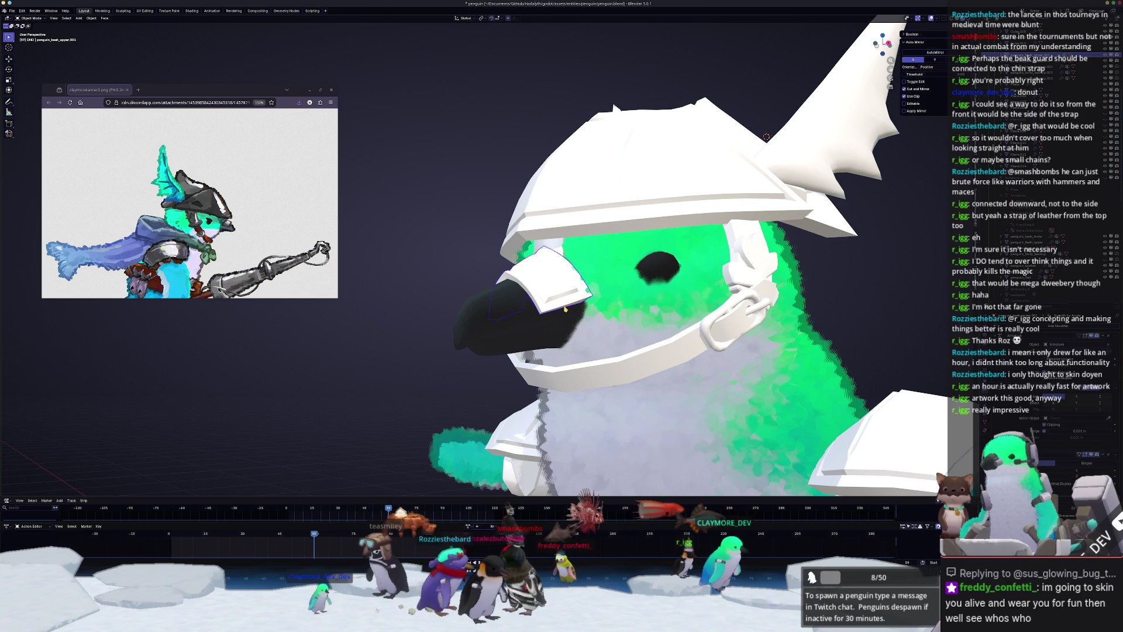
- Check the beak pieces from front, side and three-quarter views, ending on the white beak guard
mouse_move(565, 309)
middle_down()
mouse_move(622, 309)
mouse_move(600, 313)
mouse_move(585, 345)
middle_up()
scroll(585, 351, up, 2)
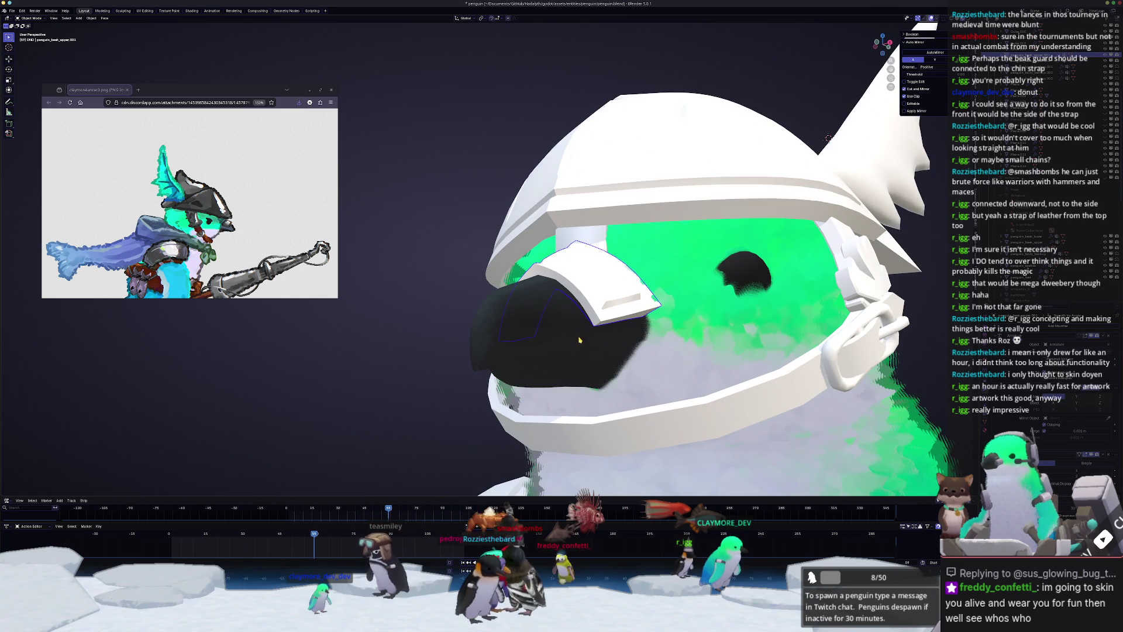
click(576, 369)
click(576, 369)
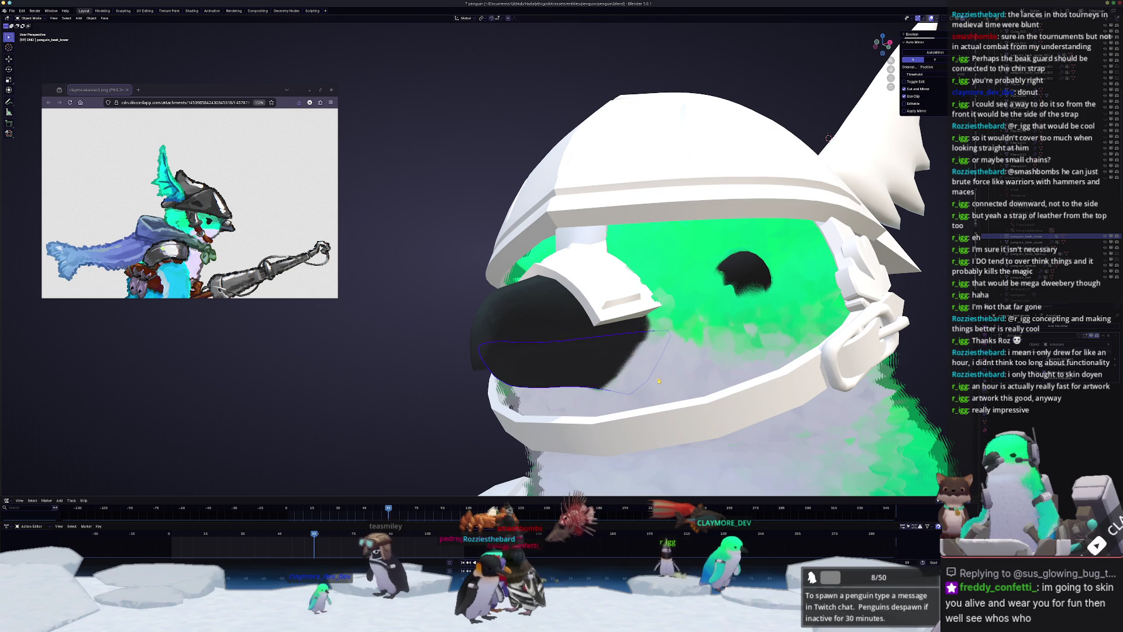
middle_drag(576, 369, 651, 381)
scroll(651, 381, up, 3)
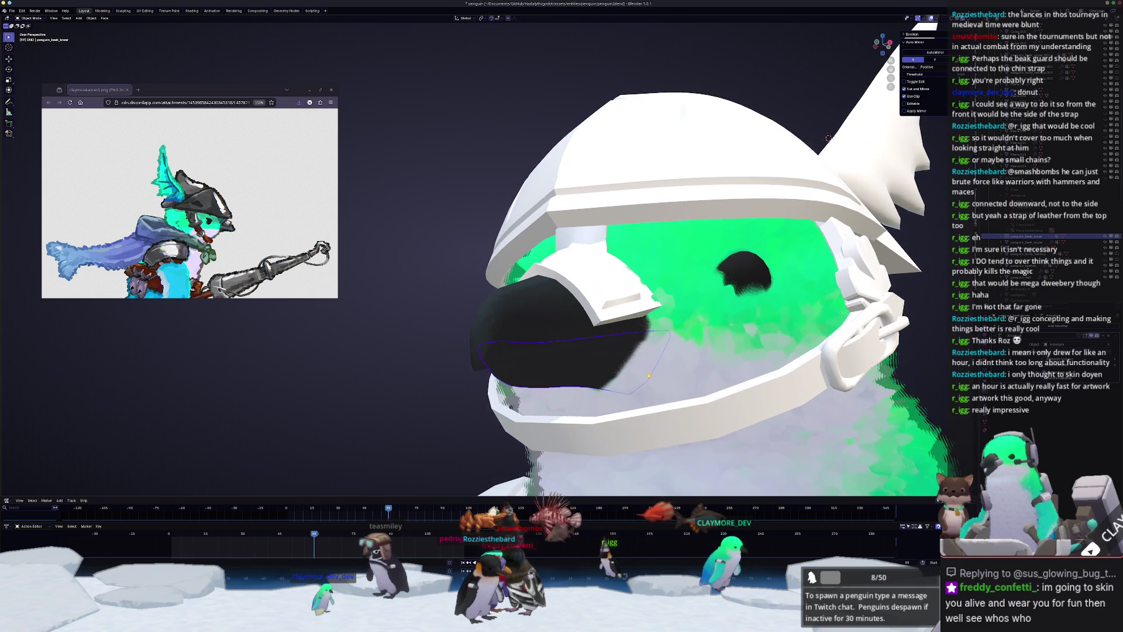
click(599, 271)
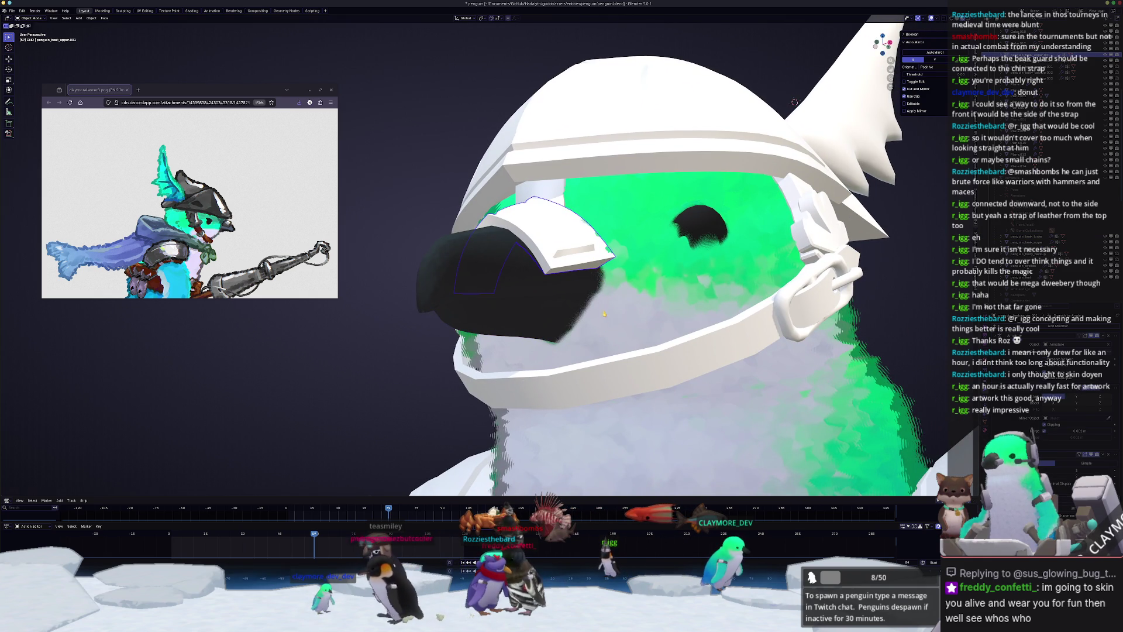
mouse_move(605, 313)
middle_down()
mouse_move(559, 311)
mouse_move(616, 313)
mouse_move(608, 325)
middle_up()
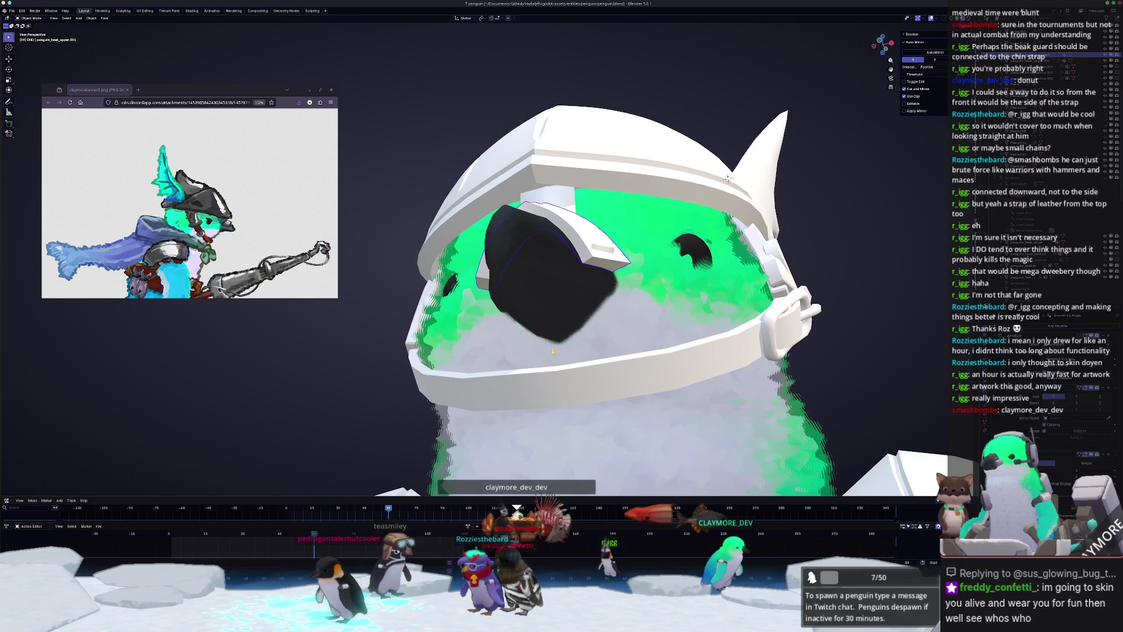
scroll(728, 177, up, 4)
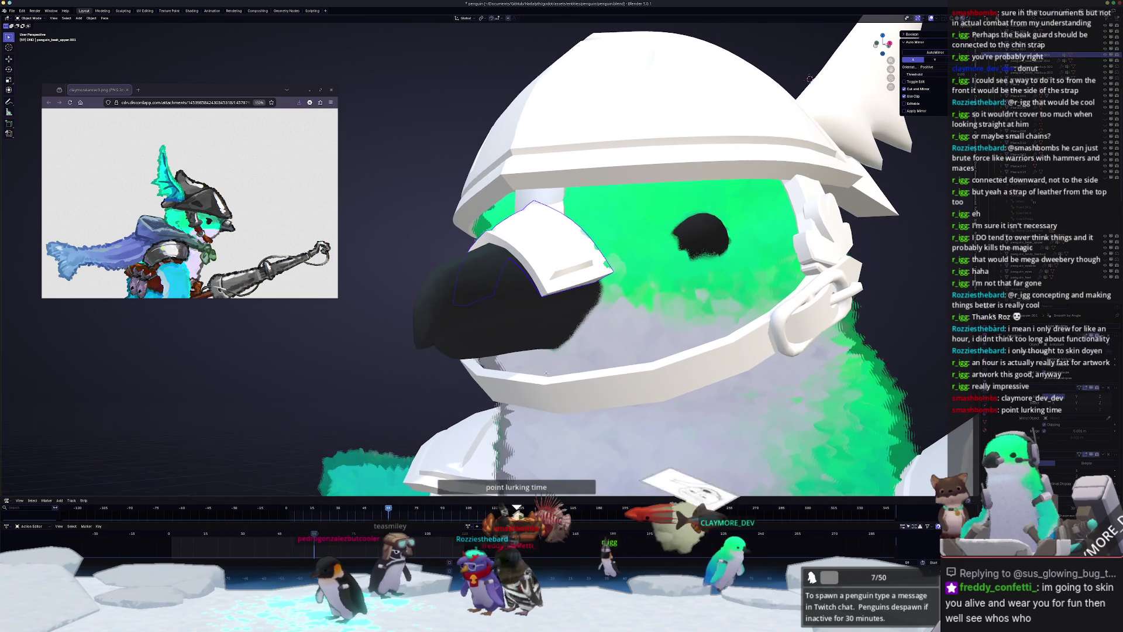
middle_drag(547, 373, 561, 405)
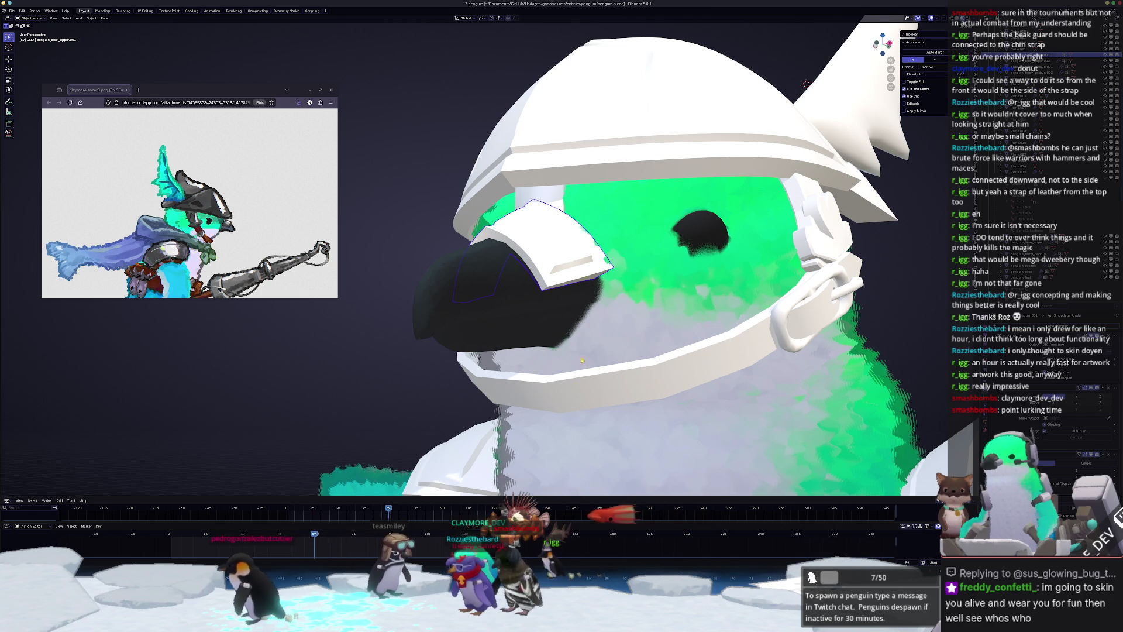
mouse_move(576, 421)
middle_down()
mouse_move(548, 357)
mouse_move(557, 335)
middle_up()
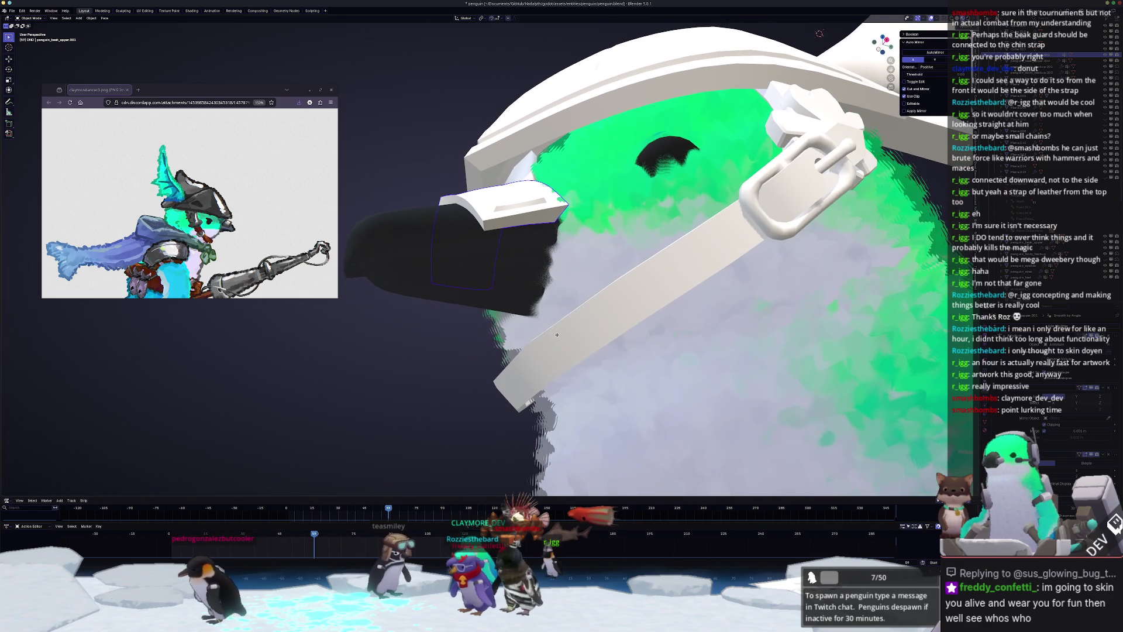
middle_drag(573, 277, 617, 239)
- Duplicate part of the beak guard in place, separate it into its own object, and select it
key(Tab)
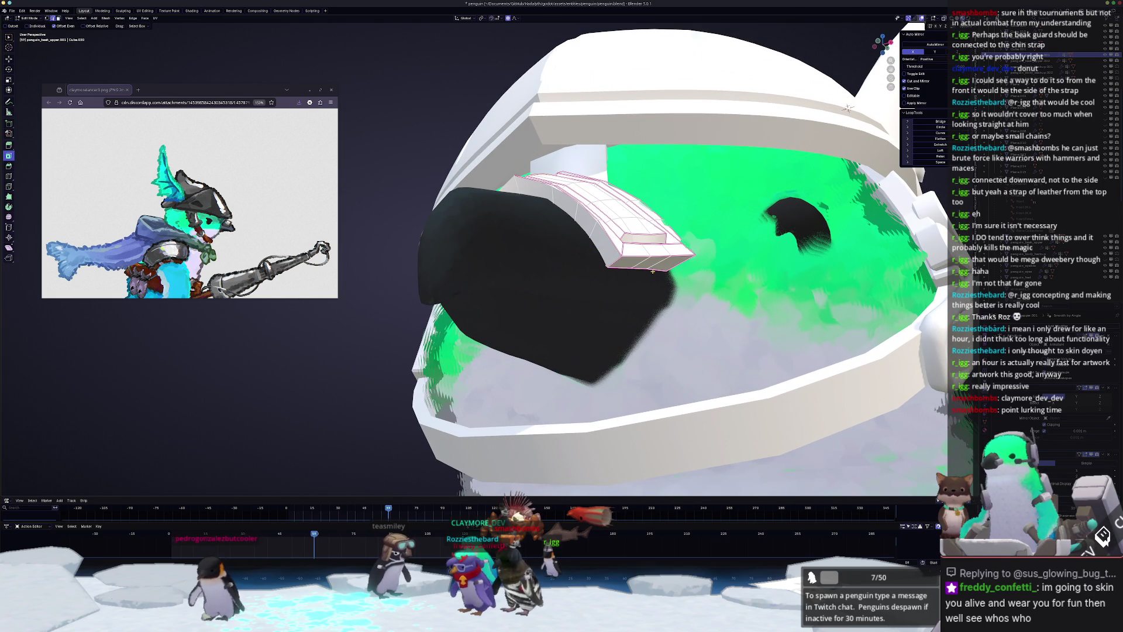
middle_drag(619, 281, 632, 319)
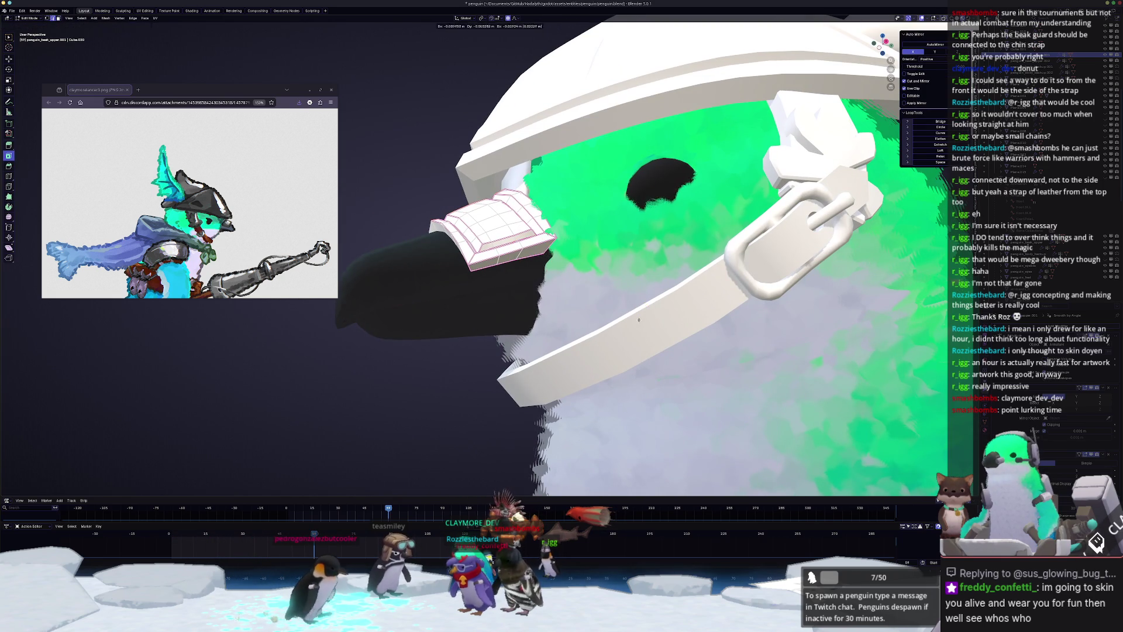
key(shift+d)
key(Escape)
right_click(641, 322)
click(685, 320)
key(Tab)
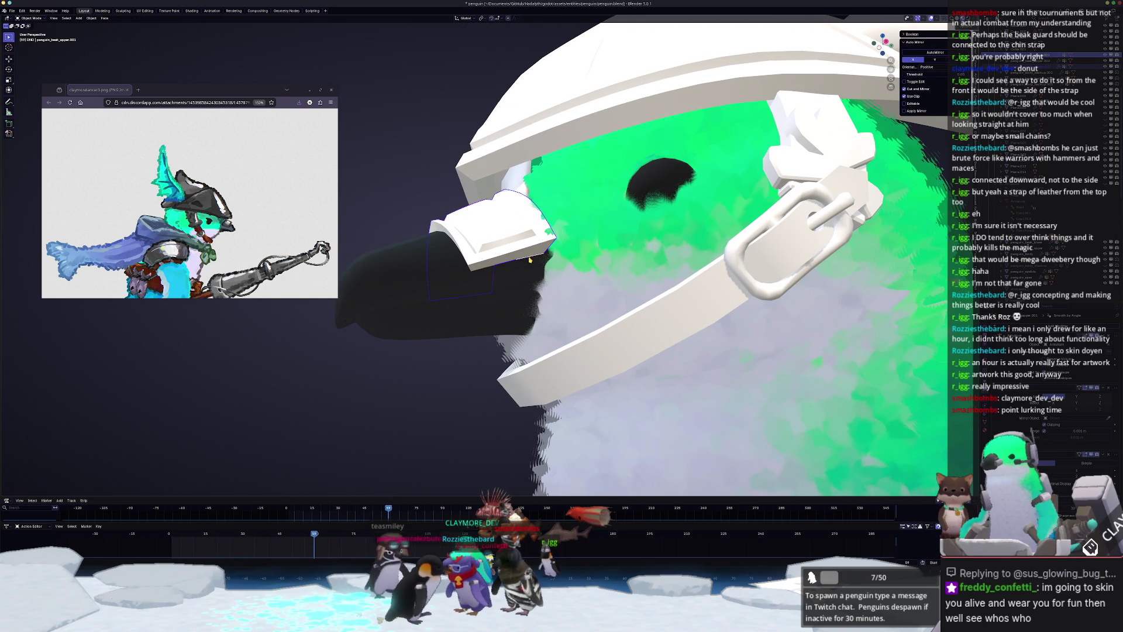
click(533, 258)
click(534, 260)
click(535, 262)
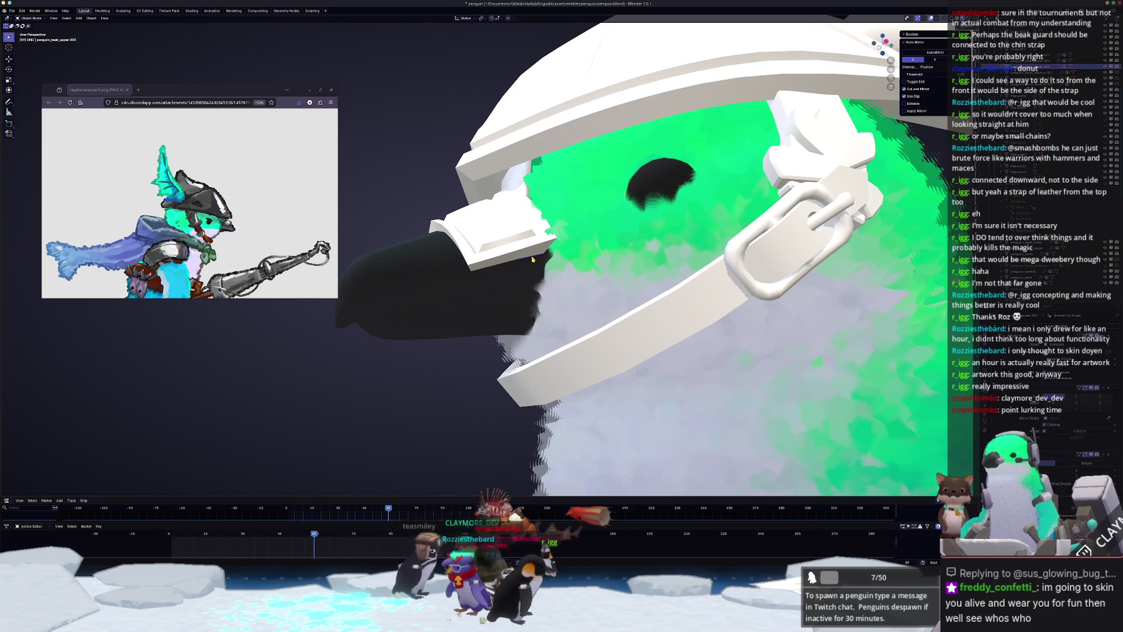
- Extrude the new piece's edge downward from side view into a short tab toward the helmet brim
key(Tab)
scroll(538, 266, up, 2)
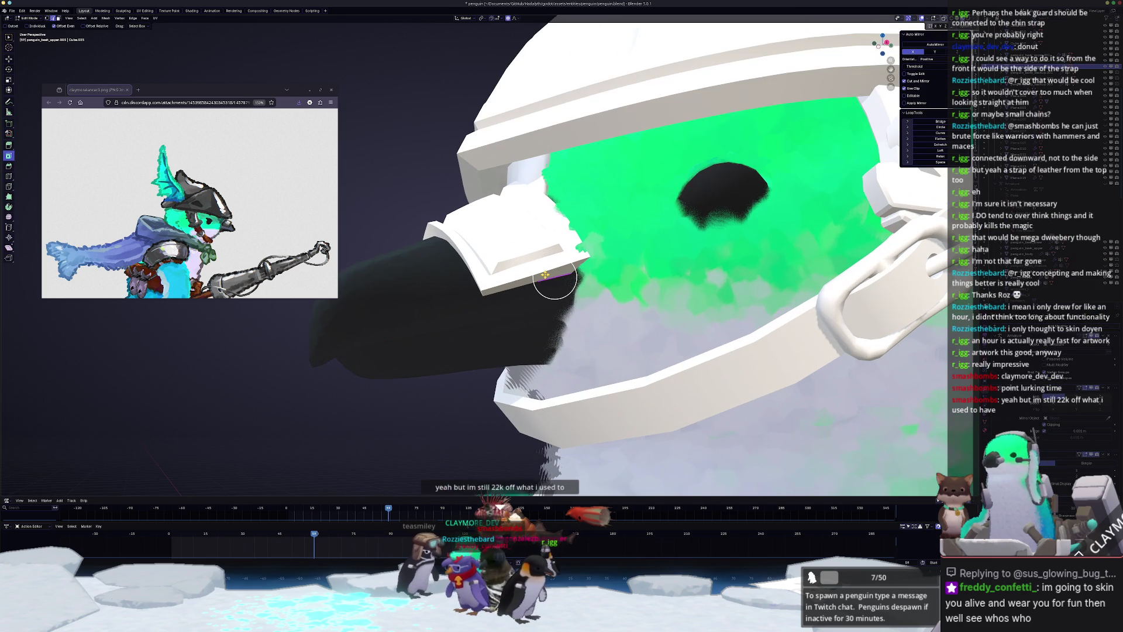
key(KP_1)
key(KP_3)
key(KP_5)
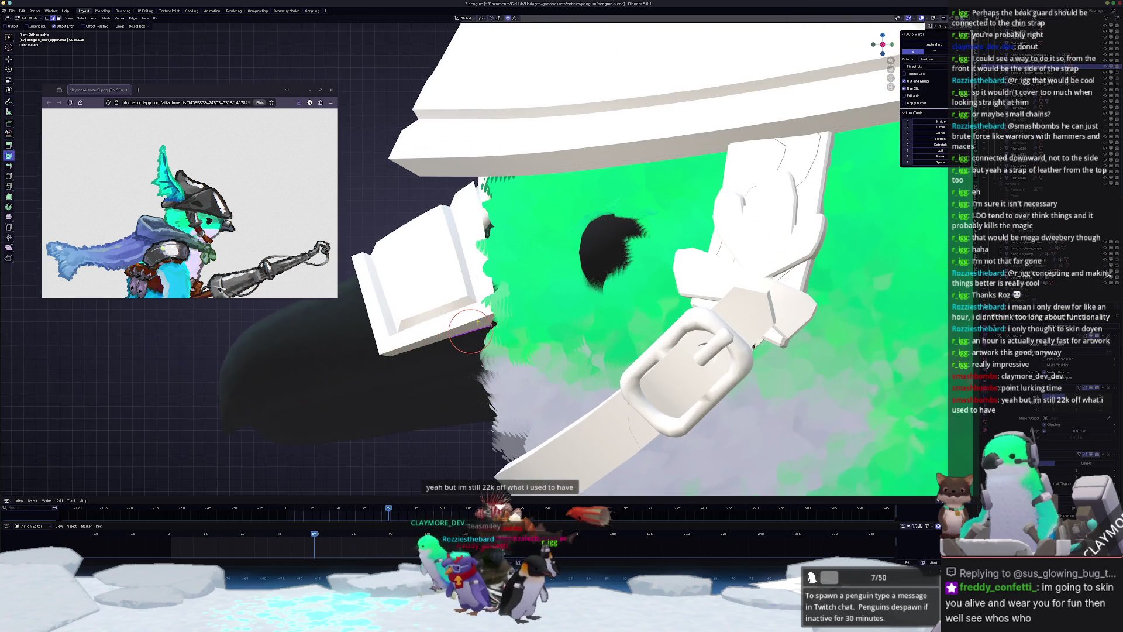
key(e)
click(566, 337)
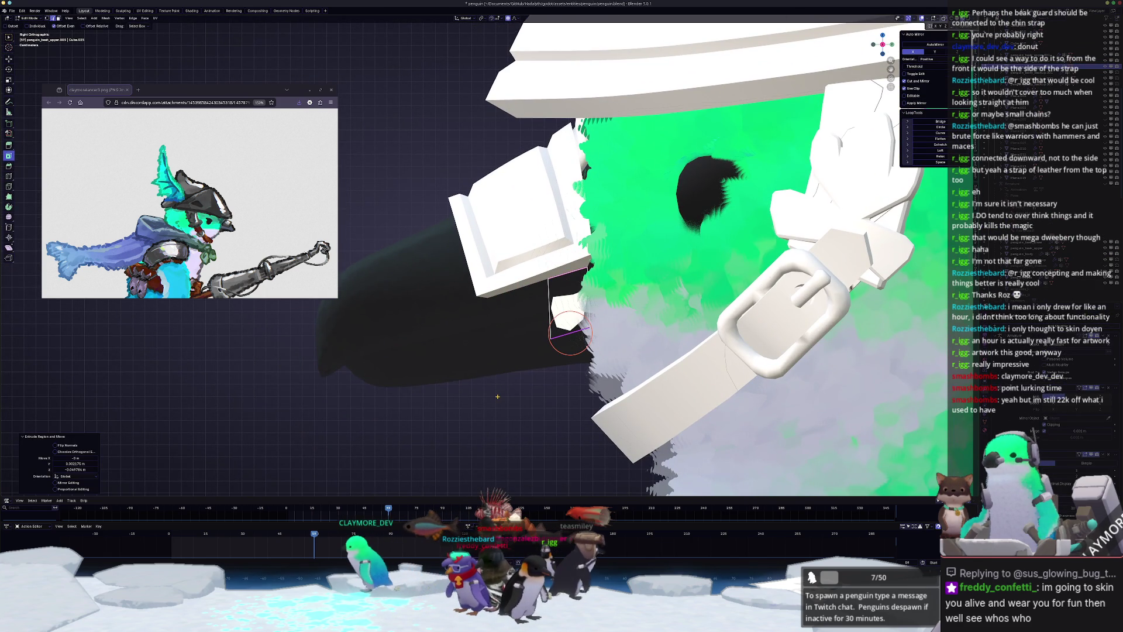
key(KP_1)
scroll(693, 332, up, 2)
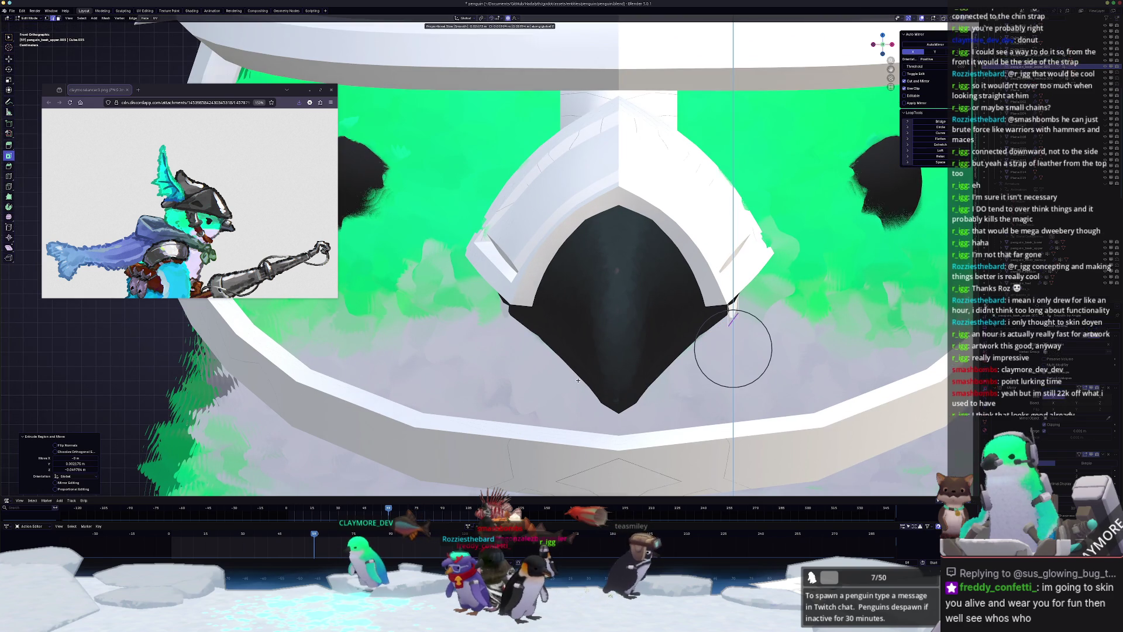
click(717, 296)
middle_drag(557, 396, 572, 387)
- Nudge the tab slightly along the X axis
key(g)
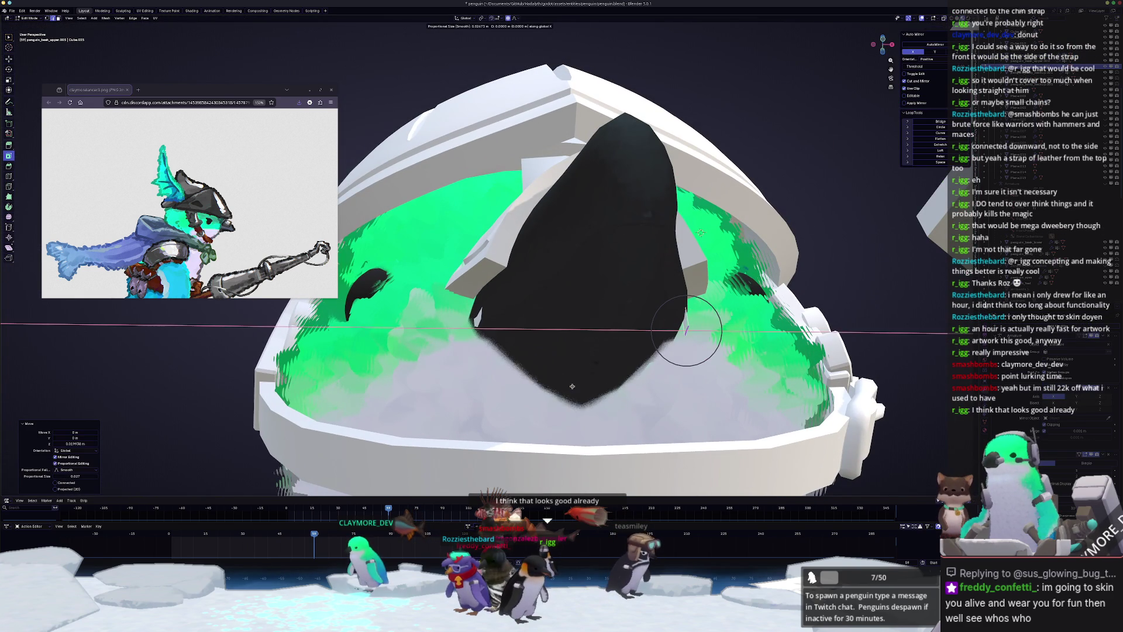
key(y)
key(x)
click(566, 388)
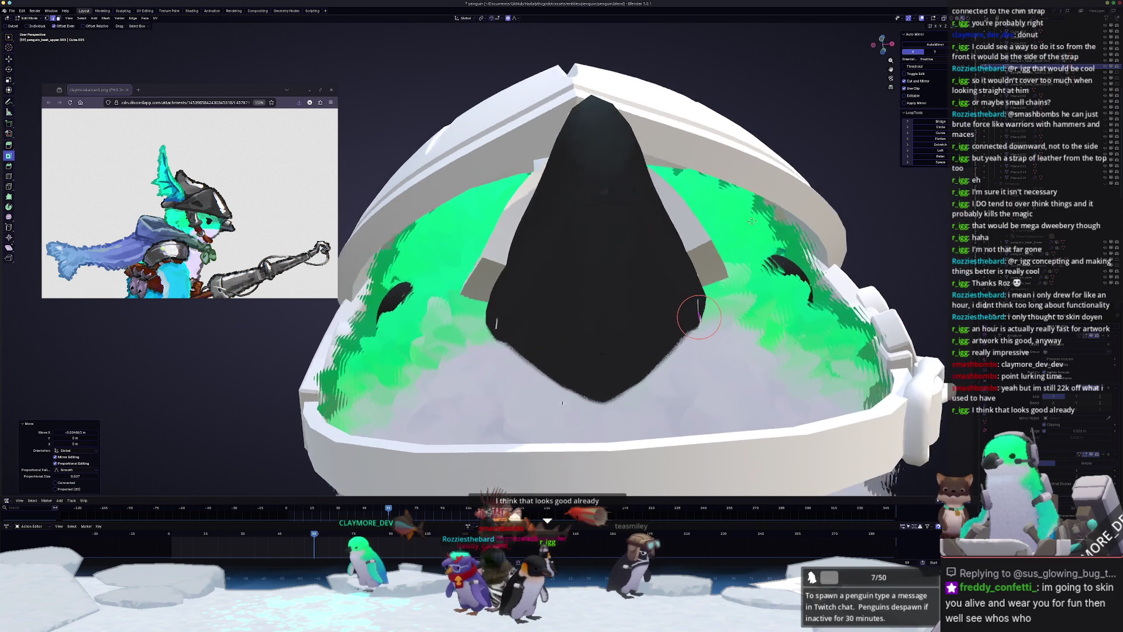
mouse_move(566, 388)
middle_down()
mouse_move(548, 401)
mouse_move(571, 377)
mouse_move(558, 386)
mouse_move(585, 380)
middle_up()
scroll(569, 281, up, 2)
mouse_move(570, 283)
middle_down()
mouse_move(594, 301)
mouse_move(603, 290)
mouse_move(605, 315)
mouse_move(618, 312)
middle_up()
scroll(603, 308, up, 2)
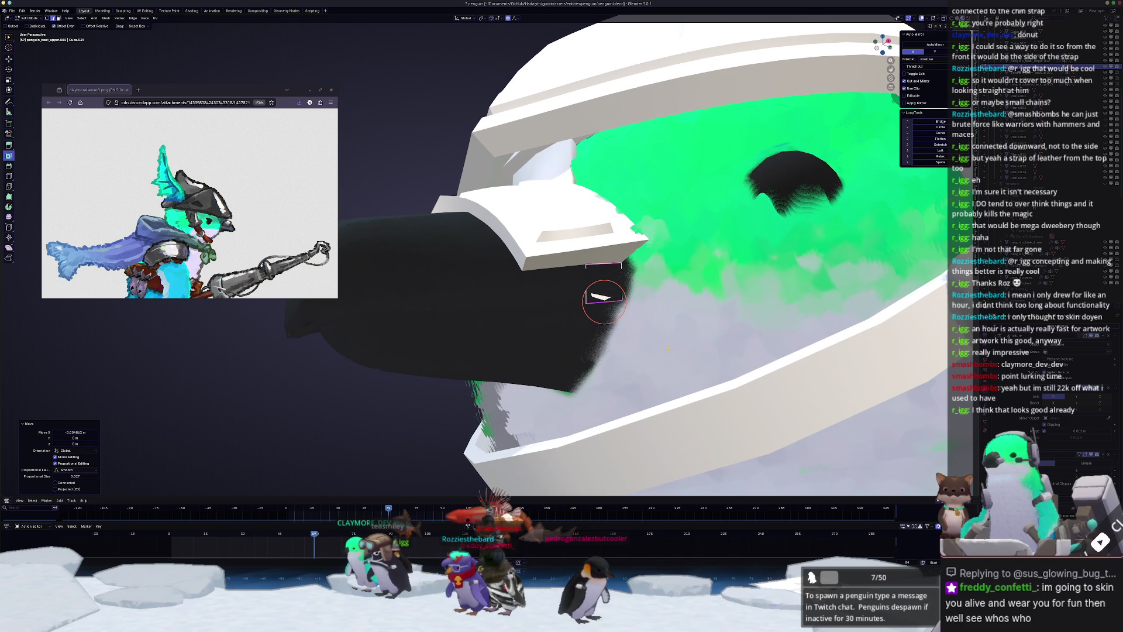
- Raise the tab, then shift it along X and vertically along Z
key(Tab)
key(Tab)
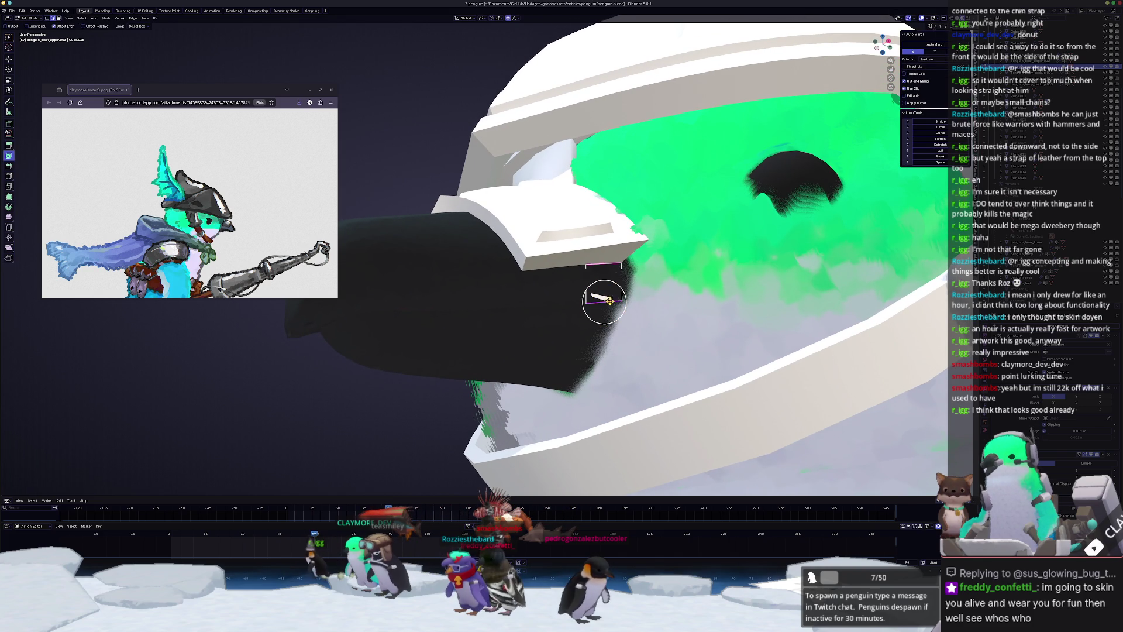
middle_drag(605, 302, 535, 313)
click(602, 301)
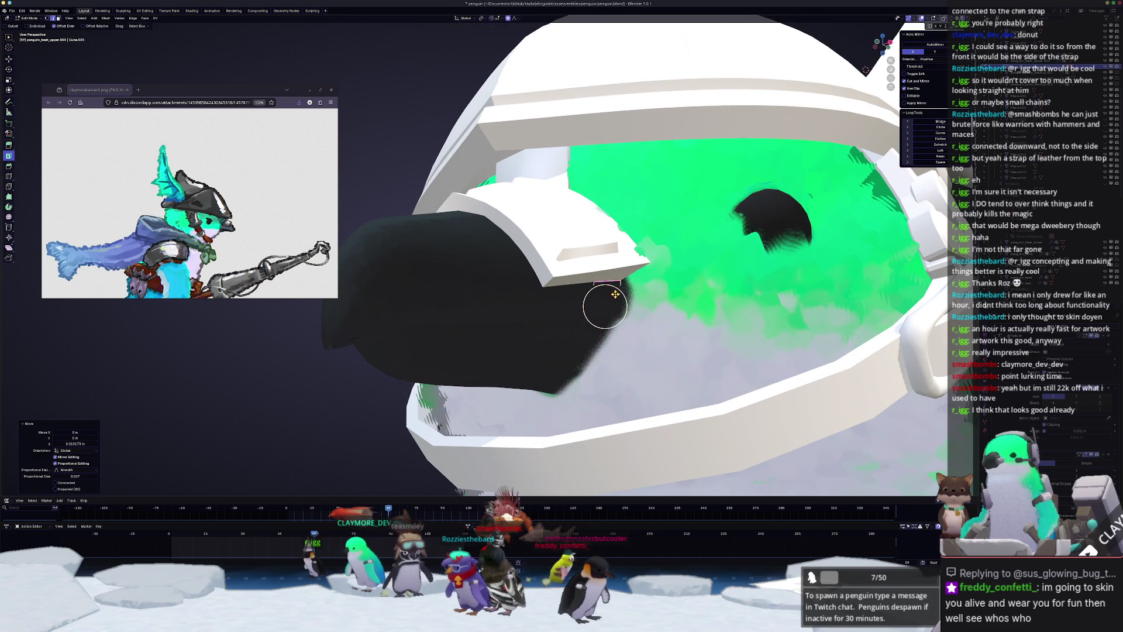
key(g)
key(x)
click(637, 297)
key(g)
key(z)
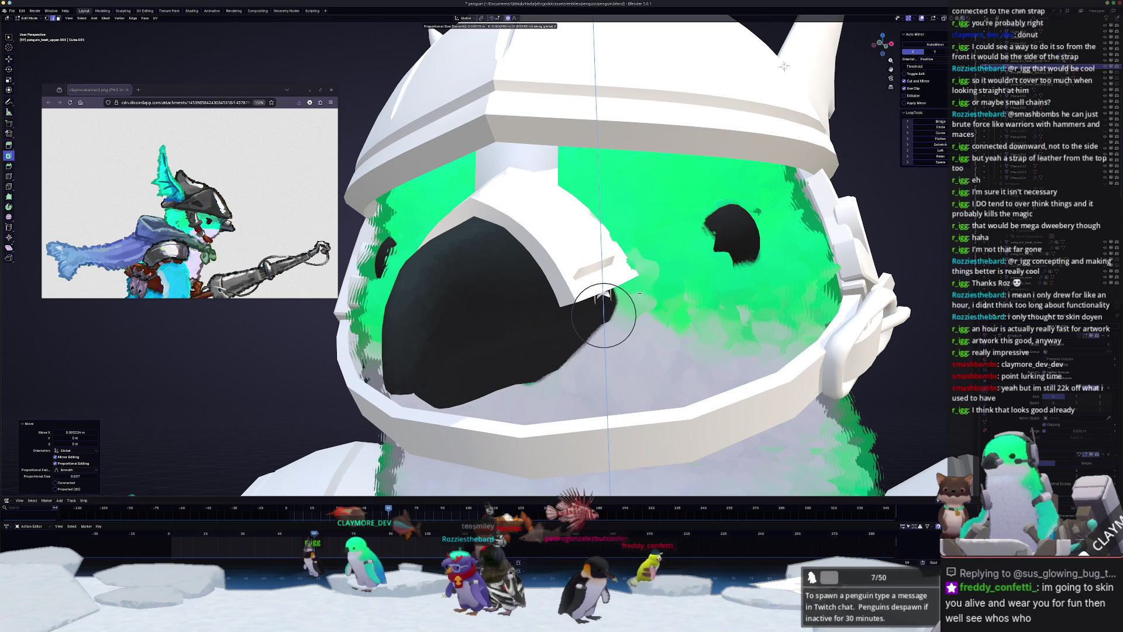
click(639, 290)
- Slide the tab's edge along the beak guard and shift it slightly along X
middle_drag(640, 291, 607, 301)
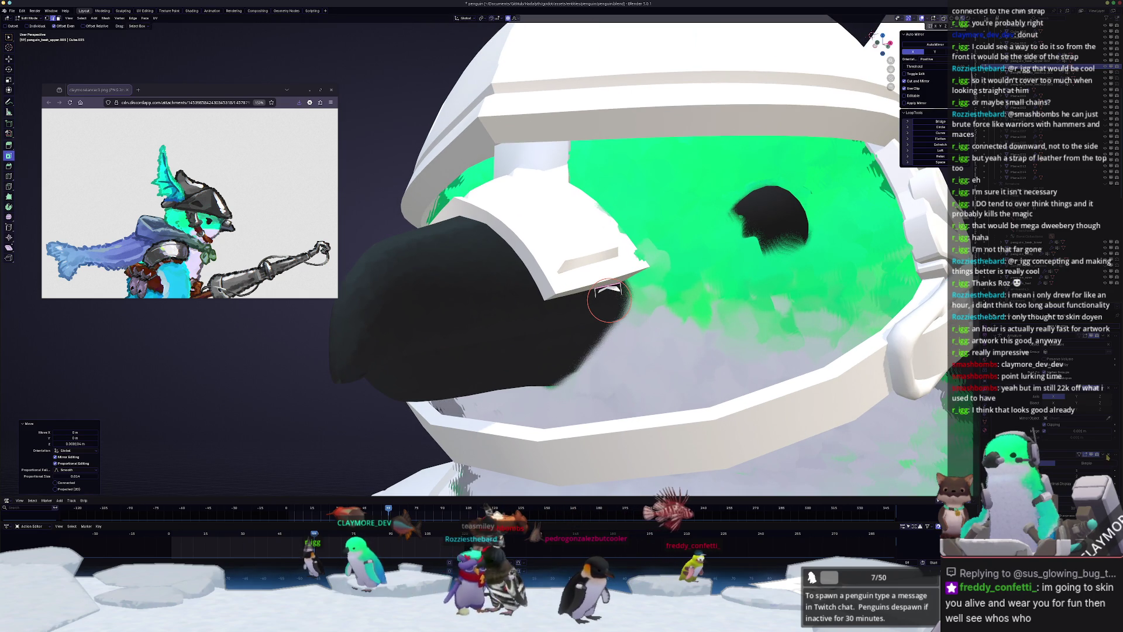
middle_drag(609, 299, 610, 298)
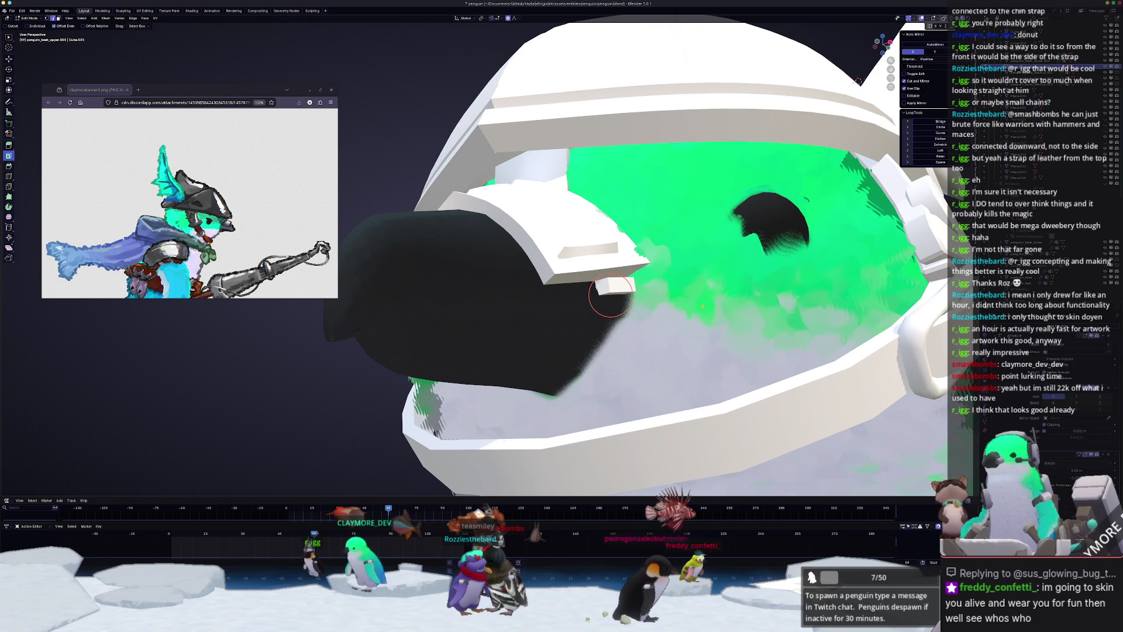
mouse_move(610, 297)
middle_down()
mouse_move(634, 308)
mouse_move(629, 320)
middle_up()
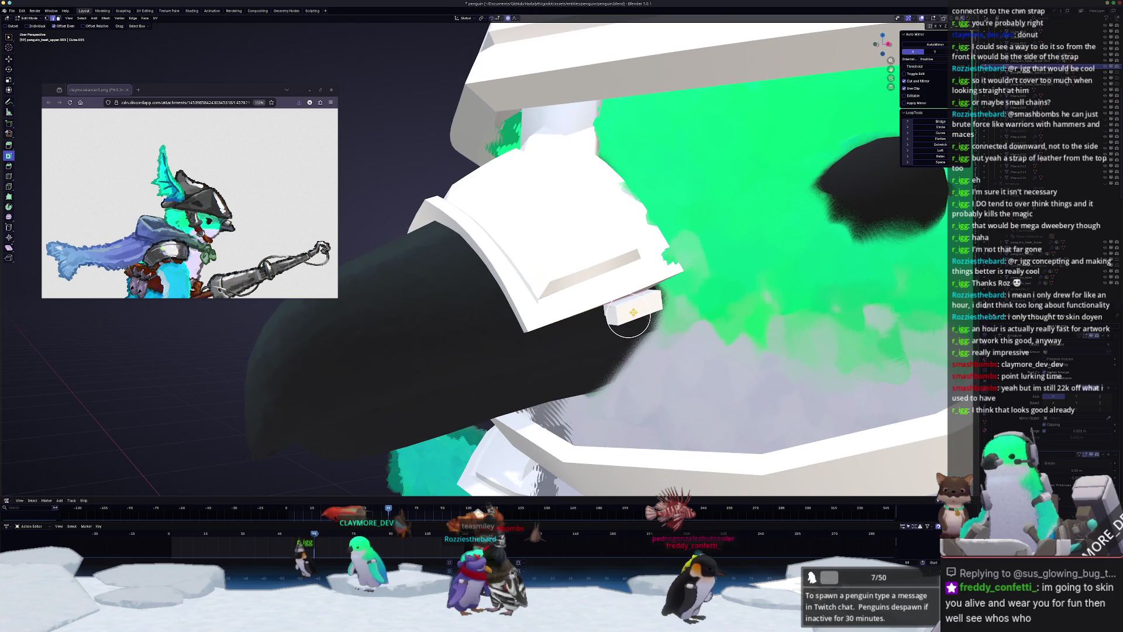
click(628, 279)
mouse_move(628, 280)
middle_down()
mouse_move(685, 285)
mouse_move(641, 304)
middle_up()
key(g)
key(x)
click(683, 286)
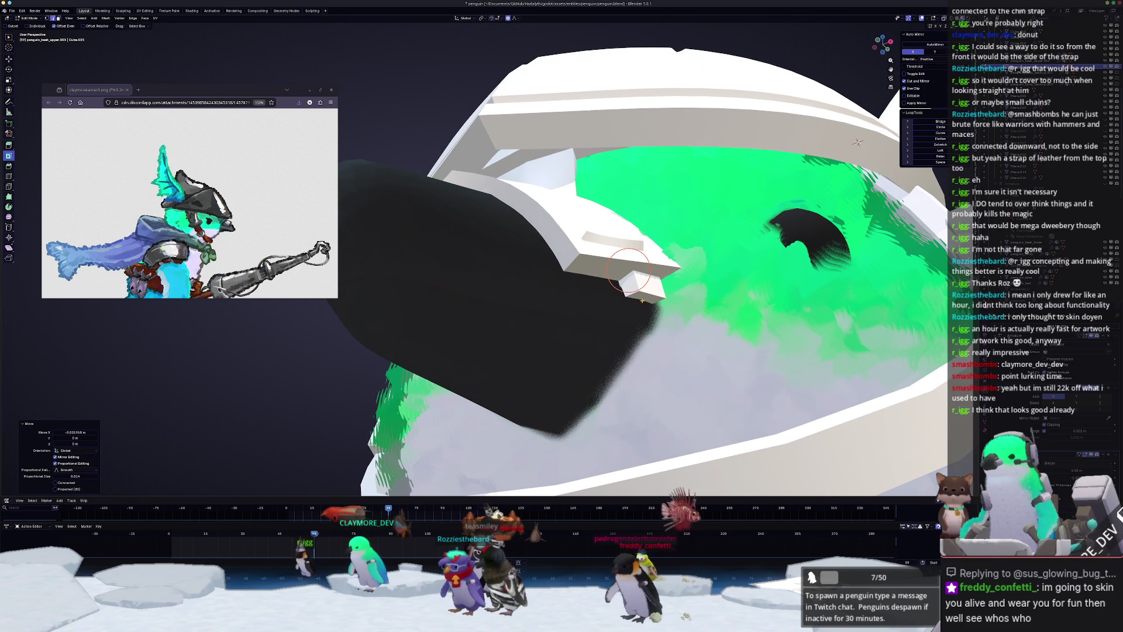
- Move the tab sideways along X once more, then leave Edit Mode and open the Add menu
scroll(642, 303, down, 3)
key(g)
key(x)
click(642, 321)
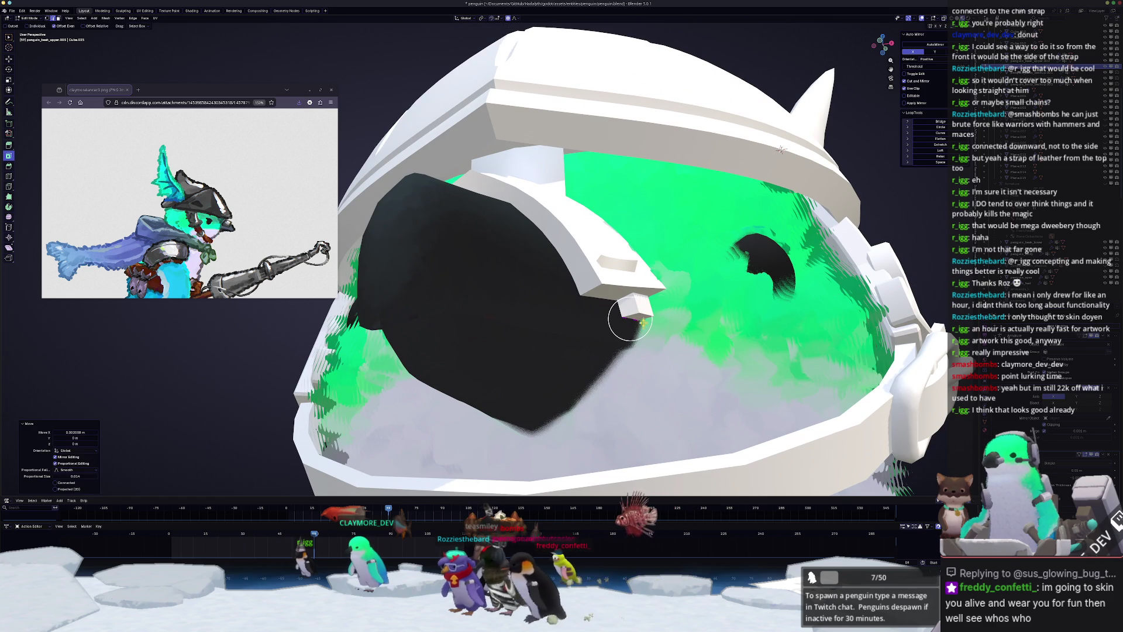
scroll(630, 318, down, 3)
key(Tab)
key(shift+a)
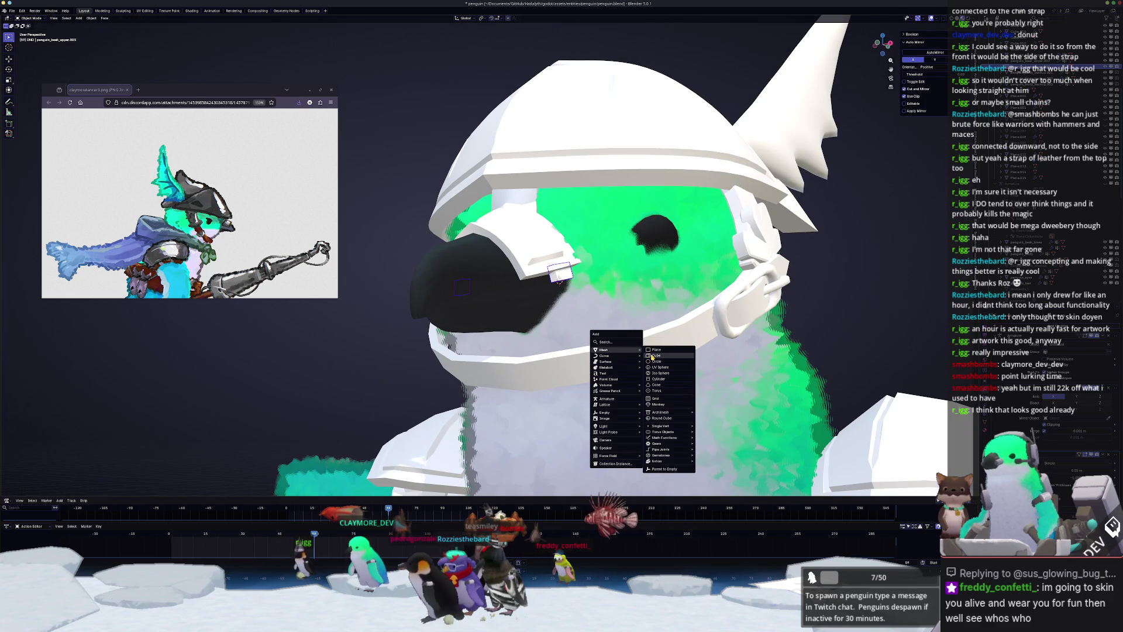
- Add a cube and move it along X to the right of the penguin
click(653, 356)
scroll(653, 356, down, 3)
key(g)
key(x)
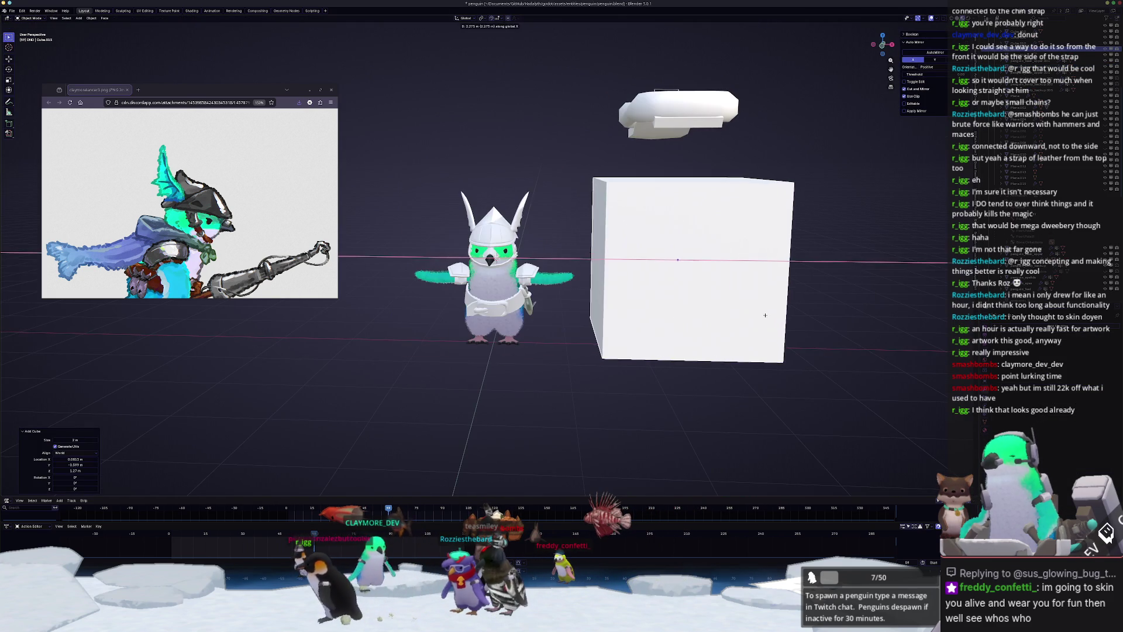
click(705, 293)
scroll(705, 292, up, 2)
scroll(705, 293, up, 1)
- Shrink the cube to a small box and stretch it along Y
key(s)
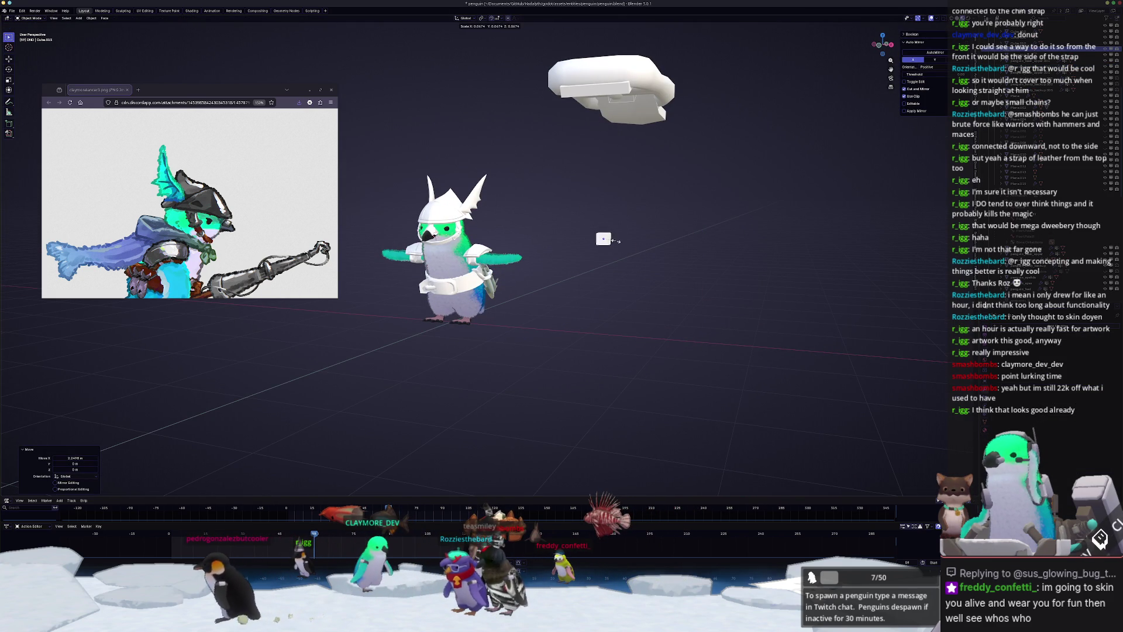
scroll(616, 246, up, 3)
middle_drag(615, 247, 706, 265)
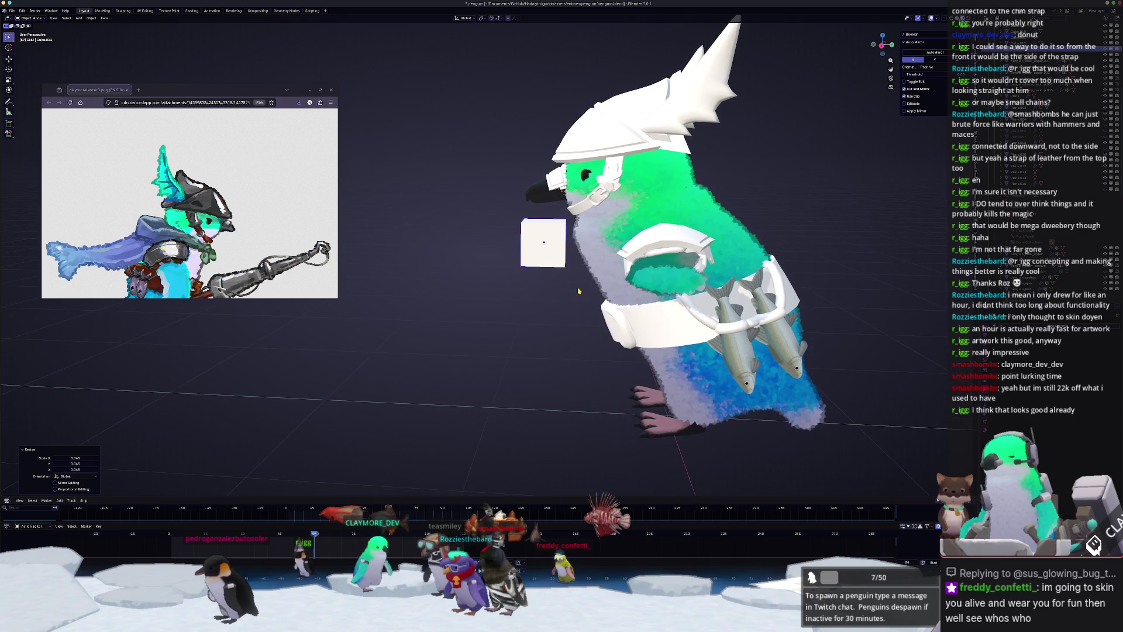
scroll(706, 264, up, 2)
key(s)
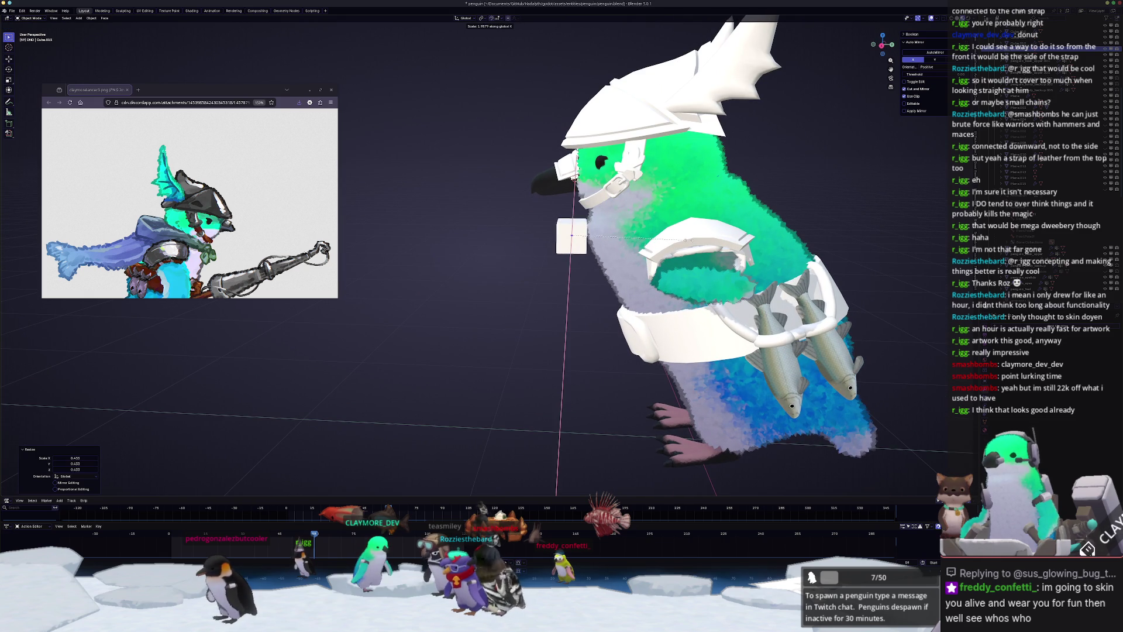
key(y)
click(696, 241)
- Undo the stretch and re-stretch the cube along Y into a longer block
middle_drag(696, 241, 725, 255)
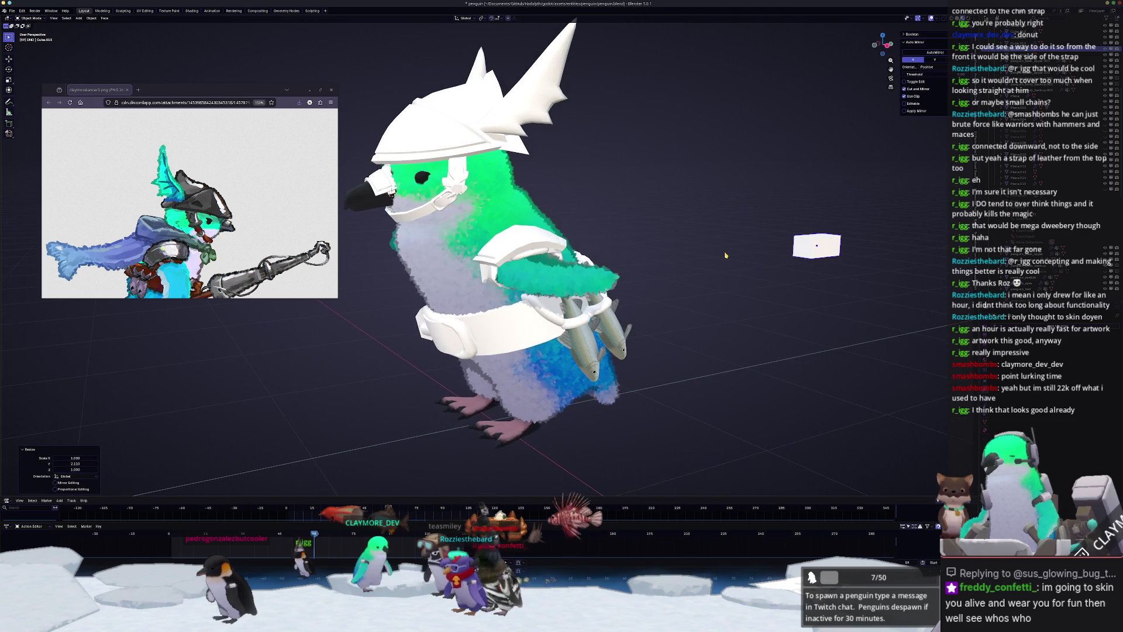
key(KP_Decimal)
scroll(666, 270, down, 4)
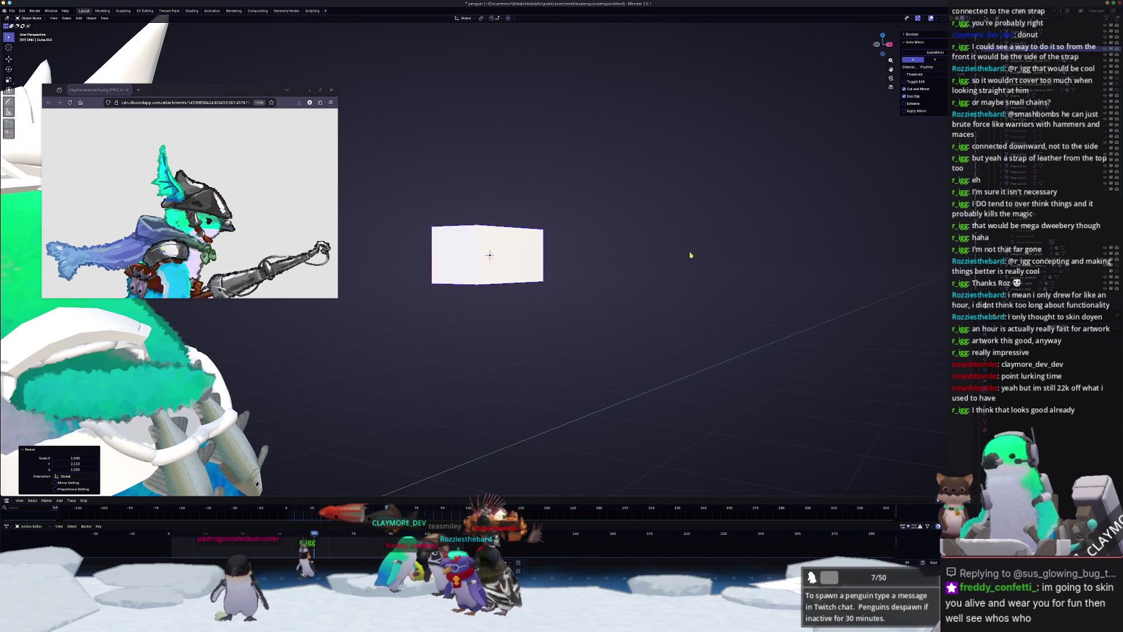
key(ctrl+z)
scroll(598, 252, up, 2)
key(s)
key(x)
key(y)
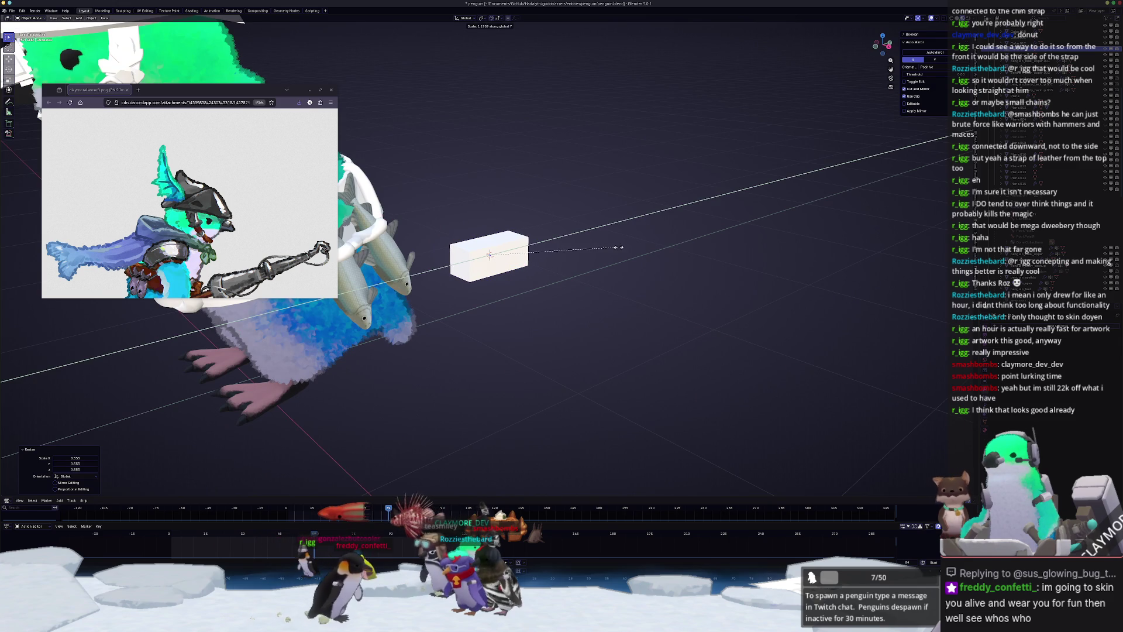
click(667, 234)
middle_drag(667, 234, 604, 253)
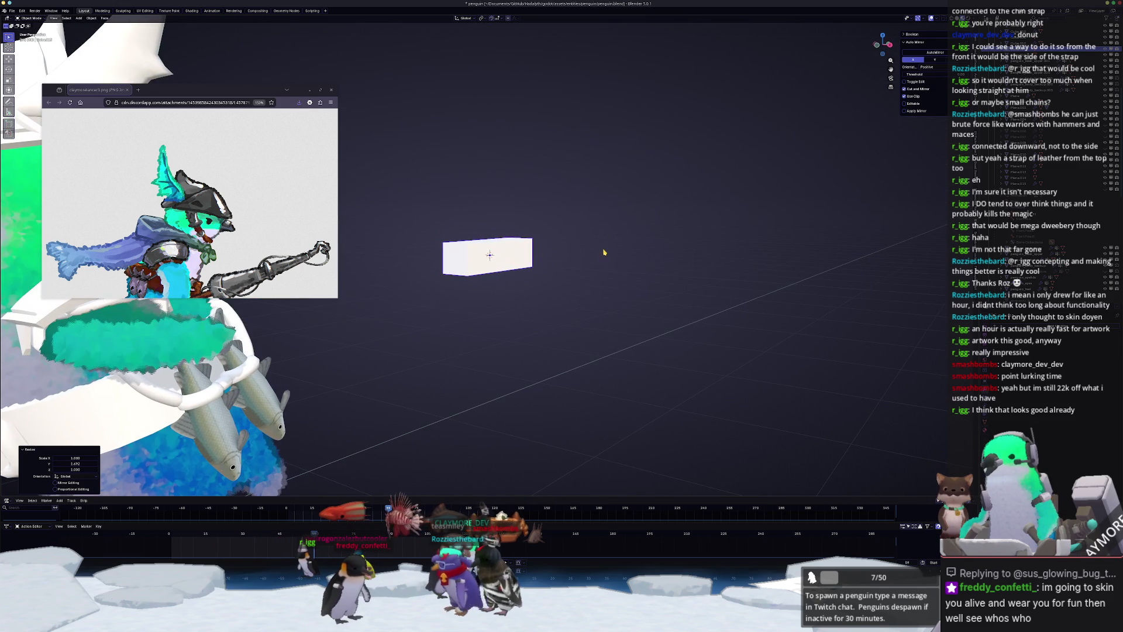
- Add a Single Vert mesh and extrude it downward in front view into a line
key(shift+a)
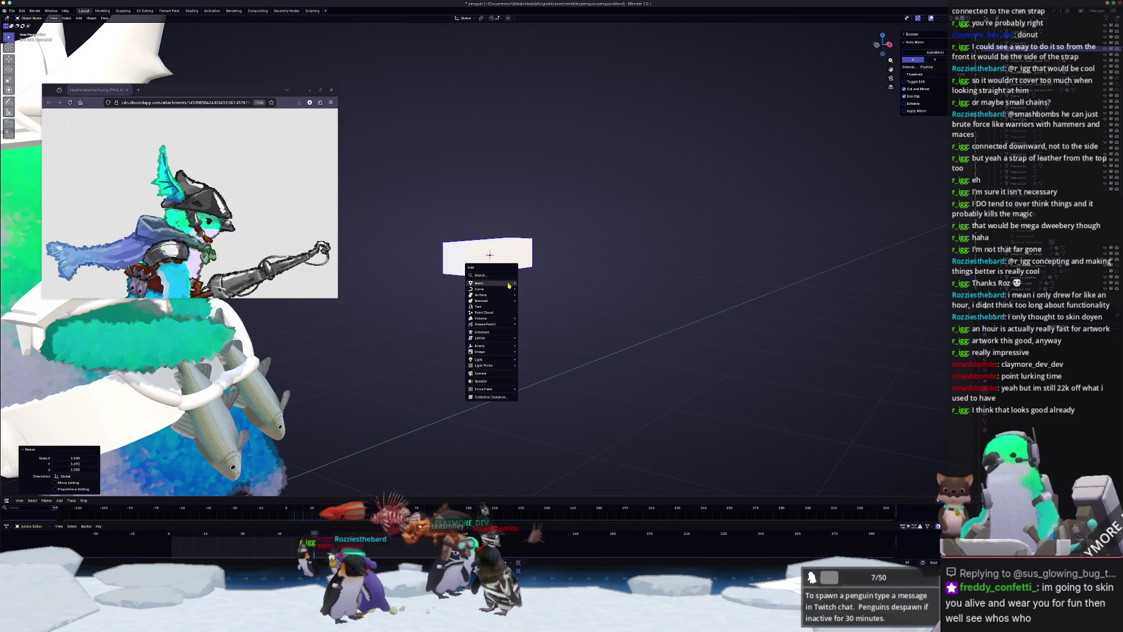
mouse_move(491, 282)
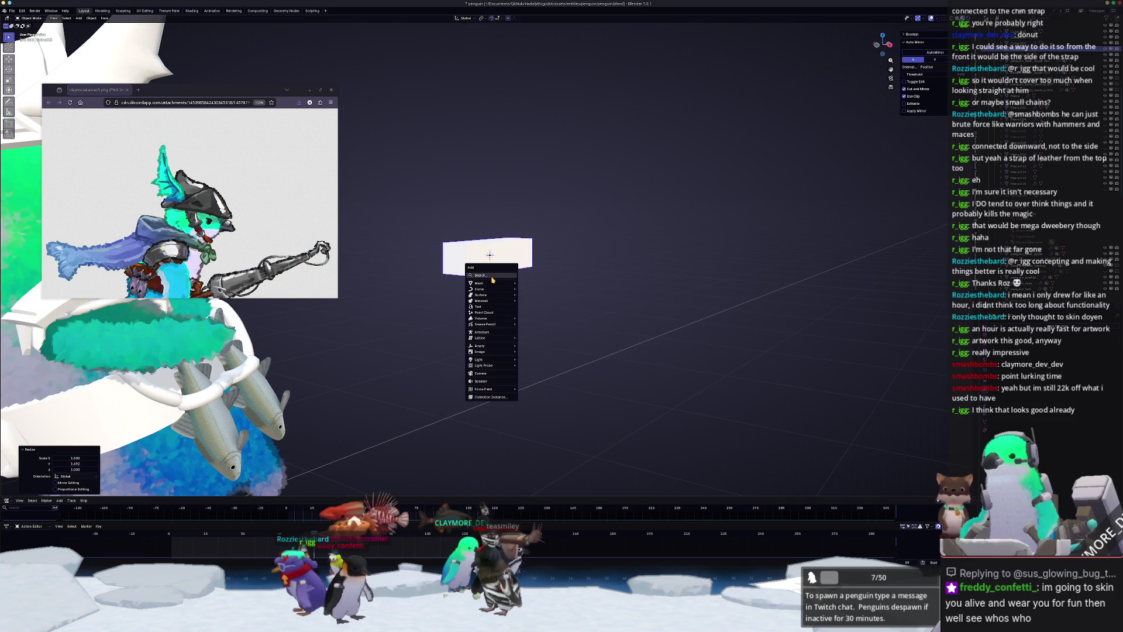
click(592, 360)
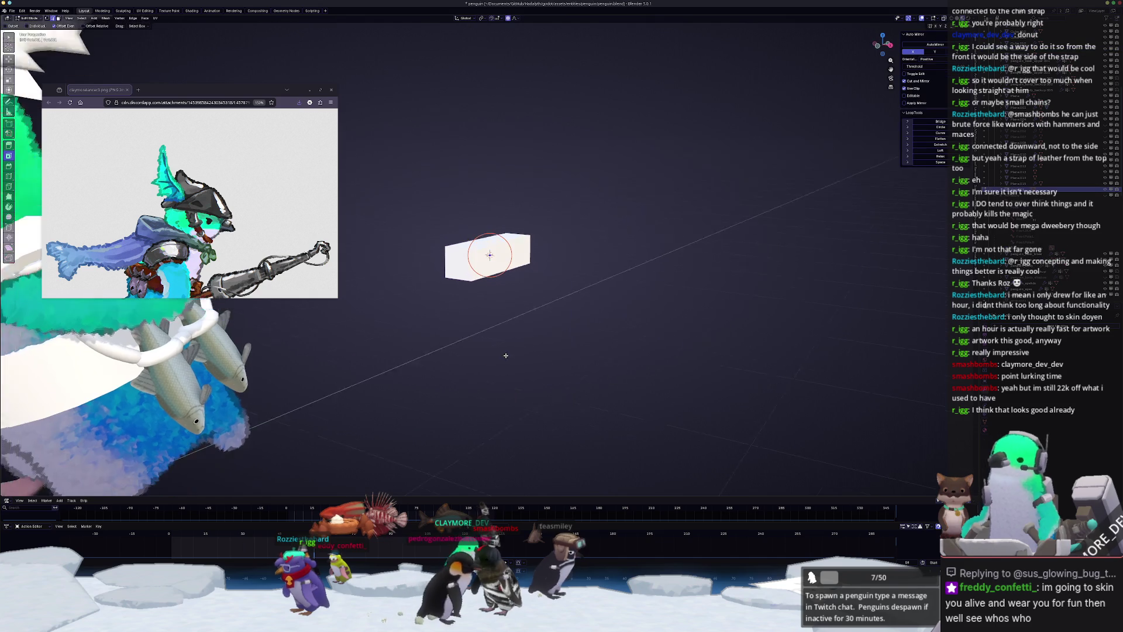
key(KP_1)
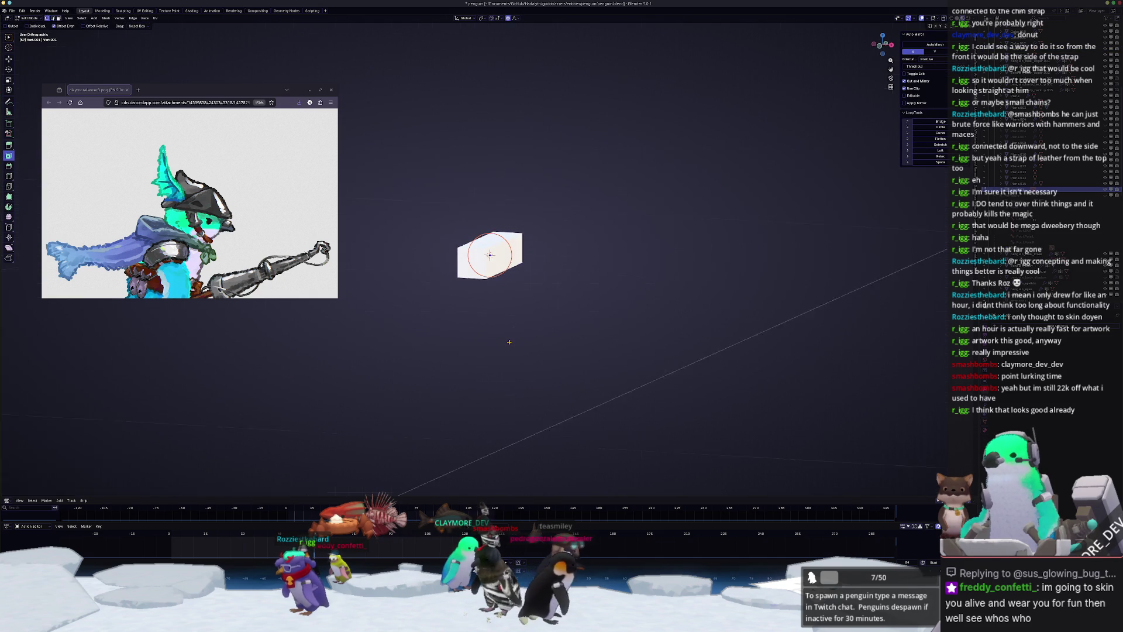
key(e)
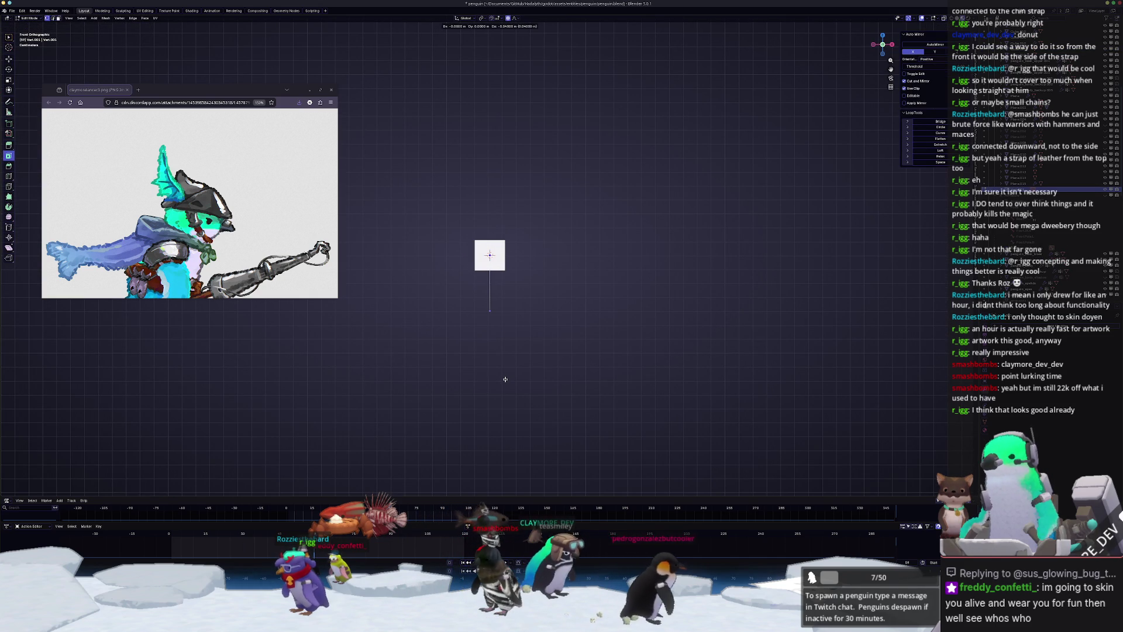
click(506, 379)
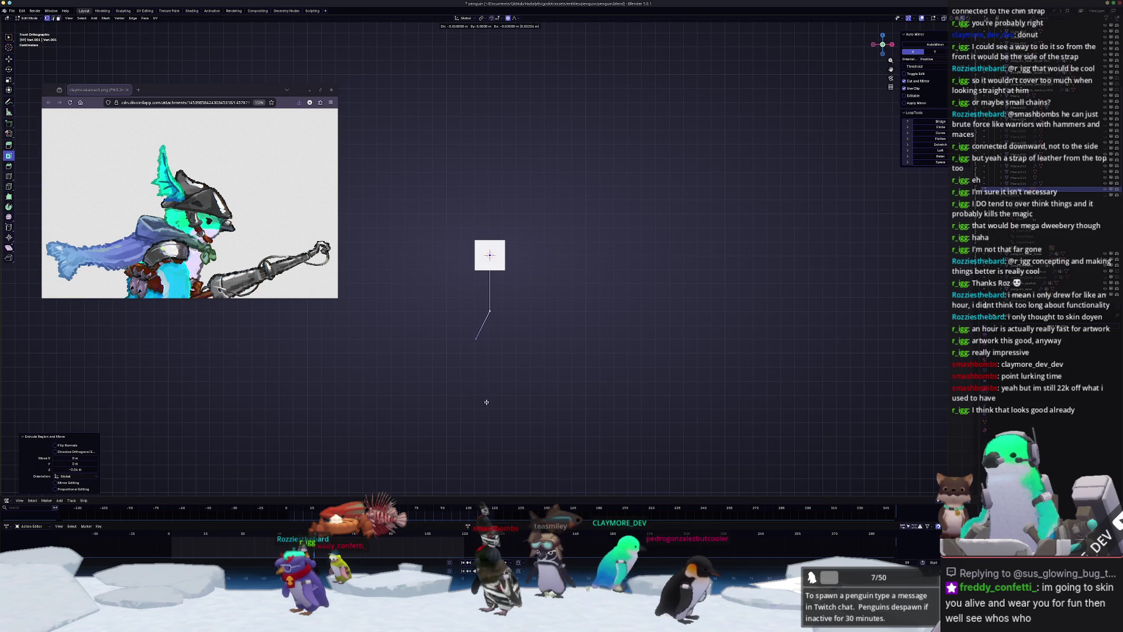
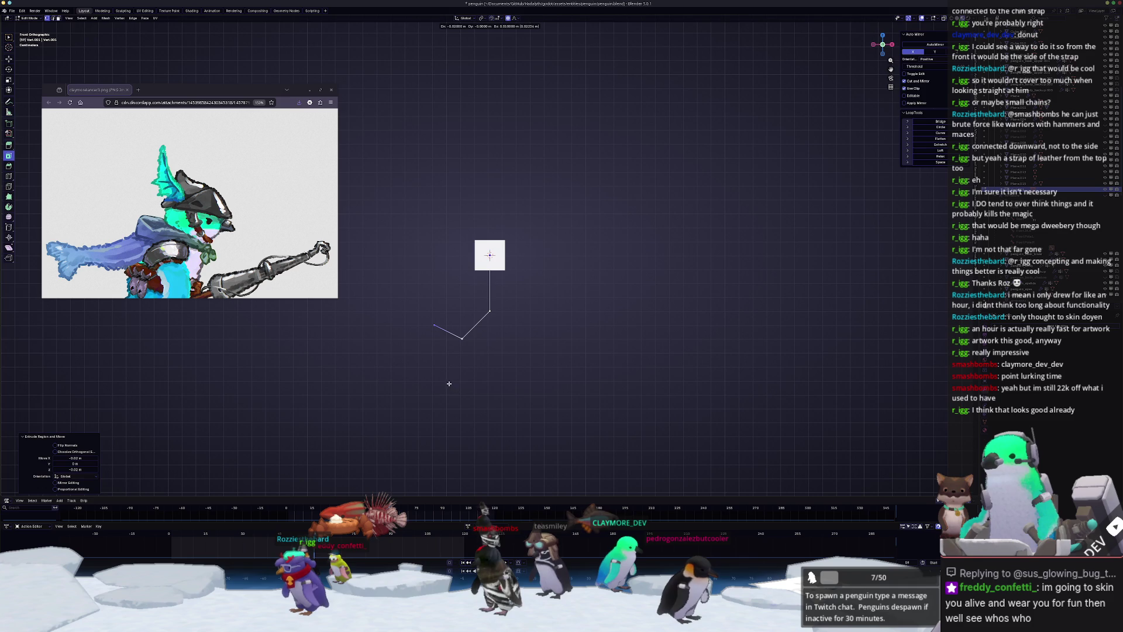
- Leave the isolated view and move the selected vertex along Y, framing it
key(Tab)
key(KP_Divide)
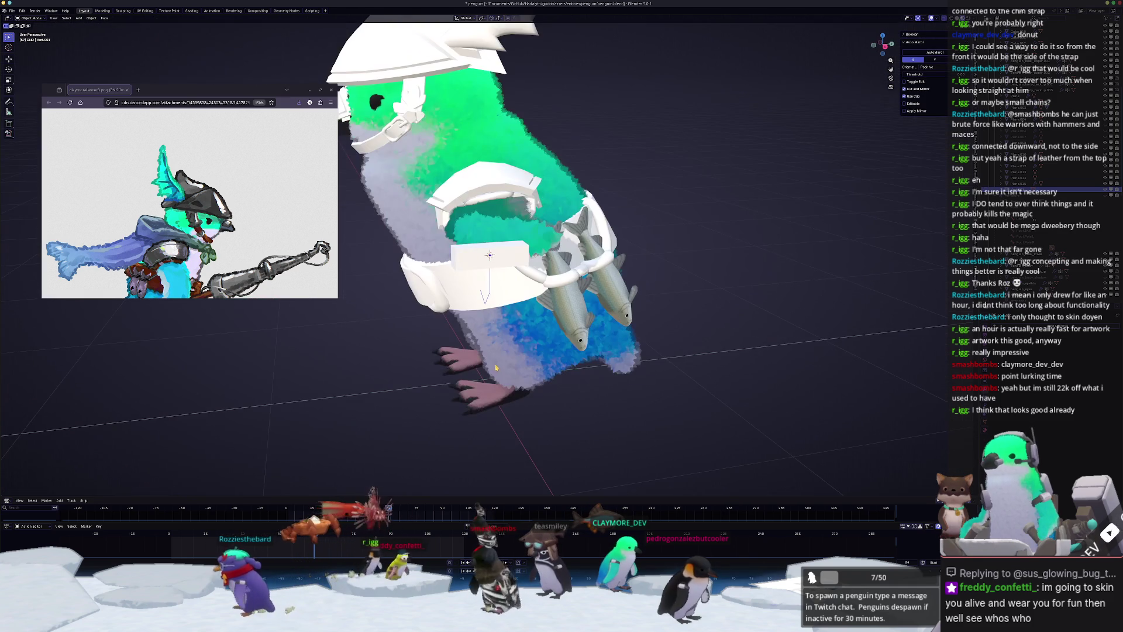
key(g)
key(x)
key(y)
click(495, 368)
key(KP_Decimal)
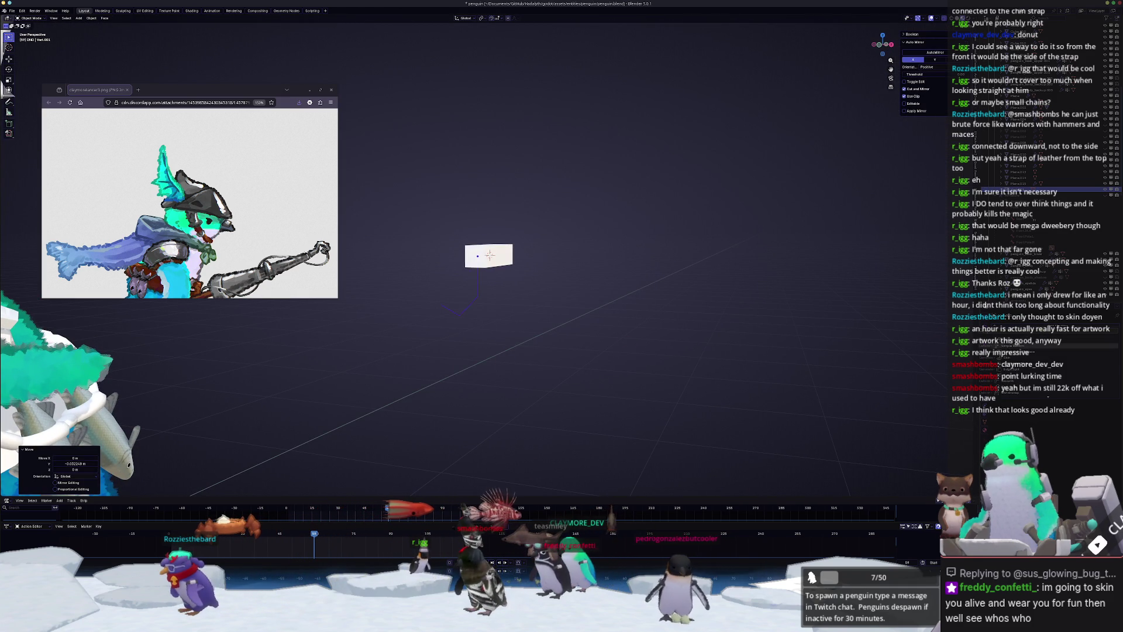
scroll(491, 255, down, 5)
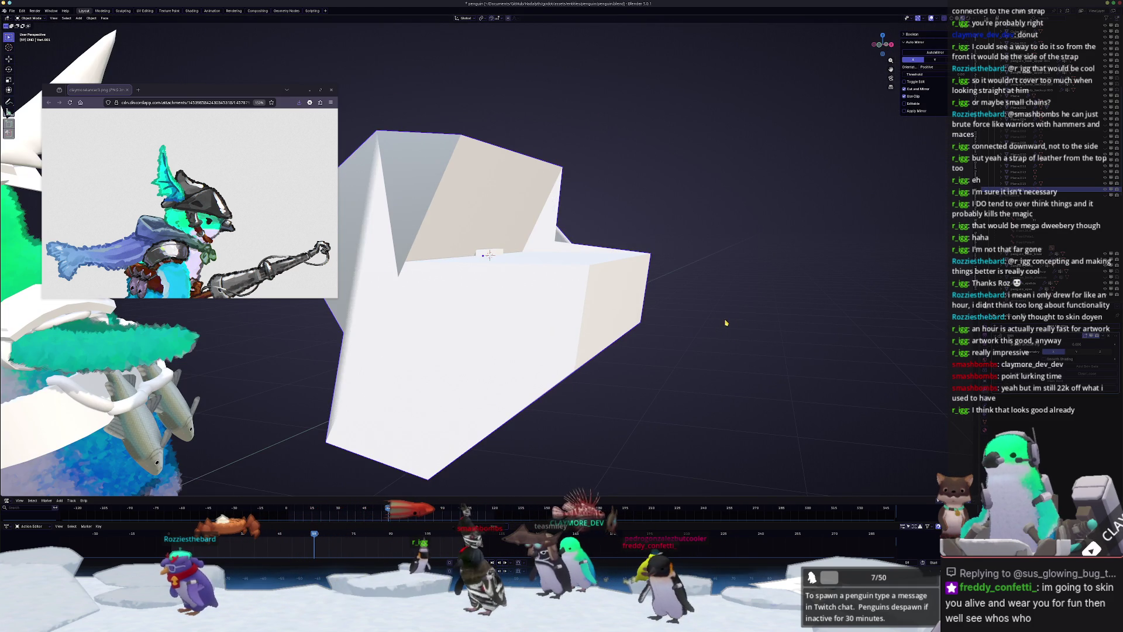
- Shrink the J piece's skin in Edit Mode, then scale the whole object down
key(Tab)
key(s)
click(601, 251)
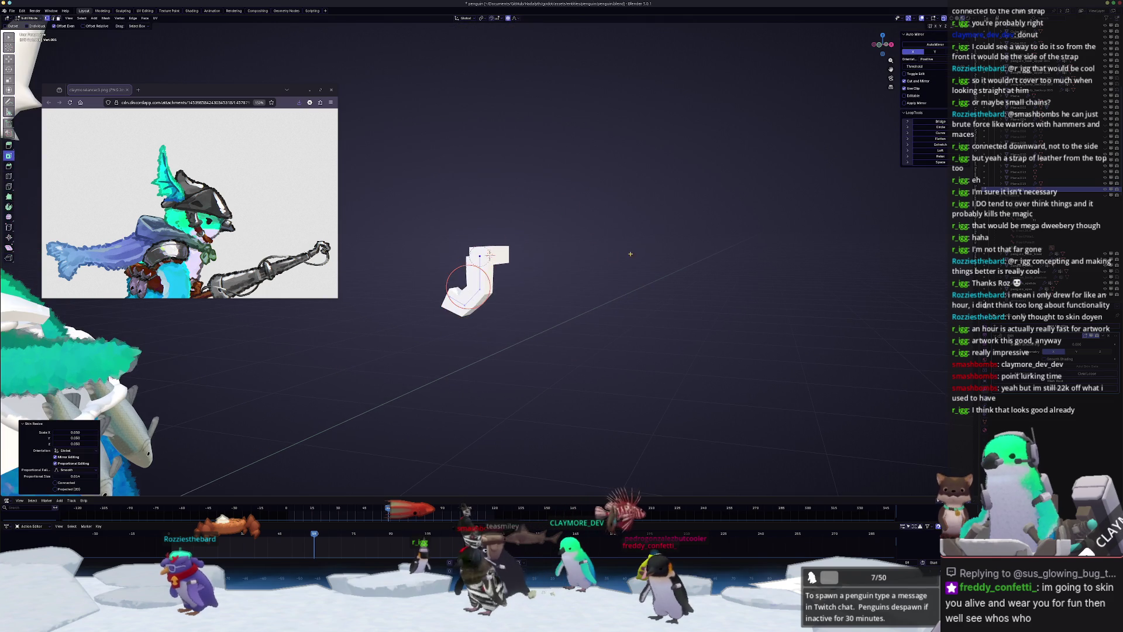
key(s)
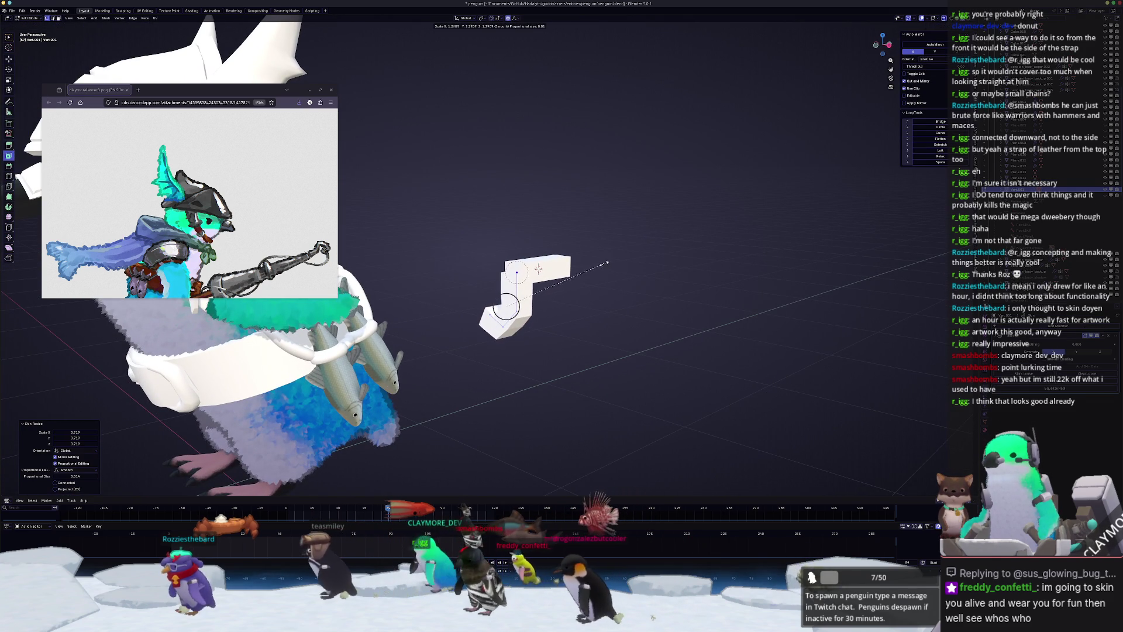
click(541, 270)
key(Tab)
key(s)
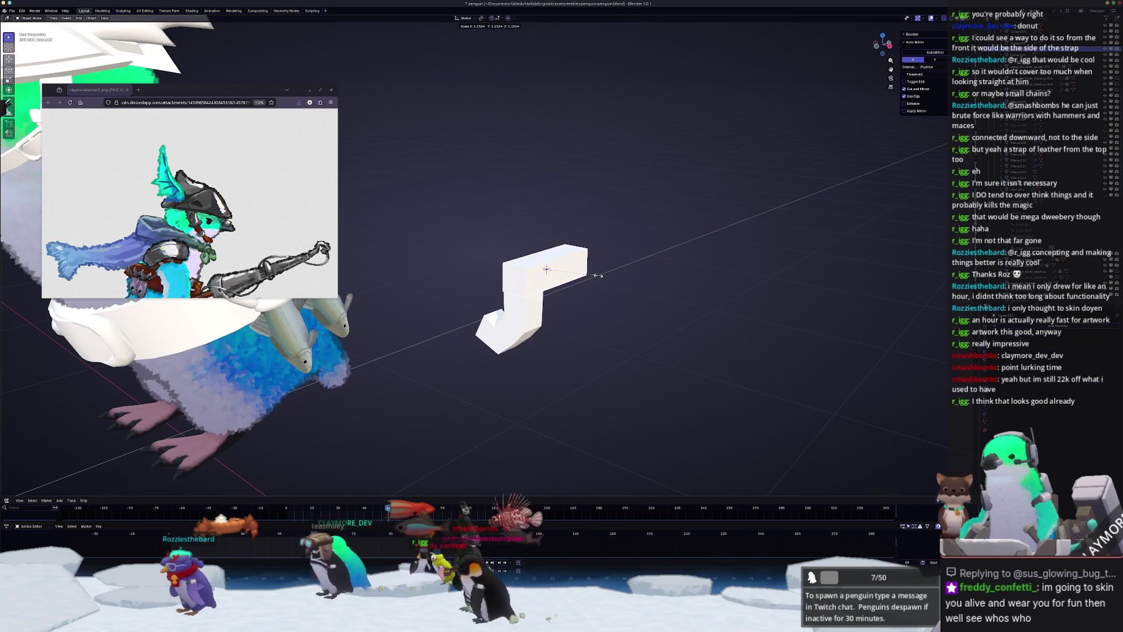
click(610, 274)
- Isolate the J piece and duplicate its leg, sliding the copy along Y beside the first
key(Tab)
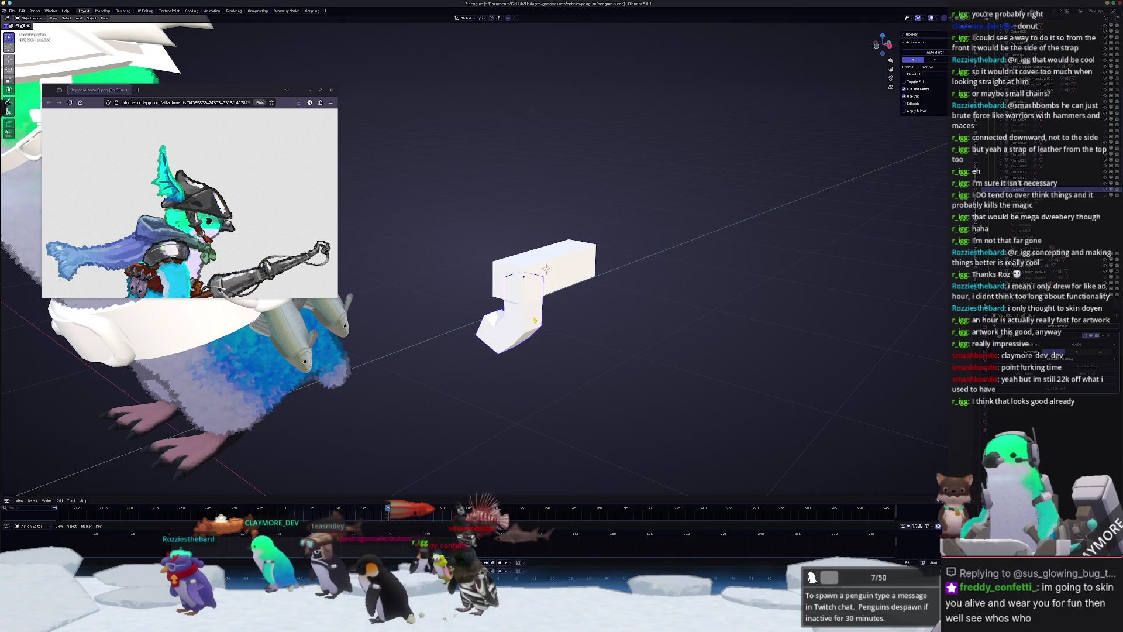
key(KP_Divide)
key(KP_Divide)
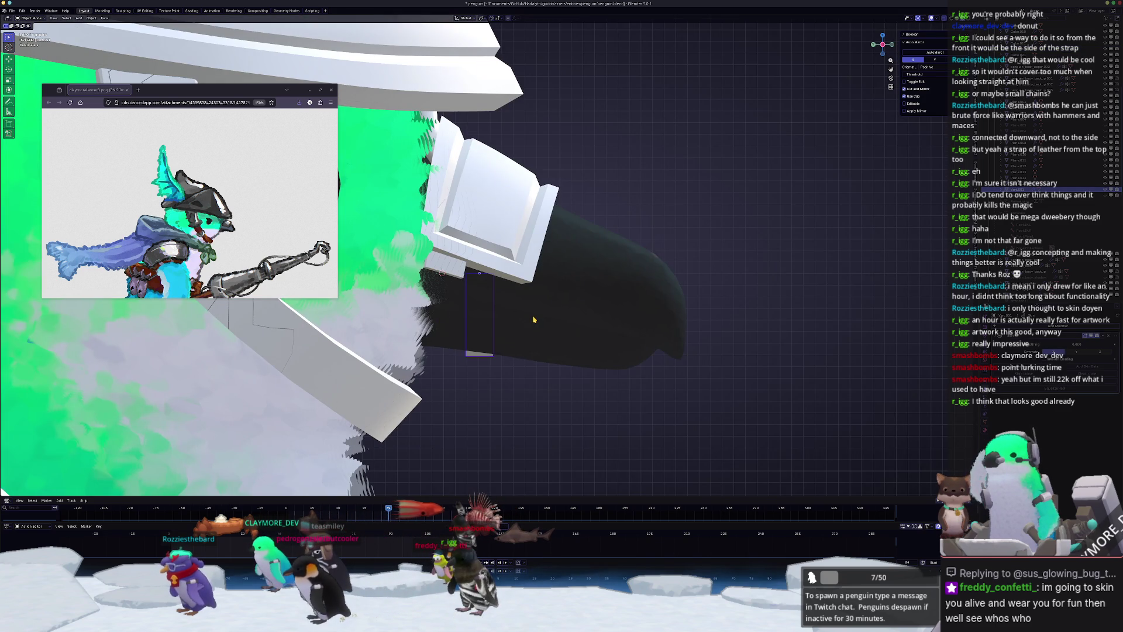
key(KP_3)
scroll(535, 320, up, 2)
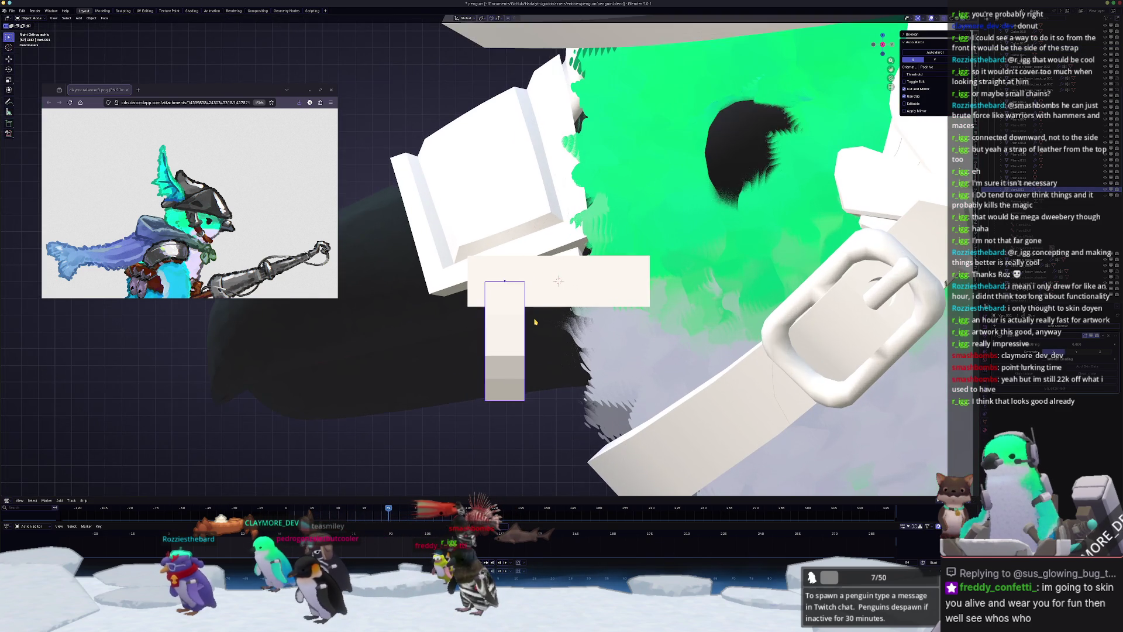
key(shift+d)
key(y)
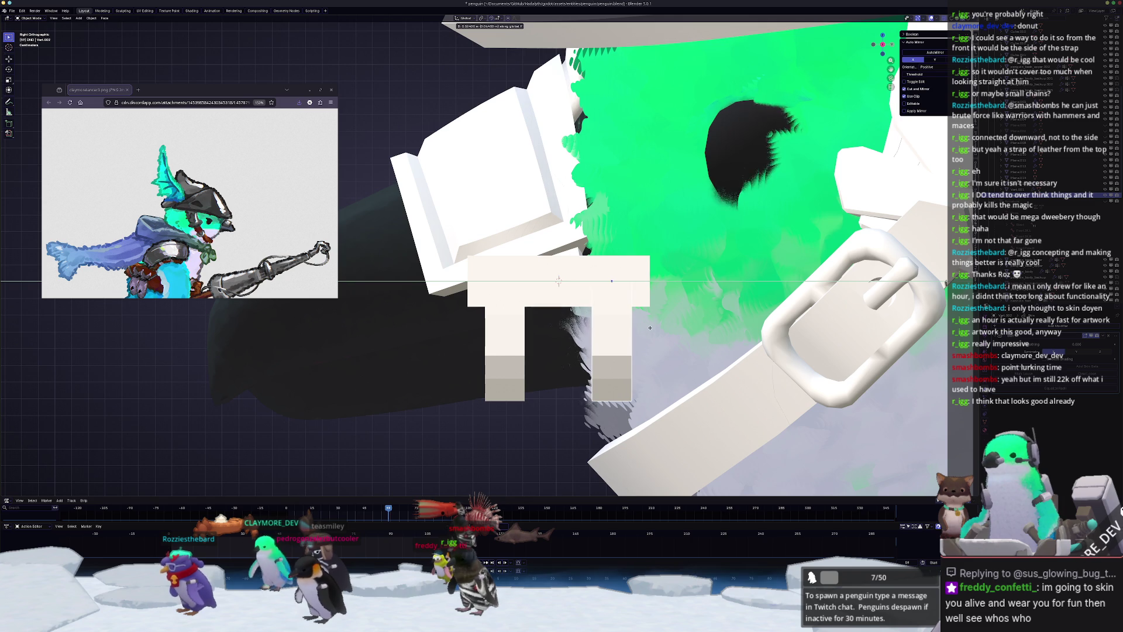
click(663, 328)
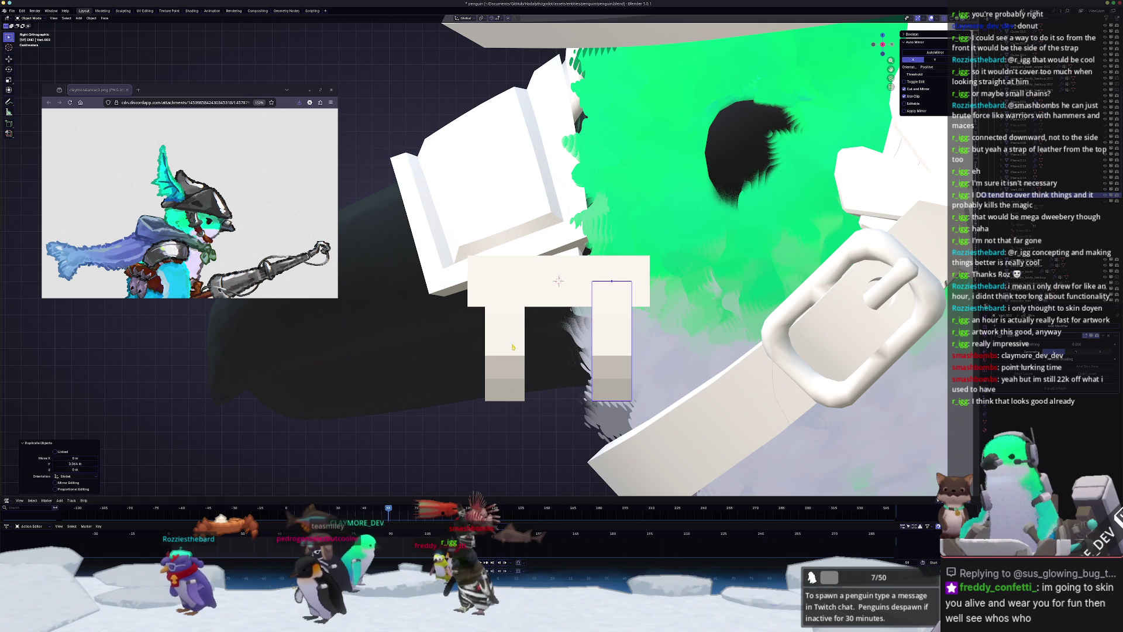
click(508, 347)
click(608, 340)
mouse_move(608, 339)
middle_down()
mouse_move(626, 317)
mouse_move(585, 303)
middle_up()
key(ctrl+a)
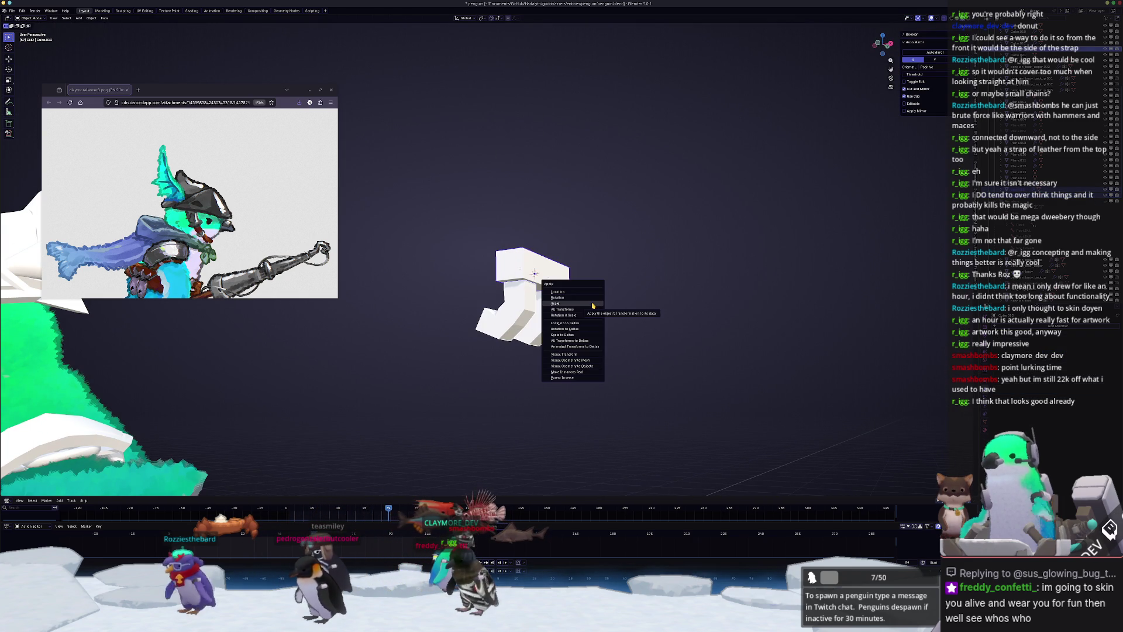
- Apply scale to the piece and give it Shade Smooth and Auto Smooth shading
click(593, 305)
right_click(594, 305)
click(589, 305)
right_click(571, 313)
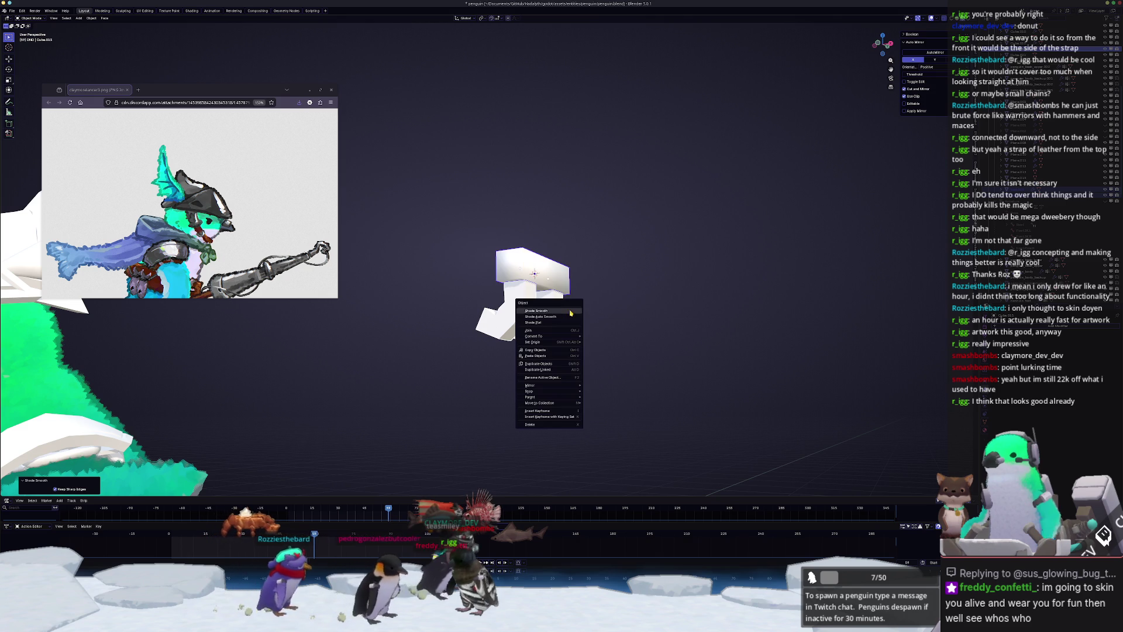
click(564, 317)
middle_drag(563, 317, 579, 348)
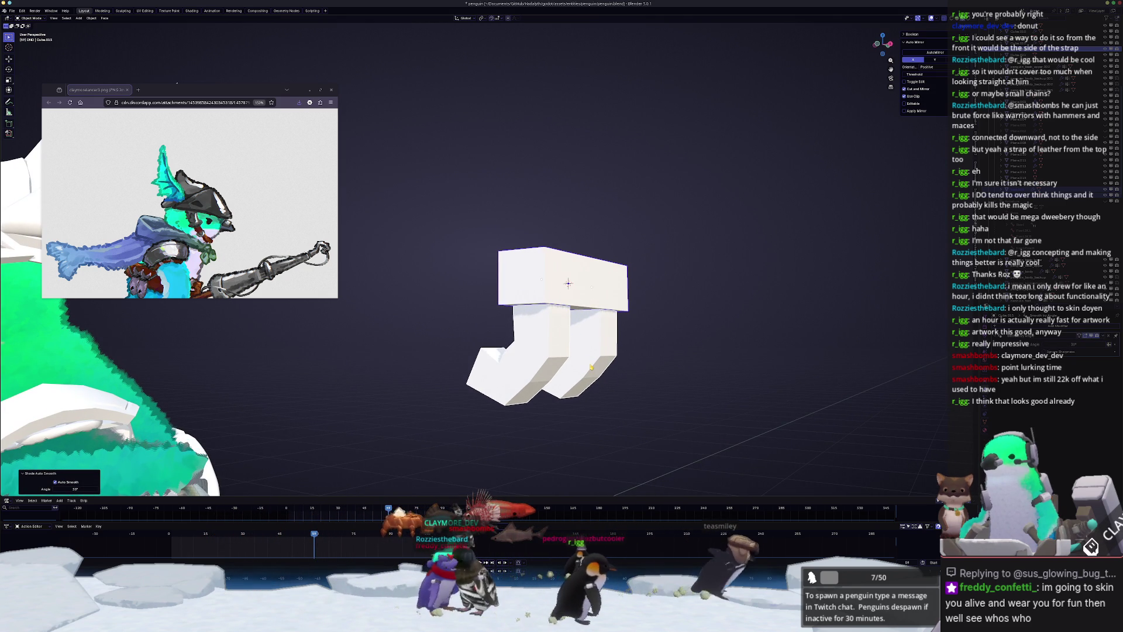
- Apply scale to both J hooks, then try and undo auto smooth shading
click(527, 378)
click(607, 354)
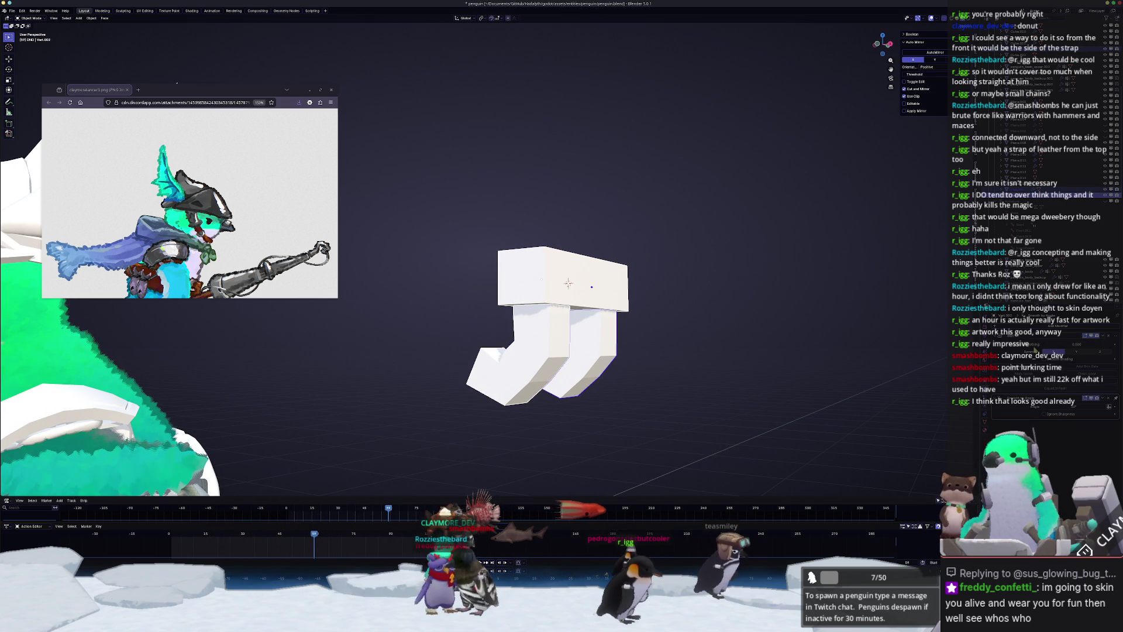
key(ctrl+a)
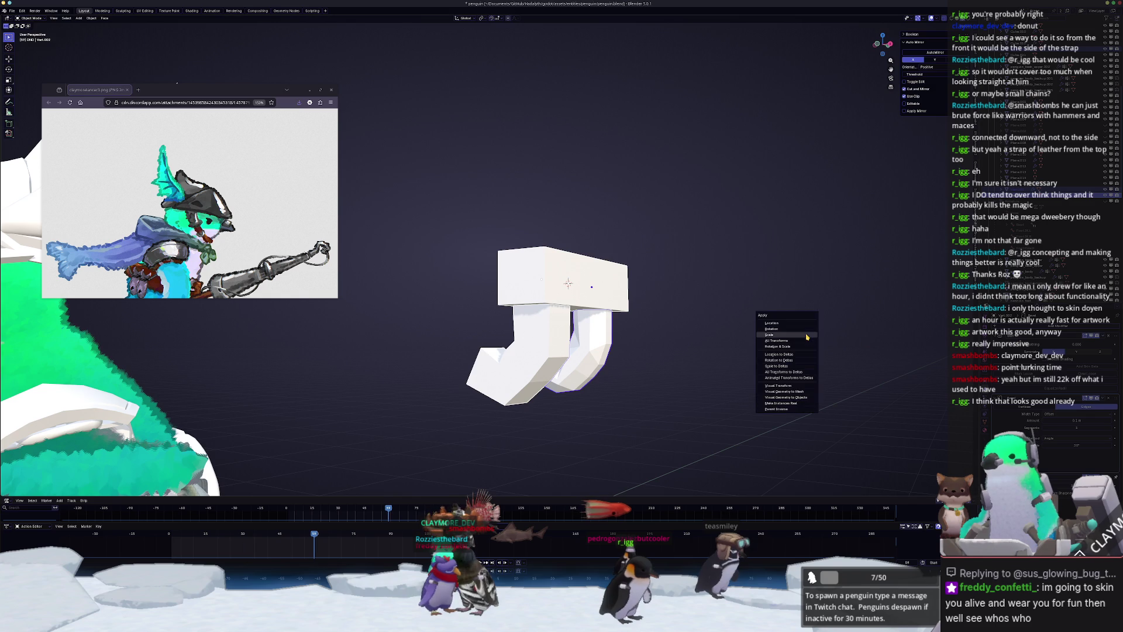
click(781, 367)
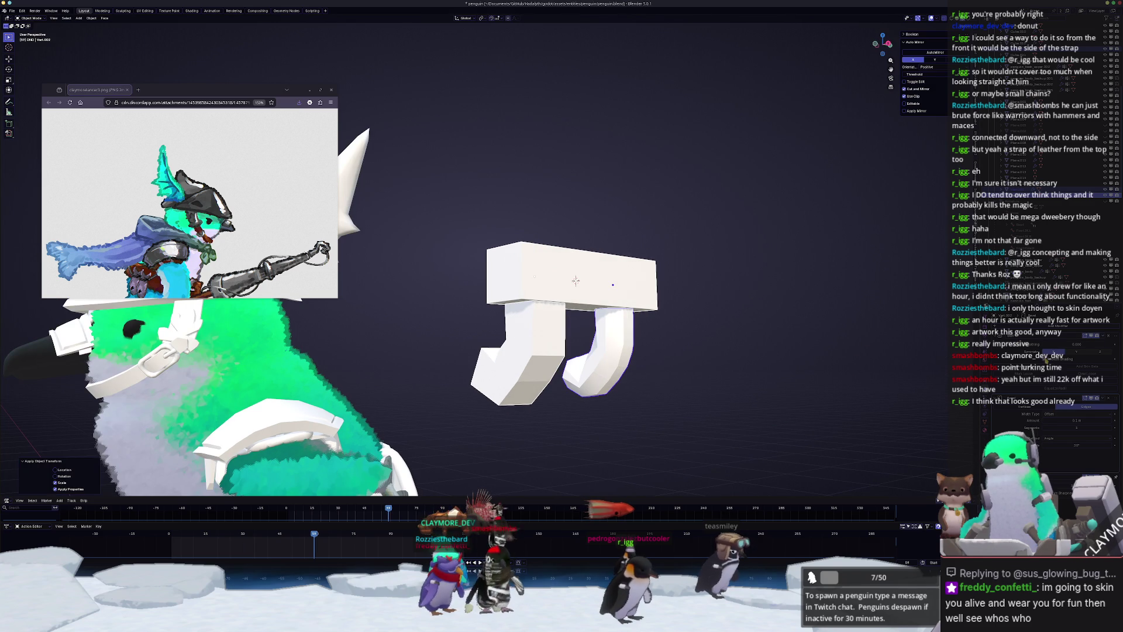
click(513, 357)
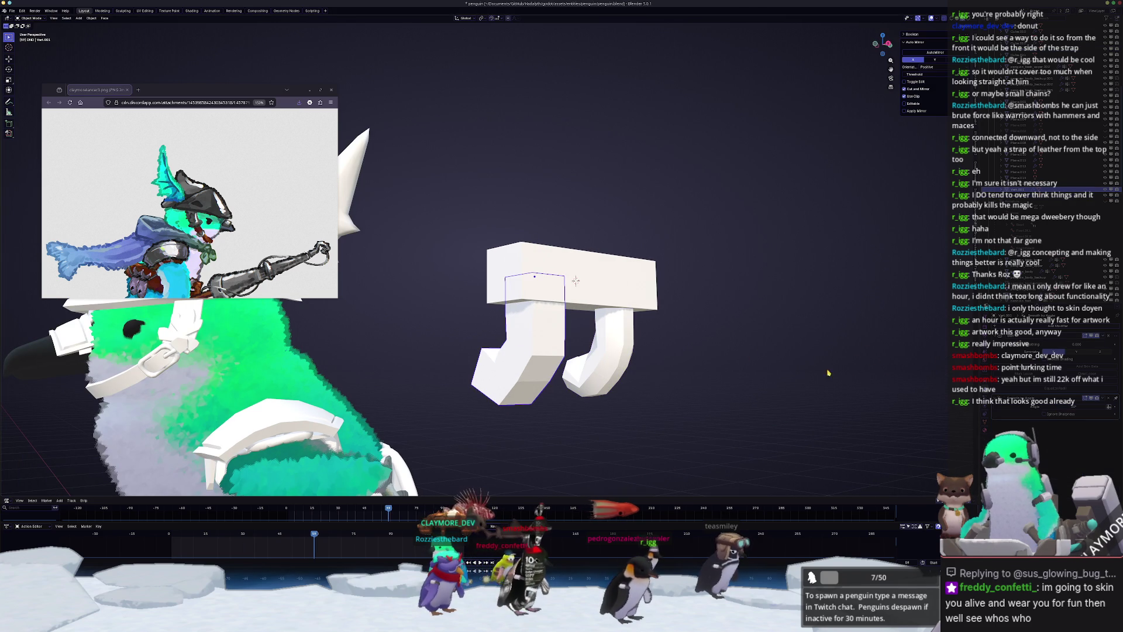
click(601, 301)
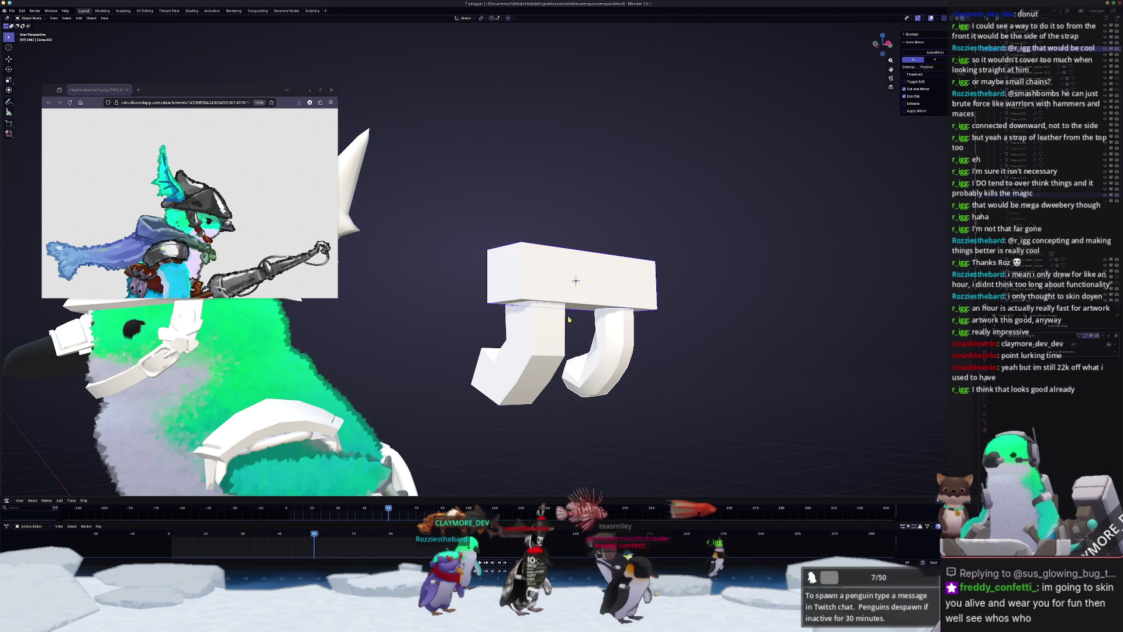
click(890, 394)
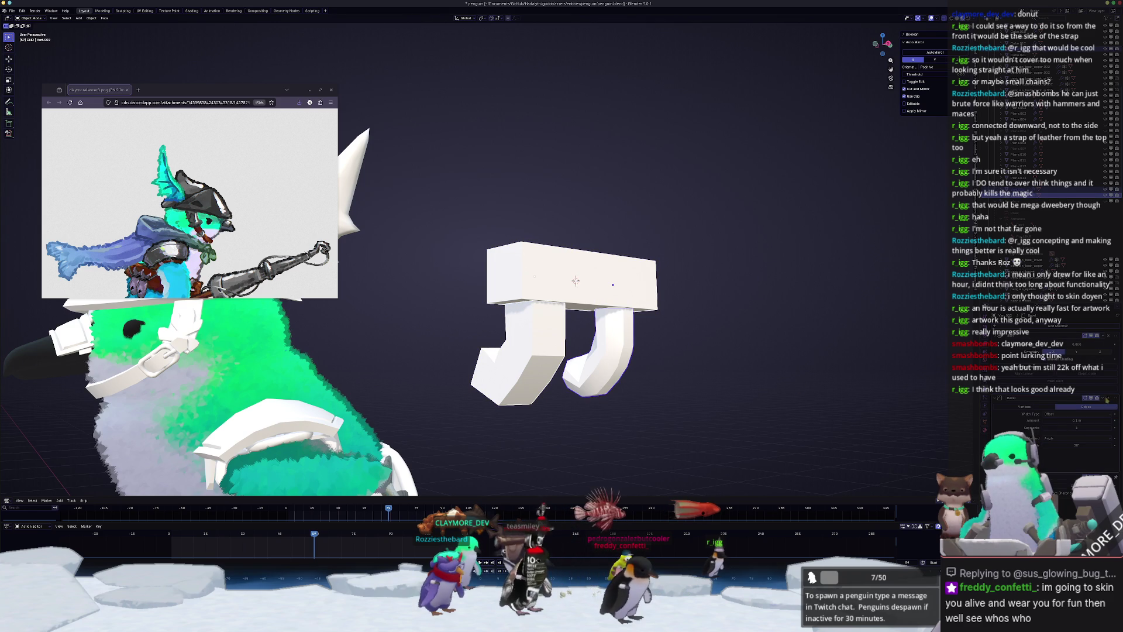
key(ctrl+z)
right_click(579, 307)
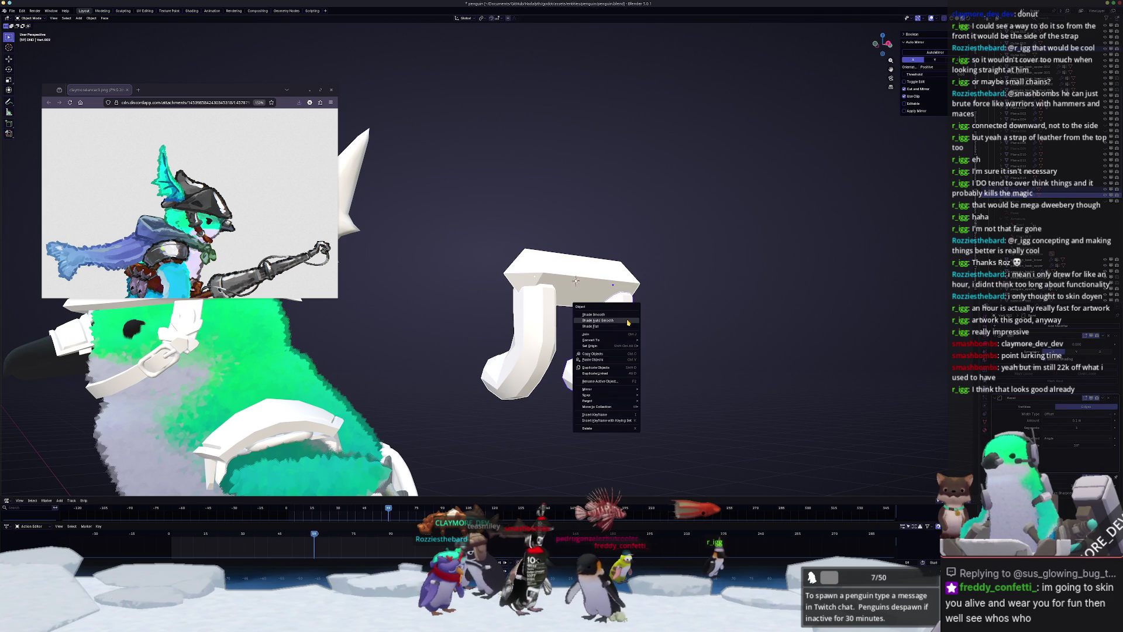
click(591, 319)
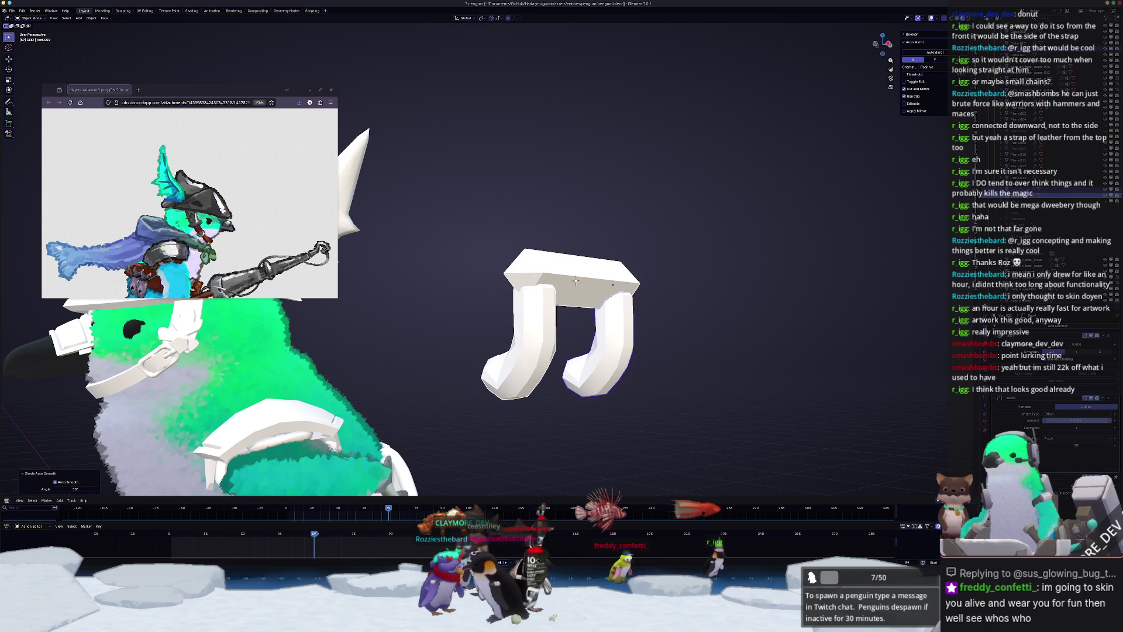
key(ctrl+z)
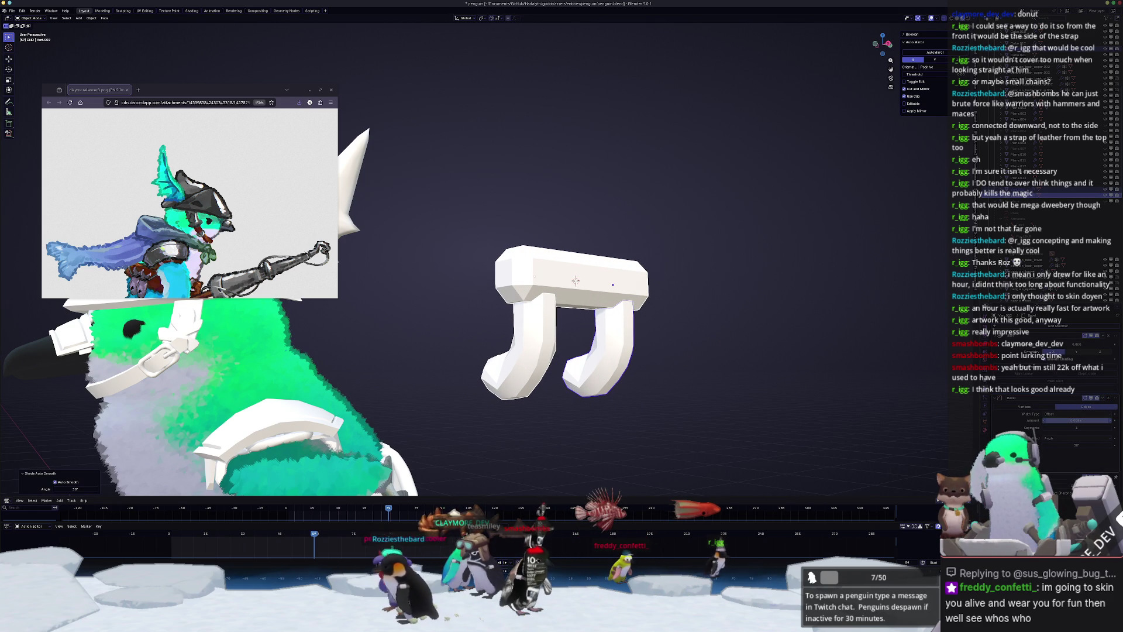
- Convert the right J hook into a regular mesh
right_click(643, 334)
mouse_move(655, 356)
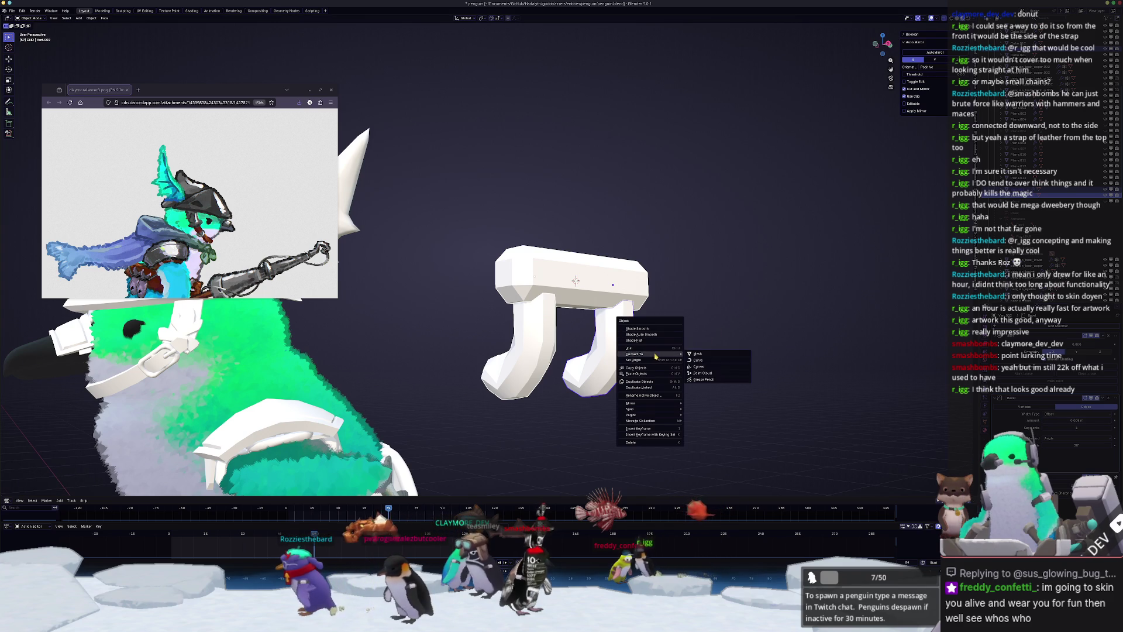
click(697, 353)
scroll(561, 308, down, 3)
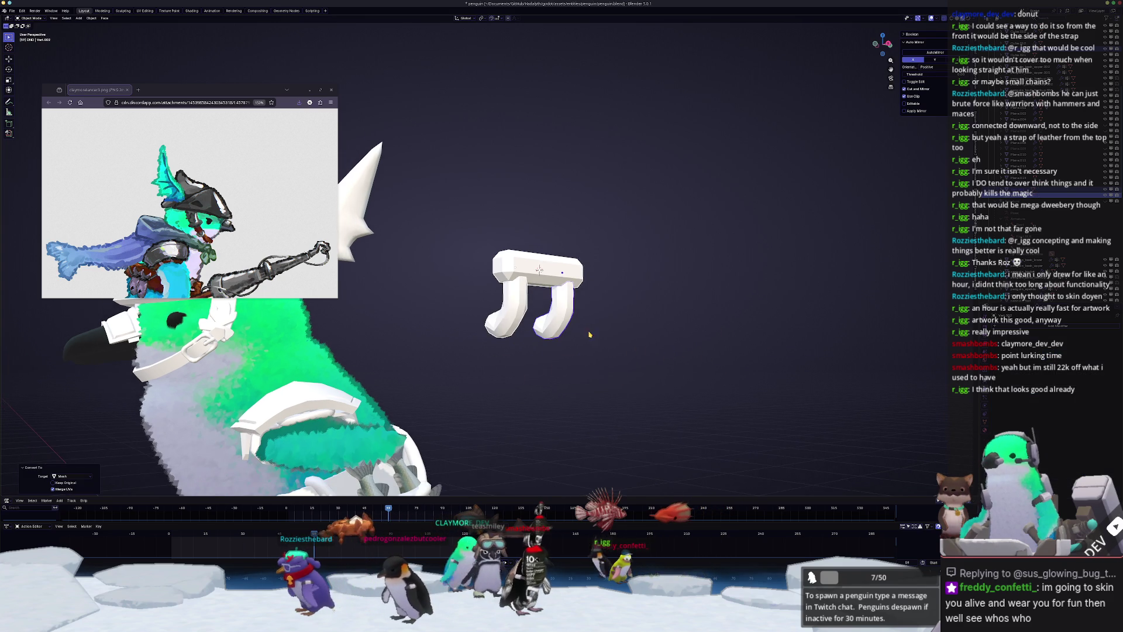
- Isolate the top bar and give it Shade Smooth and Auto Smooth shading
click(540, 279)
key(slash)
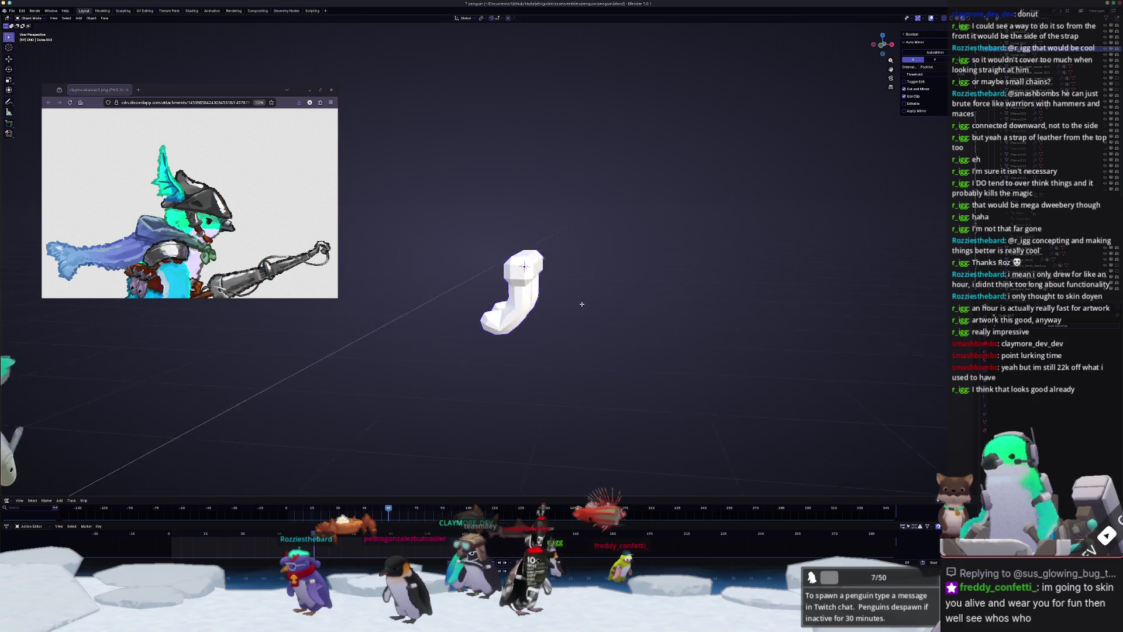
right_click(501, 303)
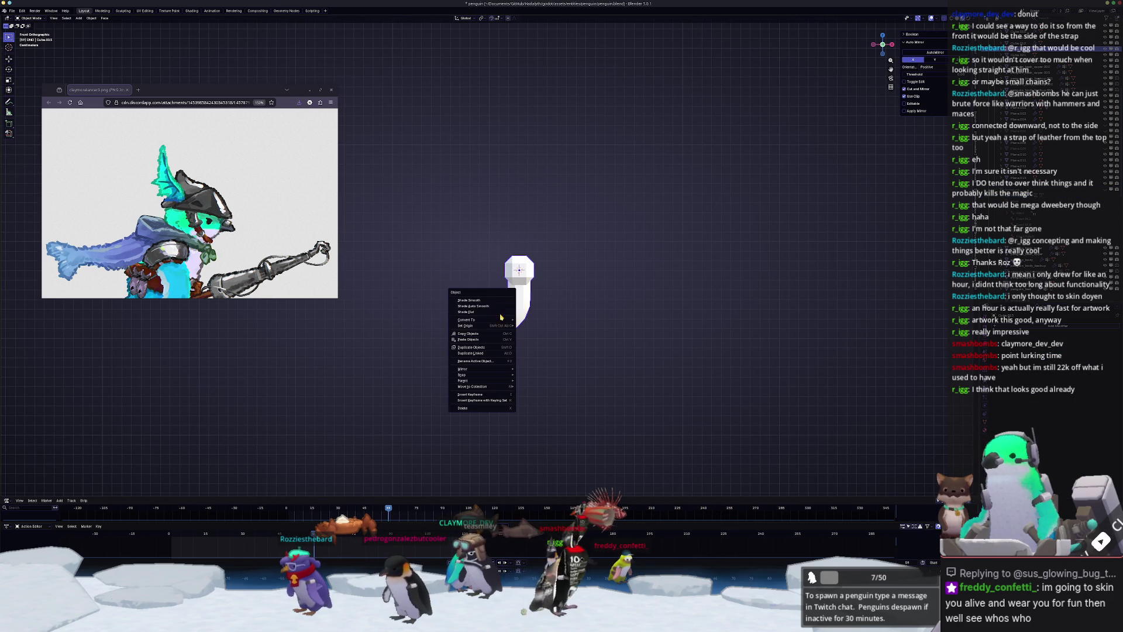
click(468, 300)
right_click(501, 304)
click(501, 306)
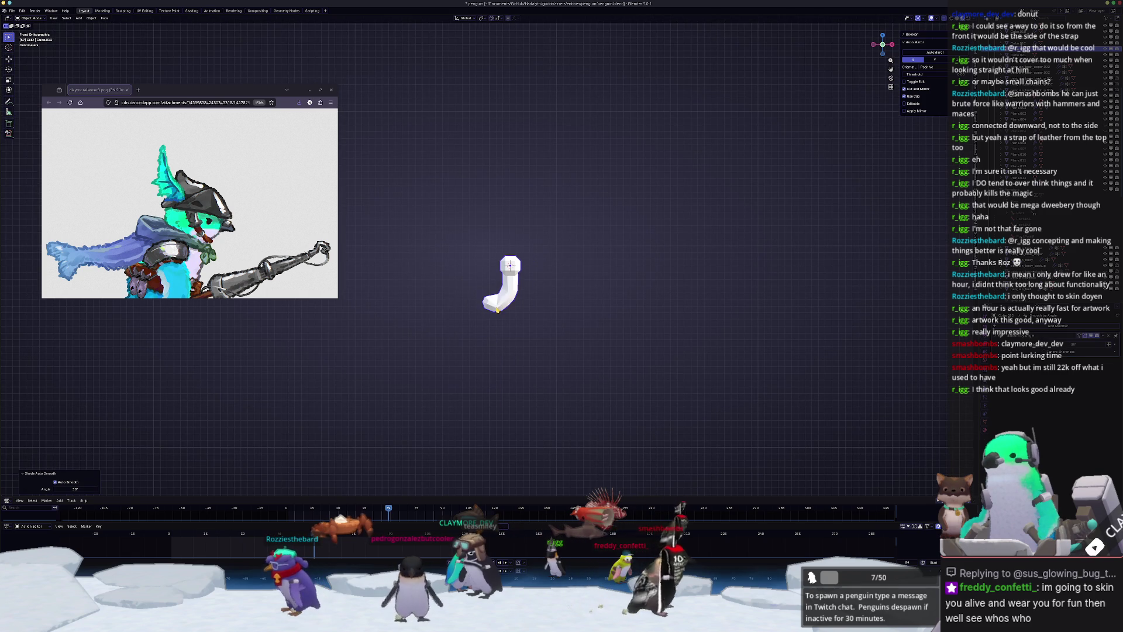
key(slash)
- Move the J piece out beside the penguin
key(g)
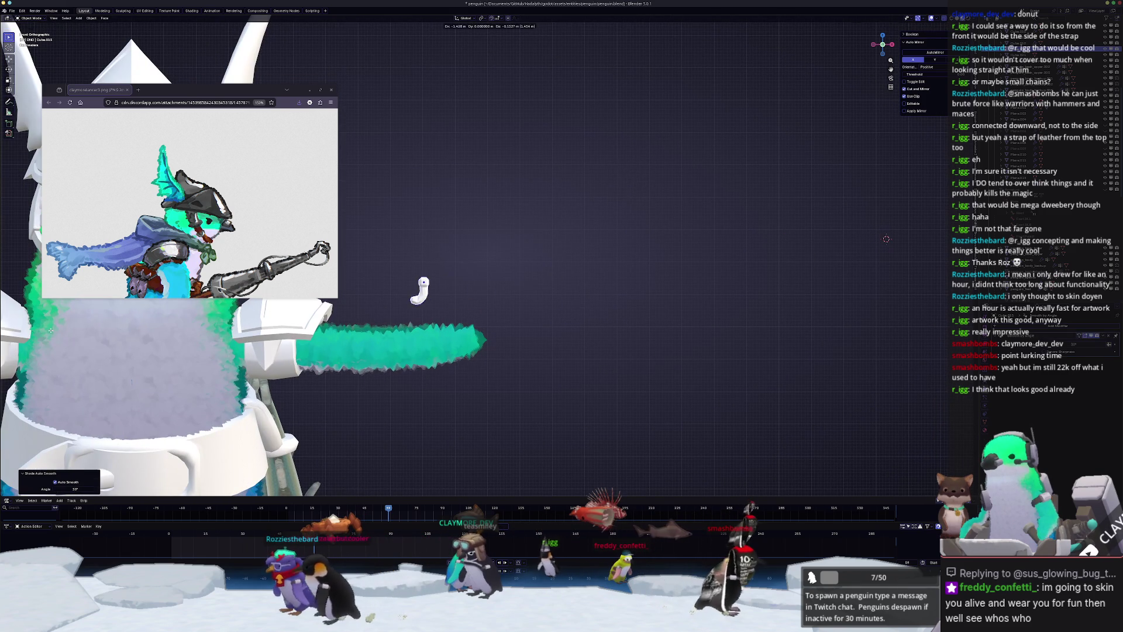
click(1, 349)
scroll(201, 363, down, 3)
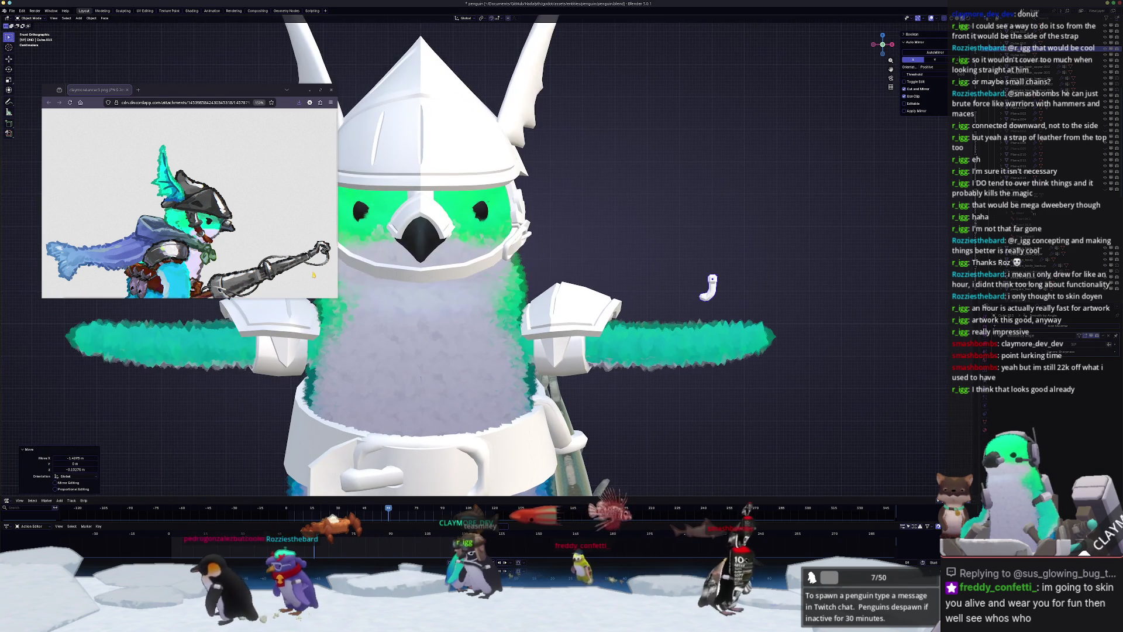
middle_drag(201, 363, 700, 281)
scroll(545, 233, up, 5)
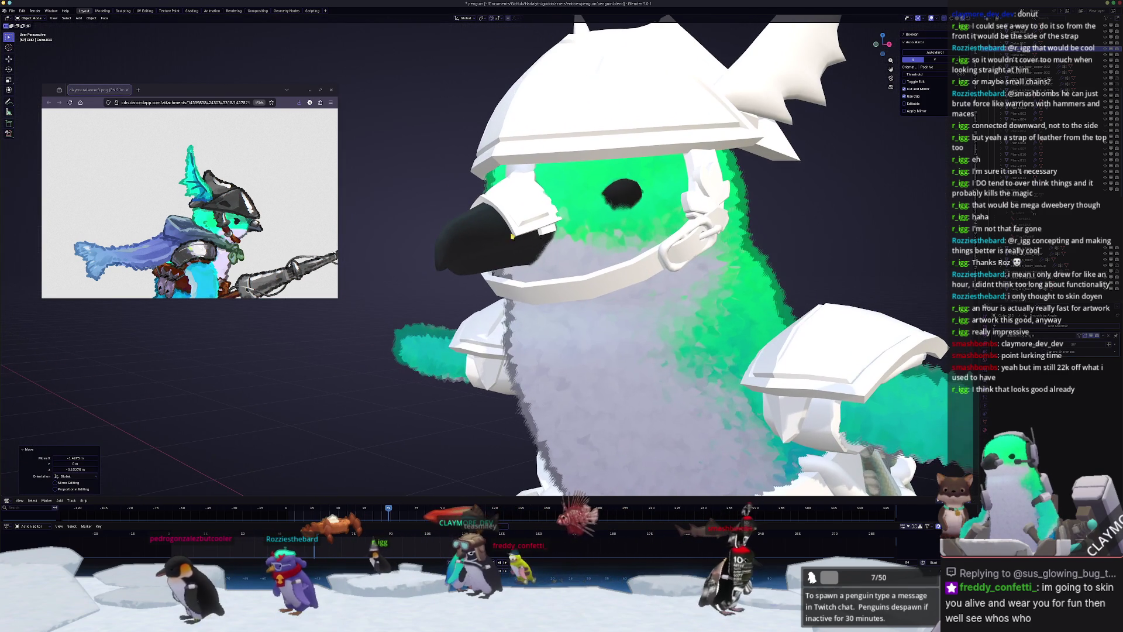
- Select the small beak piece and snap it to the 3D cursor in Object Mode
click(545, 233)
click(545, 233)
key(Tab)
scroll(585, 231, up, 4)
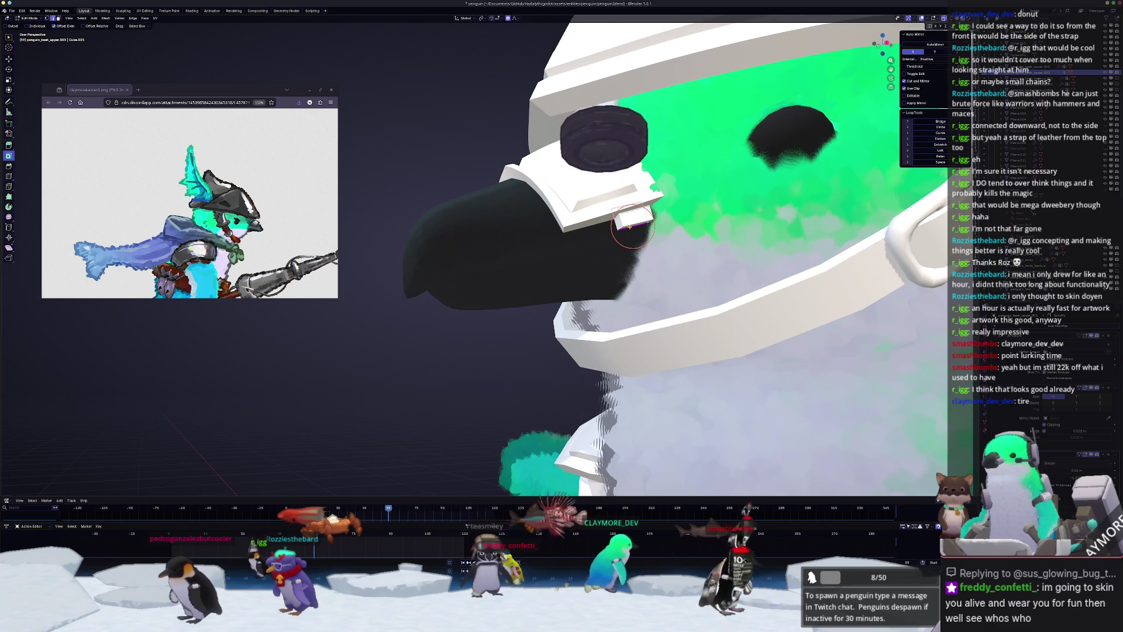
key(ctrl+Tab)
click(515, 240)
scroll(585, 234, down, 5)
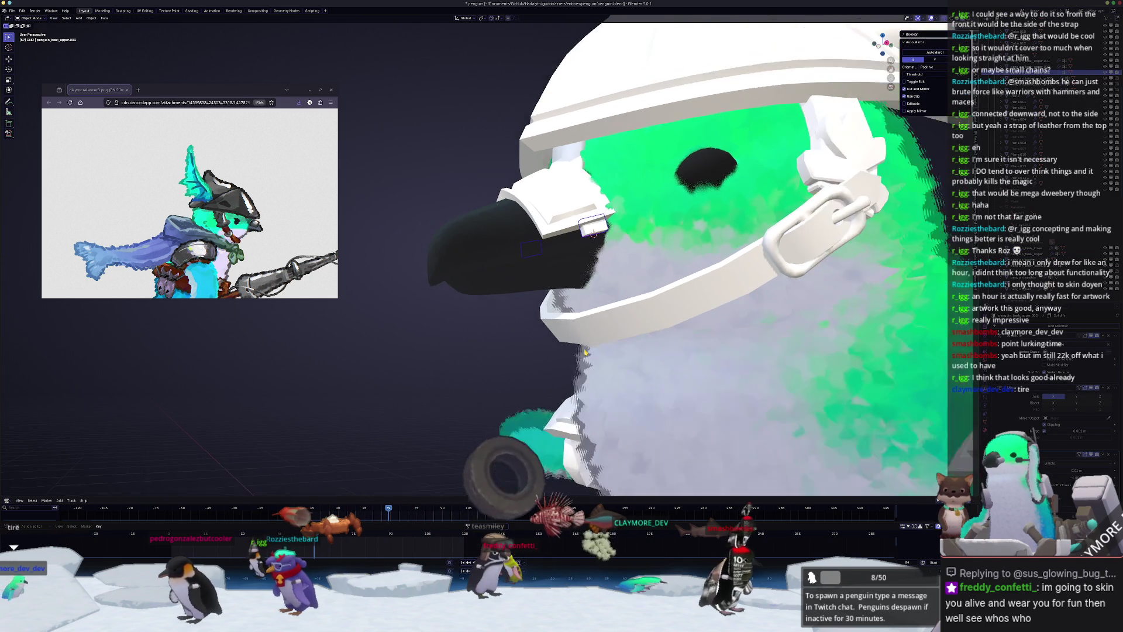
key(shift+s)
scroll(784, 245, up, 4)
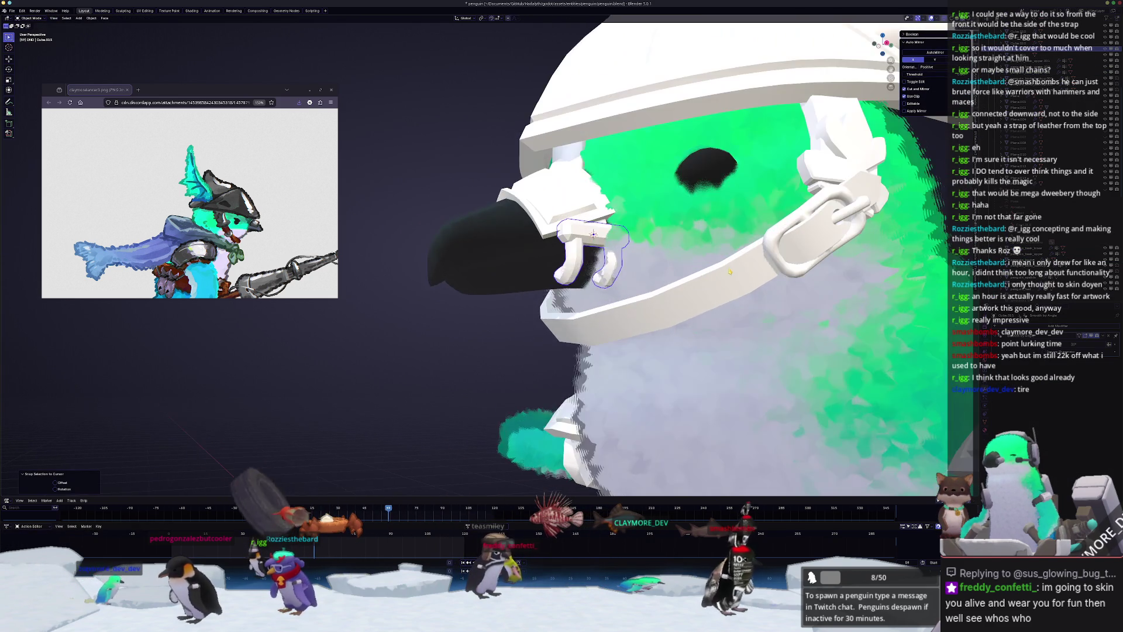
- Tilt the beak piece 22 degrees on X, shrink it, and rotate it slightly
key(r)
key(y)
key(x)
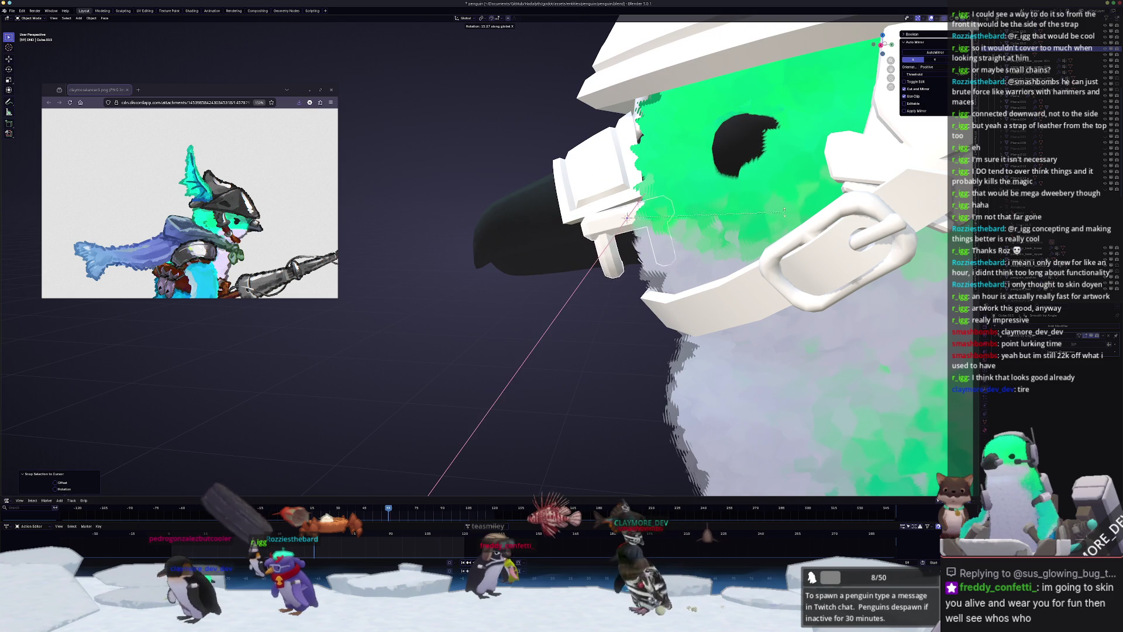
click(775, 197)
key(s)
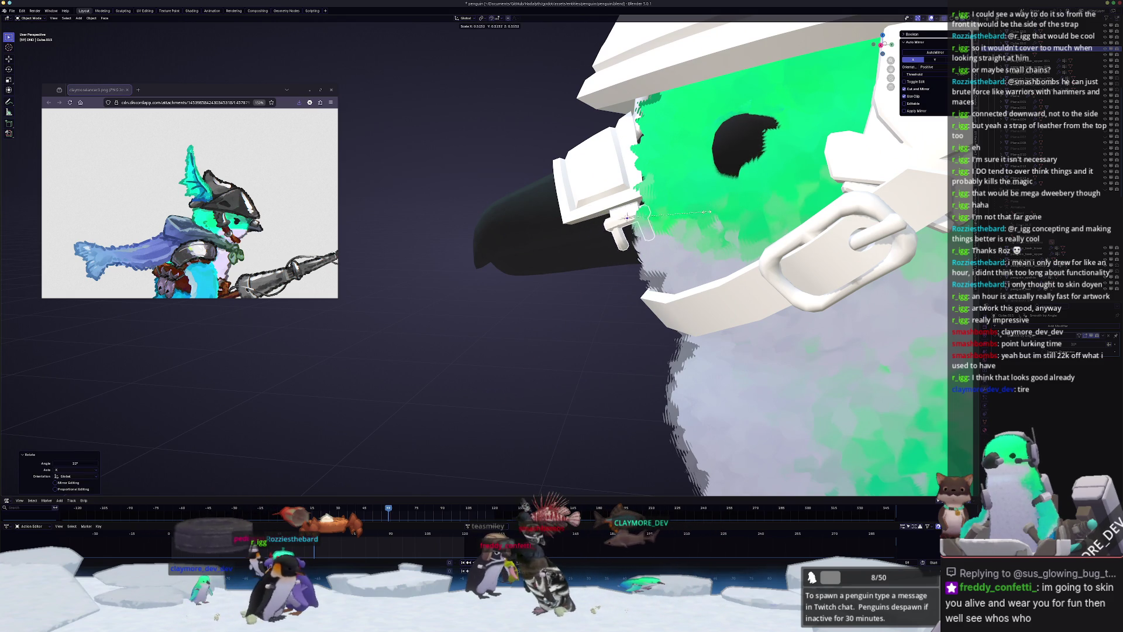
click(689, 215)
key(r)
click(707, 223)
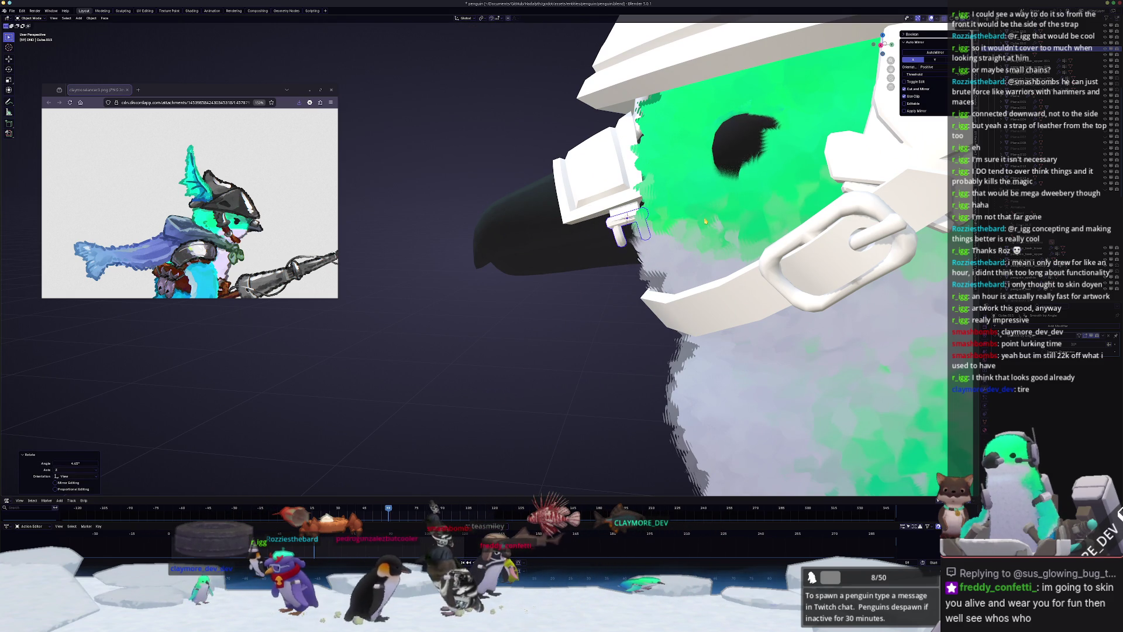
middle_drag(707, 224, 722, 233)
scroll(721, 234, up, 3)
- Nudge the beak piece along its local X axis
key(g)
key(x)
key(x)
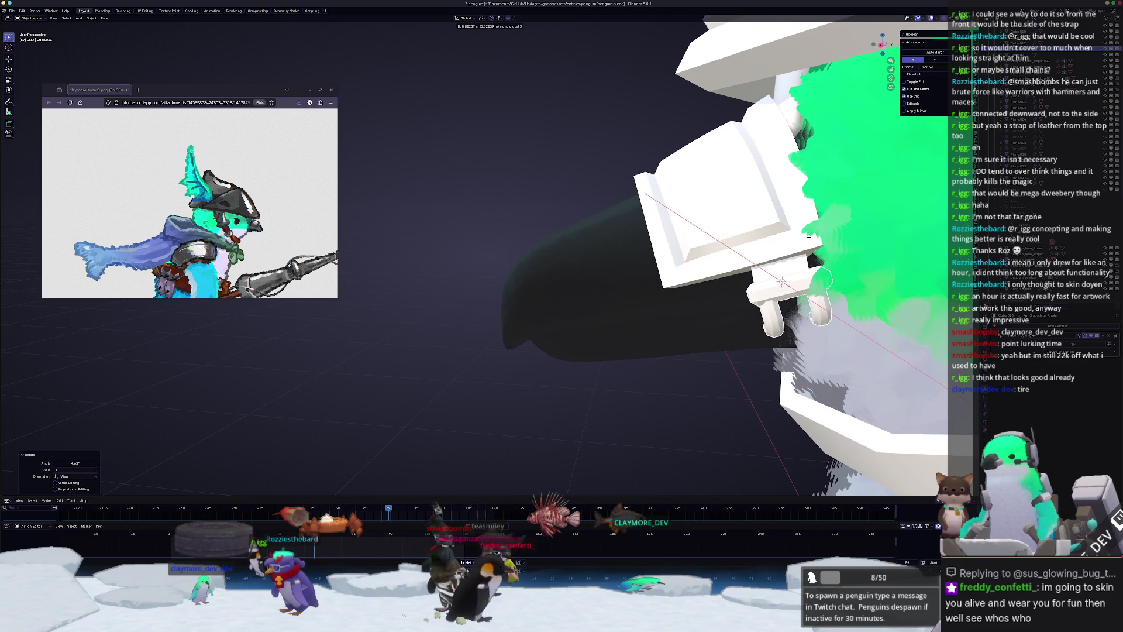
key(y)
key(y)
click(794, 249)
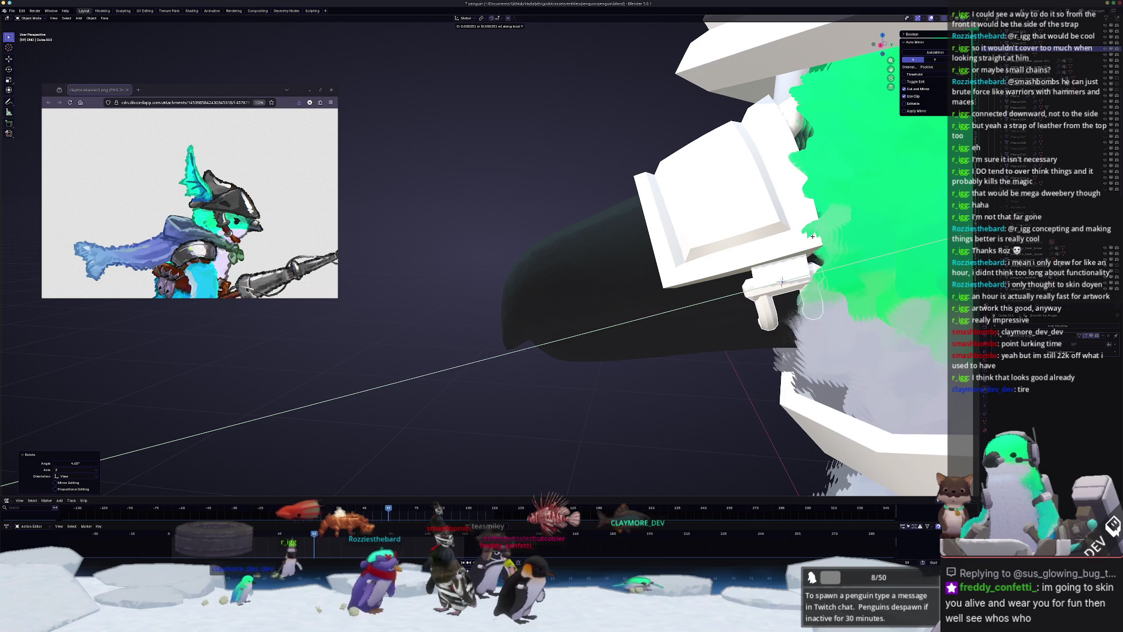
mouse_move(794, 249)
middle_down()
mouse_move(614, 369)
mouse_move(494, 421)
mouse_move(574, 294)
mouse_move(549, 291)
mouse_move(620, 258)
mouse_move(583, 283)
middle_up()
- Turn the piece -13.5 degrees around local Z, then shift it slightly on X and rotate it
key(r)
key(z)
key(z)
click(585, 351)
key(g)
key(x)
click(572, 294)
key(r)
click(619, 273)
- Thicken the clip with Alt+S Shrink/Fatten in Edit Mode
key(Tab)
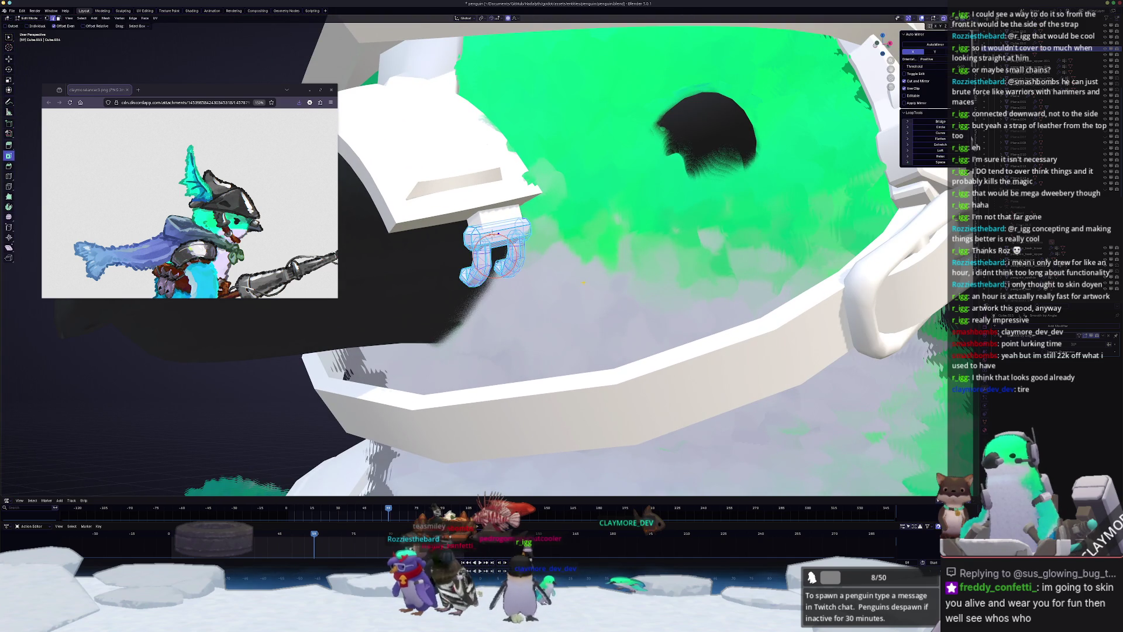
key(alt+s)
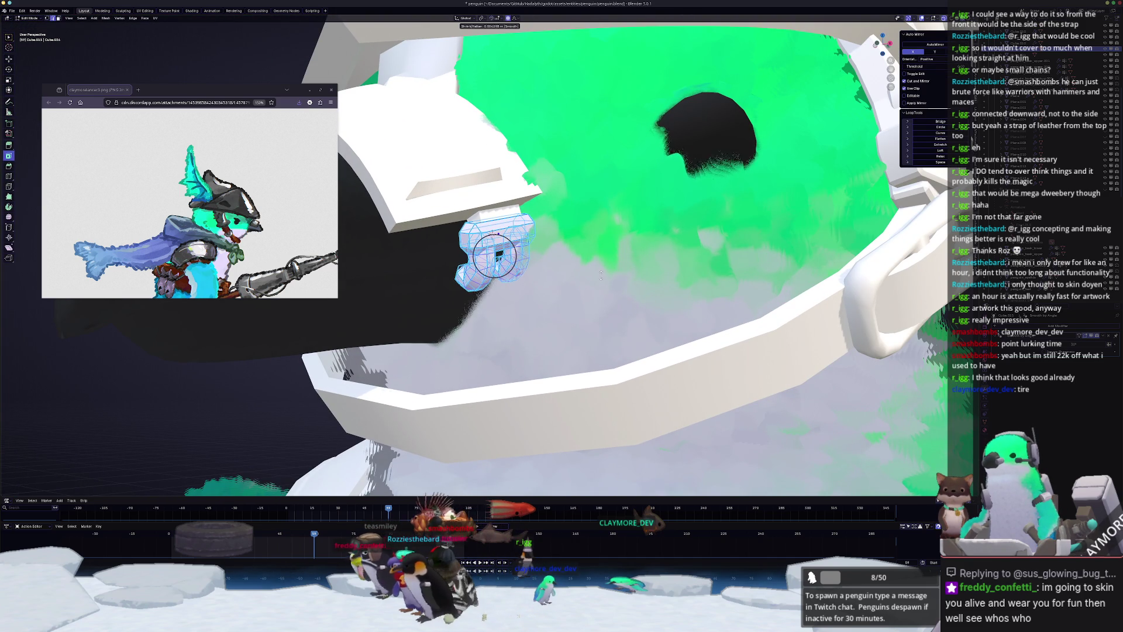
click(600, 275)
key(Tab)
mouse_move(601, 275)
middle_down()
mouse_move(526, 302)
mouse_move(448, 273)
mouse_move(493, 262)
middle_up()
- Reselect the small beak clip and enter its Edit Mode
click(525, 303)
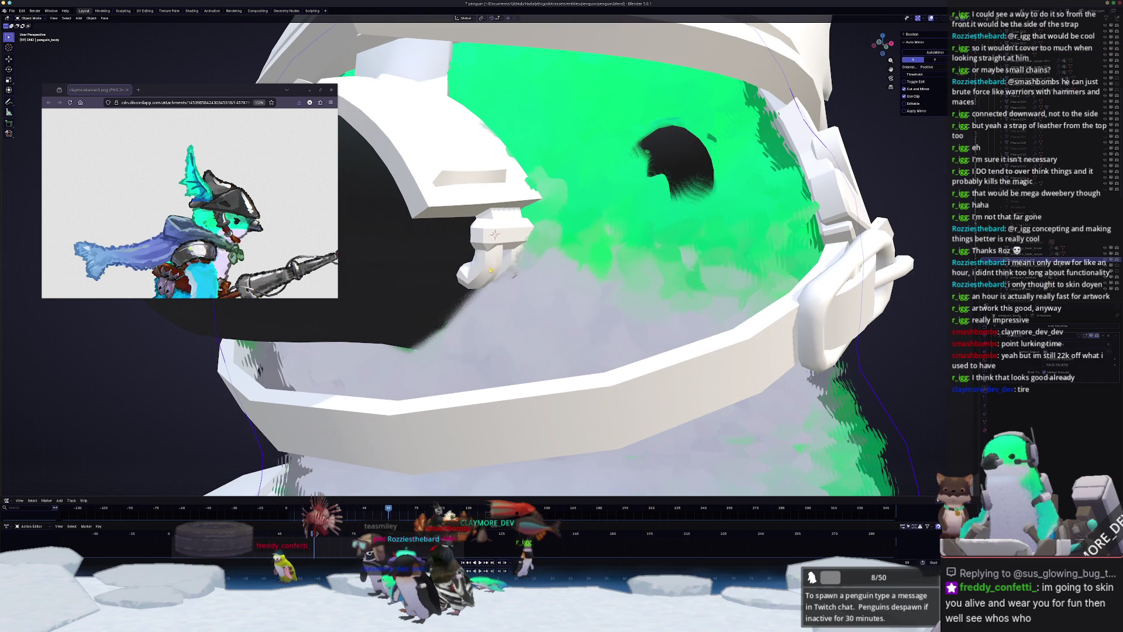
click(493, 270)
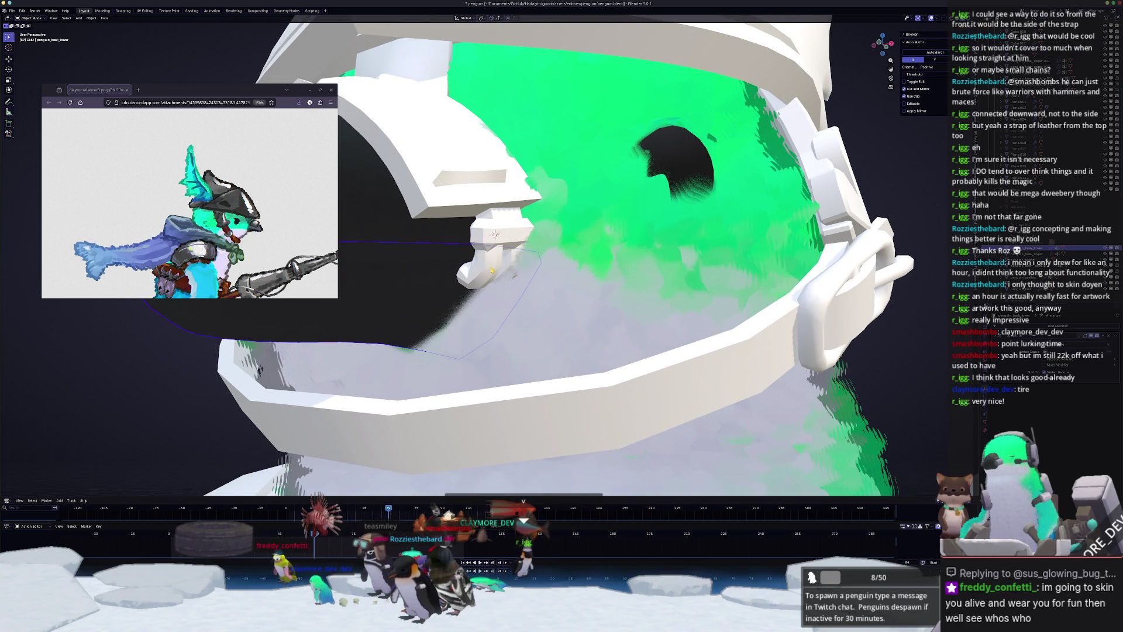
click(495, 235)
key(Tab)
mouse_move(495, 234)
middle_down()
mouse_move(478, 296)
mouse_move(509, 329)
middle_up()
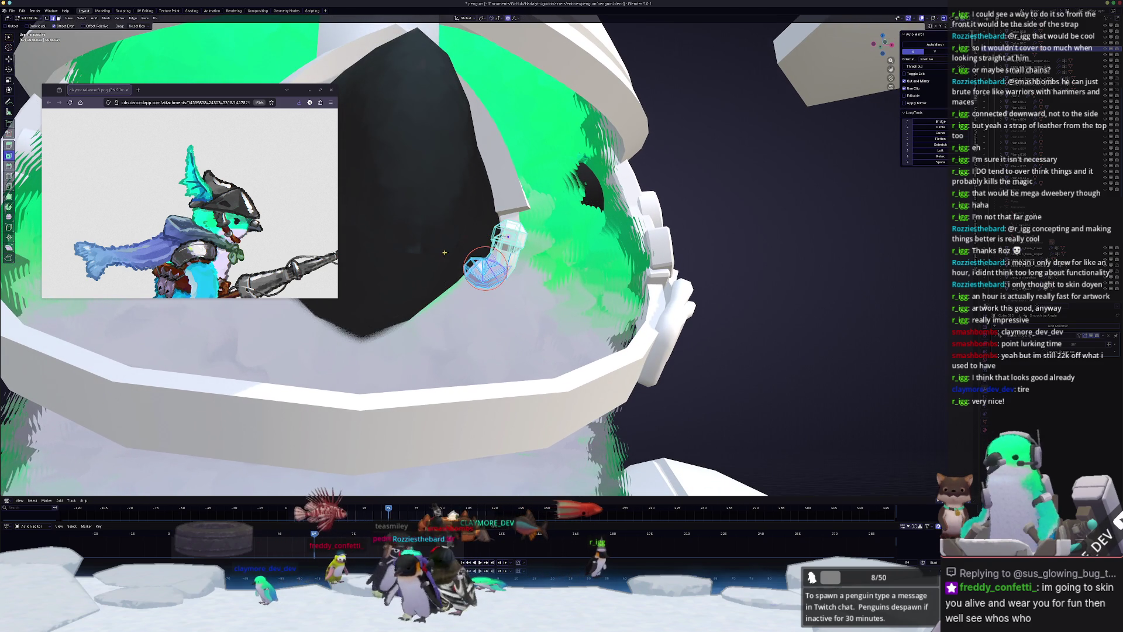
middle_drag(444, 252, 517, 313)
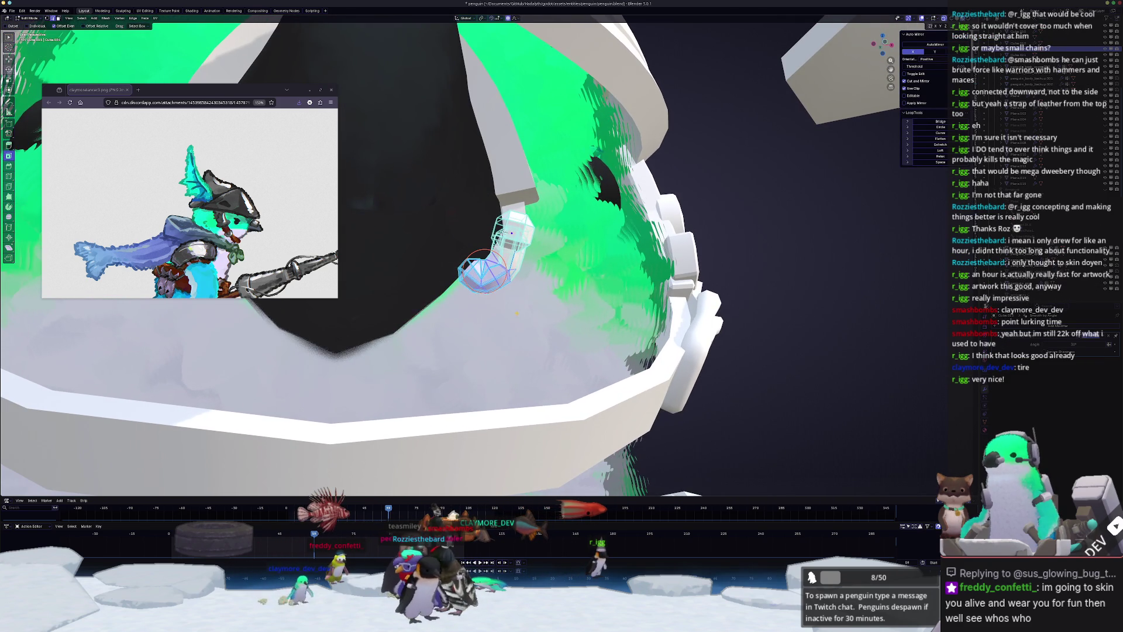
- Box-select the clip's lower vertices and drag them with proportional falloff to curl the hook
drag(526, 339, 440, 268)
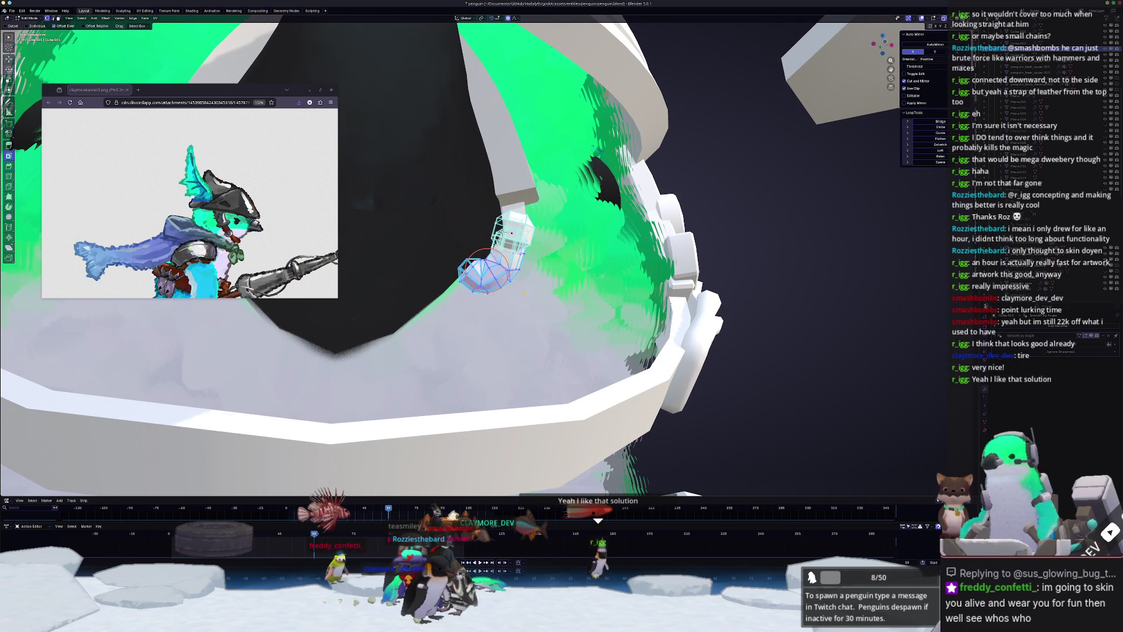
mouse_move(525, 293)
middle_down()
mouse_move(593, 314)
mouse_move(522, 336)
middle_up()
drag(437, 259, 438, 259)
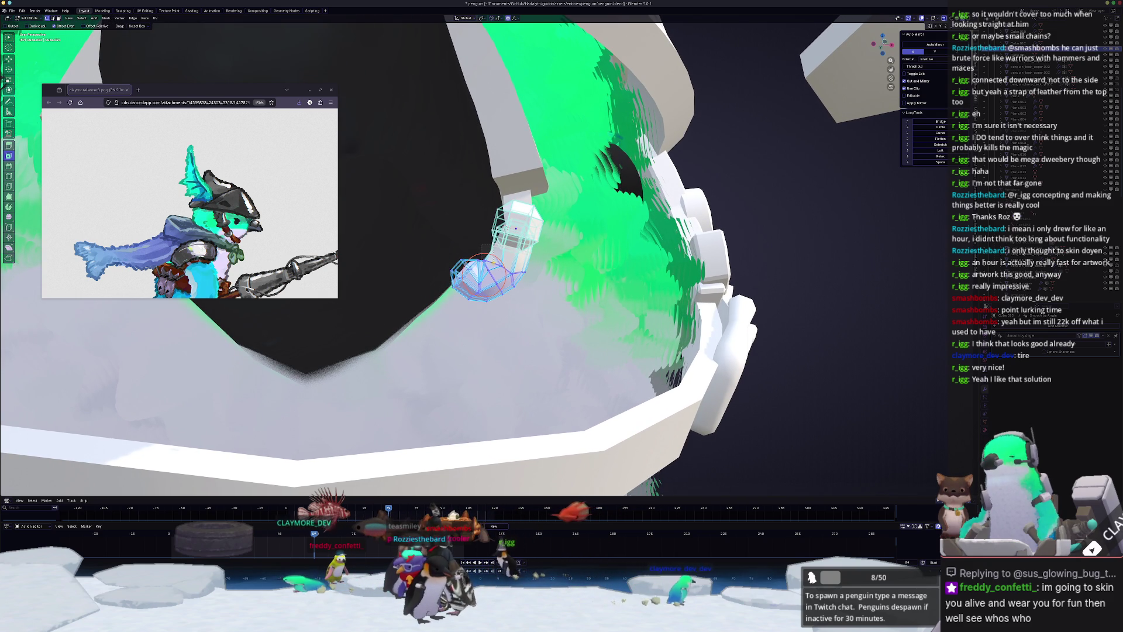
middle_drag(551, 271, 606, 284)
key(g)
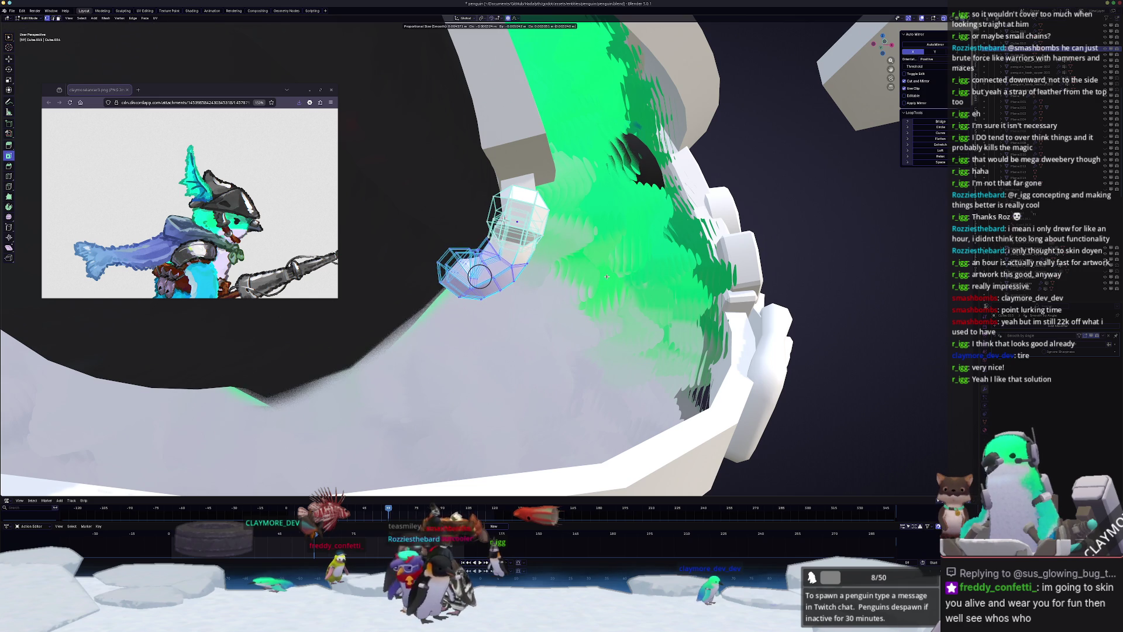
click(607, 277)
key(Tab)
middle_drag(607, 277, 502, 316)
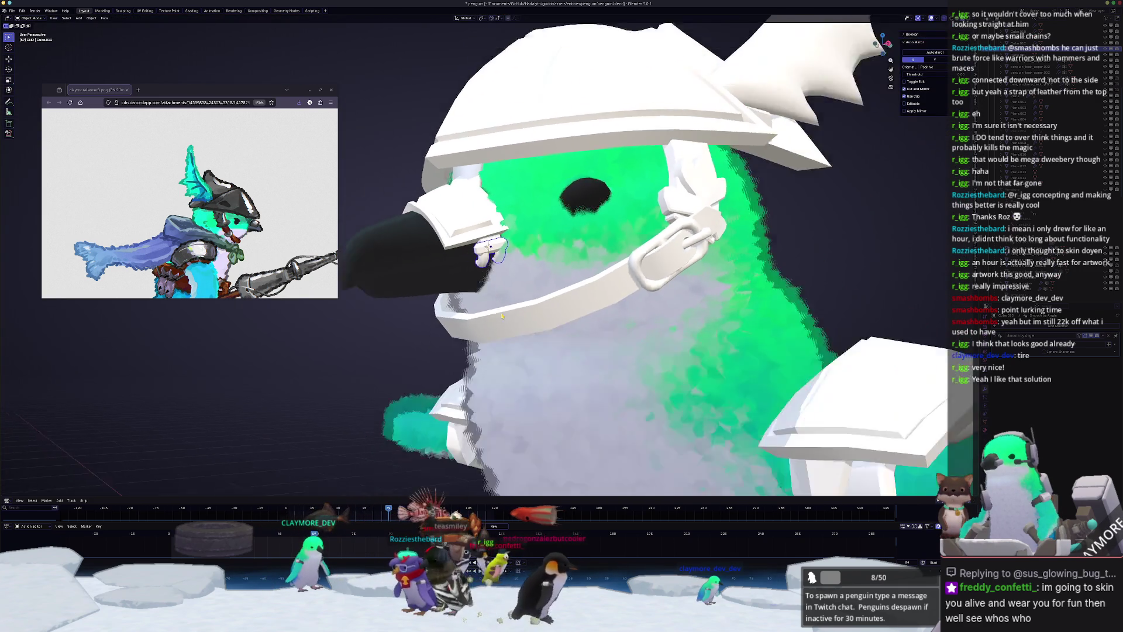
- Select the small beak clip and orbit around to the other side of the beak
click(502, 316)
scroll(499, 219, up, 5)
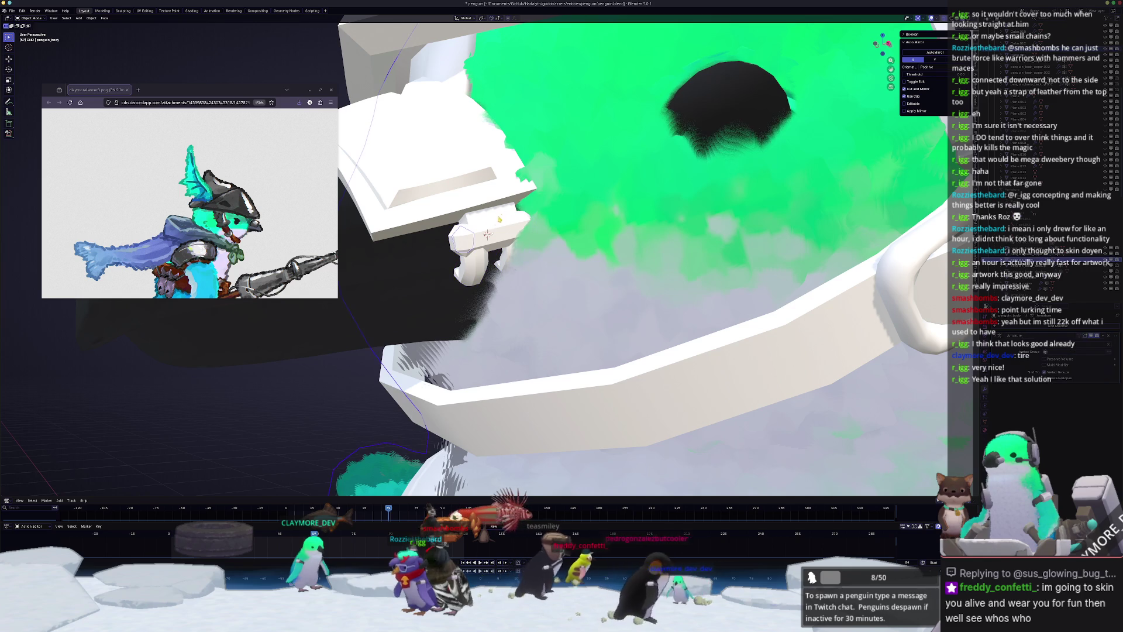
click(455, 246)
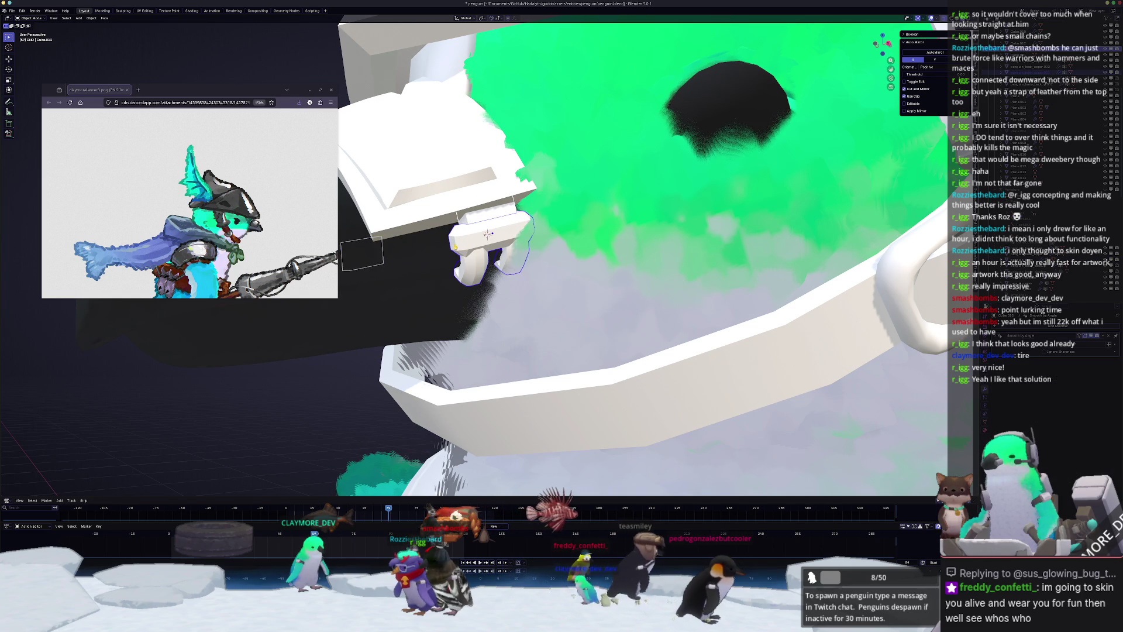
scroll(488, 234, down, 5)
mouse_move(491, 239)
middle_down()
mouse_move(528, 264)
mouse_move(448, 233)
mouse_move(568, 232)
middle_up()
scroll(528, 263, up, 4)
scroll(528, 264, down, 4)
scroll(468, 246, up, 6)
- Reselect the beak clip and add a Mirror modifier to it
click(567, 232)
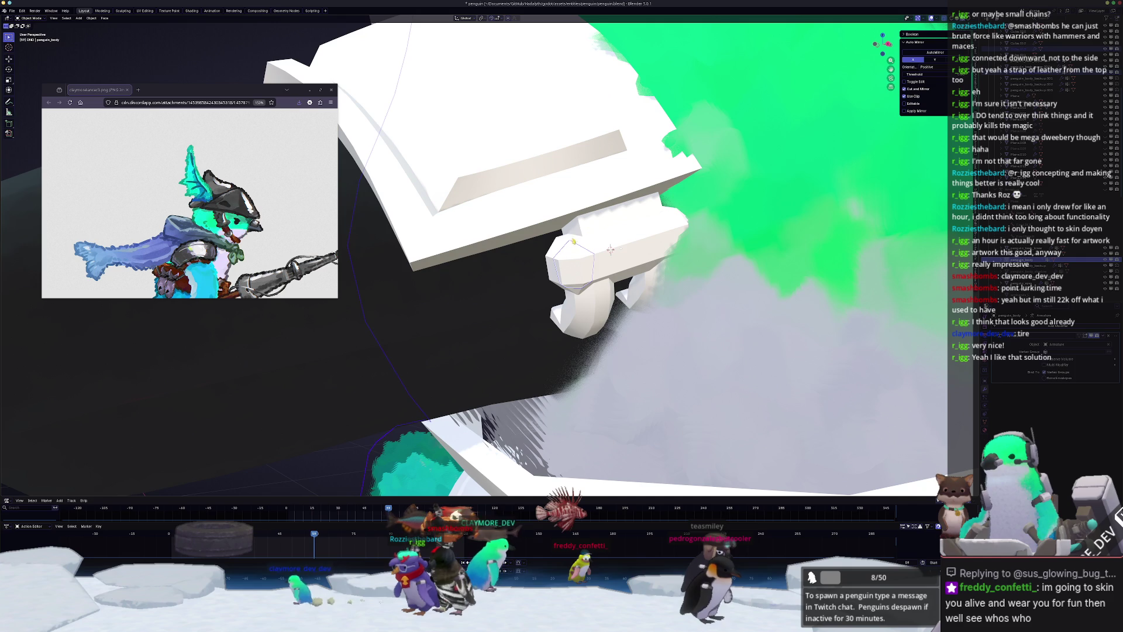
click(610, 250)
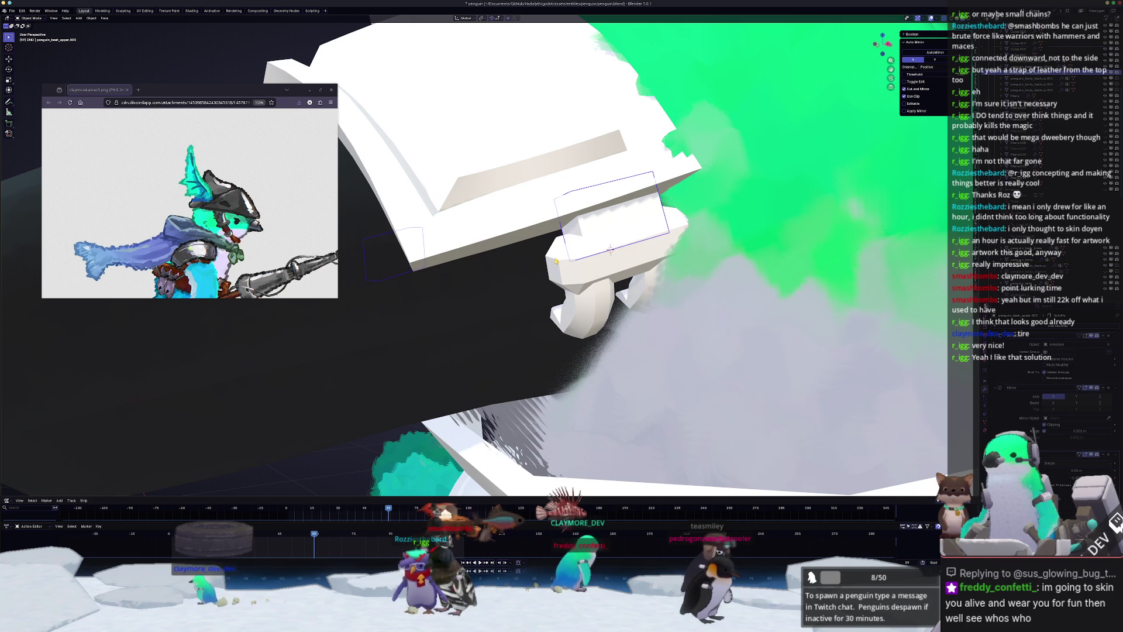
click(610, 250)
scroll(623, 308, down, 4)
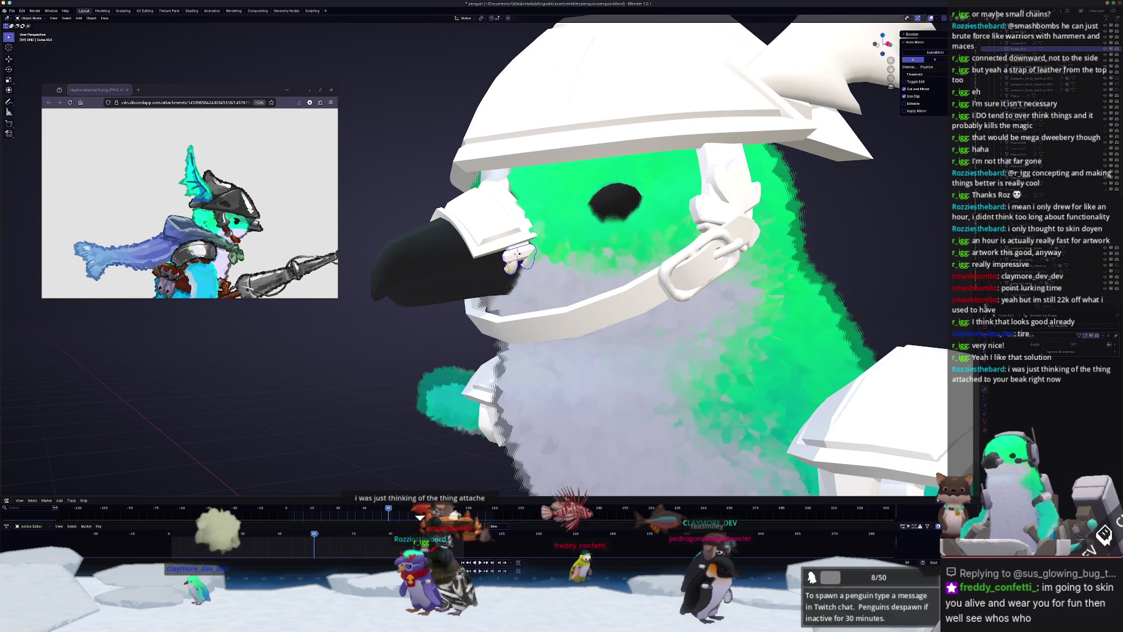
middle_drag(517, 252, 609, 257)
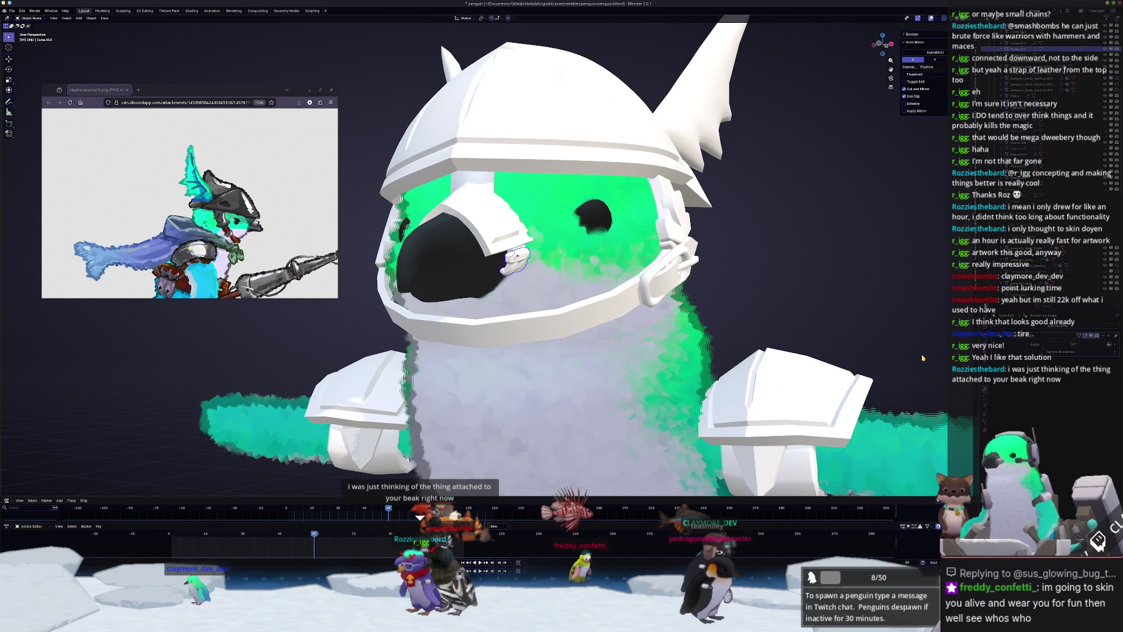
middle_drag(835, 279, 838, 288)
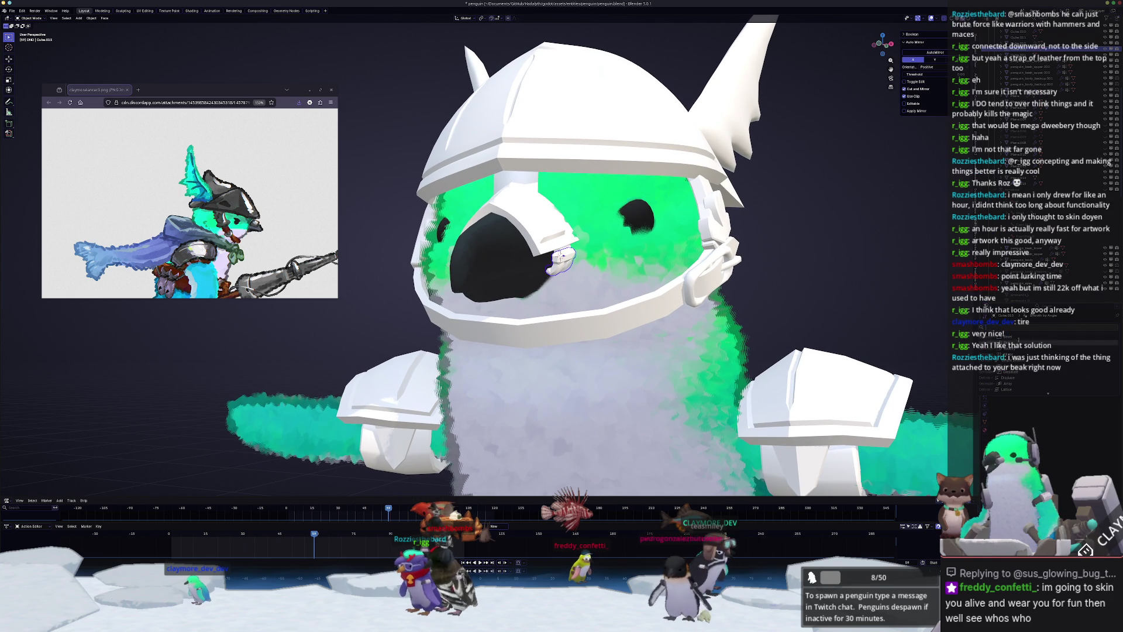
click(1048, 393)
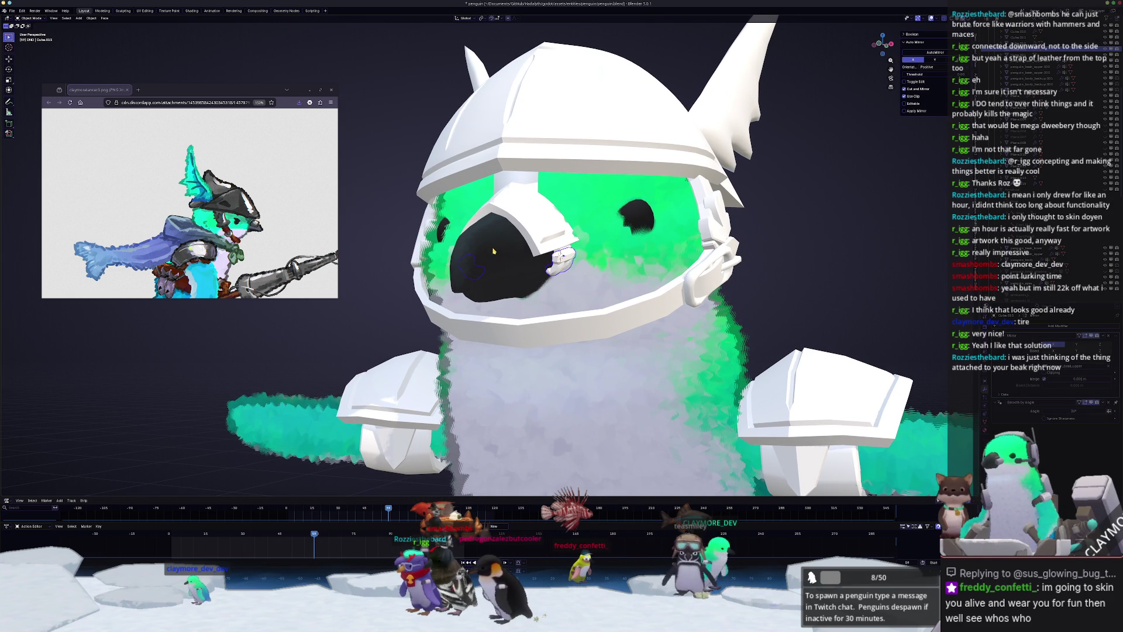
middle_drag(494, 251, 471, 211)
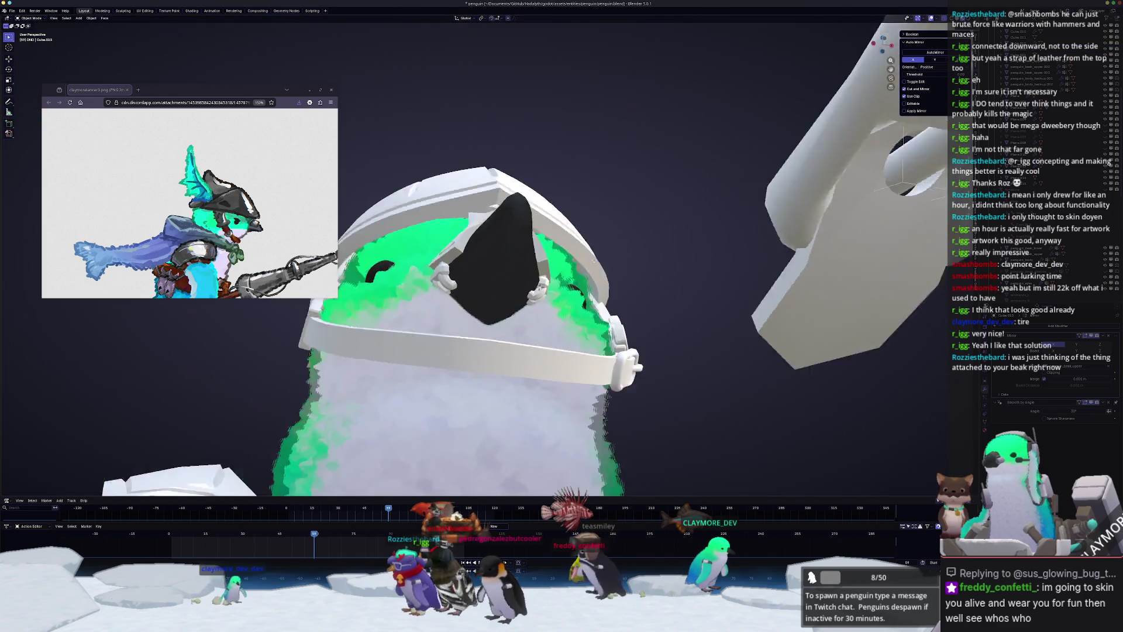
- Switch selection between the wing crest and penguin body, checking a body modifier's options without changes
scroll(715, 265, down, 8)
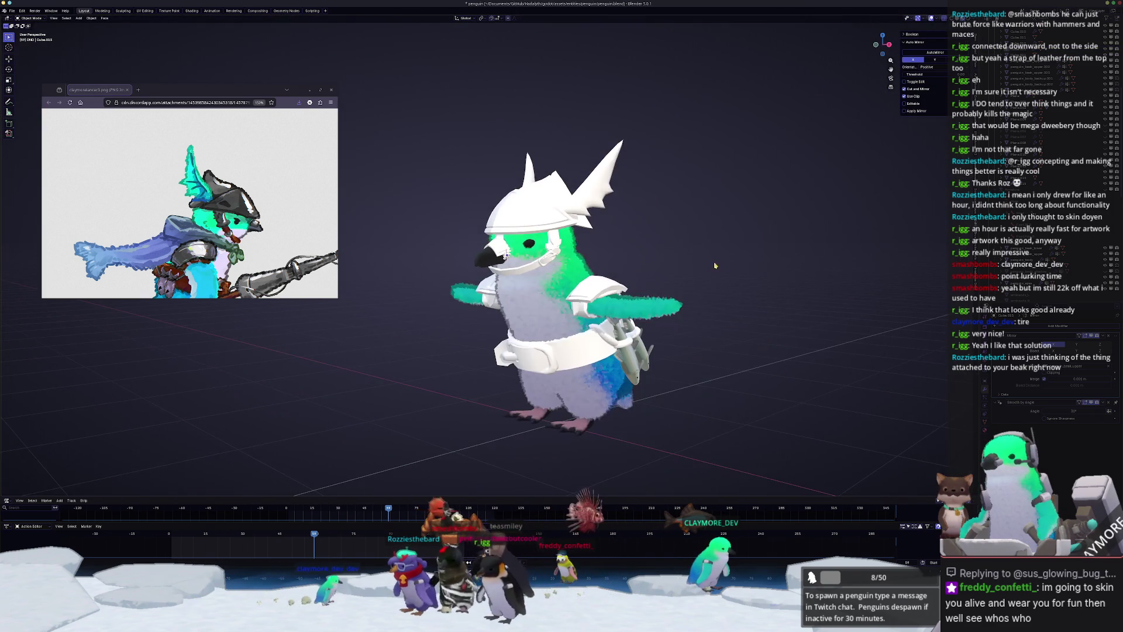
mouse_move(715, 266)
middle_down()
mouse_move(632, 234)
mouse_move(596, 243)
middle_up()
click(582, 195)
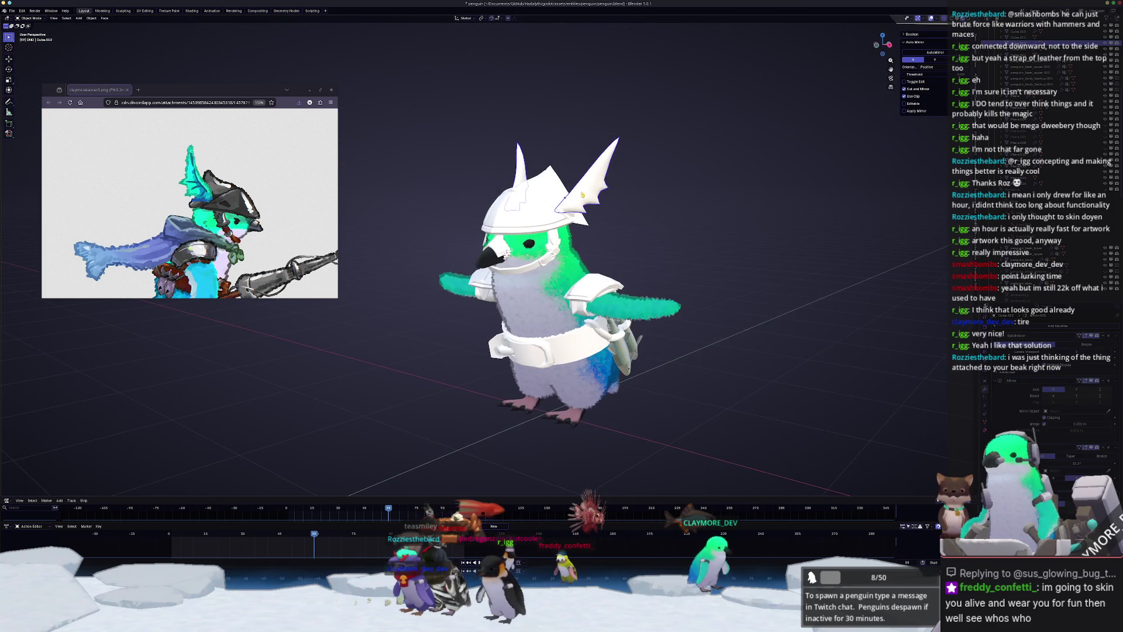
scroll(582, 194, up, 2)
click(763, 342)
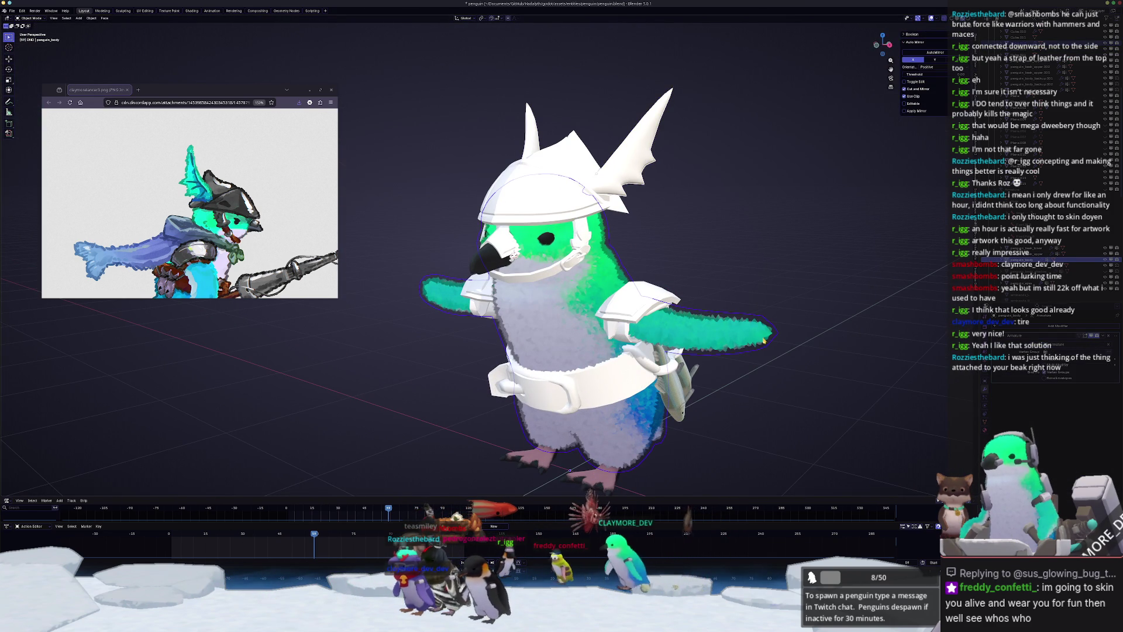
click(608, 175)
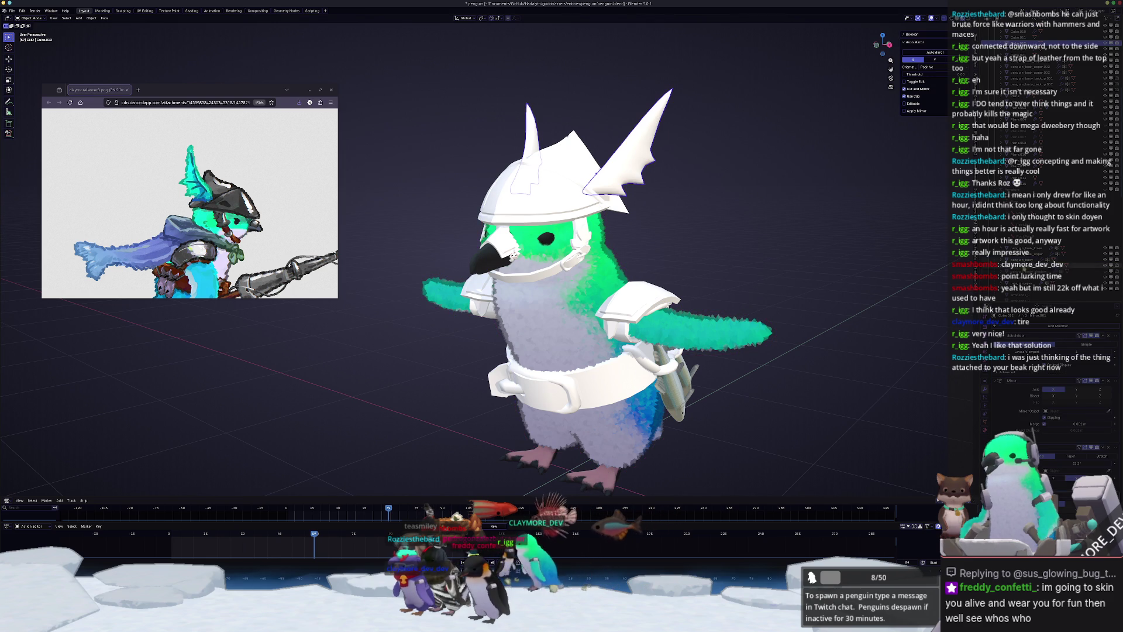
click(570, 471)
click(619, 165)
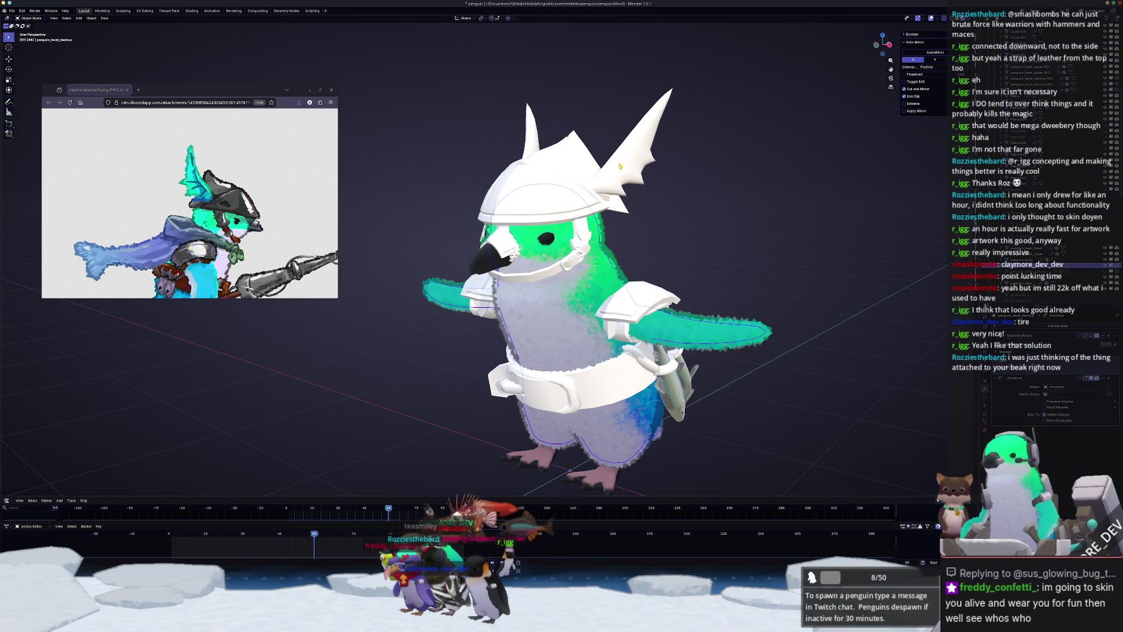
click(571, 470)
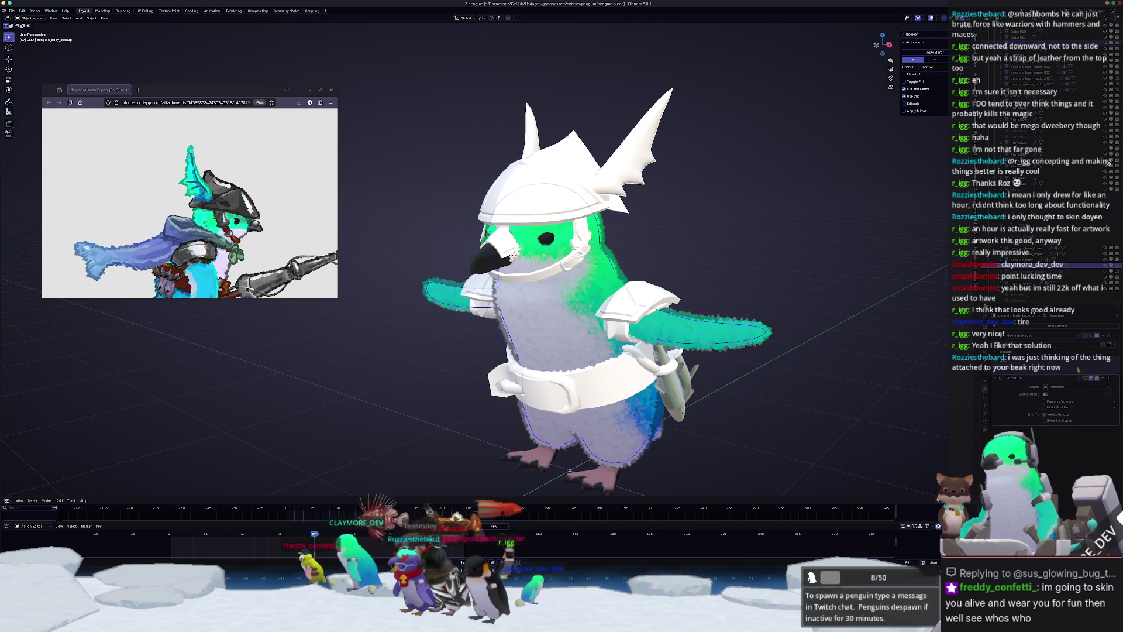
click(1092, 337)
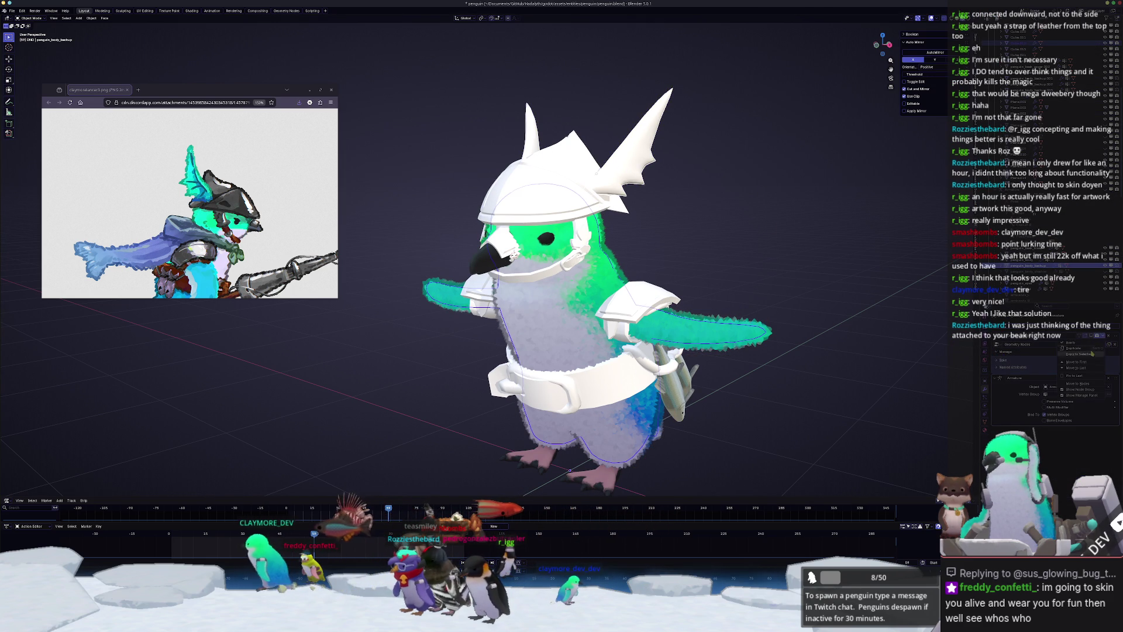
click(1092, 353)
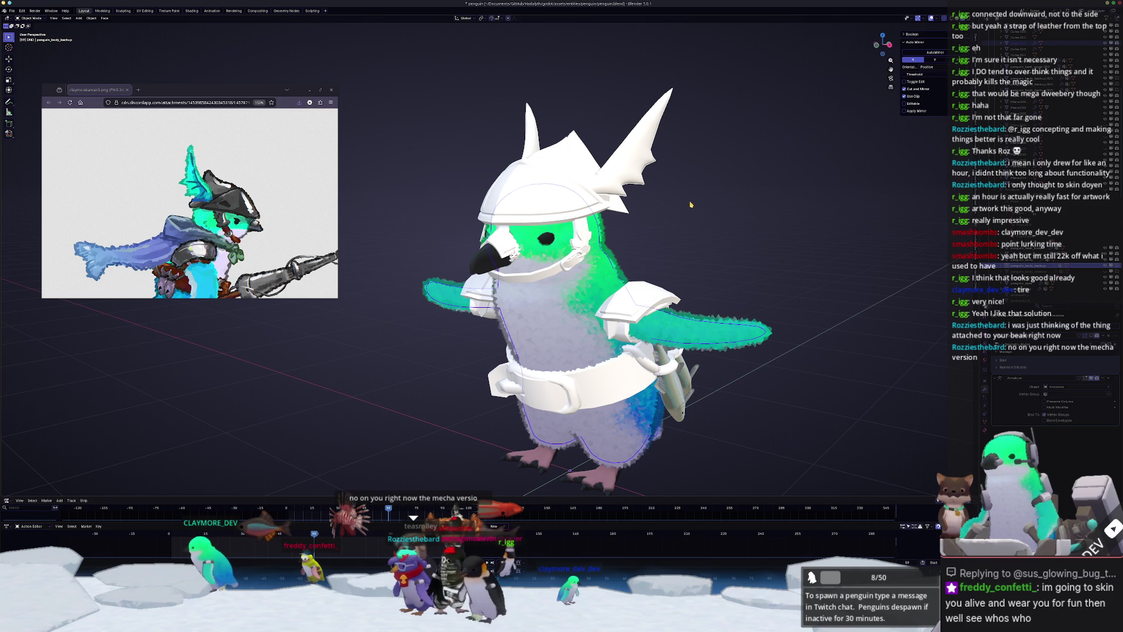
- Select the helmet's right wing crest (Cube.012) and add a Subdivision Surface modifier to it
click(625, 161)
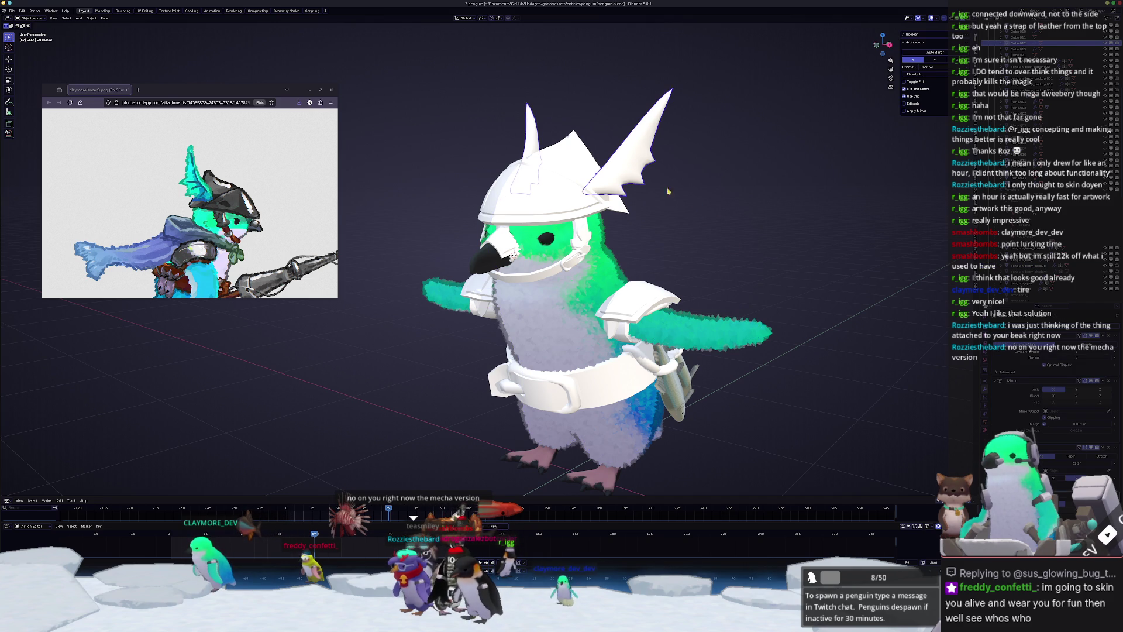
click(754, 313)
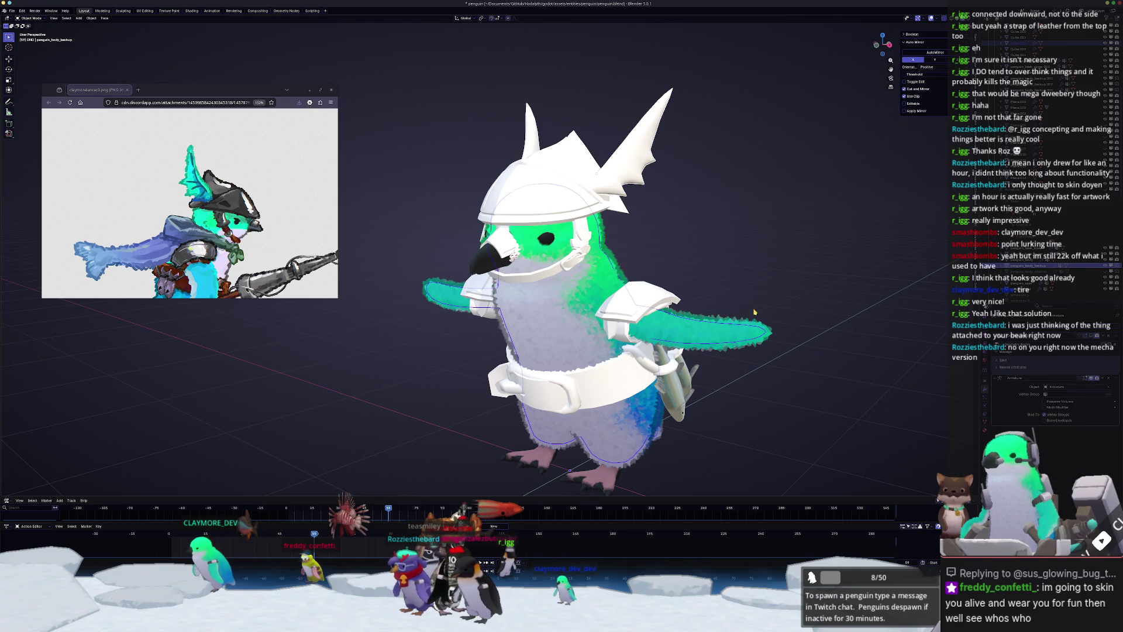
key(ctrl+z)
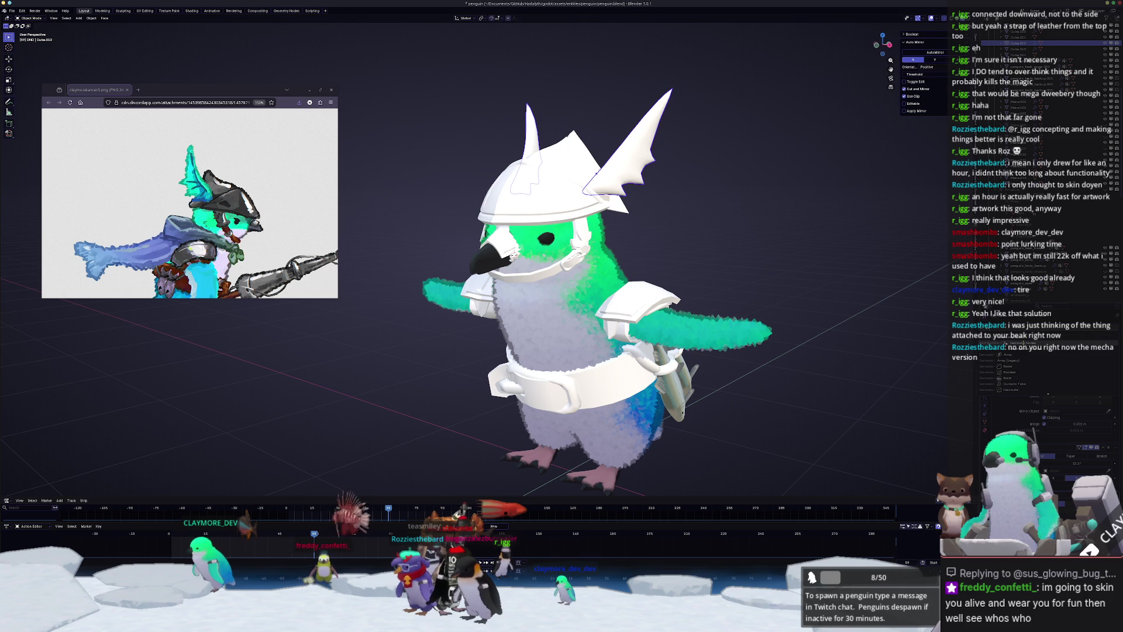
click(1006, 448)
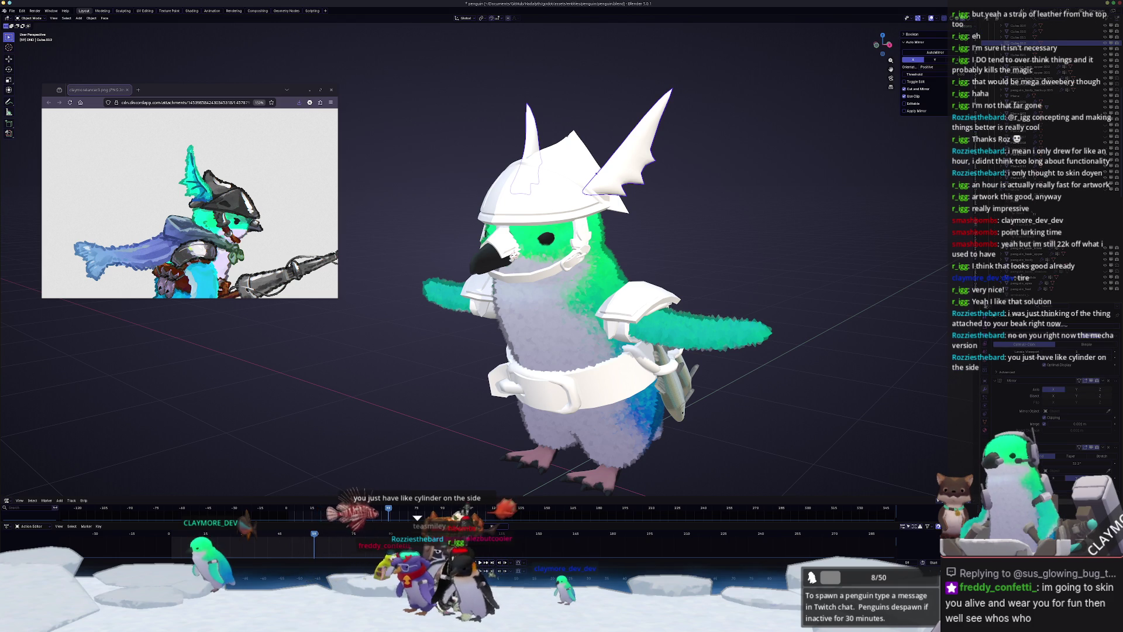
middle_drag(596, 175, 610, 144)
scroll(611, 144, up, 5)
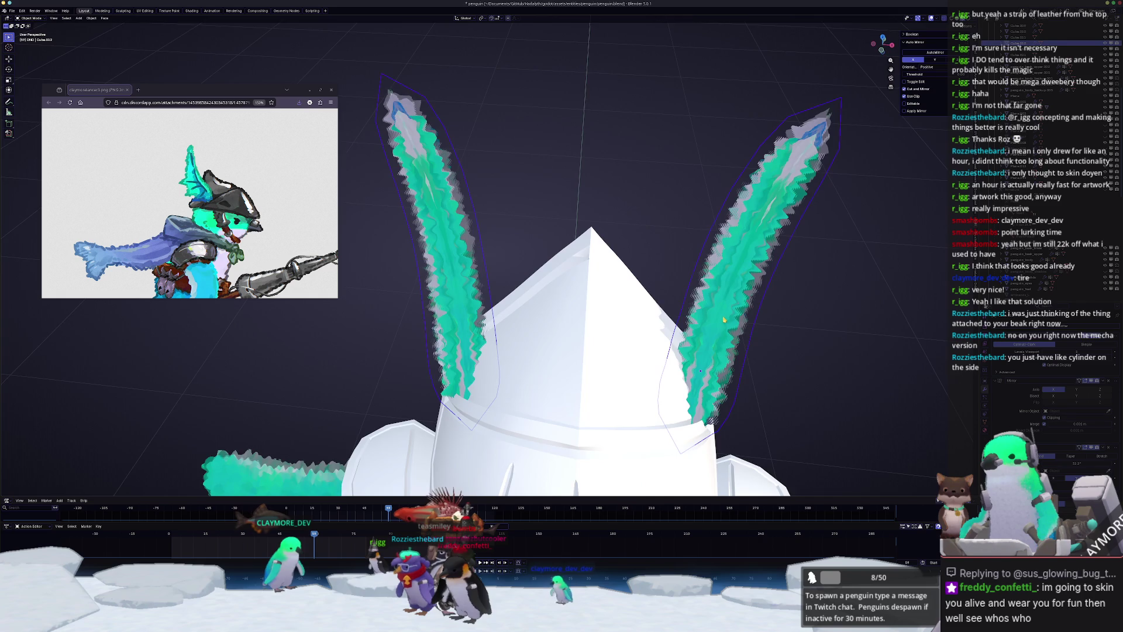
middle_drag(725, 319, 691, 271)
scroll(691, 272, down, 5)
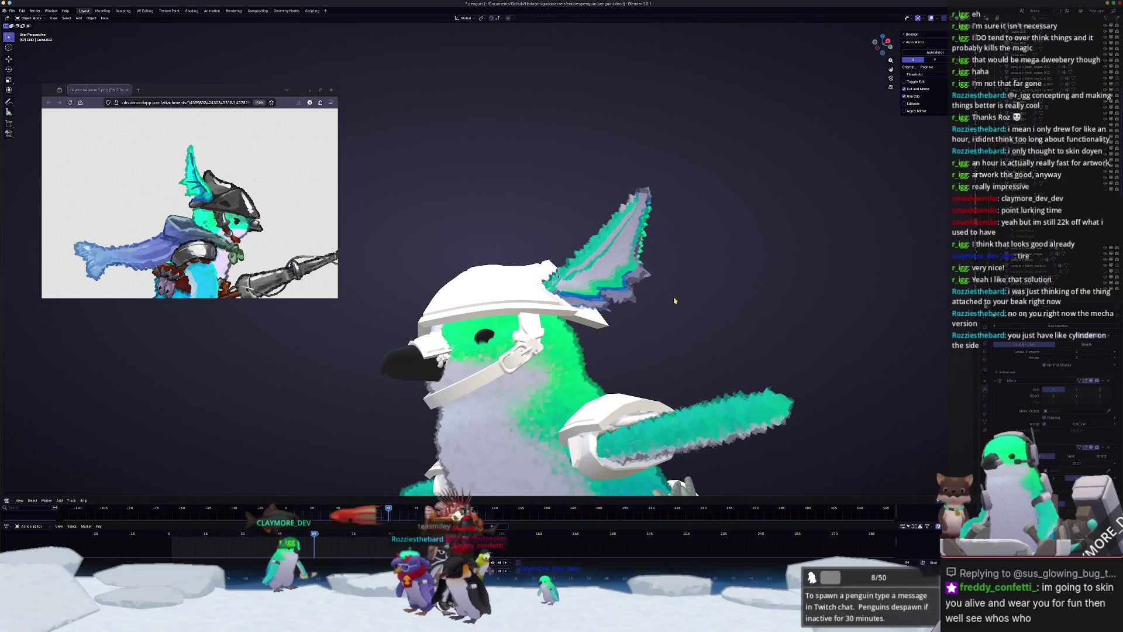
middle_drag(674, 300, 682, 313)
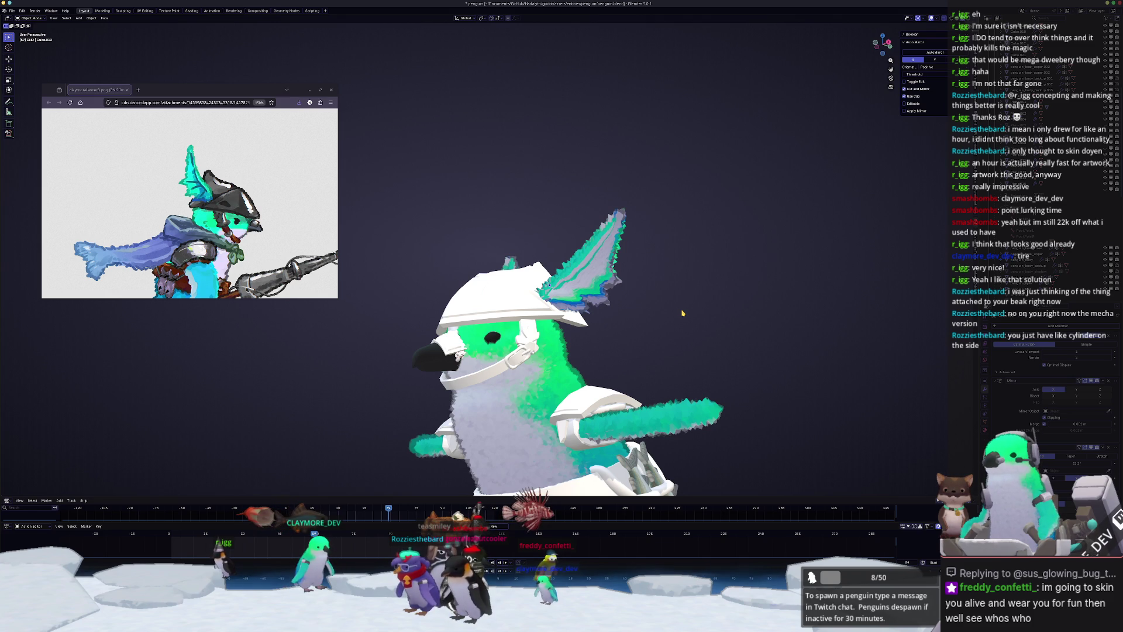
scroll(684, 344, up, 2)
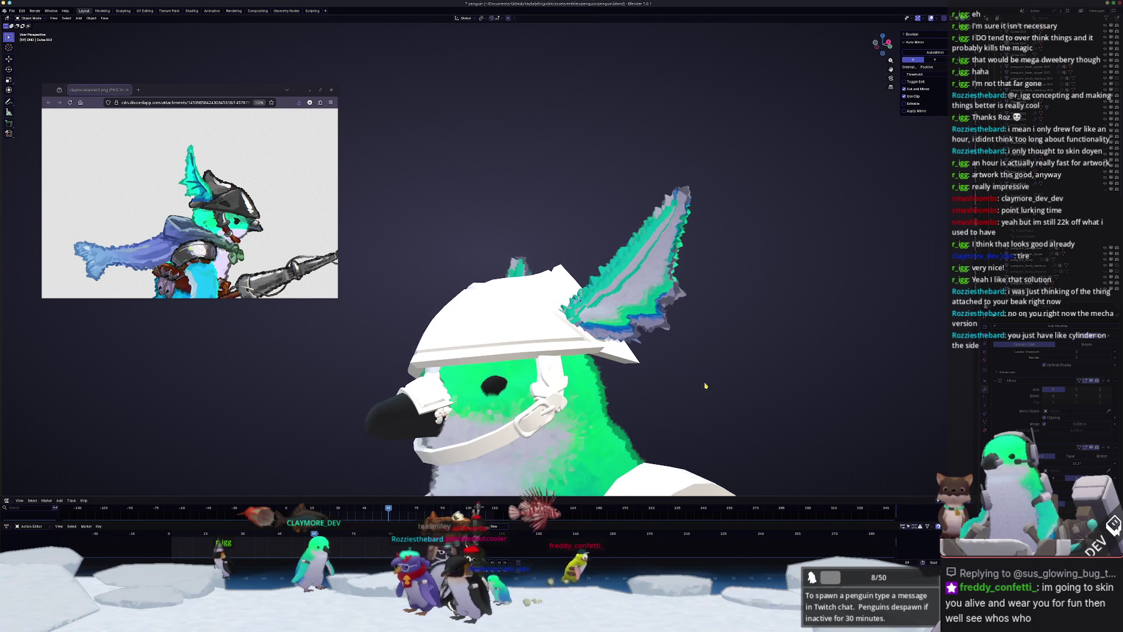
mouse_move(701, 379)
middle_down()
mouse_move(580, 335)
mouse_move(704, 303)
mouse_move(655, 348)
mouse_move(667, 363)
mouse_move(630, 382)
mouse_move(658, 347)
mouse_move(667, 351)
mouse_move(660, 404)
middle_up()
scroll(660, 358, up, 3)
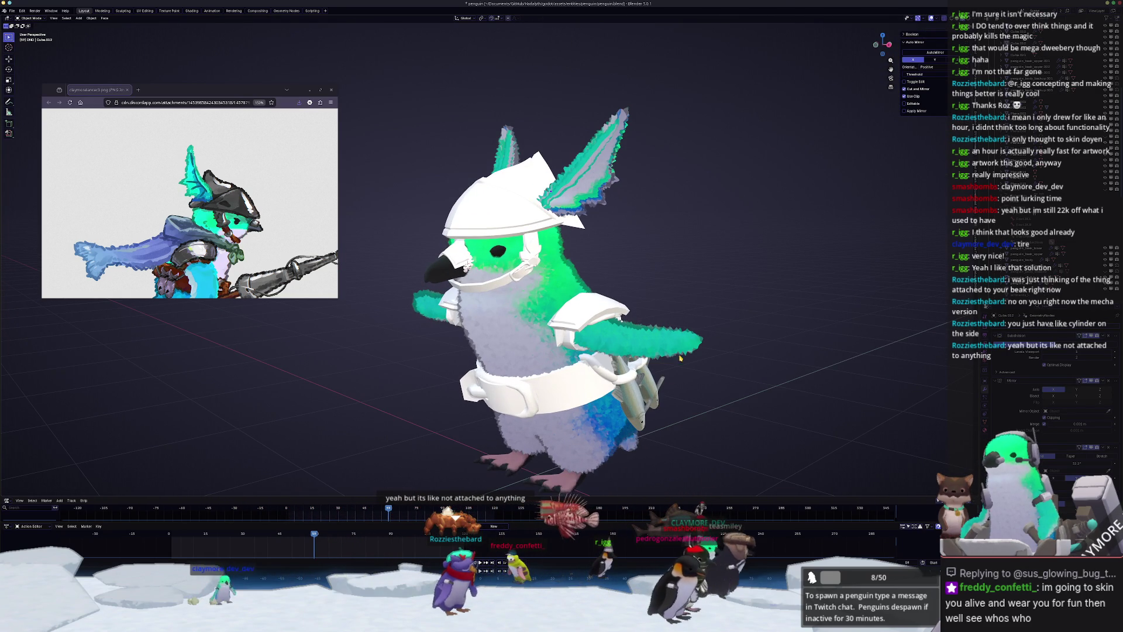
middle_drag(702, 309, 707, 338)
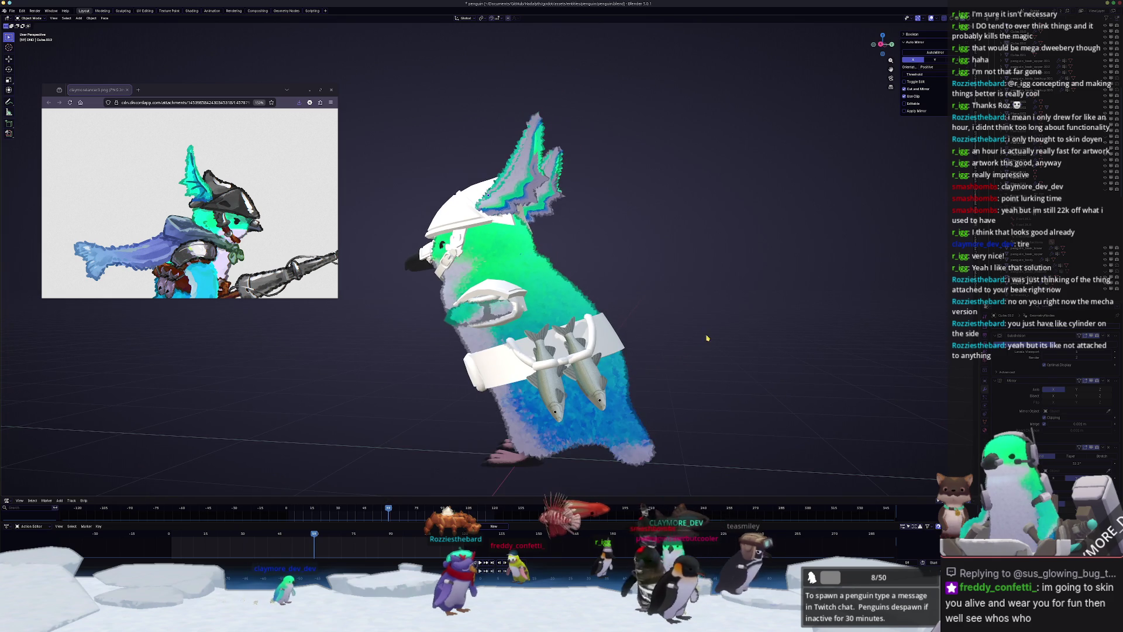
key(KP_1)
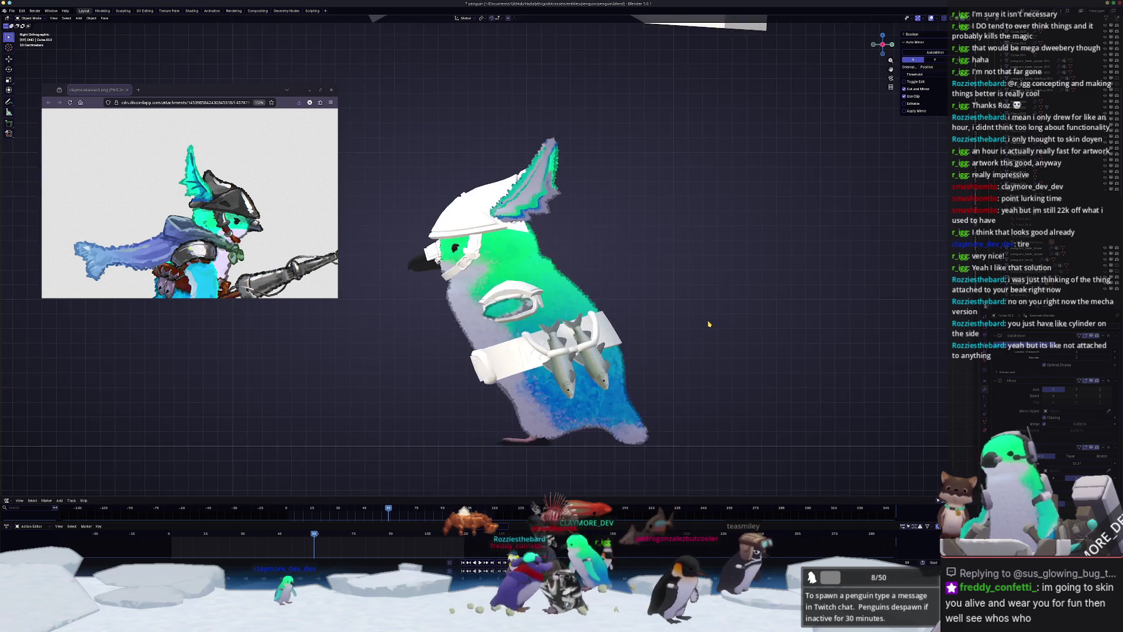
key(KP_3)
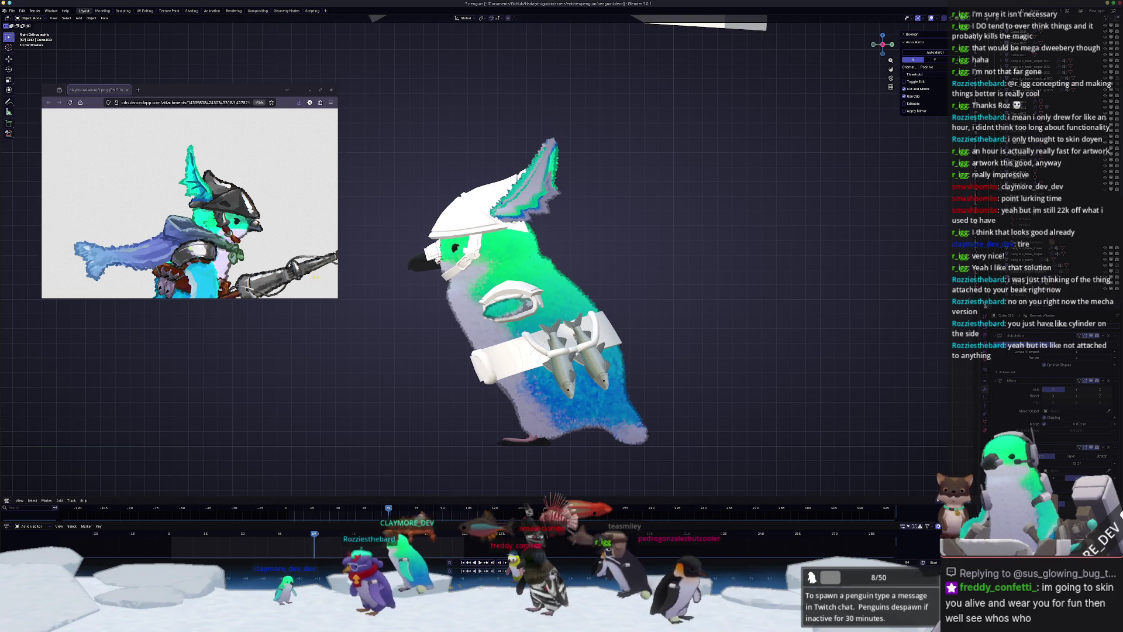
scroll(190, 203, down, 2)
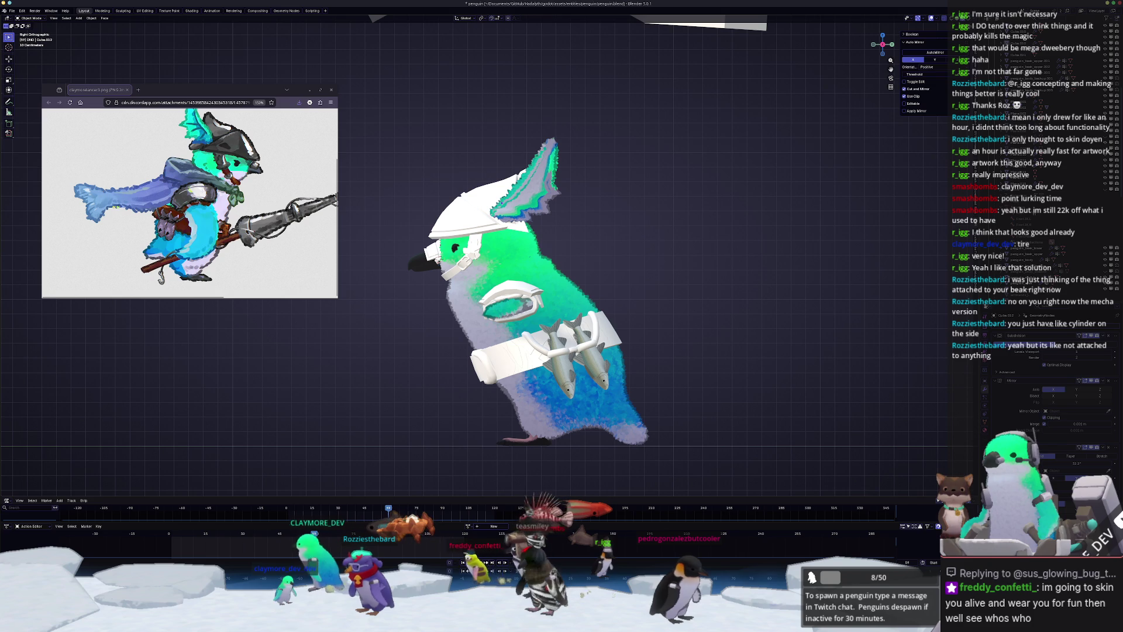
scroll(139, 220, up, 2)
middle_drag(406, 238, 444, 269)
mouse_move(510, 334)
middle_down()
mouse_move(580, 313)
mouse_move(698, 253)
mouse_move(630, 269)
middle_up()
scroll(593, 304, up, 3)
scroll(418, 263, up, 5)
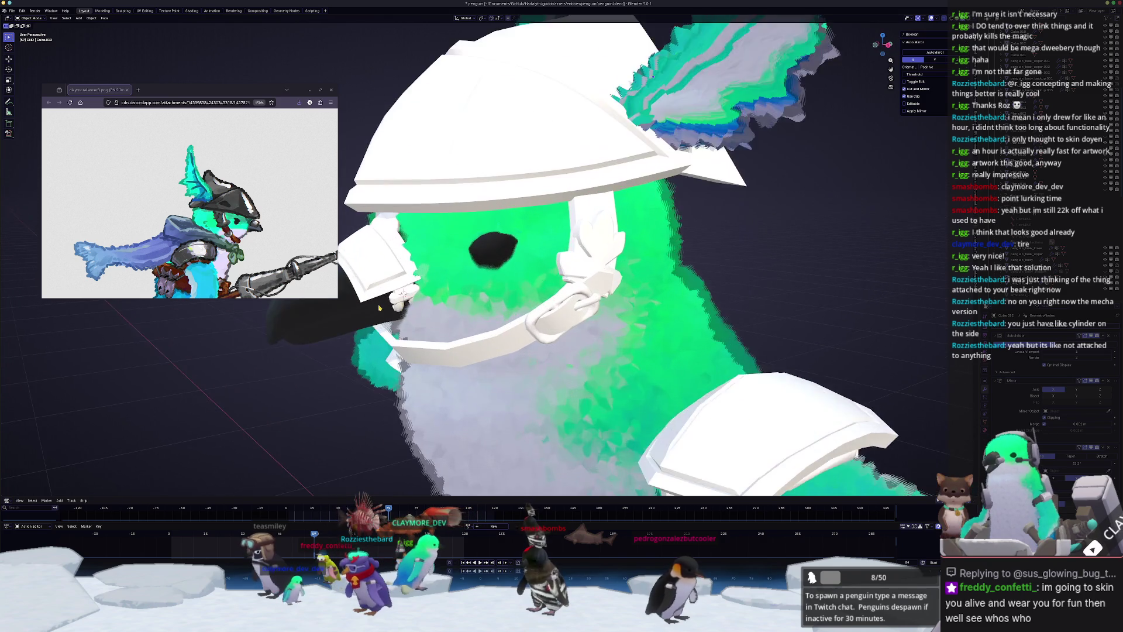
scroll(418, 263, down, 2)
click(591, 222)
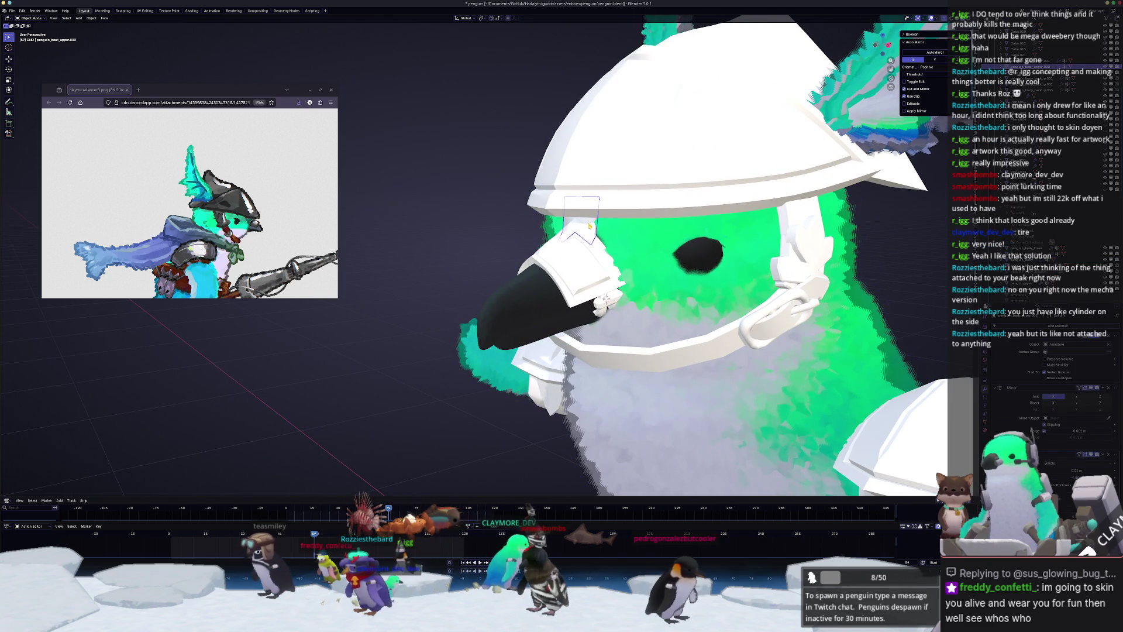
scroll(401, 338, down, 5)
mouse_move(401, 339)
middle_down()
mouse_move(485, 328)
mouse_move(428, 340)
middle_up()
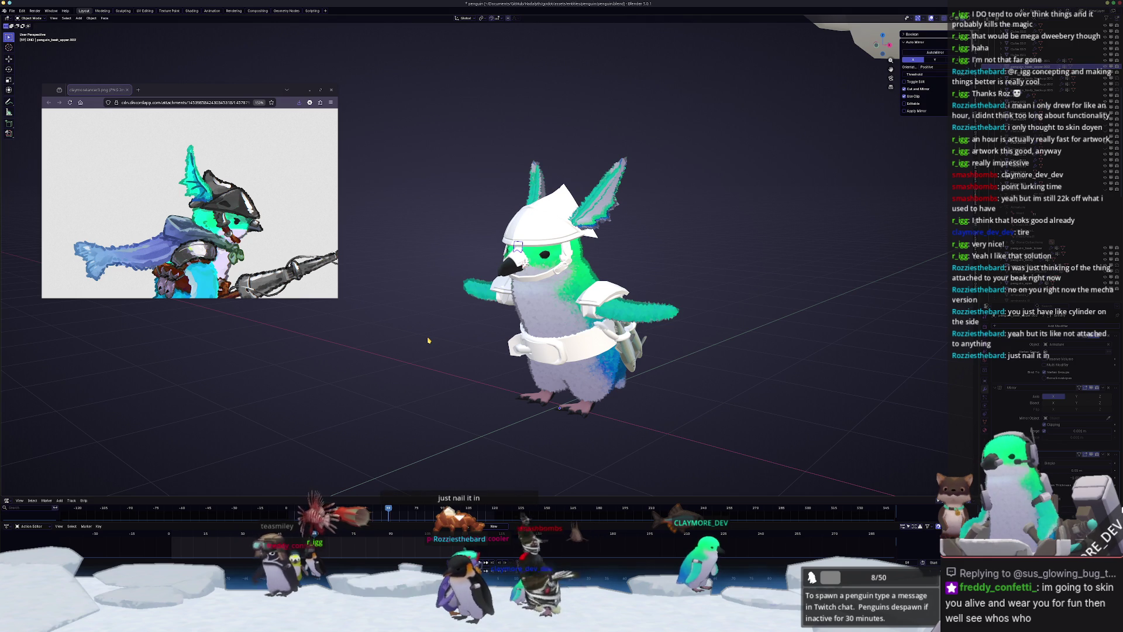
- From the front view, select the upper beak piece and orbit in close around the penguin's chest
key(KP_1)
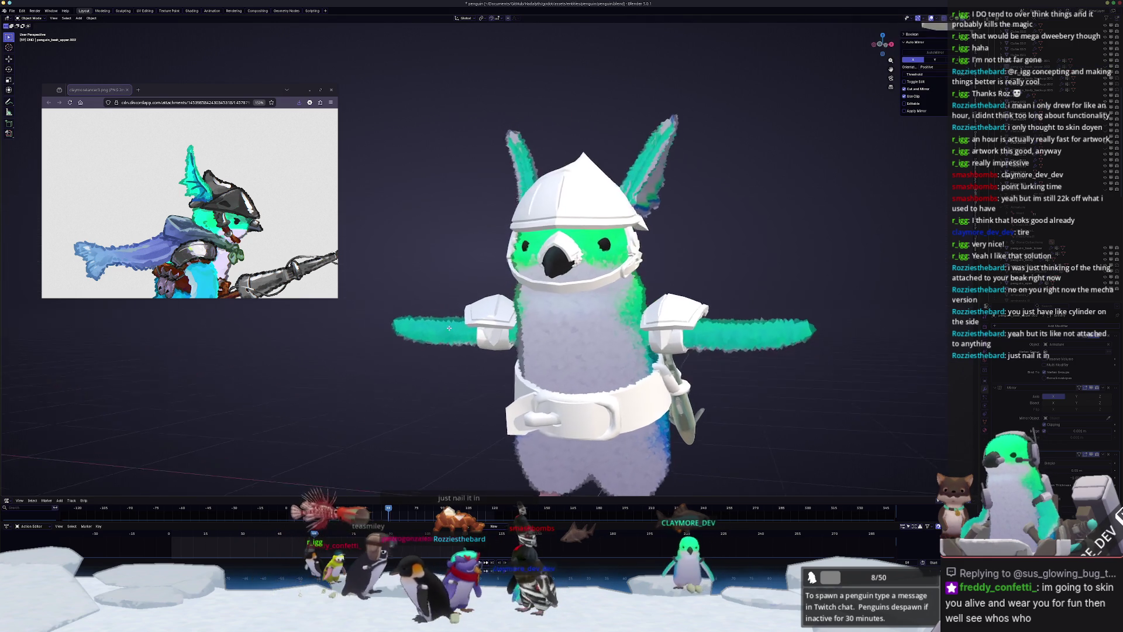
scroll(435, 324, up, 2)
scroll(435, 324, up, 4)
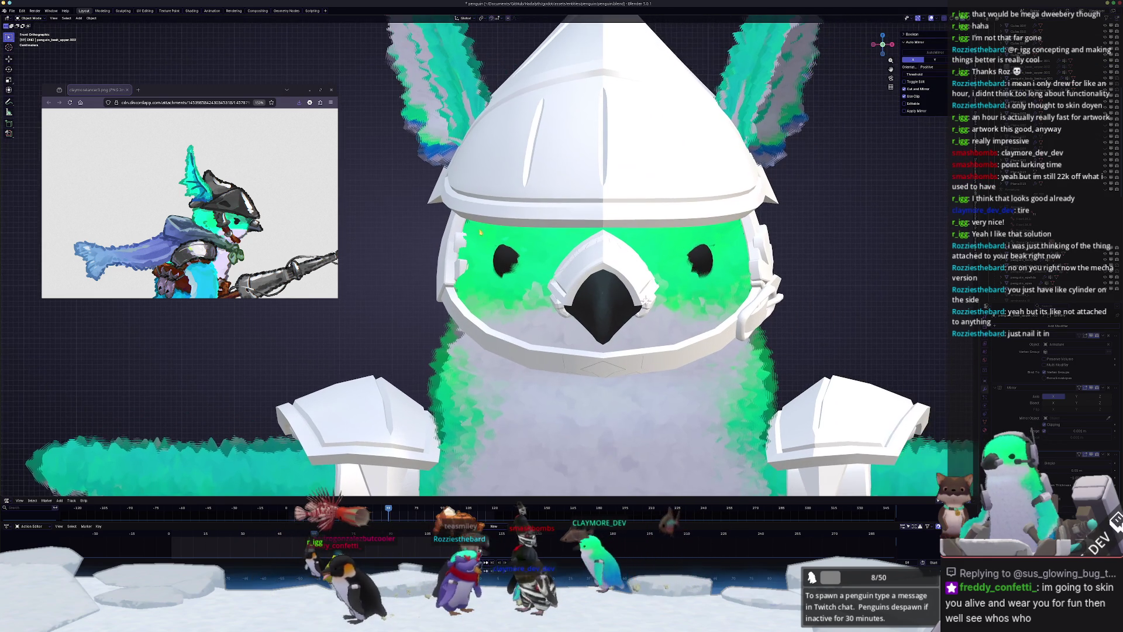
click(1047, 66)
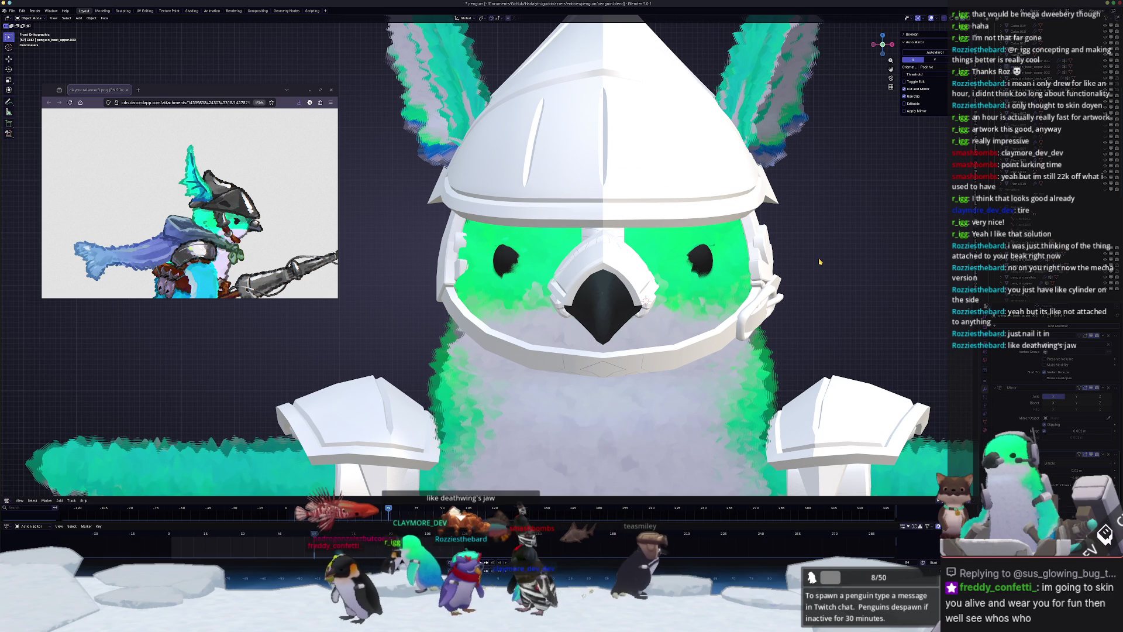
middle_drag(819, 262, 685, 299)
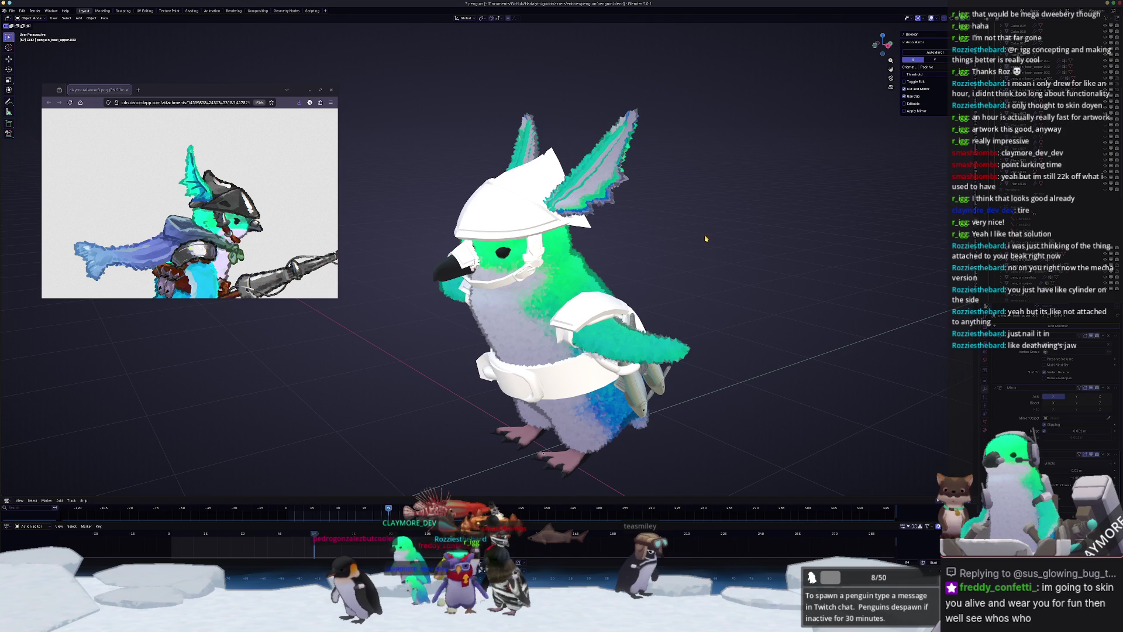
scroll(705, 238, up, 5)
middle_drag(705, 238, 708, 252)
- Add a plane, rotate it 90° on X to stand upright, and reset its location
key(shift+a)
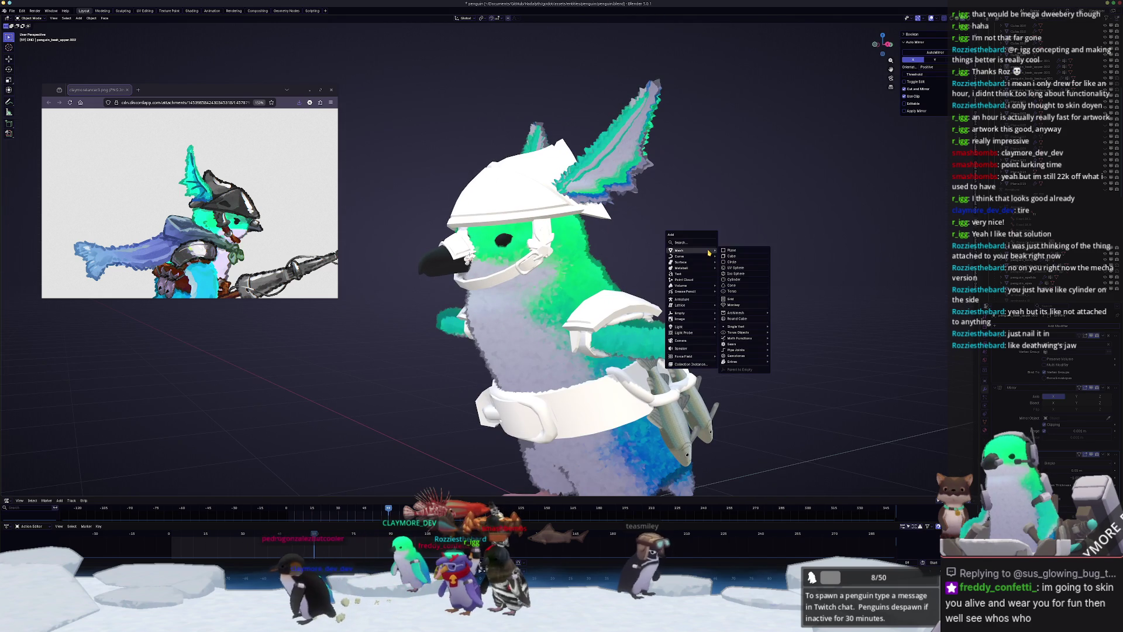
click(732, 250)
scroll(732, 250, down, 3)
text(rx)
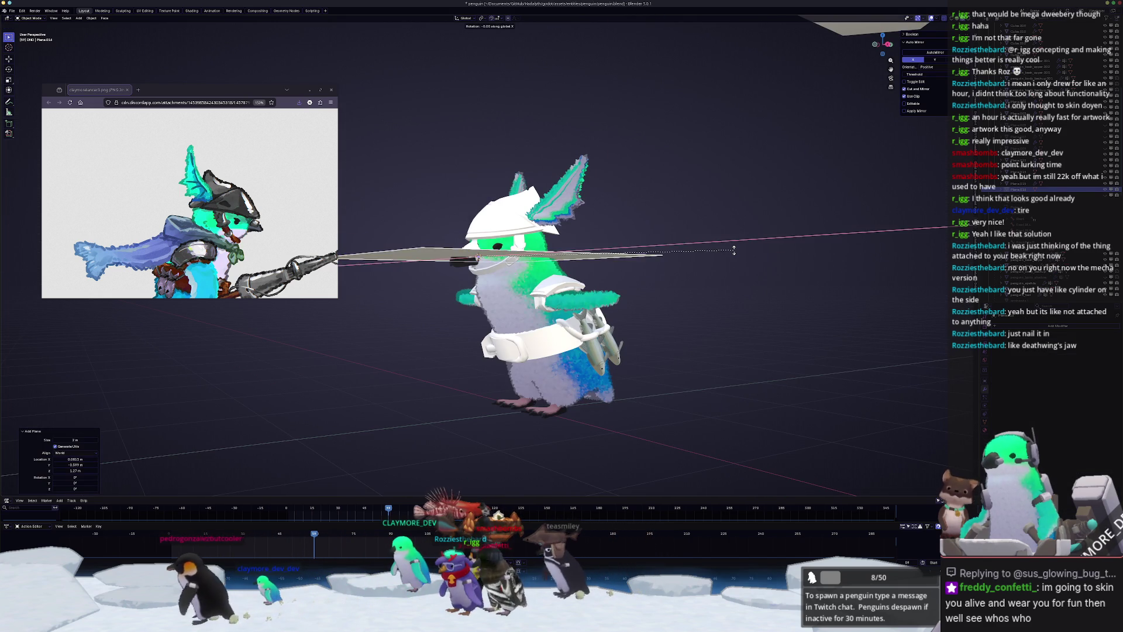
text(90)
key(Return)
key(alt+g)
key(KP_1)
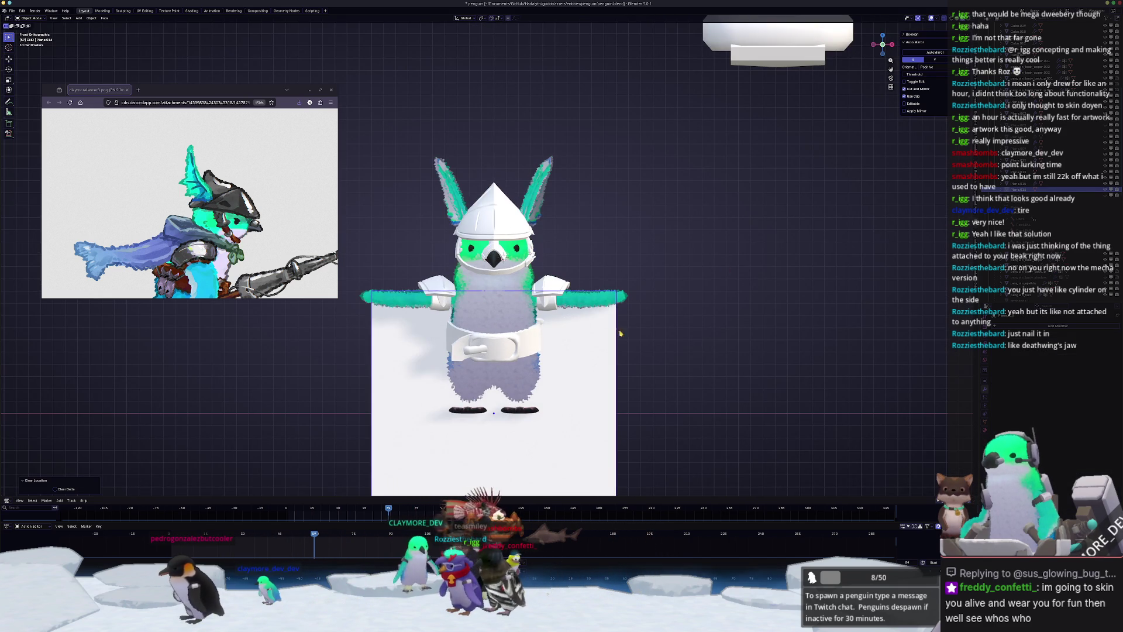
- Raise the plane to chest height, shrink it, and position it in front of the chest
key(g)
key(z)
click(620, 193)
key(KP_3)
key(g)
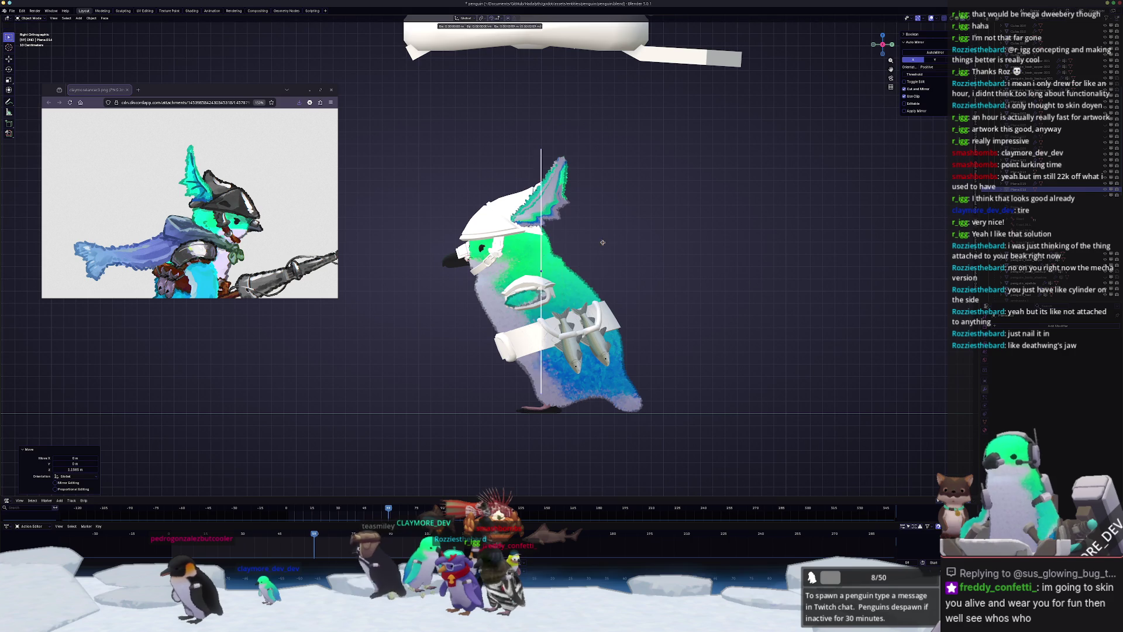
click(715, 243)
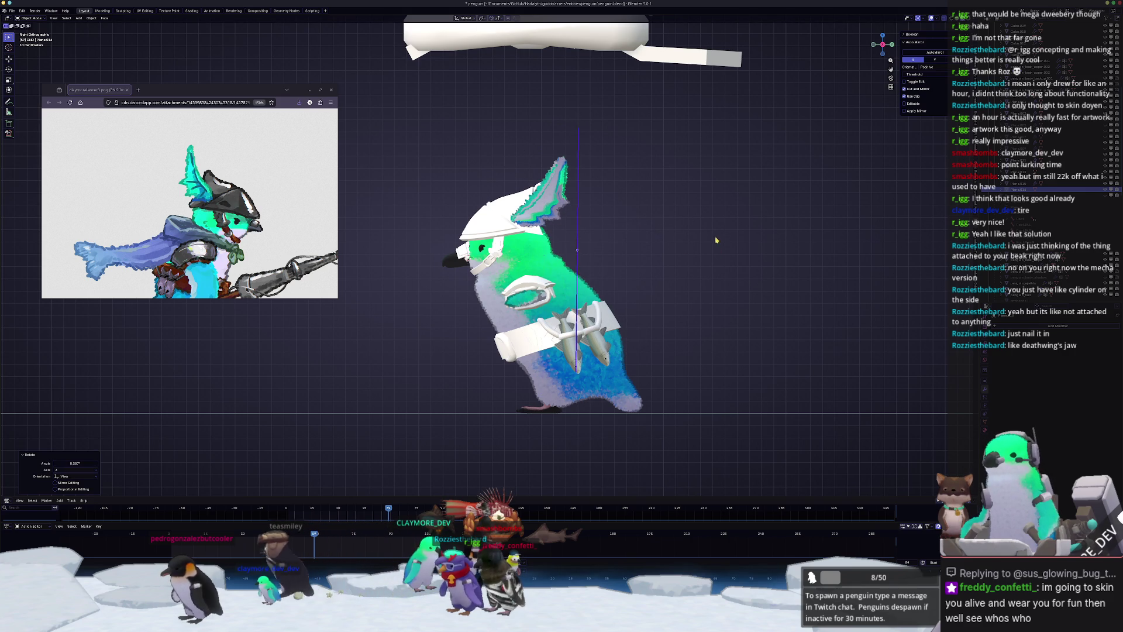
key(s)
click(579, 247)
scroll(668, 234, up, 3)
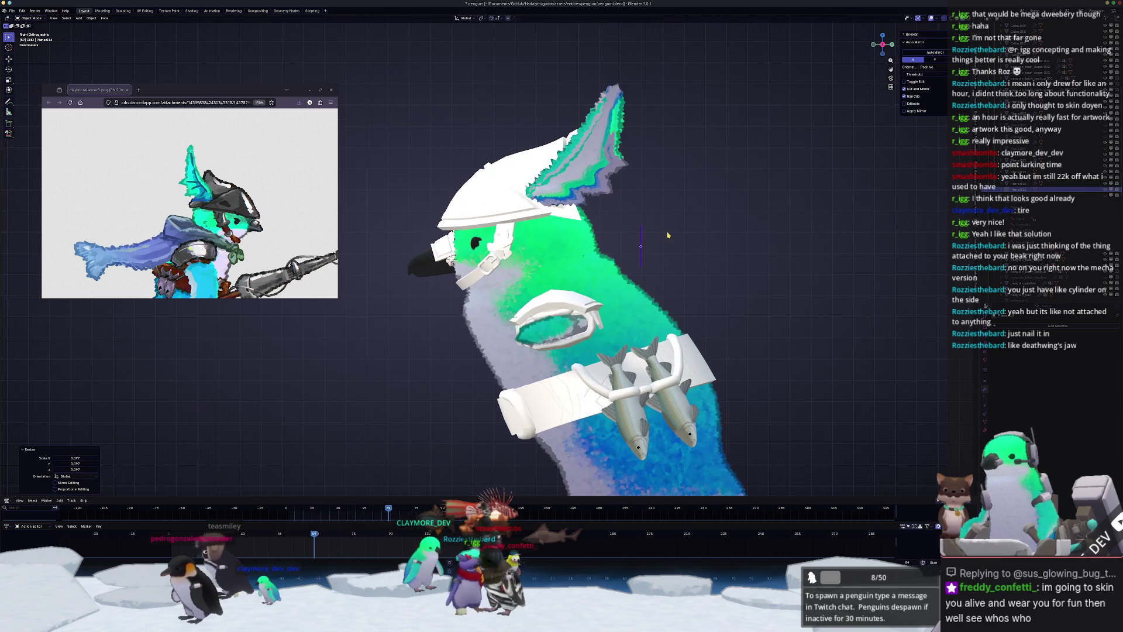
click(718, 266)
key(g)
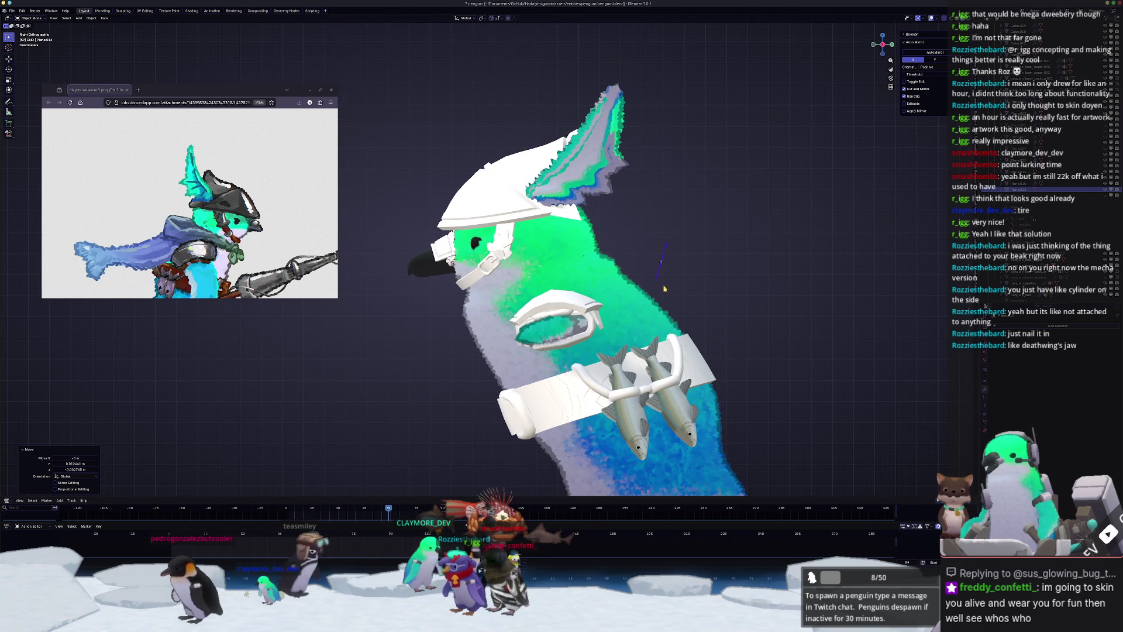
middle_drag(664, 288, 836, 151)
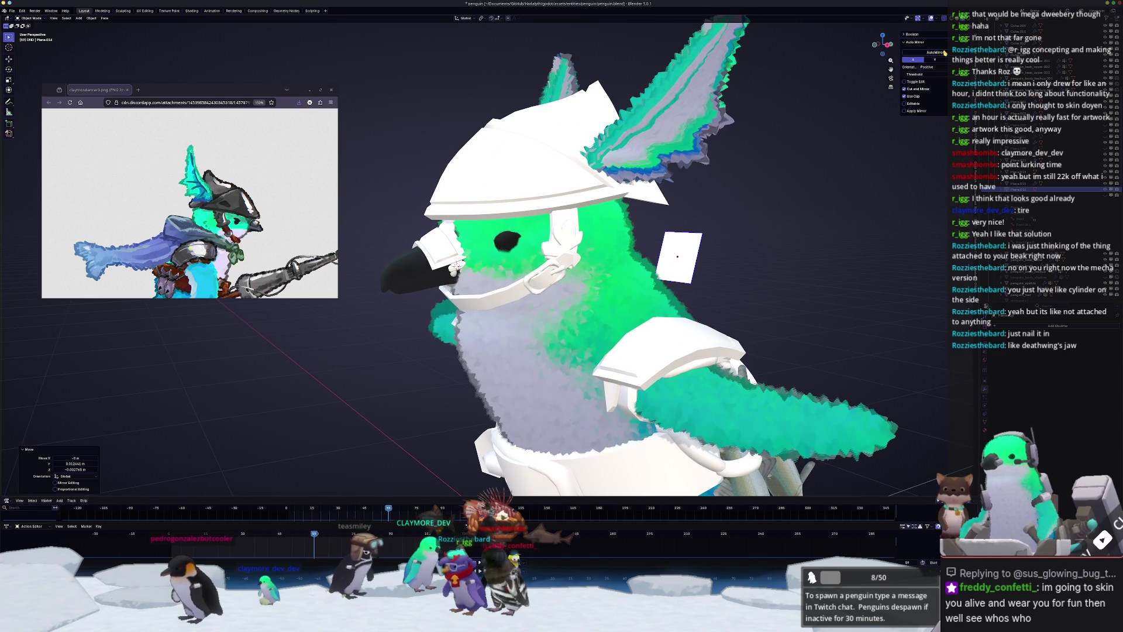
scroll(851, 142, up, 3)
- In Edit Mode, move the plane's geometry into place from the side orthographic view
key(Tab)
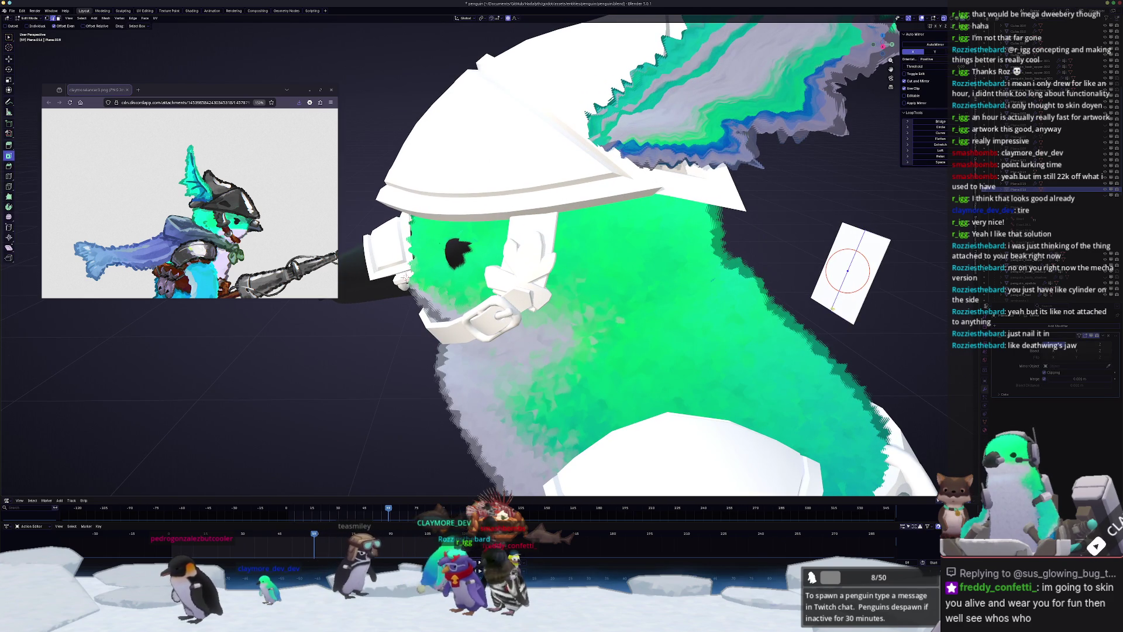
middle_drag(838, 316, 809, 321)
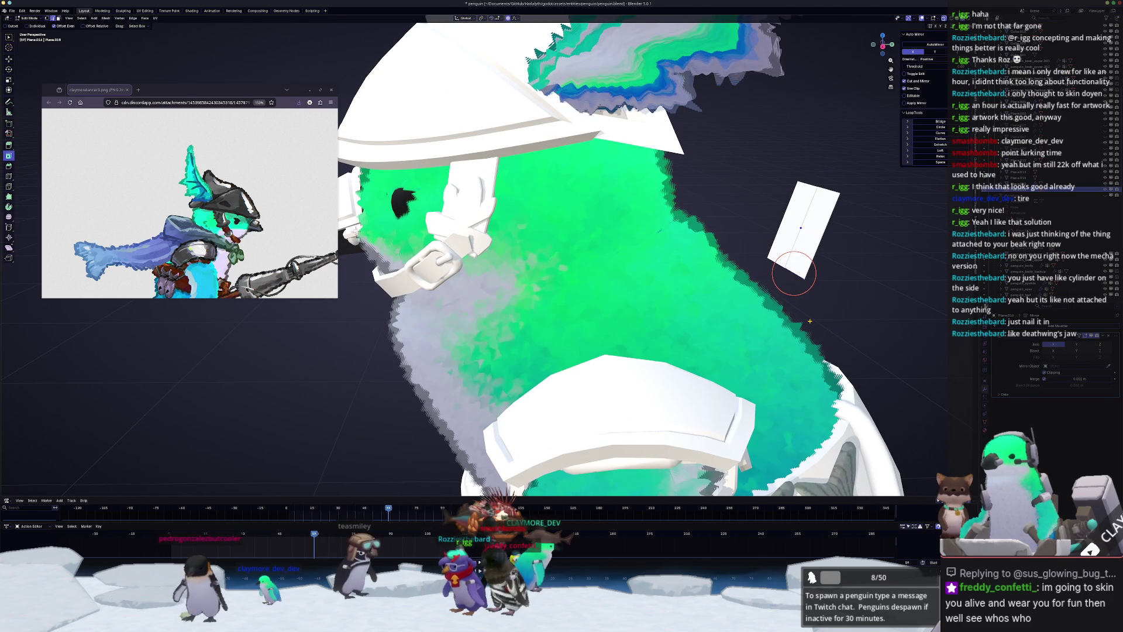
key(KP_3)
key(g)
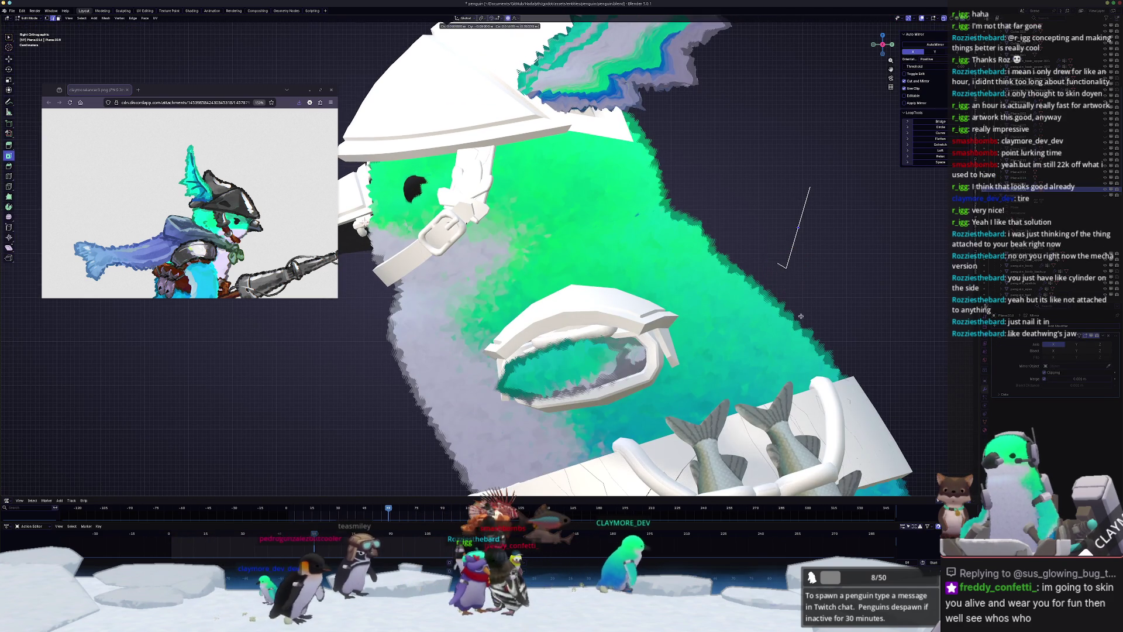
click(725, 259)
key(Tab)
mouse_move(725, 259)
middle_down()
mouse_move(734, 275)
mouse_move(614, 274)
middle_up()
key(Tab)
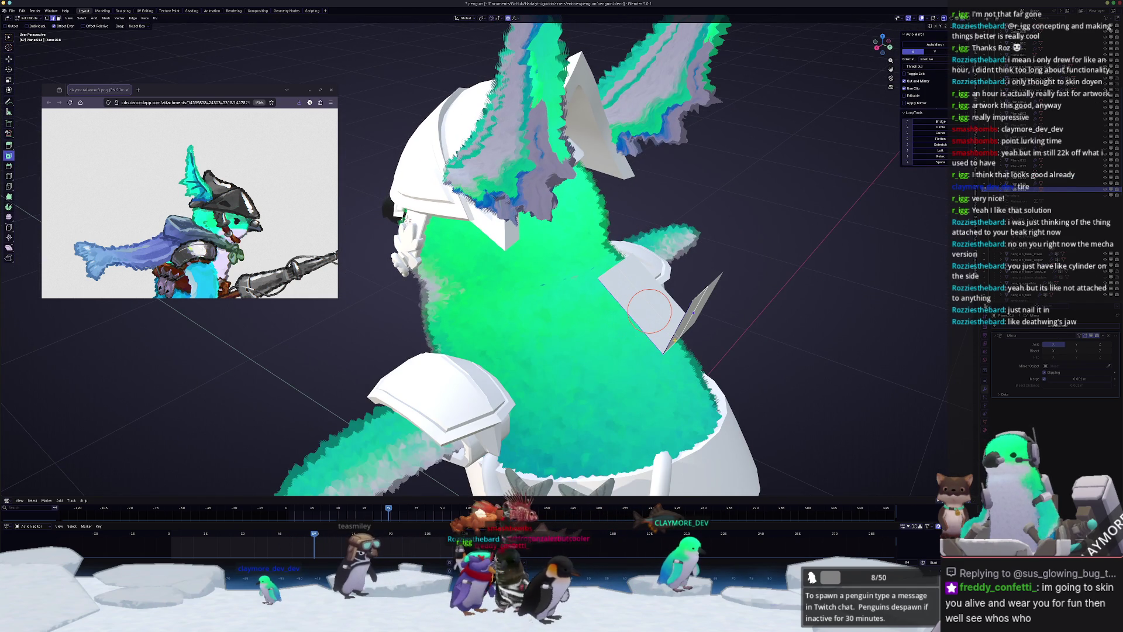
alt+middle_drag(675, 340, 514, 446)
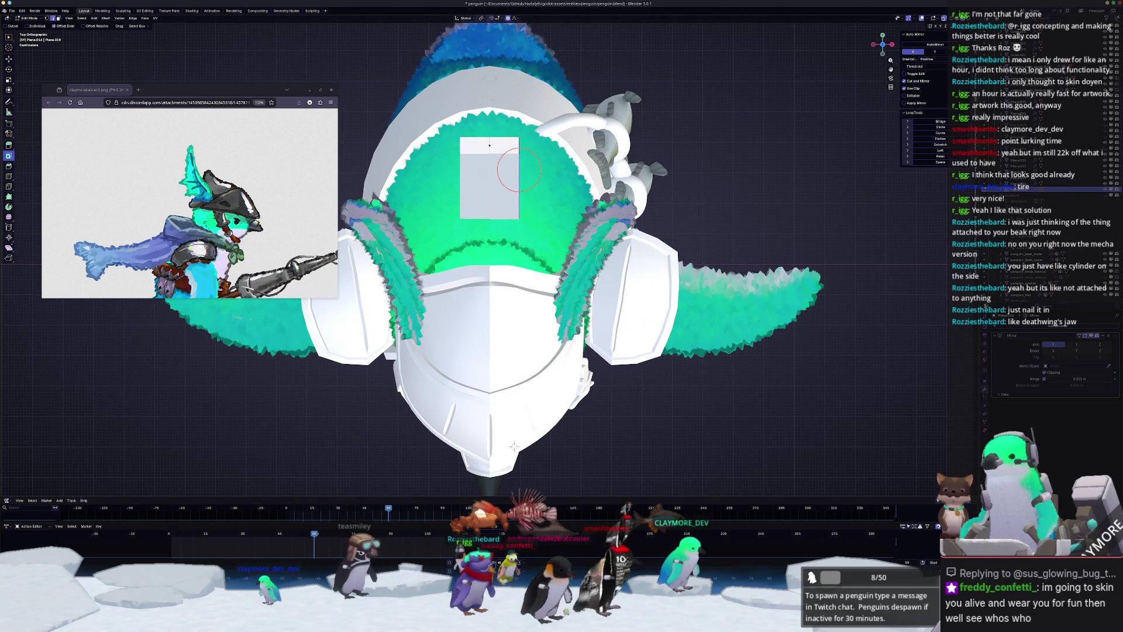
- Move and rotate the plane's right edge to form a trapezoid facet
key(g)
click(529, 174)
key(r)
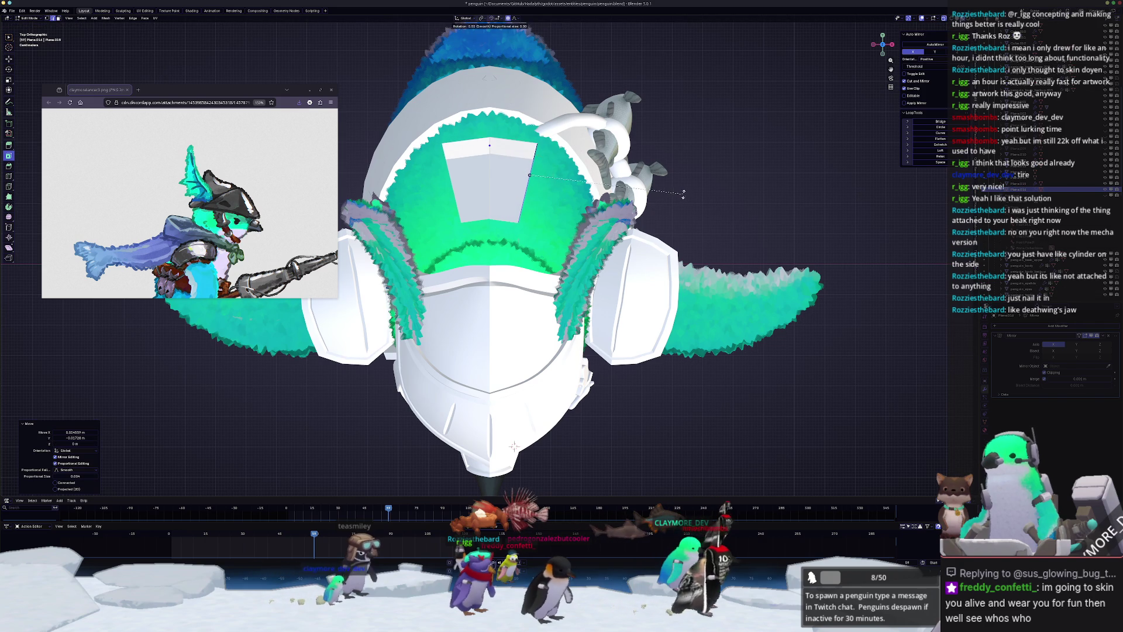
click(683, 193)
- Extrude and angle two more facets so the strip bends around the chest
key(e)
click(732, 246)
key(r)
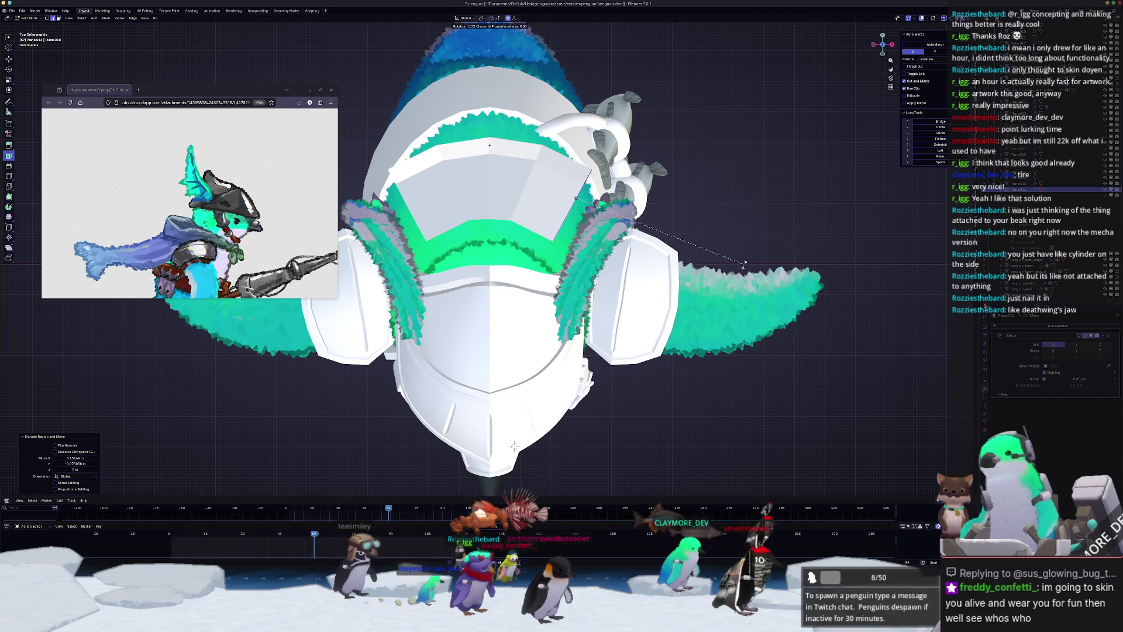
key(Escape)
key(g)
click(752, 293)
key(r)
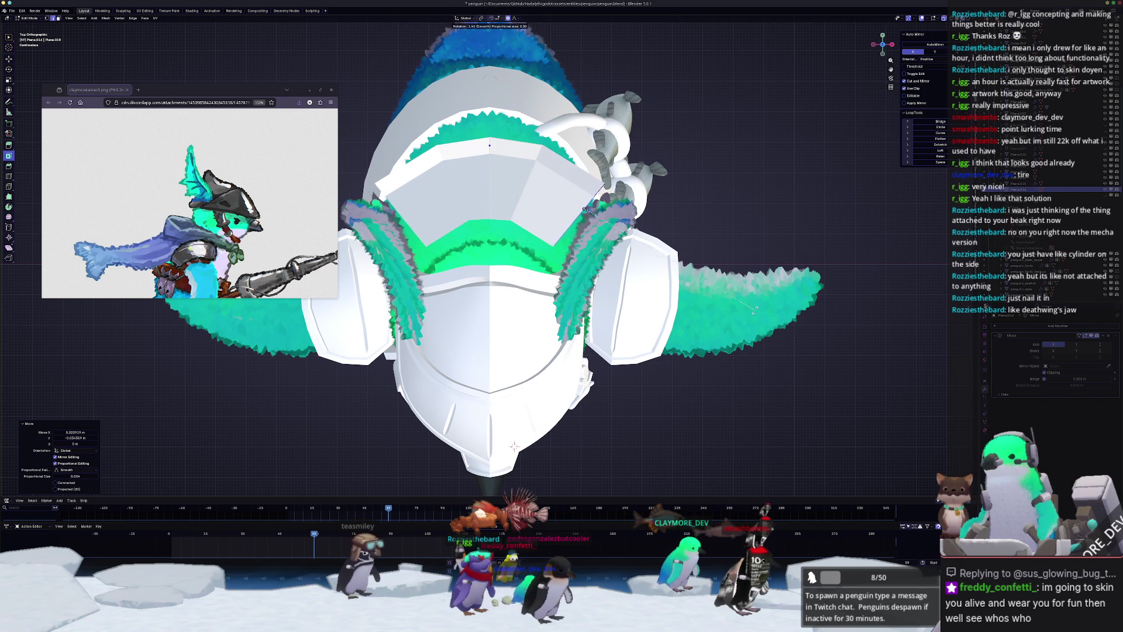
click(755, 310)
key(e)
click(781, 388)
key(r)
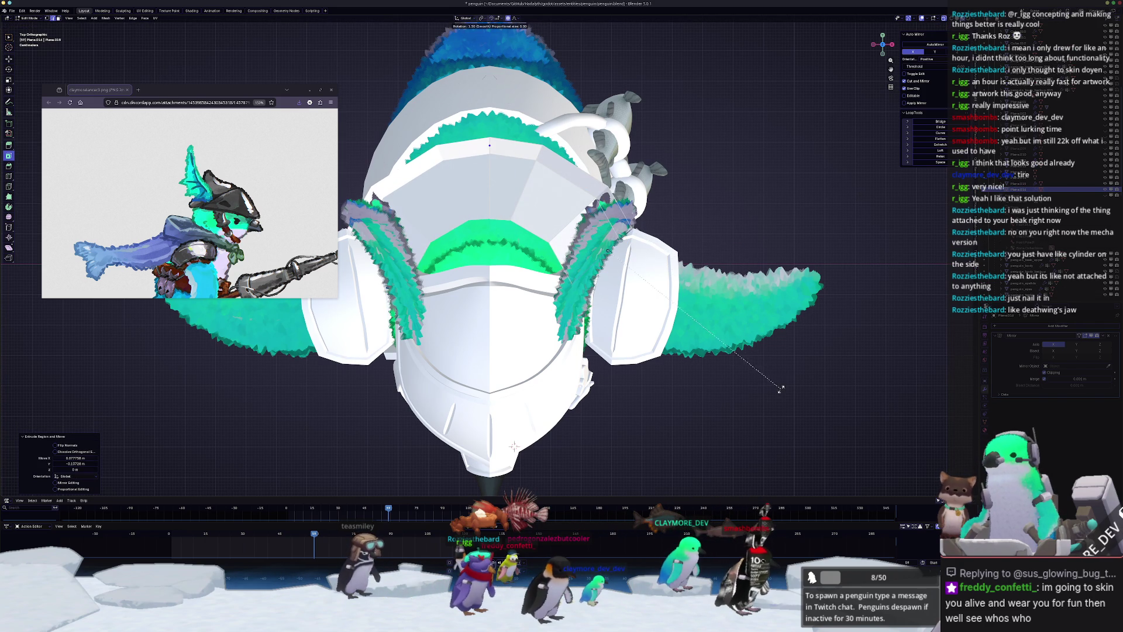
click(752, 404)
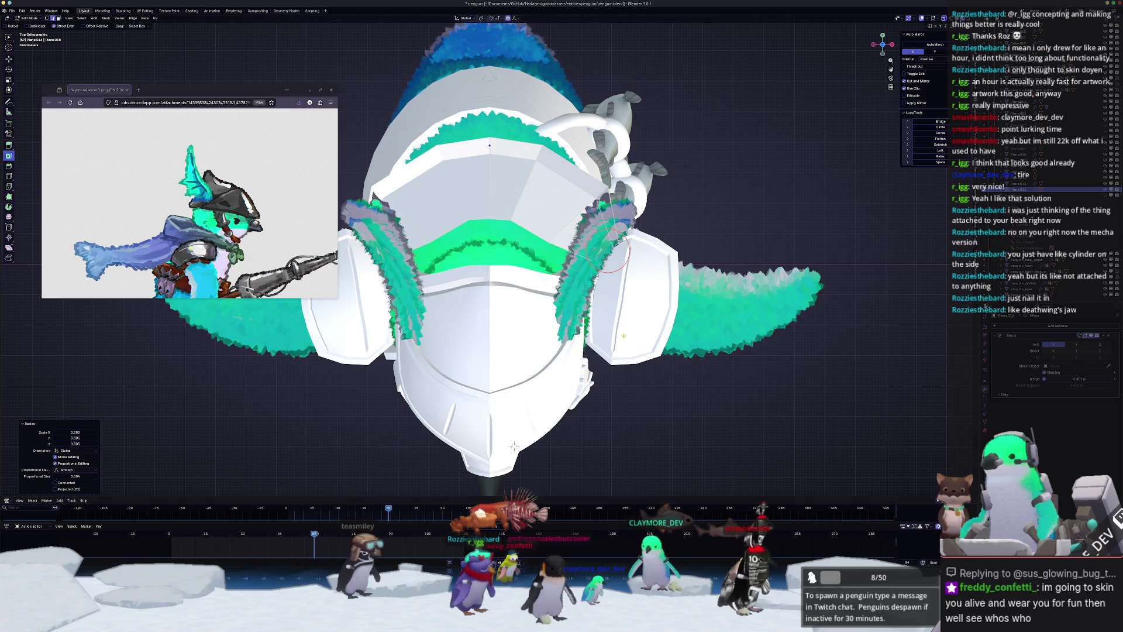
mouse_move(751, 403)
middle_down()
mouse_move(602, 289)
mouse_move(732, 221)
middle_up()
- Narrow the strip along X and extend its edge forward toward the beak in side view
key(s)
key(x)
click(621, 275)
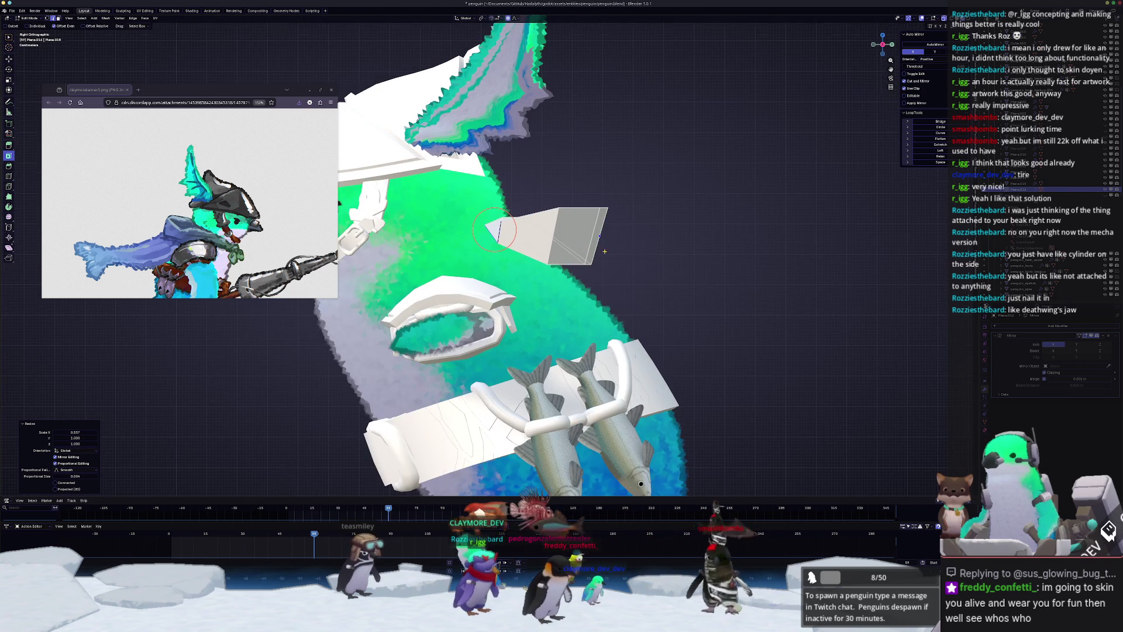
key(KP_3)
key(g)
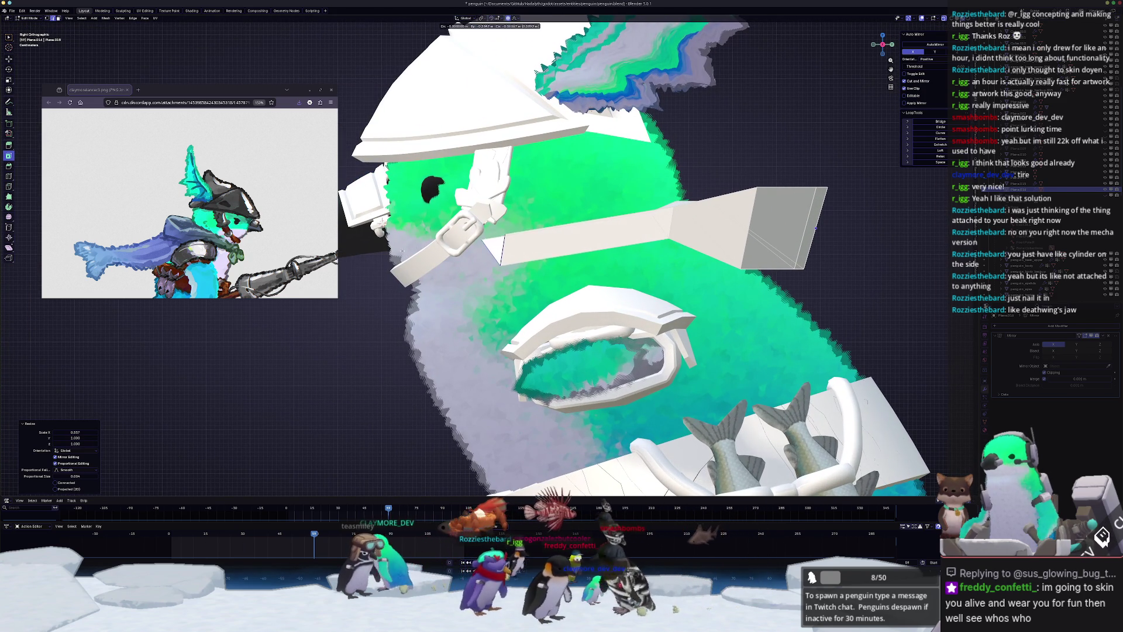
click(317, 306)
- Shift the edge along X and rotate it around Z from the front view
key(KP_1)
middle_drag(562, 304, 631, 296)
key(g)
key(x)
click(619, 294)
key(r)
key(z)
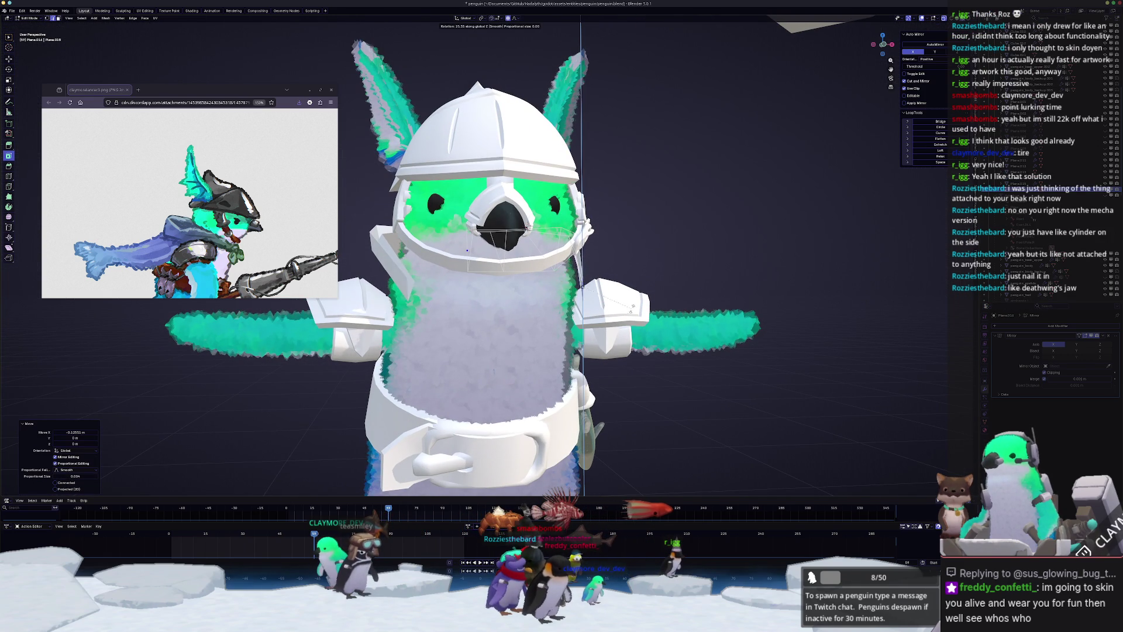
right_click(601, 251)
middle_drag(600, 251, 620, 304)
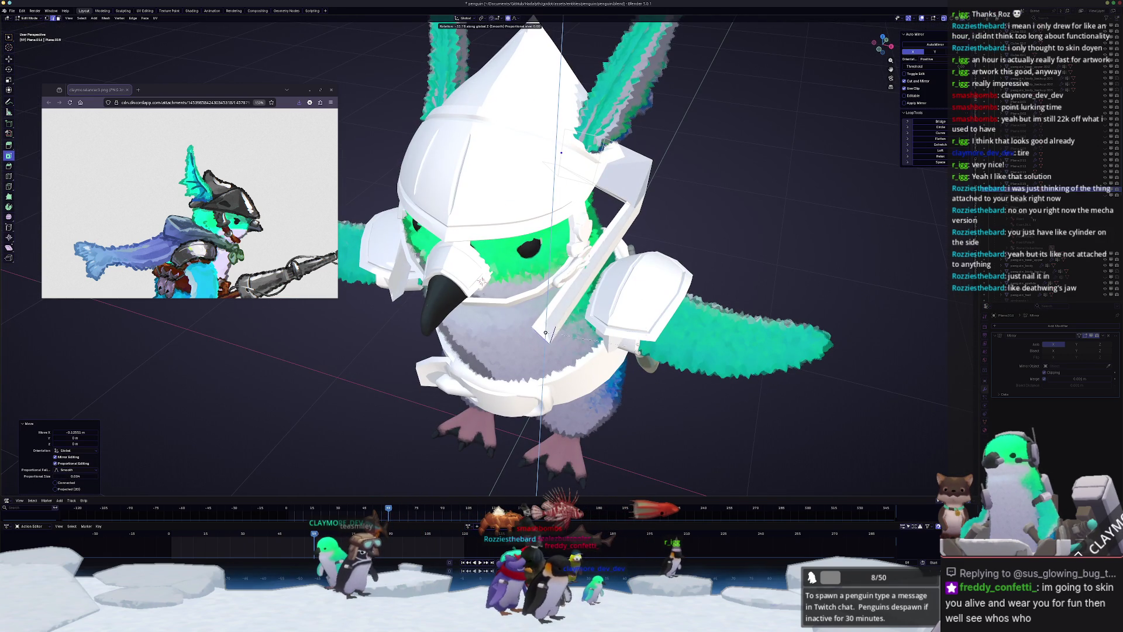
key(Return)
- Move the extruded section along X and slide an edge along the strip
key(g)
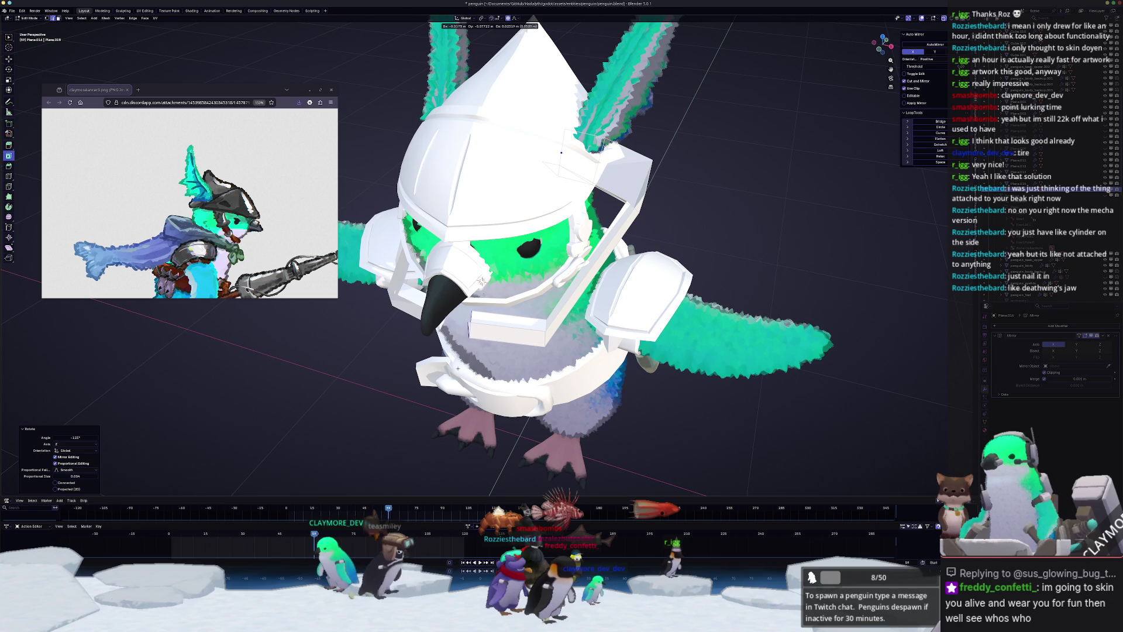
key(x)
click(458, 367)
mouse_move(458, 368)
middle_down()
mouse_move(458, 303)
mouse_move(544, 328)
middle_up()
key(g)
key(g)
click(550, 330)
- Finish the edge slide and soft-move the piece beside the beak in side view
key(g)
key(g)
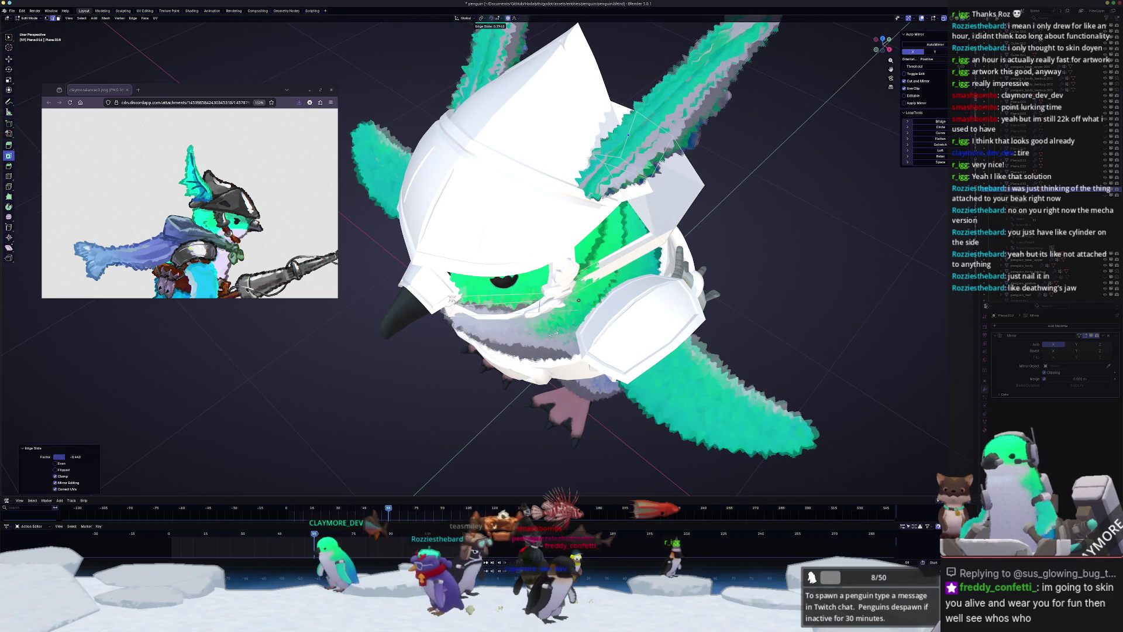
click(551, 332)
middle_drag(551, 332, 531, 330)
drag(882, 46, 877, 55)
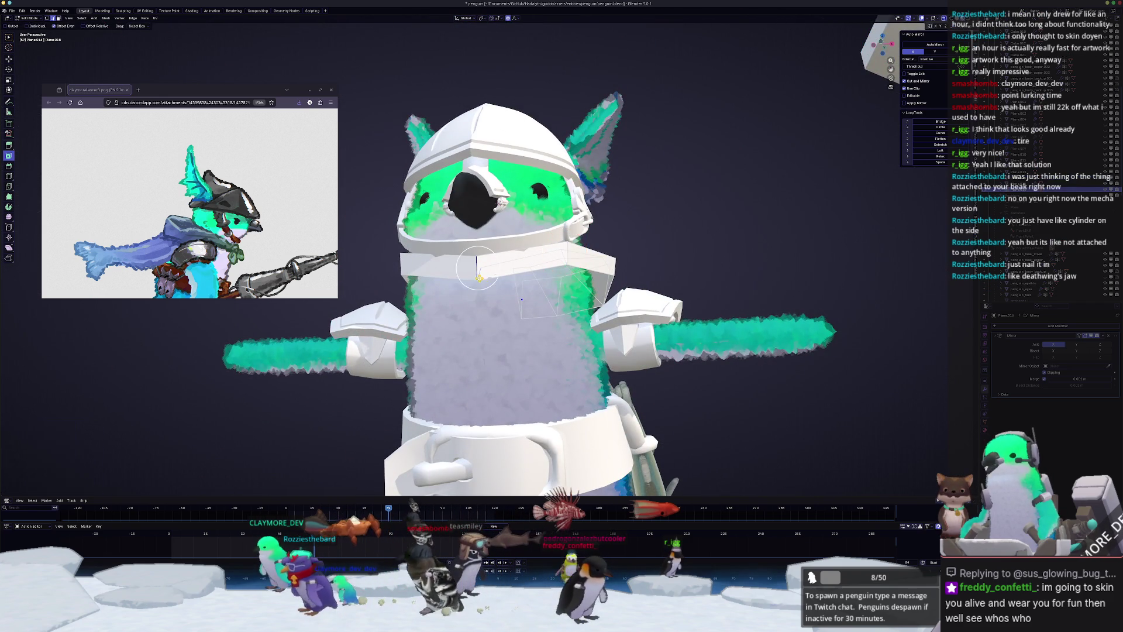
middle_drag(566, 252, 447, 285)
key(KP_3)
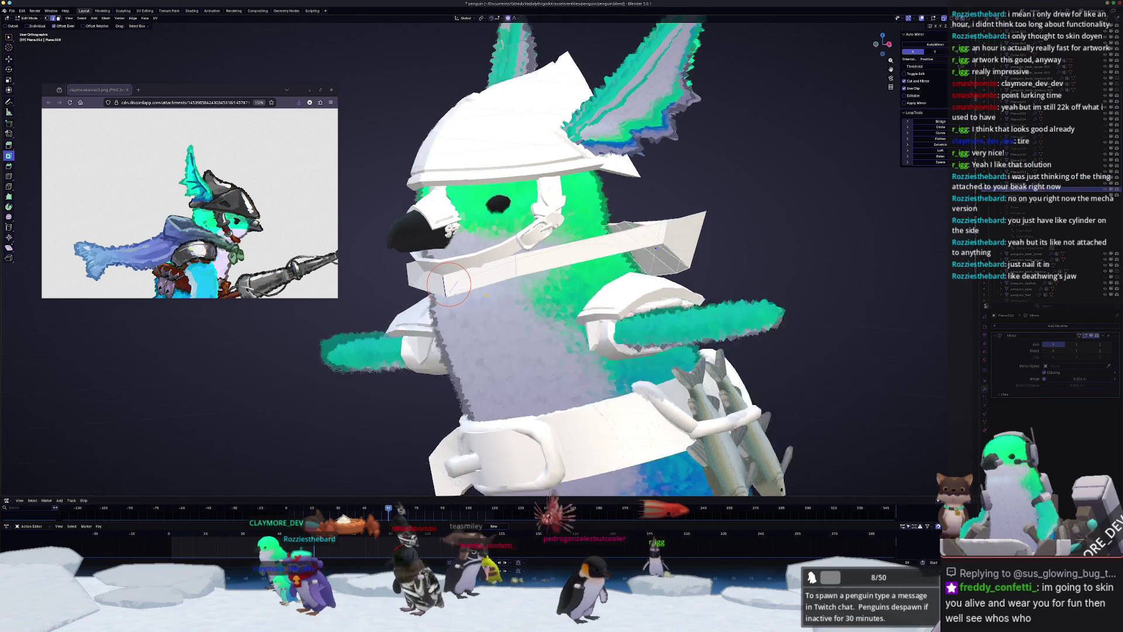
scroll(482, 255, up, 5)
key(g)
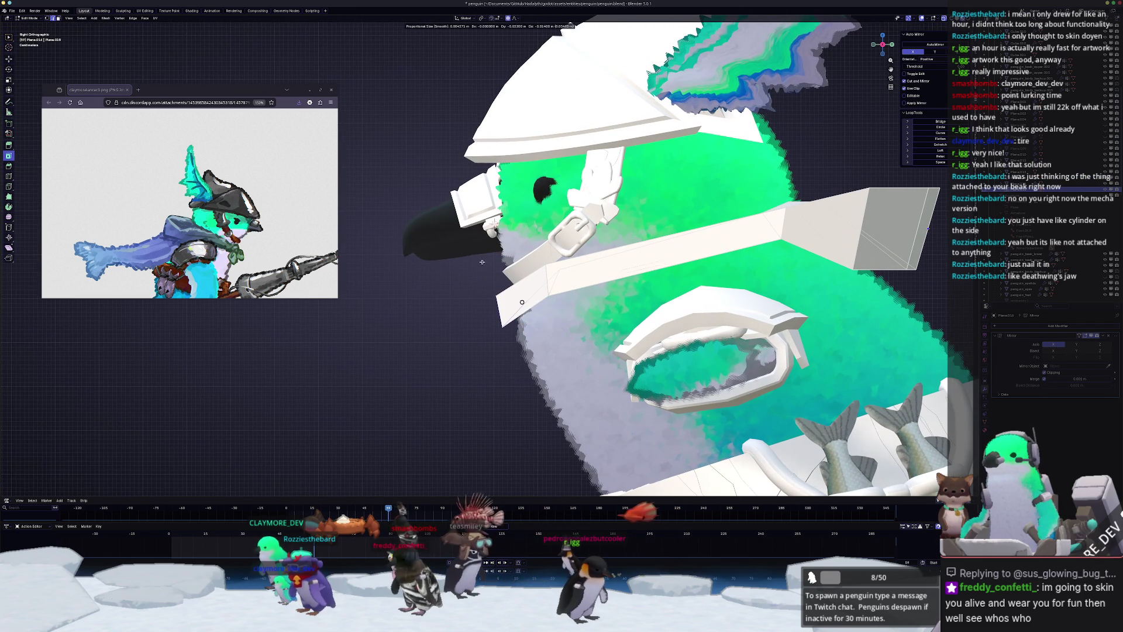
click(510, 308)
- Nudge the strap's end vertex repeatedly with proportional editing until it sits in place
key(g)
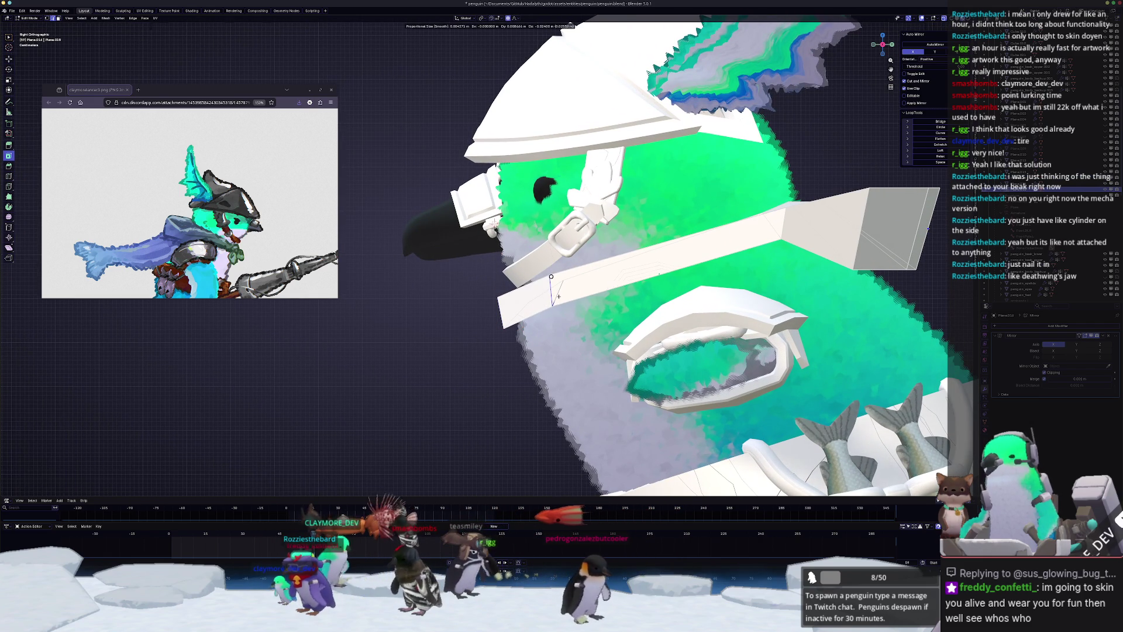
click(517, 301)
key(g)
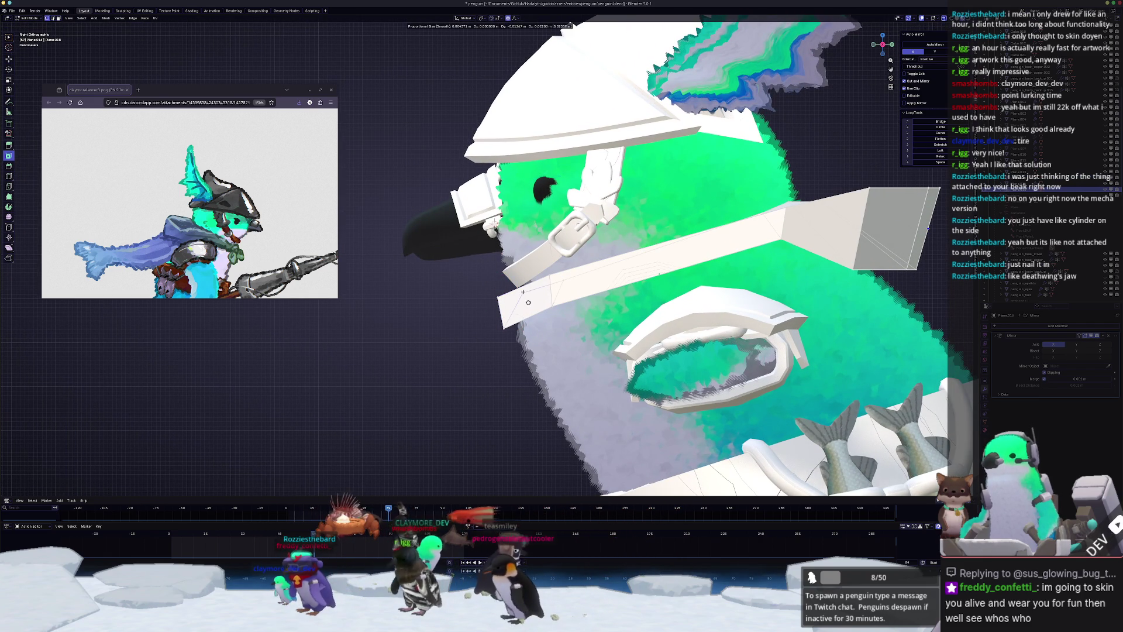
click(550, 291)
key(g)
click(559, 295)
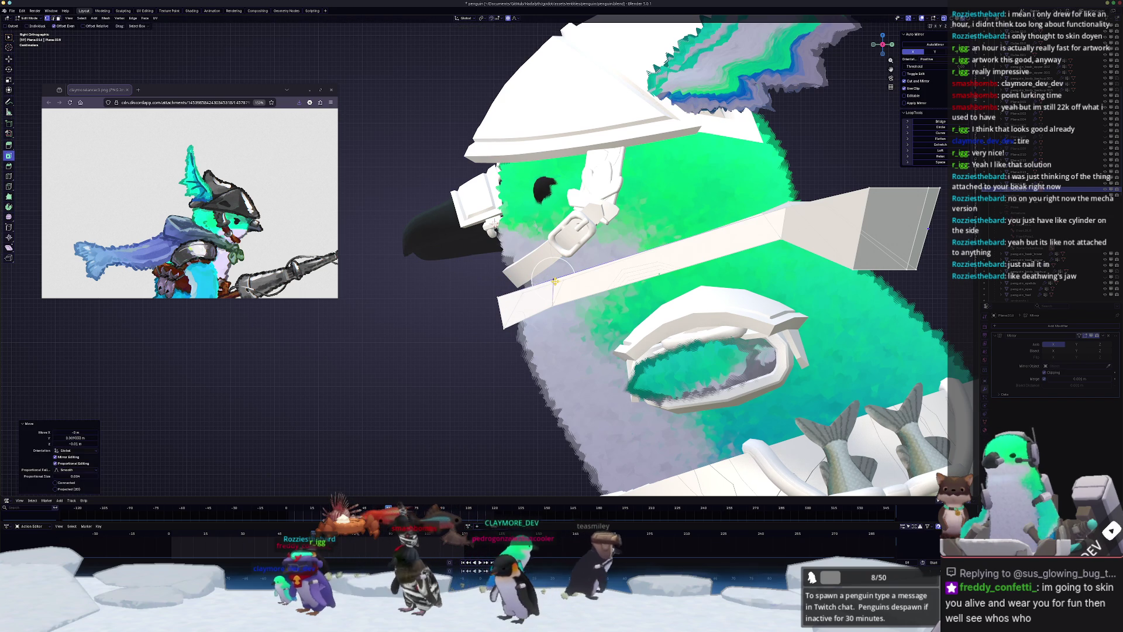
key(g)
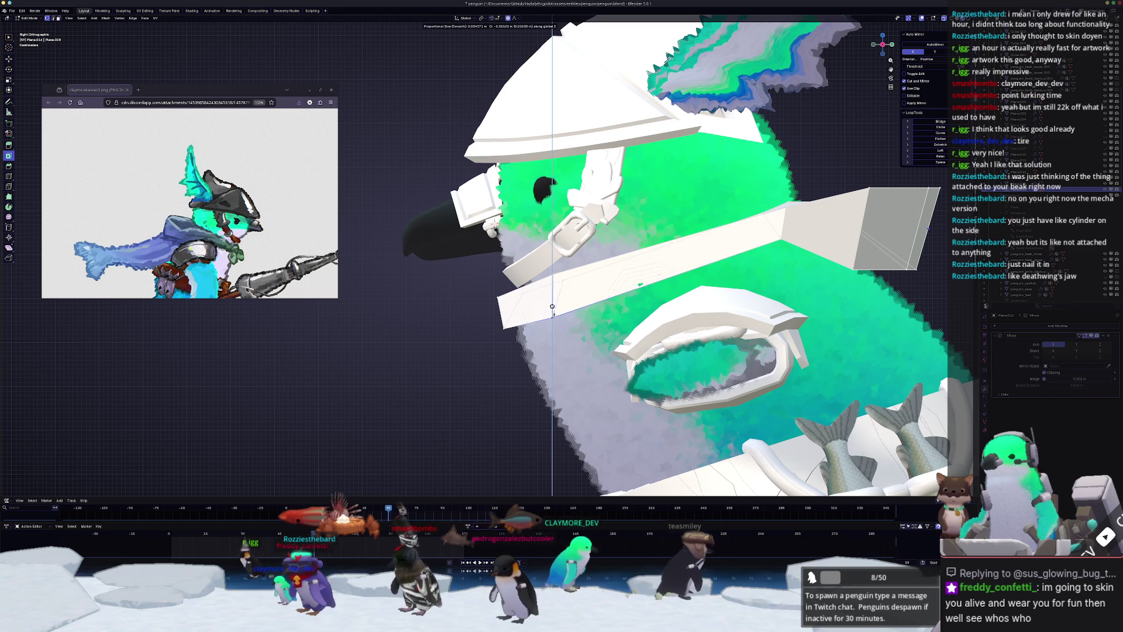
click(509, 336)
key(g)
click(502, 340)
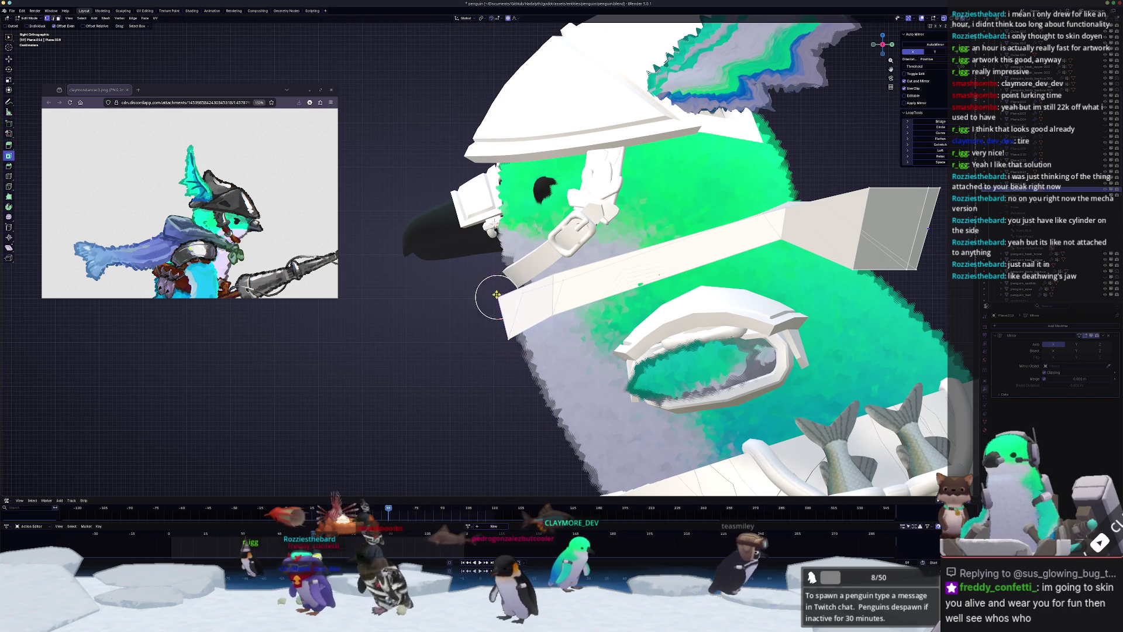
key(g)
click(525, 291)
key(g)
click(541, 289)
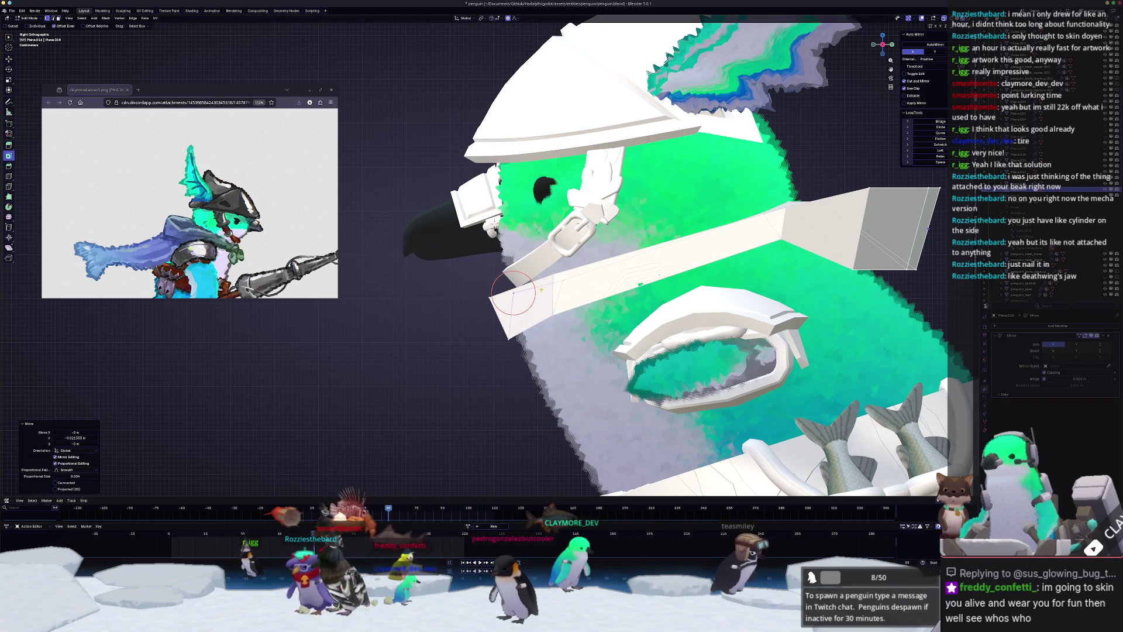
key(g)
click(530, 285)
key(g)
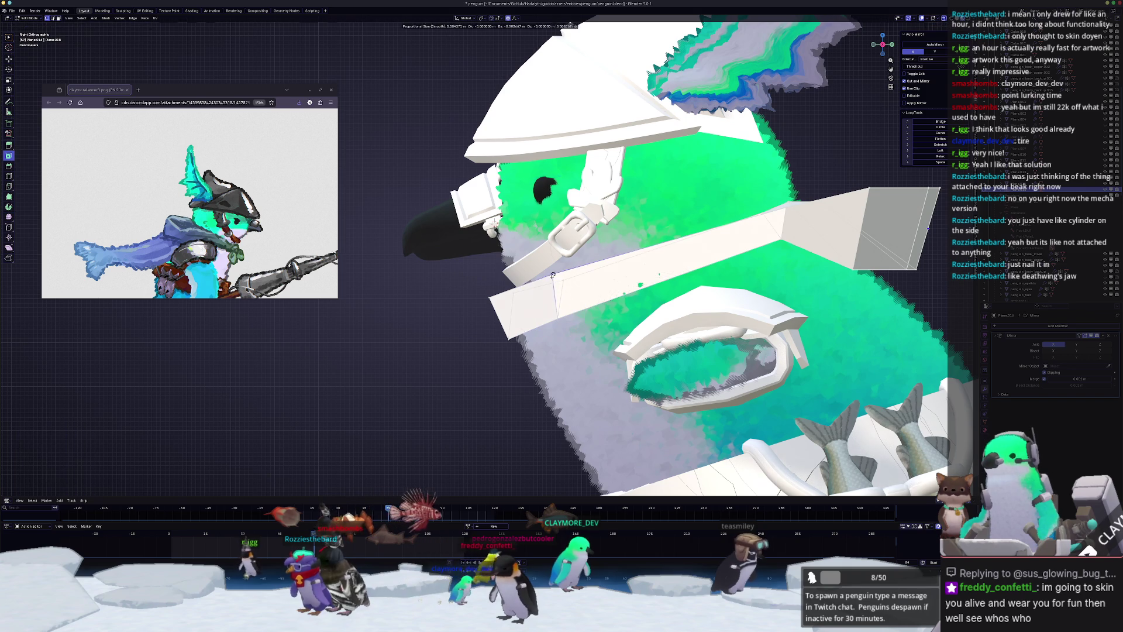
click(541, 279)
key(g)
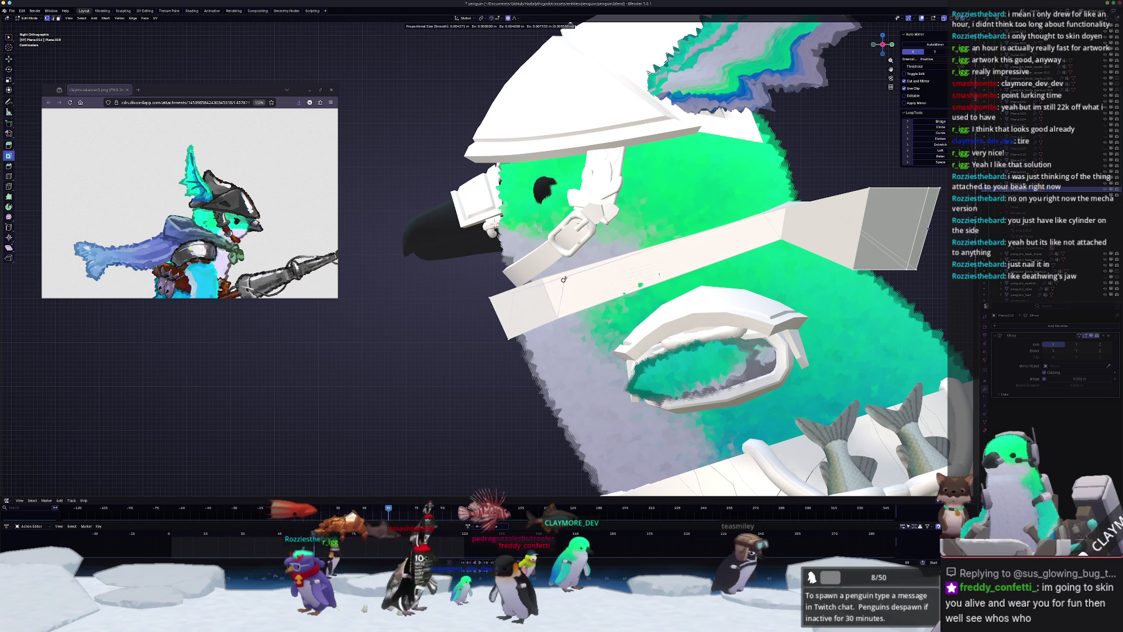
click(579, 271)
- Slide the helmet's green band edge loop twice to refine its facets
mouse_move(579, 270)
middle_down()
mouse_move(586, 321)
mouse_move(595, 263)
mouse_move(590, 448)
middle_up()
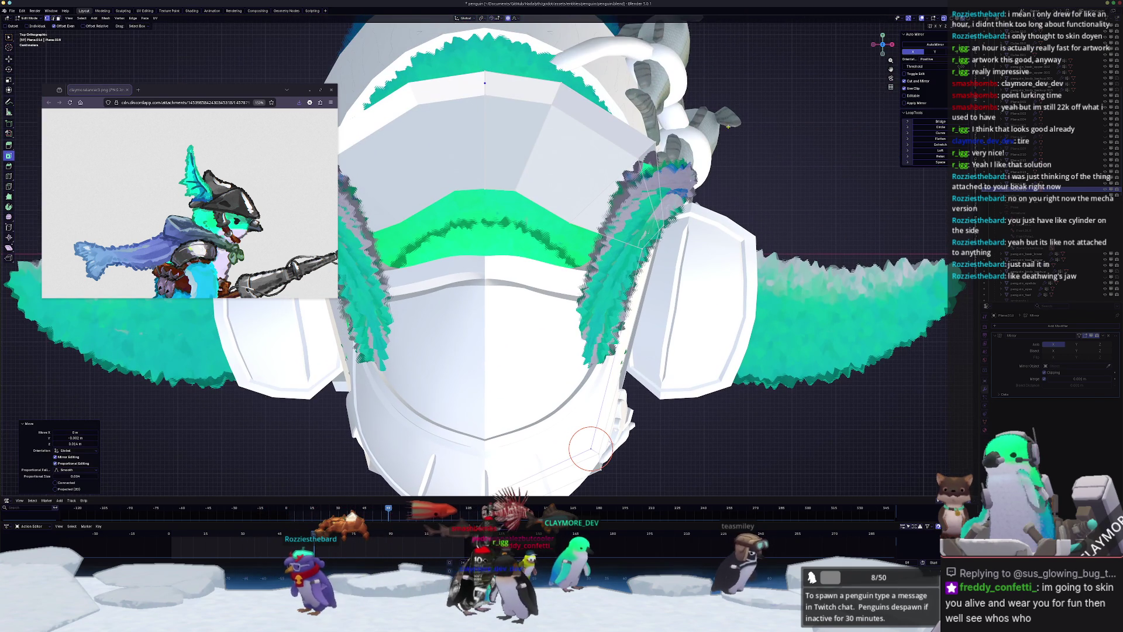
key(g)
key(g)
click(623, 272)
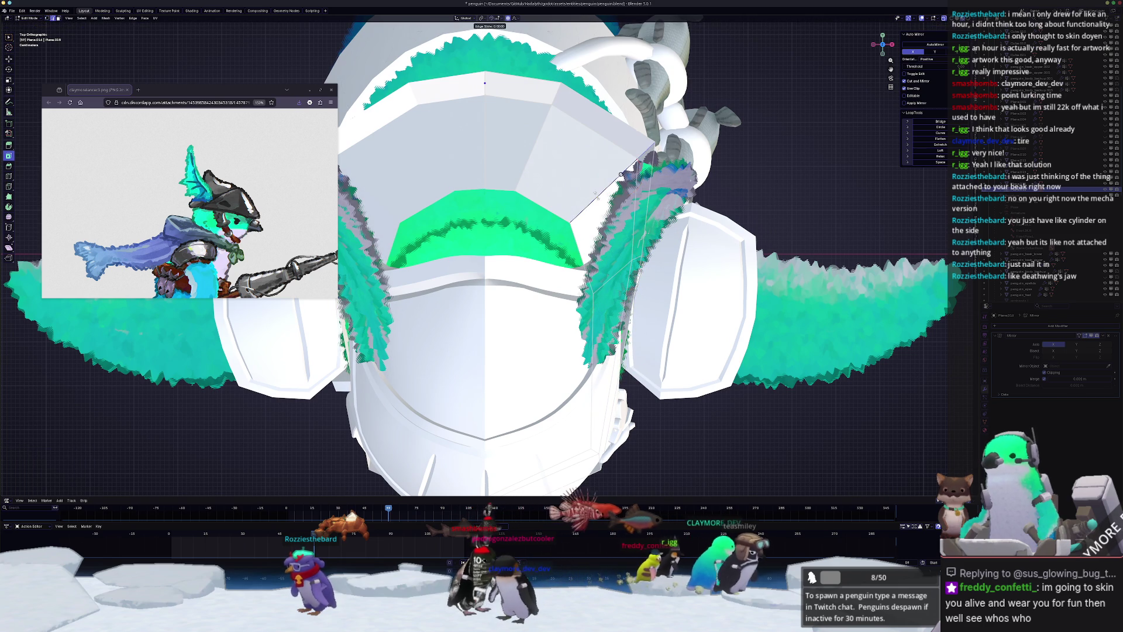
key(g)
key(g)
click(621, 208)
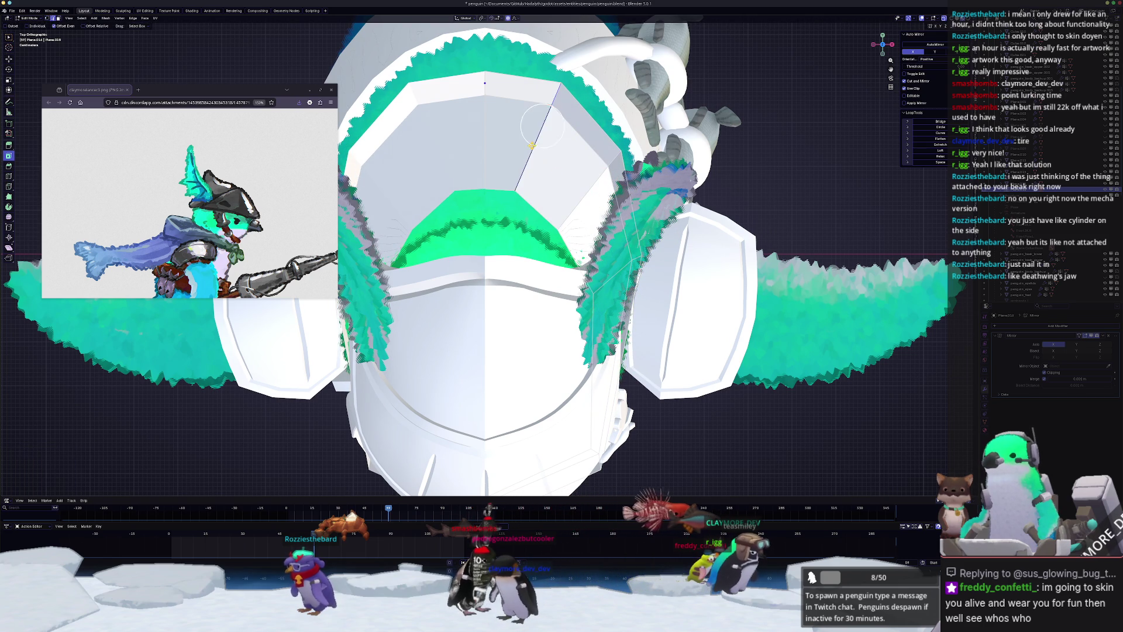
key(g)
key(g)
key(Escape)
- Select the helmet's centre edge loop and move it along Y with falloff
alt+click(484, 188)
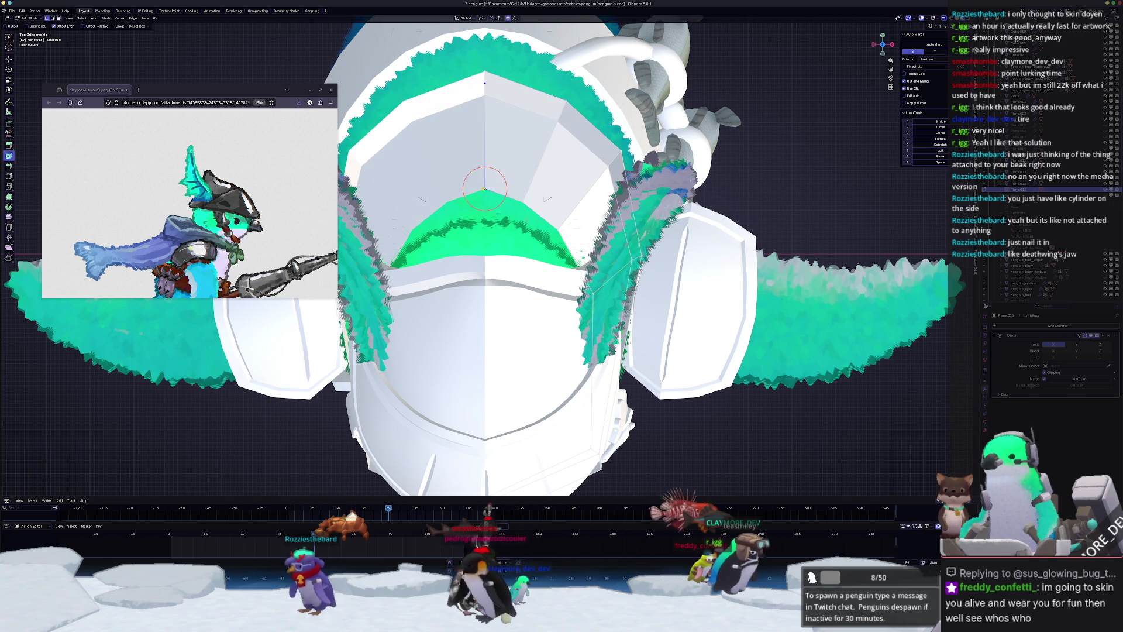
key(g)
key(y)
click(481, 202)
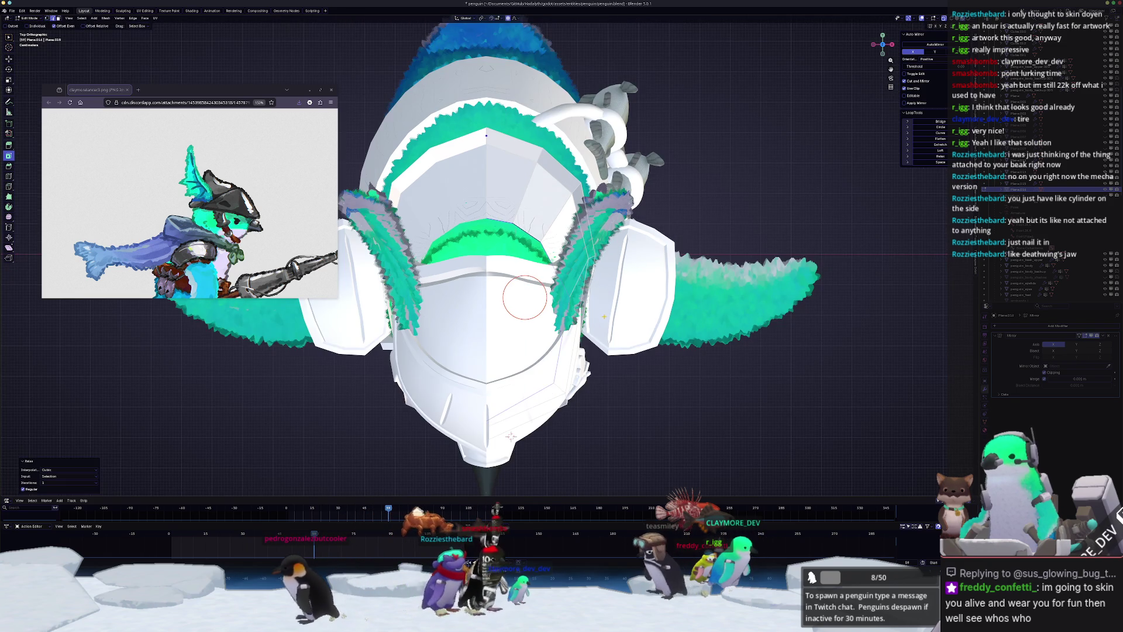
- Pull the collar band's end down and outward
mouse_move(539, 224)
middle_down()
mouse_move(550, 281)
mouse_move(556, 264)
middle_up()
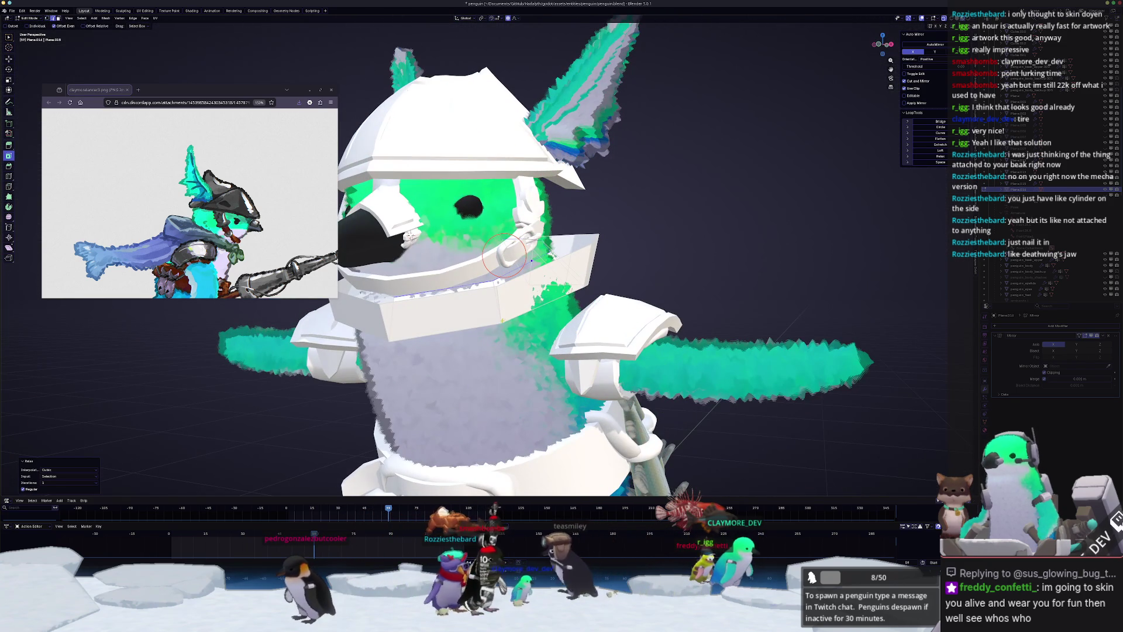
mouse_move(504, 256)
mouse_down()
mouse_move(532, 296)
mouse_move(575, 262)
mouse_up()
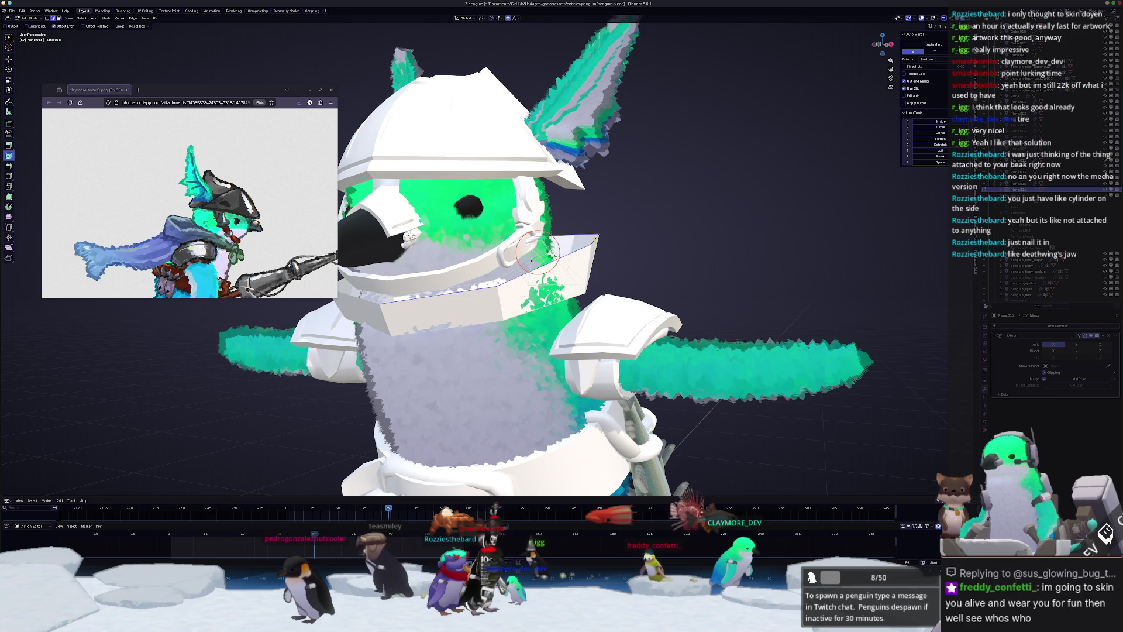
middle_drag(531, 259, 479, 246)
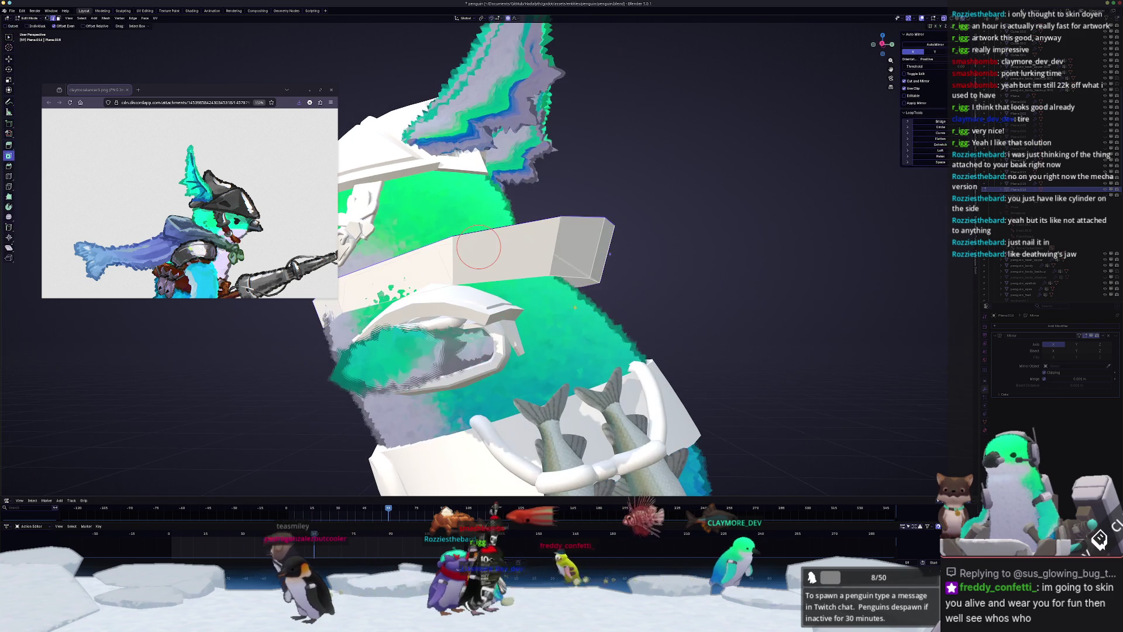
- From the right view, lower the collar's end vertically using proportional editing with an adjusted falloff size
key(KP_3)
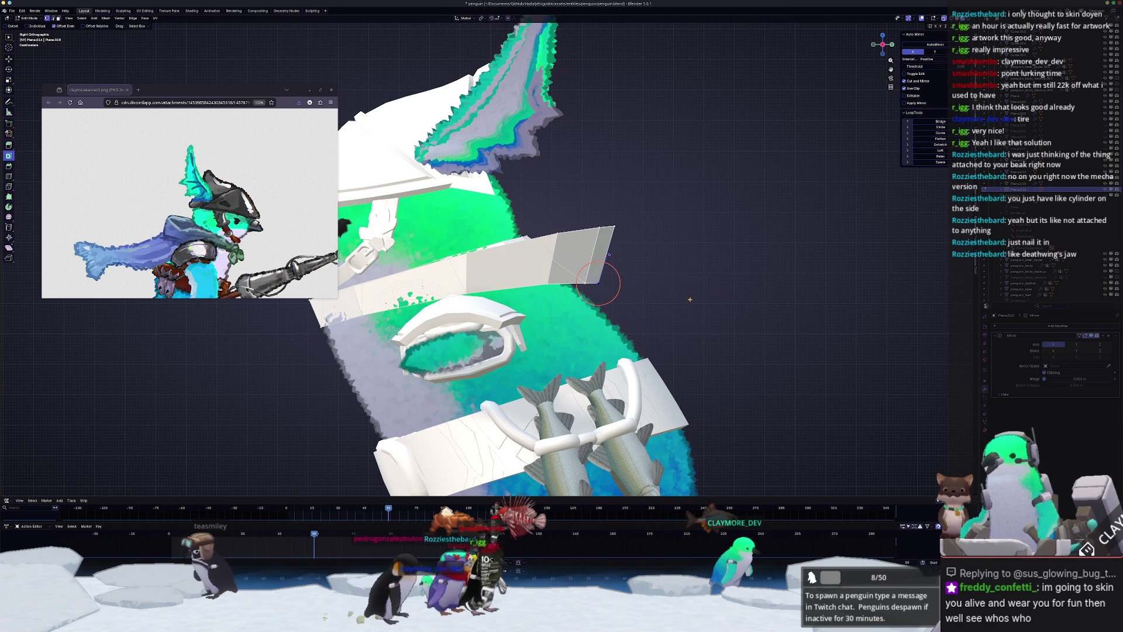
key(g)
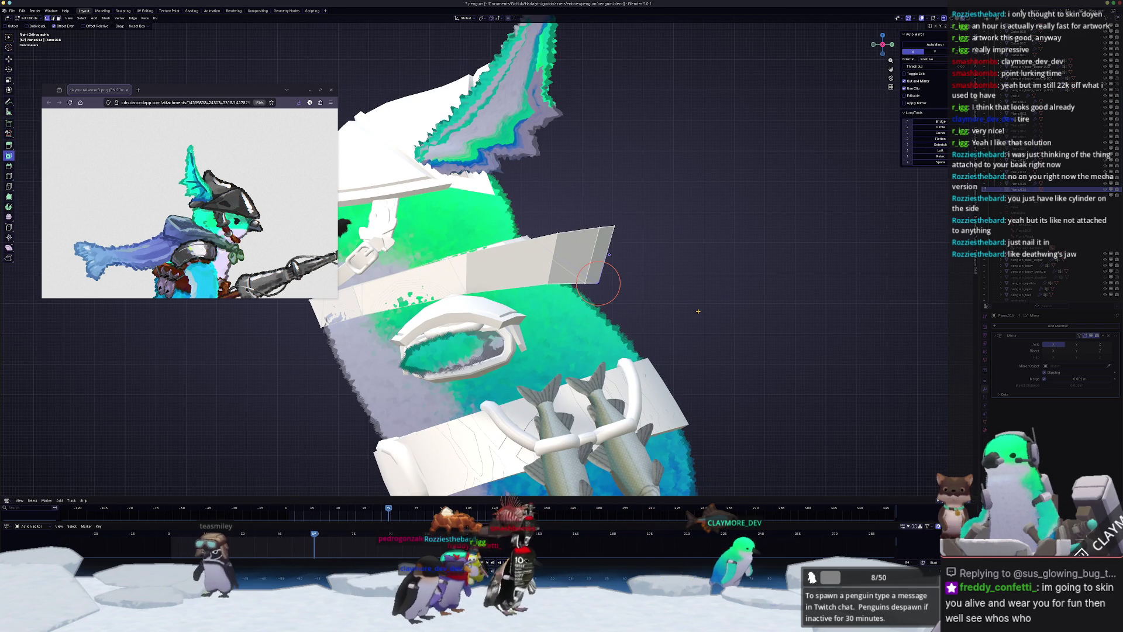
key(o)
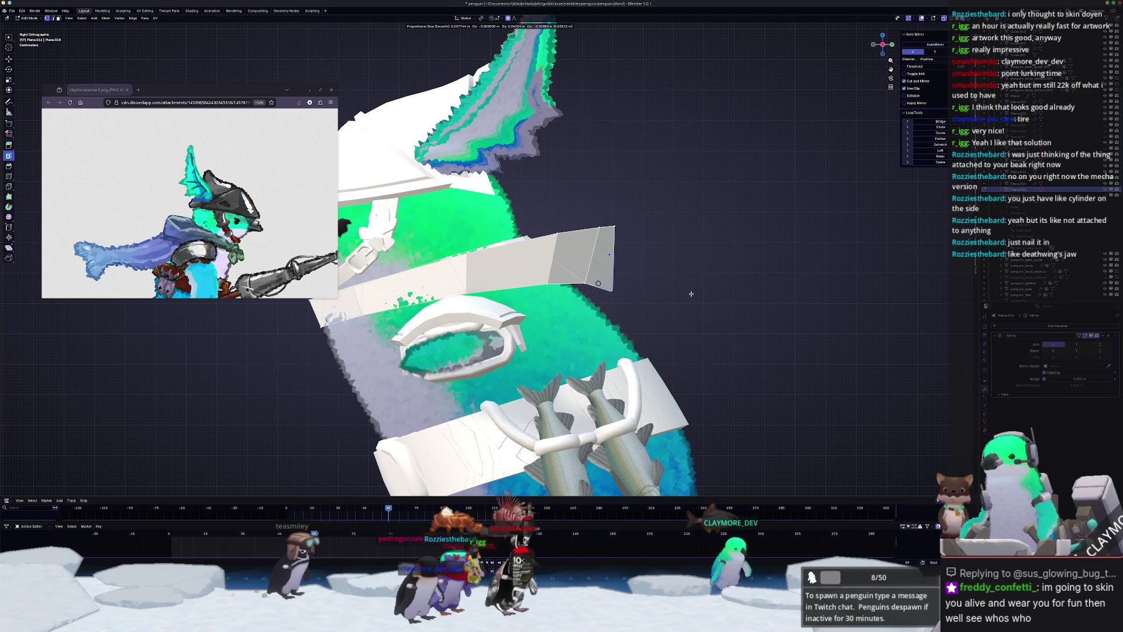
scroll(702, 296, down, 15)
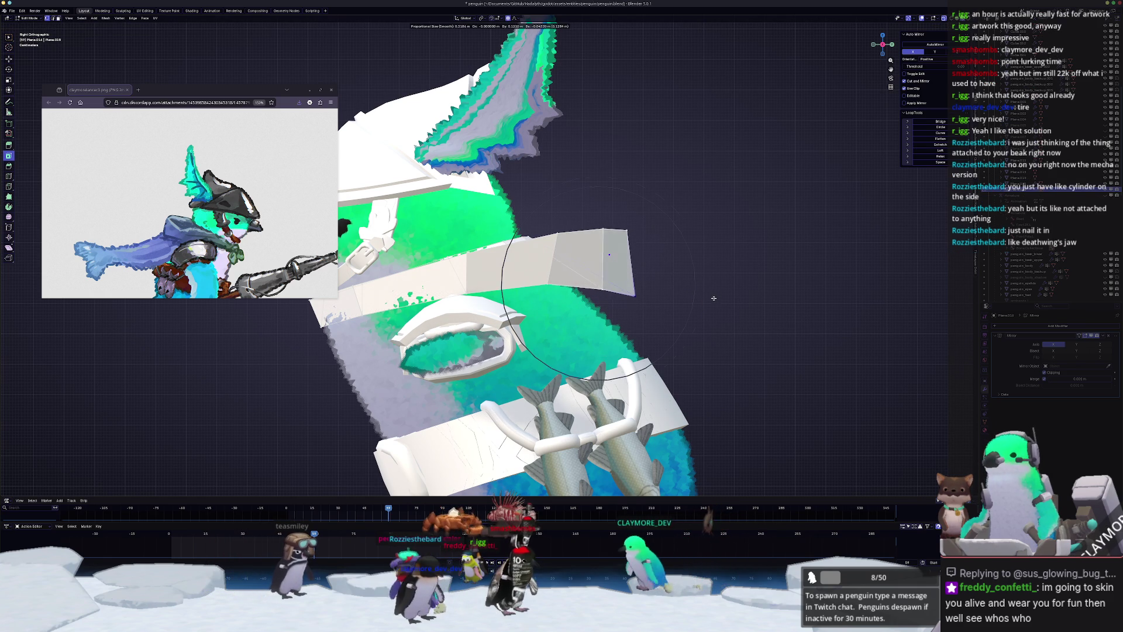
scroll(634, 224, down, 2)
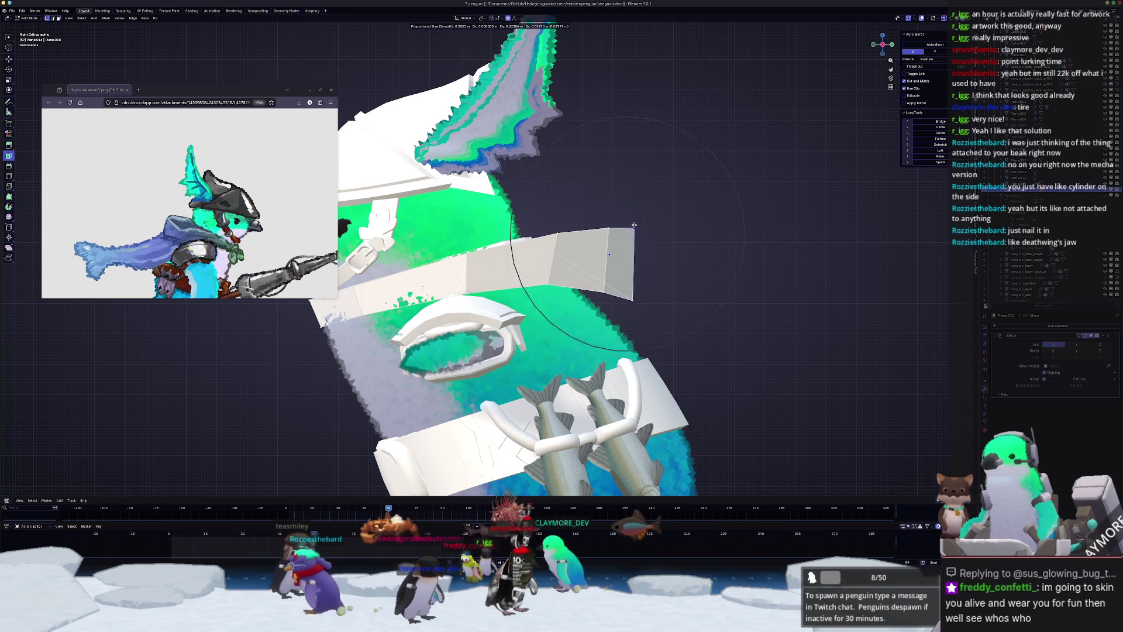
scroll(634, 225, up, 3)
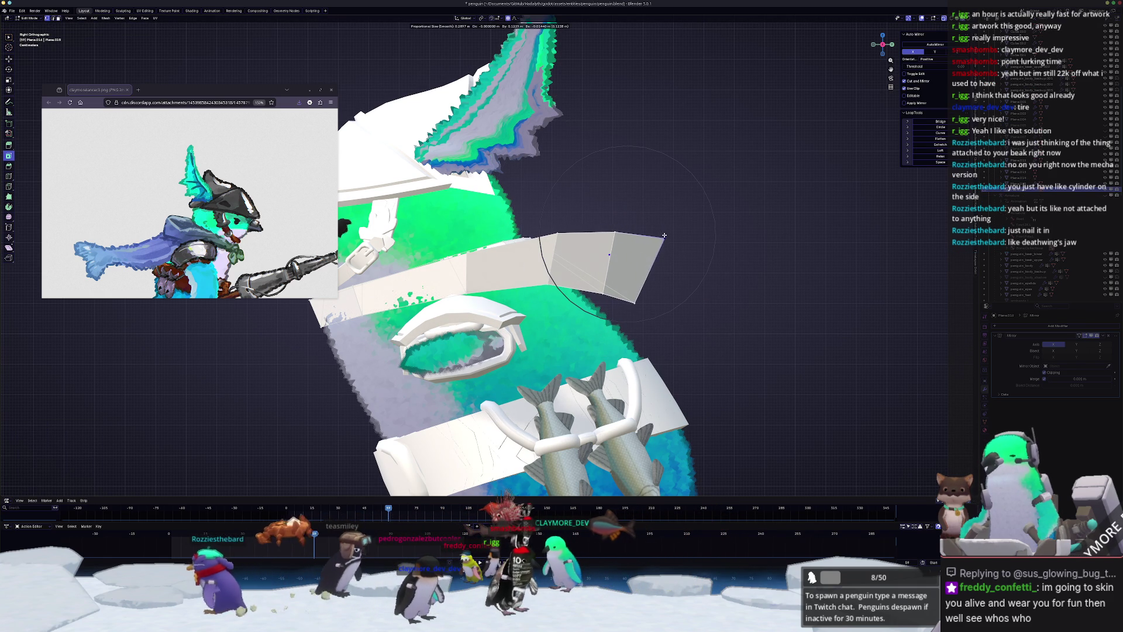
scroll(657, 219, down, 1)
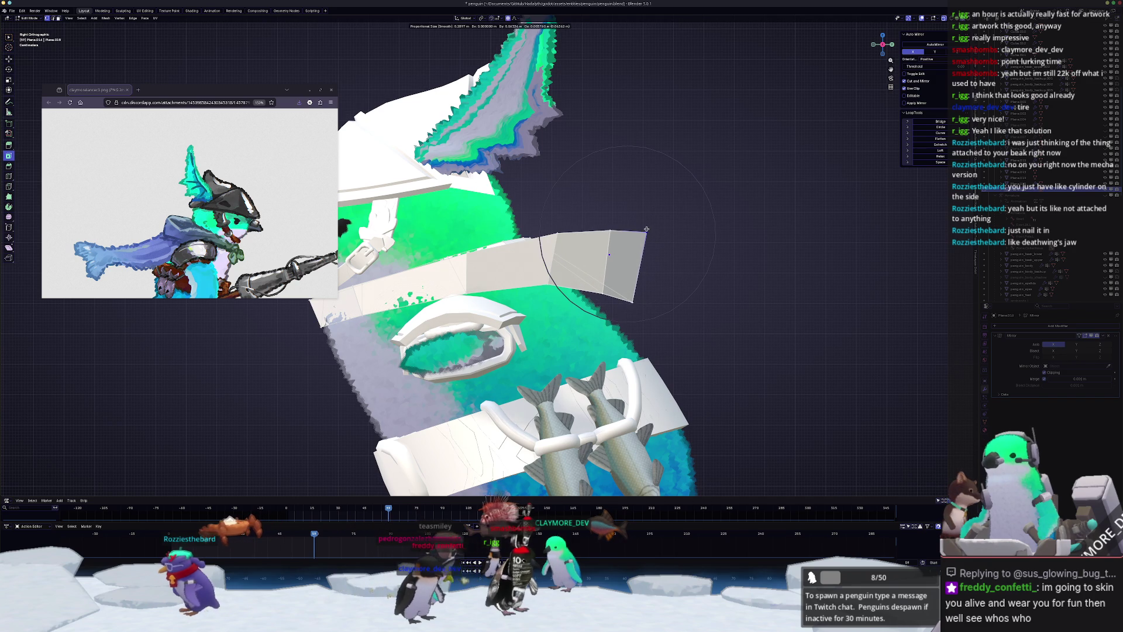
key(z)
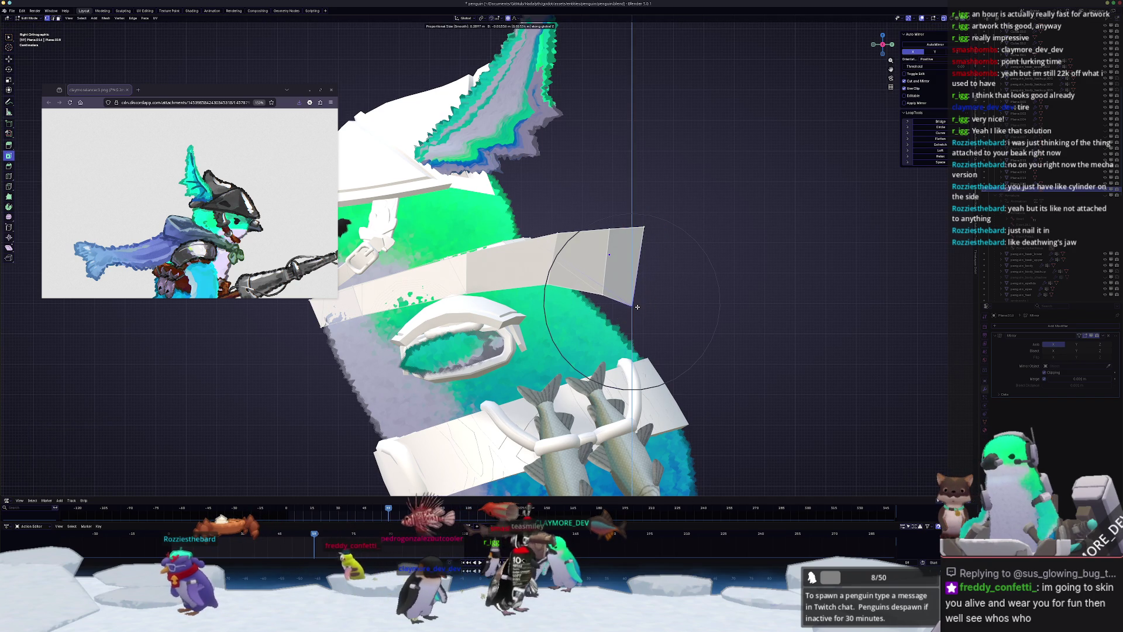
click(595, 299)
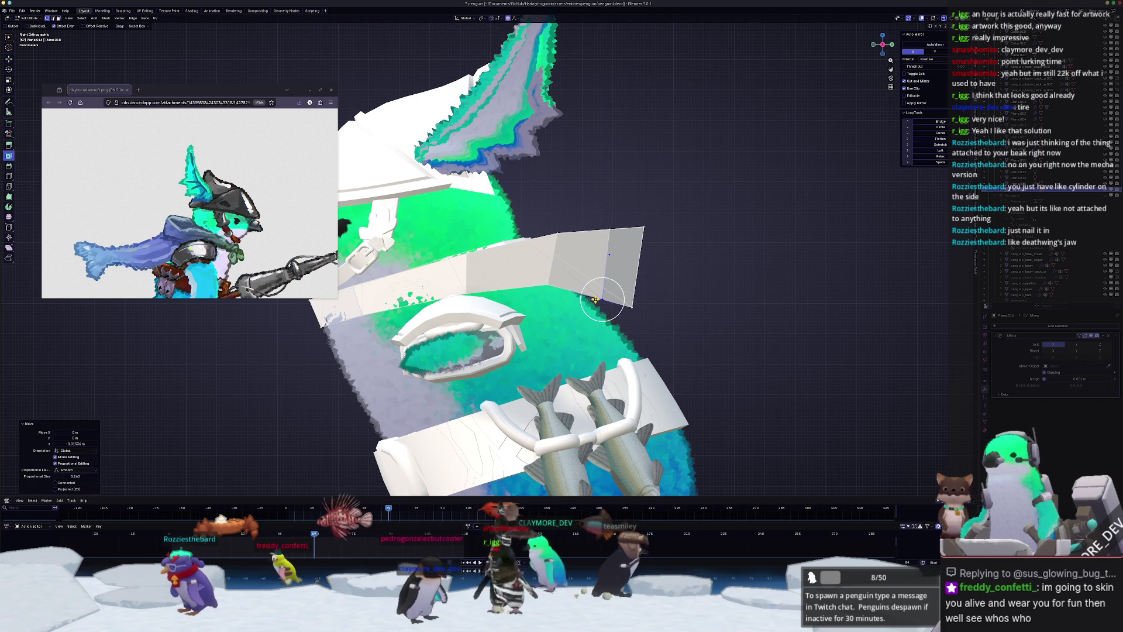
- Add Ctrl+1 subdivision smoothing to the collar and return to Edit Mode
key(Tab)
mouse_move(595, 299)
middle_down()
mouse_move(476, 334)
mouse_move(572, 254)
mouse_move(420, 286)
middle_up()
key(ctrl+1)
key(Tab)
- Shift the collar vertices along Y twice with soft falloff
key(g)
key(y)
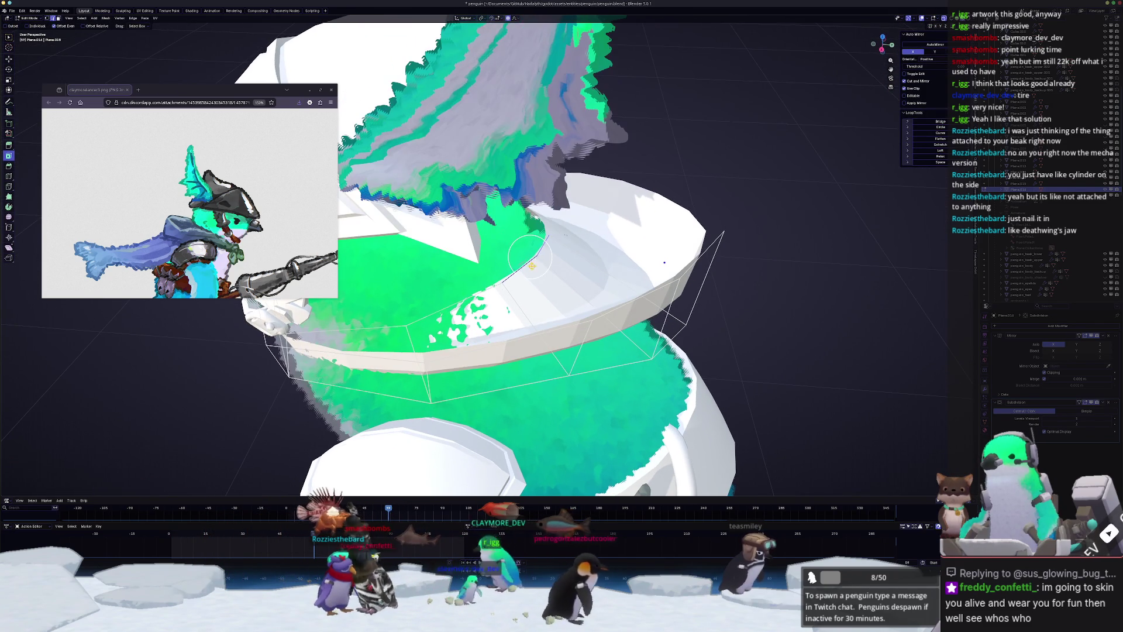
click(545, 266)
mouse_move(545, 267)
middle_down()
mouse_move(520, 246)
mouse_move(638, 244)
middle_up()
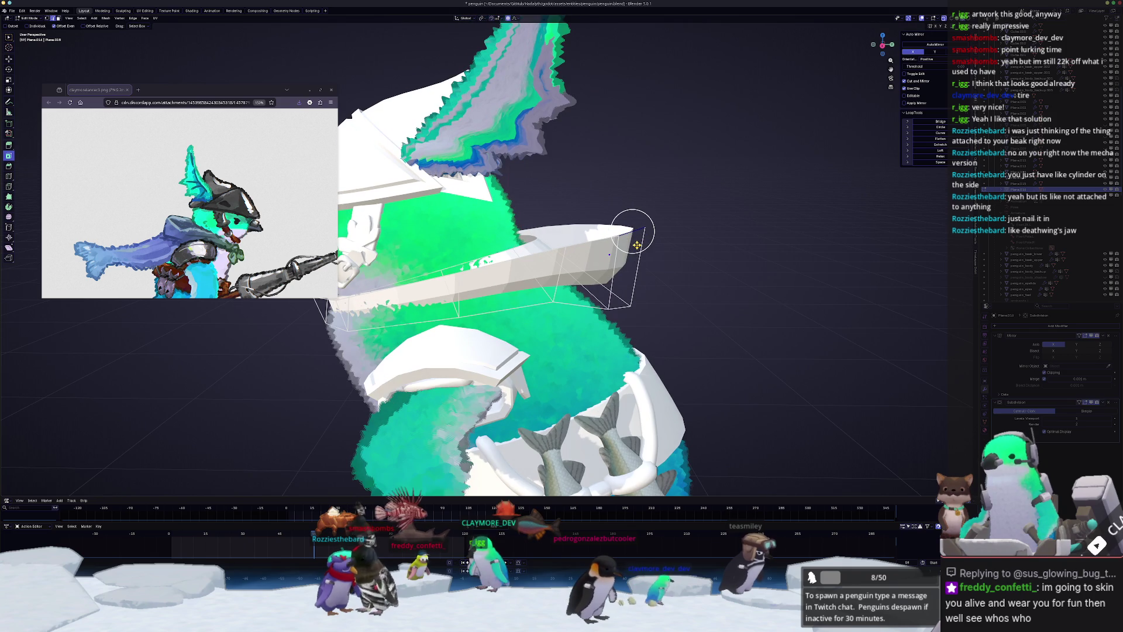
key(g)
key(y)
click(640, 247)
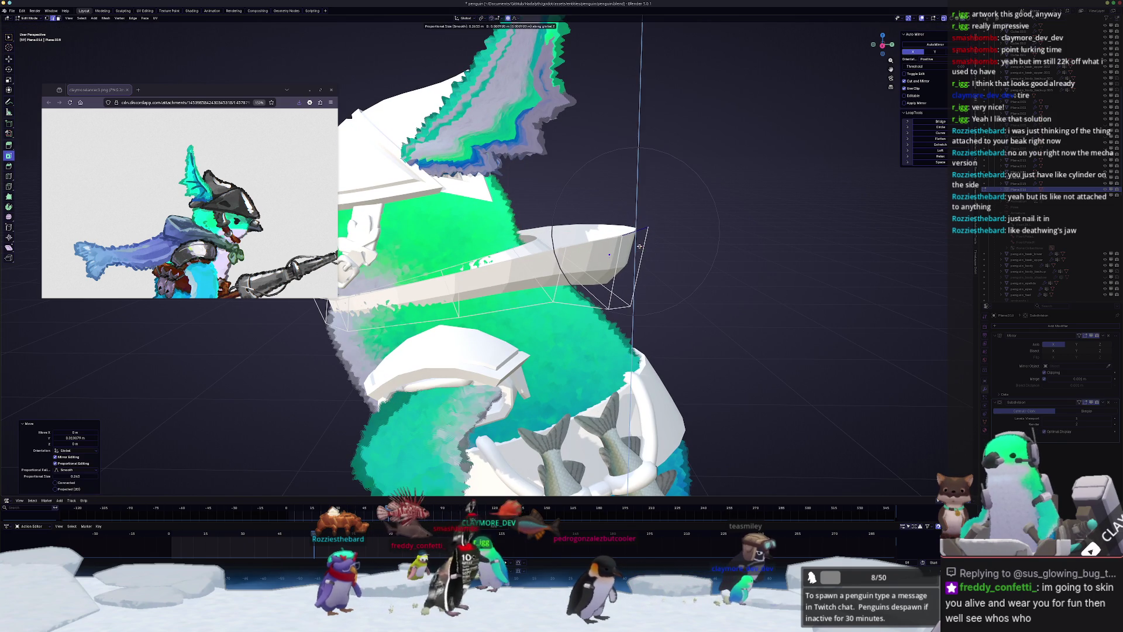
- Reshape the collar with further soft moves, including a vertical adjustment, so it hugs the neck
key(g)
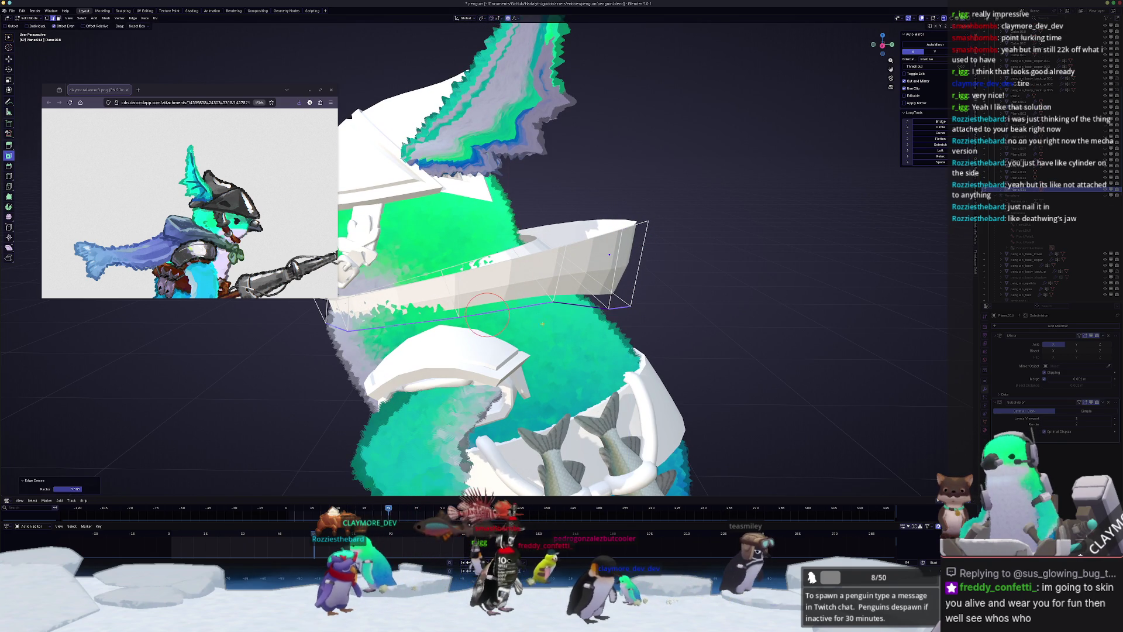
middle_drag(485, 314, 536, 303)
mouse_move(446, 289)
middle_down()
mouse_move(462, 281)
mouse_move(441, 291)
middle_up()
key(g)
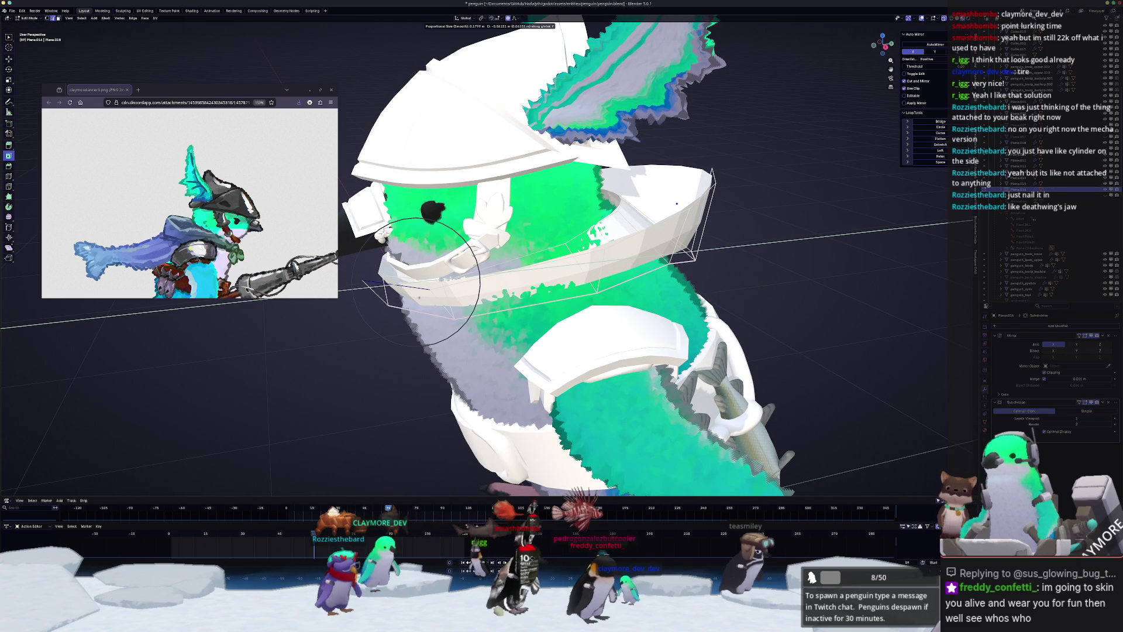
click(419, 297)
mouse_move(419, 298)
middle_down()
mouse_move(433, 292)
mouse_move(420, 297)
mouse_move(436, 246)
middle_up()
key(g)
key(z)
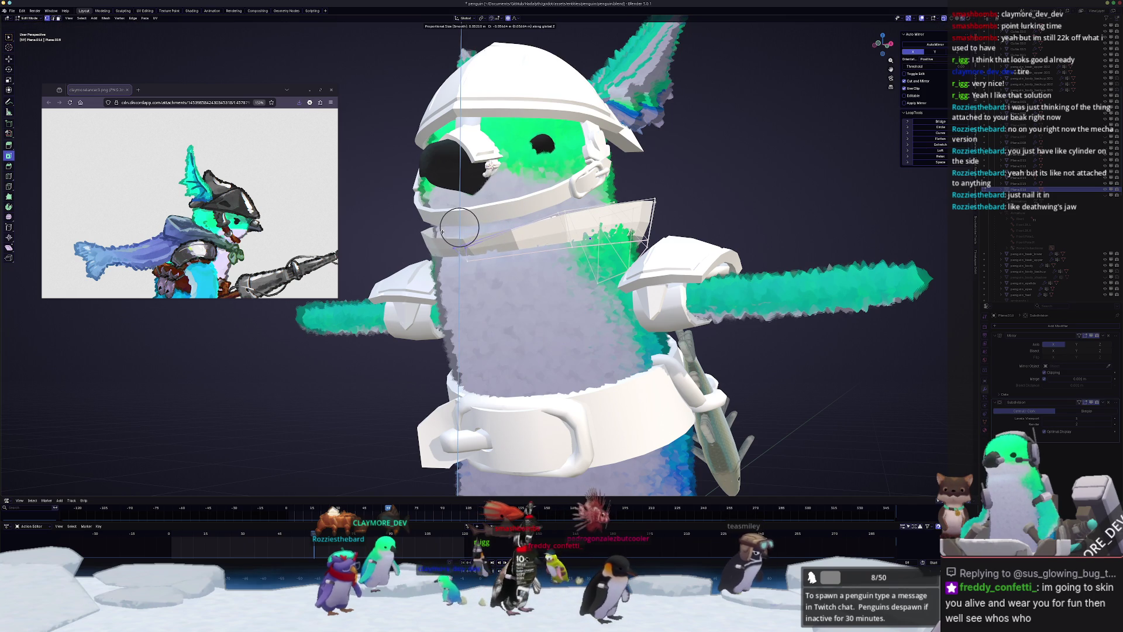
click(442, 232)
middle_drag(443, 231, 446, 270)
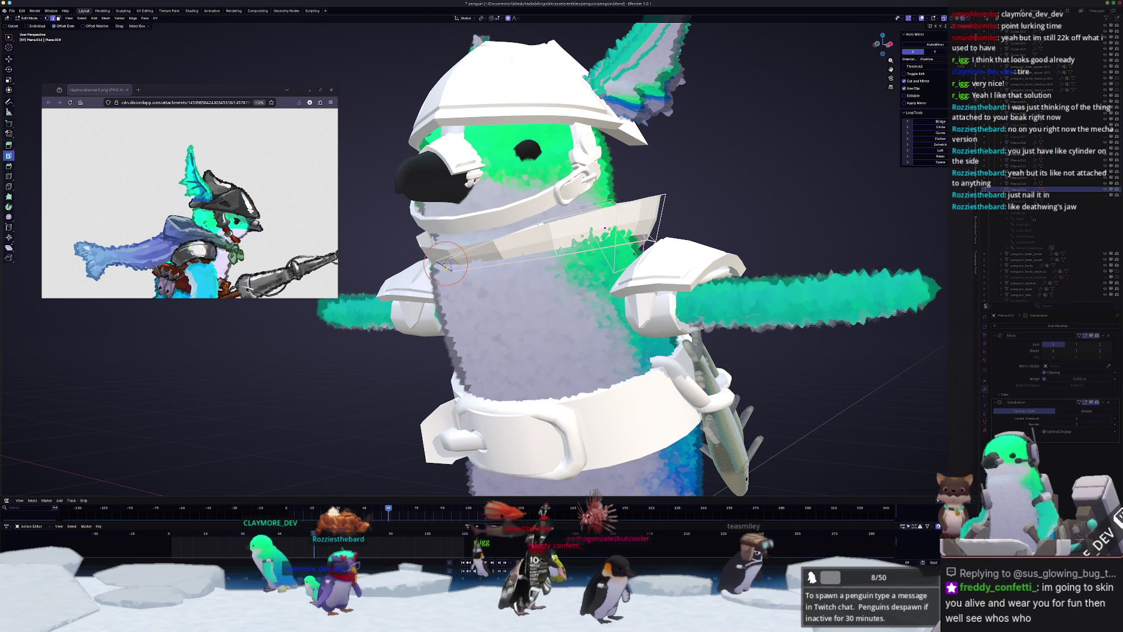
- Return to Object Mode and bring up the Add menu
key(Tab)
middle_drag(445, 263, 422, 306)
key(shift+a)
- Add a cube, give it Ctrl+1 subdivision, and shrink it to 0.070 scale
mouse_move(422, 307)
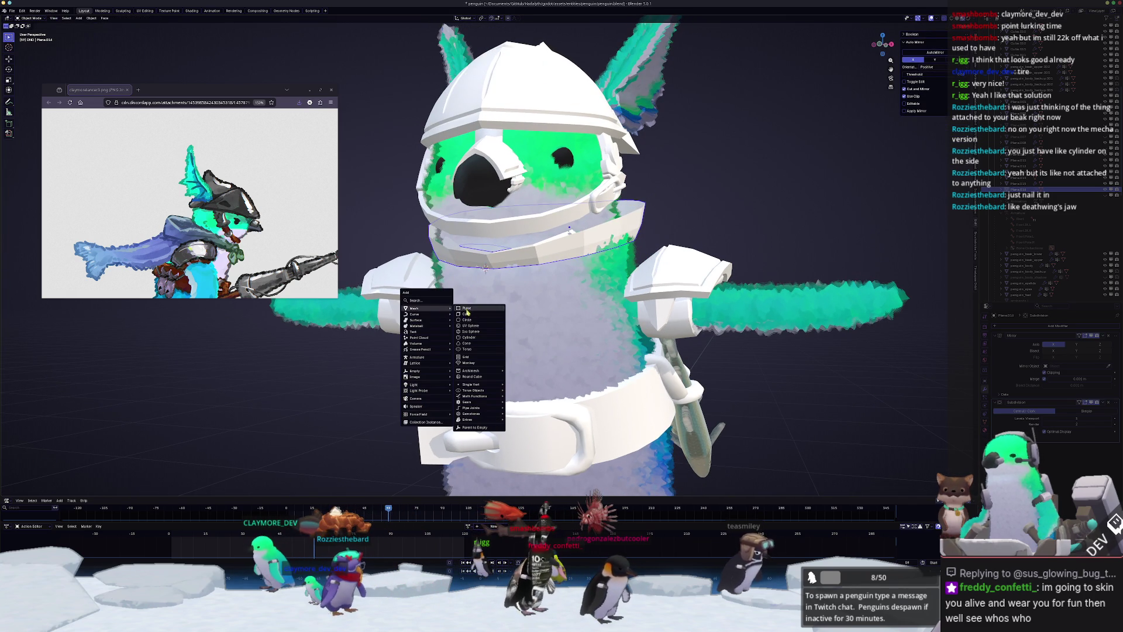
click(471, 315)
scroll(484, 265, down, 3)
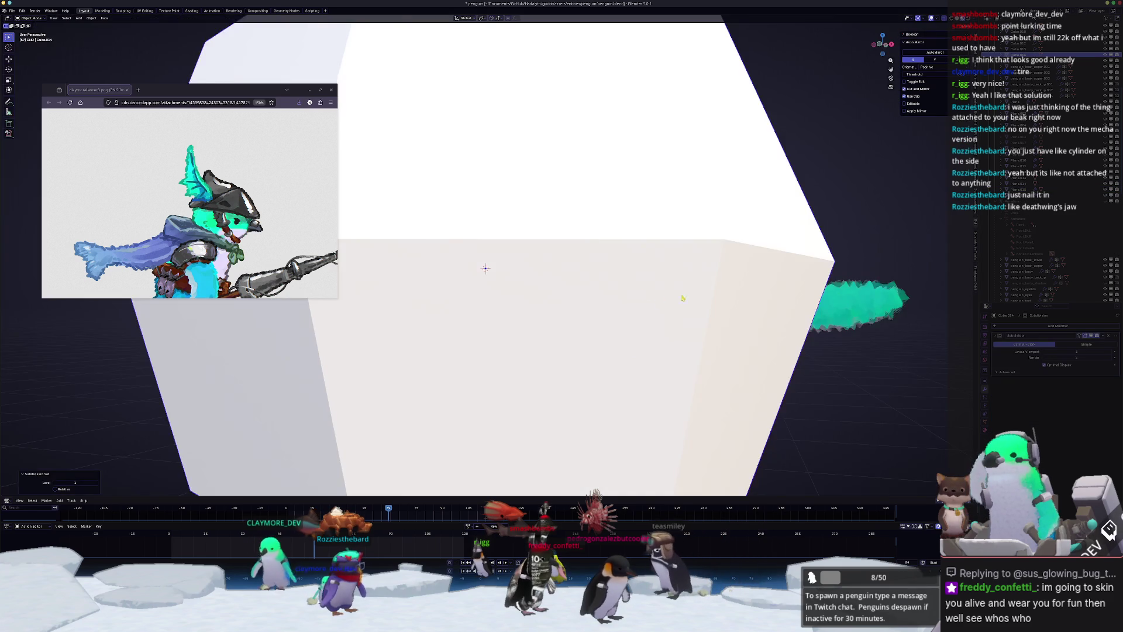
key(ctrl+1)
key(s)
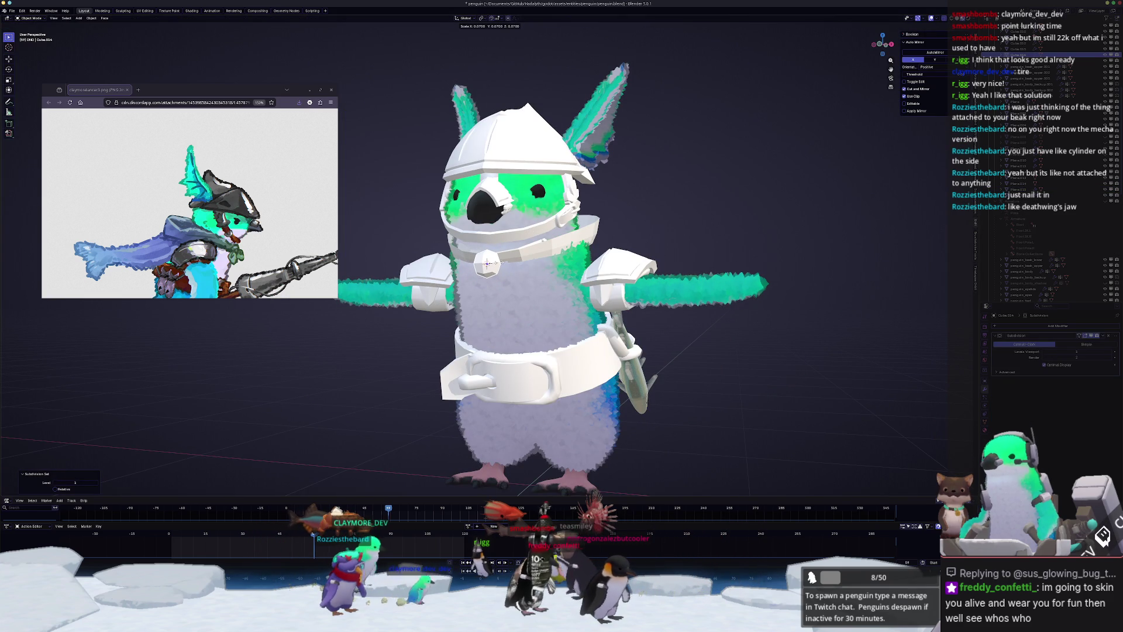
click(486, 265)
scroll(486, 265, up, 2)
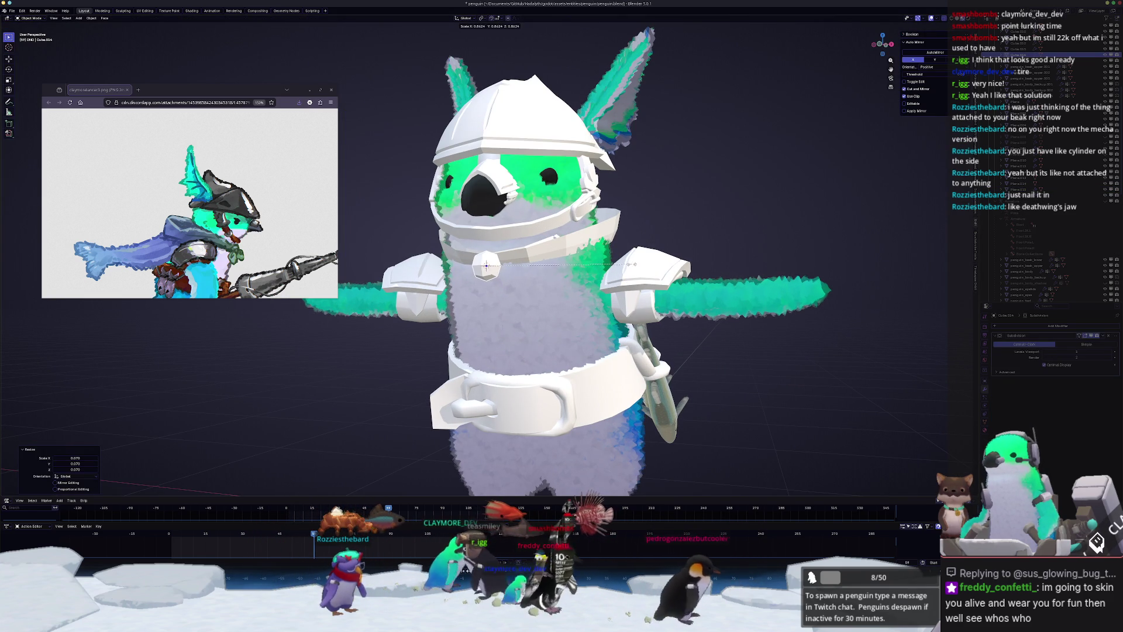
- Move the small cube along Y beside the beak
key(g)
key(y)
click(594, 263)
middle_drag(593, 264, 588, 279)
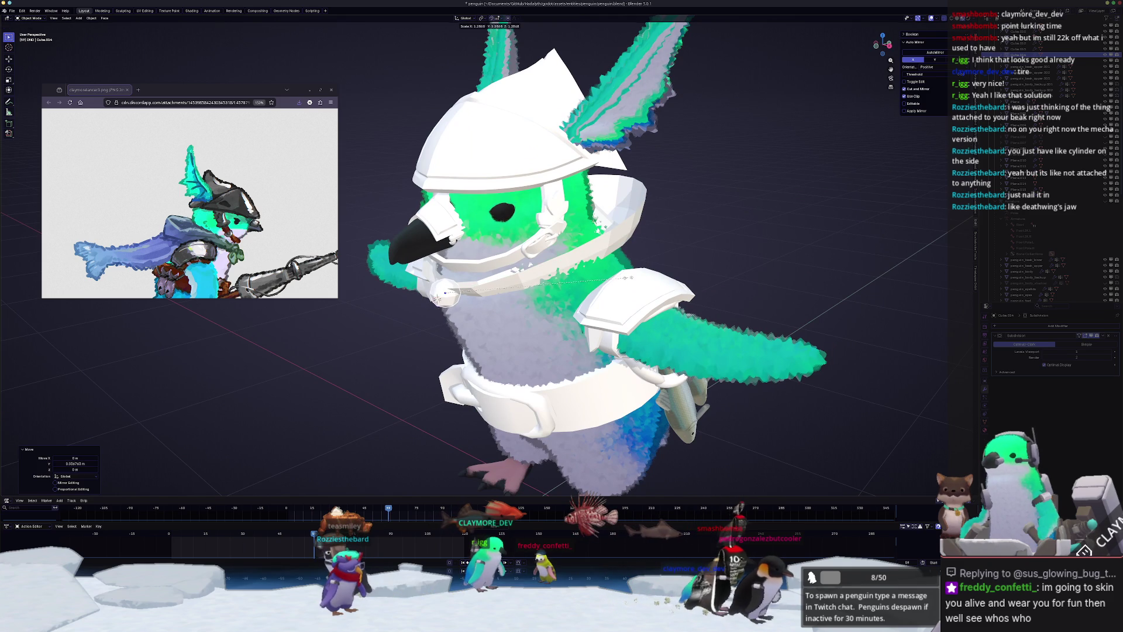
right_click(629, 278)
key(z)
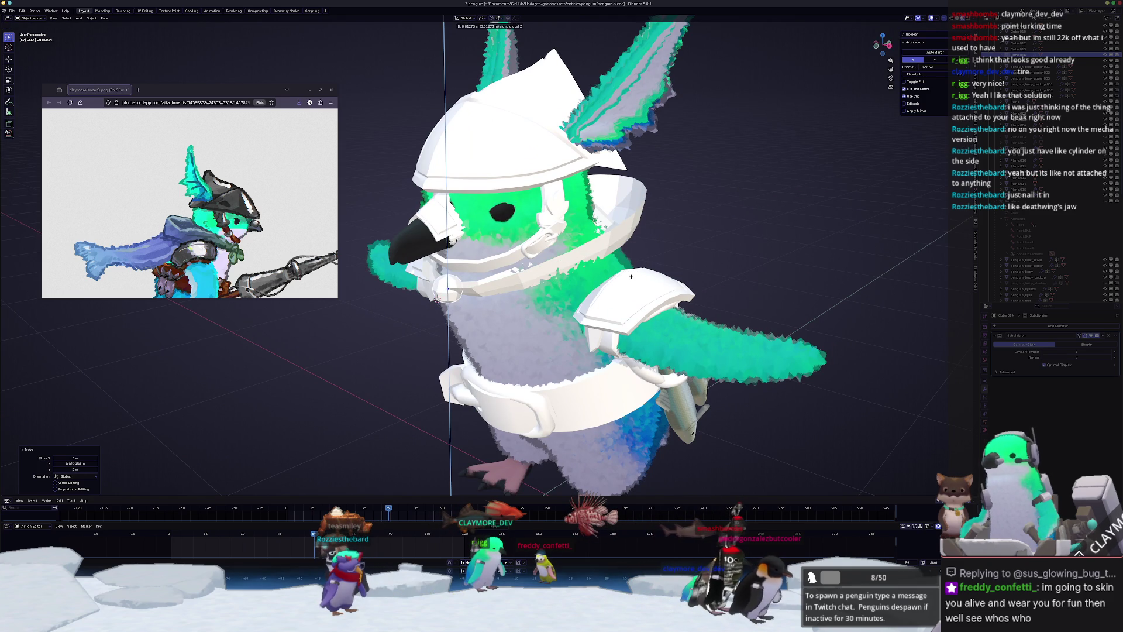
- Select the neck ring (Plane.016), apply its scale, and frame it
click(447, 288)
scroll(448, 288, down, 3)
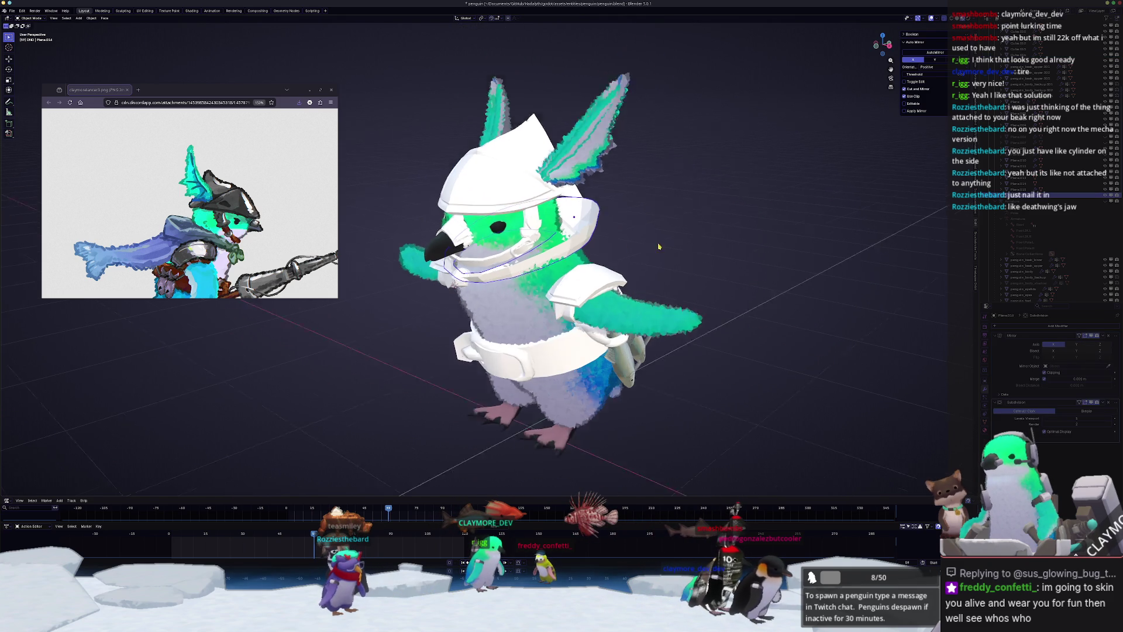
click(1019, 326)
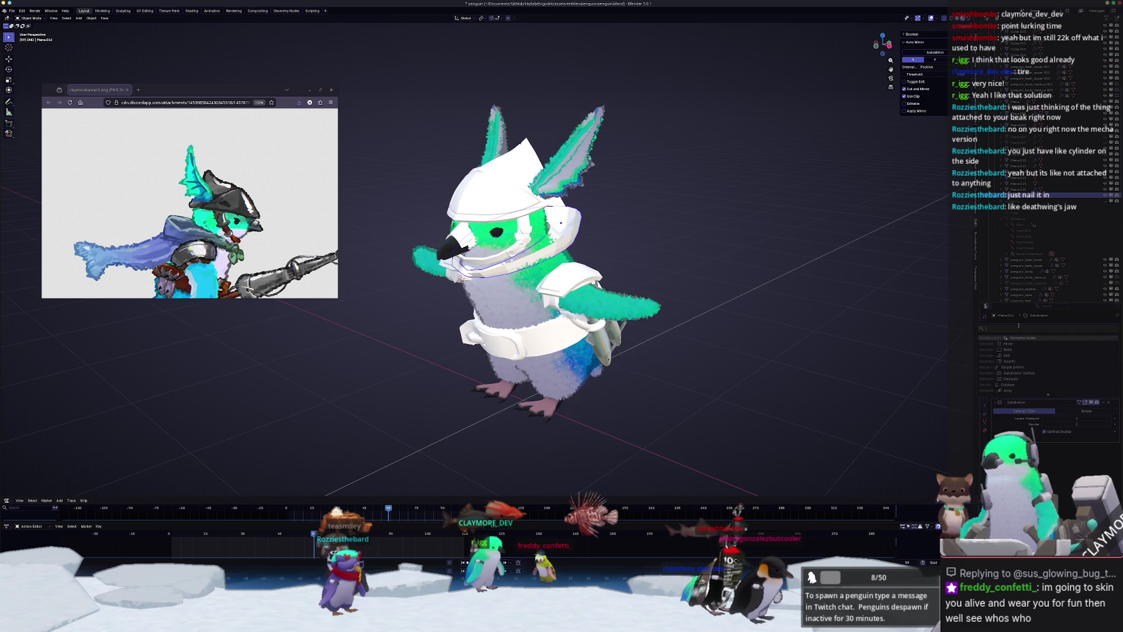
key(ctrl+a)
click(796, 294)
key(KP_Decimal)
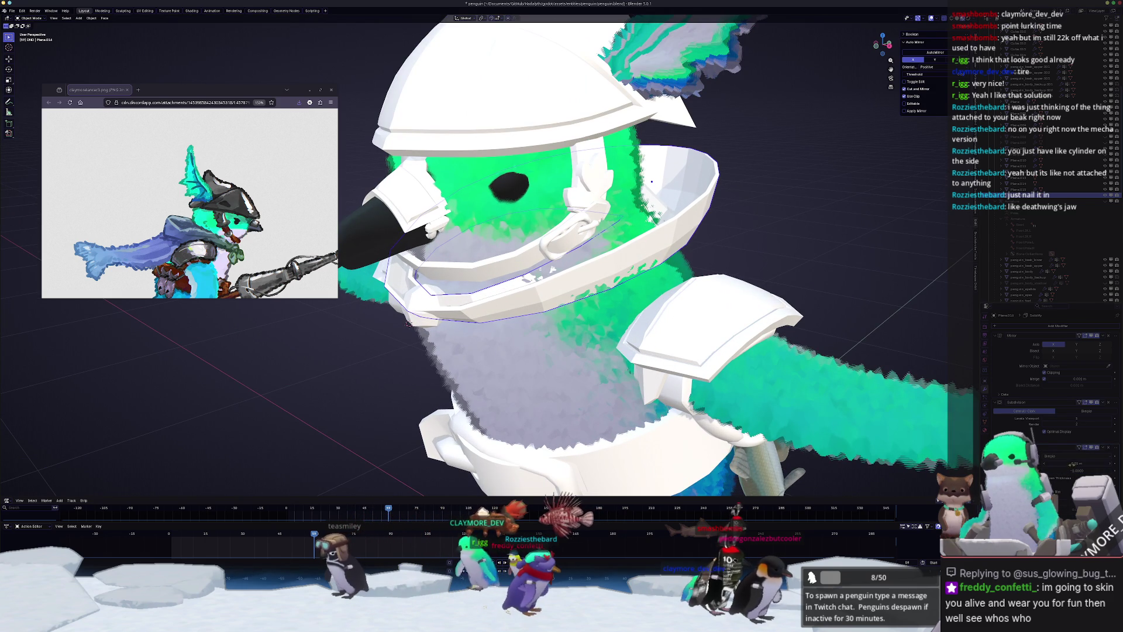
- Set the neck ring's Solidify thickness to 0.025 m
drag(1070, 464, 1097, 464)
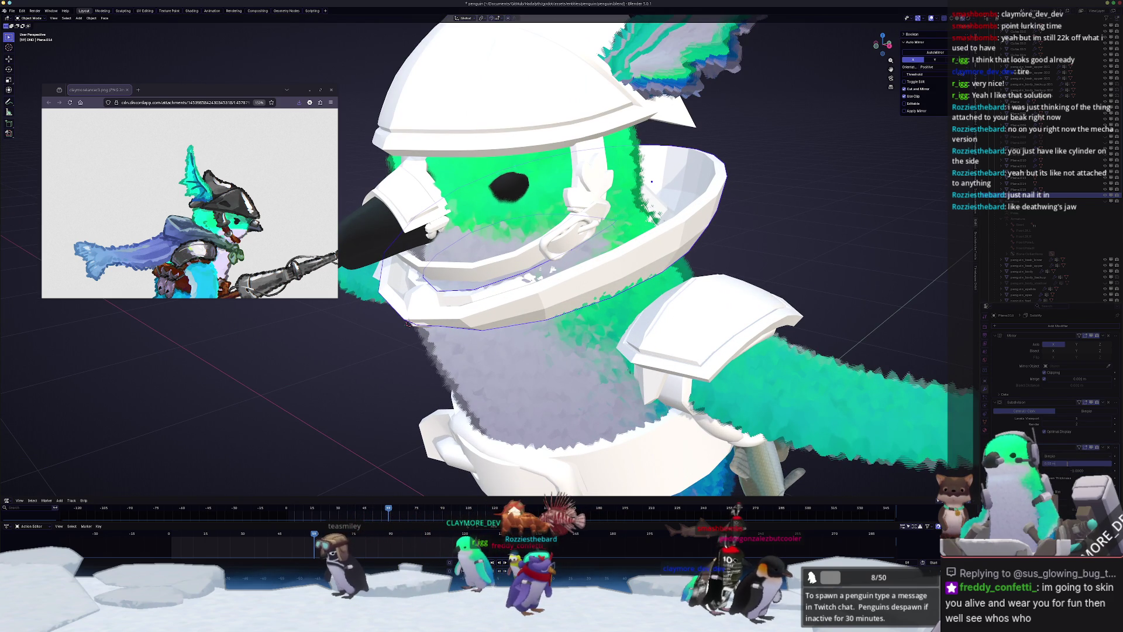
key(Return)
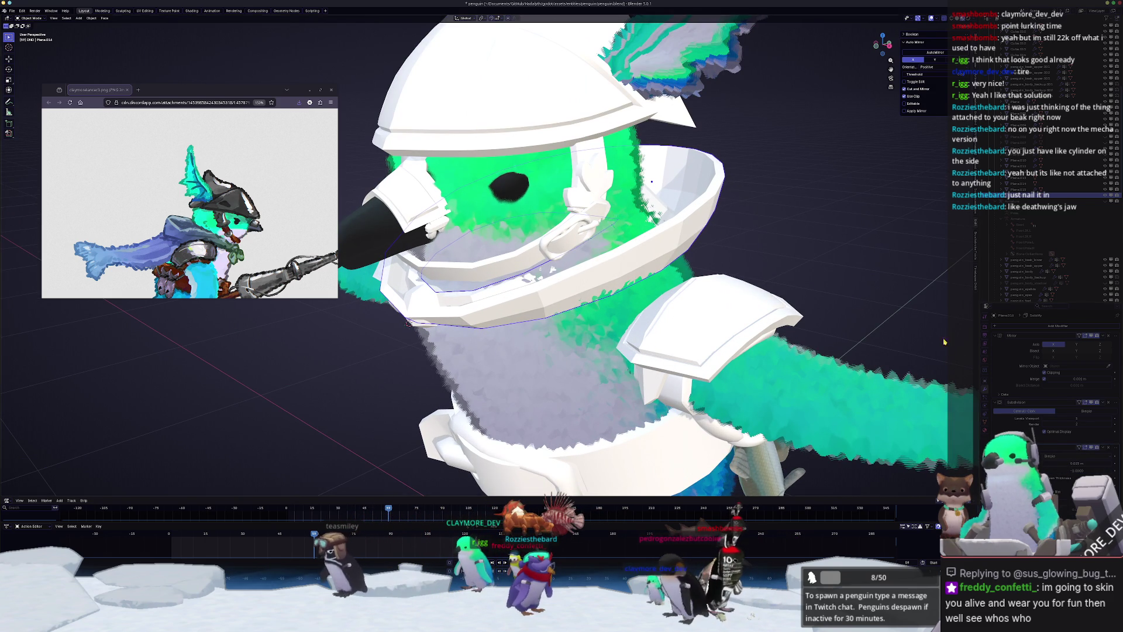
mouse_move(944, 341)
middle_down()
mouse_move(698, 204)
mouse_move(417, 331)
mouse_move(617, 211)
mouse_move(624, 243)
mouse_move(627, 209)
mouse_move(563, 229)
mouse_move(579, 235)
mouse_move(567, 272)
middle_up()
- Circle-select ring vertices and move them along X with proportional editing
key(Tab)
key(c)
key(g)
key(x)
click(617, 211)
click(627, 209)
scroll(563, 229, down, 5)
scroll(563, 229, up, 2)
scroll(592, 240, up, 3)
- Scale the selected ring vertices along X with proportional falloff, then check the shape from the side
key(s)
key(x)
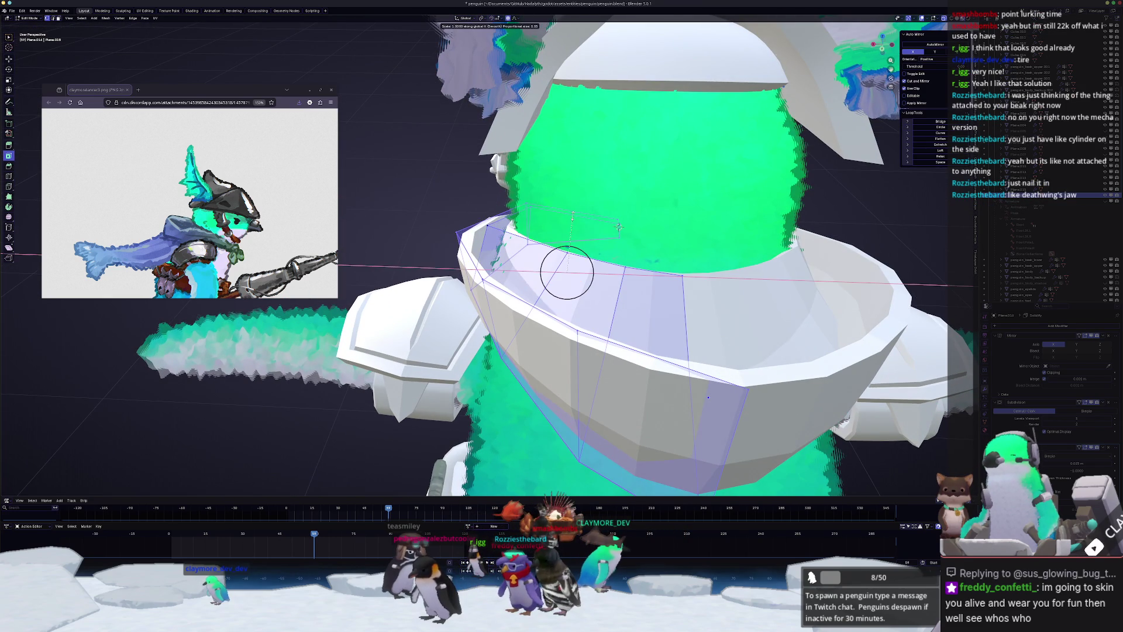
click(566, 272)
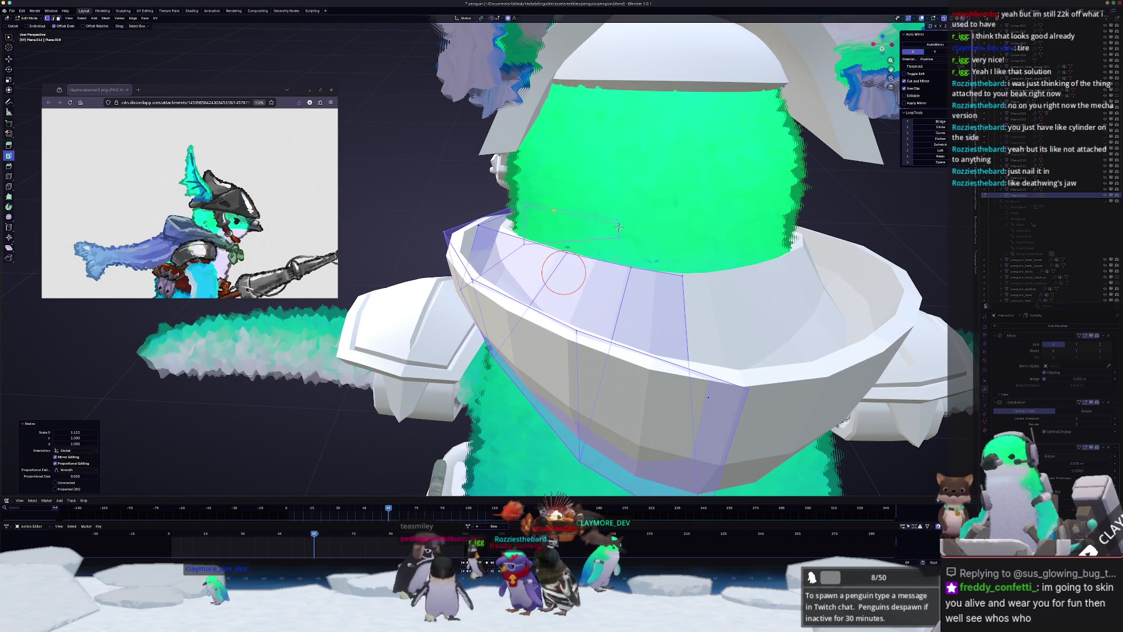
key(Tab)
scroll(566, 272, down, 5)
mouse_move(566, 273)
middle_down()
mouse_move(491, 263)
mouse_move(702, 335)
mouse_move(626, 290)
middle_up()
scroll(491, 264, up, 4)
key(Tab)
mouse_move(806, 321)
middle_down()
mouse_move(811, 297)
mouse_move(776, 311)
middle_up()
- Add a centred loop cut to the ring and shift its edges in Right view with proportional falloff
click(773, 292)
right_click(773, 292)
click(769, 318)
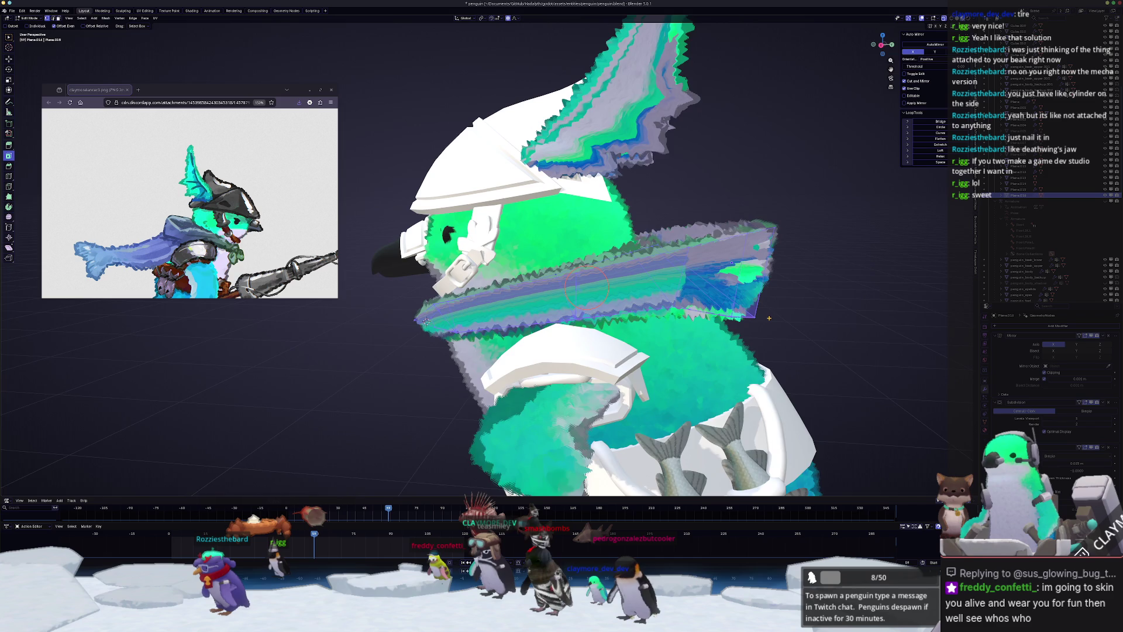
key(KP_3)
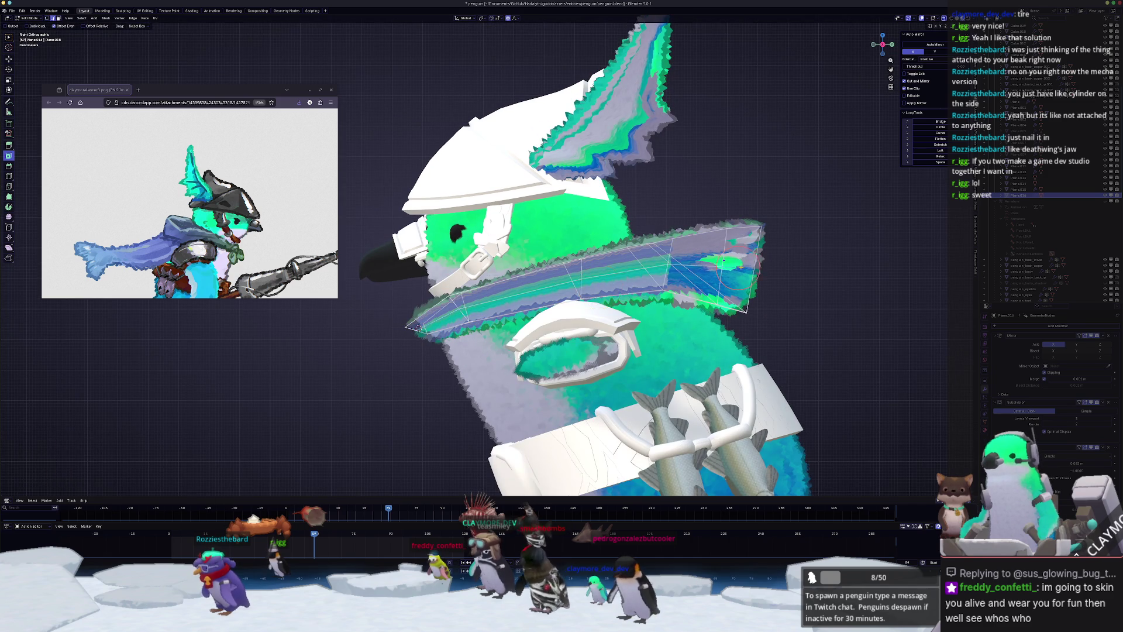
scroll(739, 276, up, 4)
scroll(819, 272, down, 2)
key(g)
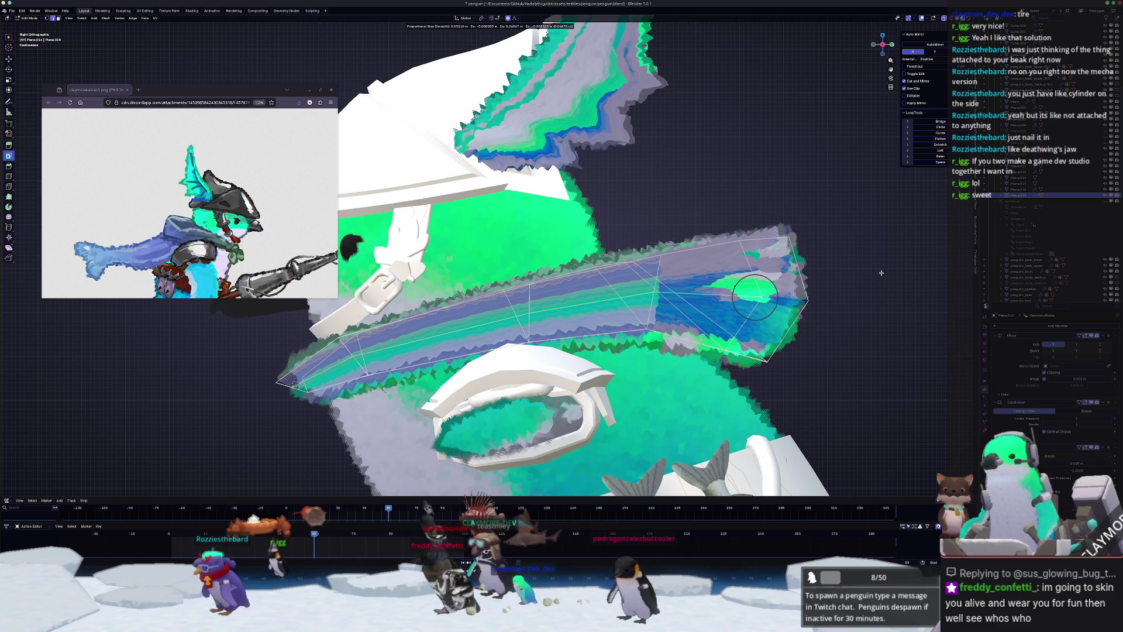
click(882, 272)
- Move the selected ring edges twice along the X axis
middle_drag(680, 299, 728, 288)
mouse_move(651, 304)
middle_down()
mouse_move(687, 294)
mouse_move(460, 356)
mouse_move(644, 329)
mouse_move(780, 271)
mouse_move(739, 295)
mouse_move(823, 302)
mouse_move(661, 291)
mouse_move(601, 306)
mouse_move(716, 275)
mouse_move(483, 315)
middle_up()
key(g)
key(x)
click(690, 294)
key(g)
key(x)
click(499, 345)
- Set an X offset of 0.009992 m, make a final proportional move, and exit Edit Mode
key(g)
key(x)
click(643, 328)
key(g)
click(678, 293)
key(Tab)
key(Tab)
key(Tab)
- Lower the small cube (Cube.014) onto the chest and resize it
click(507, 304)
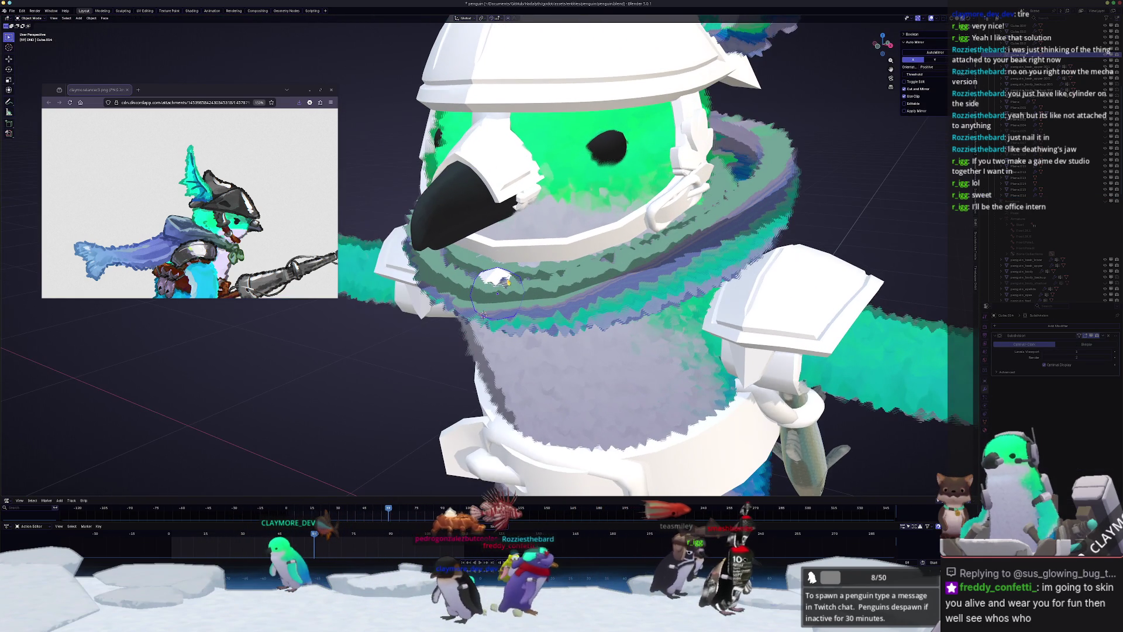
key(g)
key(z)
click(541, 296)
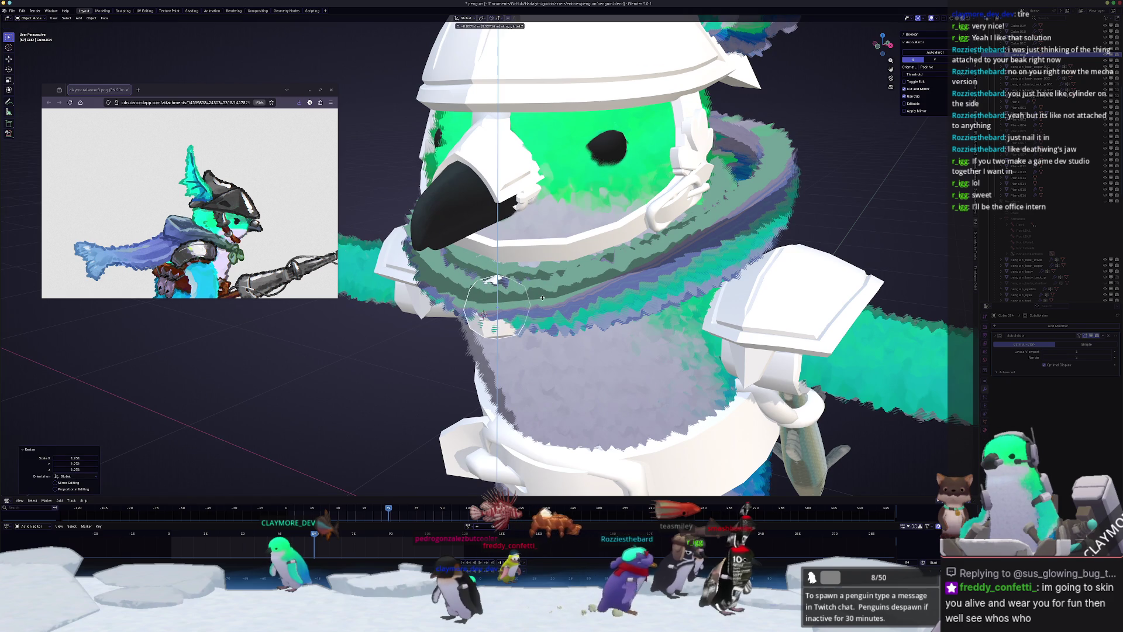
key(g)
key(s)
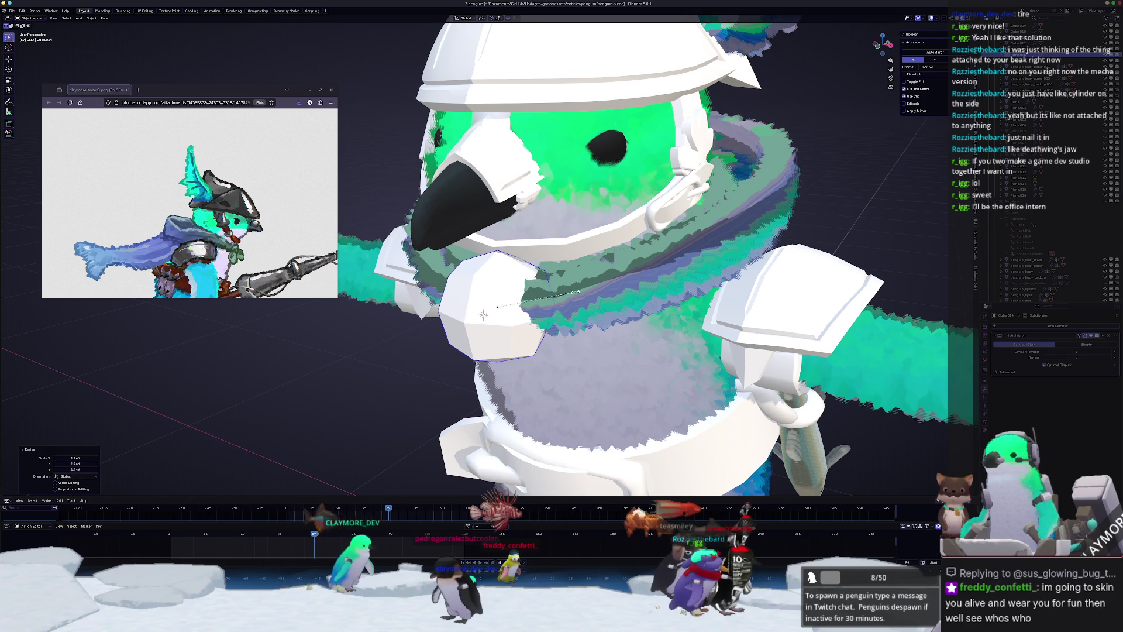
click(544, 291)
mouse_move(544, 290)
middle_down()
mouse_move(517, 292)
mouse_move(550, 295)
mouse_move(526, 307)
middle_up()
key(s)
key(Escape)
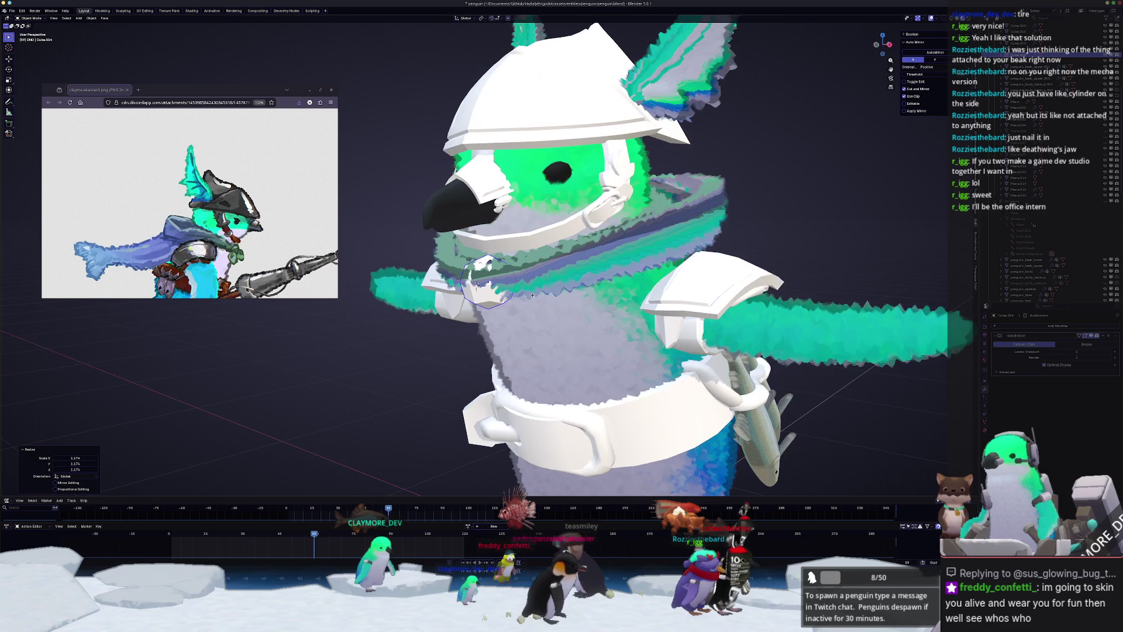
- Duplicate the chest piece, place the copy just in front, and resize it
key(shift+d)
key(z)
click(519, 311)
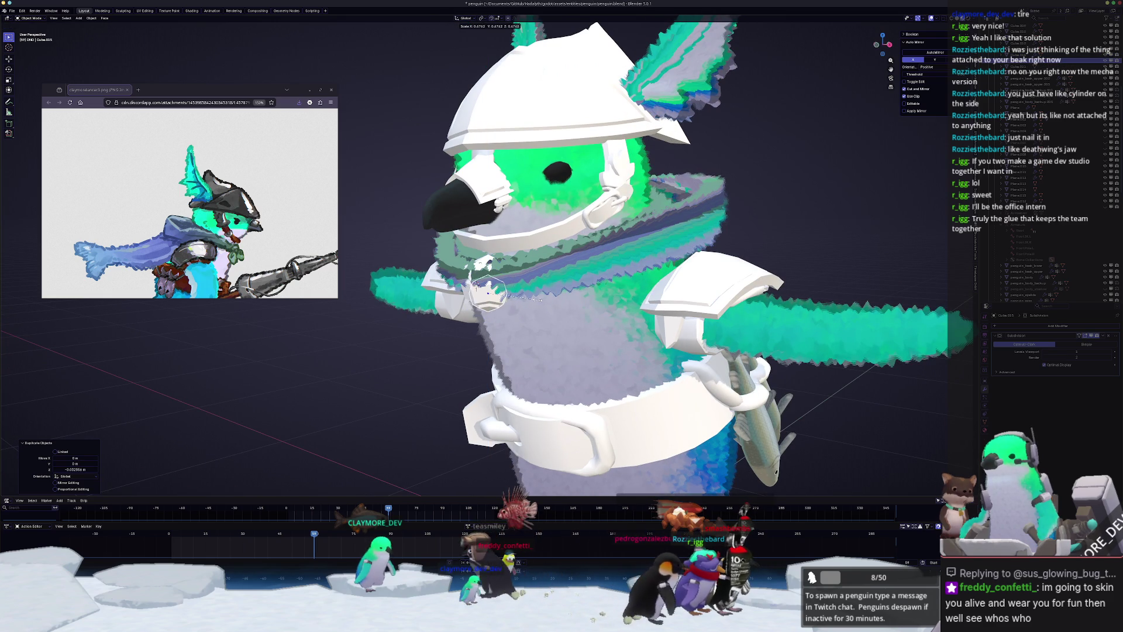
click(537, 304)
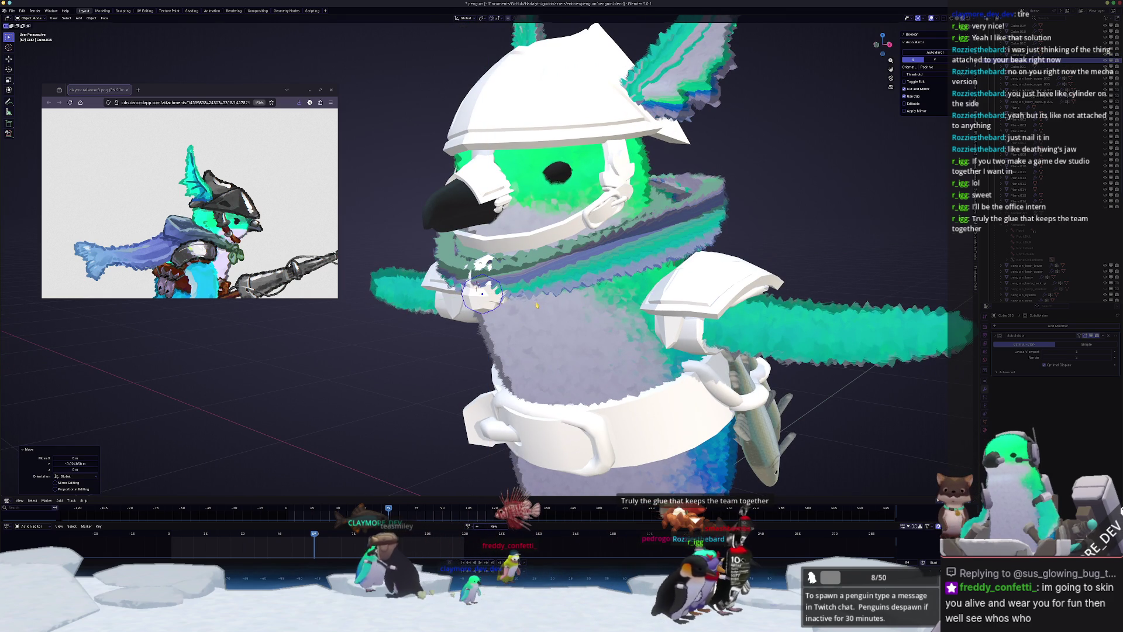
mouse_move(534, 310)
middle_down()
mouse_move(571, 300)
mouse_move(558, 307)
mouse_move(584, 314)
mouse_move(526, 298)
middle_up()
key(s)
scroll(550, 304, down, 4)
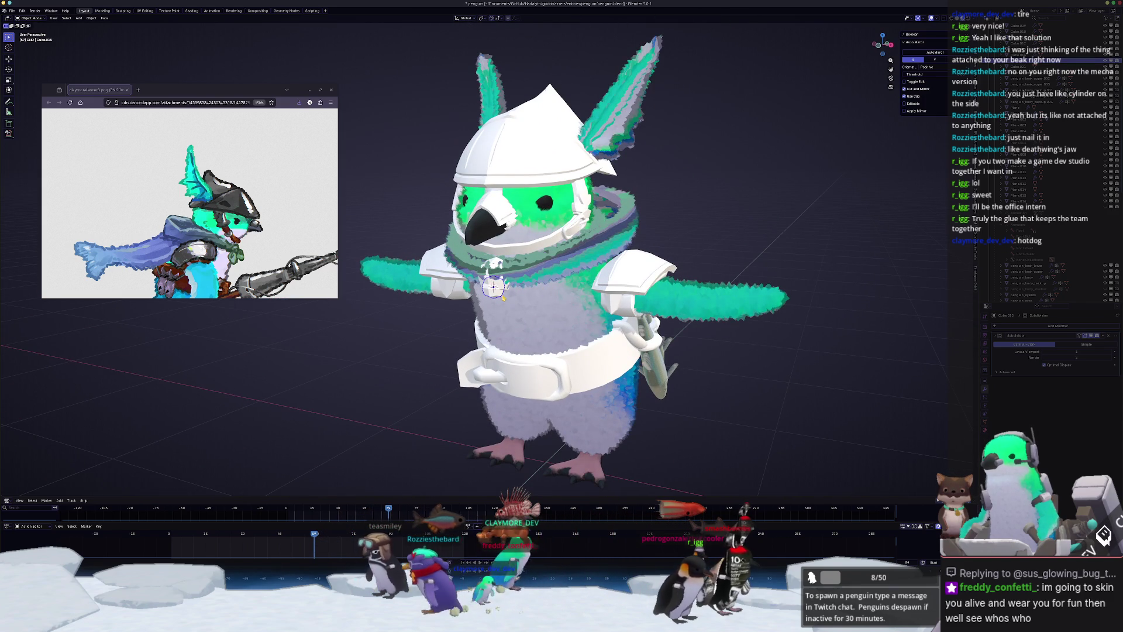
- Add a plane and move it along X beside the penguin
key(shift+a)
click(535, 294)
scroll(534, 294, down, 5)
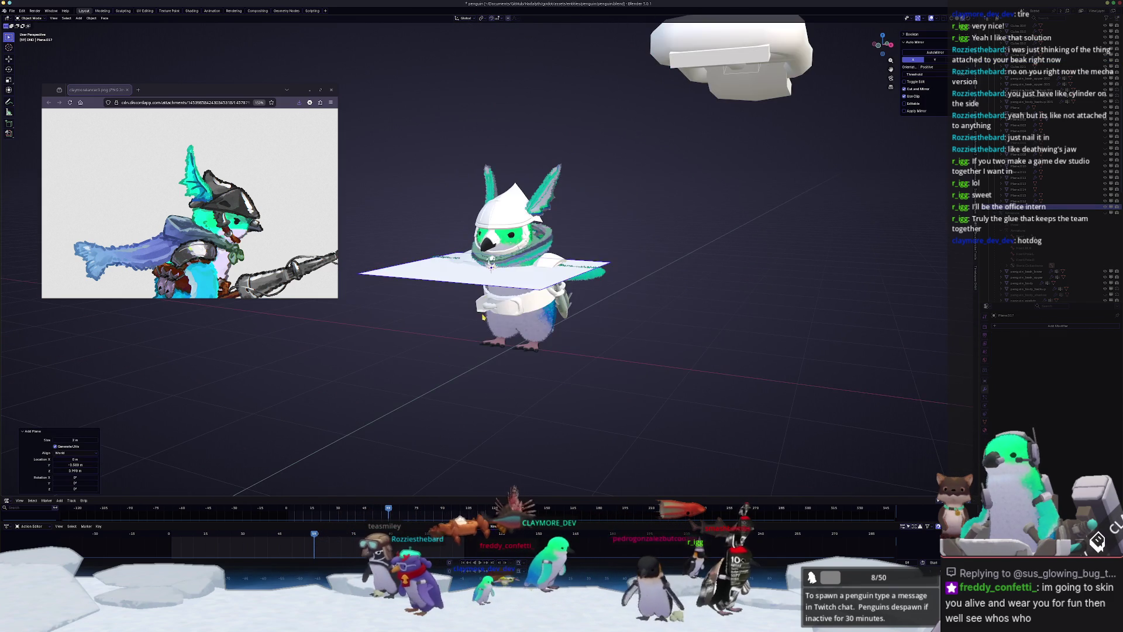
key(g)
key(x)
click(689, 306)
scroll(689, 306, down, 1)
- In top view, cut a centred edge loop down the middle of the plane
key(Tab)
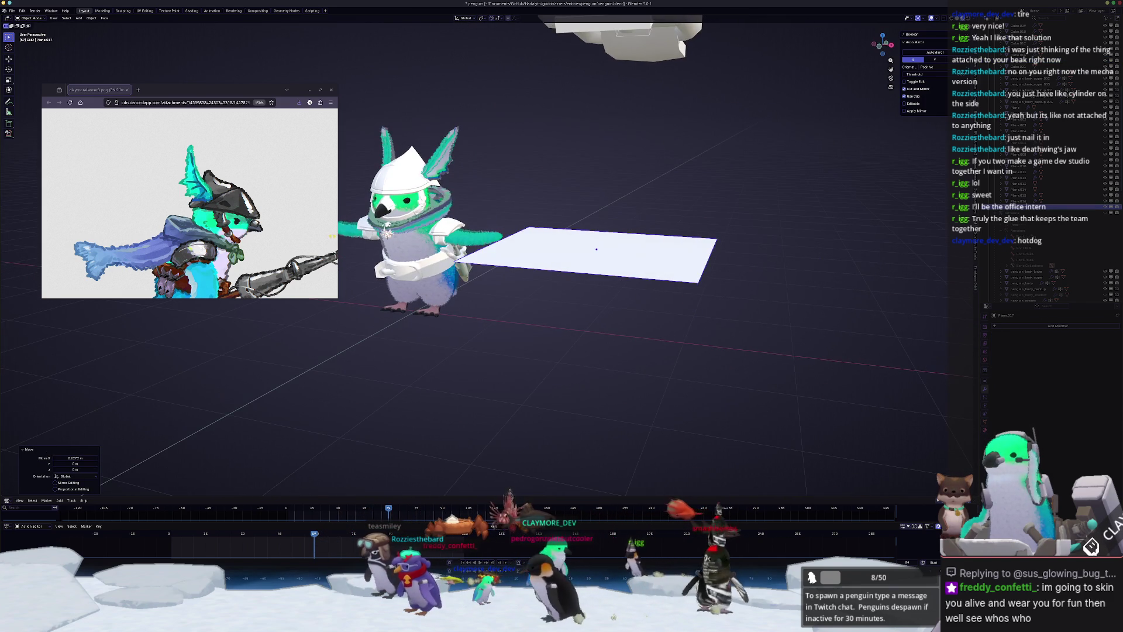
scroll(688, 306, up, 2)
middle_drag(688, 306, 590, 285)
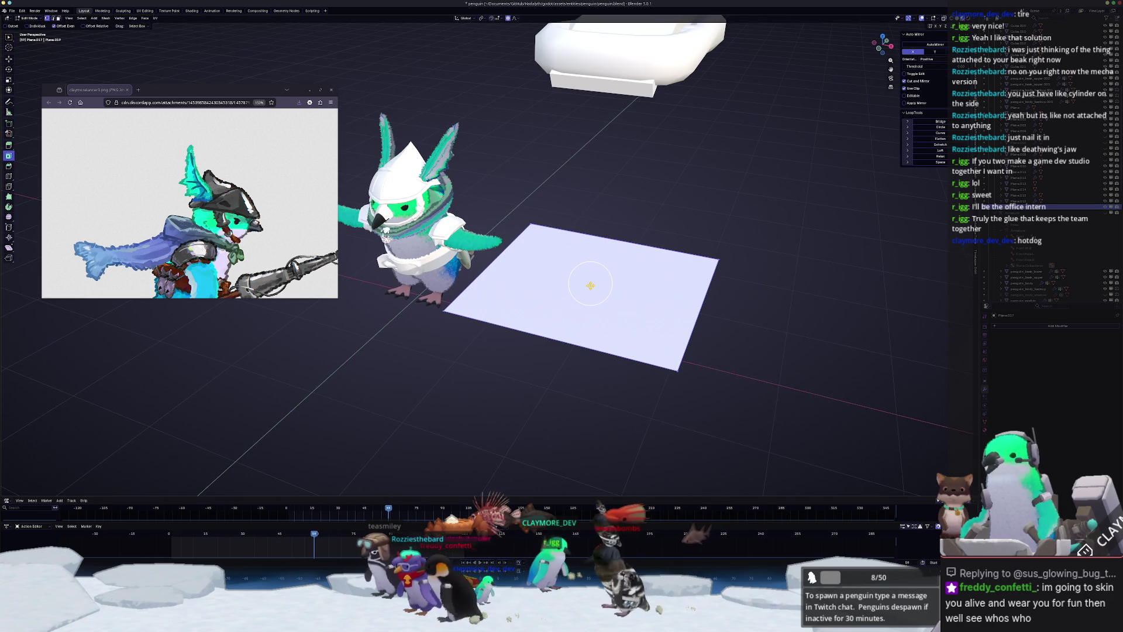
key(KP_7)
key(Tab)
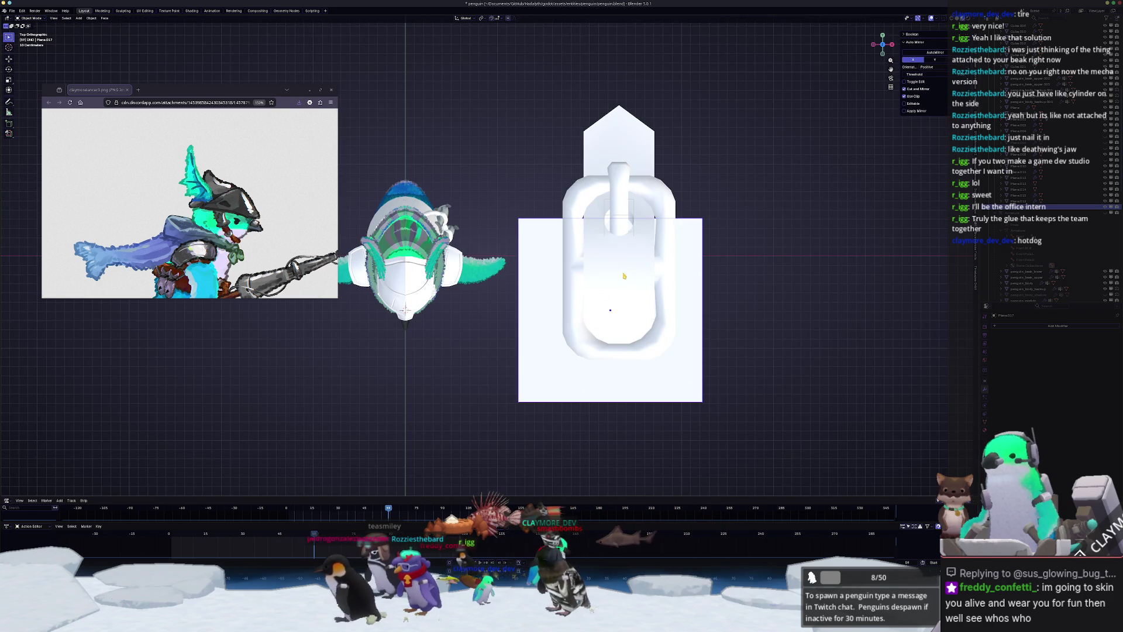
mouse_move(630, 288)
middle_down()
mouse_move(492, 68)
mouse_move(542, 263)
middle_up()
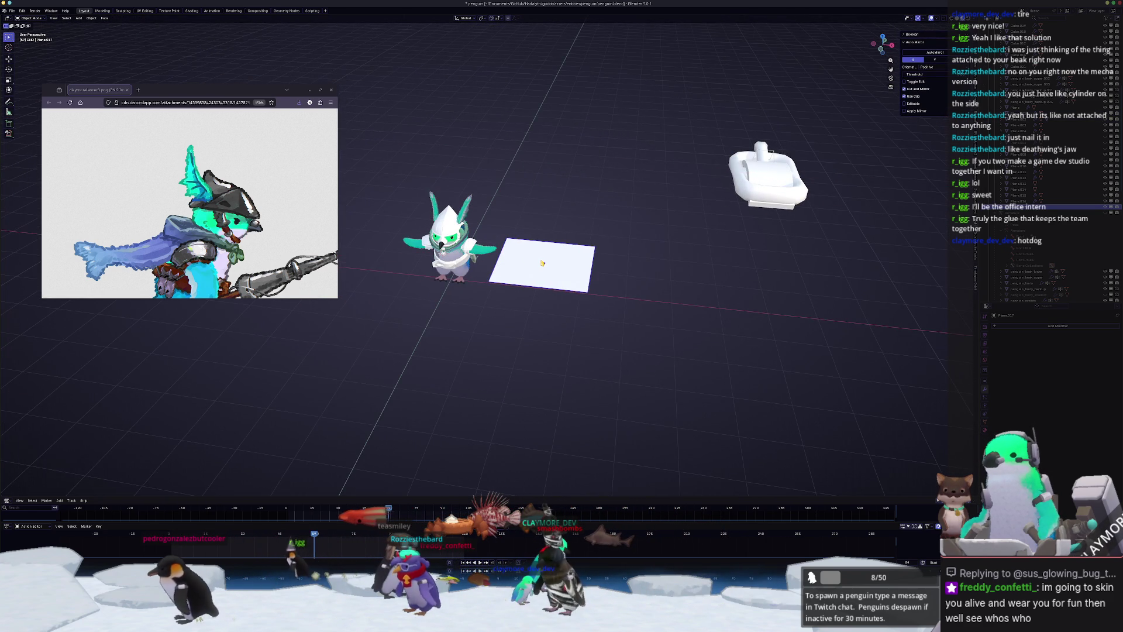
key(KP_7)
key(Tab)
scroll(605, 290, up, 4)
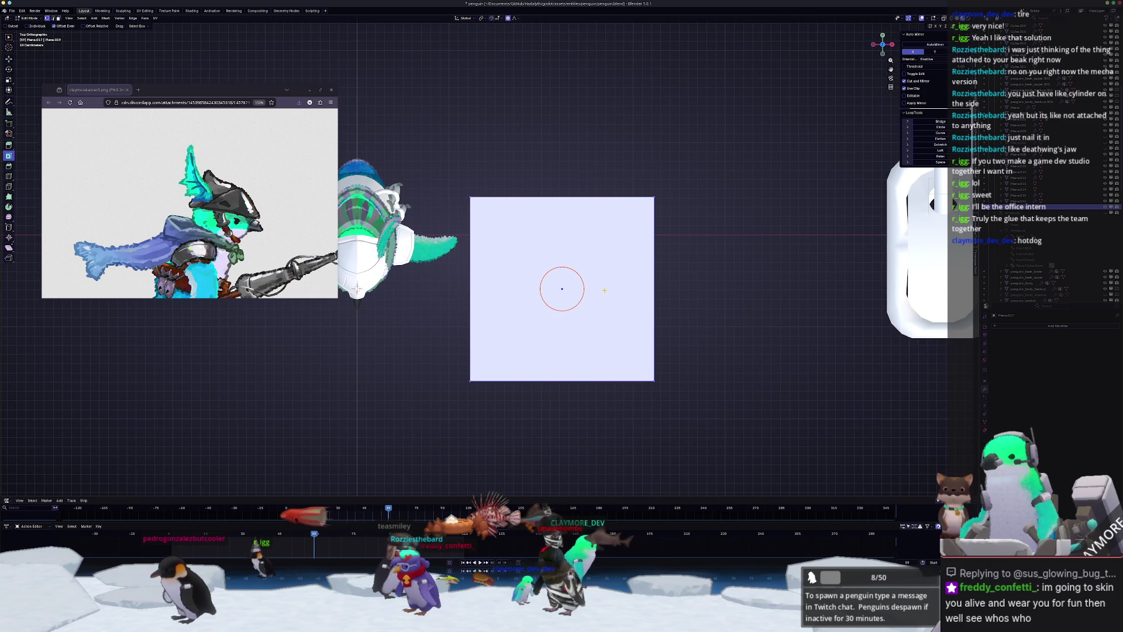
click(569, 207)
right_click(544, 239)
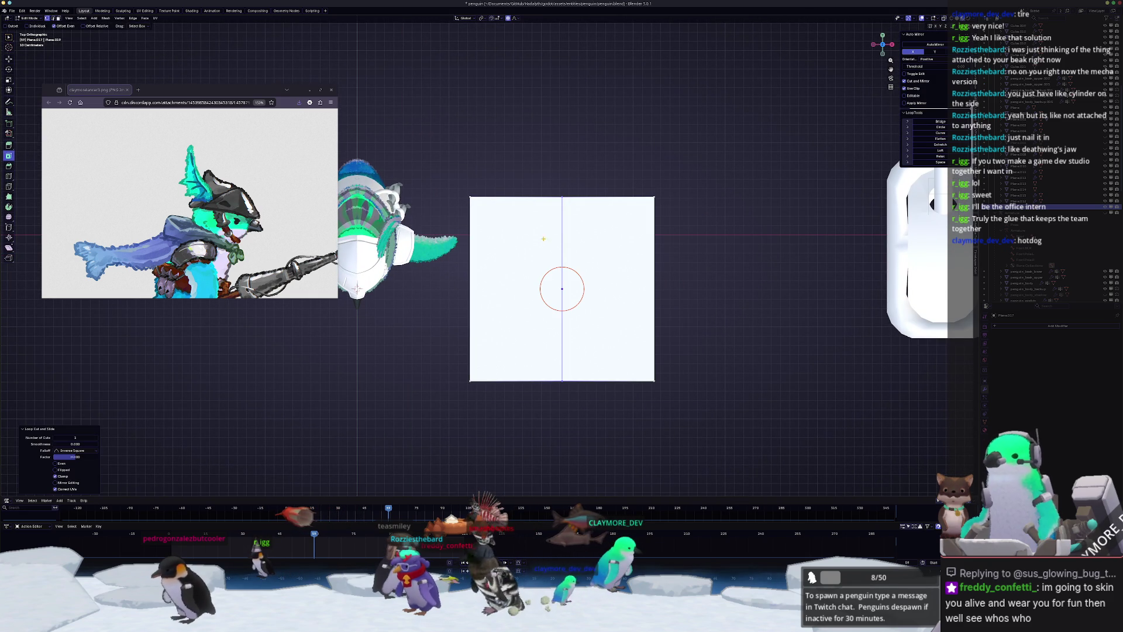
key(ctrl+plus)
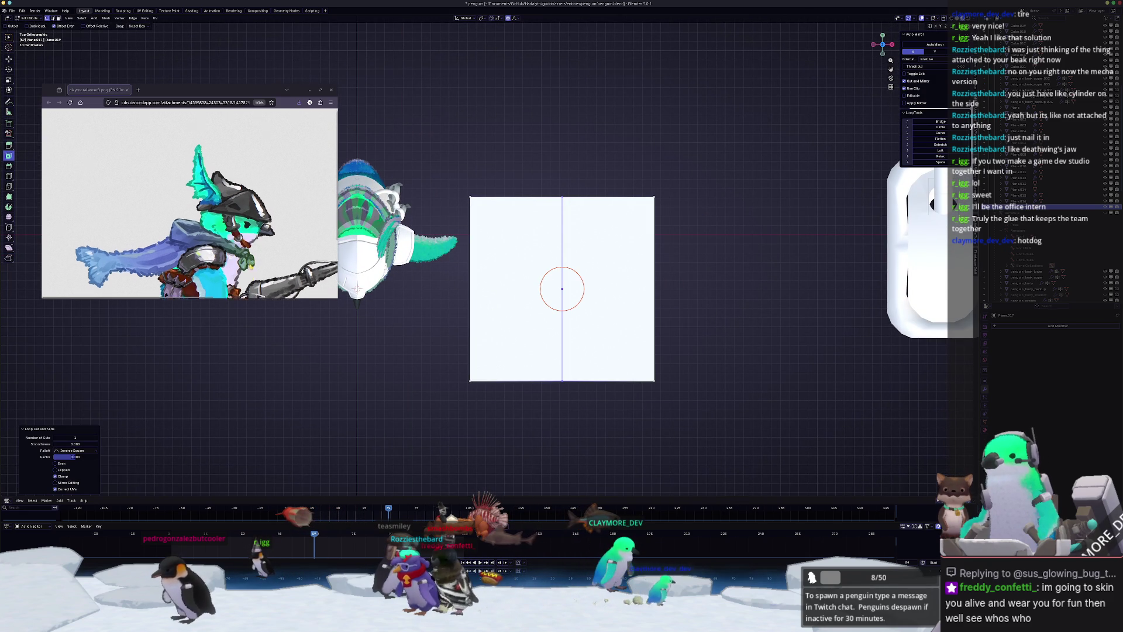
shift+middle_drag(596, 284, 570, 267)
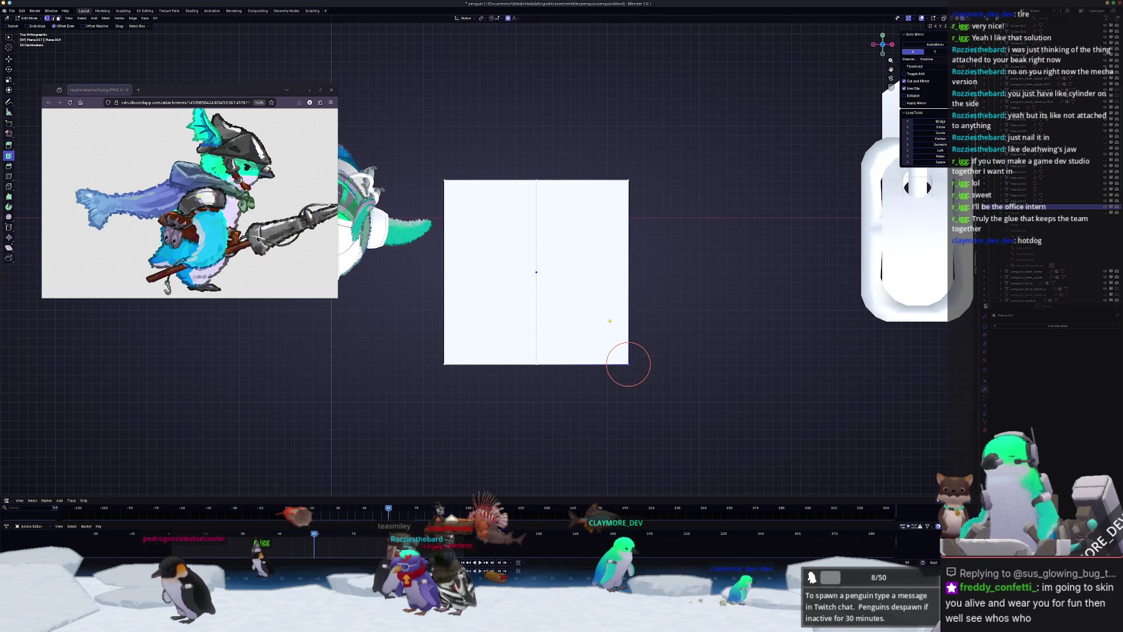
key(Tab)
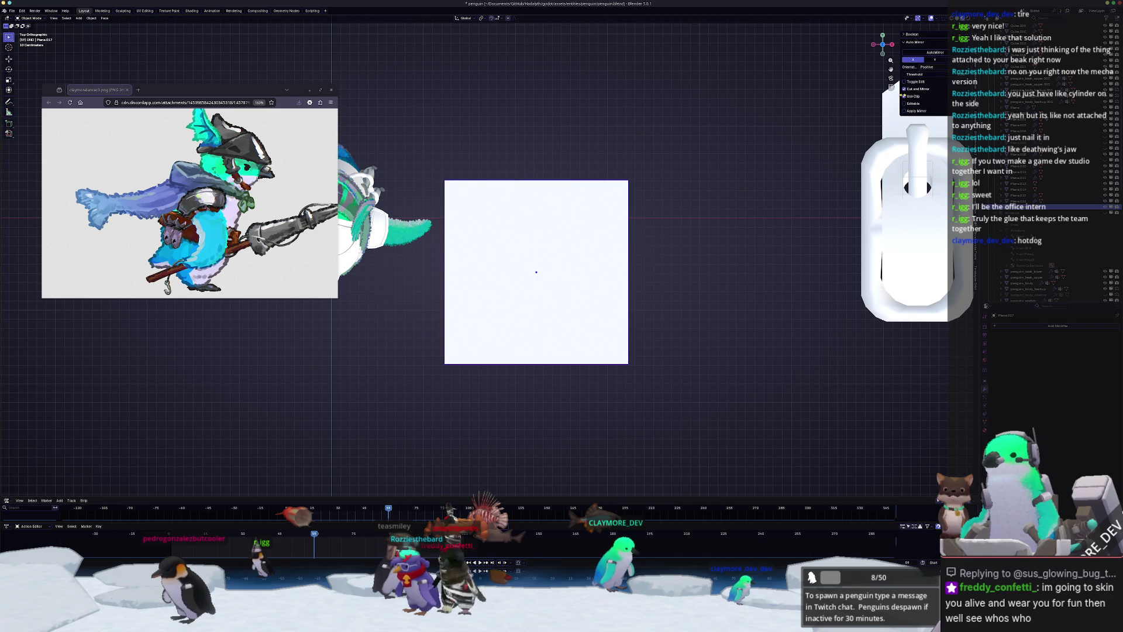
- Mirror the plane and slide its corners inward into a pointed top and bottom
click(939, 52)
key(shift+v)
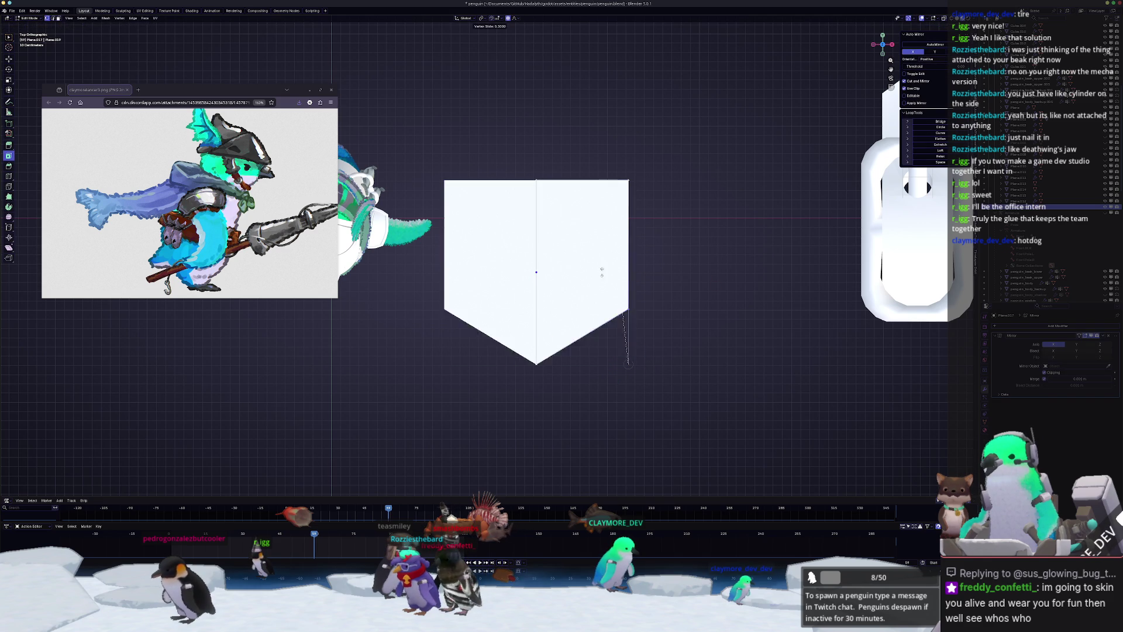
click(585, 328)
key(shift+v)
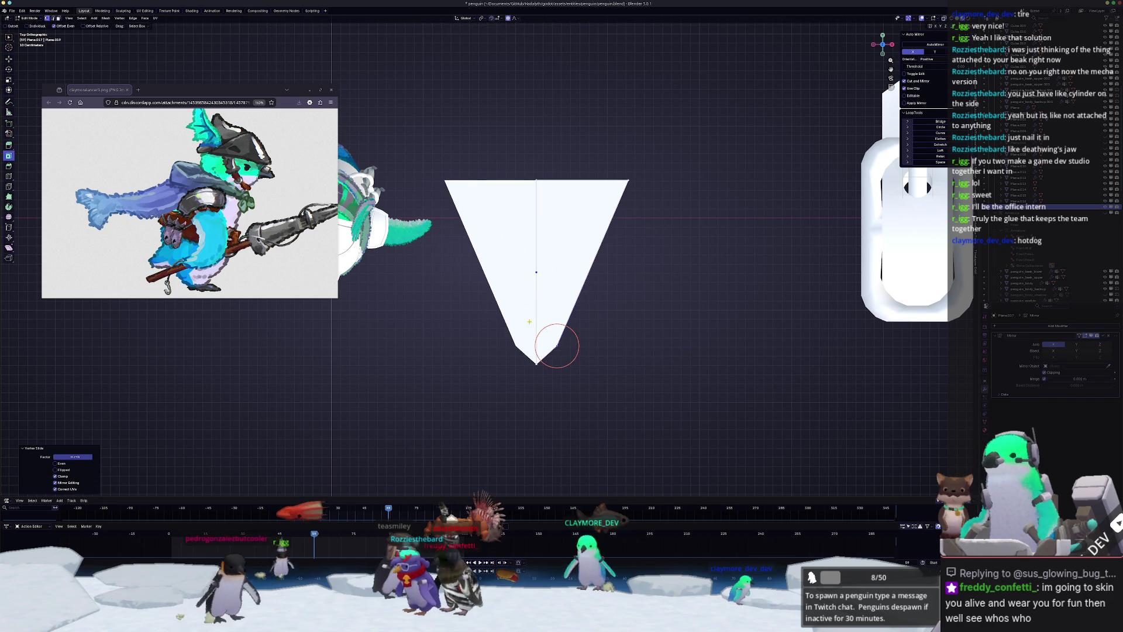
click(629, 180)
key(shift+v)
- Add edge loops and pull the side vertices outward into a leaf-like diamond
click(533, 162)
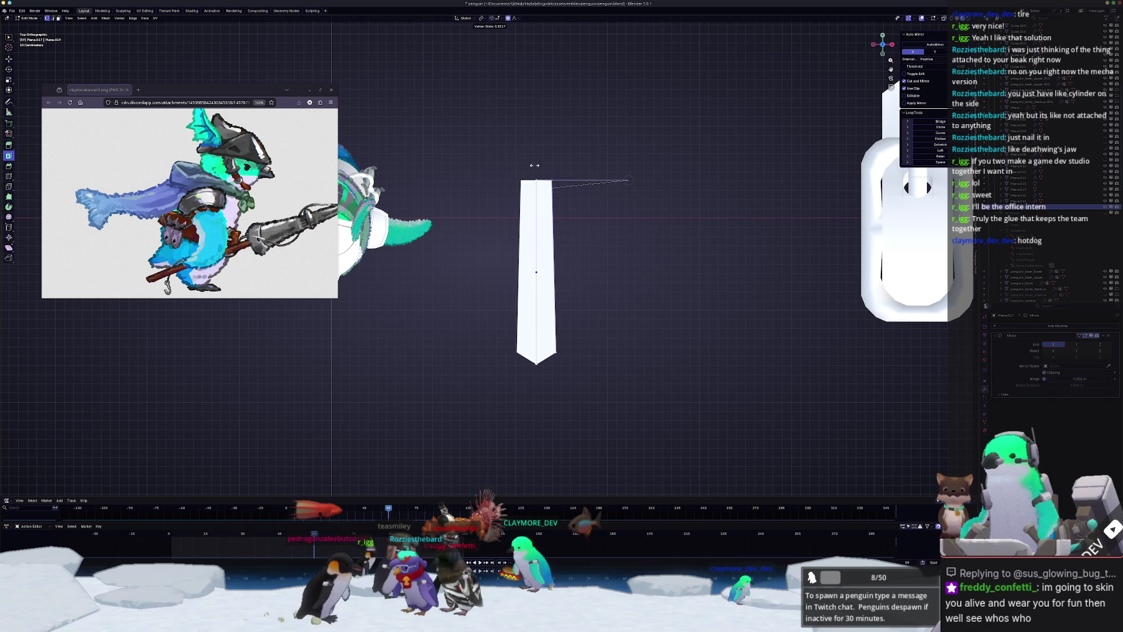
click(545, 269)
key(g)
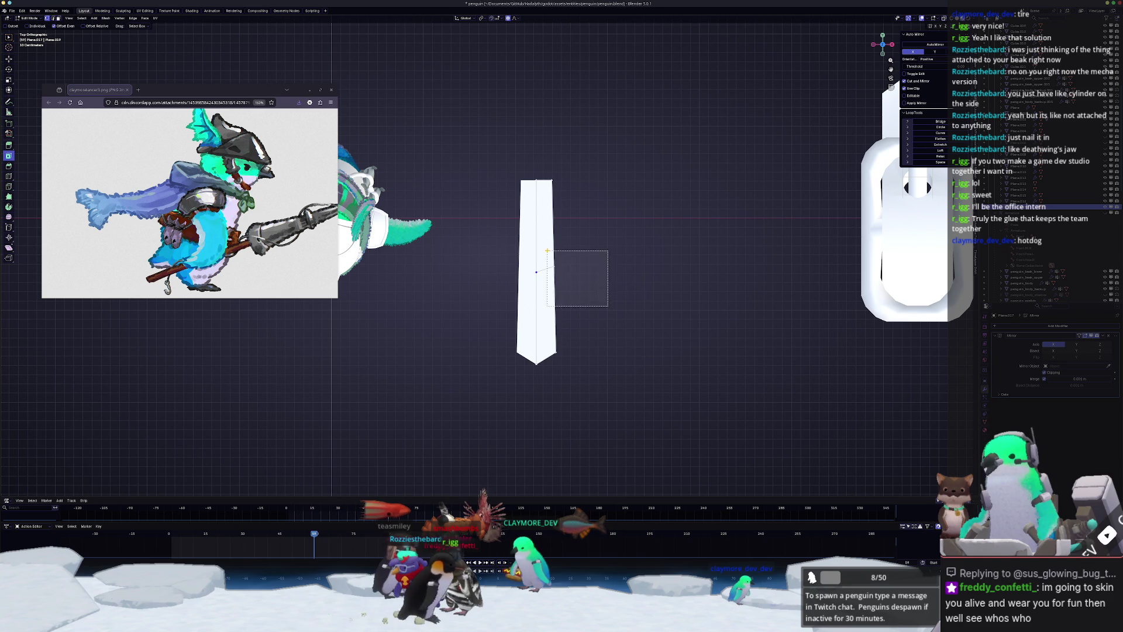
click(574, 289)
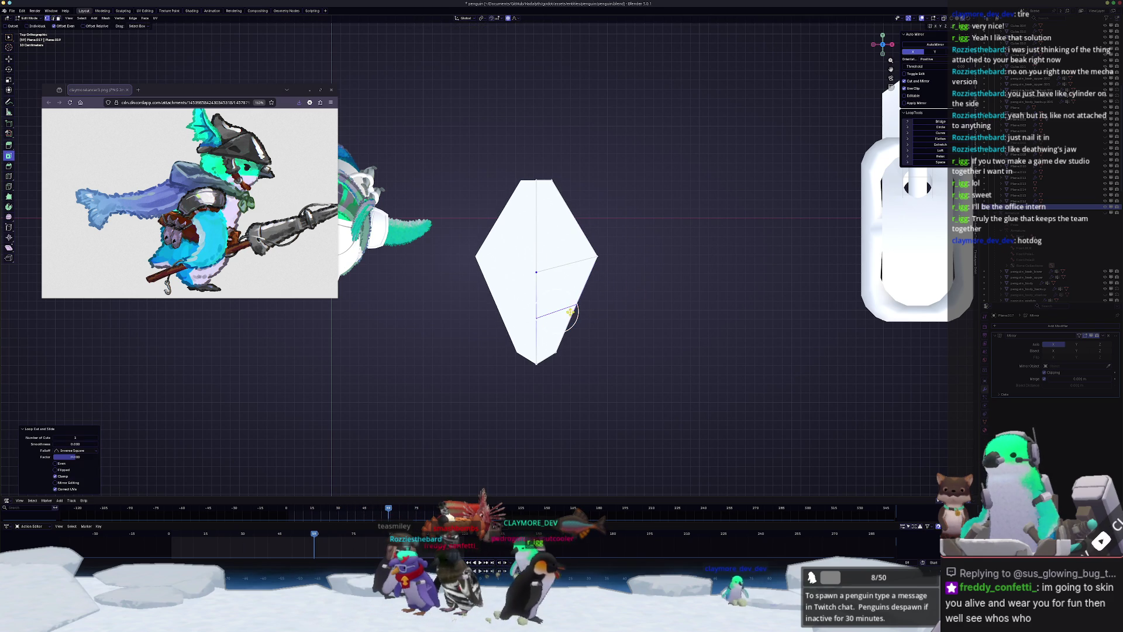
key(ctrl+r)
click(577, 304)
key(g)
click(577, 303)
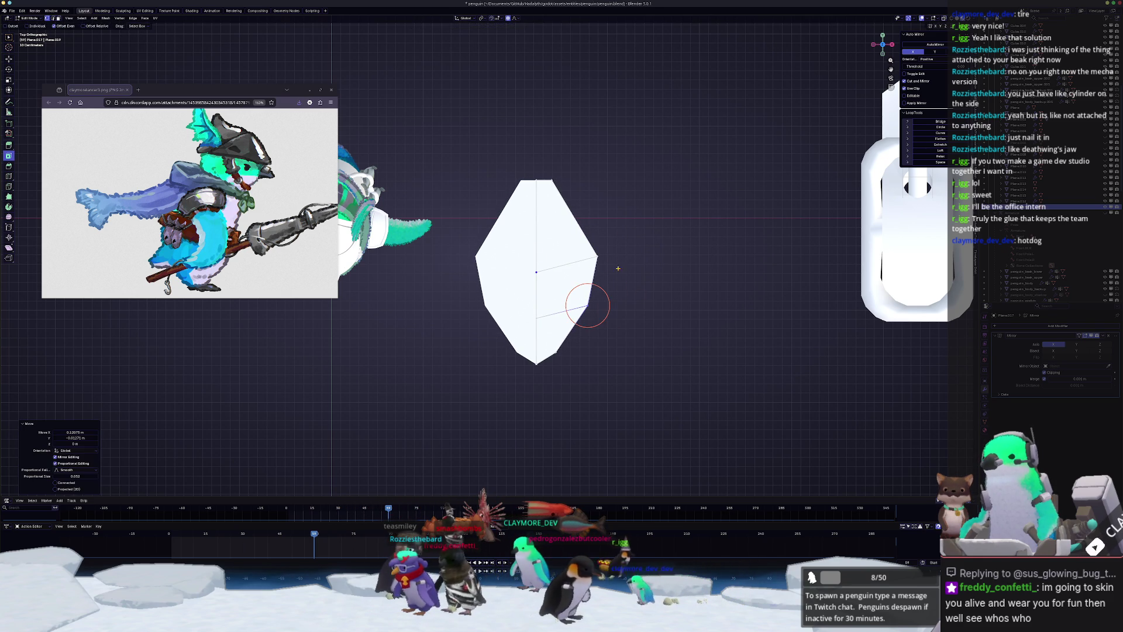
- Shift the right-edge vertex with proportional falloff and cut another edge loop across the piece
drag(600, 234, 561, 214)
key(g)
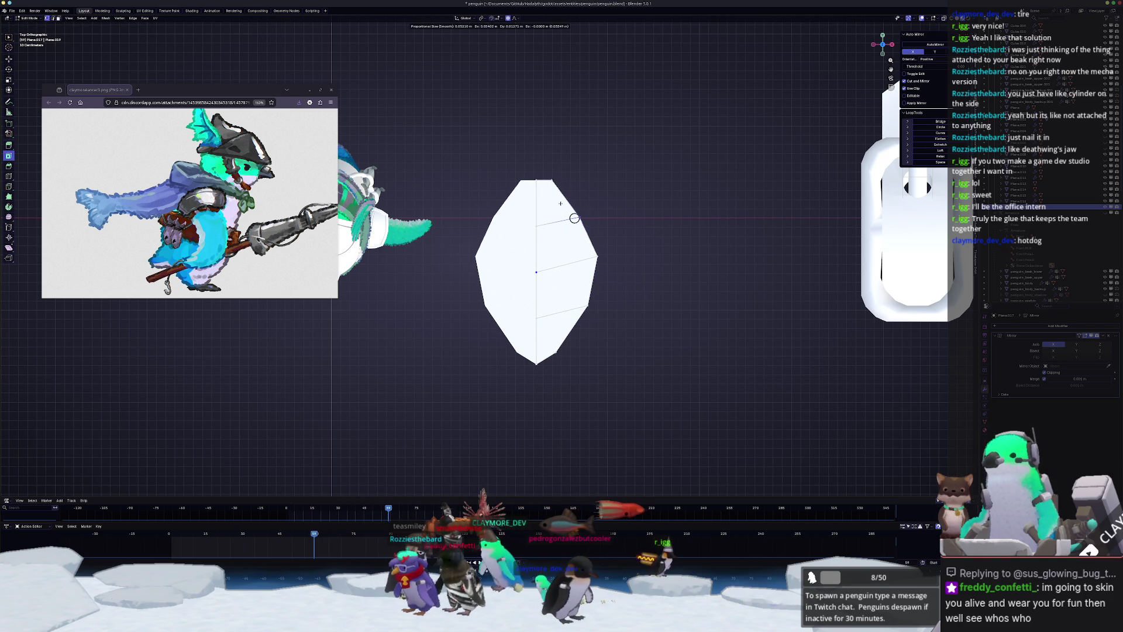
click(568, 202)
mouse_move(568, 202)
middle_down()
mouse_move(545, 252)
mouse_move(547, 237)
middle_up()
key(z)
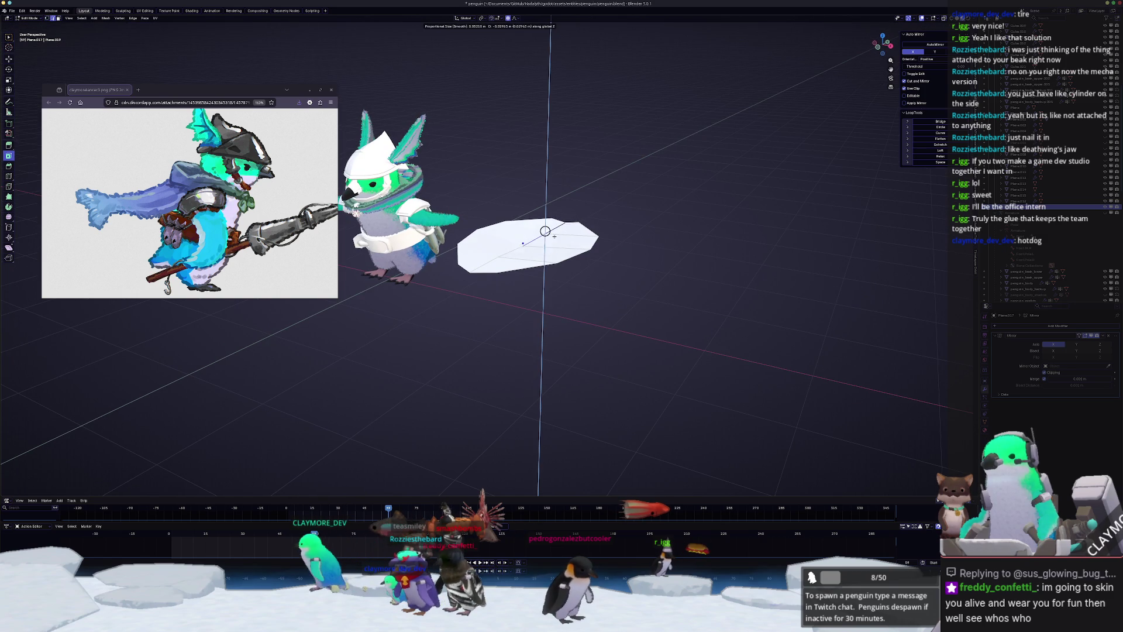
right_click(545, 231)
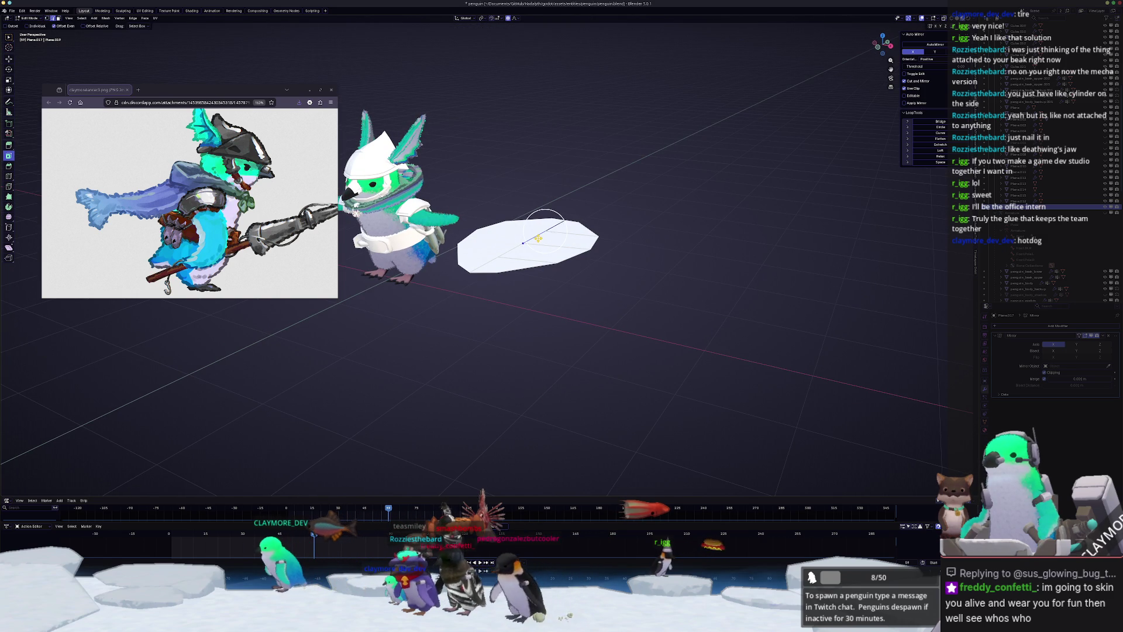
key(g)
key(z)
right_click(534, 237)
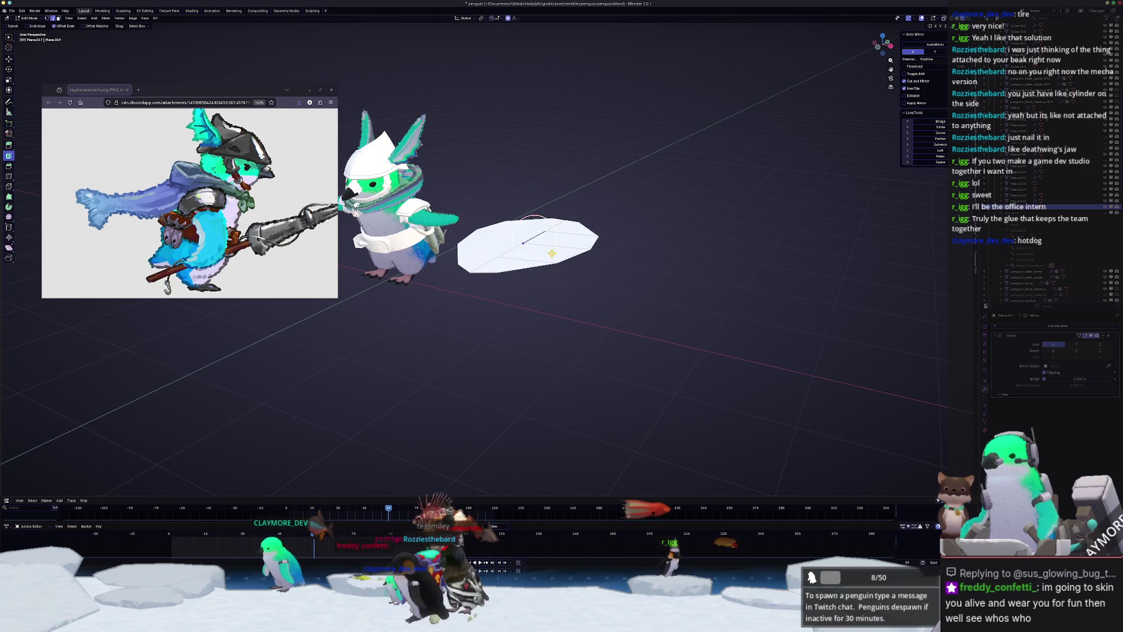
key(ctrl+r)
mouse_move(534, 236)
middle_down()
mouse_move(565, 236)
mouse_move(547, 229)
middle_up()
click(566, 244)
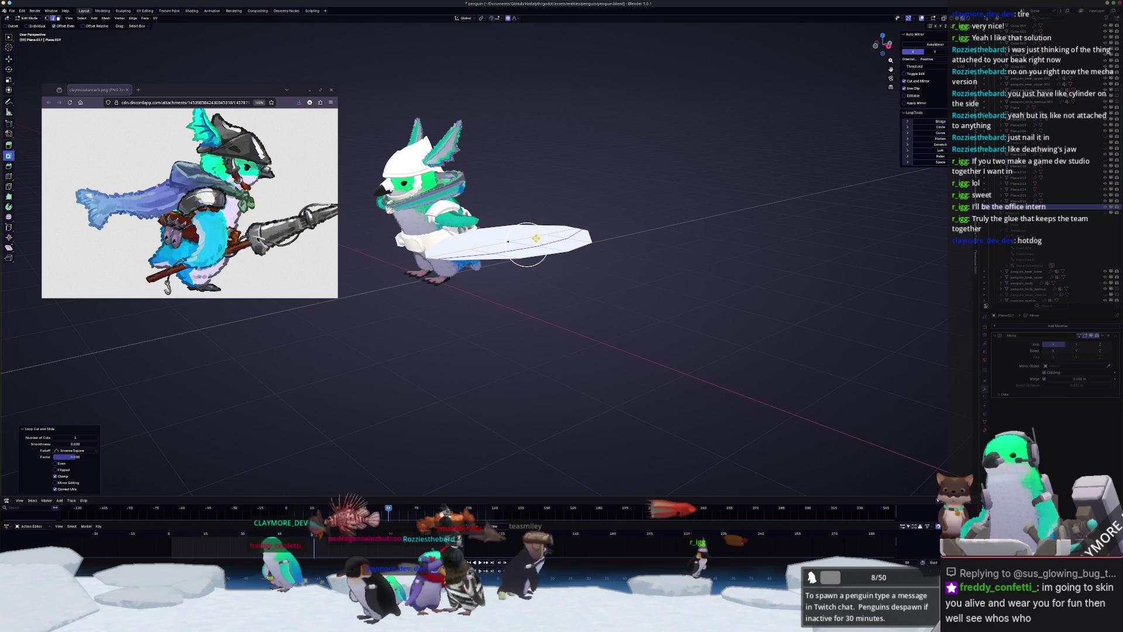
scroll(547, 229, up, 3)
- Push the piece's middle down about 0.121 m and 0.1 m along Z, then lower the tip
key(g)
key(z)
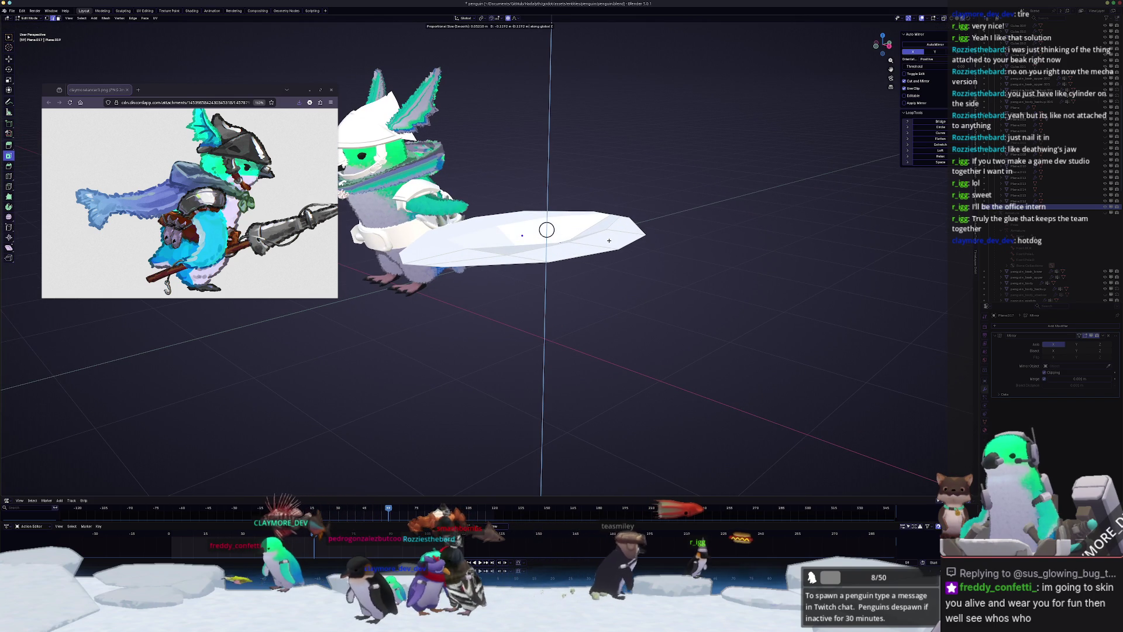
click(620, 242)
mouse_move(621, 243)
middle_down()
mouse_move(608, 253)
mouse_move(644, 237)
middle_up()
key(g)
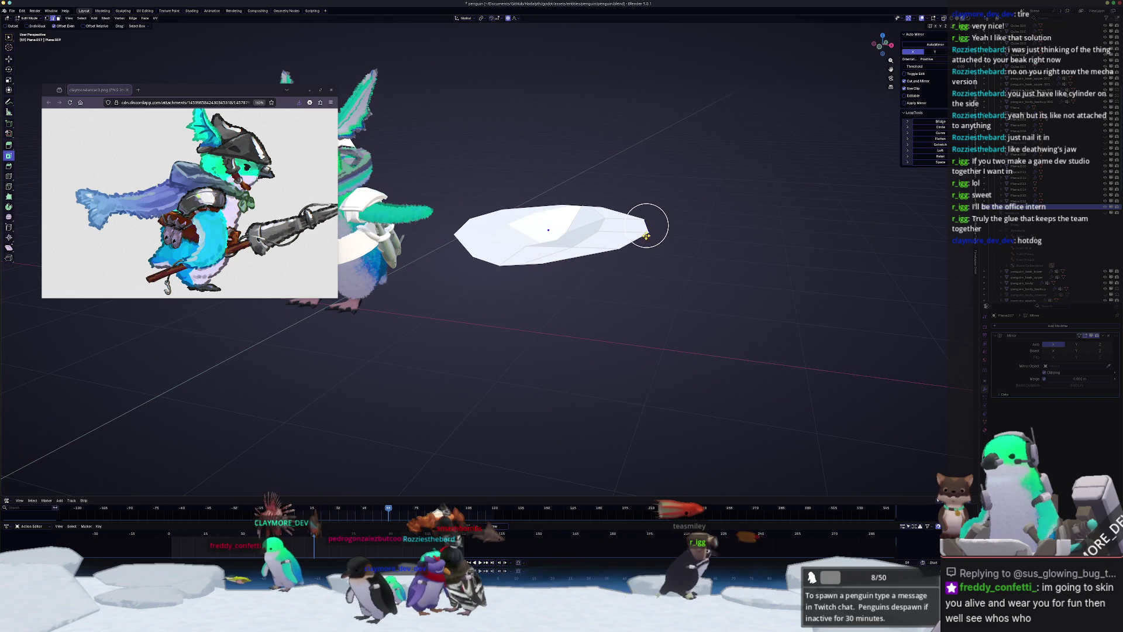
key(z)
click(626, 260)
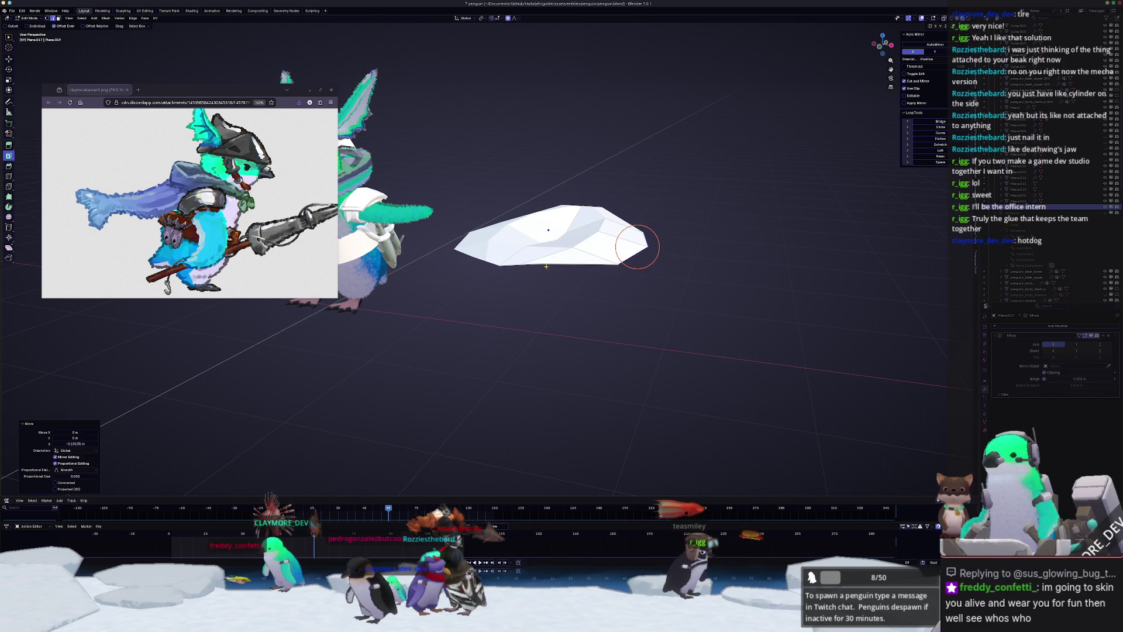
key(g)
middle_drag(638, 247, 513, 268)
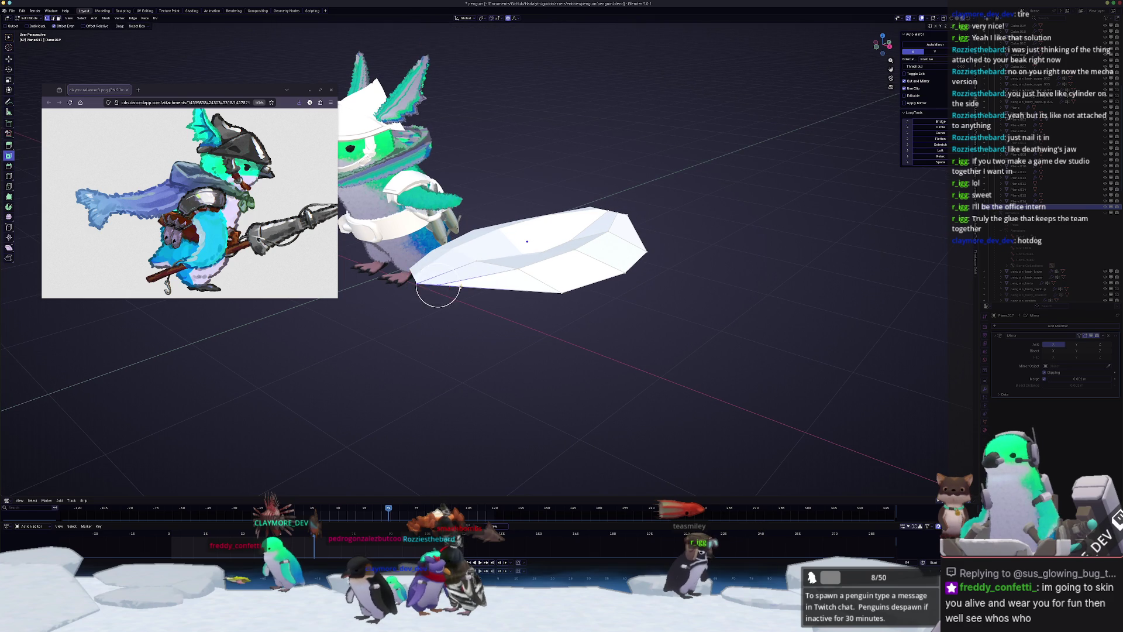
key(z)
click(450, 307)
mouse_move(450, 306)
middle_down()
mouse_move(527, 261)
mouse_move(446, 278)
mouse_move(476, 284)
middle_up()
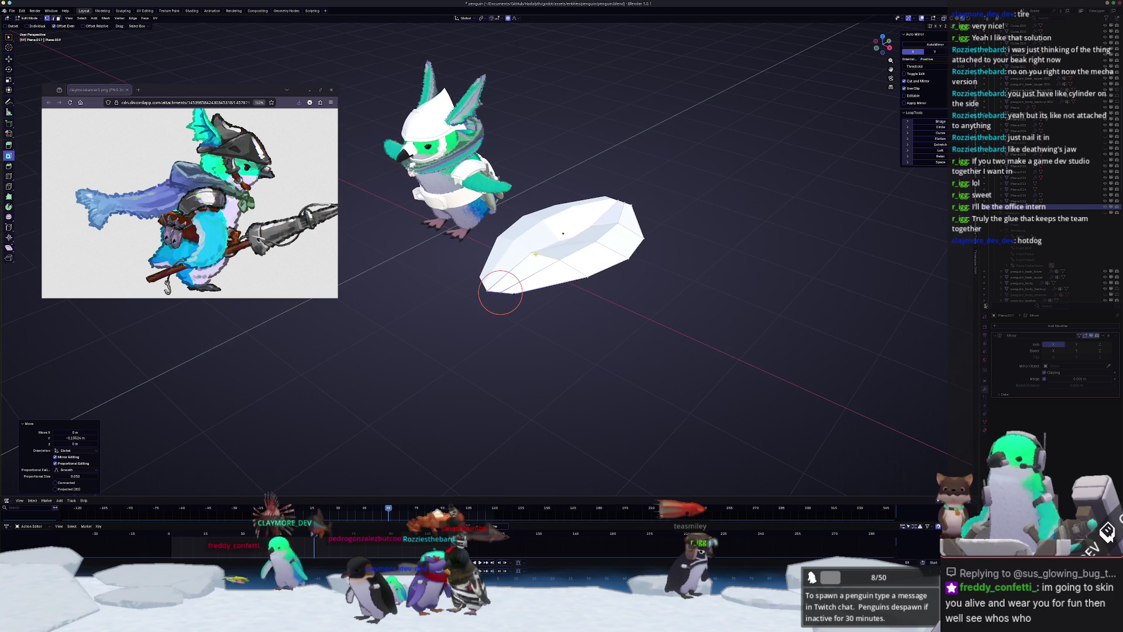
mouse_move(536, 255)
middle_down()
mouse_move(571, 234)
mouse_move(614, 280)
mouse_move(609, 318)
mouse_move(612, 248)
mouse_move(656, 234)
mouse_move(625, 215)
mouse_move(672, 234)
mouse_move(644, 254)
mouse_move(639, 243)
middle_up()
- Lower further vertices 0.061 m along Z to deepen the facets, then leave Edit Mode
key(g)
key(z)
click(576, 246)
key(g)
key(z)
click(670, 225)
click(652, 242)
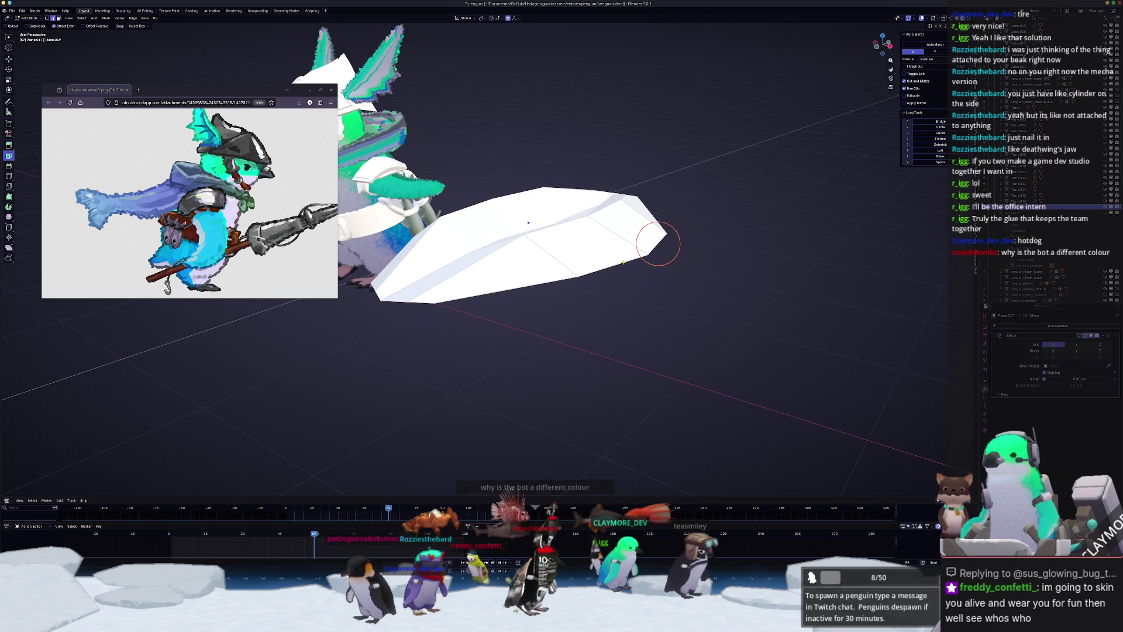
mouse_move(649, 274)
middle_down()
mouse_move(665, 273)
mouse_move(524, 301)
middle_up()
click(682, 262)
key(Tab)
key(Tab)
scroll(520, 295, up, 3)
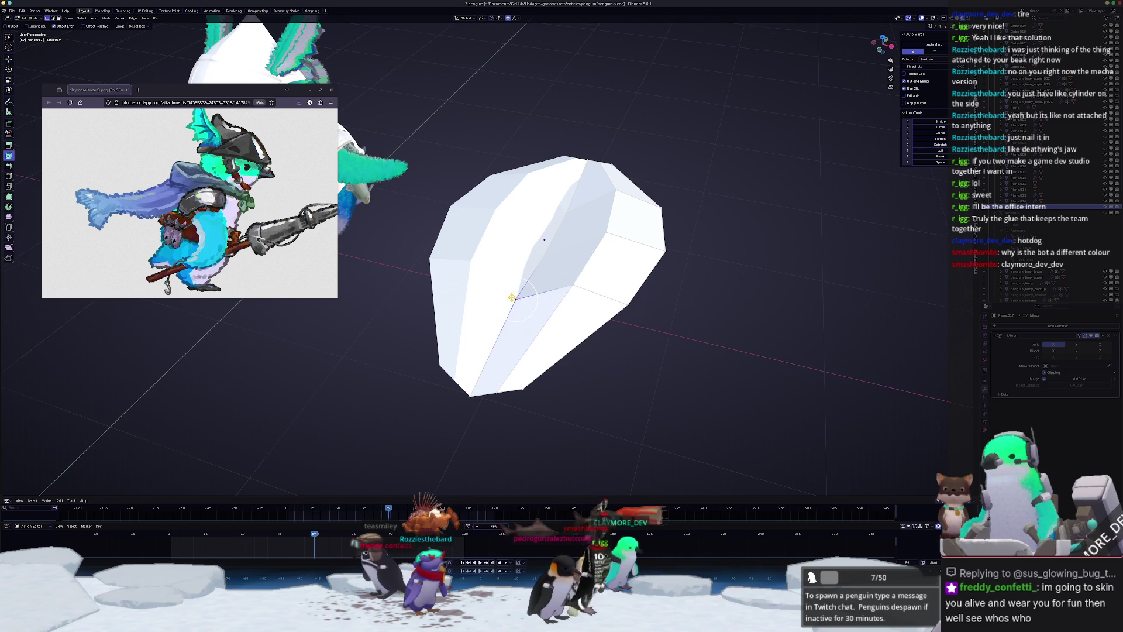
- Finish lowering a vertex along Z on the leaf piece
key(z)
click(474, 269)
key(Tab)
mouse_move(474, 269)
middle_down()
mouse_move(549, 253)
mouse_move(553, 288)
middle_up()
key(Tab)
scroll(554, 289, up, 2)
- Knife a new edge across the leaf and slide its new vertex up the edge
key(k)
click(547, 312)
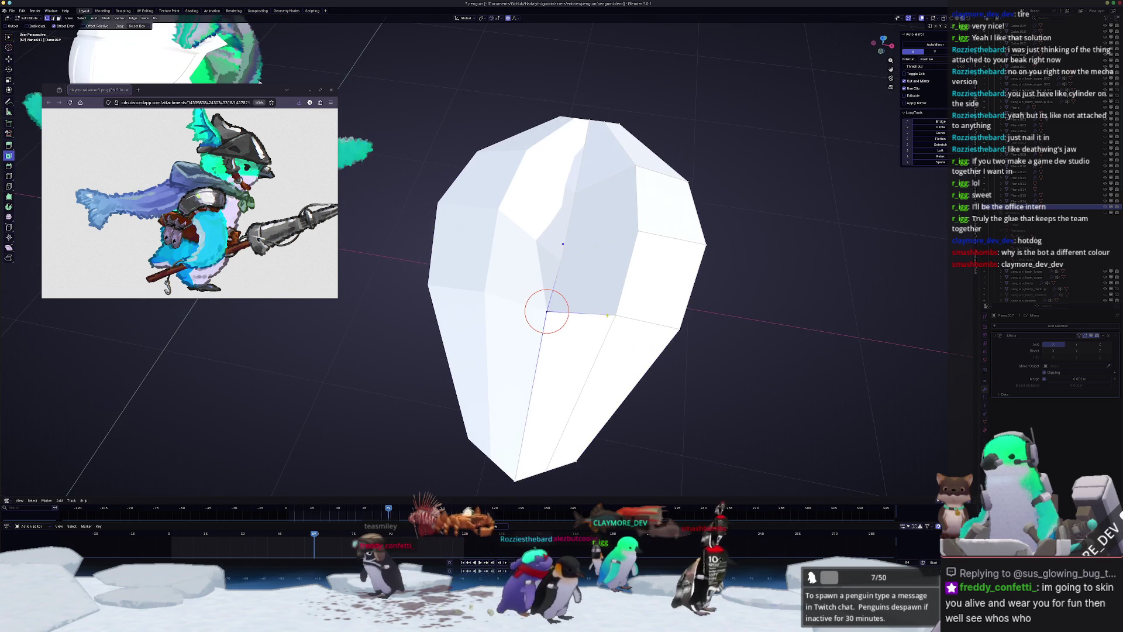
key(Return)
key(g)
key(g)
click(612, 313)
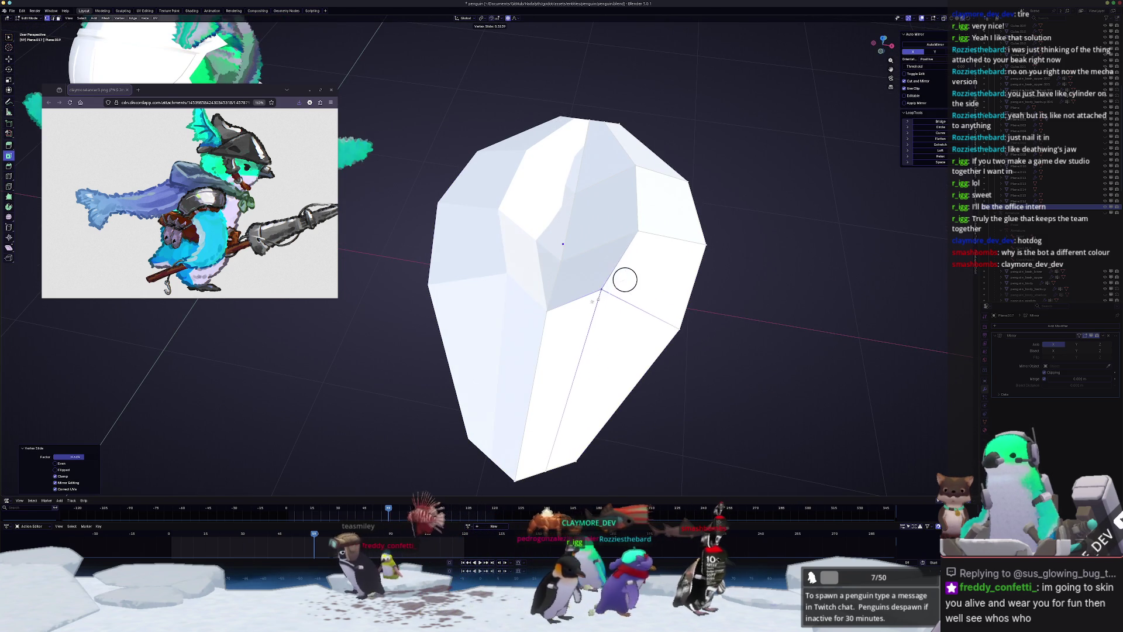
- Tilt the leaf piece about 34° around the X axis in Object Mode
key(Tab)
key(r)
key(x)
mouse_move(597, 297)
middle_down()
mouse_move(585, 246)
mouse_move(567, 240)
mouse_move(550, 253)
mouse_move(551, 235)
middle_up()
click(587, 230)
- Select a strip of faces and slide a small edge to sharpen a facet
key(Tab)
alt+click(551, 235)
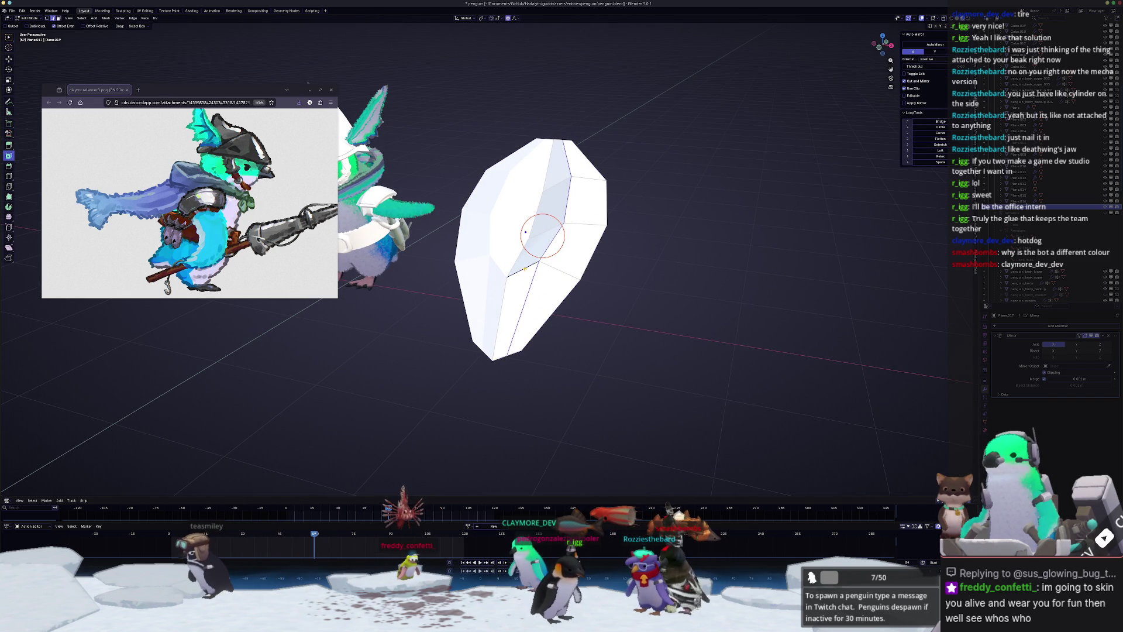
ctrl+click(551, 212)
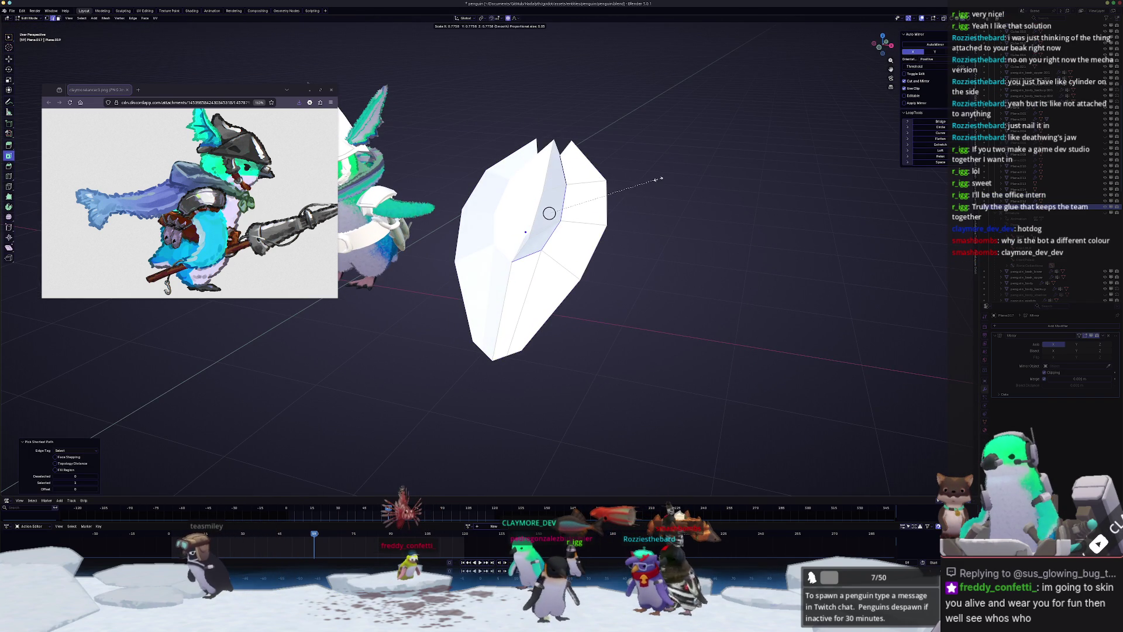
mouse_move(551, 212)
middle_down()
mouse_move(595, 171)
mouse_move(623, 172)
middle_up()
key(g)
key(x)
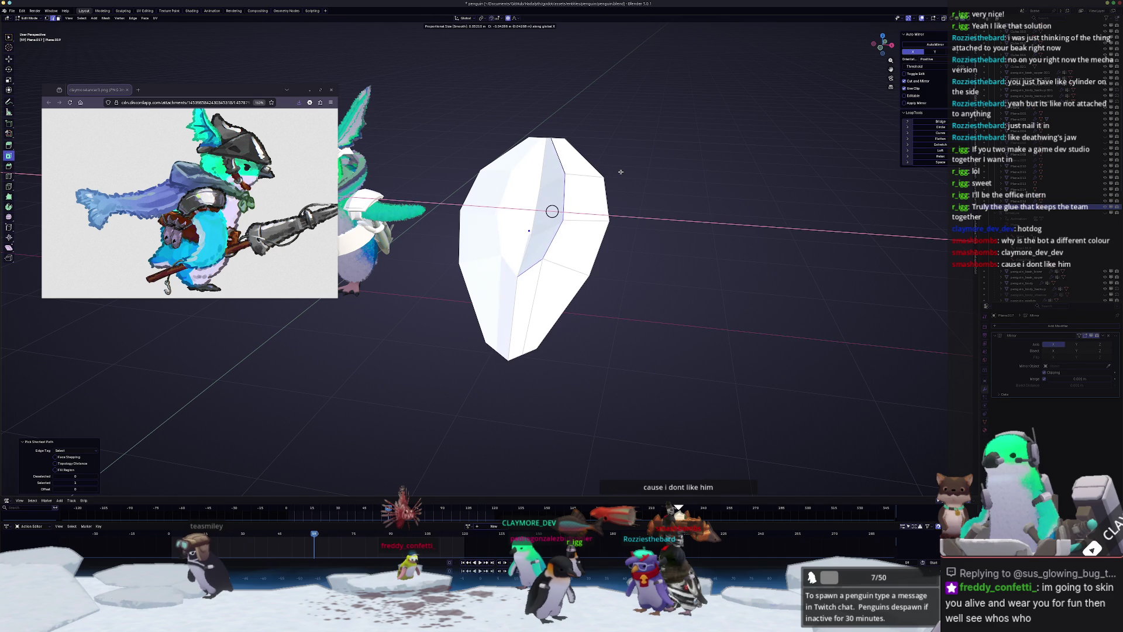
key(Escape)
click(530, 267)
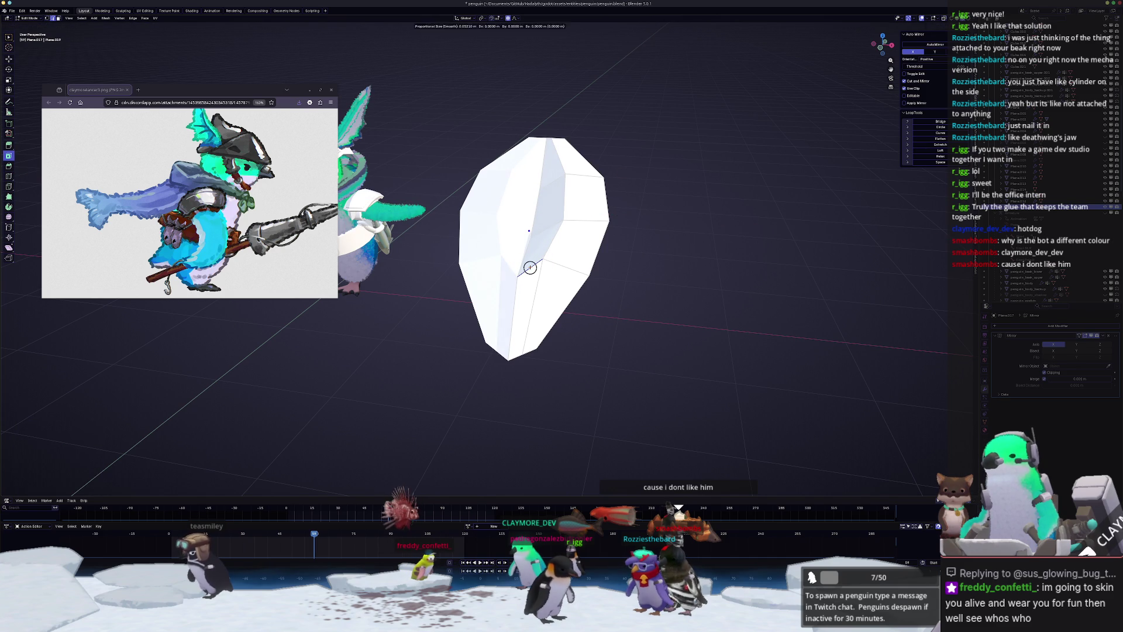
click(530, 267)
mouse_move(530, 267)
middle_down()
mouse_move(468, 246)
mouse_move(481, 217)
mouse_move(511, 244)
mouse_move(501, 225)
mouse_move(527, 234)
mouse_move(550, 291)
mouse_move(560, 221)
middle_up()
- Pull a vertex 0.16 m along Y and raise it 0.157 m, then slide and adjust it along Z
key(g)
key(y)
click(465, 225)
key(g)
key(z)
click(481, 217)
key(g)
right_click(465, 225)
key(g)
key(g)
click(538, 239)
key(g)
key(g)
key(z)
click(552, 294)
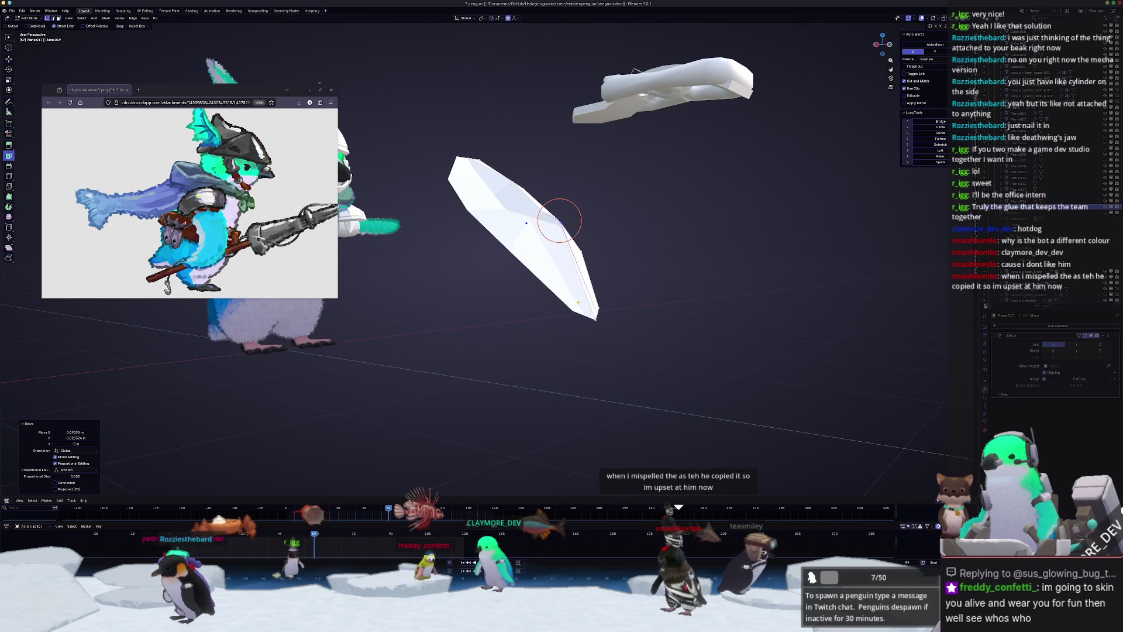
- Slide and move several vertices to refine the leaf's facet edges
middle_drag(612, 321, 477, 374)
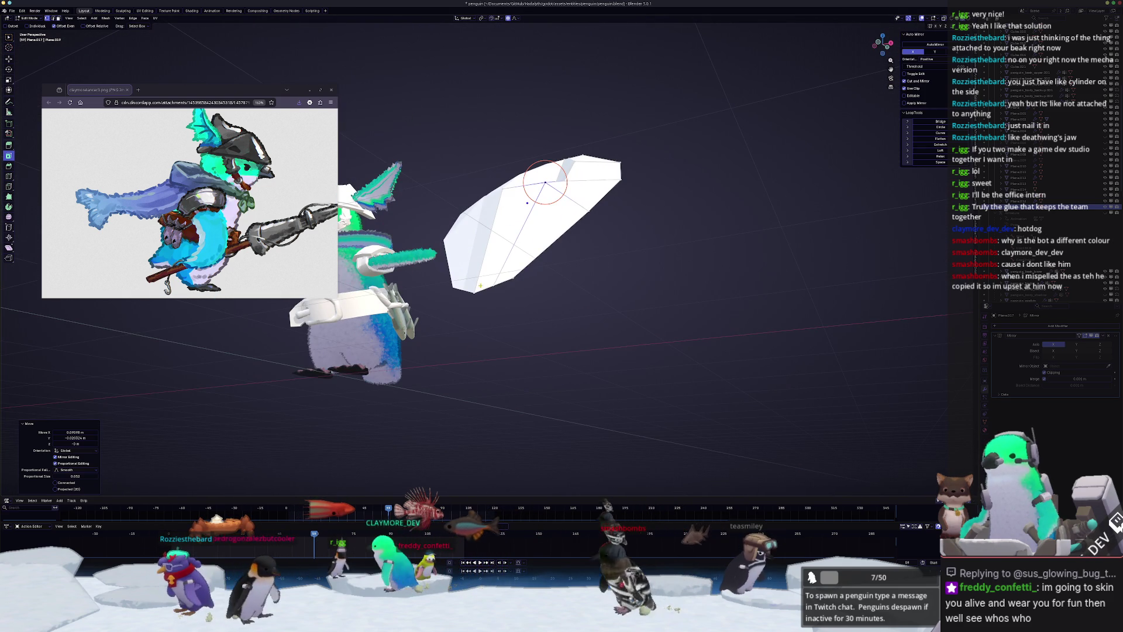
key(shift+v)
mouse_move(544, 182)
middle_down()
mouse_move(513, 244)
mouse_move(571, 250)
middle_up()
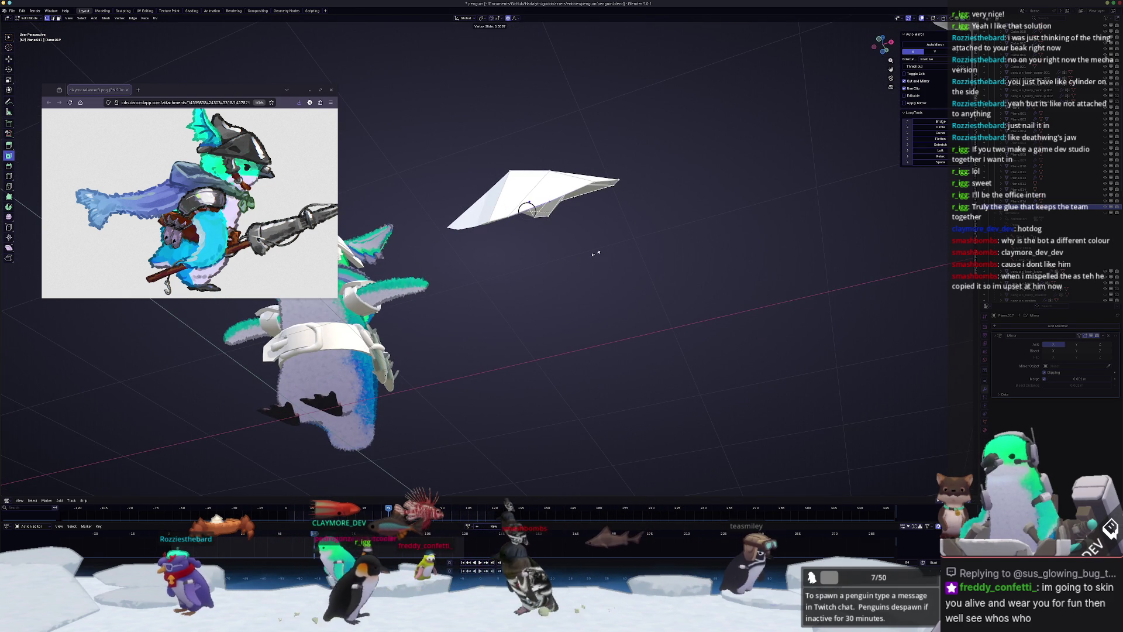
click(597, 254)
key(g)
click(521, 232)
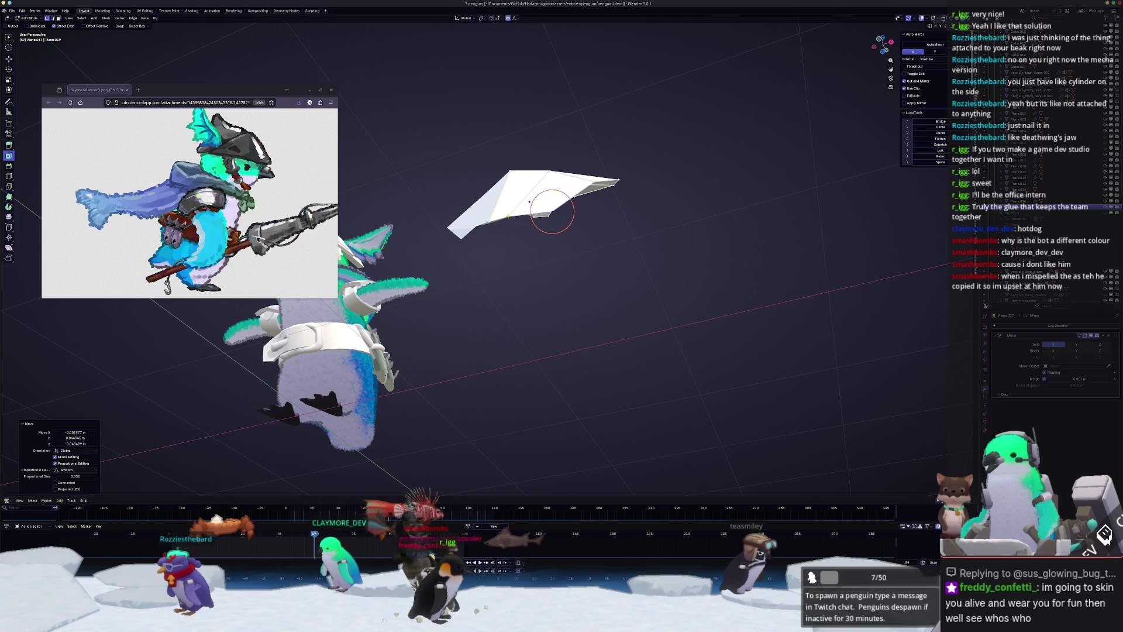
key(g)
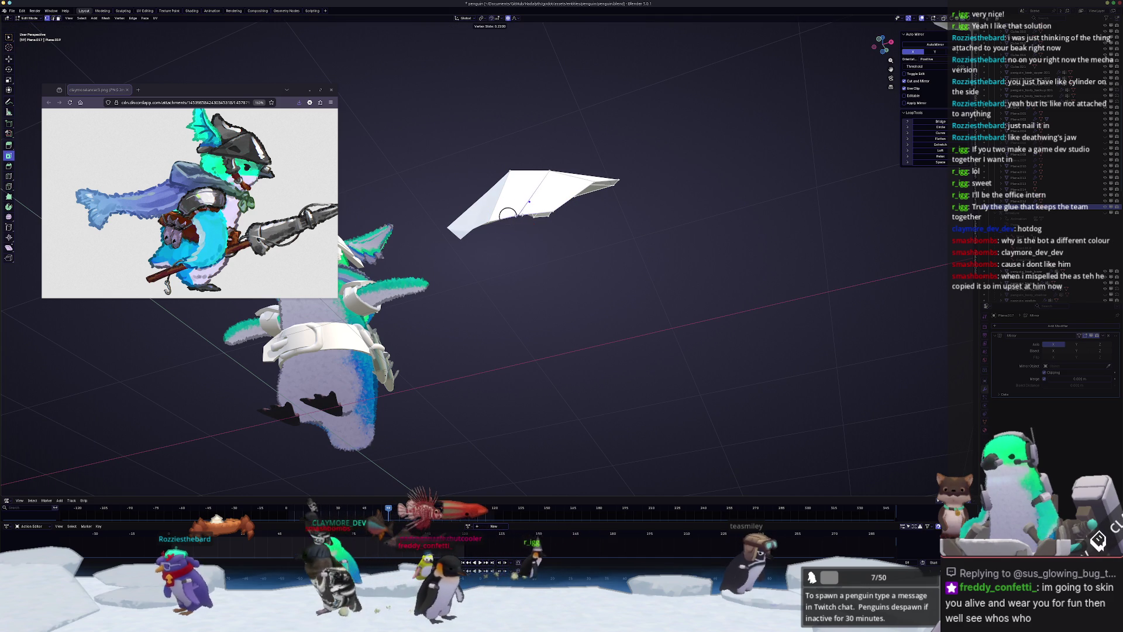
click(515, 213)
key(g)
- Make further small vertex slides from a near-front view of the piece
key(g)
mouse_move(492, 223)
middle_down()
mouse_move(494, 343)
mouse_move(464, 381)
mouse_move(441, 376)
mouse_move(476, 368)
mouse_move(466, 343)
middle_up()
click(481, 353)
key(g)
key(g)
key(g)
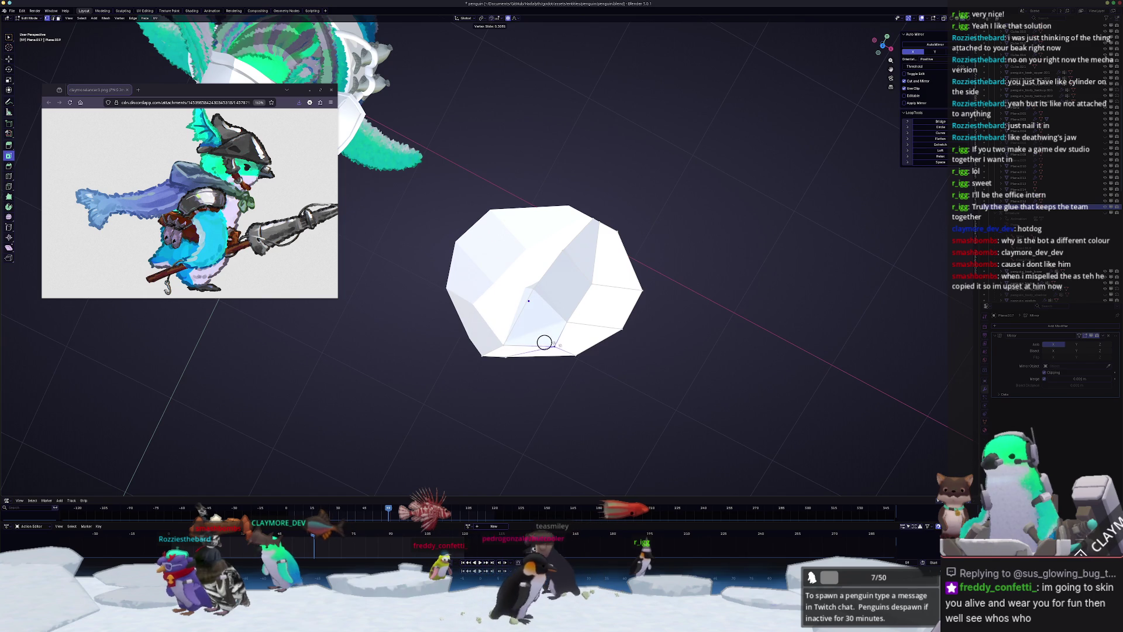
click(544, 342)
mouse_move(544, 343)
middle_down()
mouse_move(572, 275)
mouse_move(565, 258)
mouse_move(562, 272)
mouse_move(608, 249)
middle_up()
key(g)
key(g)
click(569, 245)
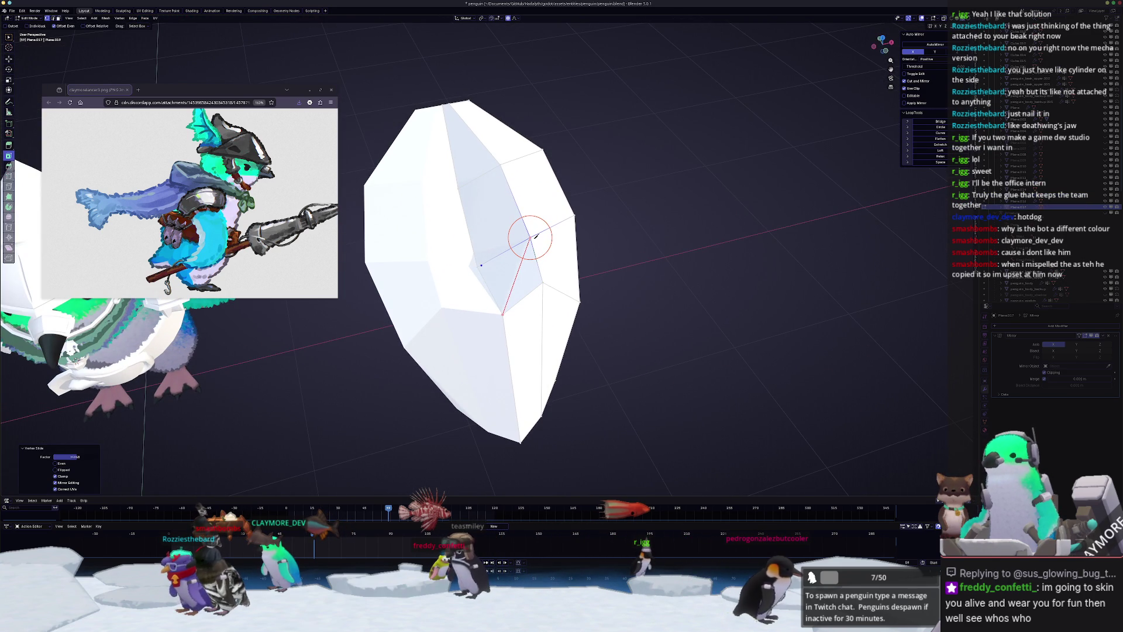
mouse_move(531, 237)
middle_down()
mouse_move(503, 251)
mouse_move(534, 244)
mouse_move(522, 288)
mouse_move(489, 300)
mouse_move(504, 316)
mouse_move(561, 284)
mouse_move(557, 249)
mouse_move(586, 242)
mouse_move(540, 255)
mouse_move(474, 305)
mouse_move(676, 261)
middle_up()
key(g)
key(g)
click(532, 246)
key(g)
key(g)
click(493, 245)
- Apply Shade Smooth to the leaf piece in Object Mode
key(Tab)
right_click(488, 300)
click(488, 297)
- Make one last small vertex slide on the leaf and return to Object Mode
key(Tab)
key(shift+v)
click(572, 229)
key(Tab)
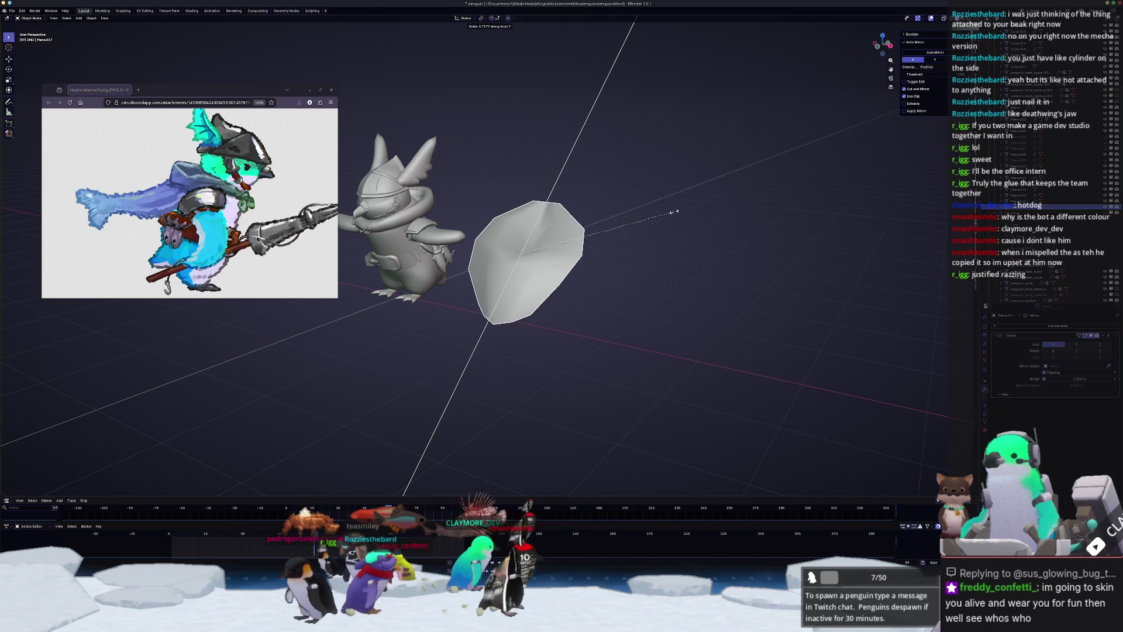
- Select a face of the leaf piece and move it up along Z
click(674, 212)
middle_drag(674, 211, 559, 287)
key(Tab)
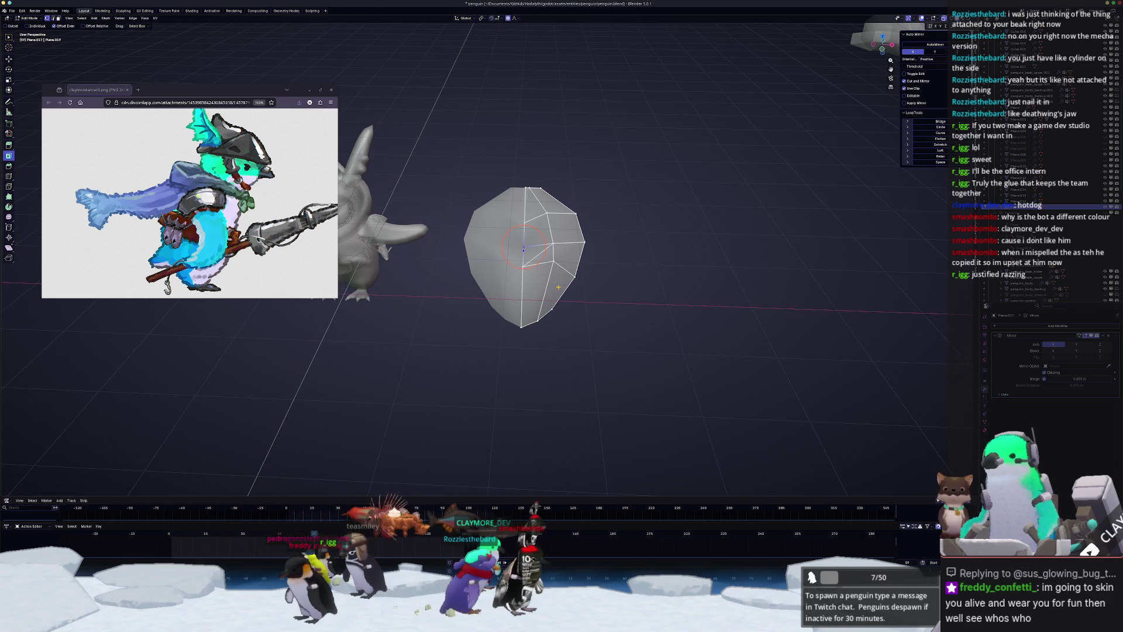
drag(526, 248, 532, 253)
mouse_move(532, 253)
middle_down()
mouse_move(458, 320)
mouse_move(554, 250)
mouse_move(550, 230)
mouse_move(585, 226)
mouse_move(583, 303)
mouse_move(716, 321)
middle_up()
click(508, 264)
key(Tab)
key(Tab)
key(g)
key(z)
click(595, 224)
key(Tab)
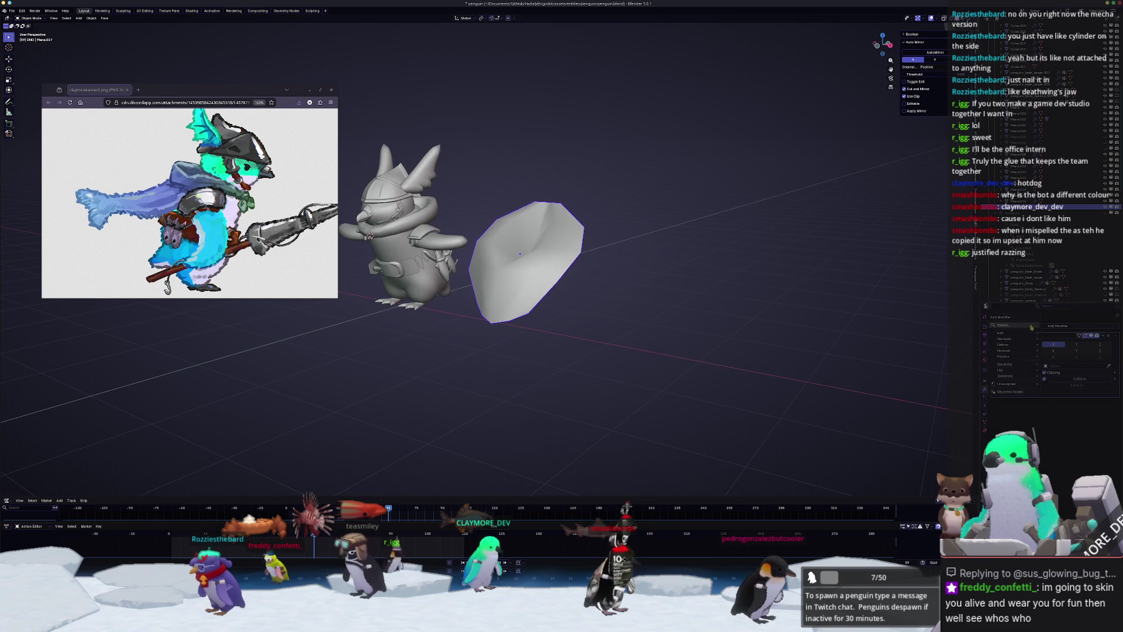
- Add a Solidify modifier to the leaf piece and apply its scale
click(1015, 344)
key(ctrl+a)
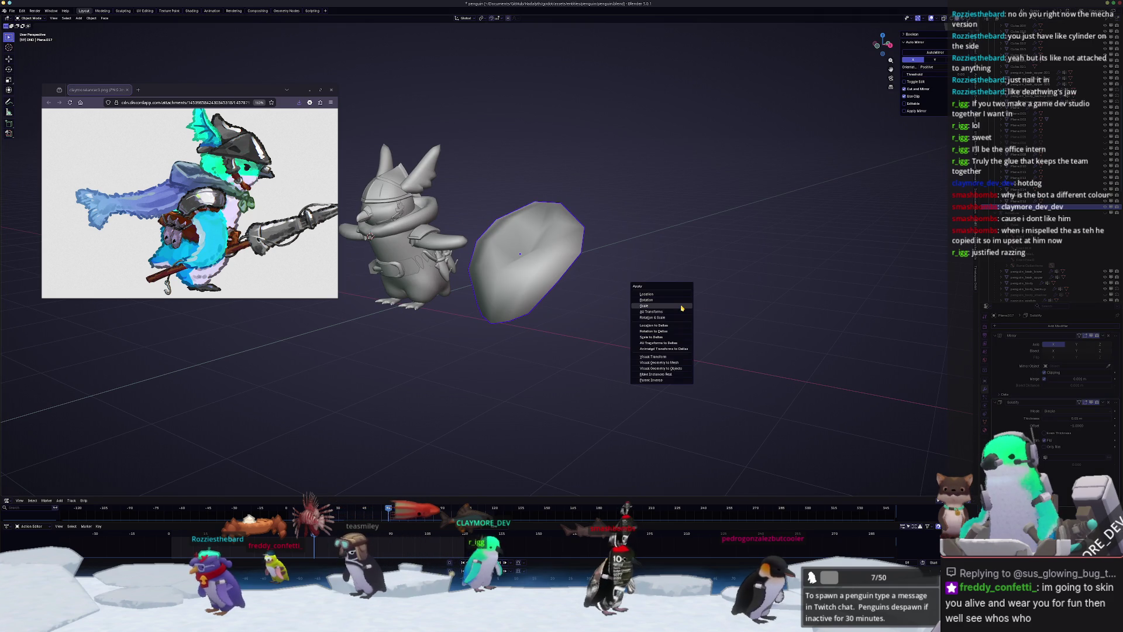
click(682, 306)
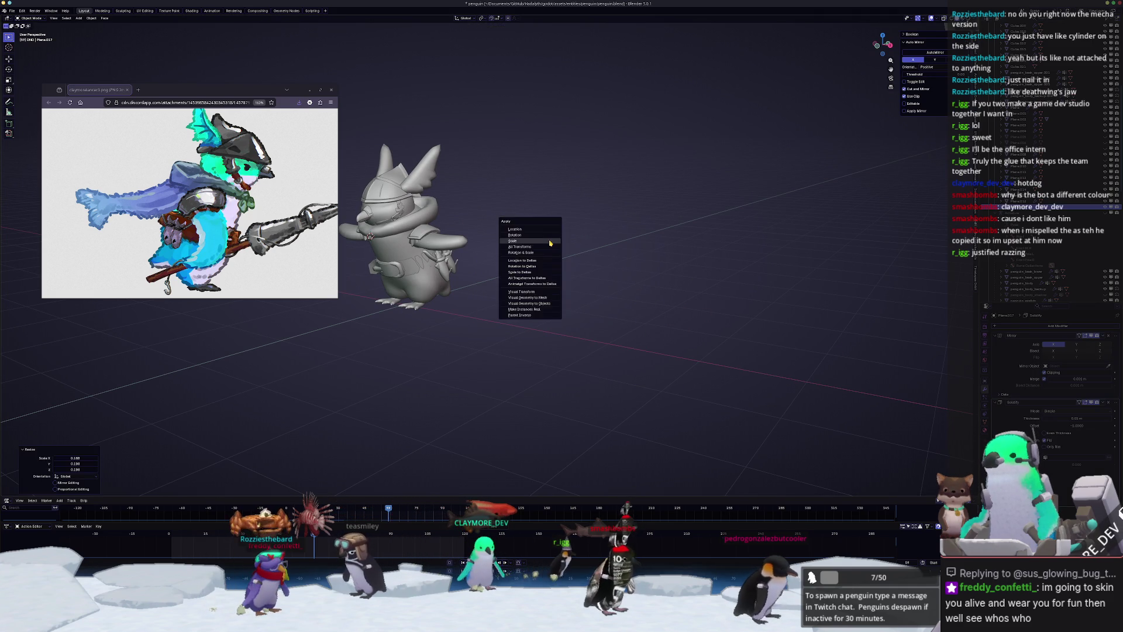
scroll(551, 246, up, 5)
mouse_move(672, 263)
middle_down()
mouse_move(754, 275)
mouse_move(743, 286)
mouse_move(702, 269)
middle_up()
- Stretch the leaf piece to 1.21 along its local Y axis
key(s)
right_click(758, 268)
right_click(739, 253)
key(Escape)
key(y)
key(y)
click(751, 283)
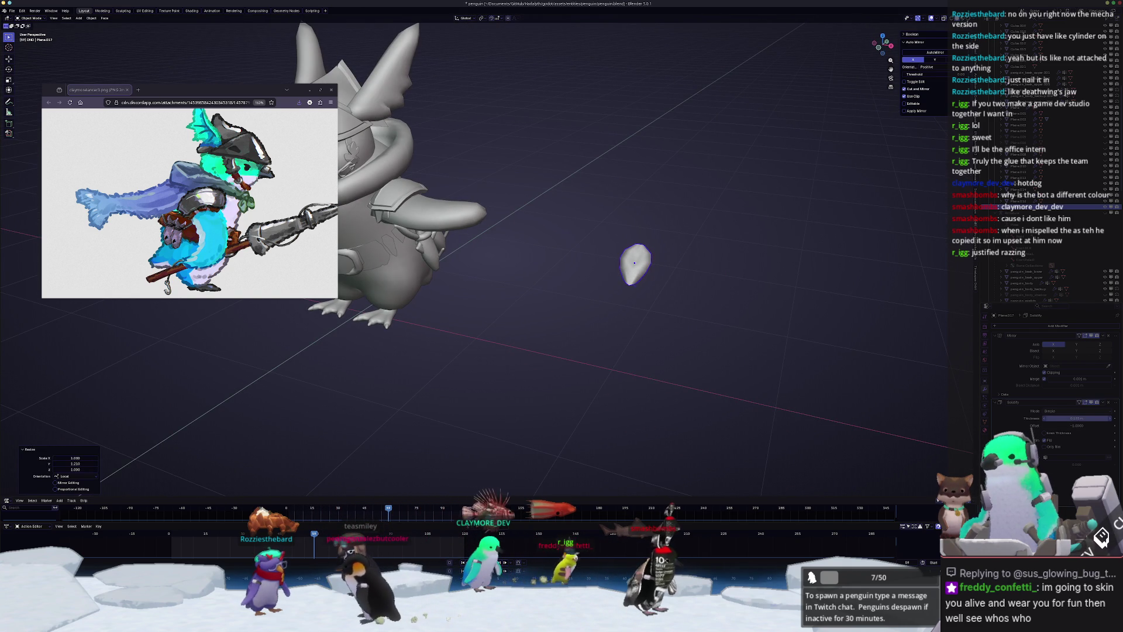
mouse_move(634, 263)
middle_down()
mouse_move(652, 305)
mouse_move(825, 374)
middle_up()
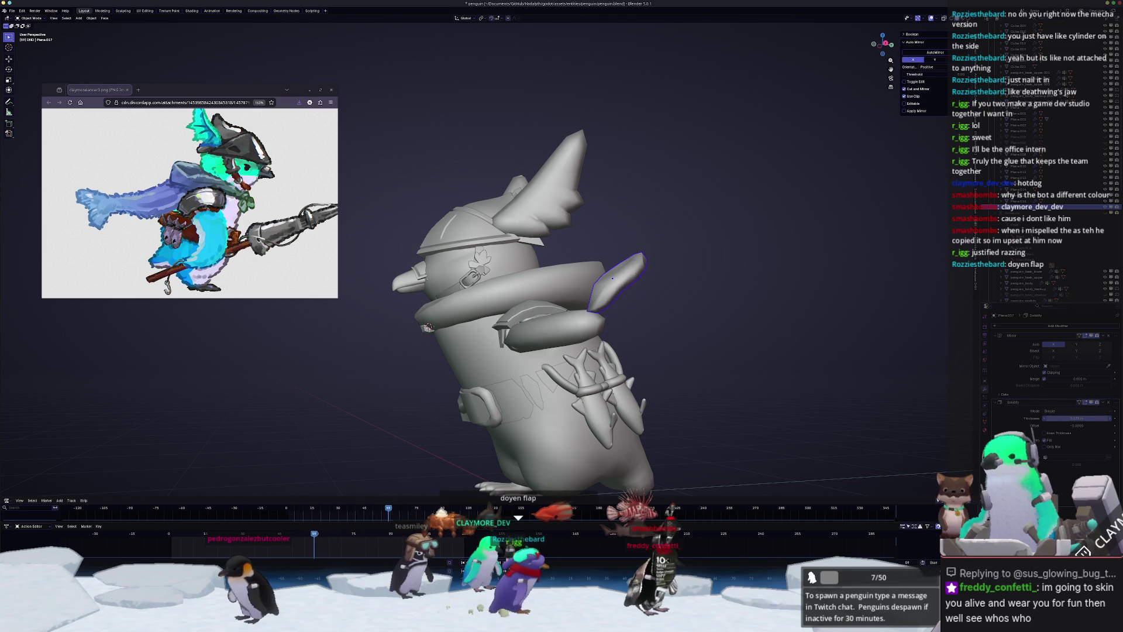
mouse_move(824, 375)
middle_down()
mouse_move(777, 391)
mouse_move(773, 373)
middle_up()
- Fine-tune the leaf piece's Solidify thickness
drag(1075, 417, 1050, 417)
key(KP_Decimal)
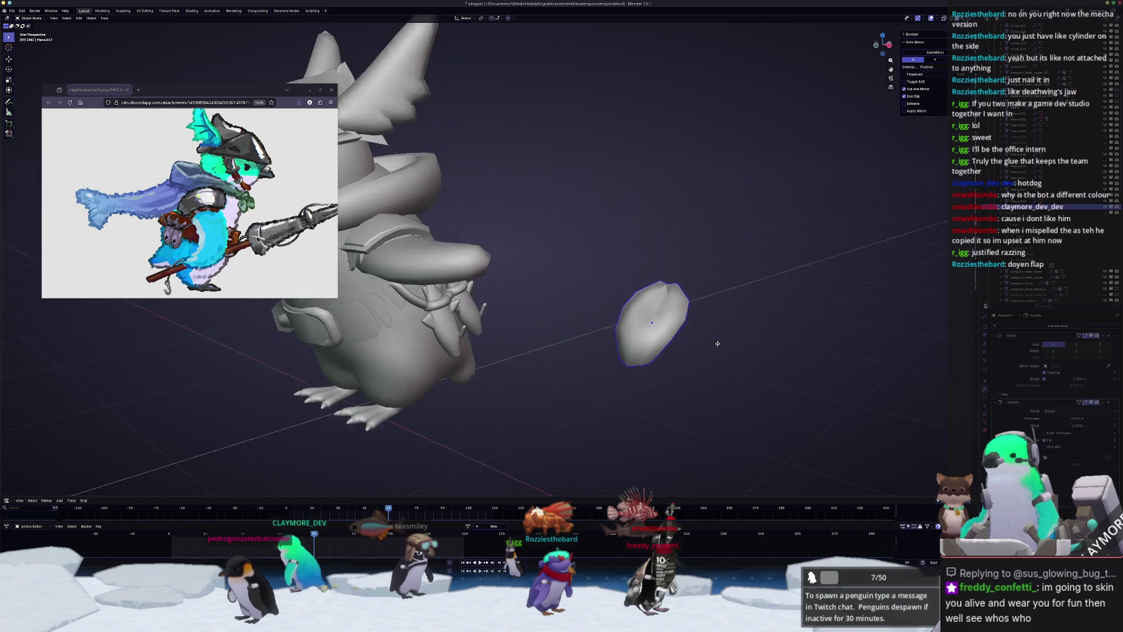
key(Tab)
- Vertex-slide an upper vertex of the leaf piece along its edge, then return to Object Mode
middle_drag(744, 383, 783, 338)
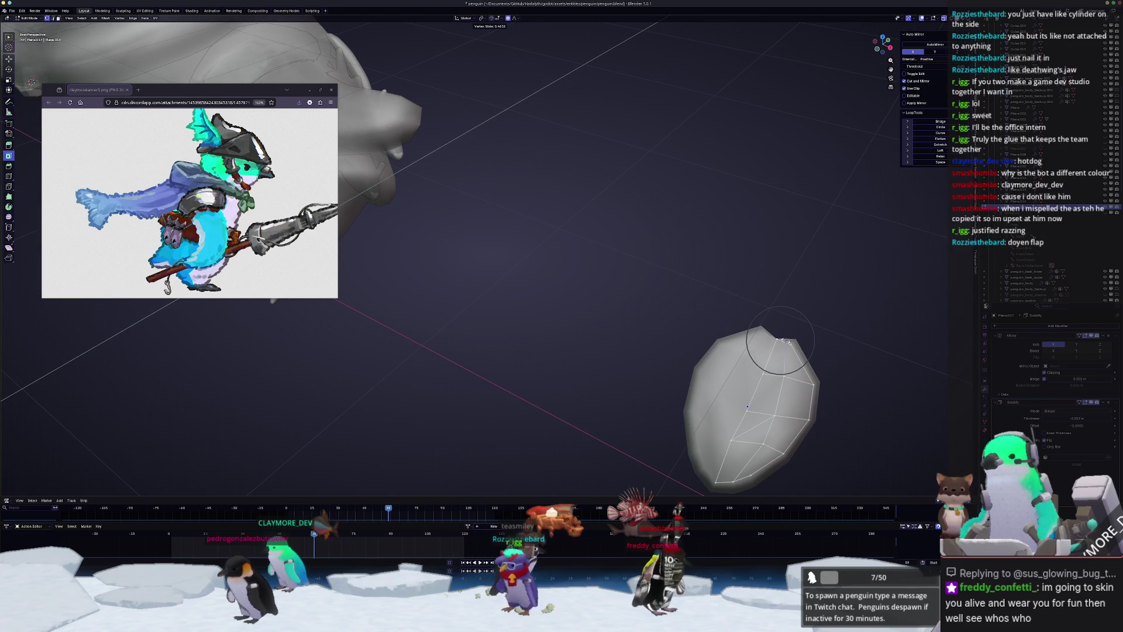
key(g)
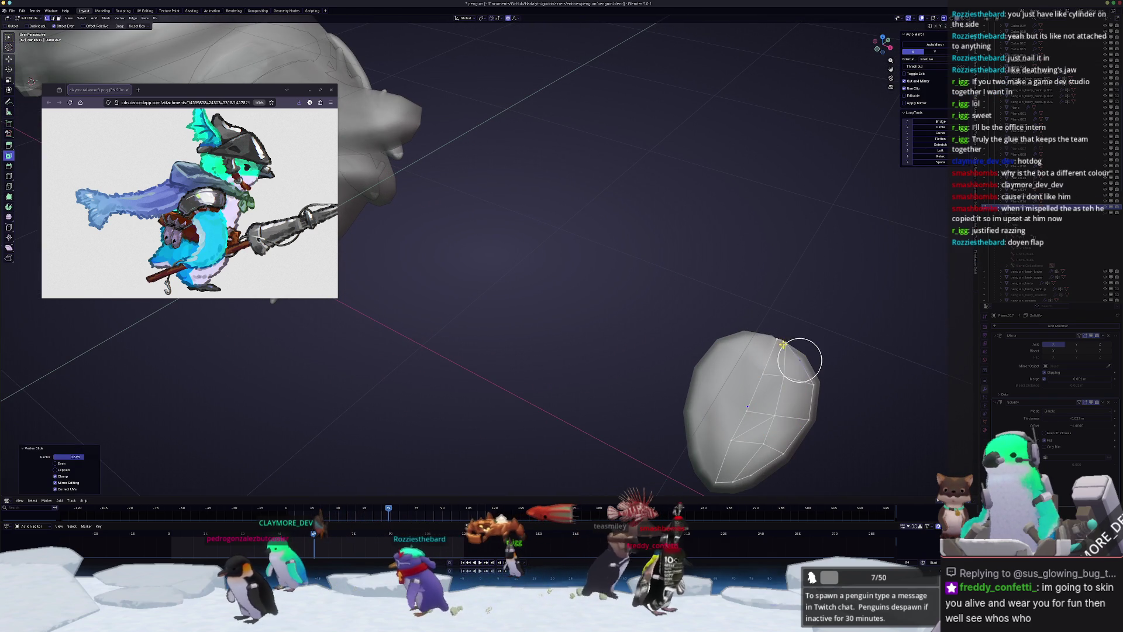
key(g)
key(x)
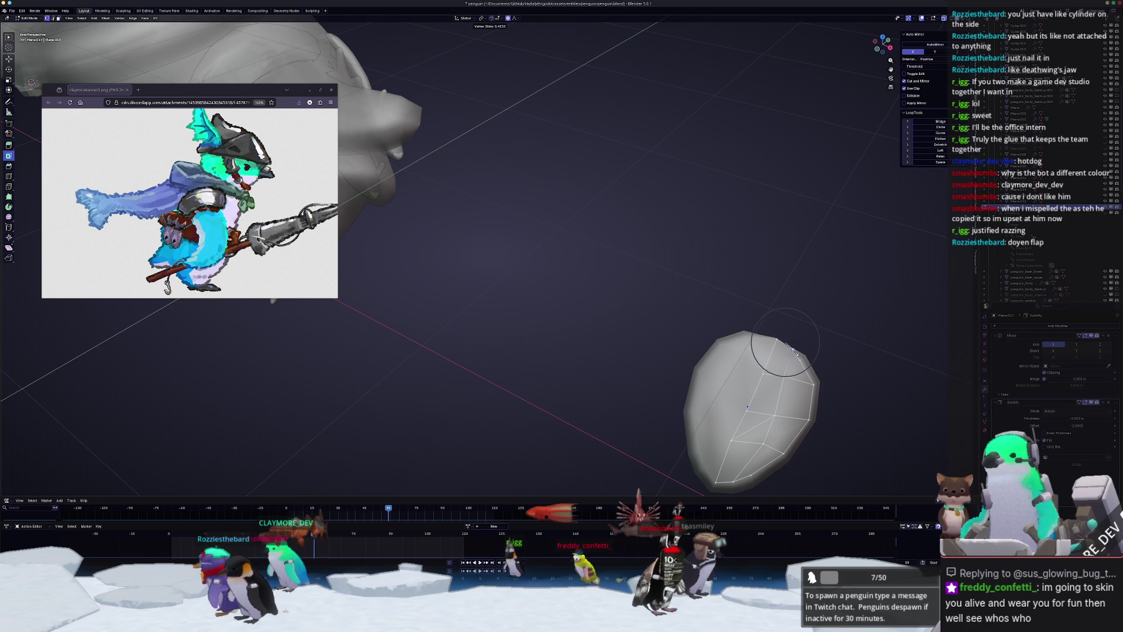
click(795, 352)
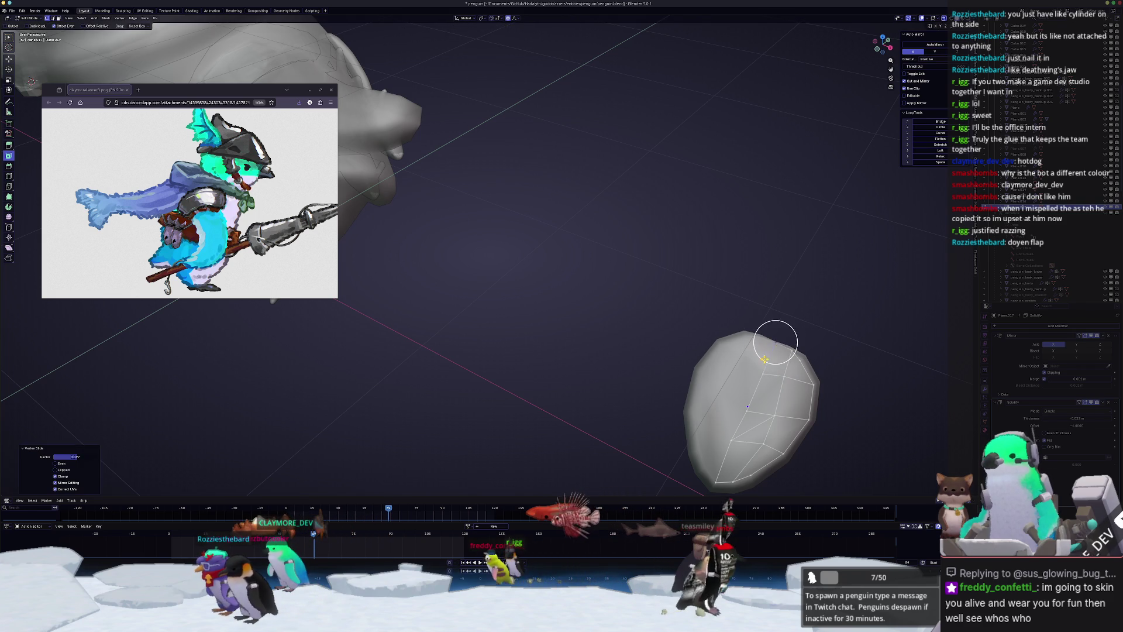
mouse_move(777, 338)
middle_down()
mouse_move(740, 353)
mouse_move(747, 370)
mouse_move(639, 361)
mouse_move(480, 240)
mouse_move(827, 282)
middle_up()
key(Tab)
- Shift the leaf piece sideways along X toward the penguin
key(g)
key(x)
click(587, 281)
middle_drag(588, 281, 784, 303)
key(g)
key(x)
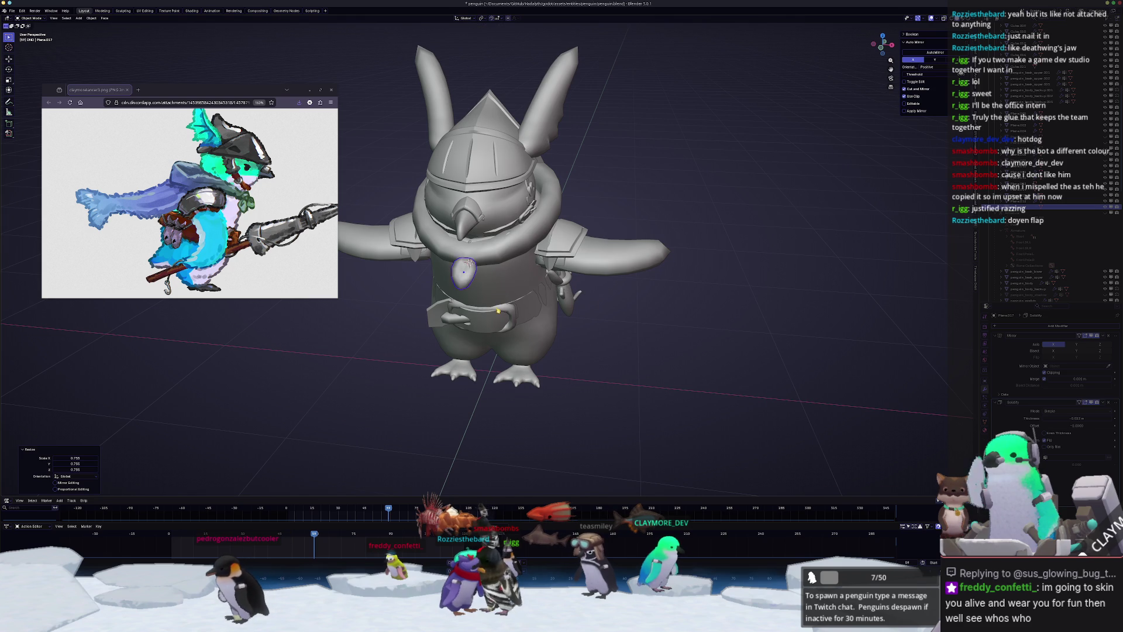
scroll(697, 389, up, 5)
- In side view, tilt the piece about 22 degrees and position it on the chest
key(KP_3)
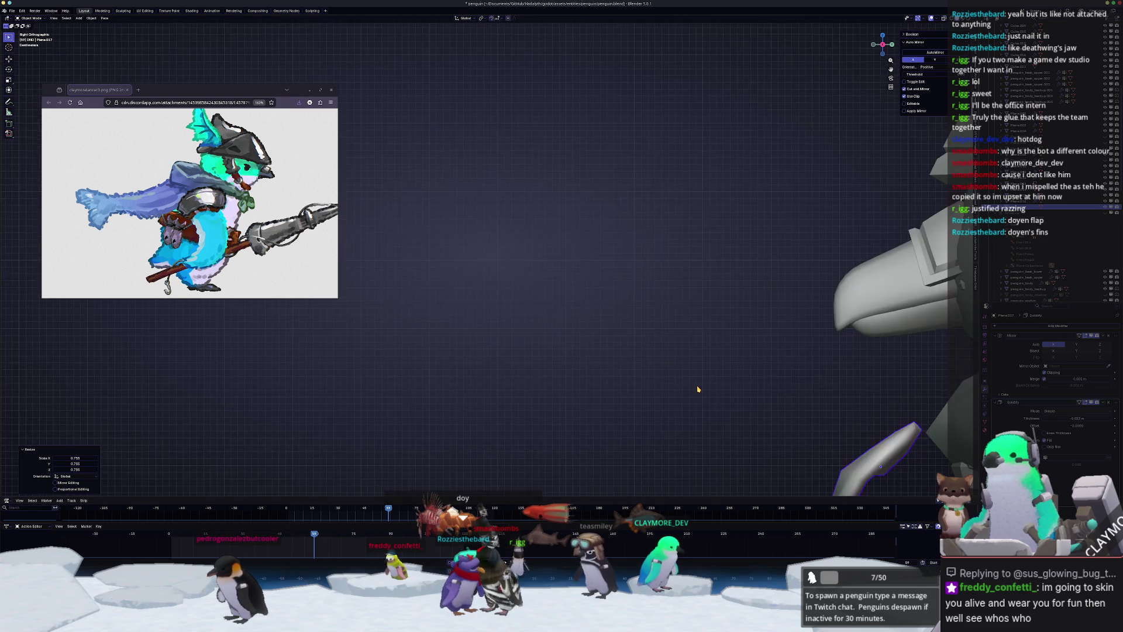
shift+middle_drag(697, 389, 567, 281)
key(r)
click(647, 371)
key(g)
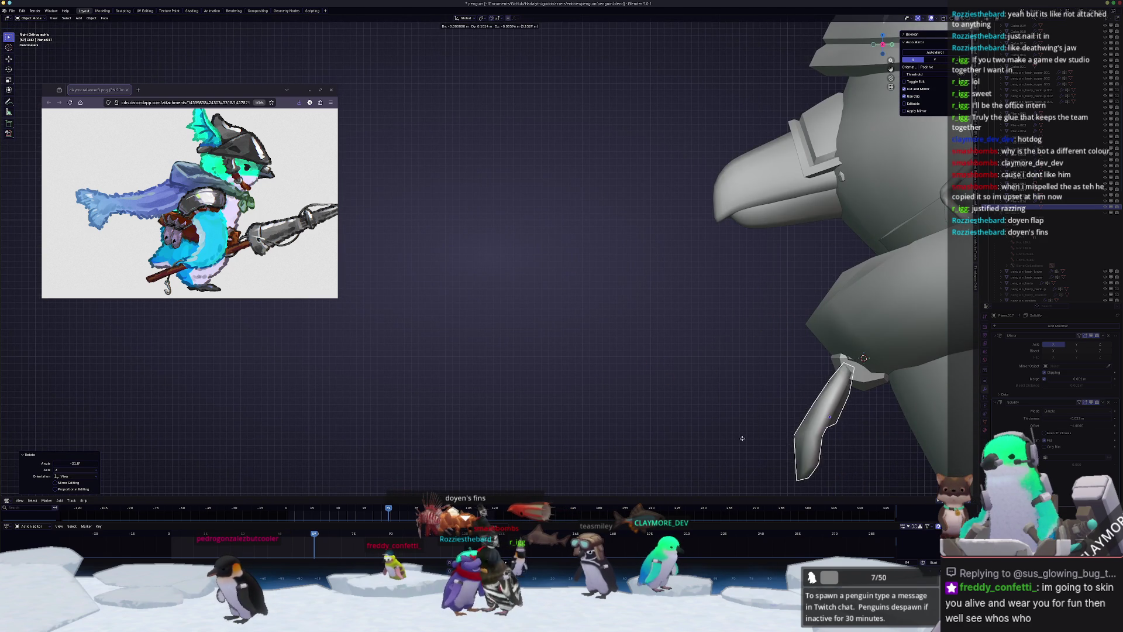
click(742, 438)
key(r)
click(704, 399)
key(g)
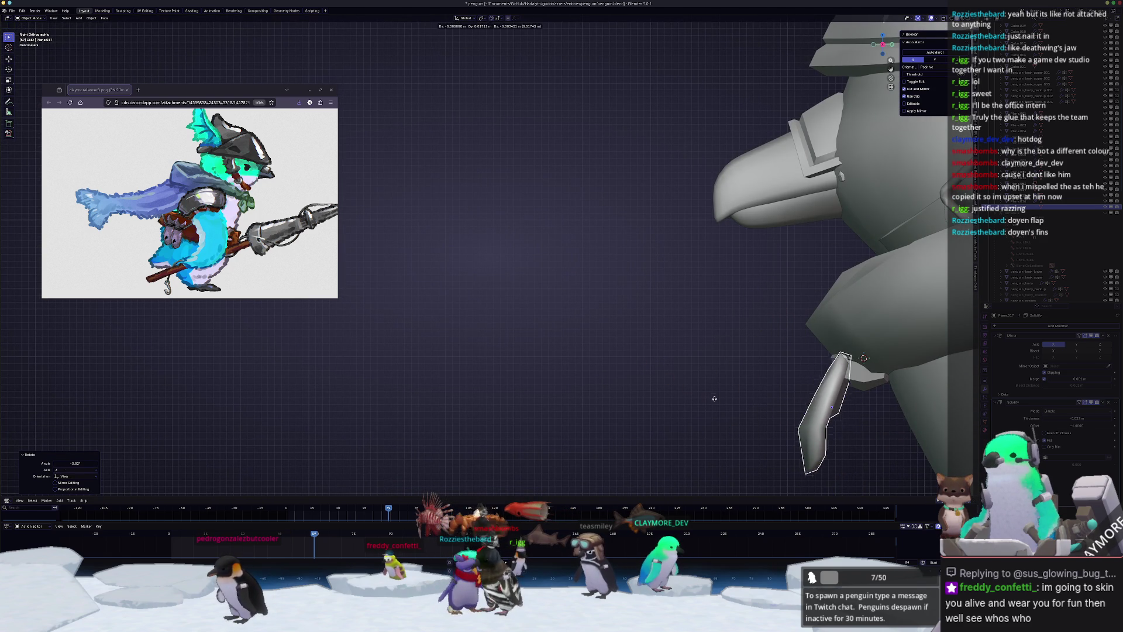
- Tilt the piece 3.87 degrees about X to sit flush, then duplicate it
key(KP_1)
key(KP_Decimal)
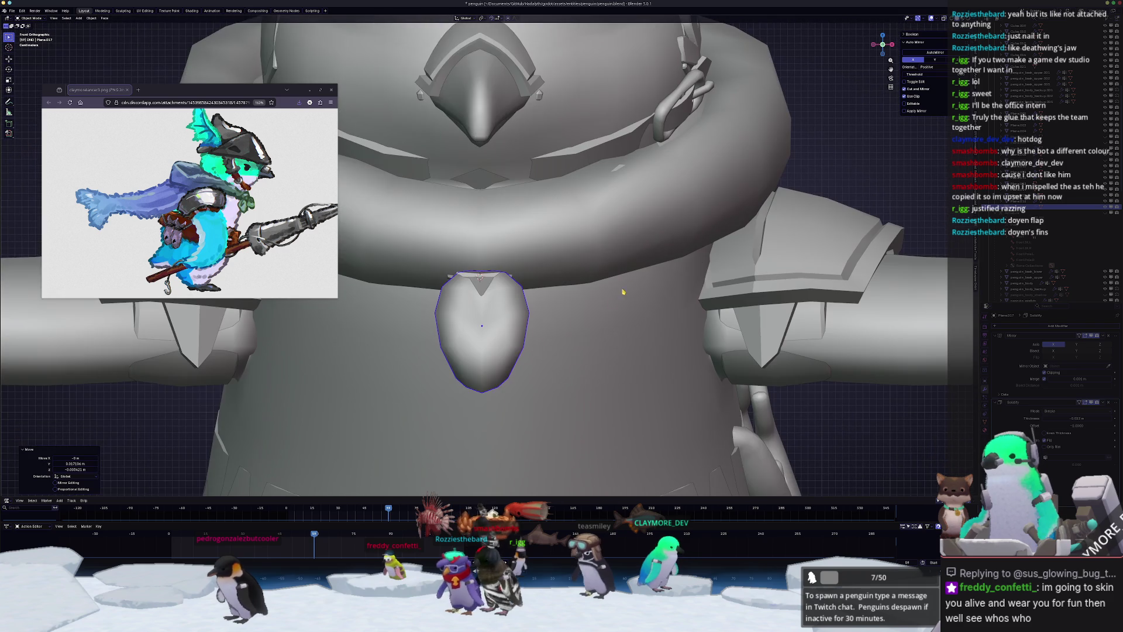
key(r)
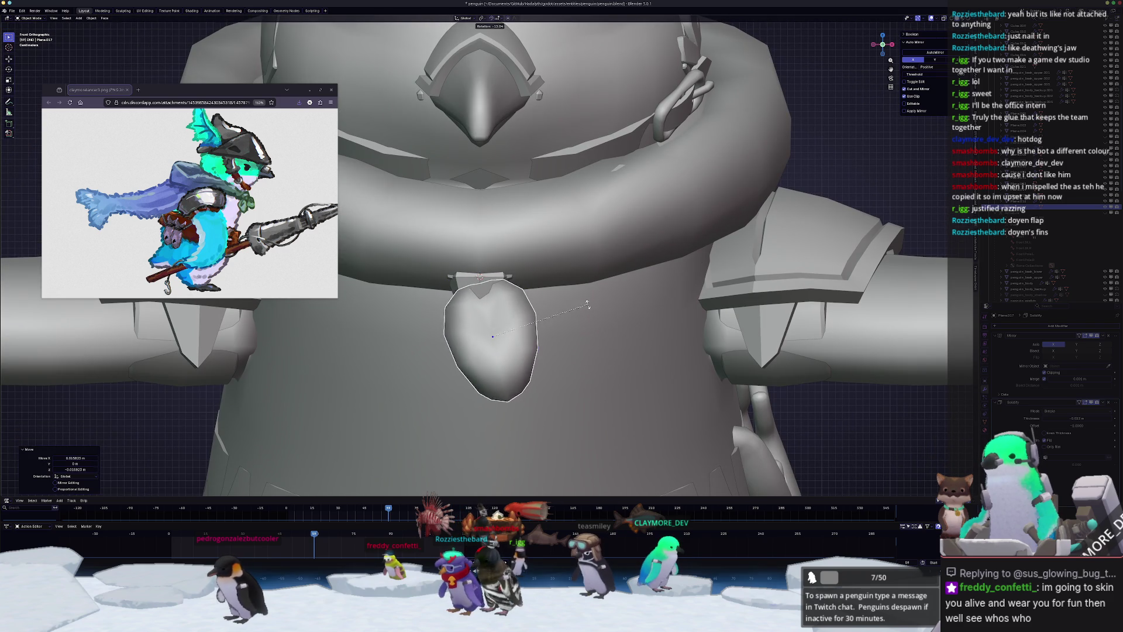
mouse_move(599, 316)
middle_down()
mouse_move(538, 321)
mouse_move(483, 222)
mouse_move(583, 260)
middle_up()
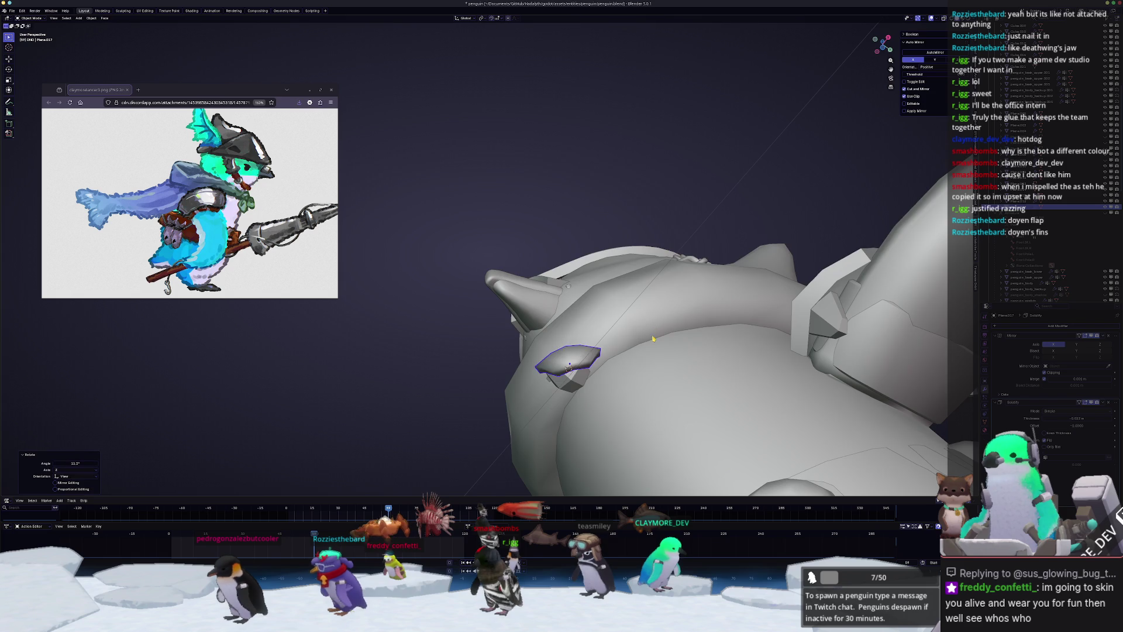
mouse_move(654, 339)
middle_down()
mouse_move(629, 357)
mouse_move(598, 339)
mouse_move(567, 343)
mouse_move(589, 323)
middle_up()
key(r)
key(x)
click(626, 359)
key(g)
key(shift+d)
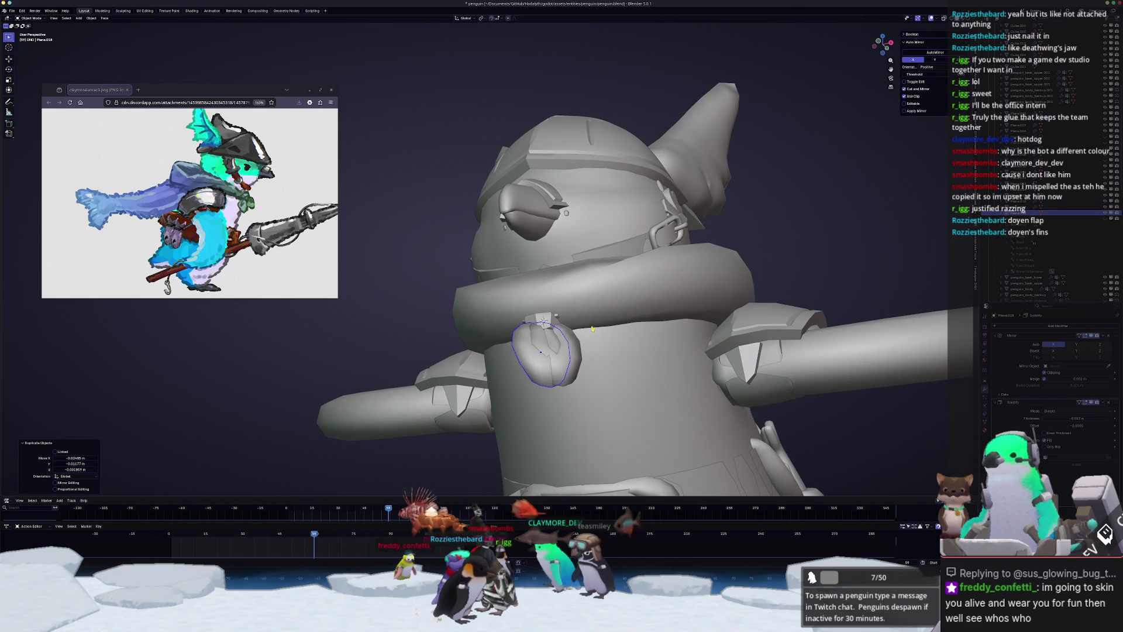
- Rotate the copy about Z and move it vertically into a flap at the pendant's top
key(r)
key(z)
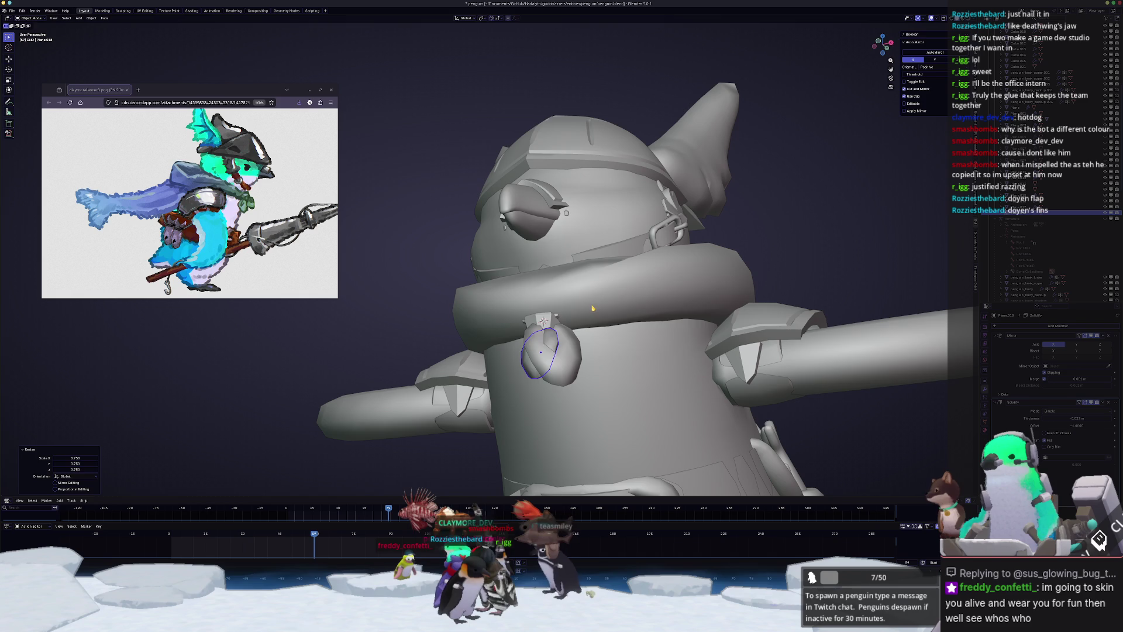
scroll(583, 319, up, 3)
middle_drag(583, 320, 653, 308)
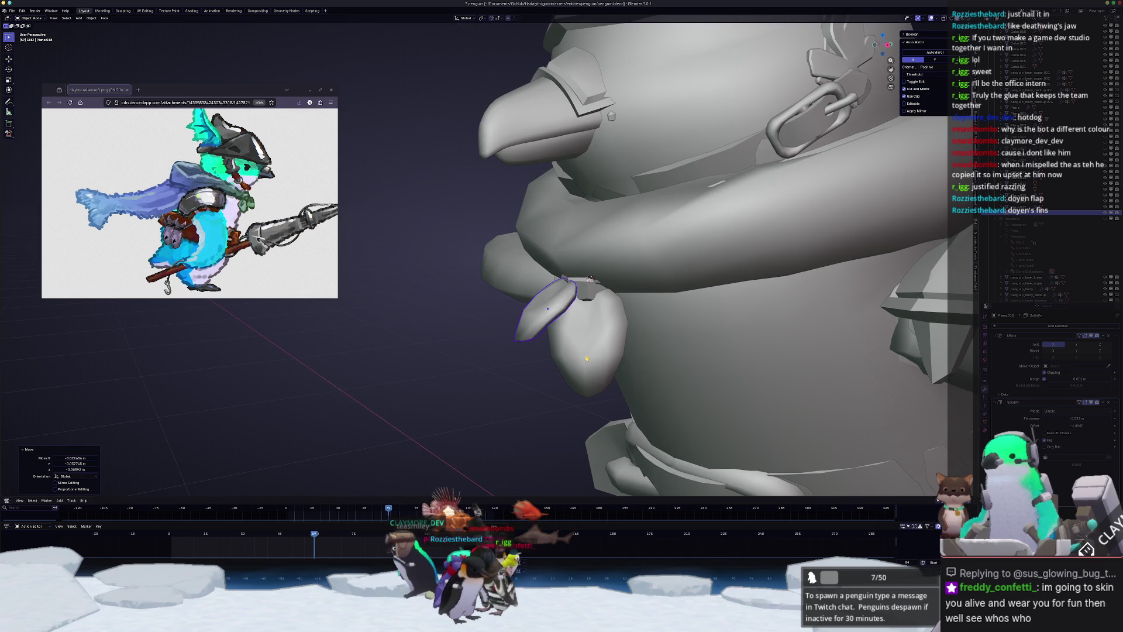
middle_drag(587, 358, 576, 282)
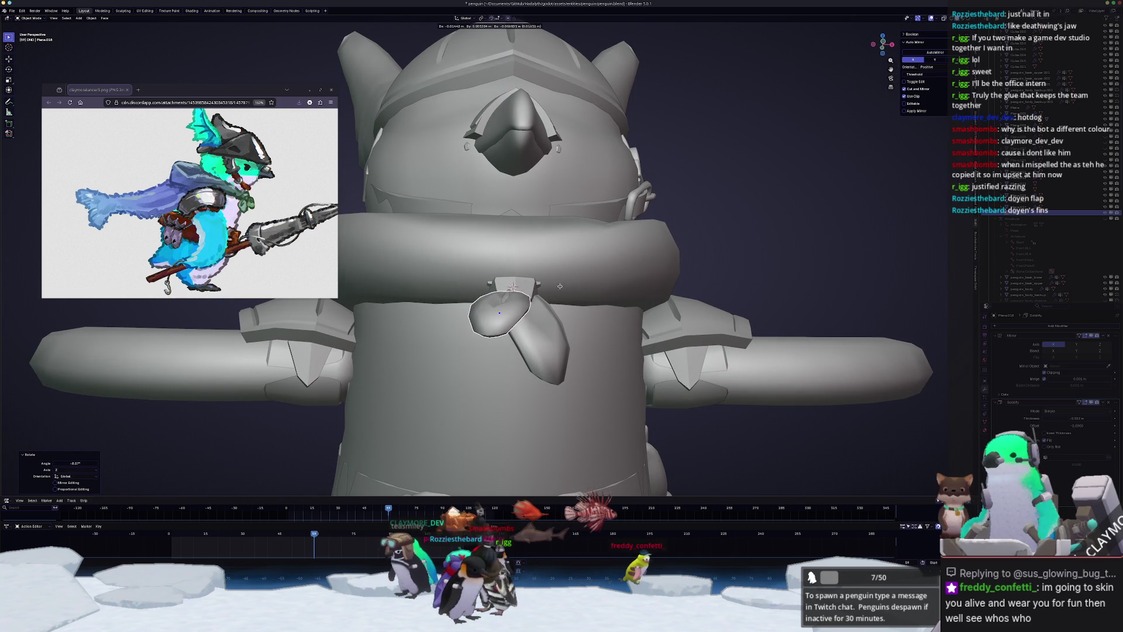
click(580, 292)
key(g)
key(z)
mouse_move(579, 292)
middle_down()
mouse_move(543, 283)
mouse_move(517, 326)
middle_up()
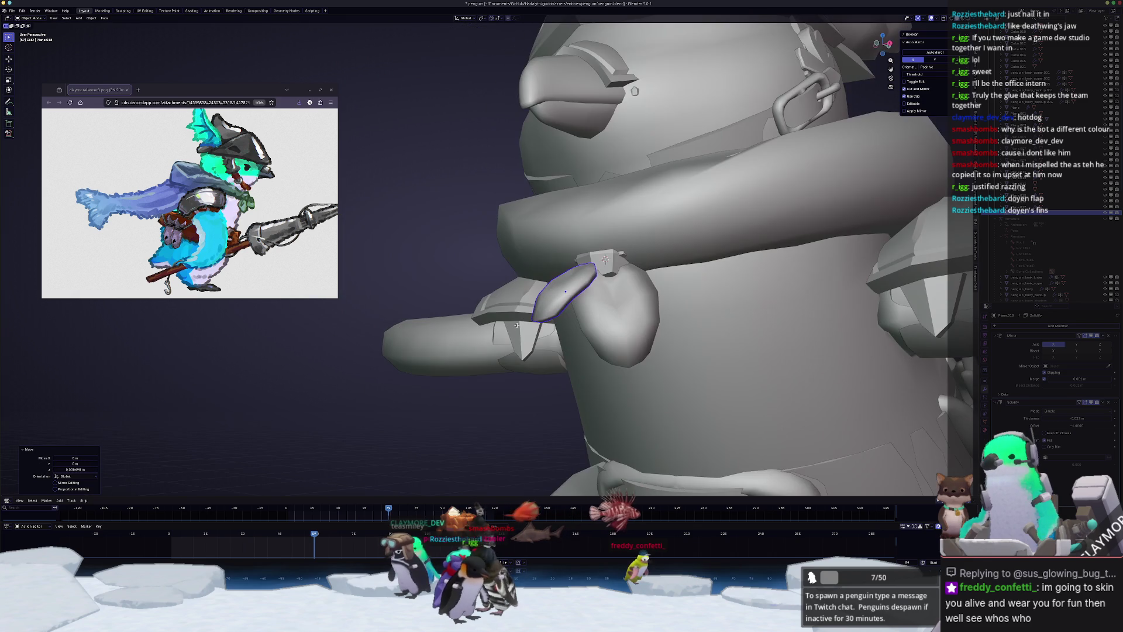
- Apply Shade Smooth to the small round clasp, then reselect the copied leaf piece
click(621, 253)
click(623, 257)
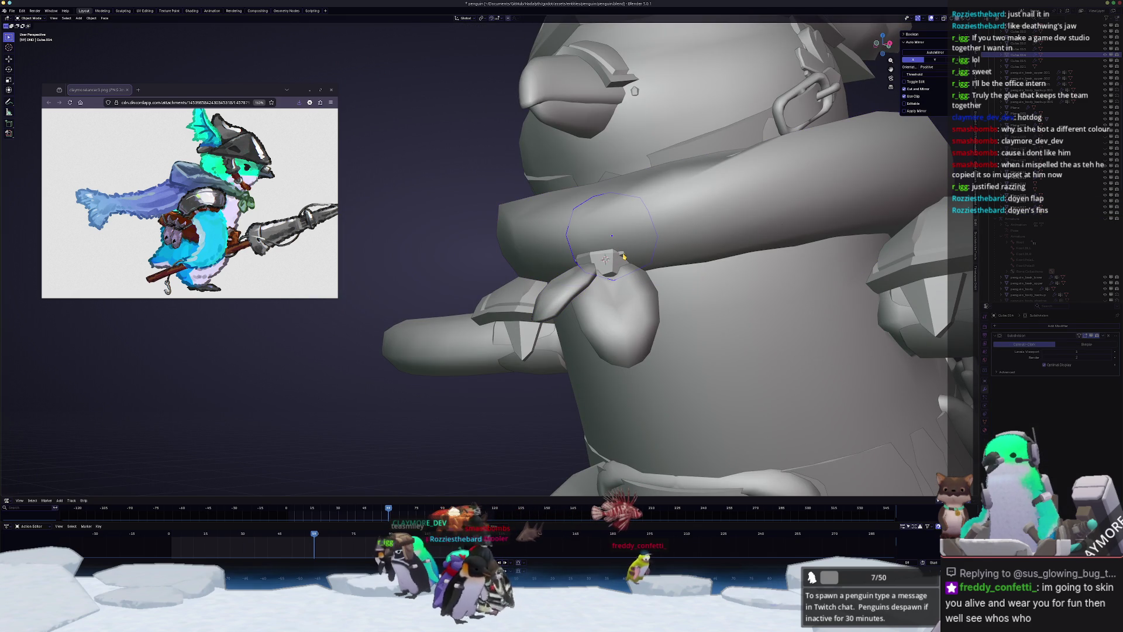
click(609, 264)
right_click(610, 264)
click(609, 262)
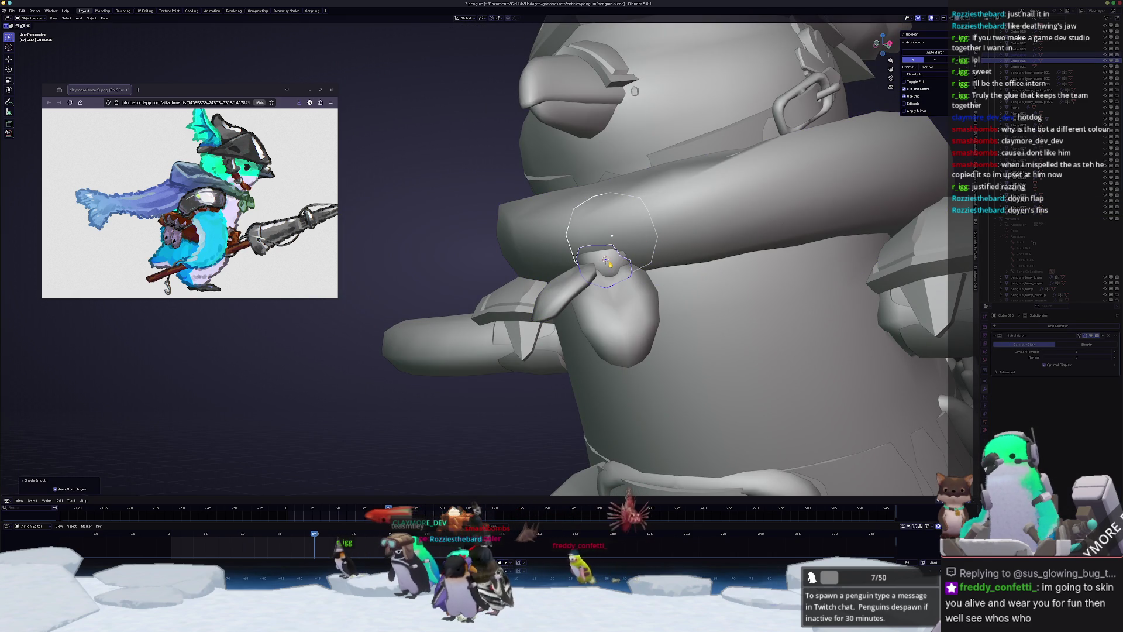
click(584, 295)
middle_drag(609, 318, 611, 314)
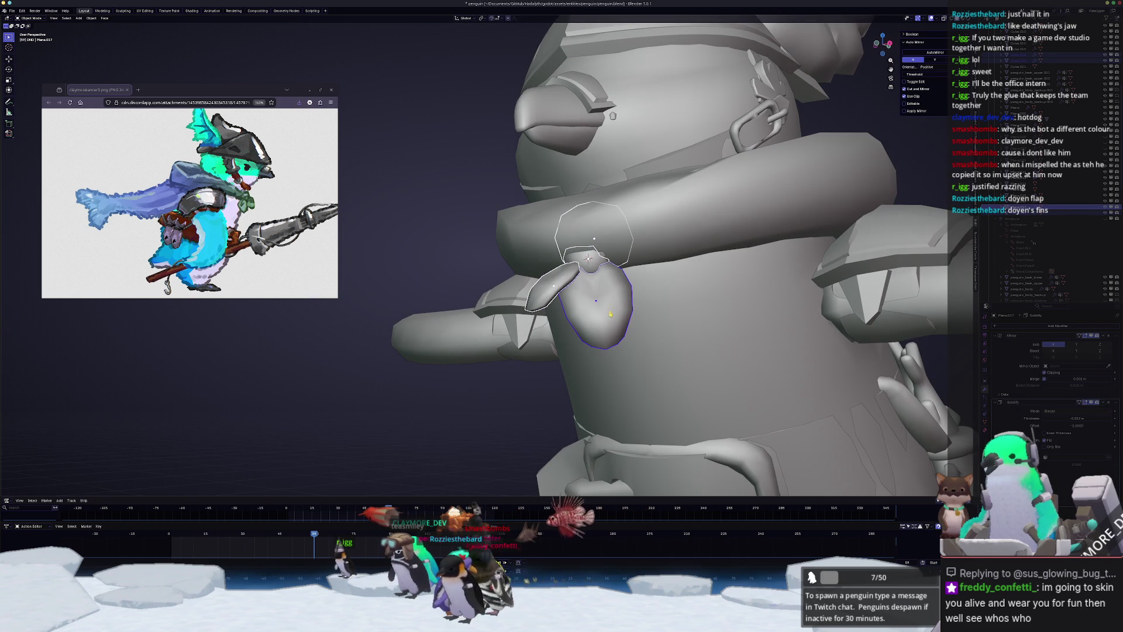
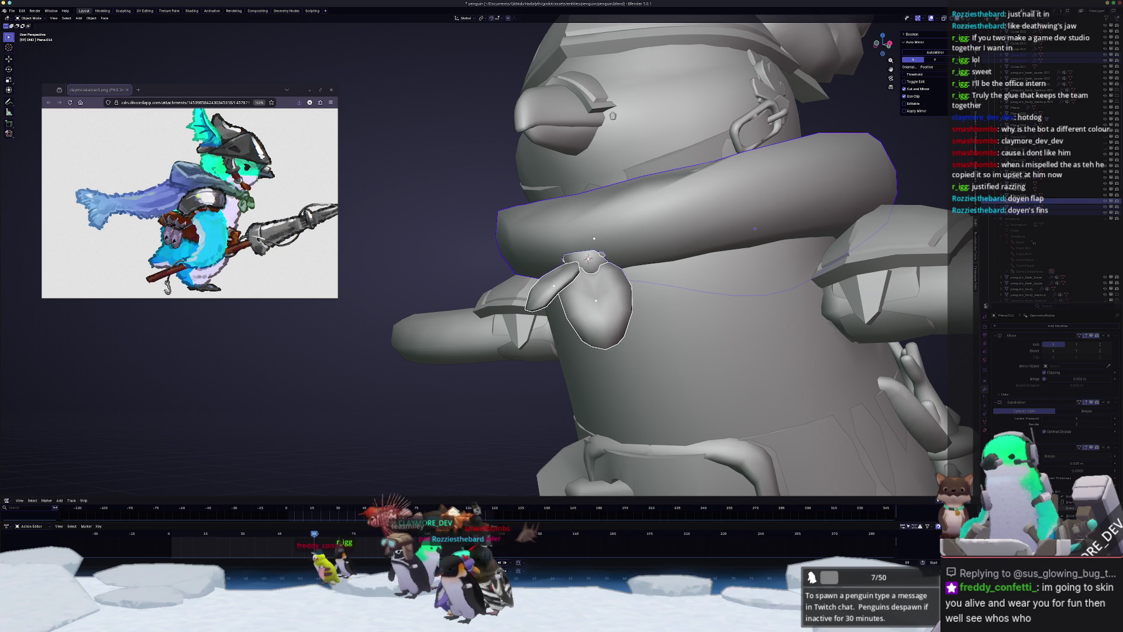
- Switch the viewport to Material Preview shading and orbit to the penguin's front
middle_drag(719, 293, 748, 285)
click(962, 19)
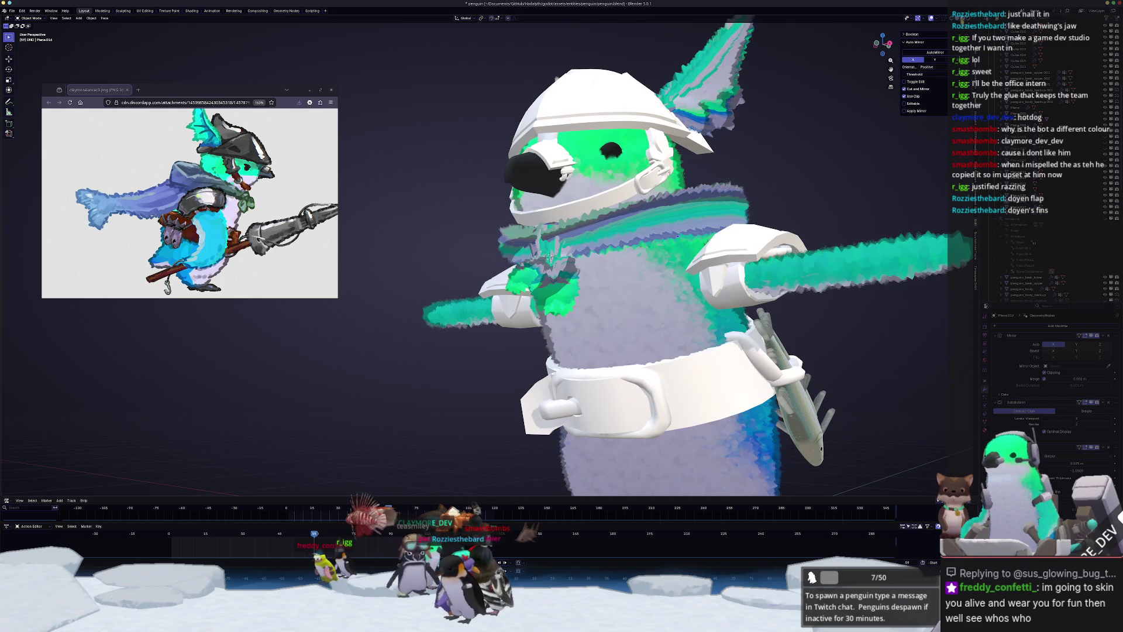
click(644, 273)
mouse_move(644, 274)
middle_down()
mouse_move(630, 297)
mouse_move(611, 297)
mouse_move(638, 298)
mouse_move(626, 293)
middle_up()
click(637, 296)
- Shrink the central fur piece Plane.017 to 0.775 scale
scroll(620, 296, up, 5)
scroll(611, 297, down, 6)
scroll(626, 293, up, 3)
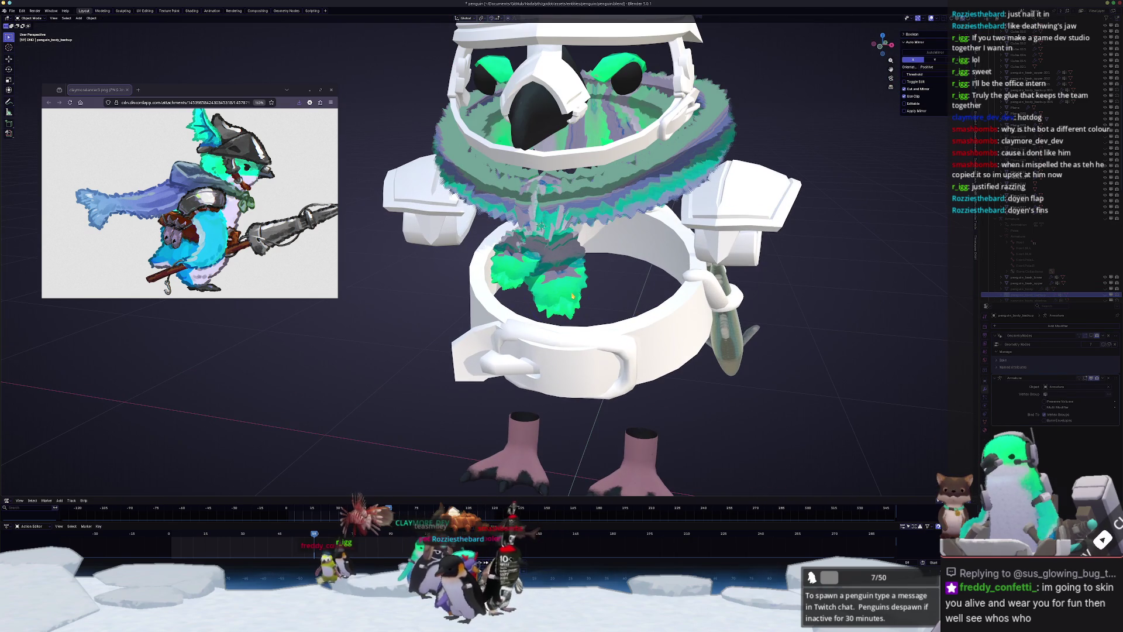
click(542, 224)
scroll(673, 278, up, 2)
key(s)
click(648, 275)
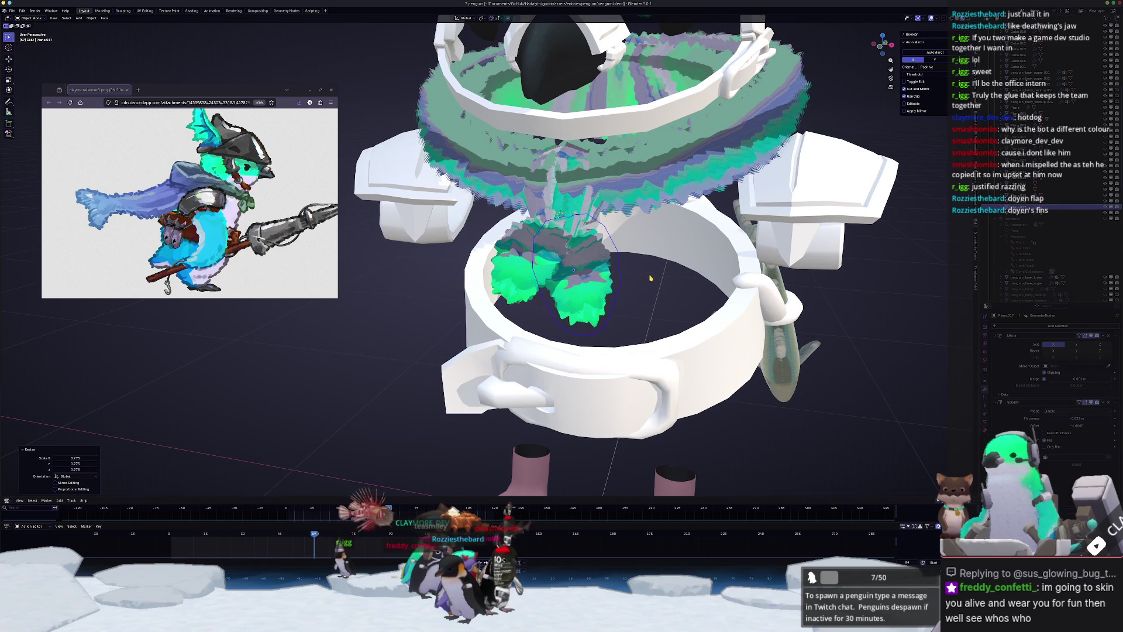
- Deselect everything and orbit around to review the penguin from the front
middle_drag(649, 275, 718, 303)
scroll(718, 301, down, 4)
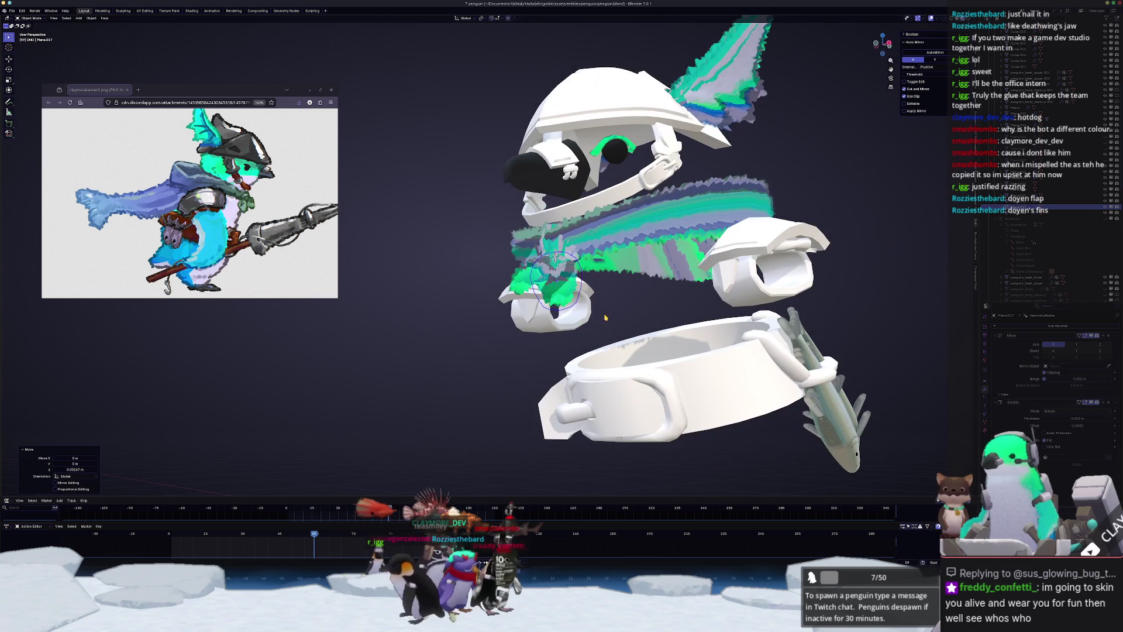
click(505, 356)
middle_drag(508, 353, 505, 354)
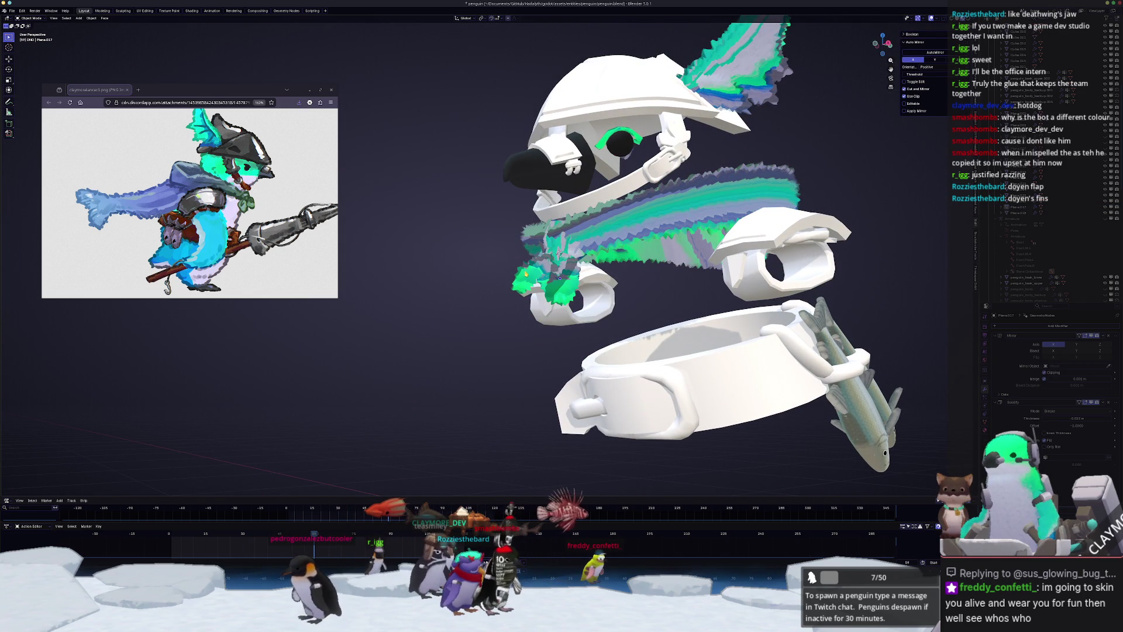
mouse_move(589, 290)
middle_down()
mouse_move(702, 280)
mouse_move(666, 264)
middle_up()
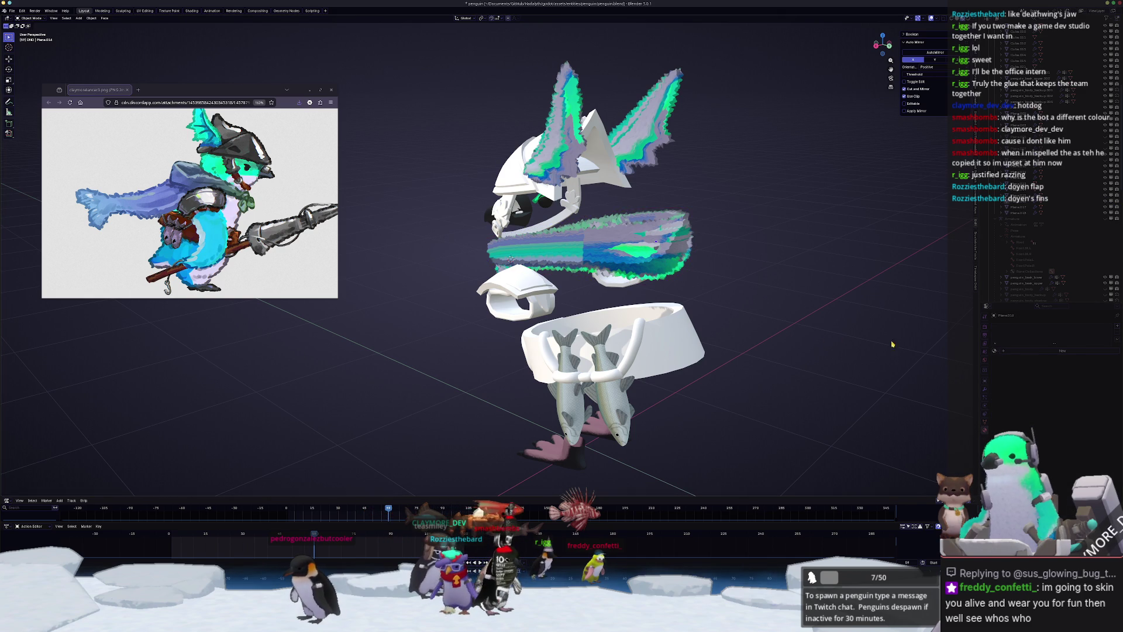
middle_drag(892, 345, 822, 354)
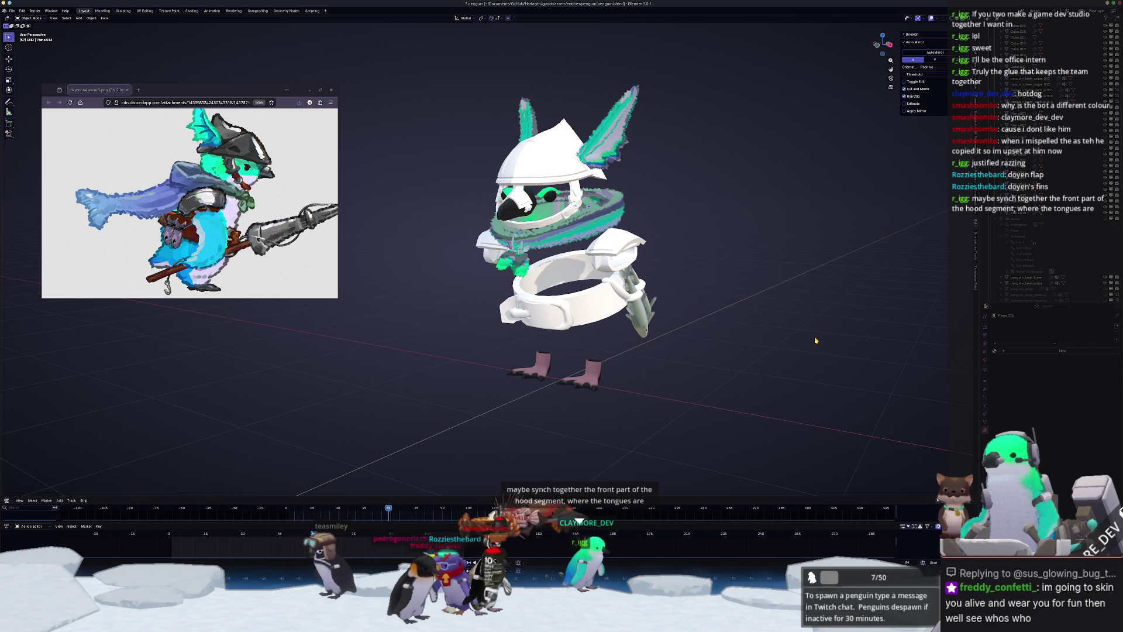
scroll(578, 234, up, 4)
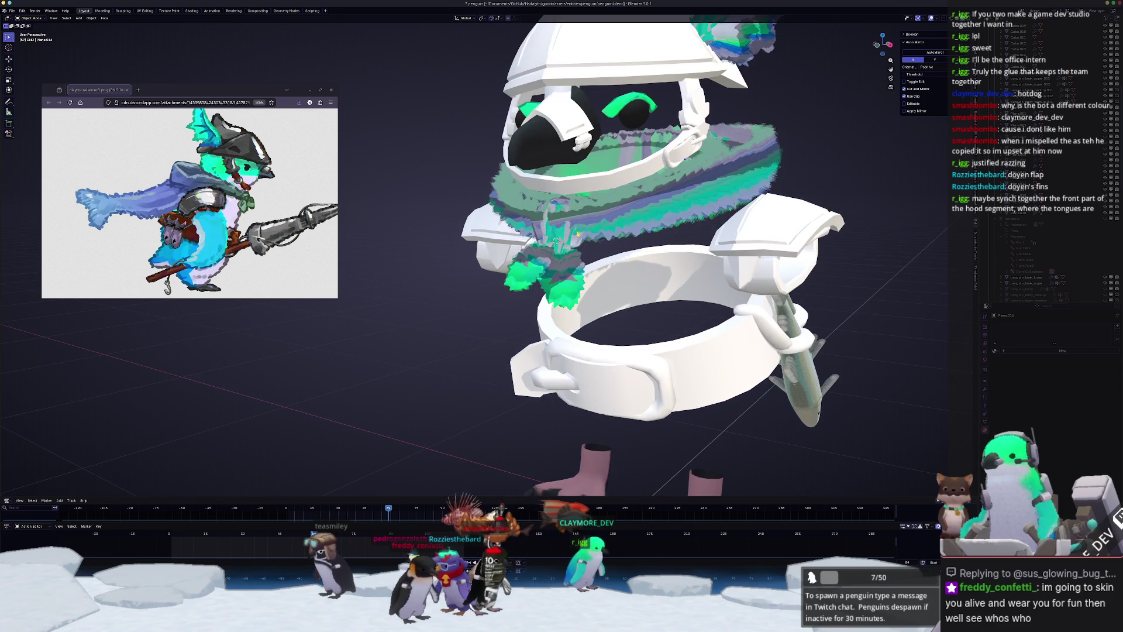
- Shrink the scarf vertices with proportional editing to 0.670 to tighten it around the neck
scroll(591, 226, up, 2)
key(Tab)
scroll(576, 240, up, 2)
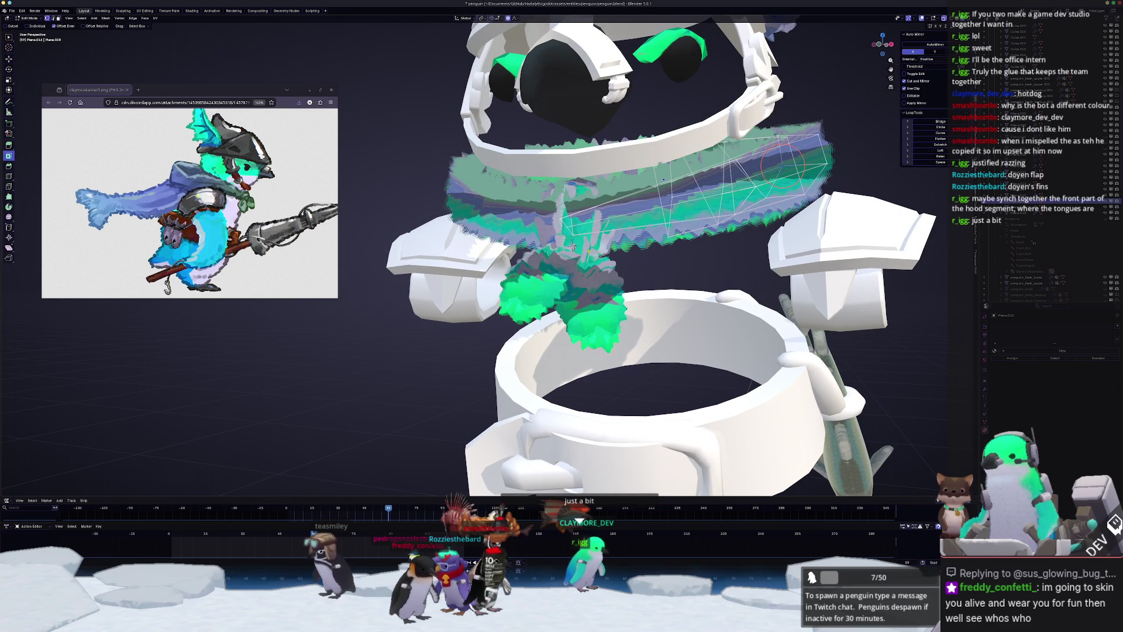
key(s)
click(573, 246)
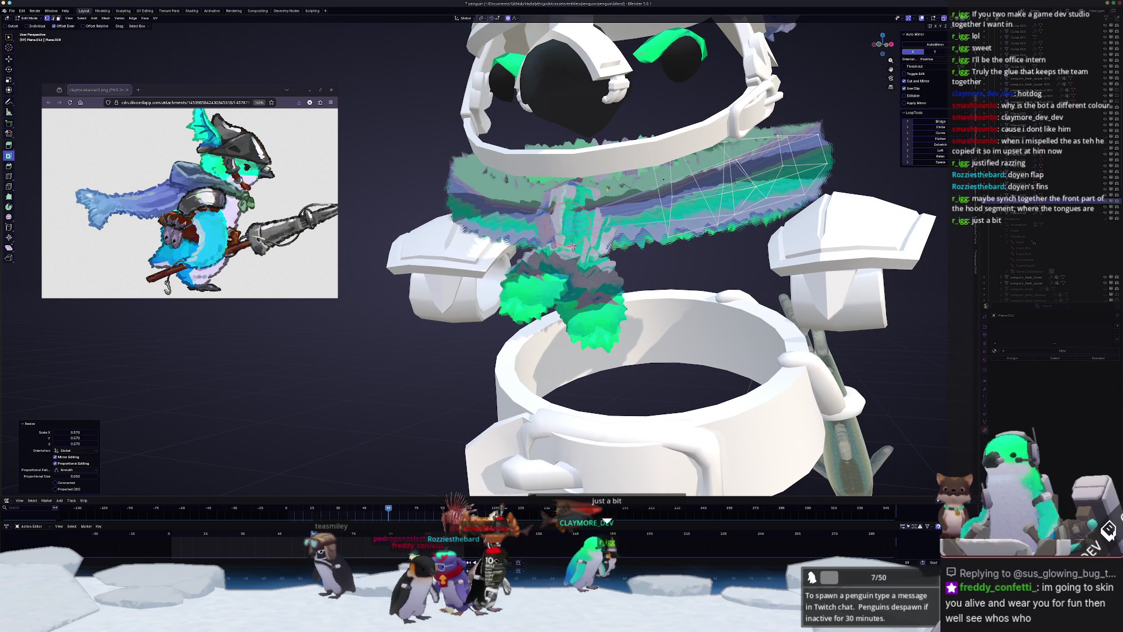
mouse_move(572, 246)
middle_down()
mouse_move(679, 217)
mouse_move(774, 225)
middle_up()
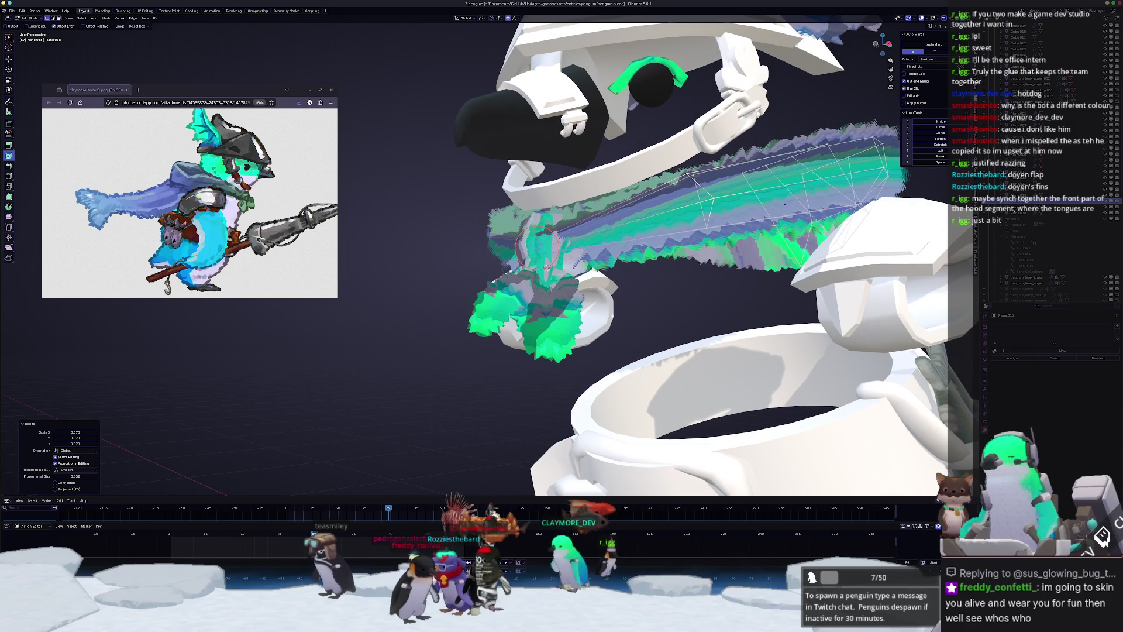
drag(744, 237, 744, 237)
key(s)
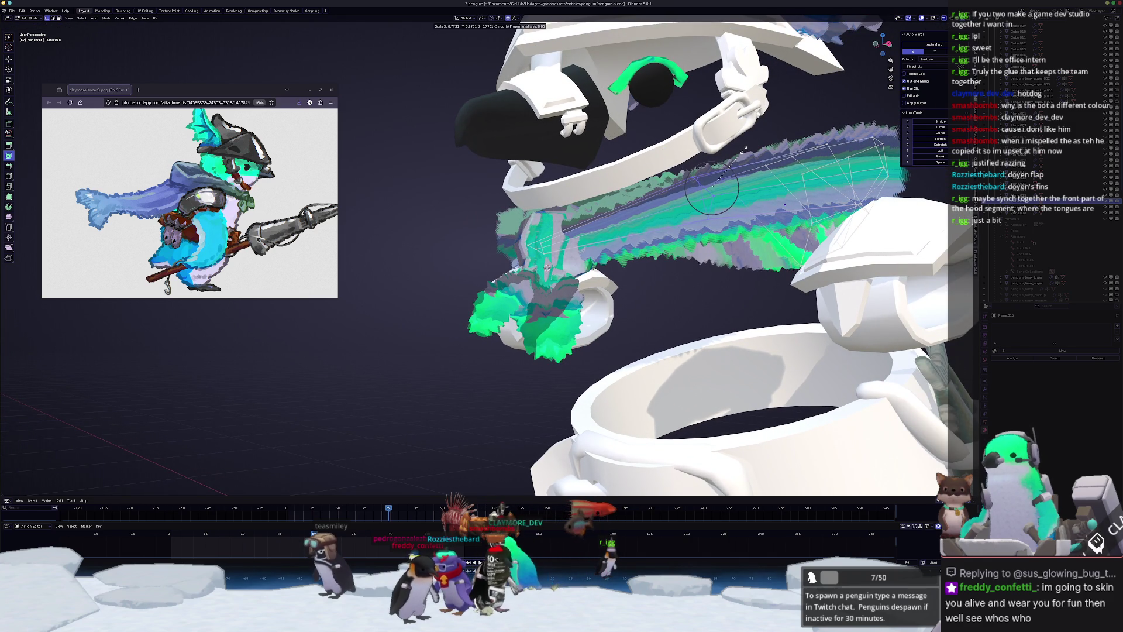
click(744, 150)
middle_drag(744, 150, 609, 218)
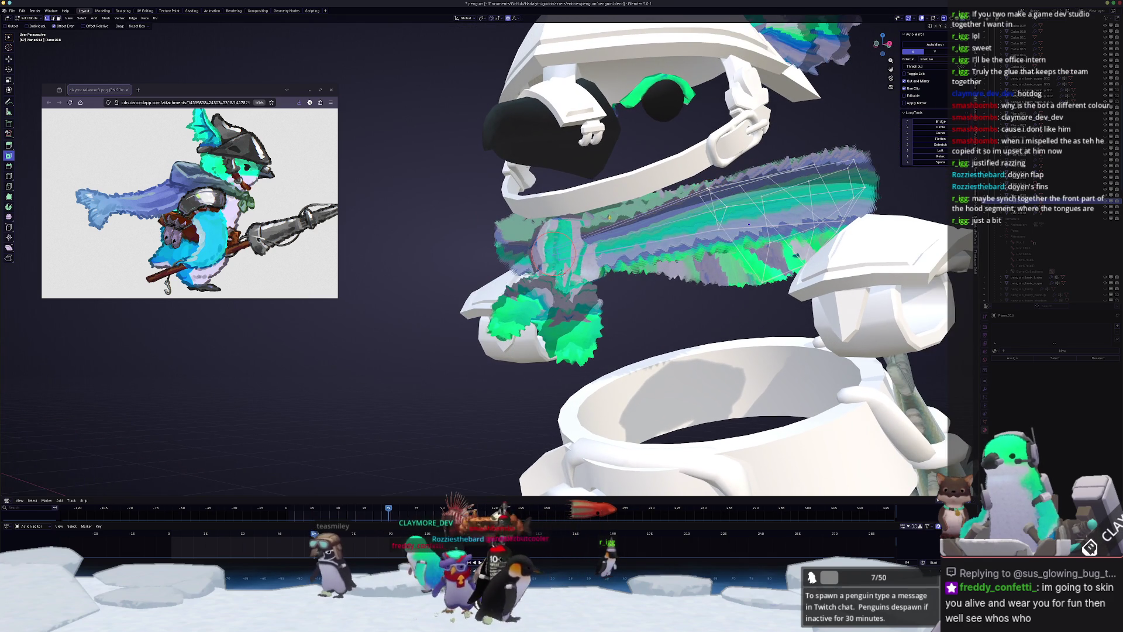
key(Tab)
- Apply the scale of front fur tongue Cube.014
middle_drag(561, 273, 526, 262)
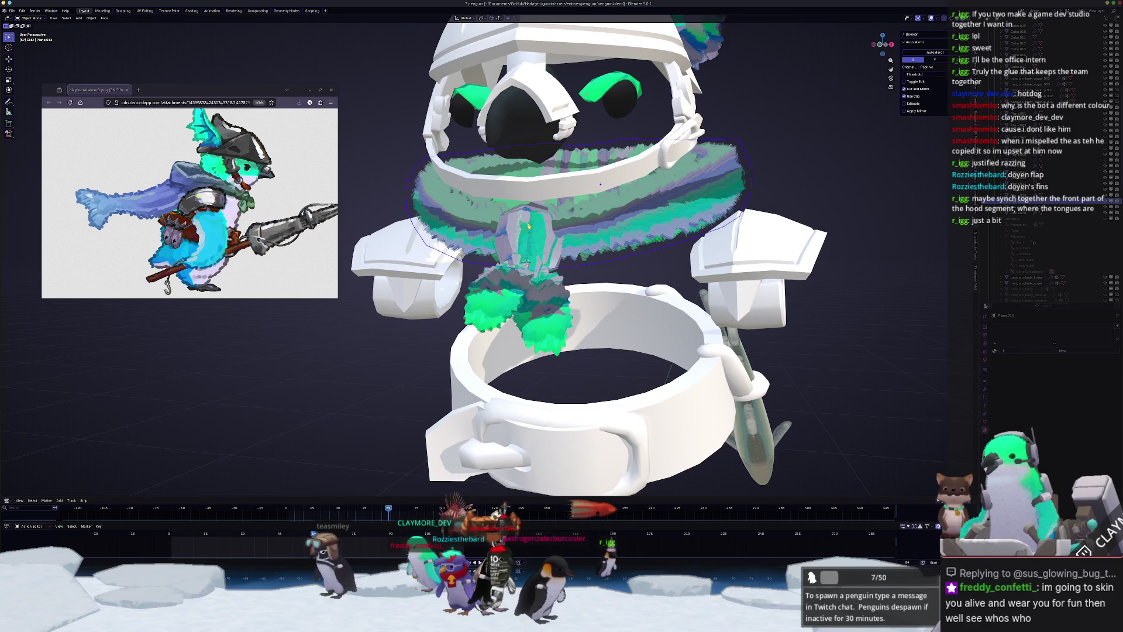
click(529, 225)
key(ctrl+a)
click(527, 227)
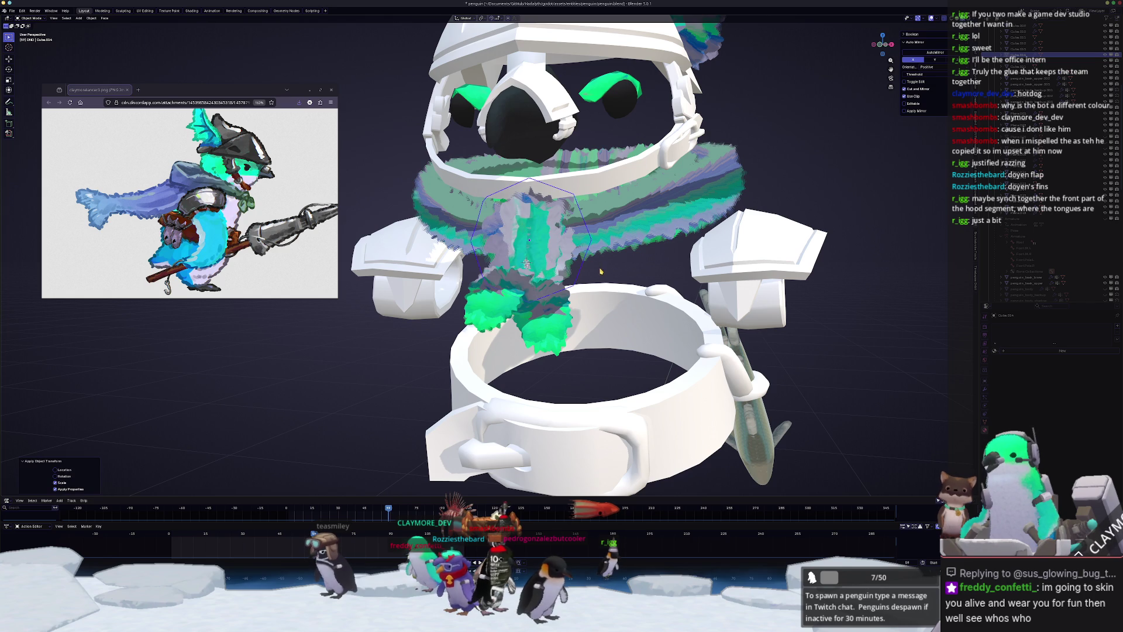
- Undo the last scarf mesh edit in Edit Mode
middle_drag(600, 272, 618, 252)
click(618, 252)
key(Tab)
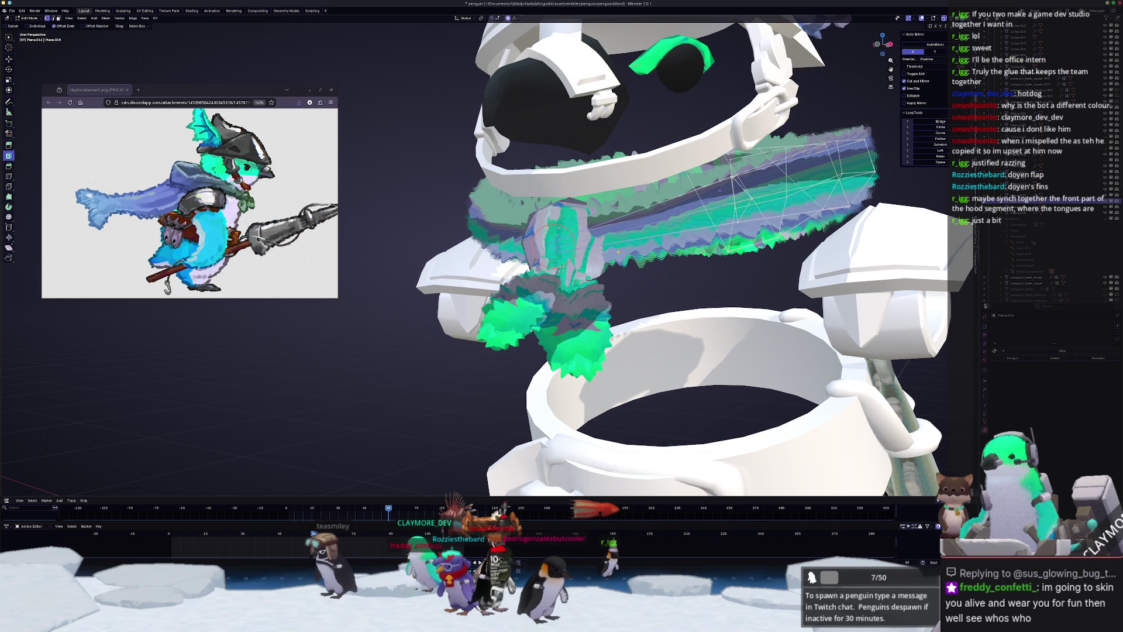
key(ctrl+z)
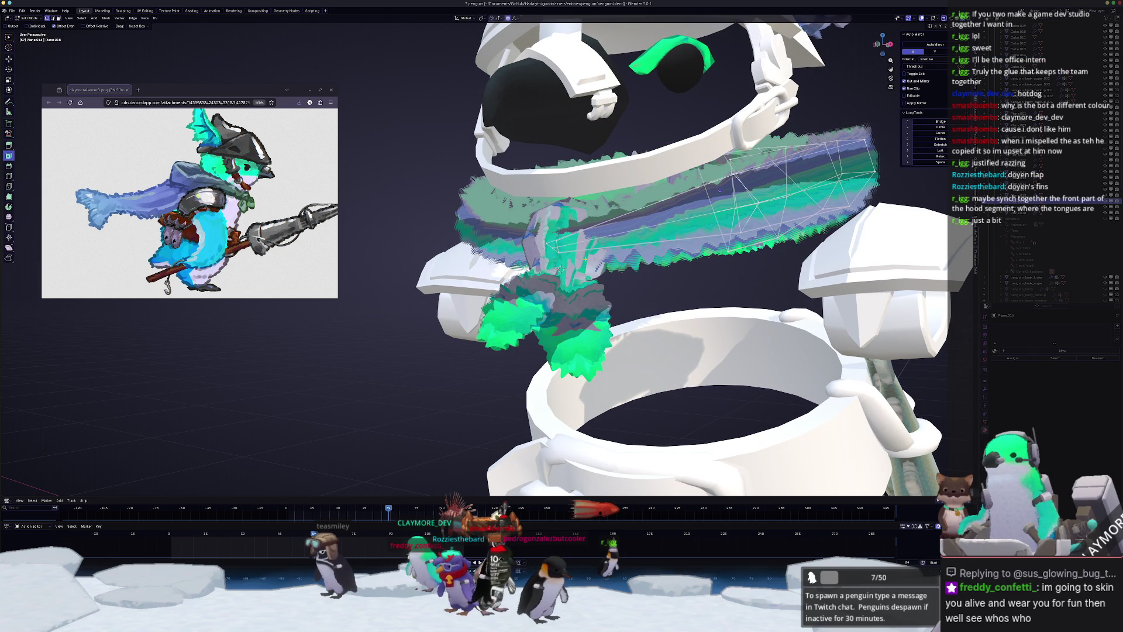
key(Tab)
- Apply scale on both fur tongues, Cube.014 and Cube.015
click(560, 270)
key(ctrl+a)
click(562, 270)
scroll(572, 271, up, 1)
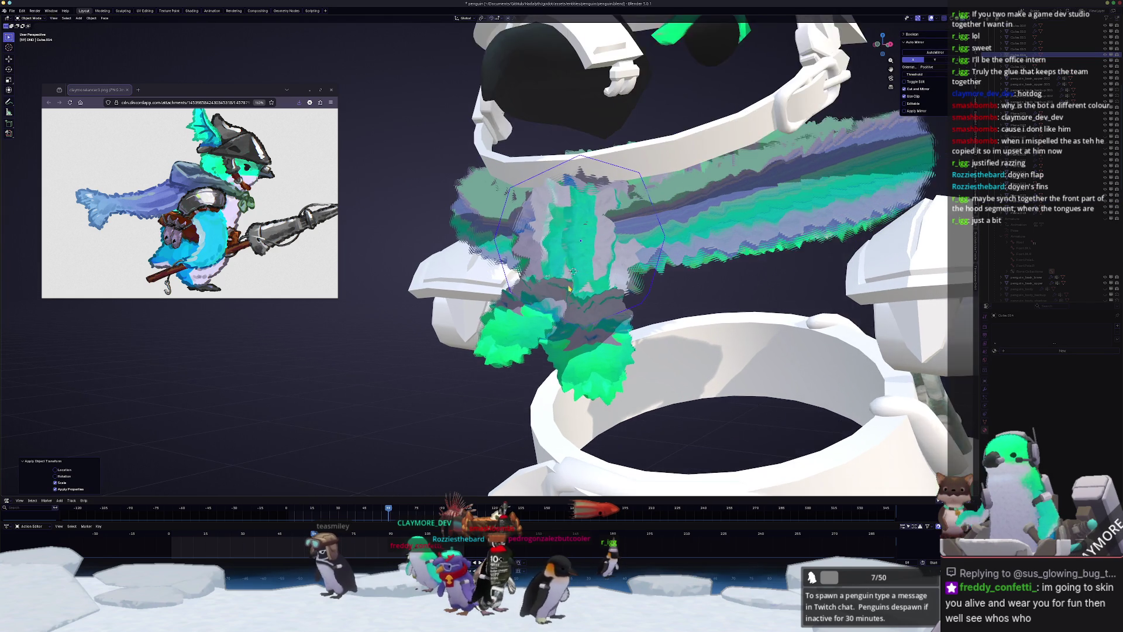
middle_drag(572, 271, 591, 266)
click(591, 266)
click(591, 266)
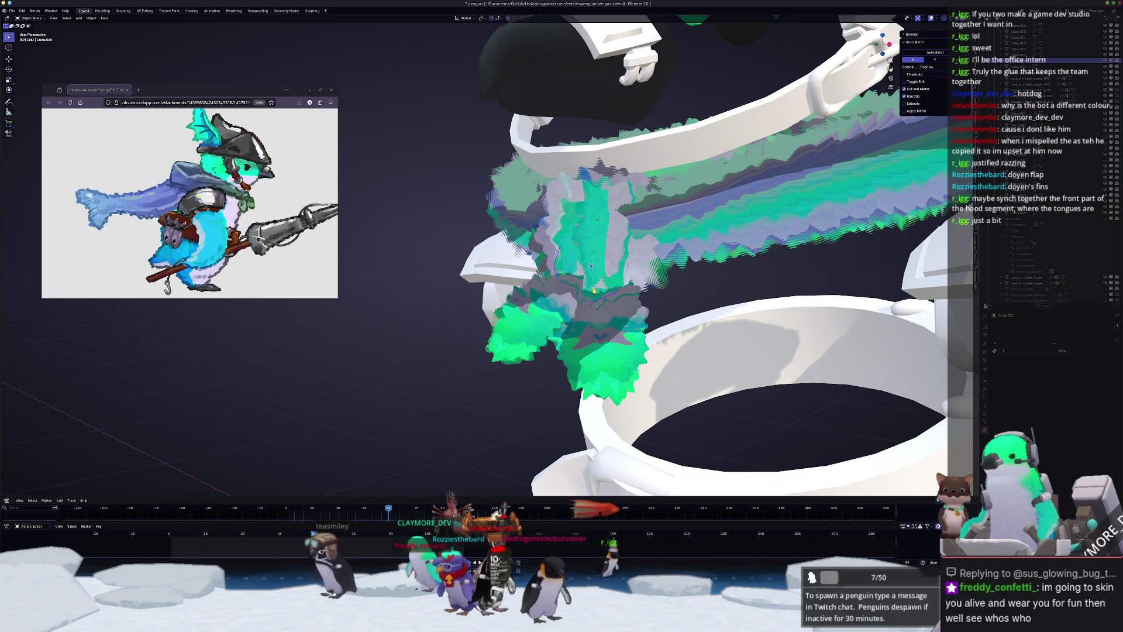
key(ctrl+a)
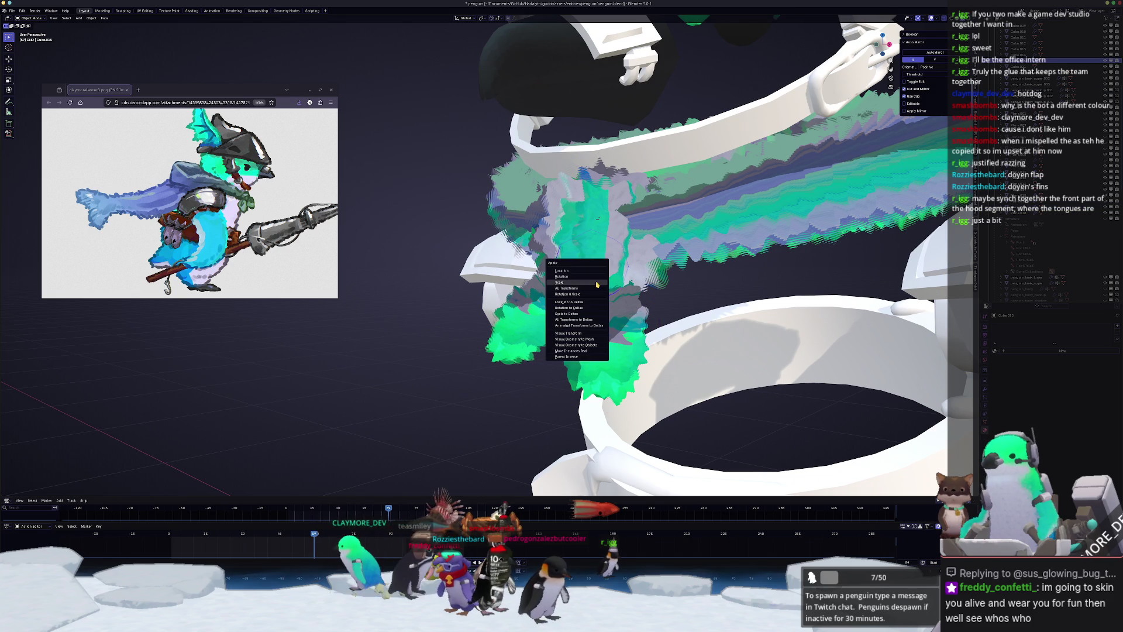
click(596, 285)
- Shrink the fur tongue and move it lower on the chest in Right view
scroll(597, 285, up, 1)
key(s)
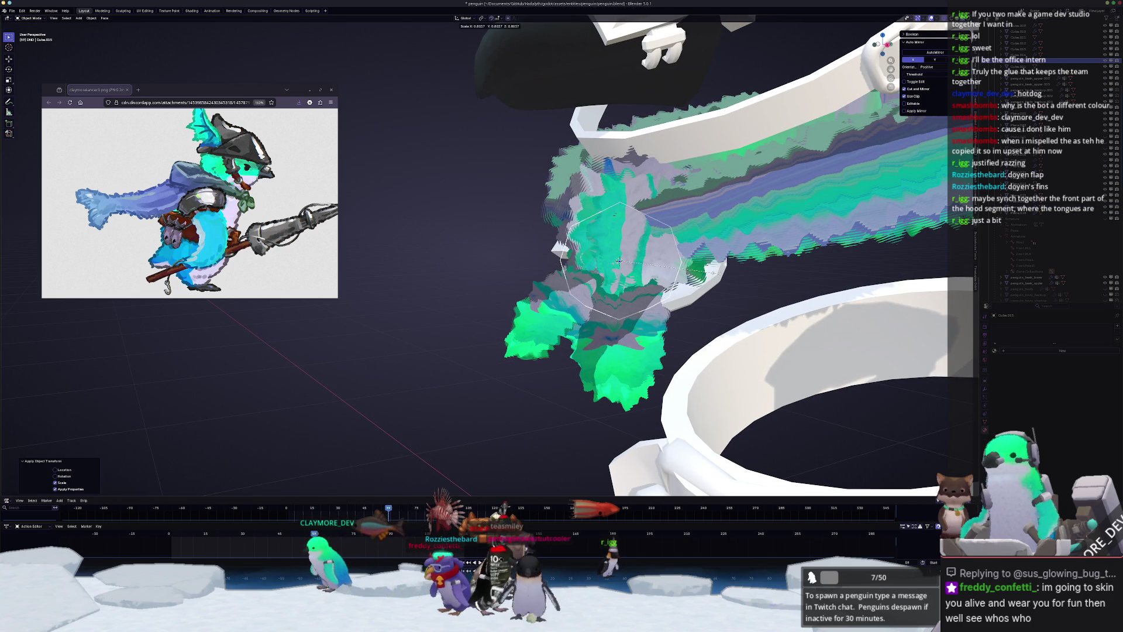
click(719, 273)
right_click(718, 273)
key(Escape)
key(KP_3)
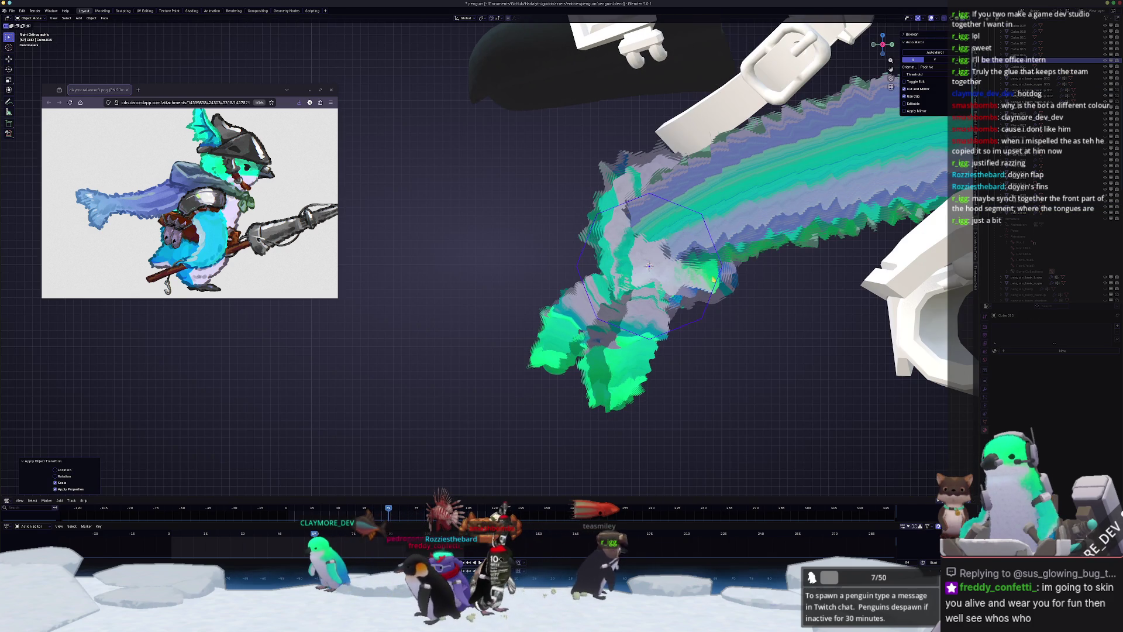
key(g)
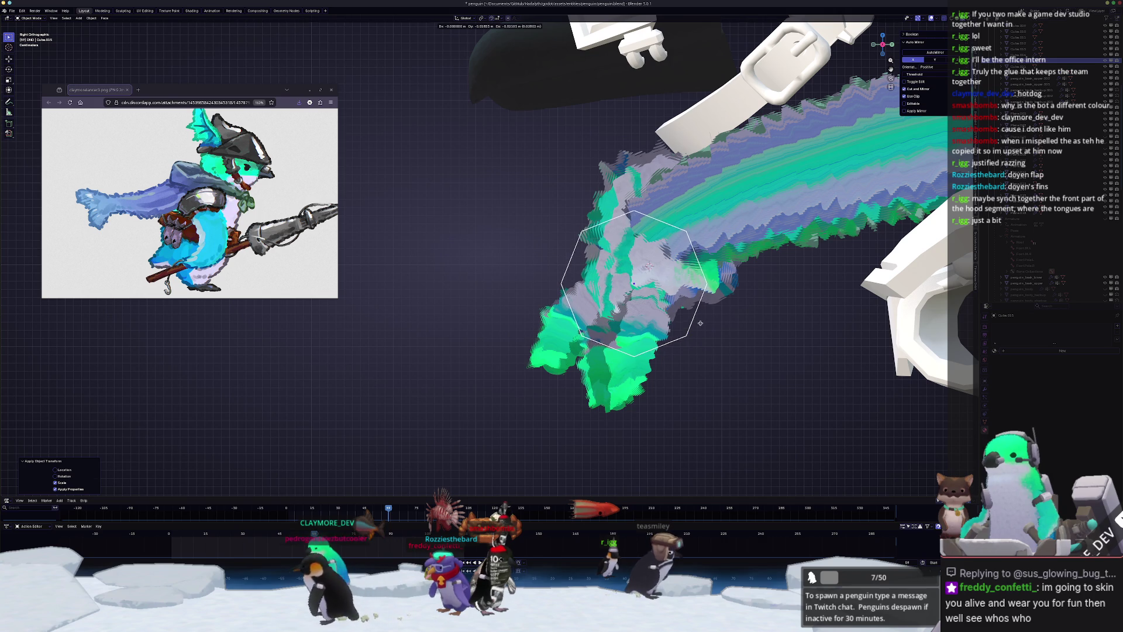
click(700, 323)
mouse_move(701, 322)
middle_down()
mouse_move(429, 359)
mouse_move(521, 331)
mouse_move(482, 336)
middle_up()
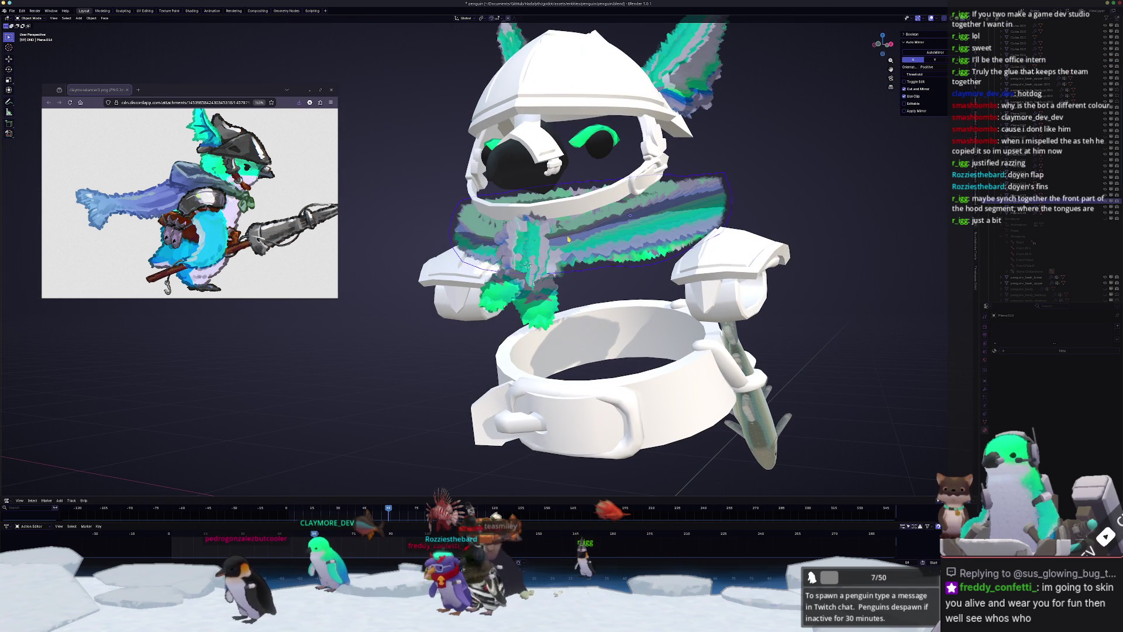
- Unhide the penguin body mesh and view the parts from the right side
middle_drag(834, 290, 726, 306)
key(KP_3)
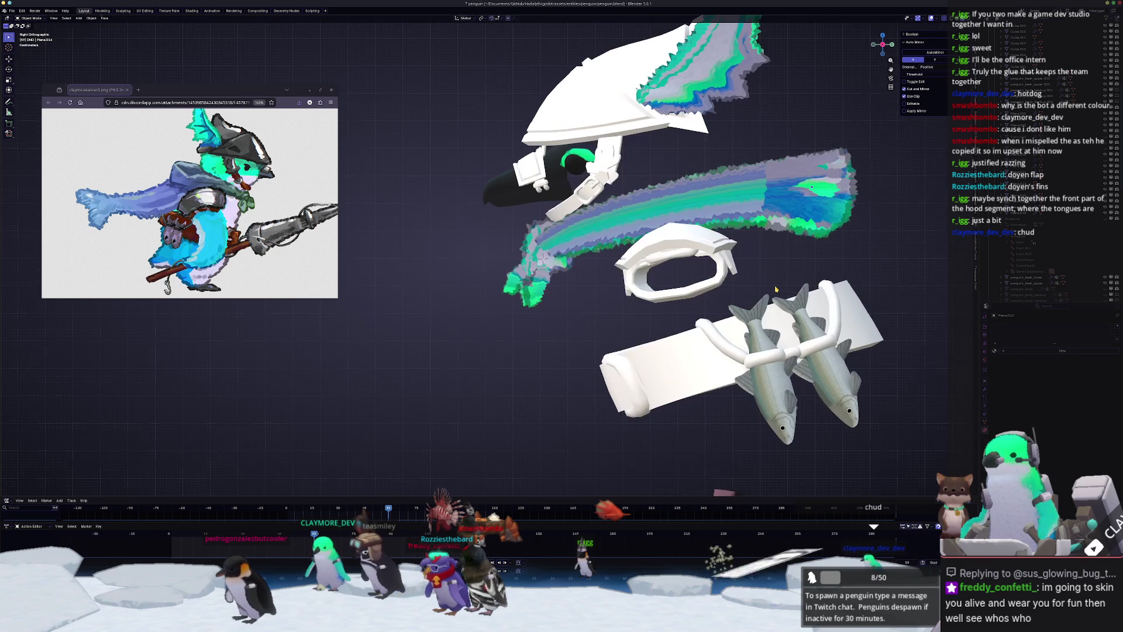
scroll(775, 289, down, 3)
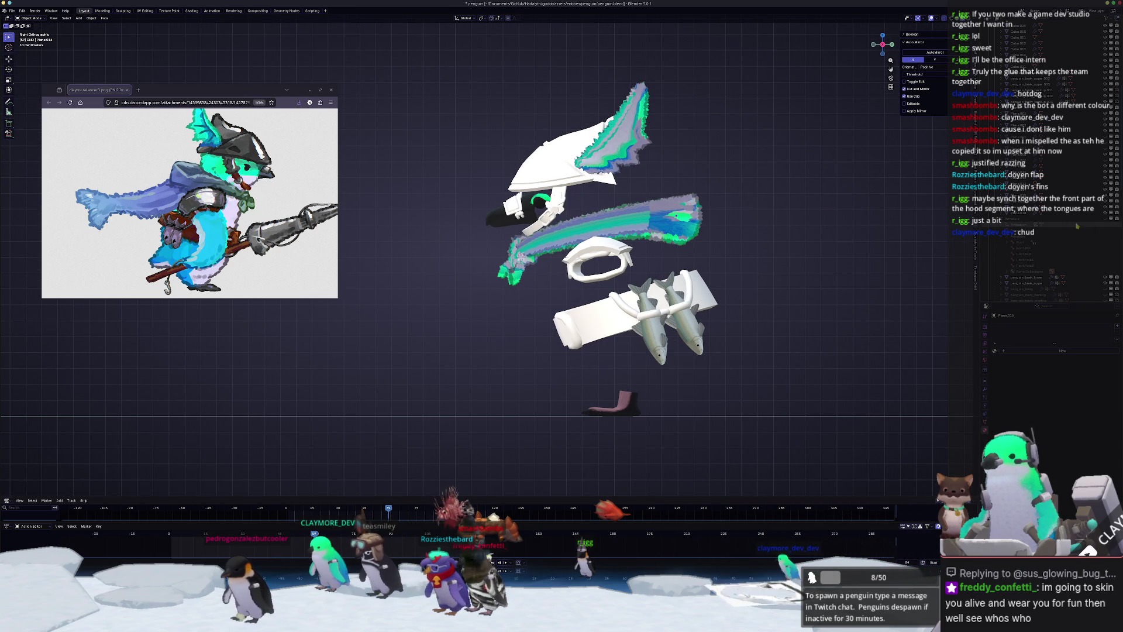
scroll(1095, 224, down, 2)
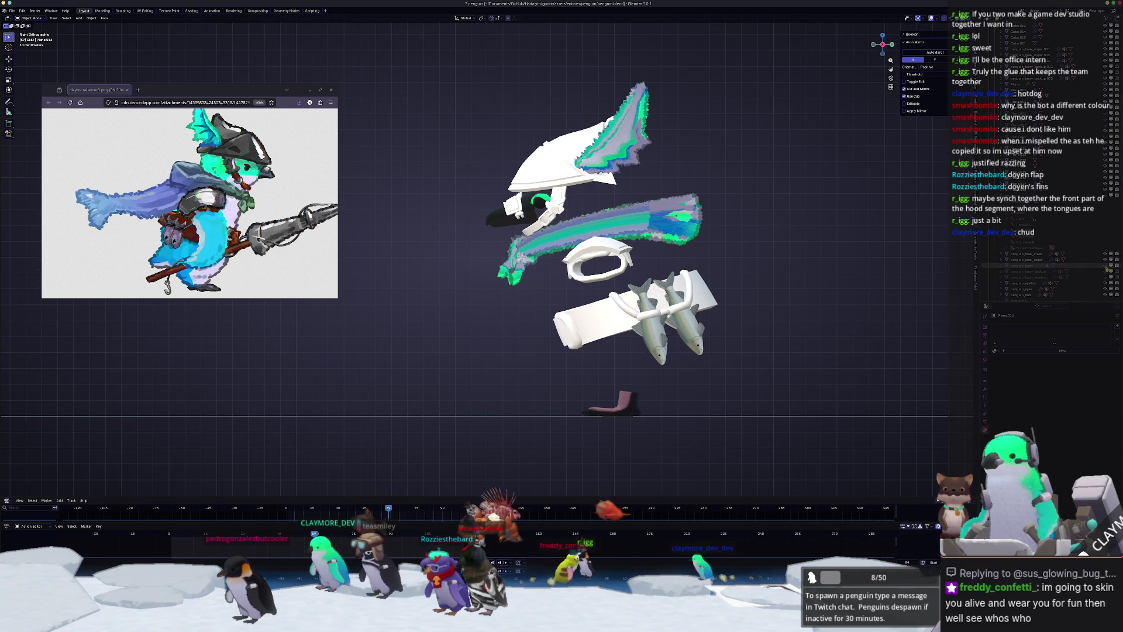
click(1106, 266)
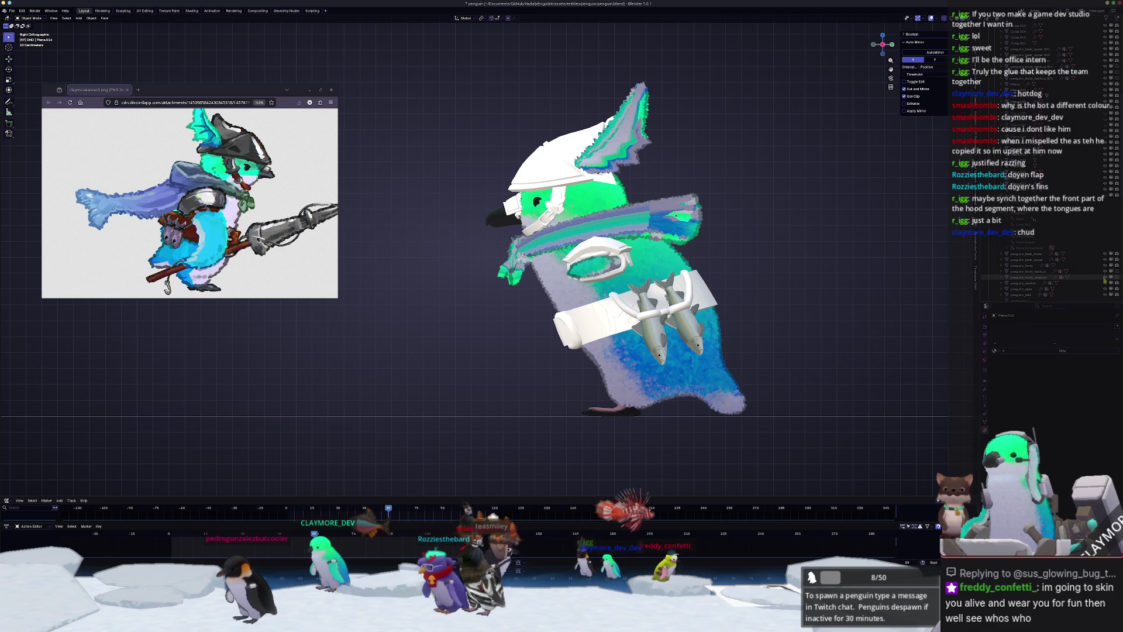
mouse_move(798, 270)
middle_down()
mouse_move(762, 306)
mouse_move(778, 297)
middle_up()
scroll(778, 298, up, 3)
- Pull the hood's front vertices along Y with proportional falloff
key(Tab)
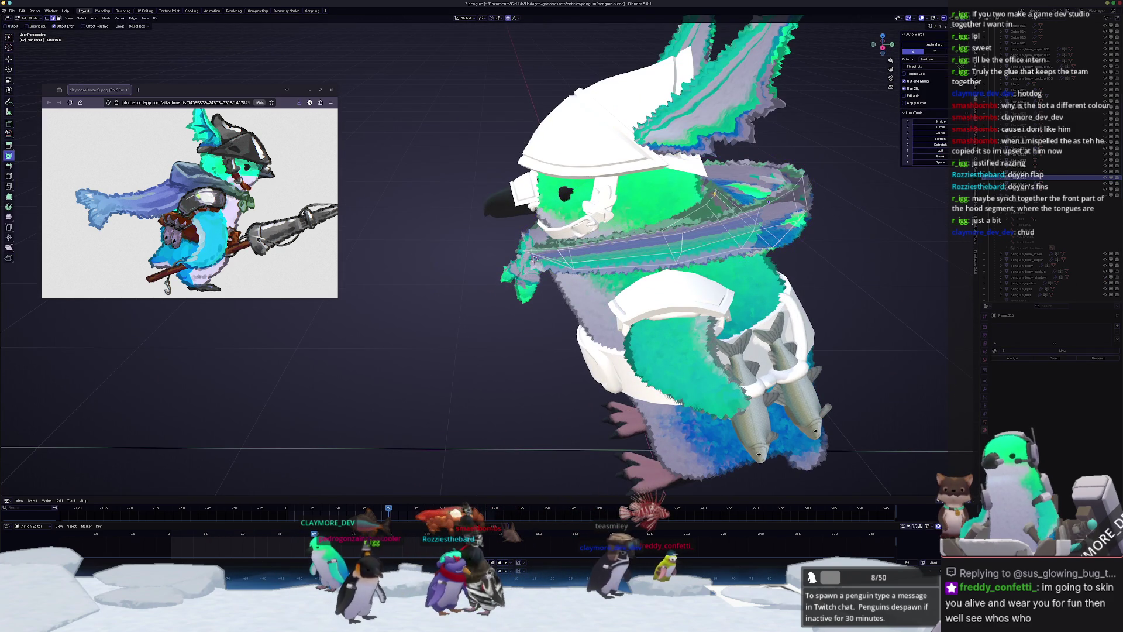
mouse_move(778, 298)
middle_down()
mouse_move(760, 187)
mouse_move(721, 218)
mouse_move(740, 235)
middle_up()
key(g)
key(y)
click(760, 182)
key(Tab)
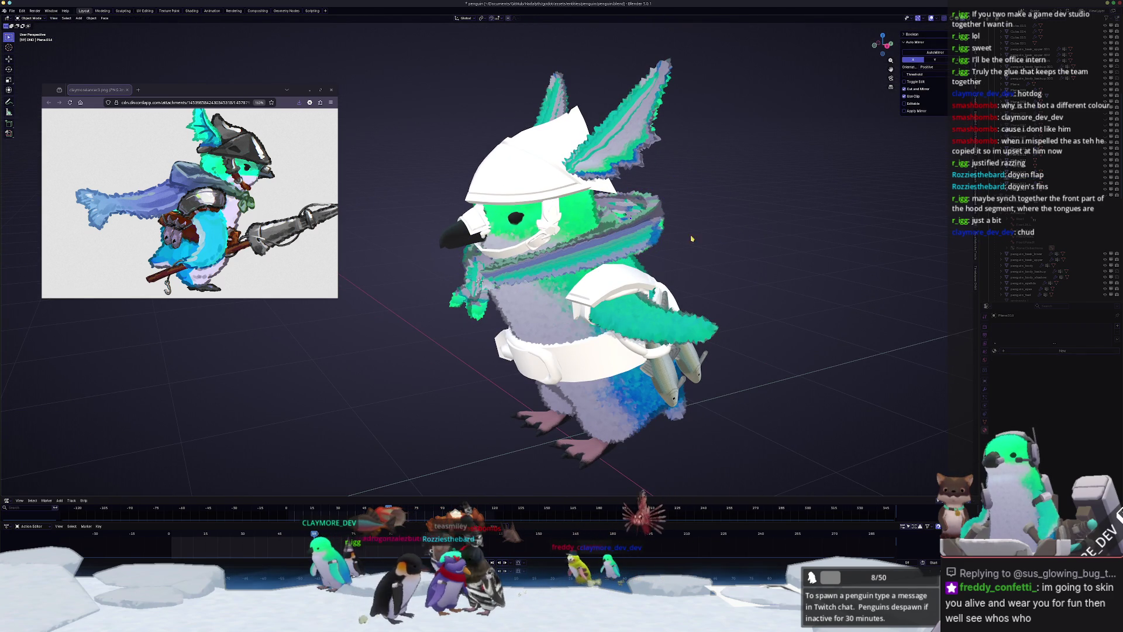
- Reselect the hood and switch to the Geometry Nodes workspace
click(677, 239)
click(661, 234)
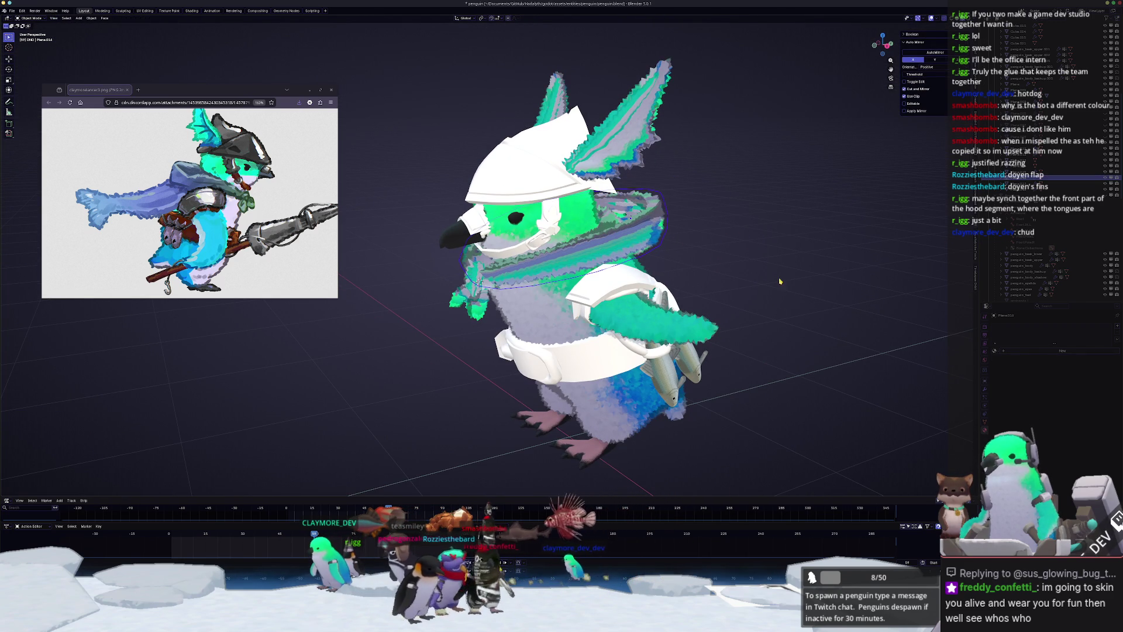
click(287, 12)
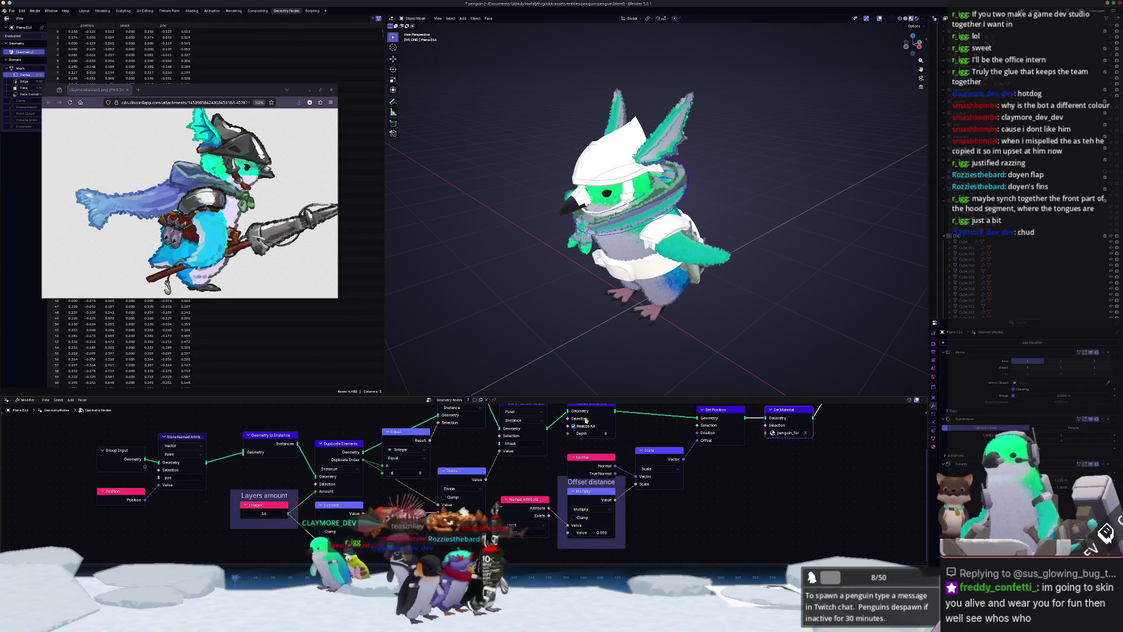
- Enlarge the node editor and glance over the Shading workspace
drag(629, 394, 628, 359)
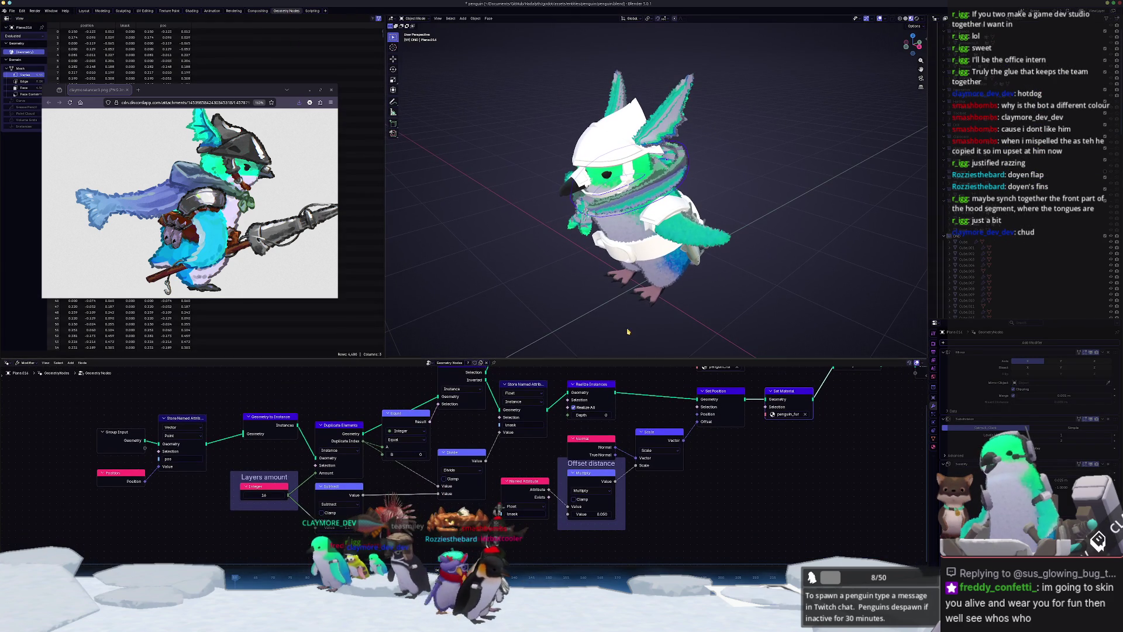
click(191, 11)
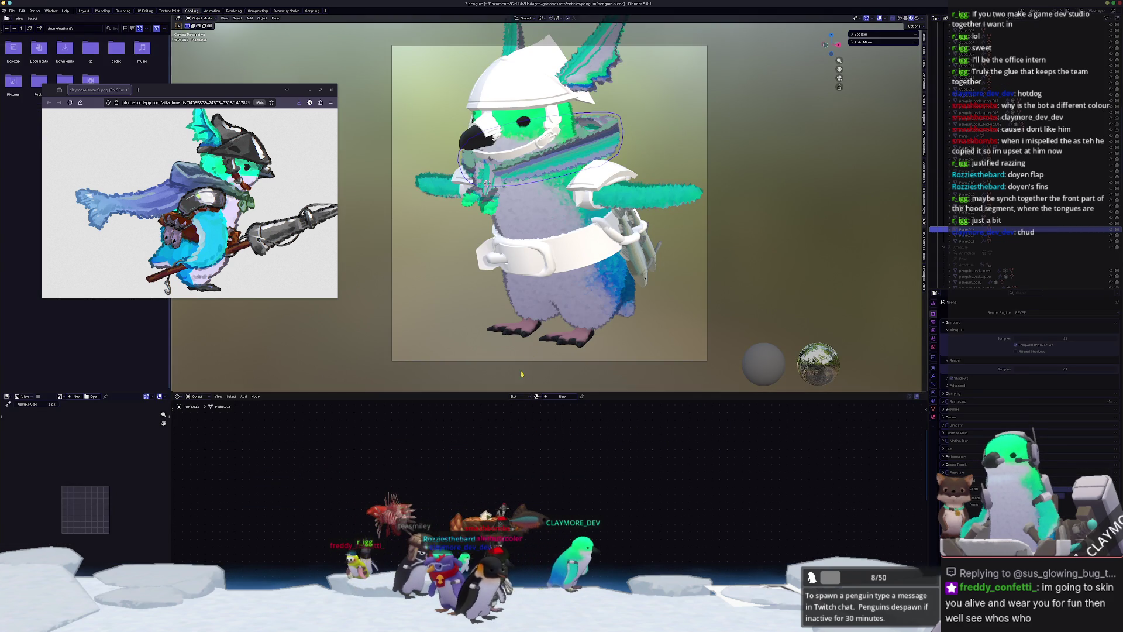
click(285, 11)
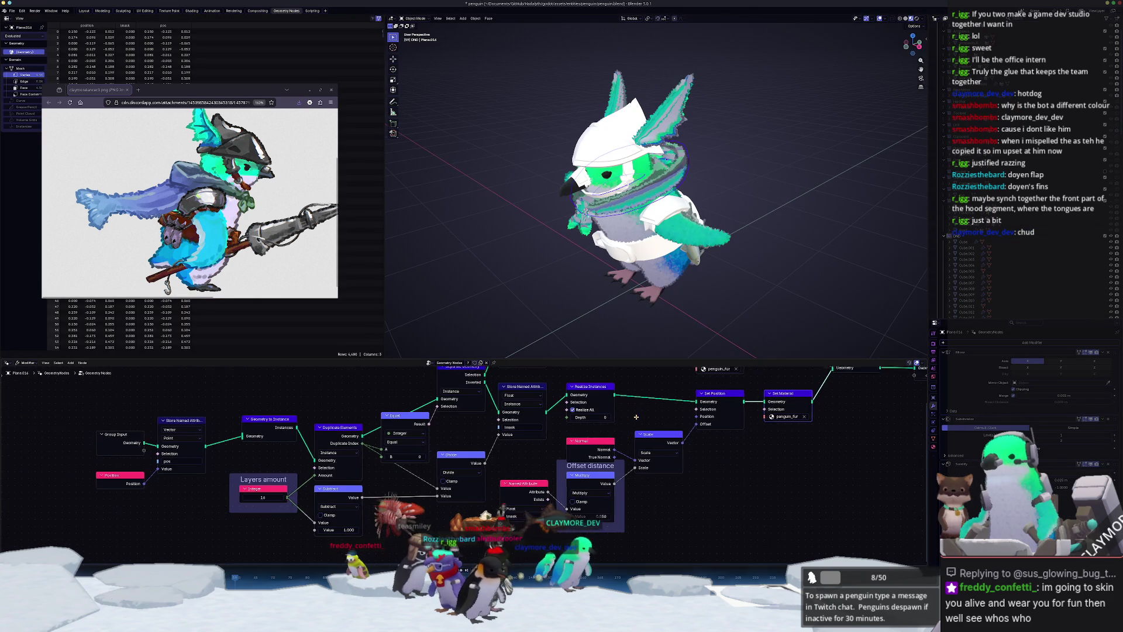
scroll(594, 440, up, 1)
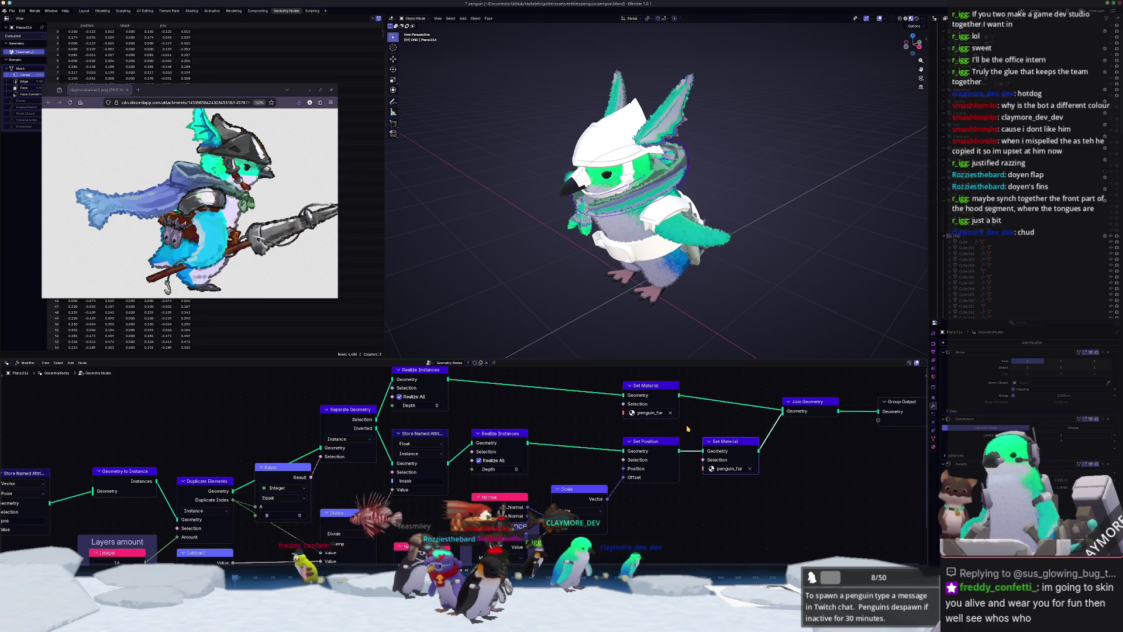
scroll(497, 327, up, 3)
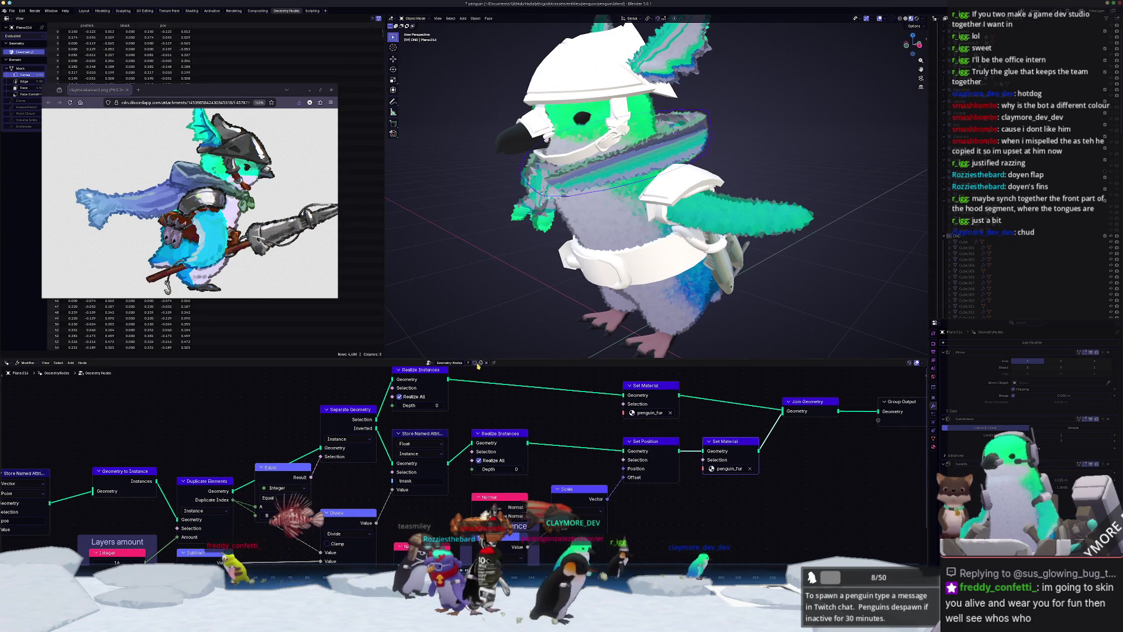
- Make the fur node tree single-user, check Set Material's list, then undo
click(480, 364)
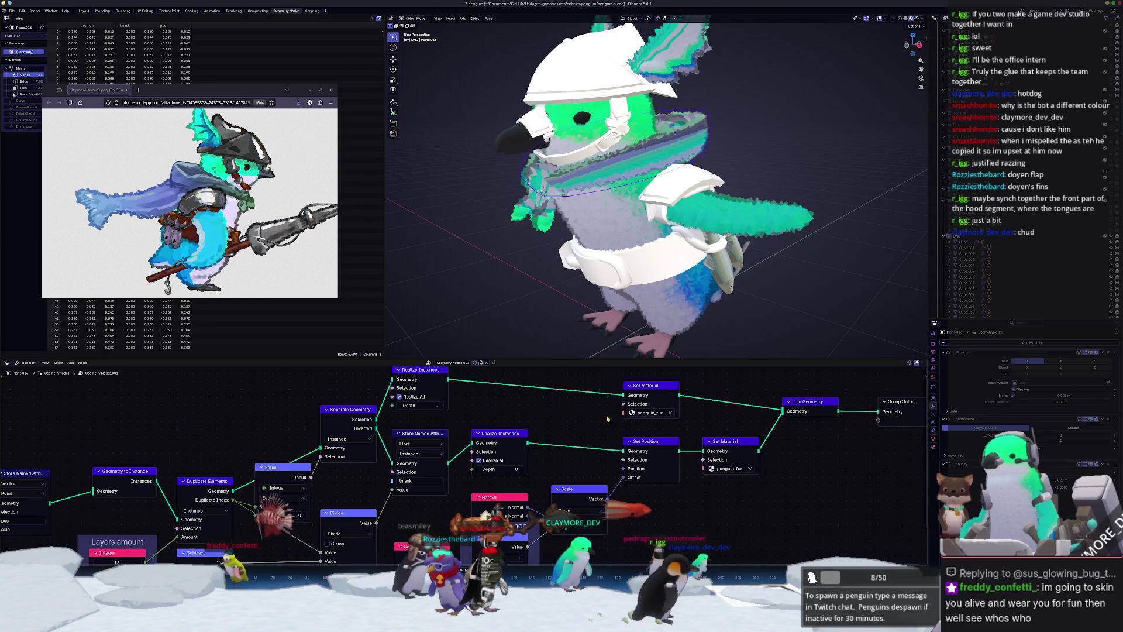
click(648, 413)
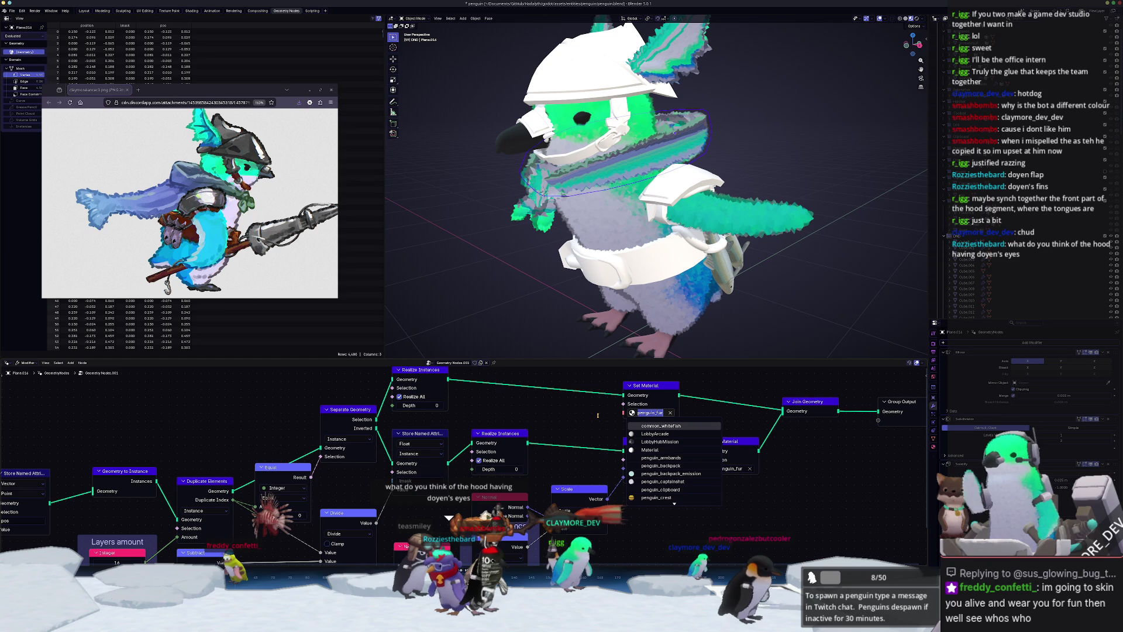
click(599, 417)
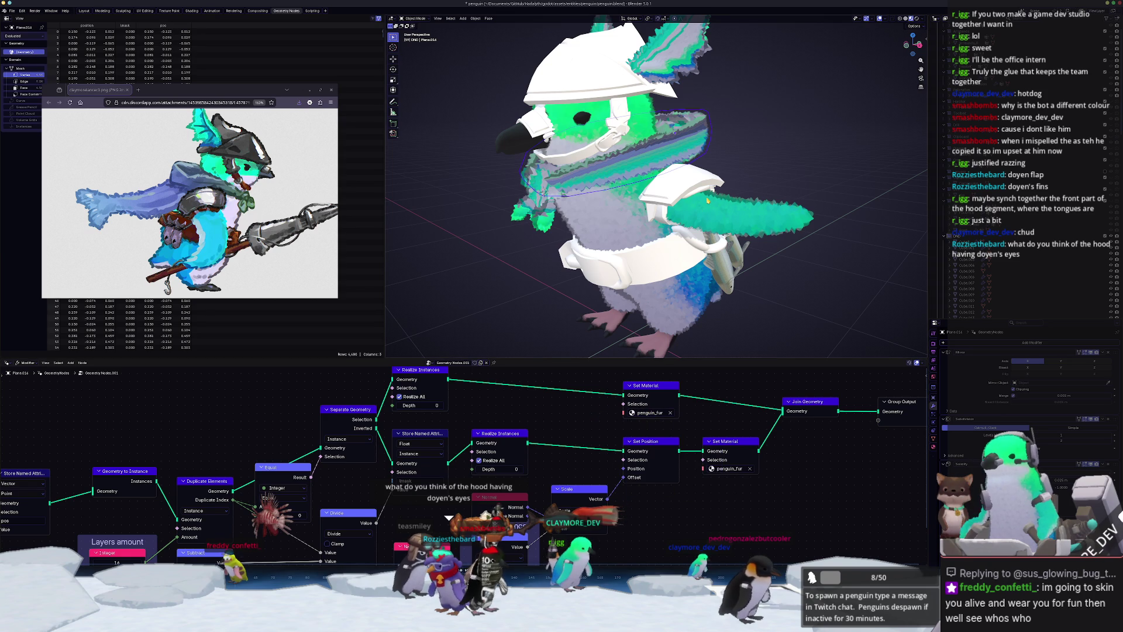
key(ctrl+z)
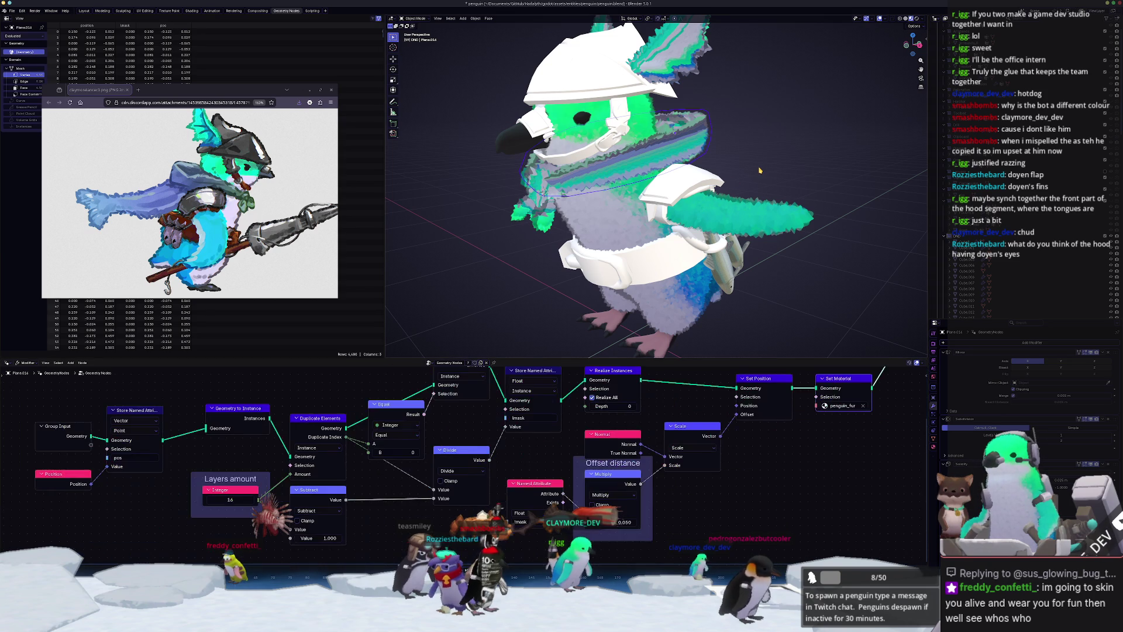
- Orbit to a side view and return to the Layout workspace
scroll(760, 170, down, 3)
middle_drag(750, 180, 712, 184)
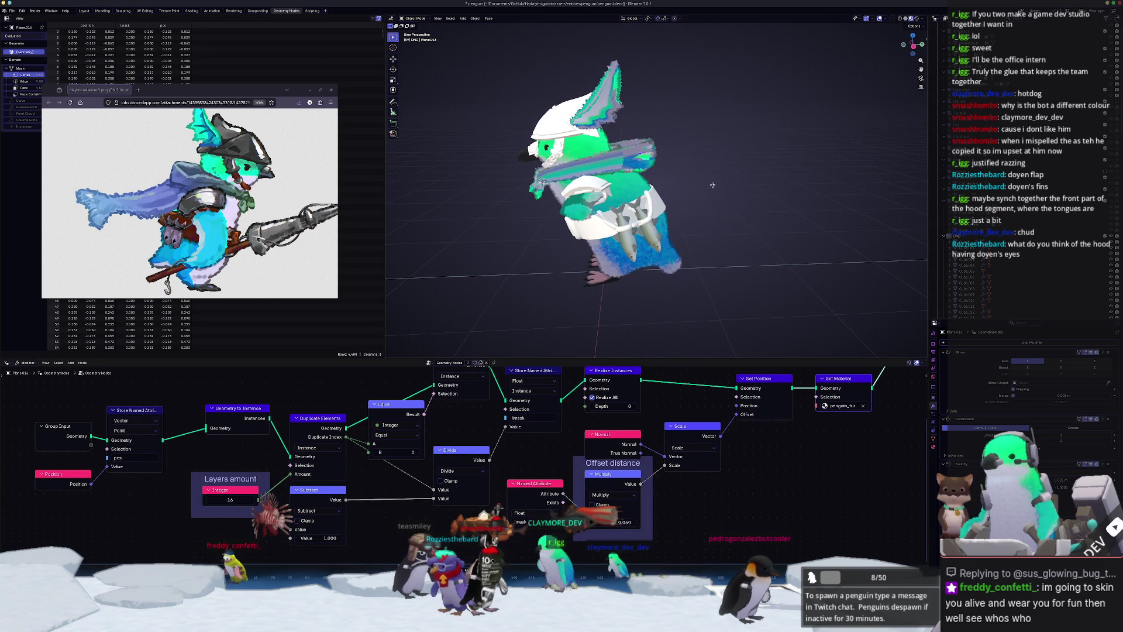
click(81, 11)
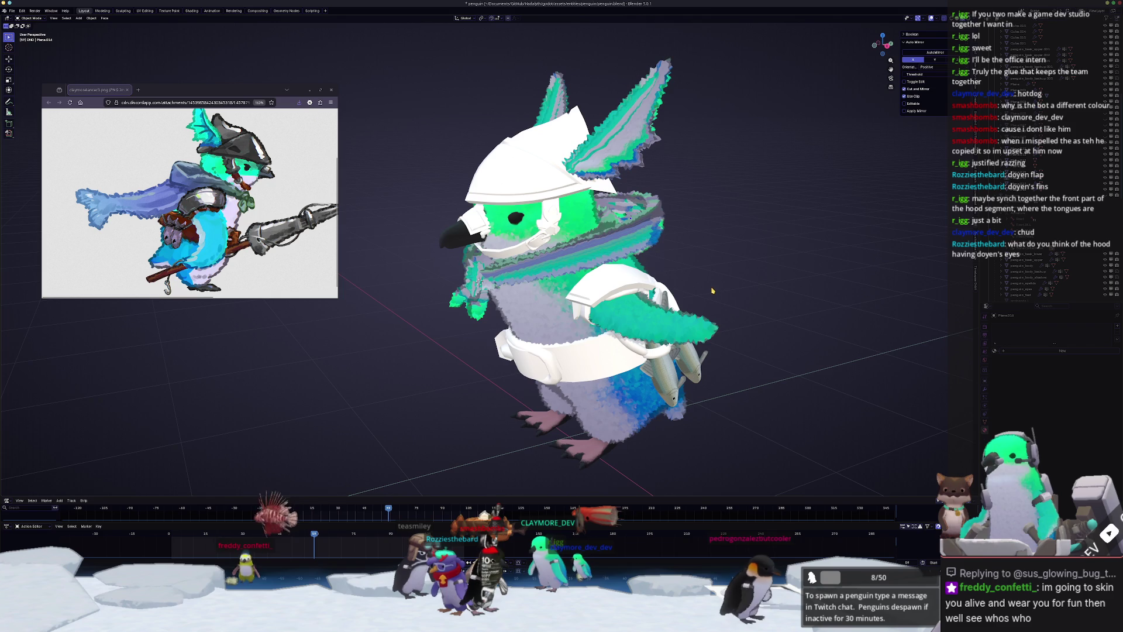
- Orbit in on the penguin's head and inspect the hood band in Edit Mode
mouse_move(673, 281)
middle_down()
mouse_move(690, 275)
mouse_move(557, 258)
middle_up()
scroll(690, 275, up, 3)
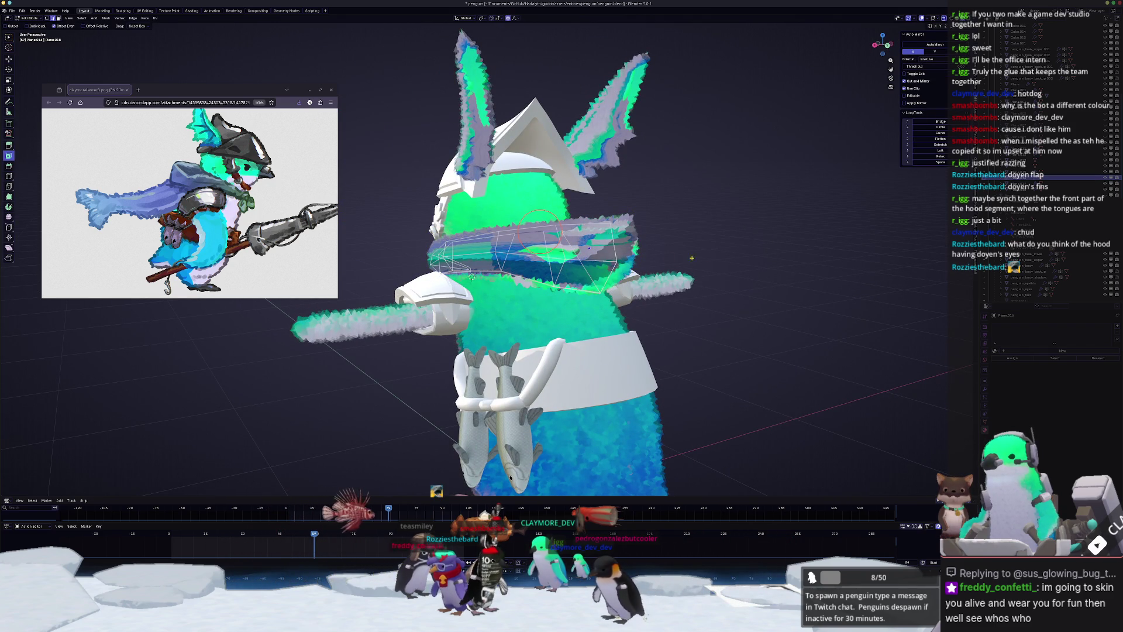
key(shift+a)
key(Escape)
key(Tab)
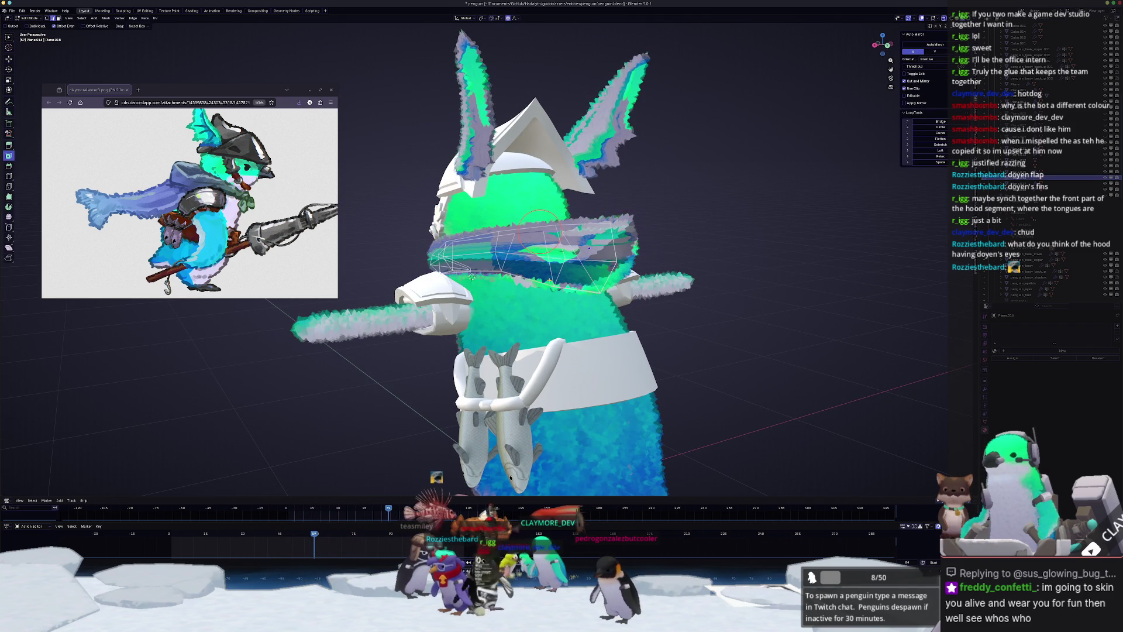
middle_drag(472, 276, 644, 250)
key(Tab)
- Add a subdivided cube eye, scaled to 0.059 and rotated -30° on Z
key(shift+a)
mouse_move(651, 249)
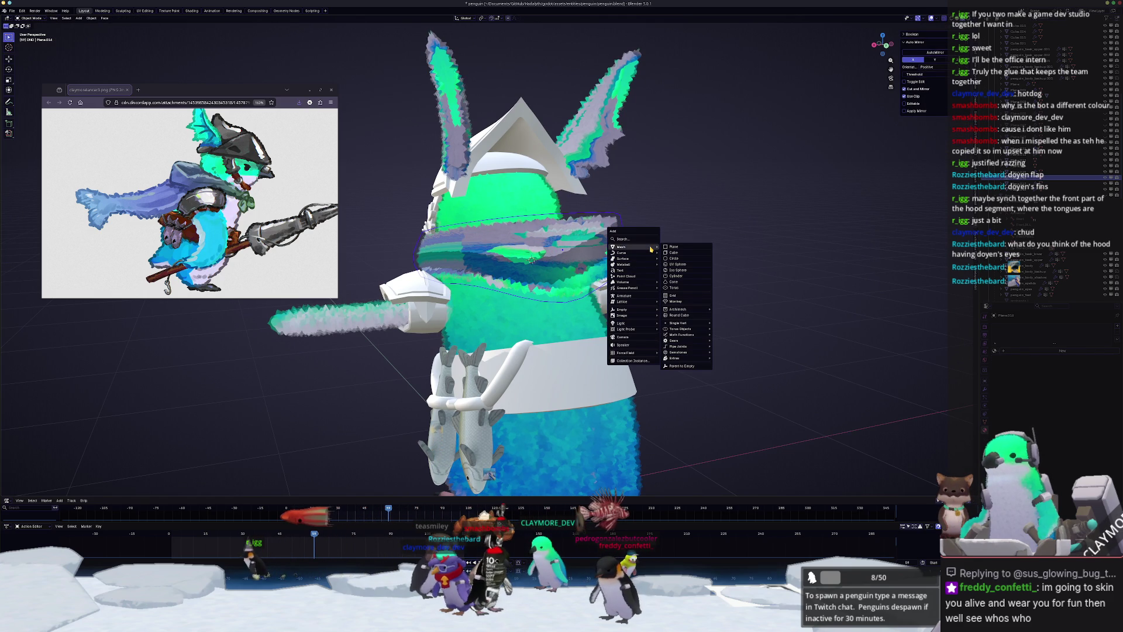
click(682, 255)
key(ctrl+1)
key(s)
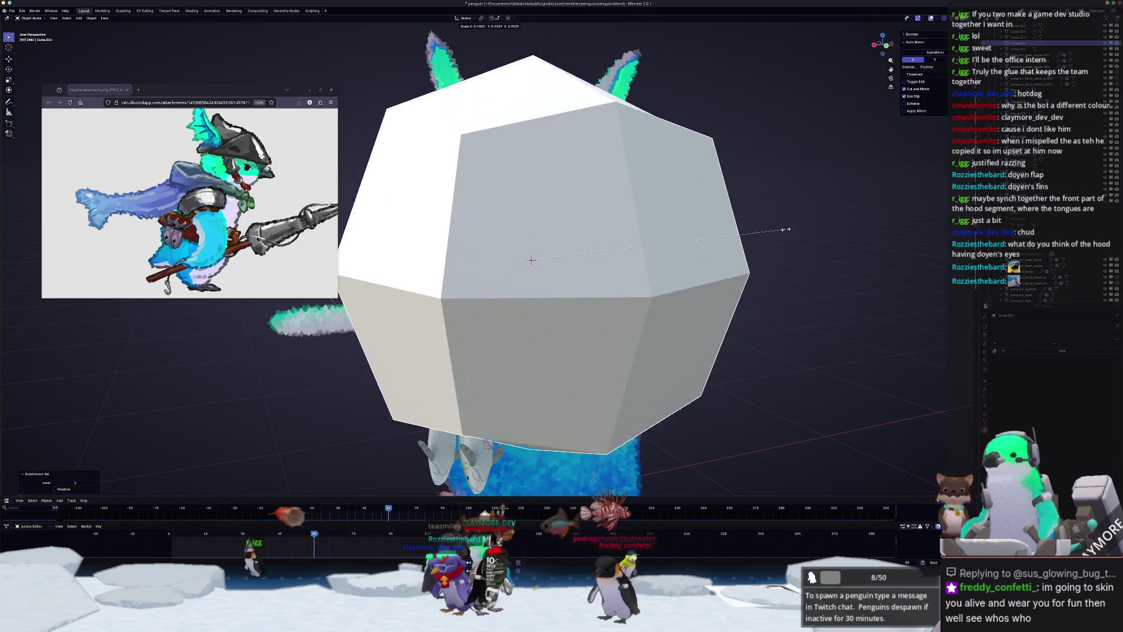
click(546, 251)
mouse_move(546, 251)
middle_down()
mouse_move(586, 314)
mouse_move(635, 334)
mouse_move(697, 321)
middle_up()
key(r)
key(z)
click(571, 347)
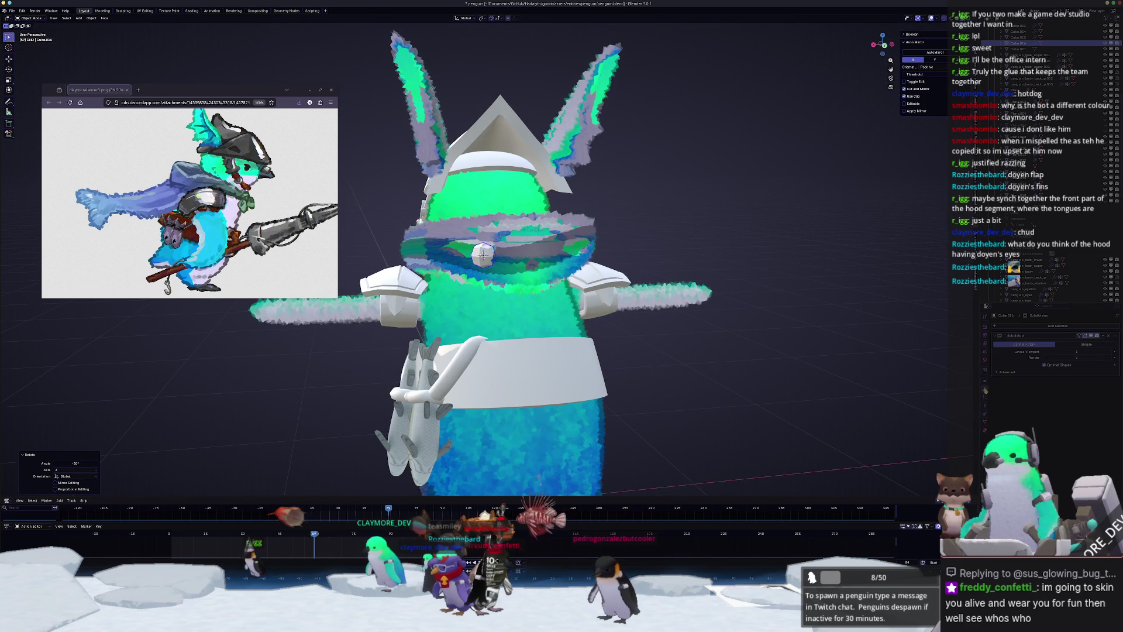
- Mirror the eye across Plane.016 with a Mirror modifier and shade it smooth
click(1041, 327)
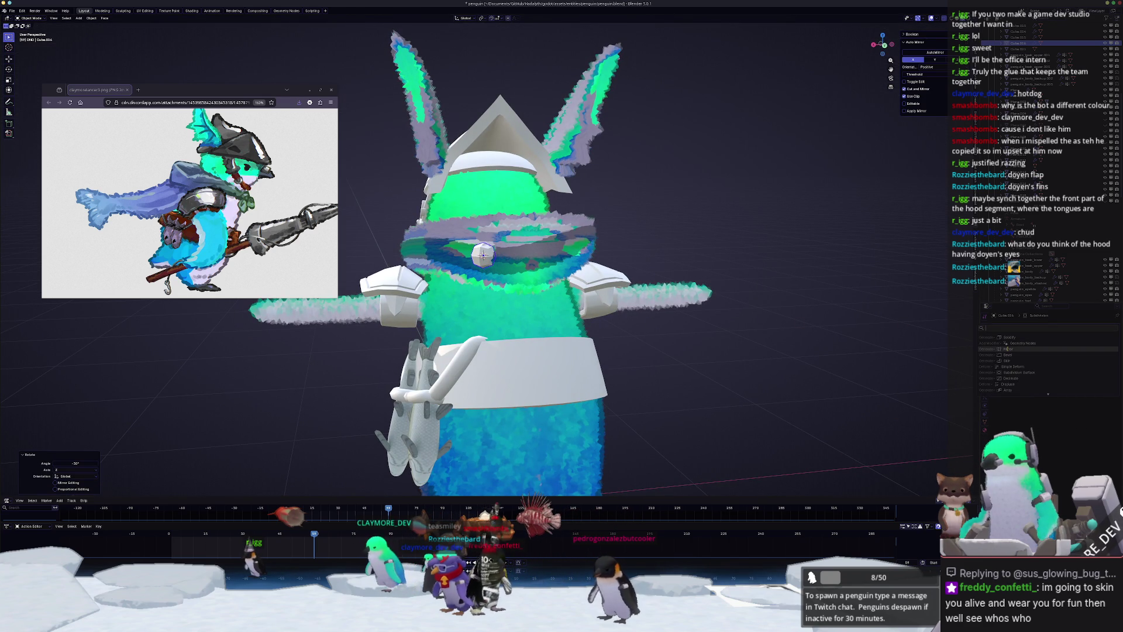
text(mirror)
key(Return)
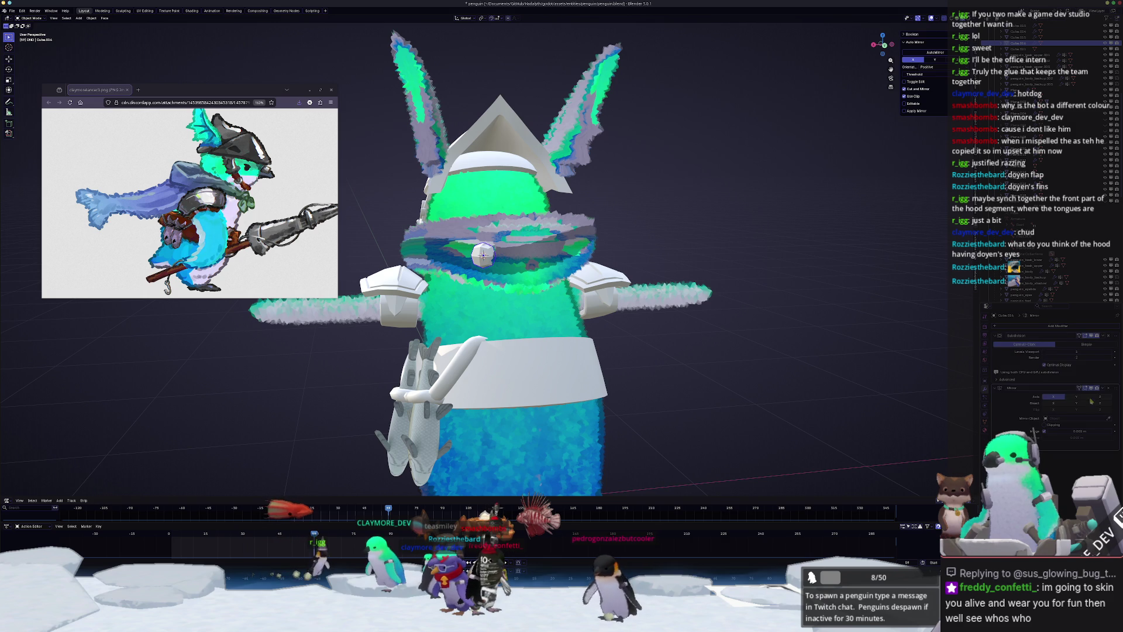
click(1109, 418)
click(582, 256)
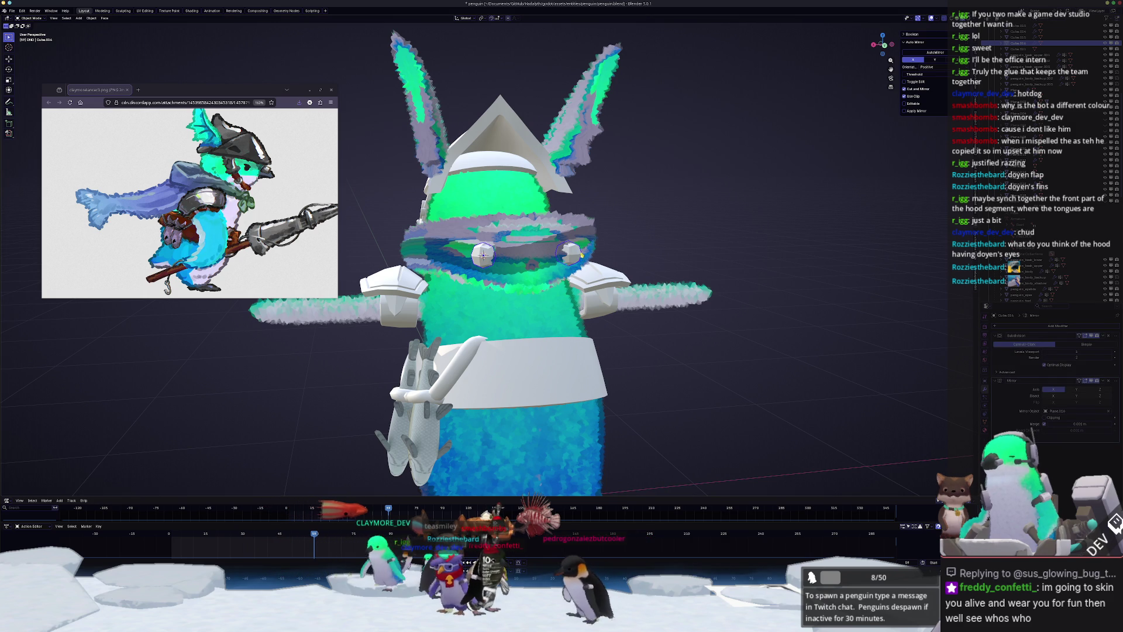
right_click(462, 253)
click(462, 253)
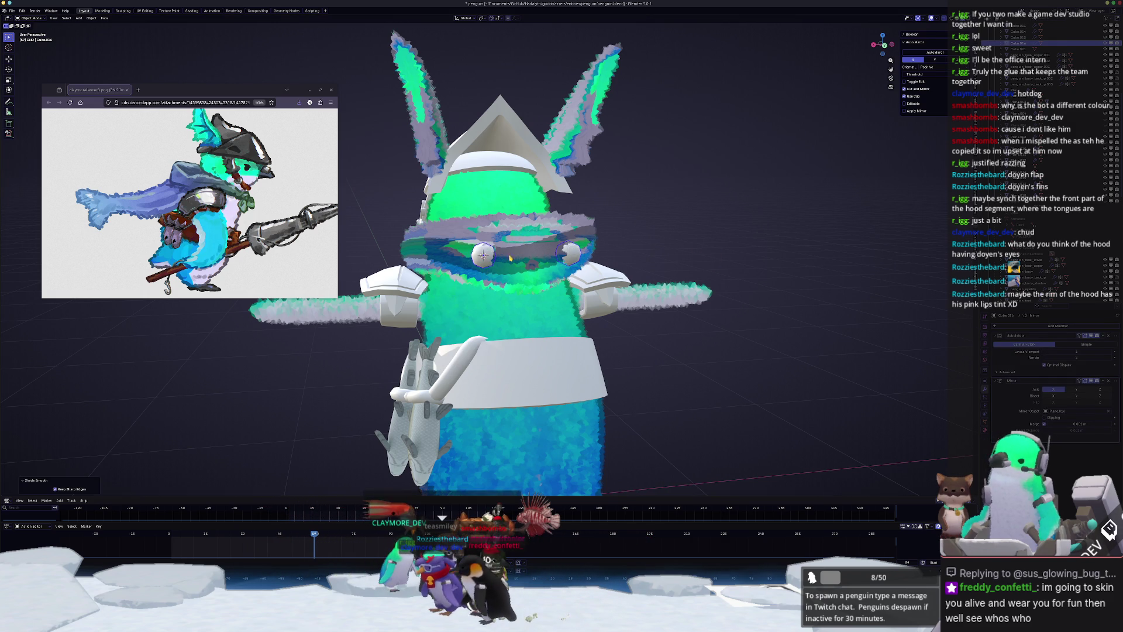
middle_drag(510, 257, 740, 246)
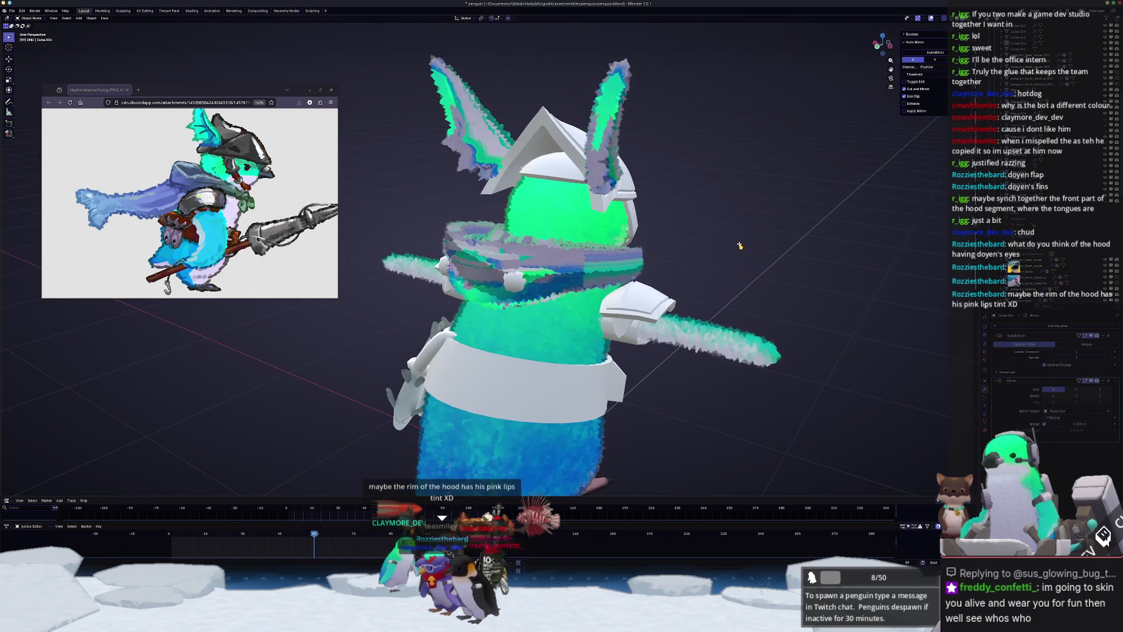
click(472, 272)
mouse_move(472, 271)
middle_down()
mouse_move(517, 264)
mouse_move(585, 280)
middle_up()
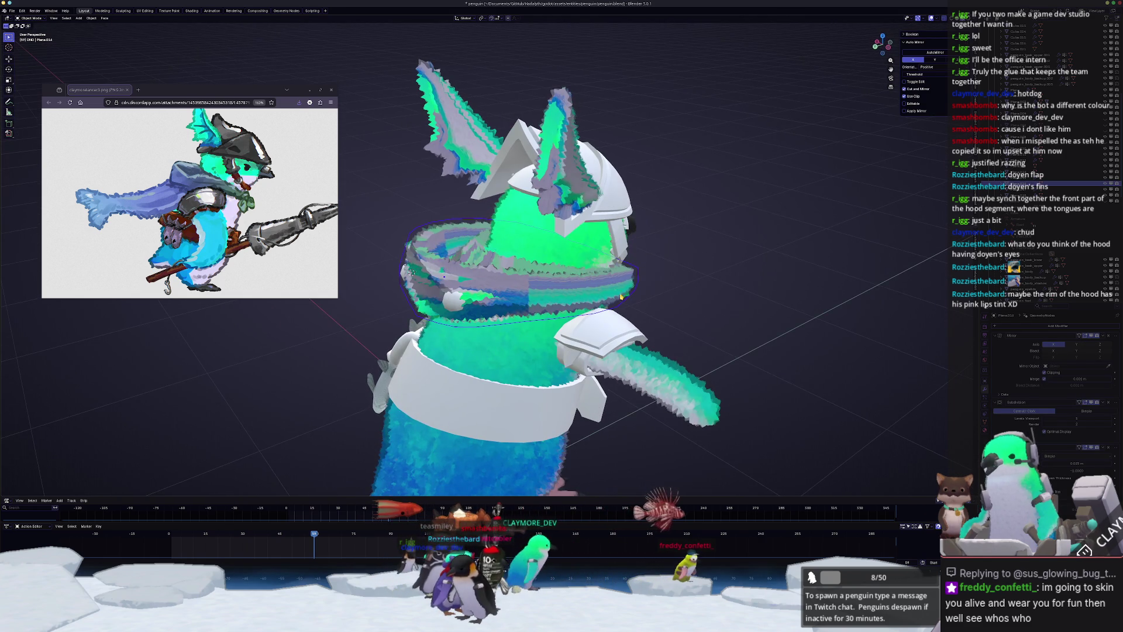
mouse_move(411, 272)
middle_down()
mouse_move(548, 231)
mouse_move(494, 225)
mouse_move(571, 233)
middle_up()
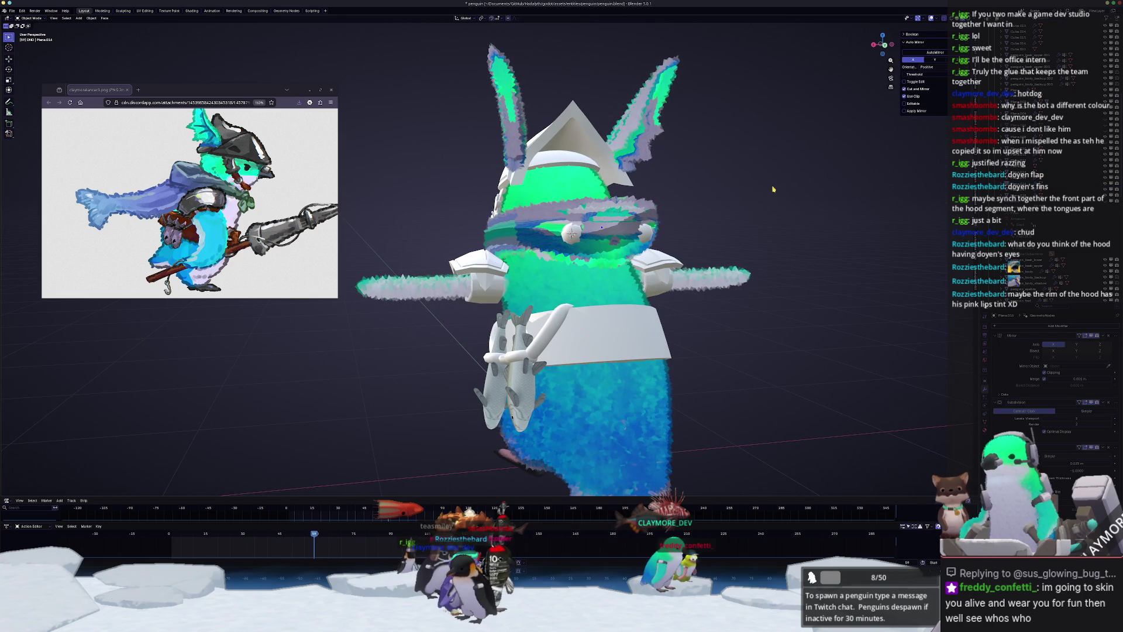
middle_drag(845, 331, 690, 330)
- Check the penguin body's side profile in Right view, toggling X-ray
click(655, 332)
key(z)
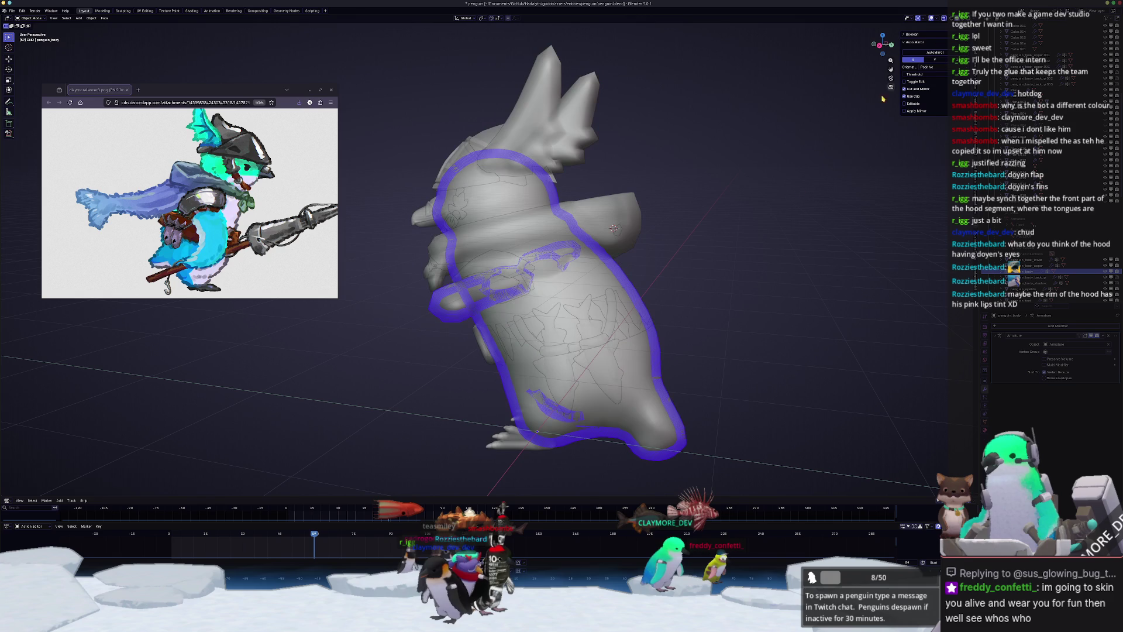
key(alt+z)
key(KP_3)
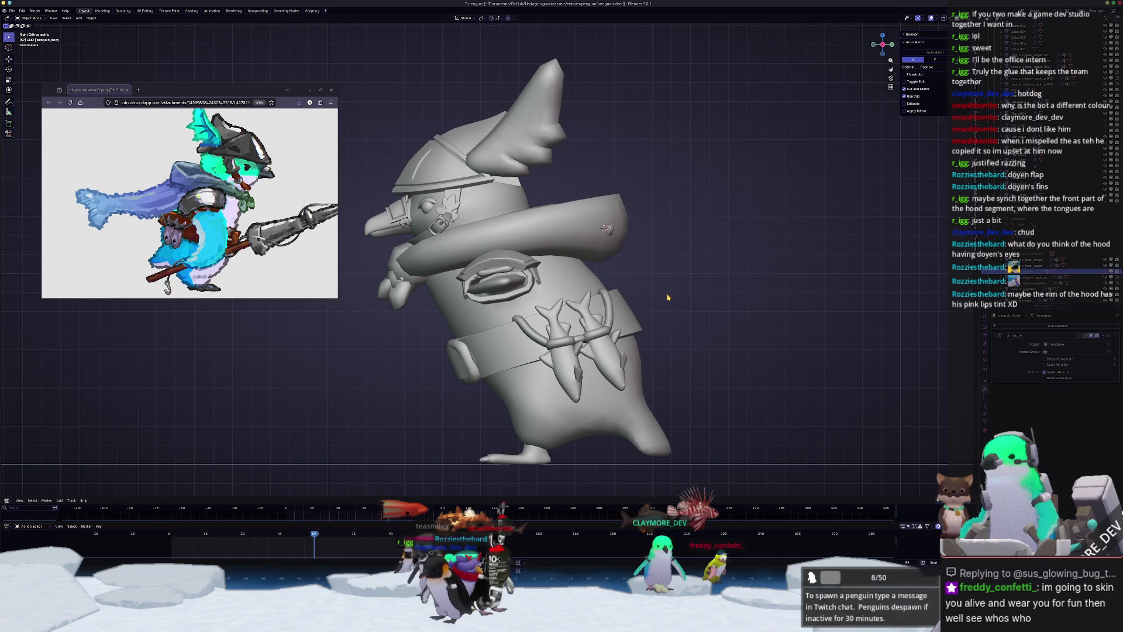
scroll(669, 297, down, 1)
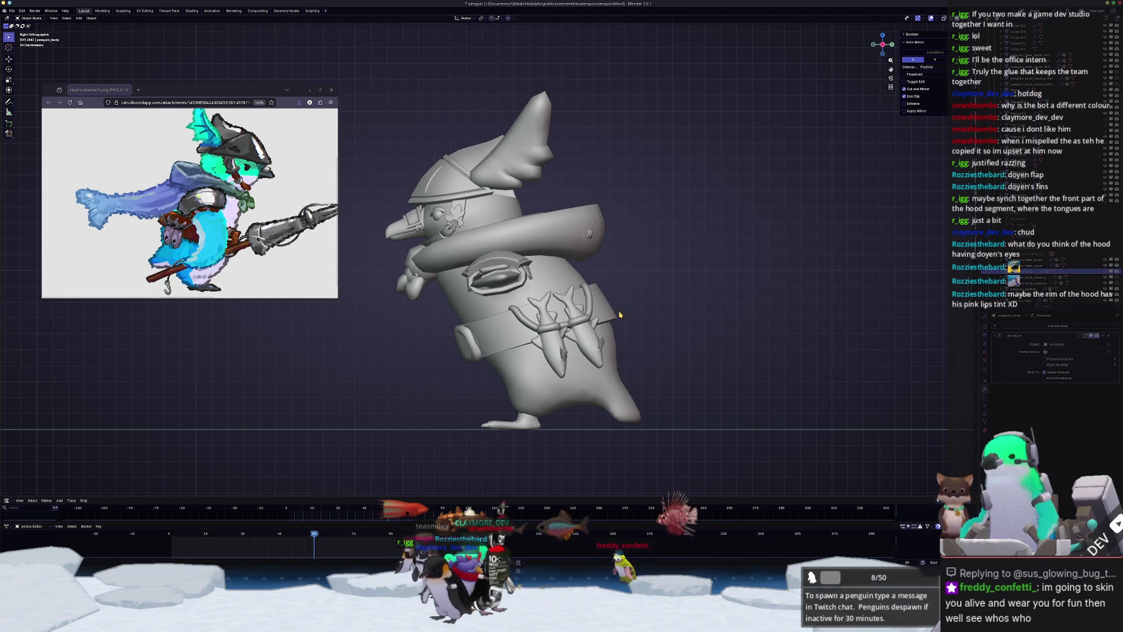
middle_drag(640, 356, 529, 279)
- Enter Edit Mode on the hood with X-ray see-through shading on
click(574, 257)
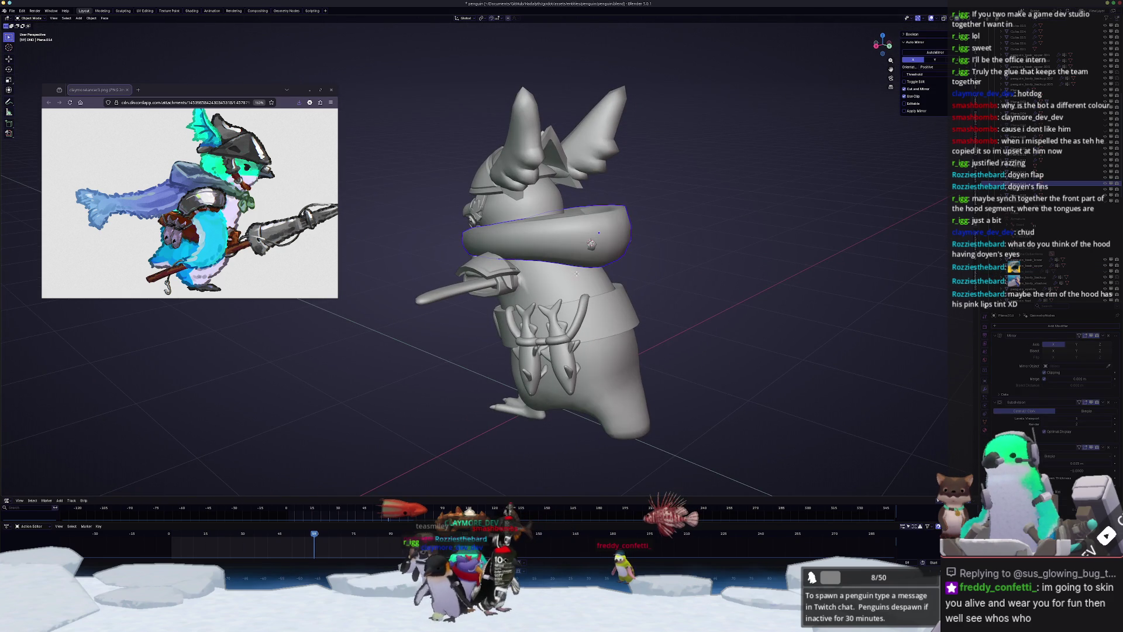
key(Tab)
key(alt+z)
scroll(567, 281, up, 1)
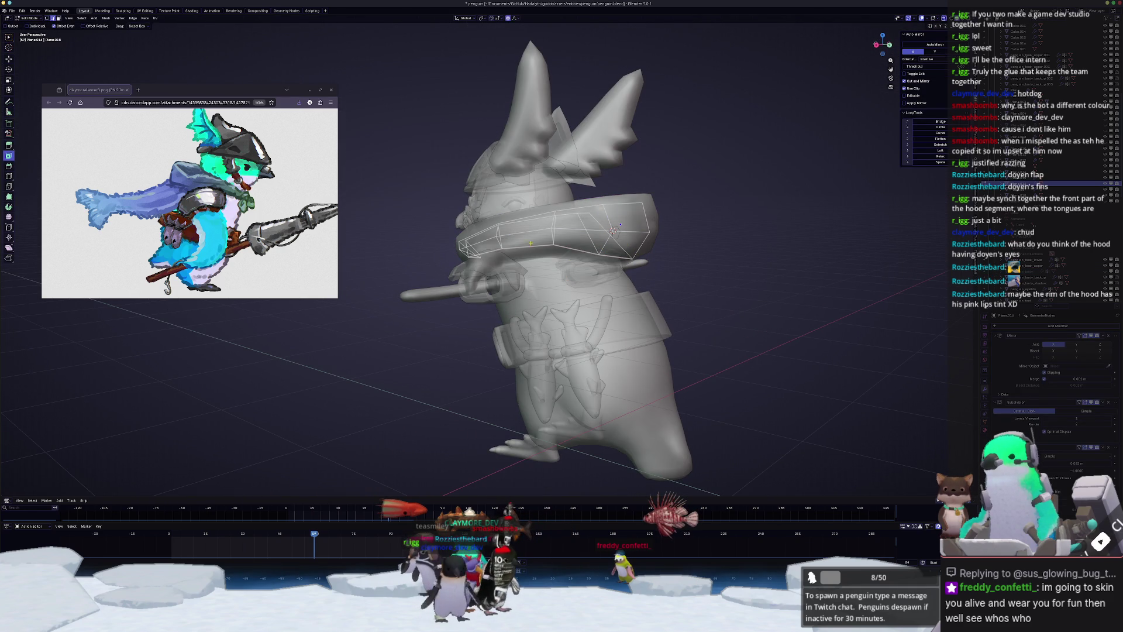
- Duplicate the hood rim edges and separate them into their own object
mouse_move(569, 248)
middle_down()
mouse_move(553, 257)
mouse_move(618, 230)
middle_up()
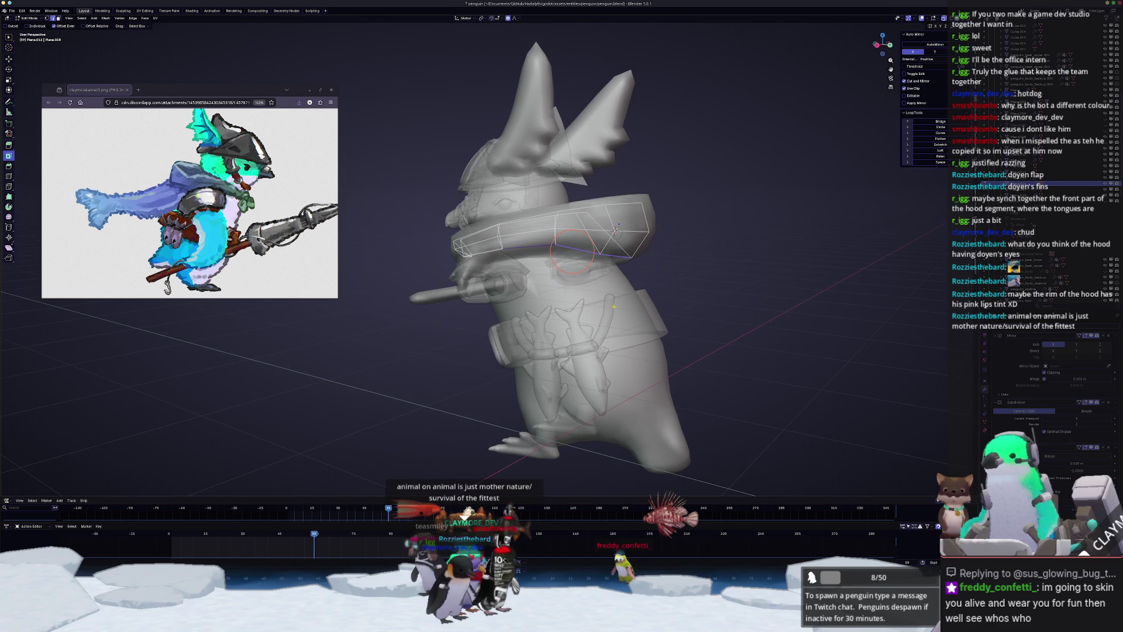
key(shift+d)
key(Escape)
key(ctrl+e)
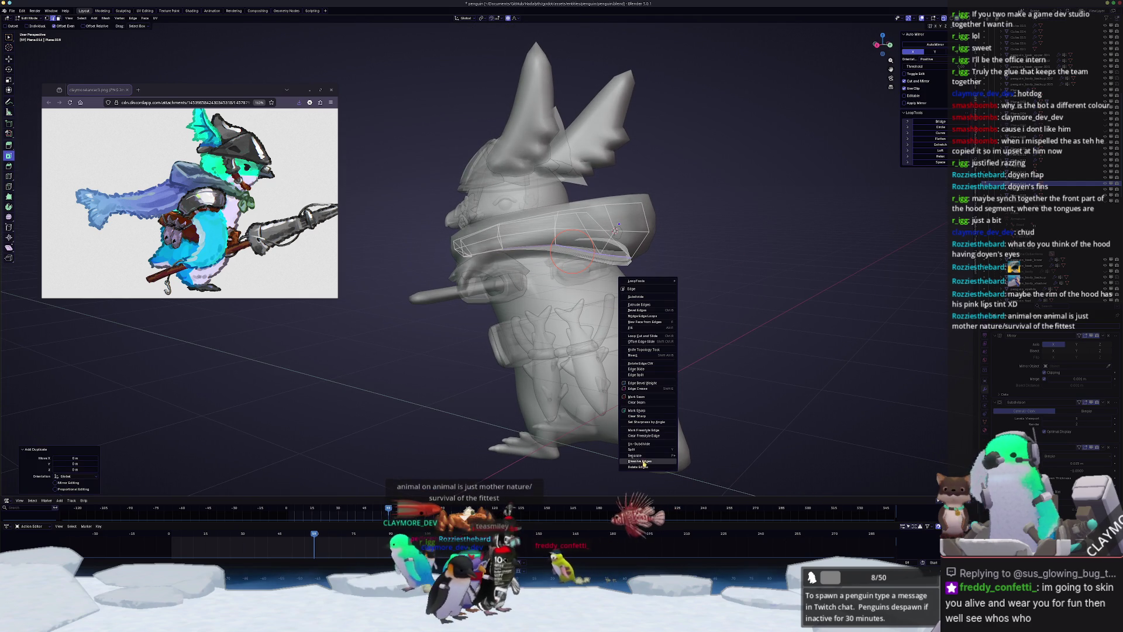
mouse_move(651, 455)
click(695, 455)
key(Tab)
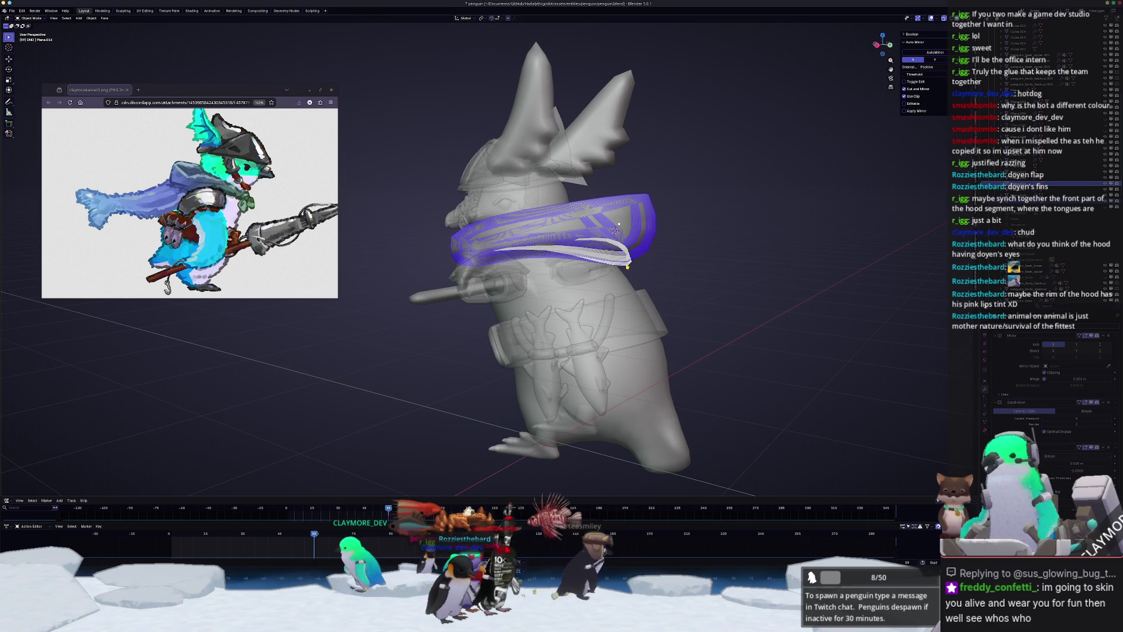
- Slide the strip's end vertices and extend its edge down the penguin's back
key(Tab)
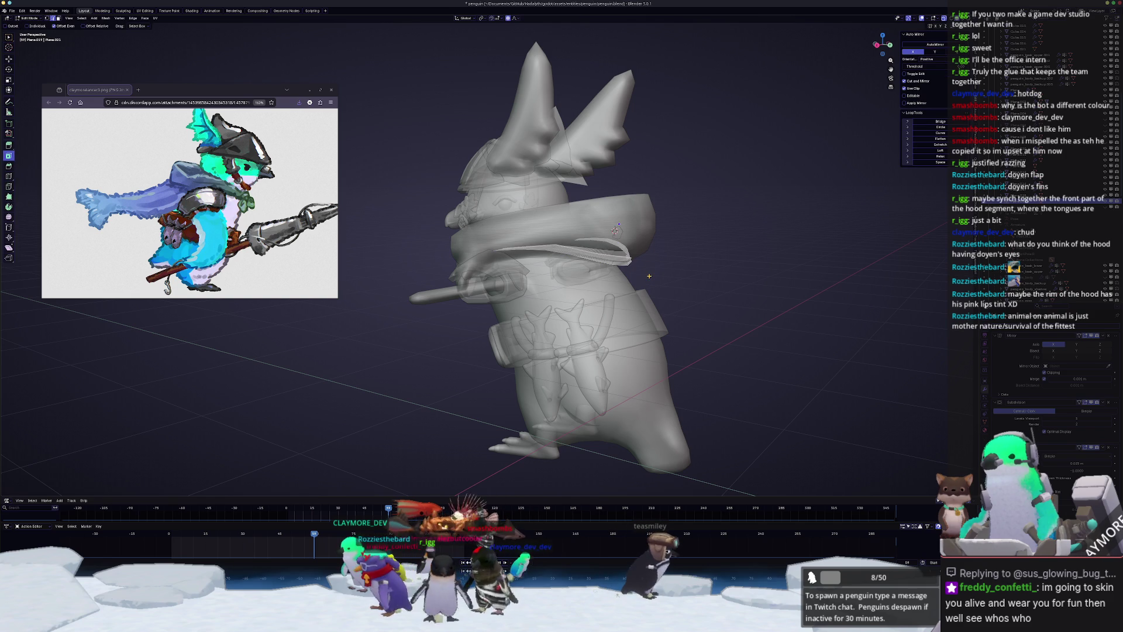
scroll(649, 275, up, 2)
drag(508, 261, 543, 201)
key(shift+v)
click(606, 258)
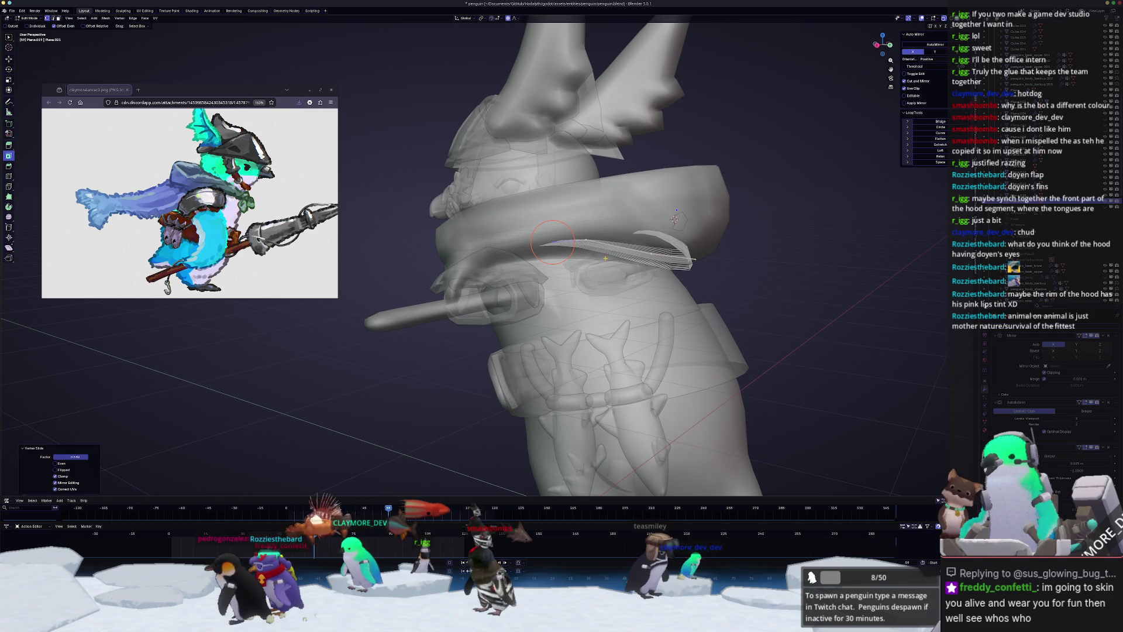
key(shift+v)
click(586, 239)
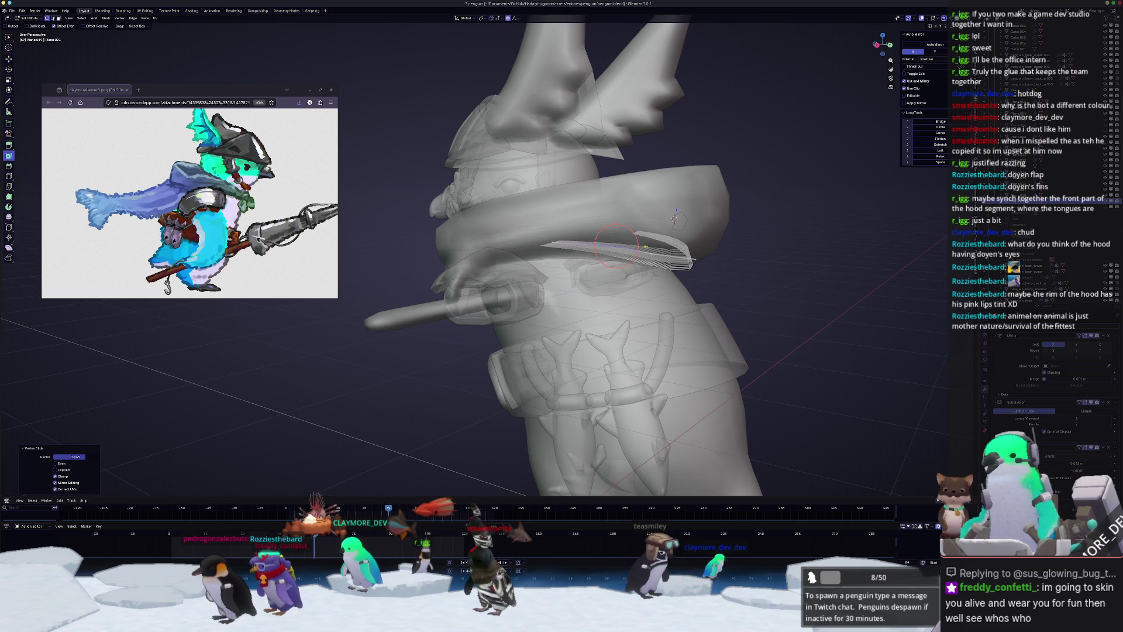
middle_drag(585, 239, 539, 244)
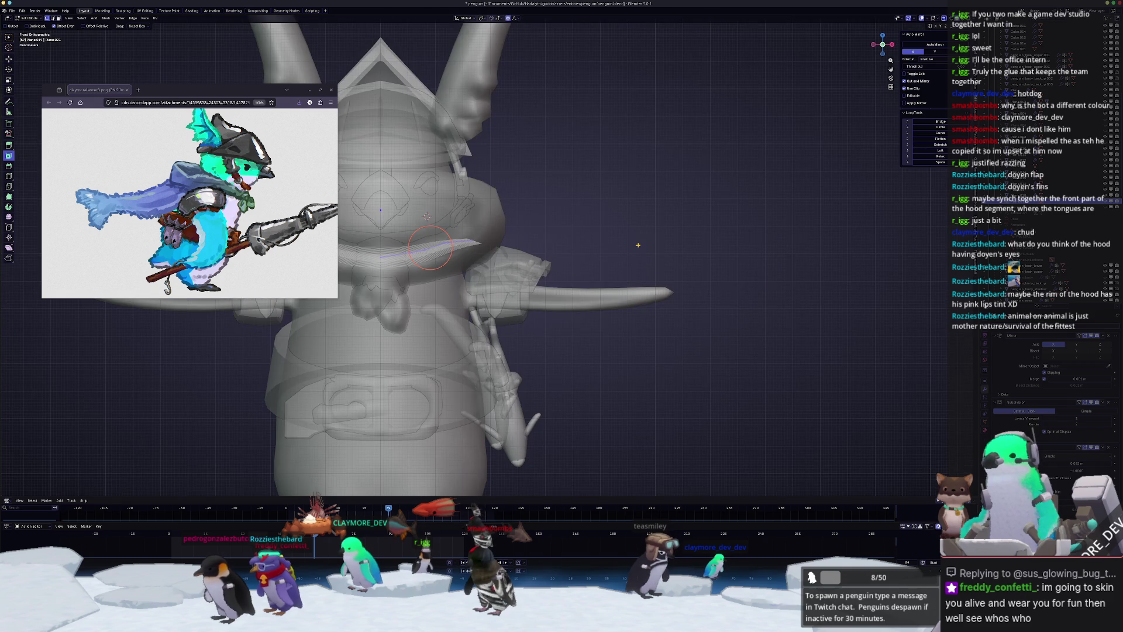
middle_drag(638, 245, 682, 301)
key(g)
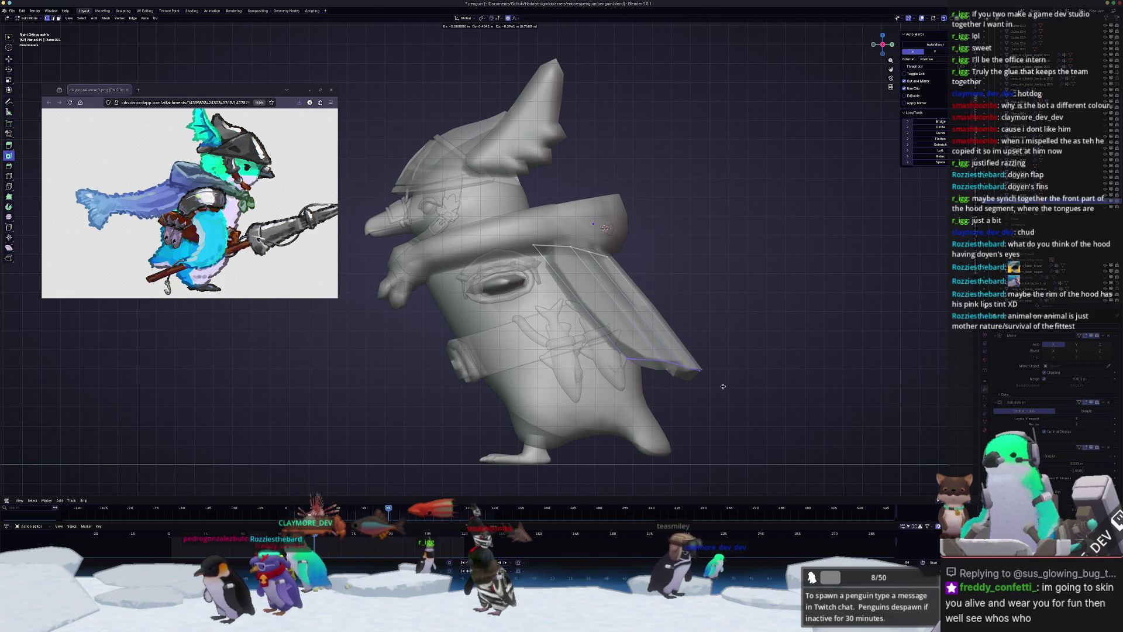
- Confirm the flap extruded down the back and view it in X-ray
click(728, 387)
mouse_move(727, 387)
middle_down()
mouse_move(661, 358)
mouse_move(635, 319)
middle_up()
key(alt+z)
key(Tab)
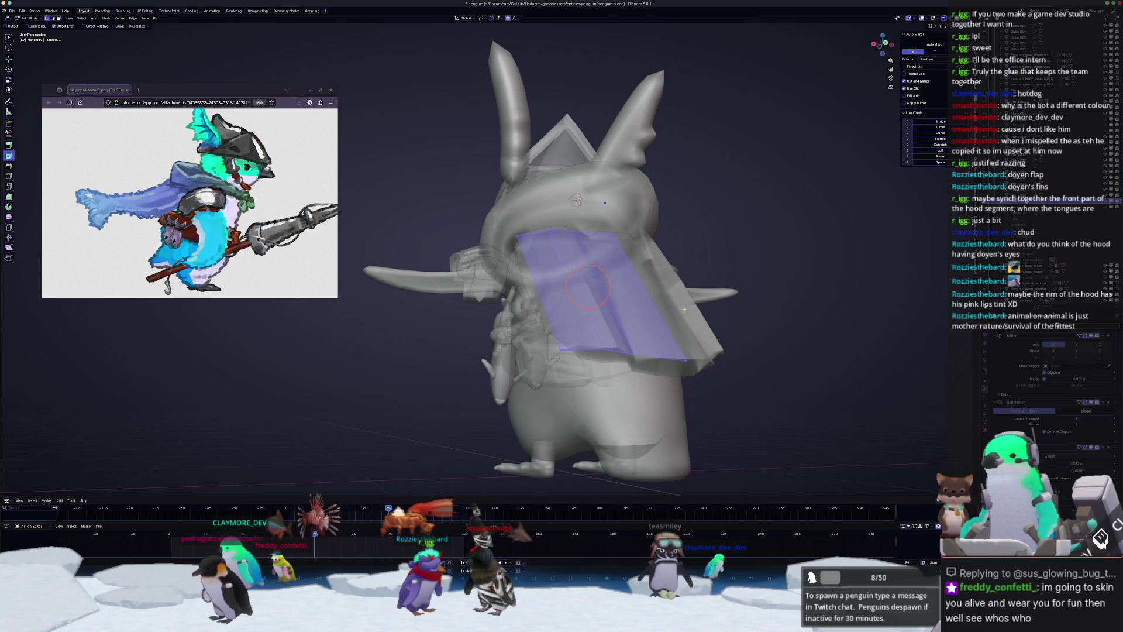
- Edge-slide the flap's left edge to add a cut across the flap
key(Tab)
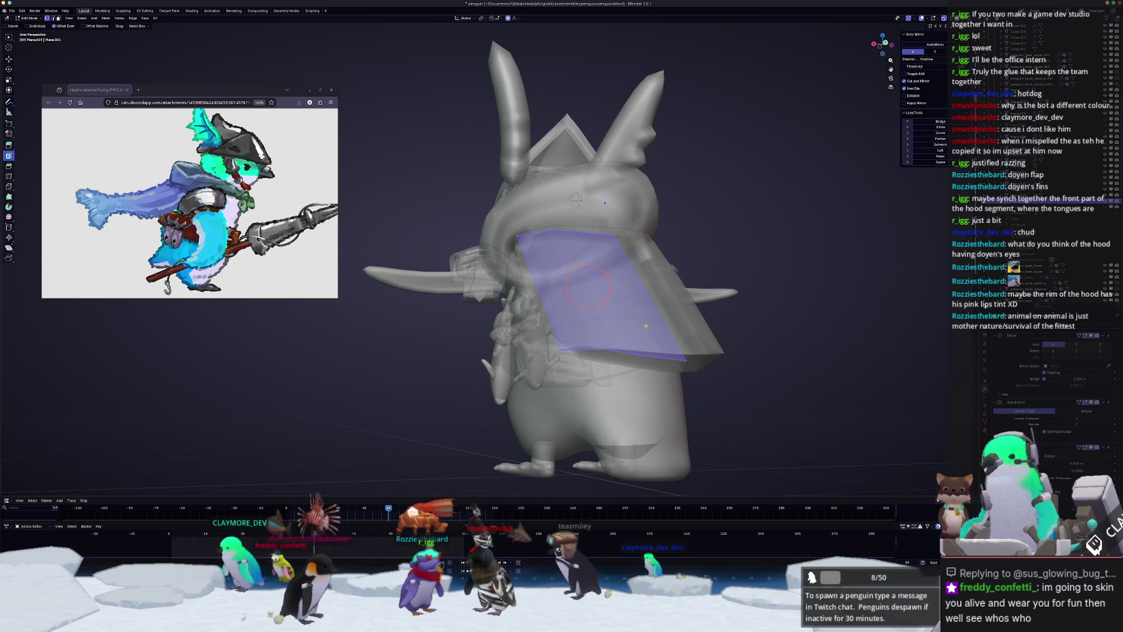
click(623, 288)
key(2)
click(610, 303)
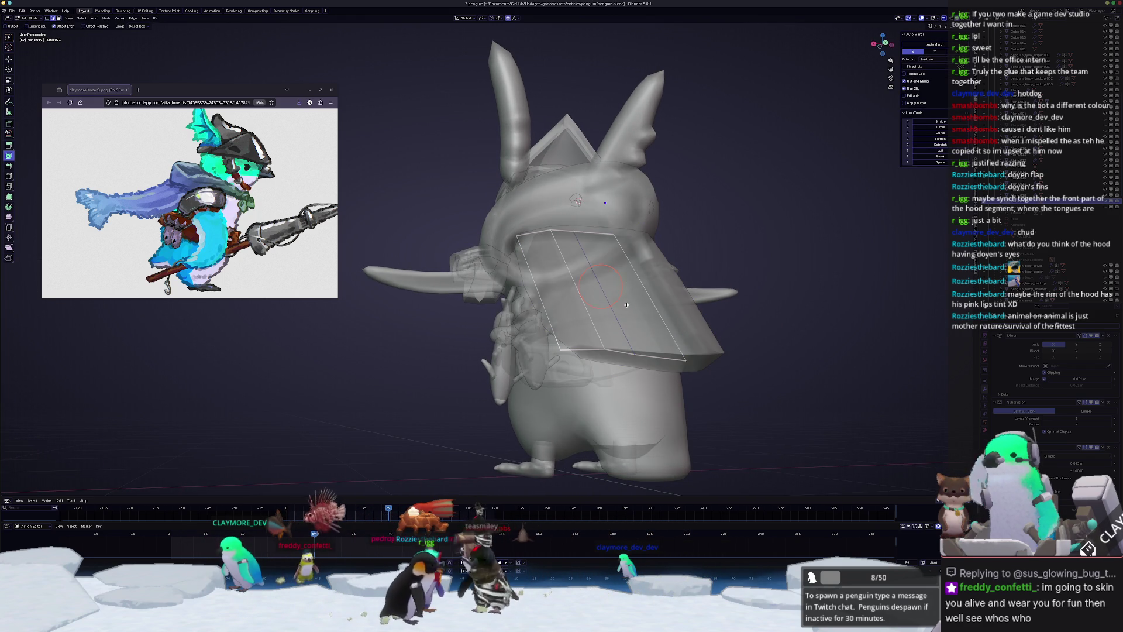
click(633, 307)
middle_drag(632, 307, 722, 345)
- Turn off X-ray, shade the flap smooth, and switch to Material Preview
key(Tab)
key(alt+z)
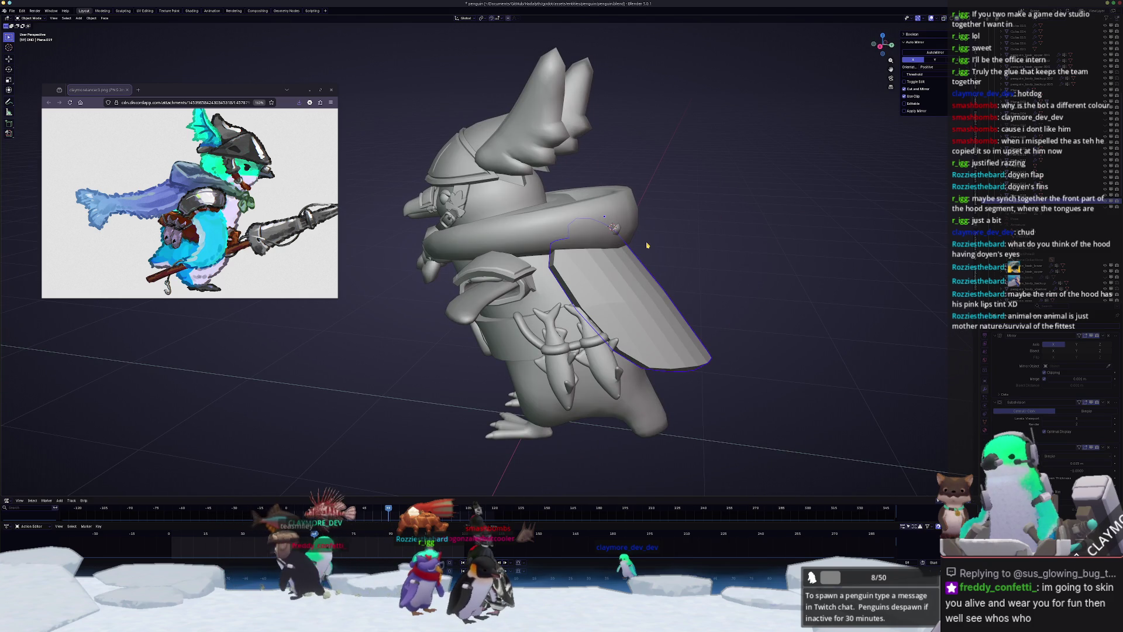
right_click(620, 277)
click(621, 277)
middle_drag(620, 277, 656, 266)
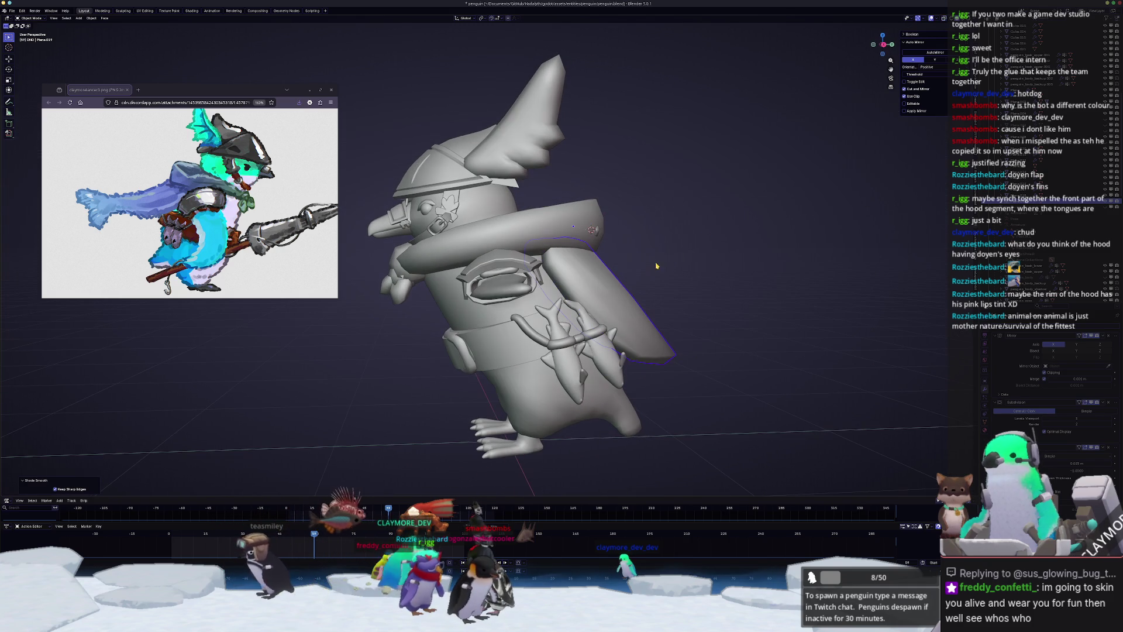
key(z)
mouse_move(573, 227)
middle_down()
mouse_move(598, 245)
mouse_move(653, 226)
middle_up()
key(Tab)
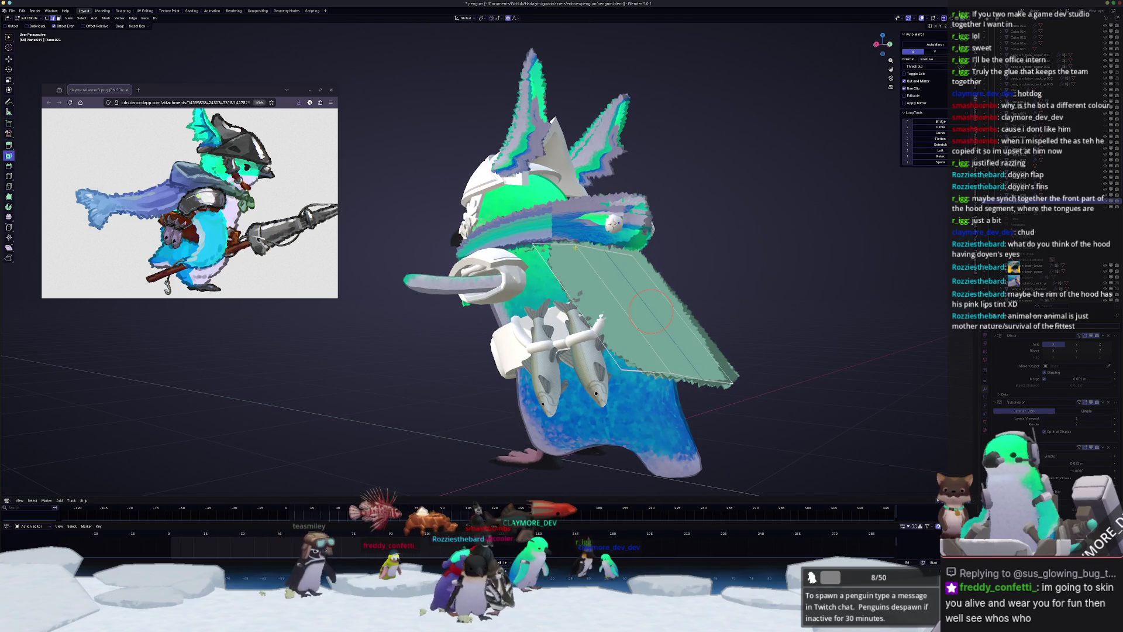
- Slide a flap edge and a vertex to refine the flap's outline
scroll(653, 226, up, 2)
middle_drag(673, 208, 660, 215)
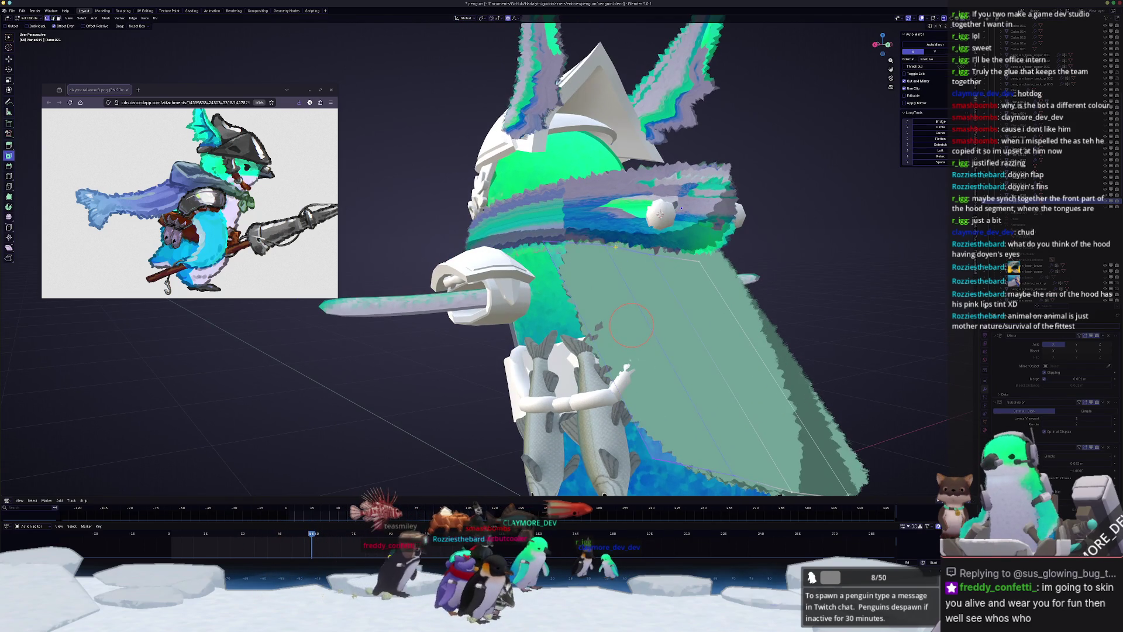
middle_drag(627, 249, 655, 252)
key(g)
key(g)
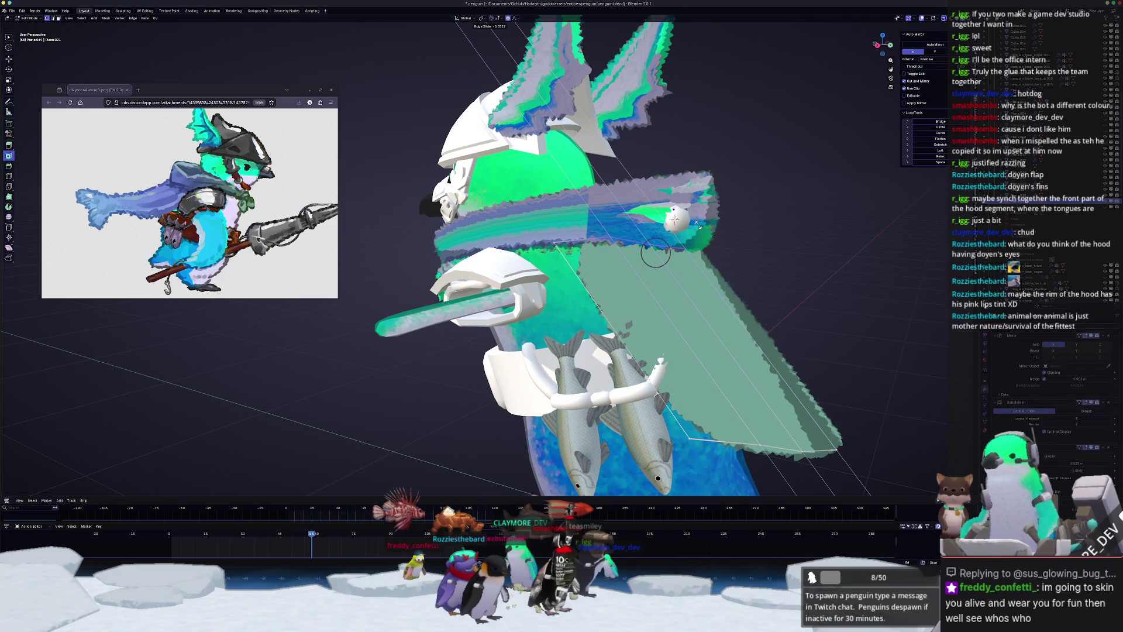
click(648, 246)
shift+right_click(553, 245)
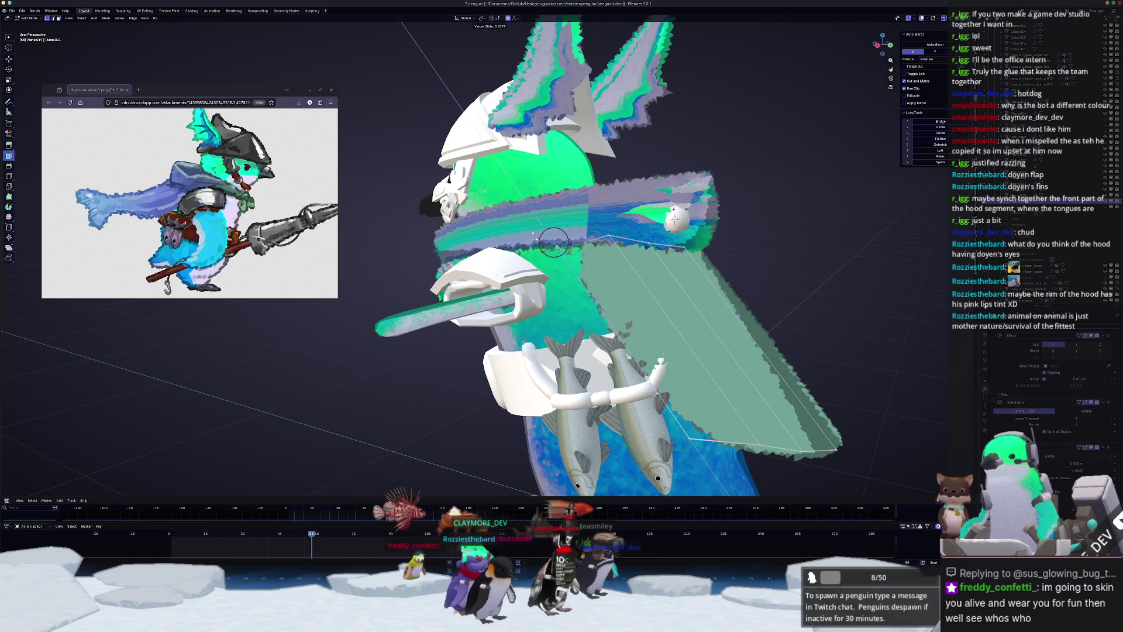
click(515, 214)
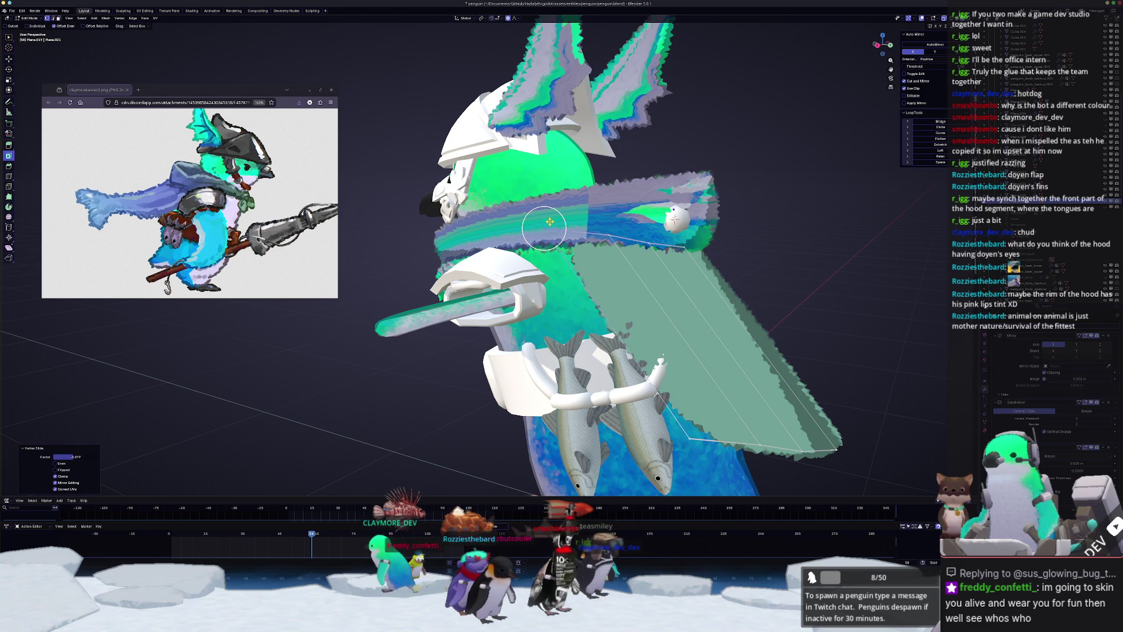
- Fully crease the selected flap edges and inset the flap faces
mouse_move(515, 213)
middle_down()
mouse_move(544, 222)
mouse_move(521, 216)
middle_up()
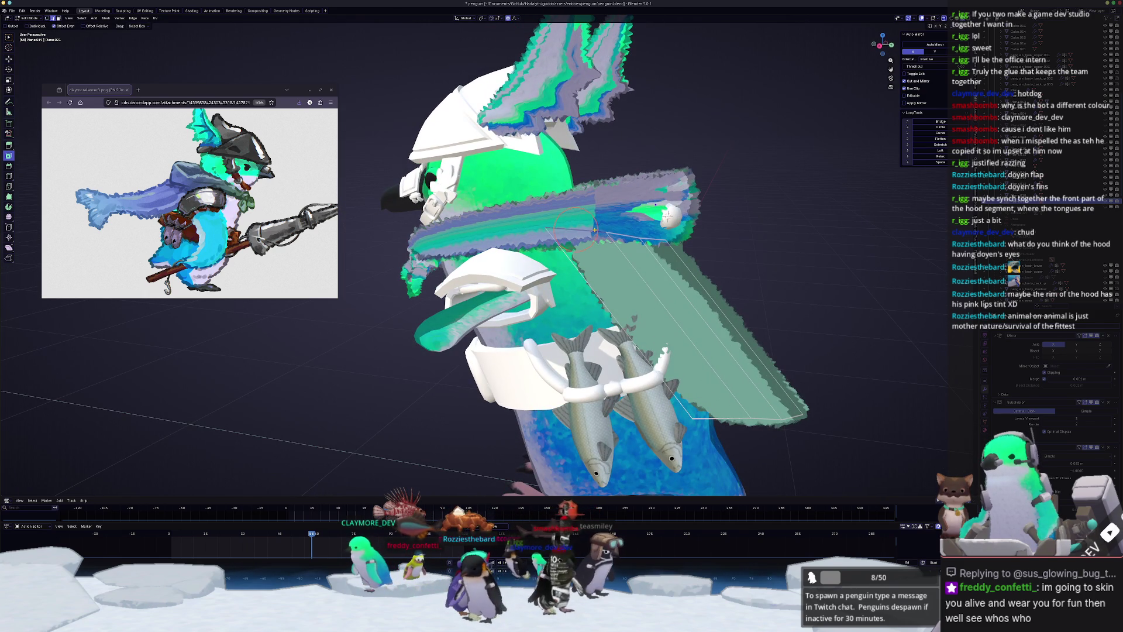
key(shift+e)
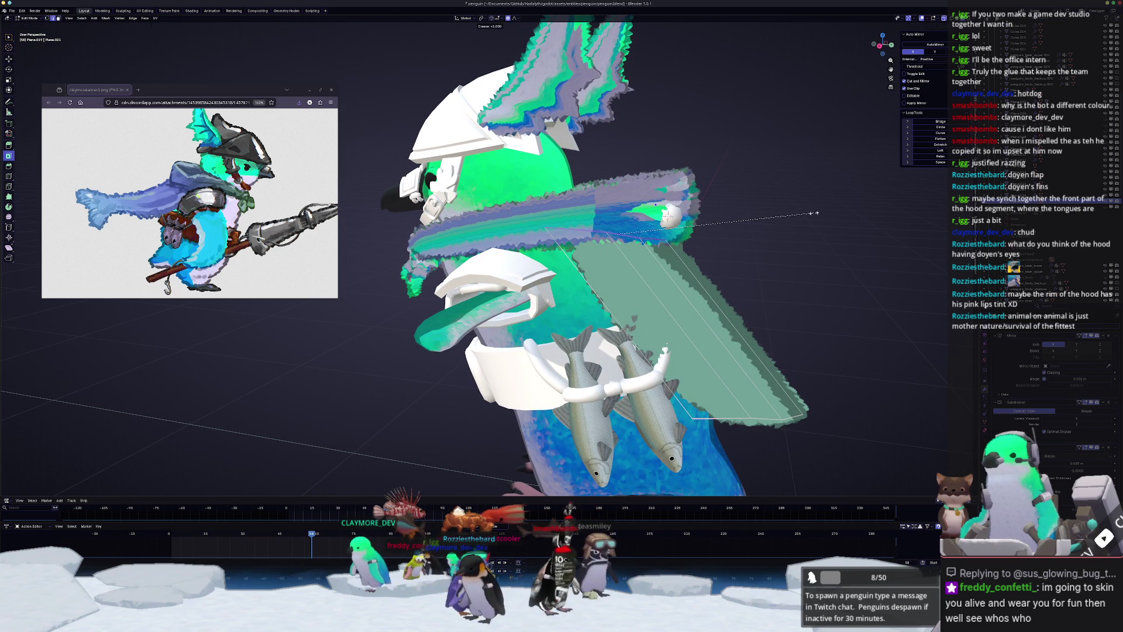
click(615, 234)
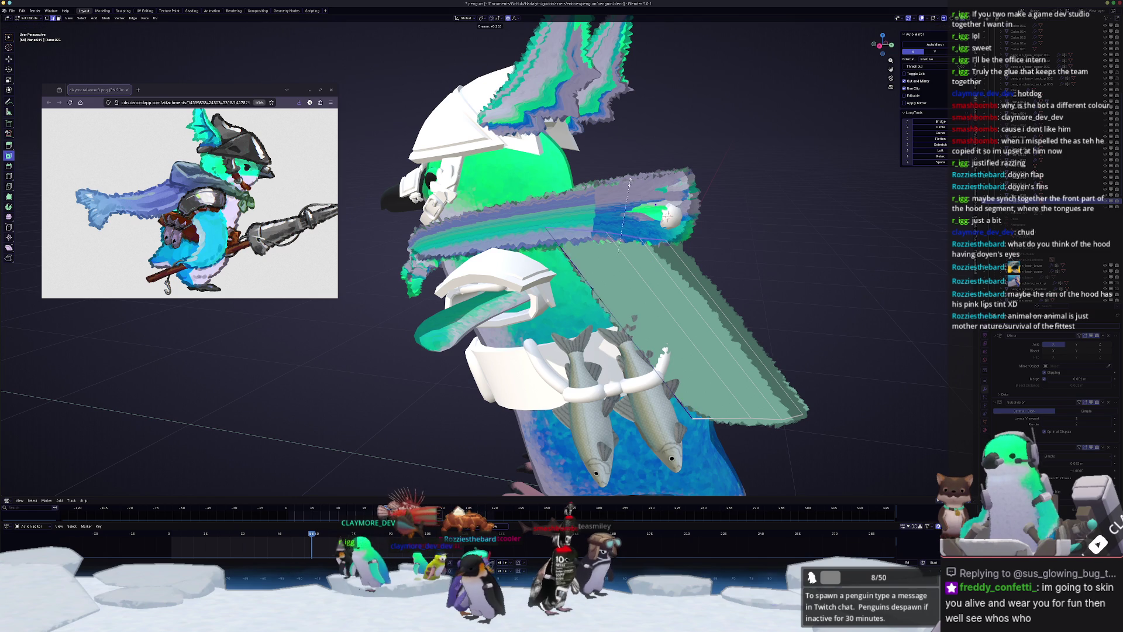
click(640, 135)
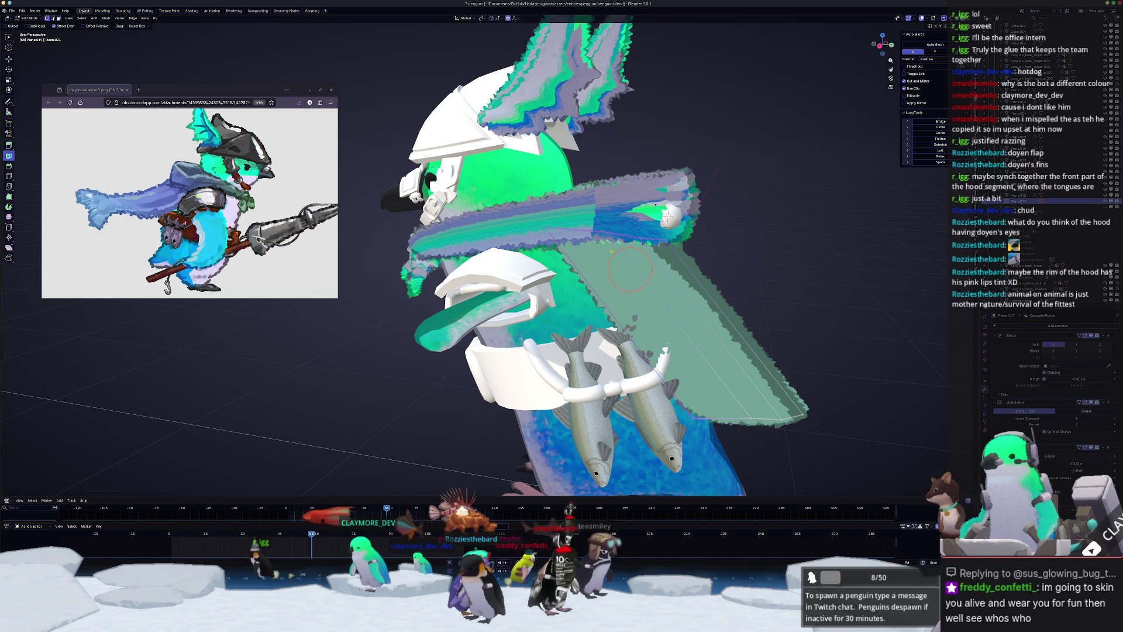
click(579, 212)
- Select the hood object and enter its Edit Mode
middle_drag(579, 212, 644, 240)
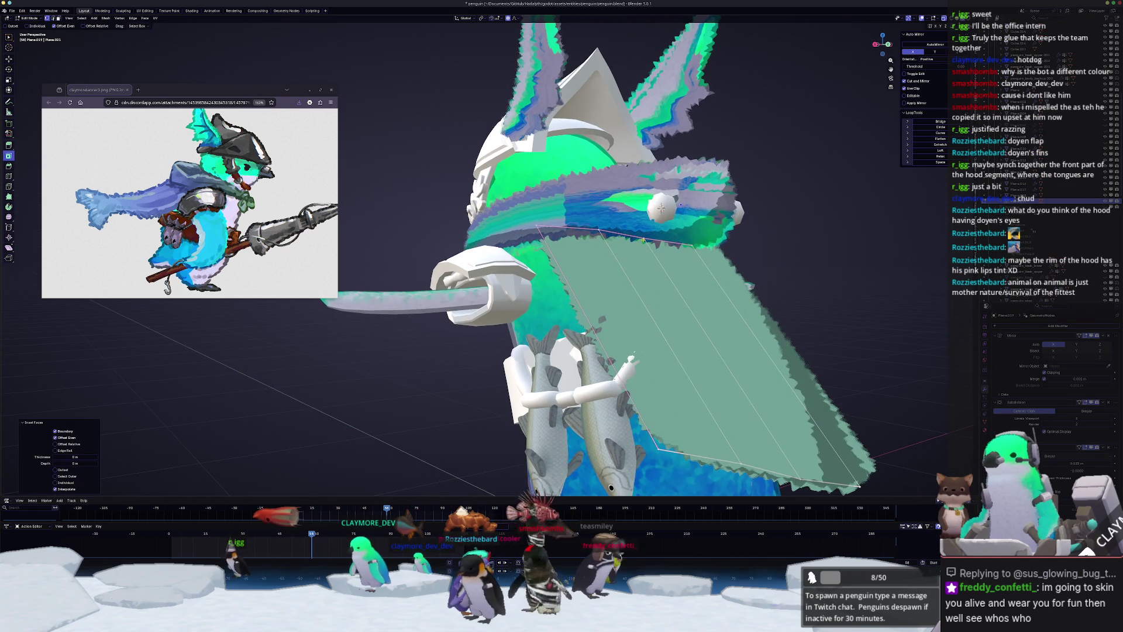
key(Tab)
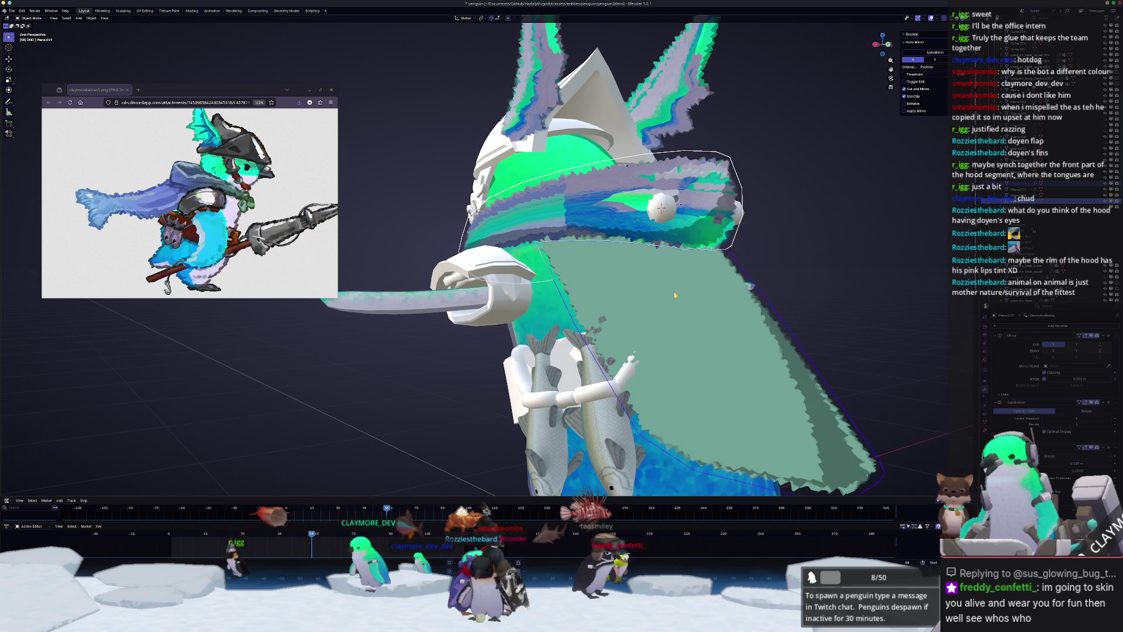
scroll(492, 257, down, 3)
click(582, 228)
middle_drag(582, 229, 593, 232)
key(Tab)
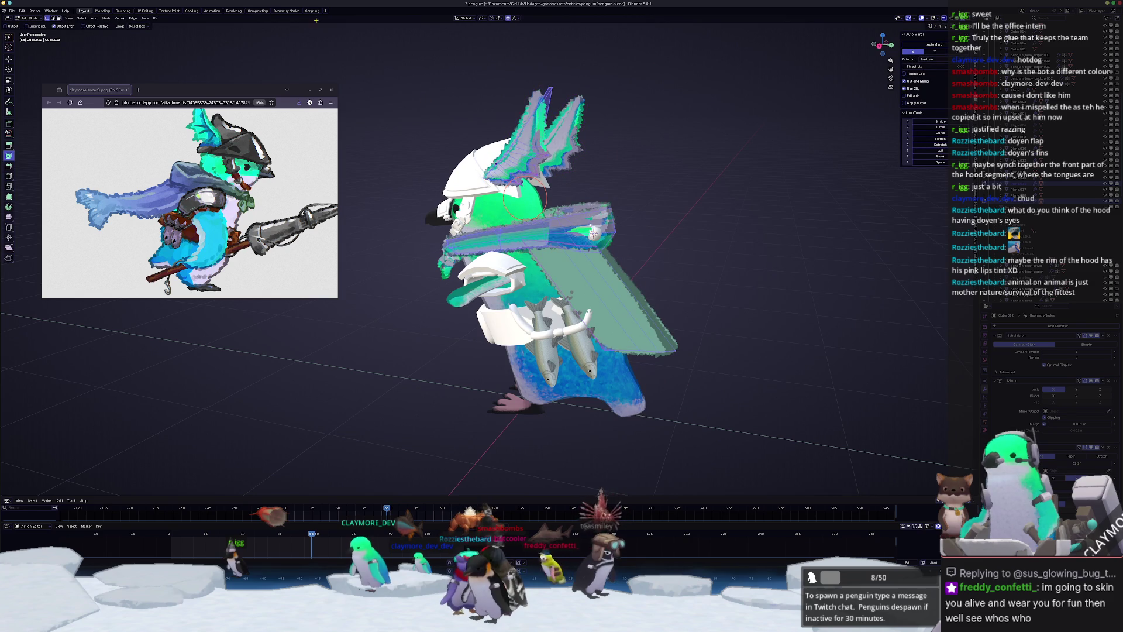
- In the UV Editing workspace, scale the hood's UVs by -1 to flip them
click(154, 11)
scroll(242, 395, down, 3)
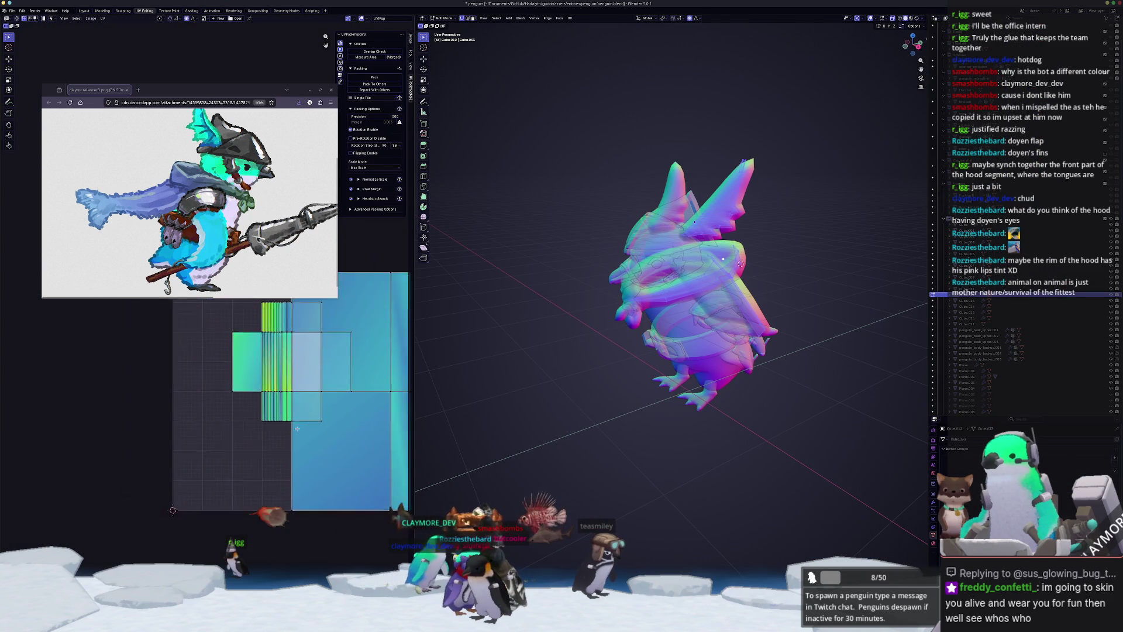
key(s)
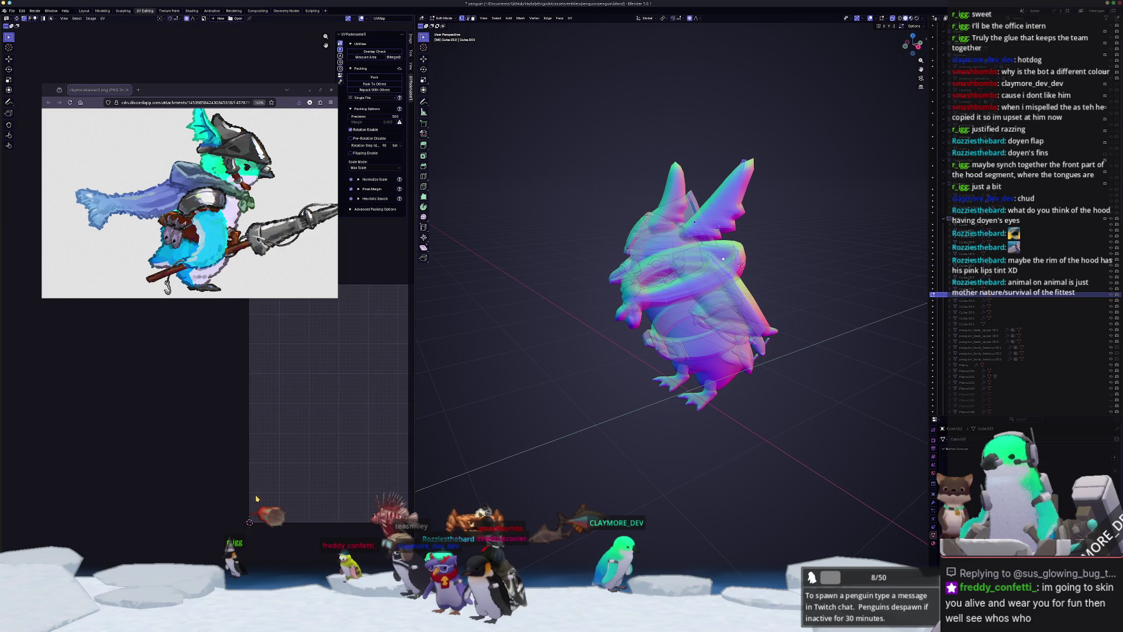
key(Tab)
- Show textured shading, view the penguin from the front, and select the small chest pendant
scroll(797, 98, up, 3)
click(911, 18)
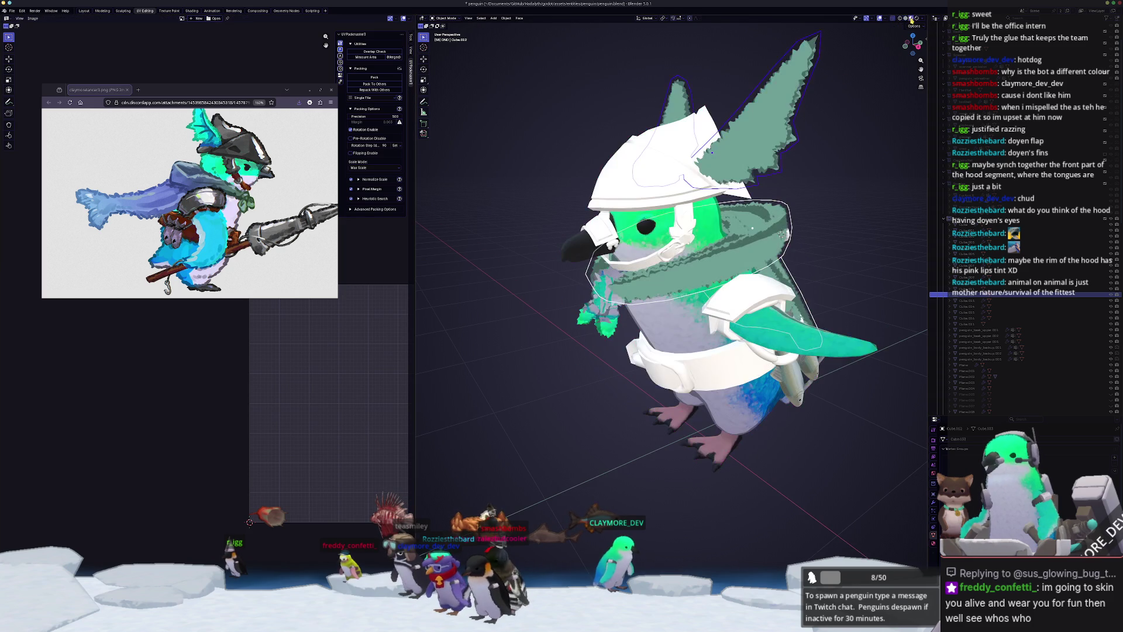
mouse_move(824, 252)
middle_down()
mouse_move(676, 279)
mouse_move(749, 212)
mouse_move(772, 232)
mouse_move(764, 161)
middle_up()
key(KP_1)
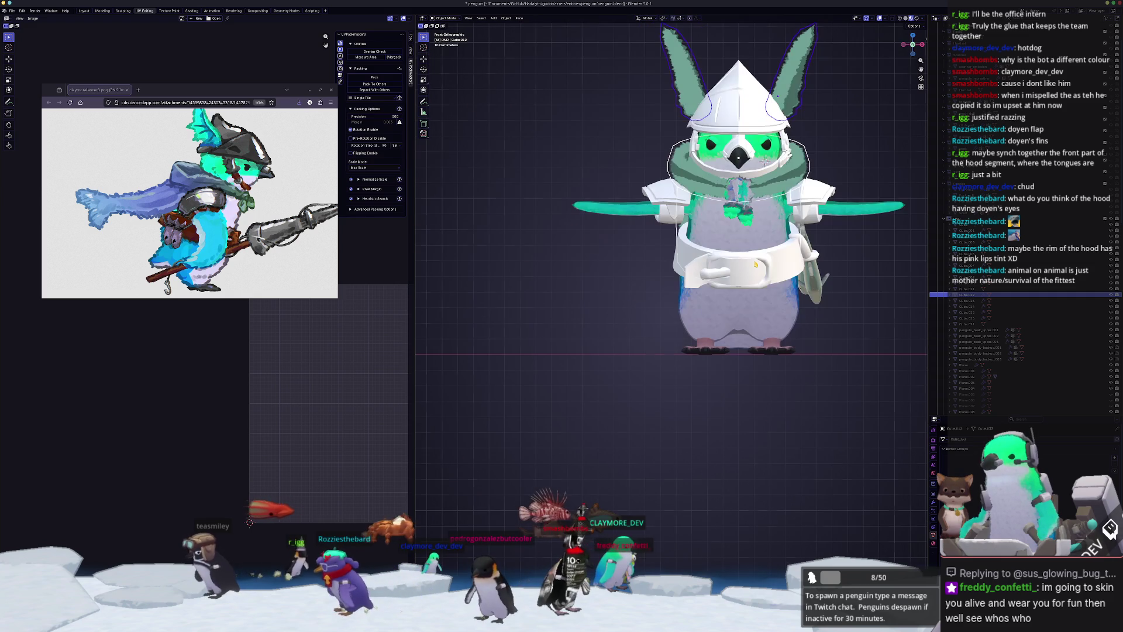
scroll(756, 265, up, 4)
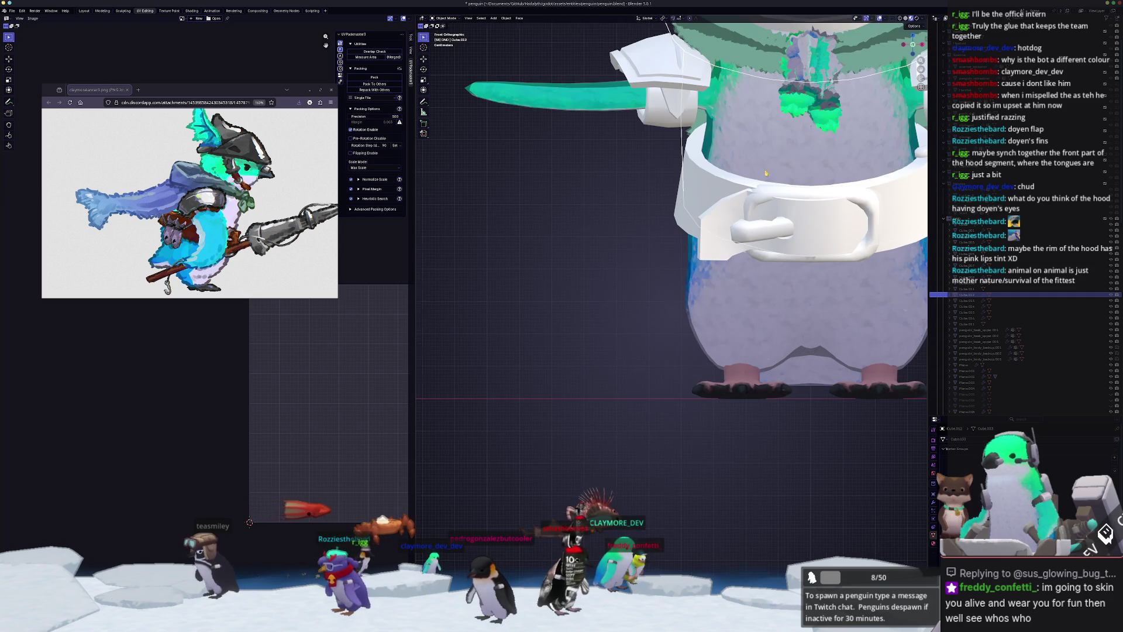
click(818, 118)
click(818, 118)
click(818, 117)
scroll(494, 295, down, 3)
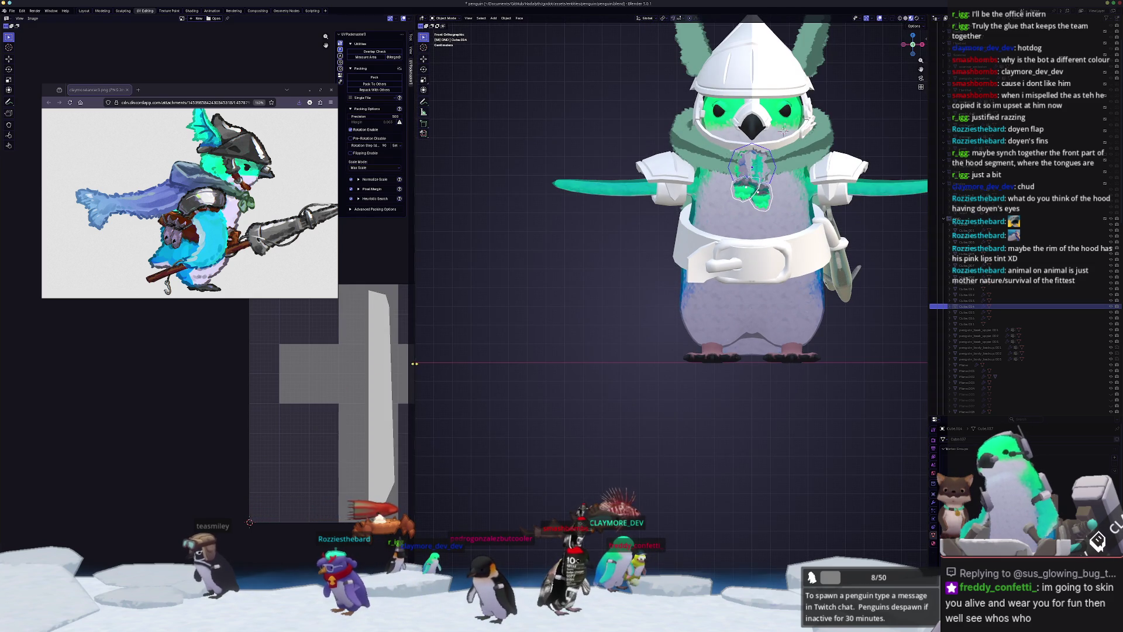
- Collapse all the chest piece's UVs with S 0 and move them to a new texture colour
key(Tab)
key(a)
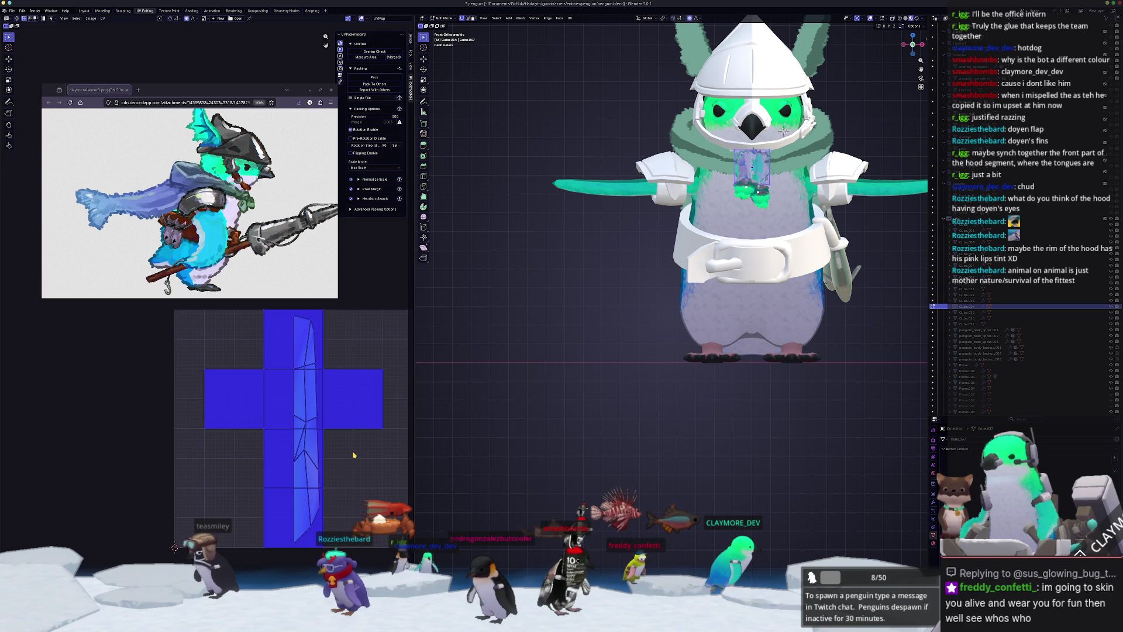
key(s)
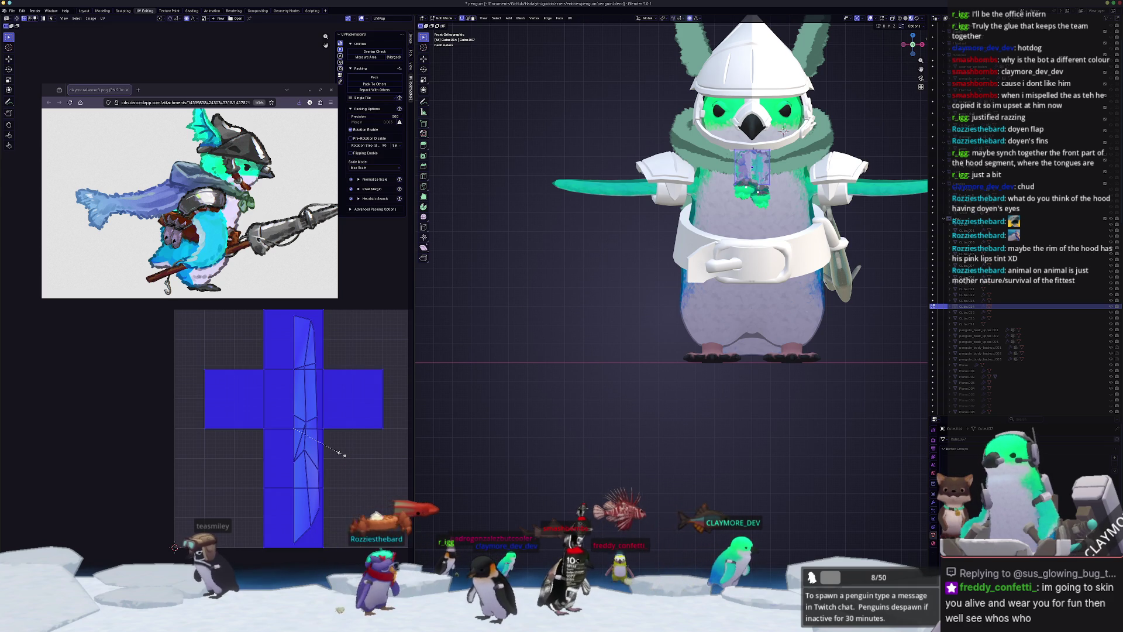
key(0)
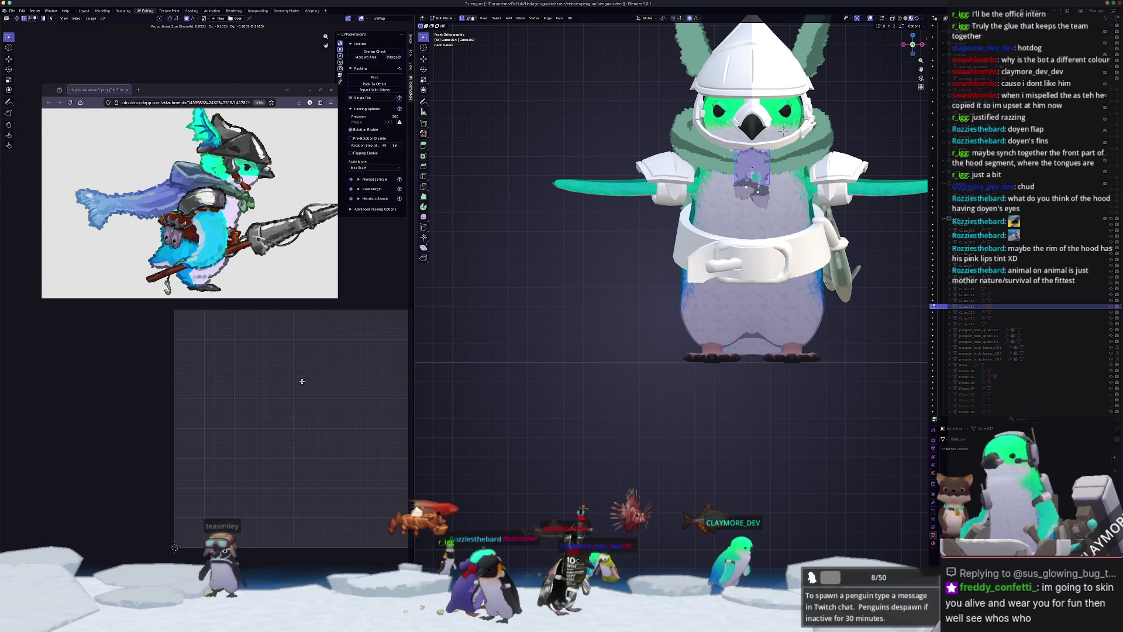
key(g)
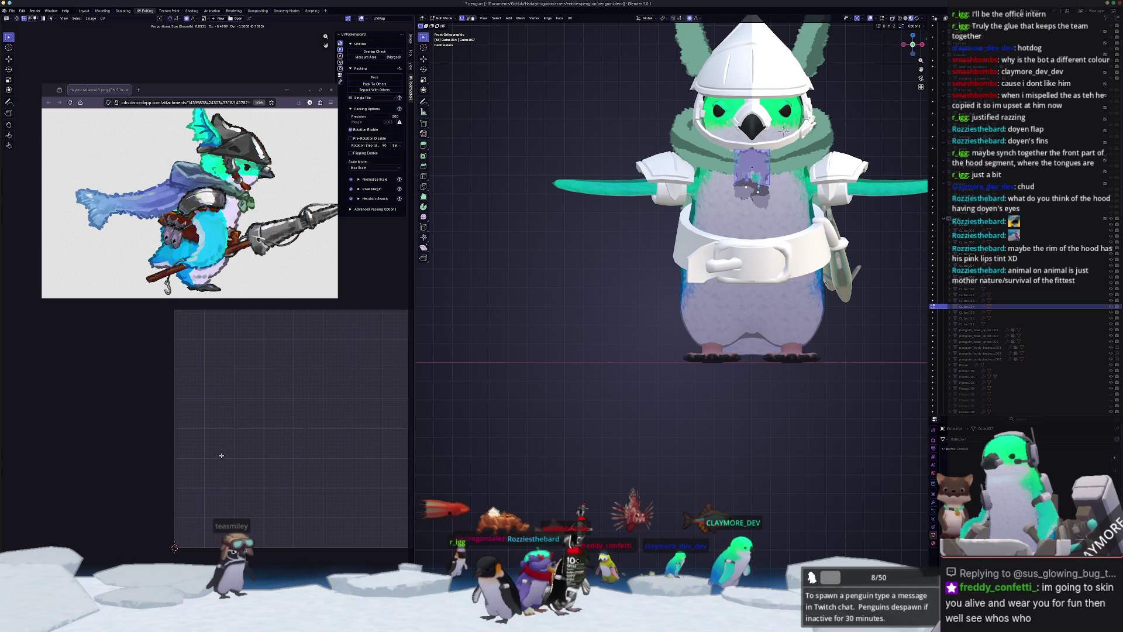
click(221, 454)
key(Tab)
mouse_move(673, 176)
middle_down()
mouse_move(689, 165)
mouse_move(670, 184)
middle_up()
click(689, 166)
- Select the green cape flap, Plane.019, and enter its Edit Mode
scroll(671, 184, down, 3)
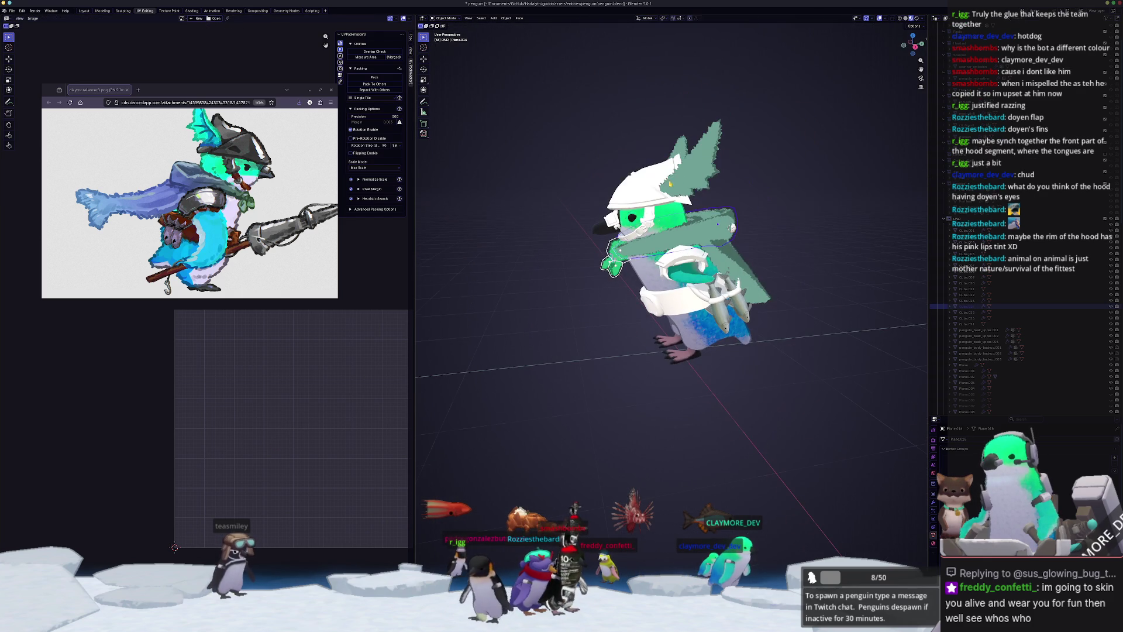
click(734, 258)
key(Tab)
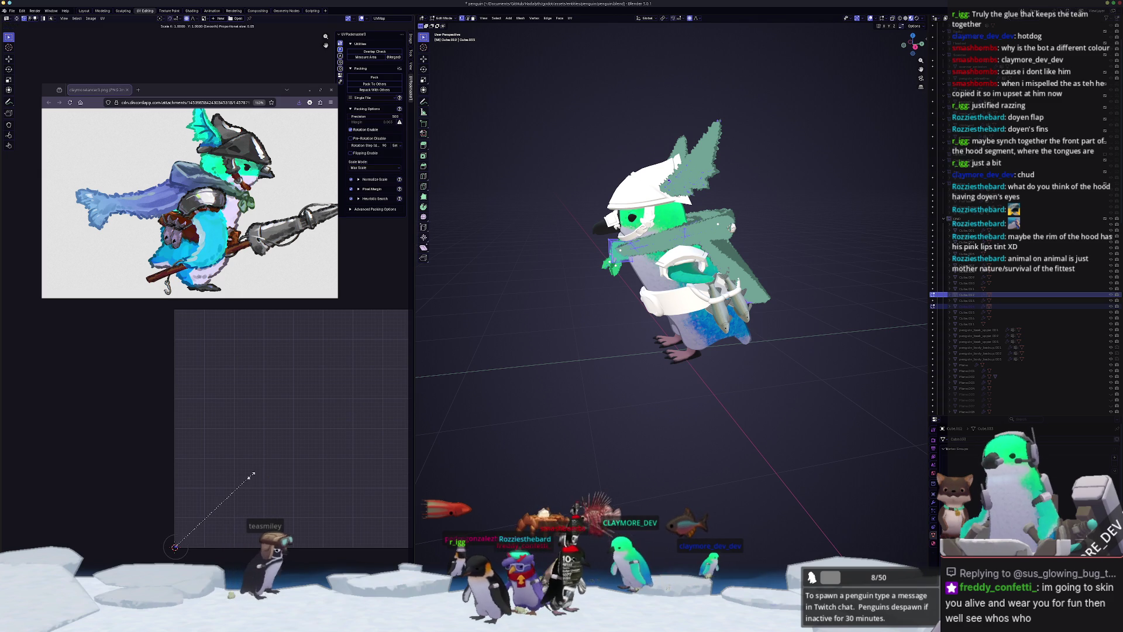
key(Tab)
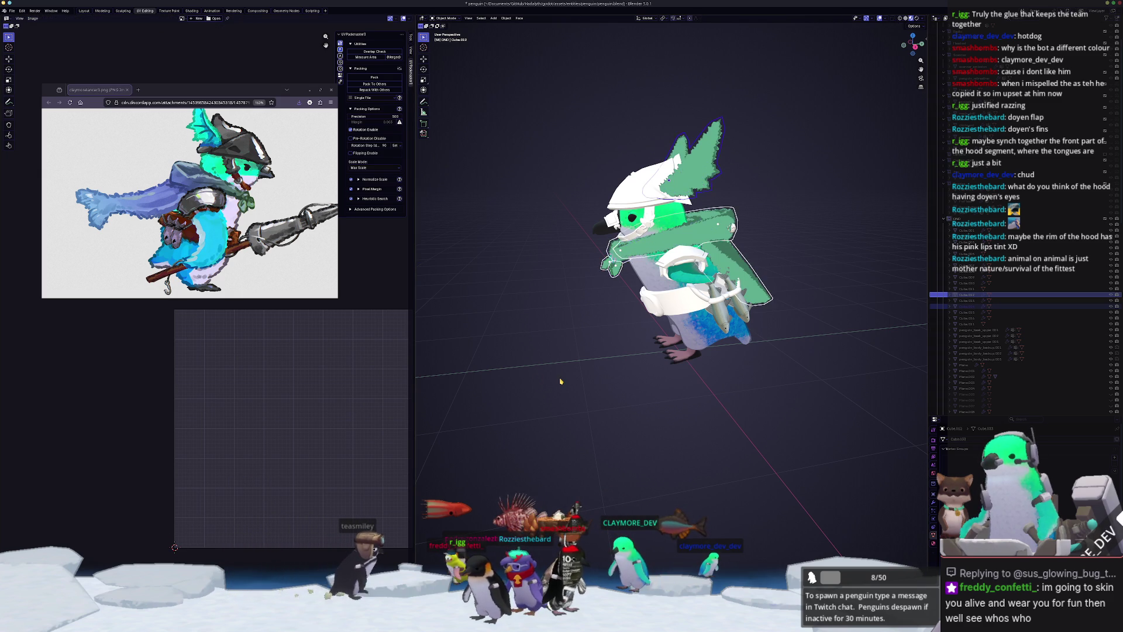
scroll(555, 389, up, 3)
mouse_move(555, 389)
middle_down()
mouse_move(645, 303)
mouse_move(626, 279)
mouse_move(611, 280)
mouse_move(614, 319)
mouse_move(603, 295)
mouse_move(621, 289)
mouse_move(680, 342)
middle_up()
click(622, 324)
key(Tab)
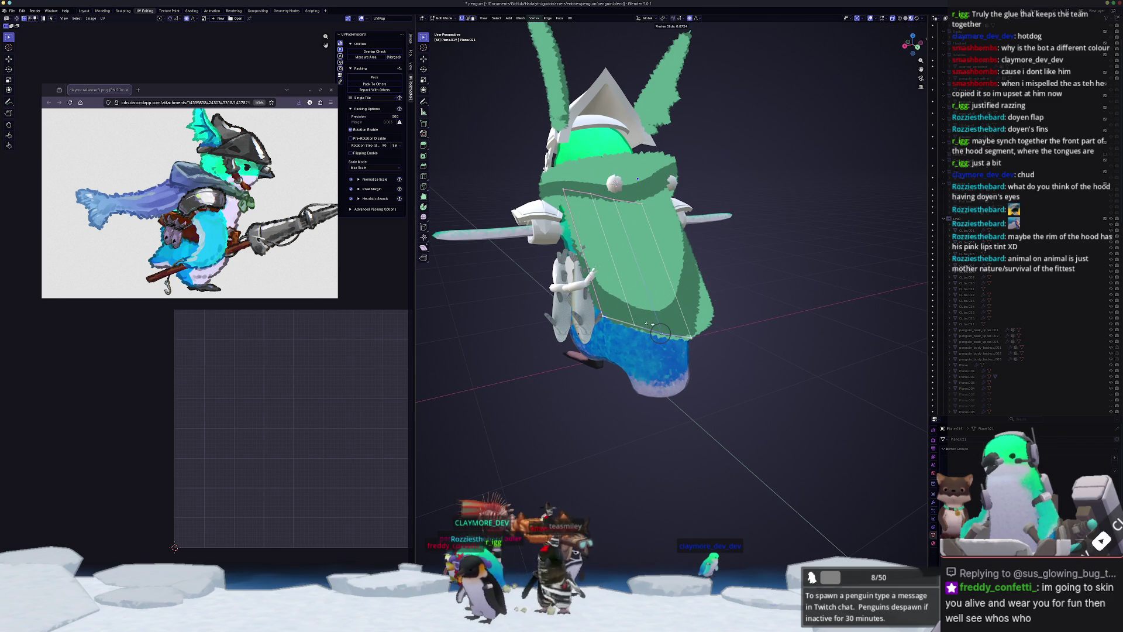
- Box-select flap vertices, slide them, and move them along X with proportional editing
drag(617, 317, 625, 336)
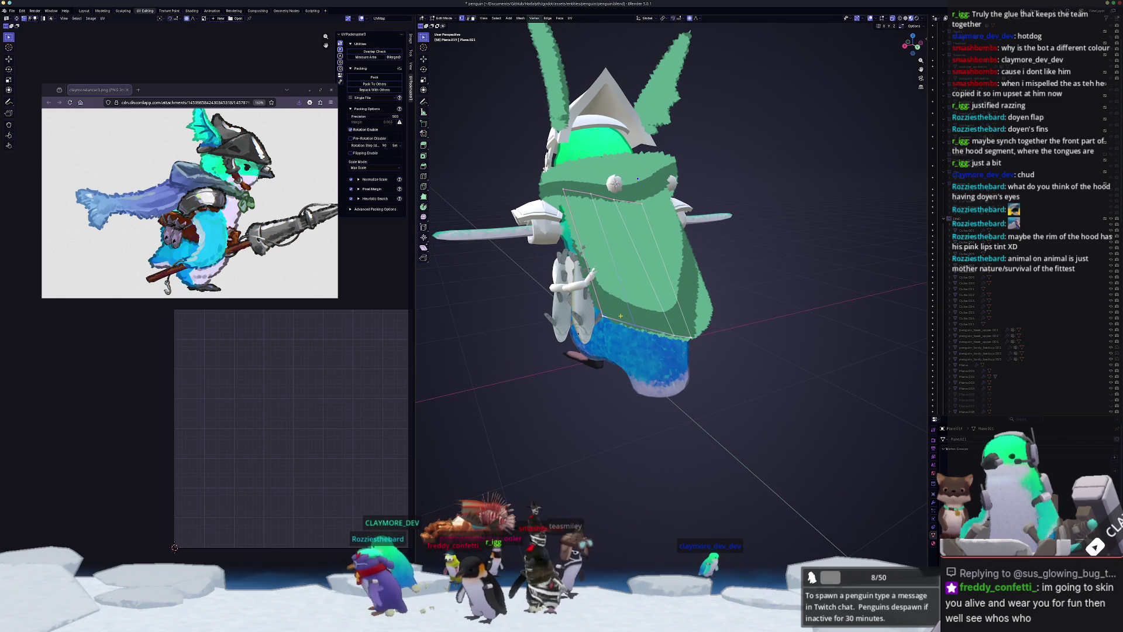
key(shift+v)
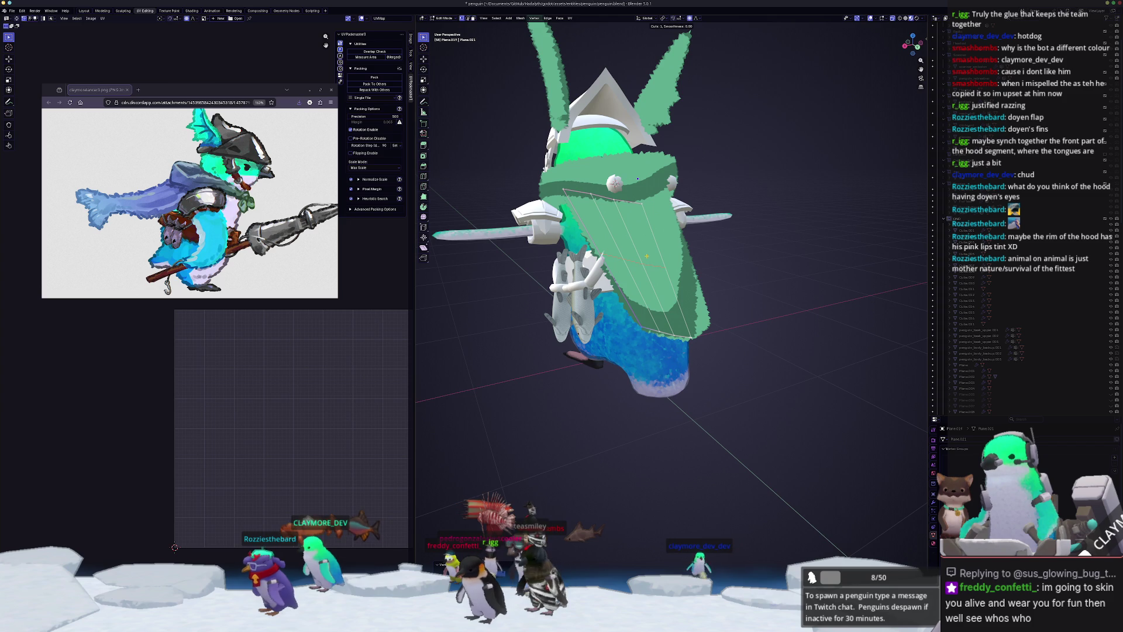
middle_drag(644, 328, 640, 290)
key(g)
key(x)
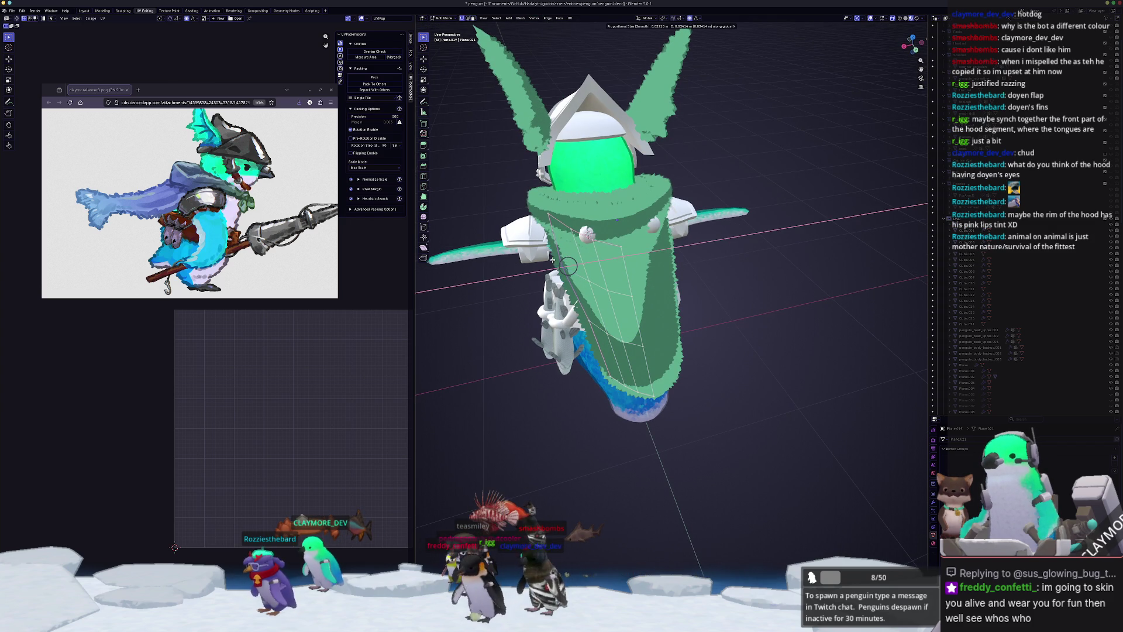
click(552, 259)
middle_drag(552, 259, 573, 293)
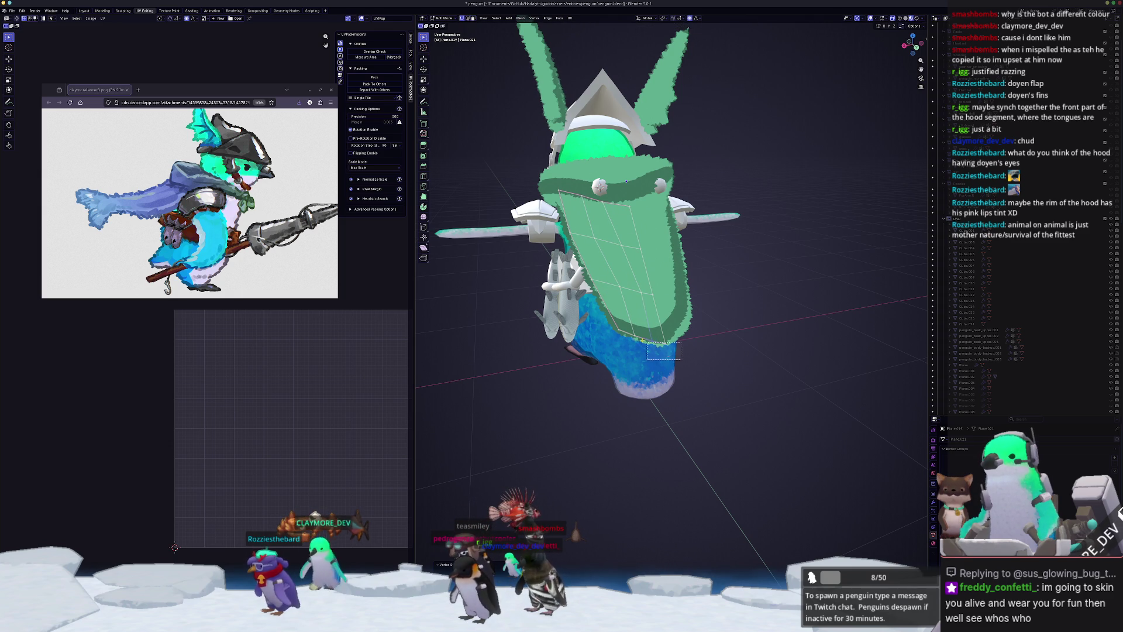
- Slide four flap-edge vertices inward to taper the lower end into a point
middle_drag(681, 359, 677, 400)
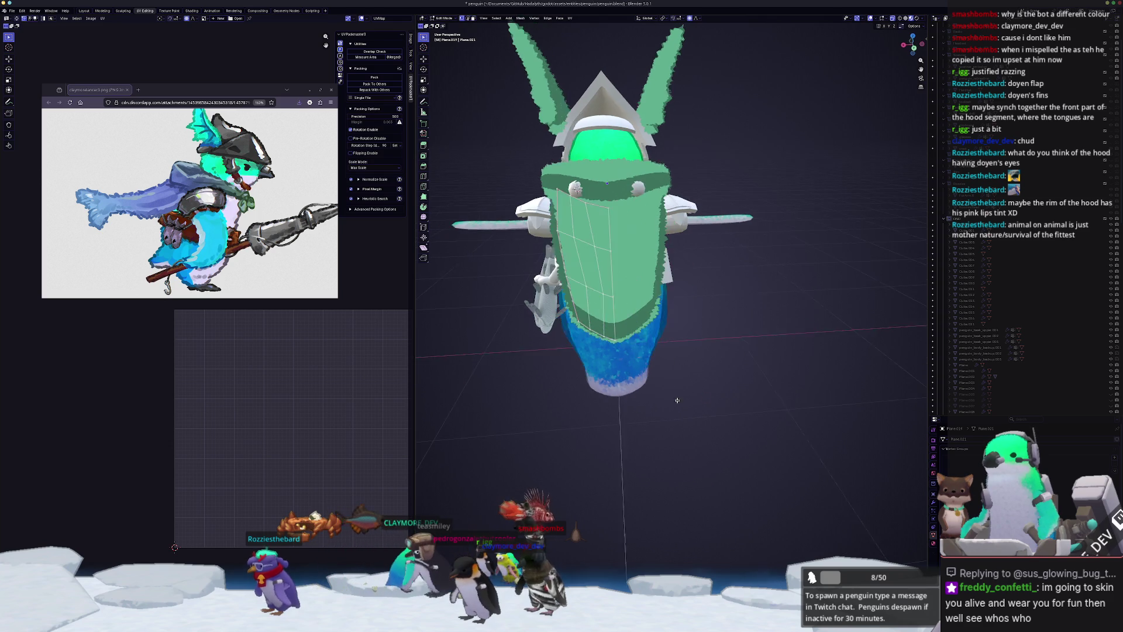
scroll(677, 400, up, 5)
key(shift+v)
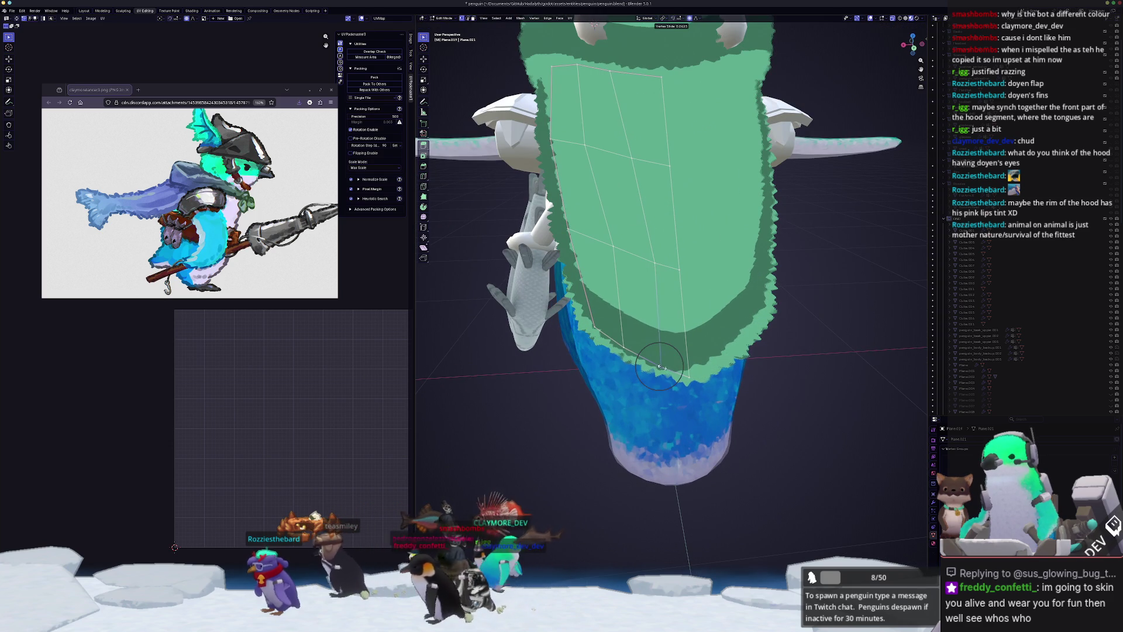
click(673, 369)
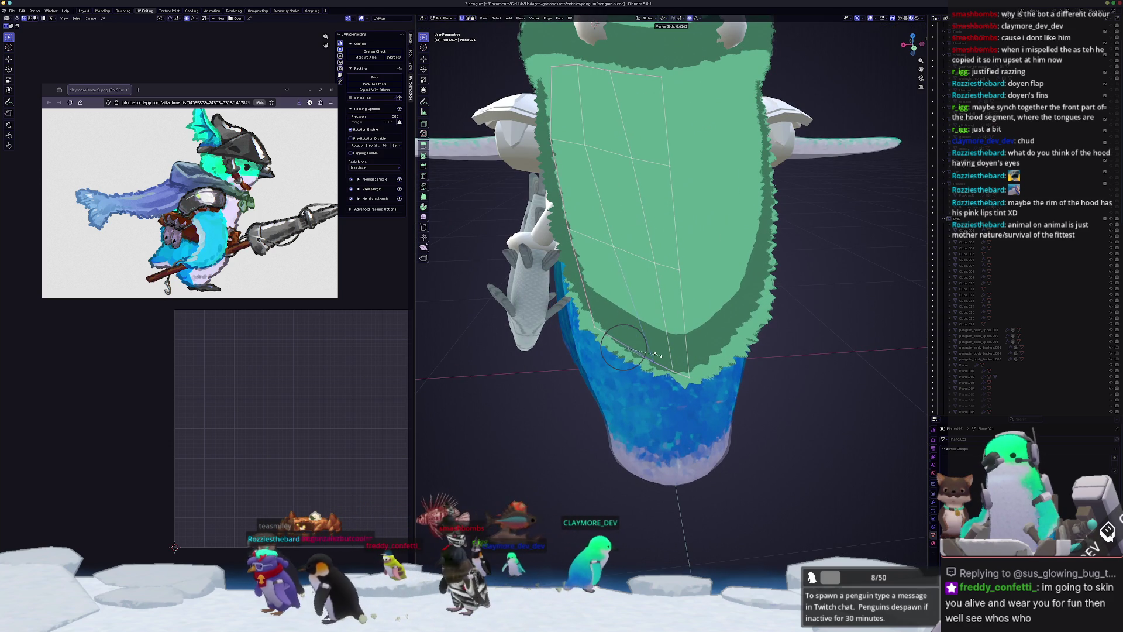
key(shift+v)
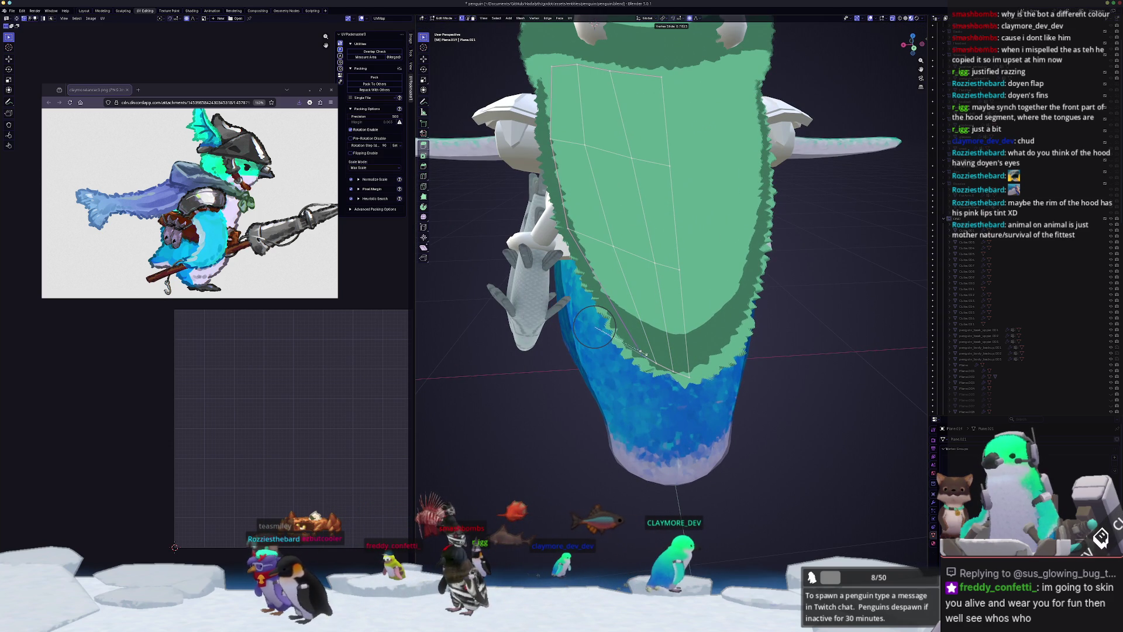
click(568, 228)
key(shift+v)
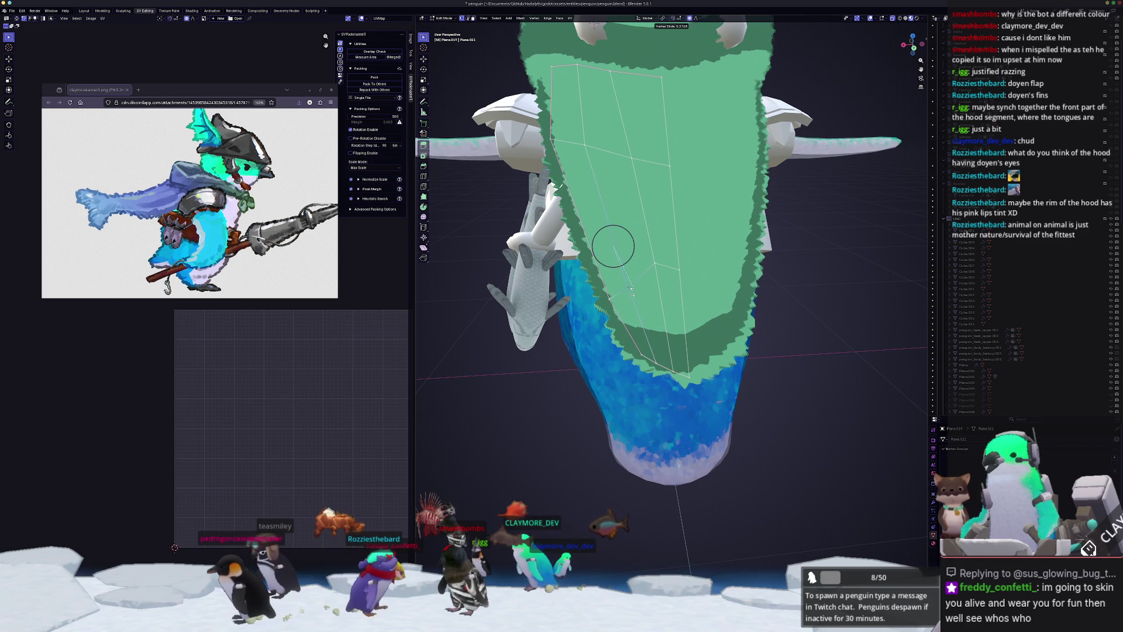
click(666, 286)
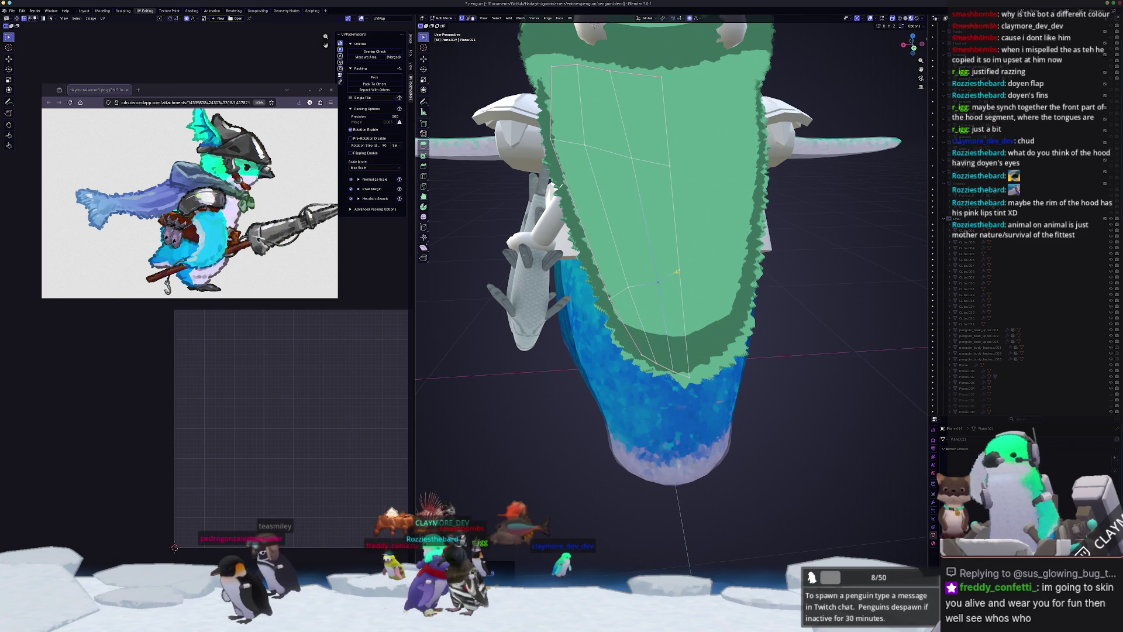
key(shift+v)
click(683, 288)
- Move the flap's lower vertices with proportional falloff and pull the bottom vertex right
mouse_move(683, 288)
middle_down()
mouse_move(613, 358)
mouse_move(644, 252)
mouse_move(633, 267)
middle_up()
key(g)
key(o)
click(645, 252)
middle_drag(630, 59, 616, 65)
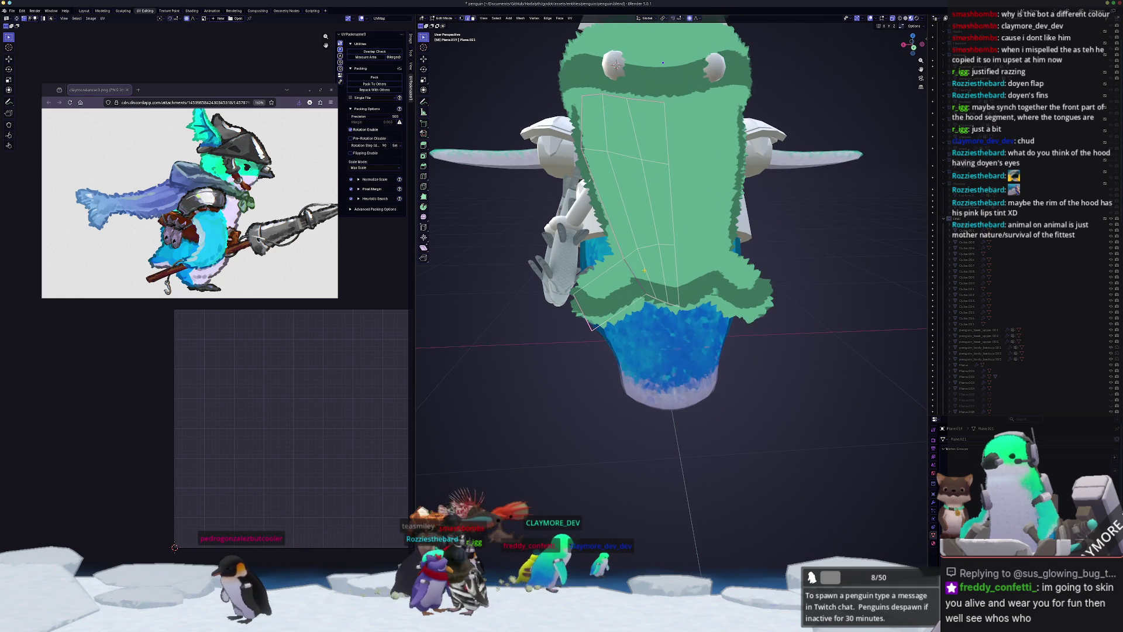
drag(627, 303, 642, 303)
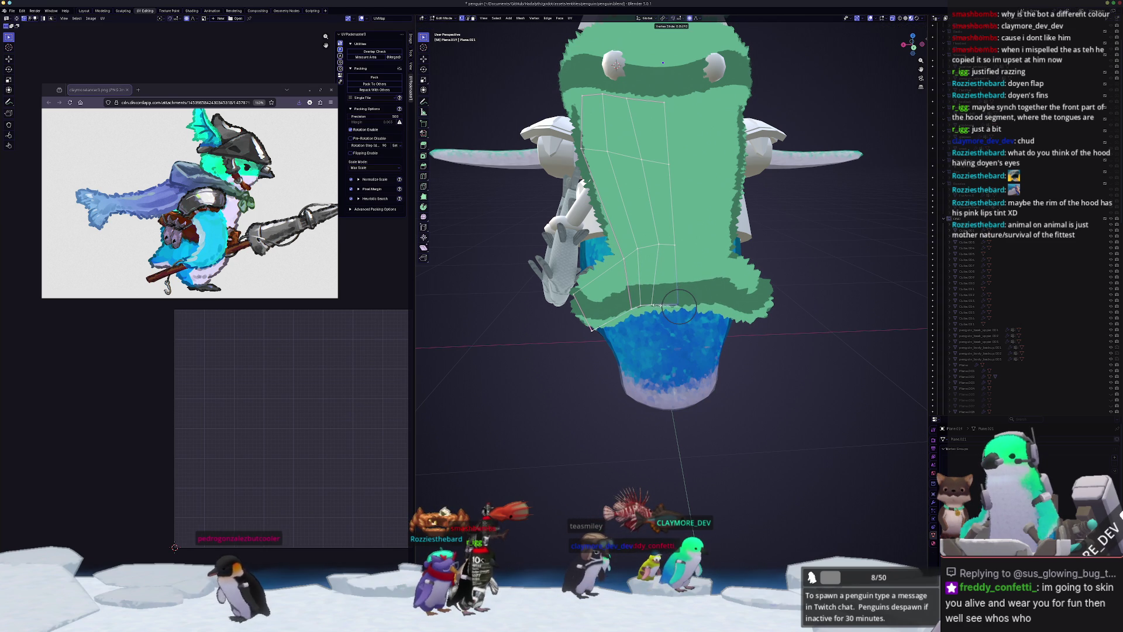
mouse_move(656, 304)
mouse_down()
mouse_move(679, 302)
mouse_move(660, 305)
mouse_up()
middle_drag(616, 64, 652, 360)
- Slide and nudge the hood's bottom corner vertices so they wrap over the body
key(g)
key(g)
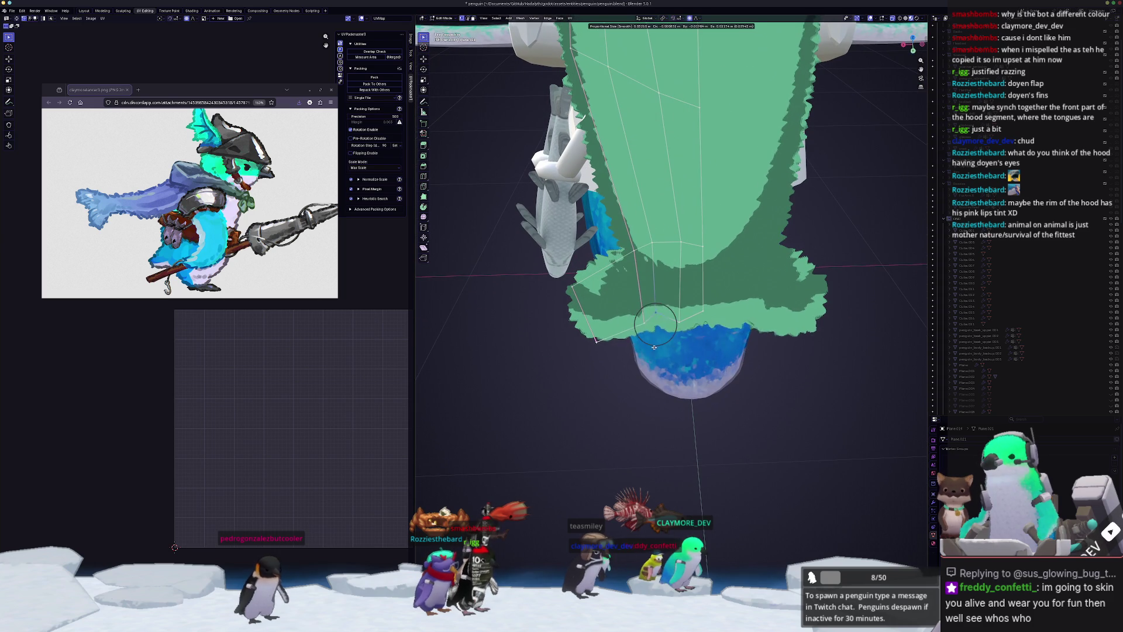
click(639, 340)
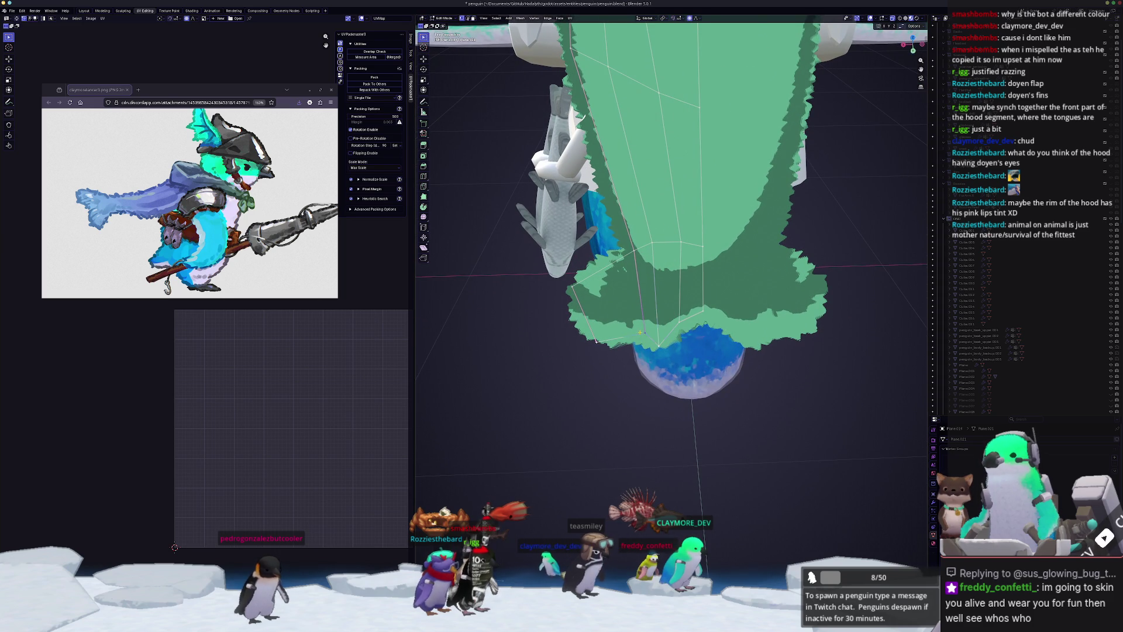
key(g)
click(632, 350)
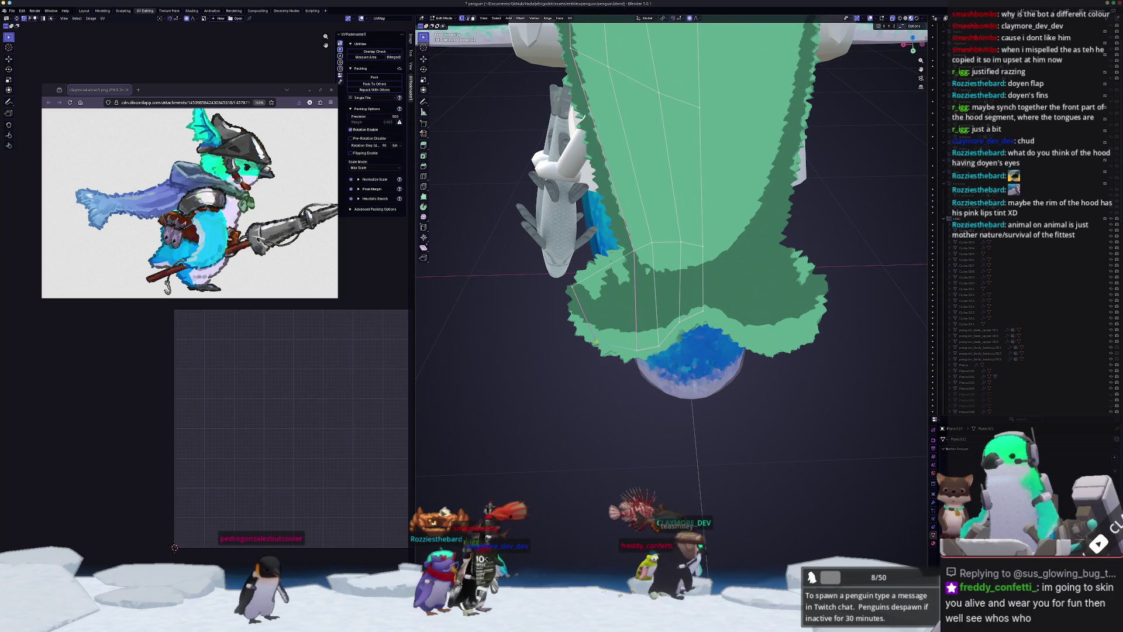
key(g)
click(581, 337)
key(g)
key(g)
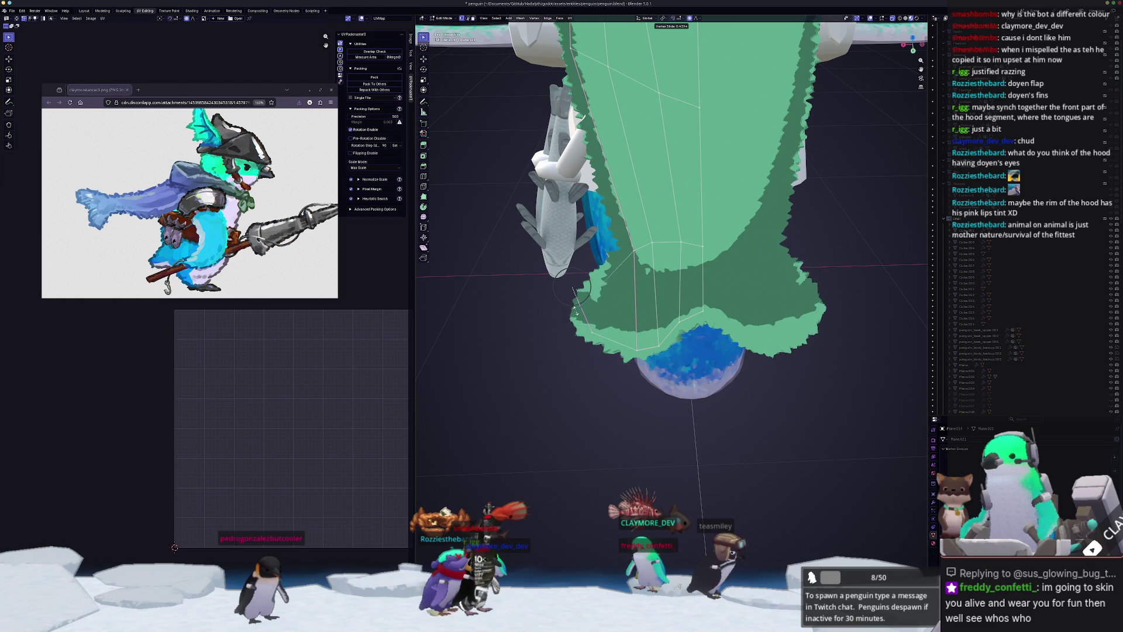
click(573, 307)
- Return to Object Mode and orbit around the full textured penguin
mouse_move(572, 308)
middle_down()
mouse_move(651, 296)
mouse_move(629, 307)
middle_up()
key(Tab)
middle_drag(585, 342, 709, 292)
- From the right side view in Edit Mode, select the vertices at the cape flap's tip
key(KP_3)
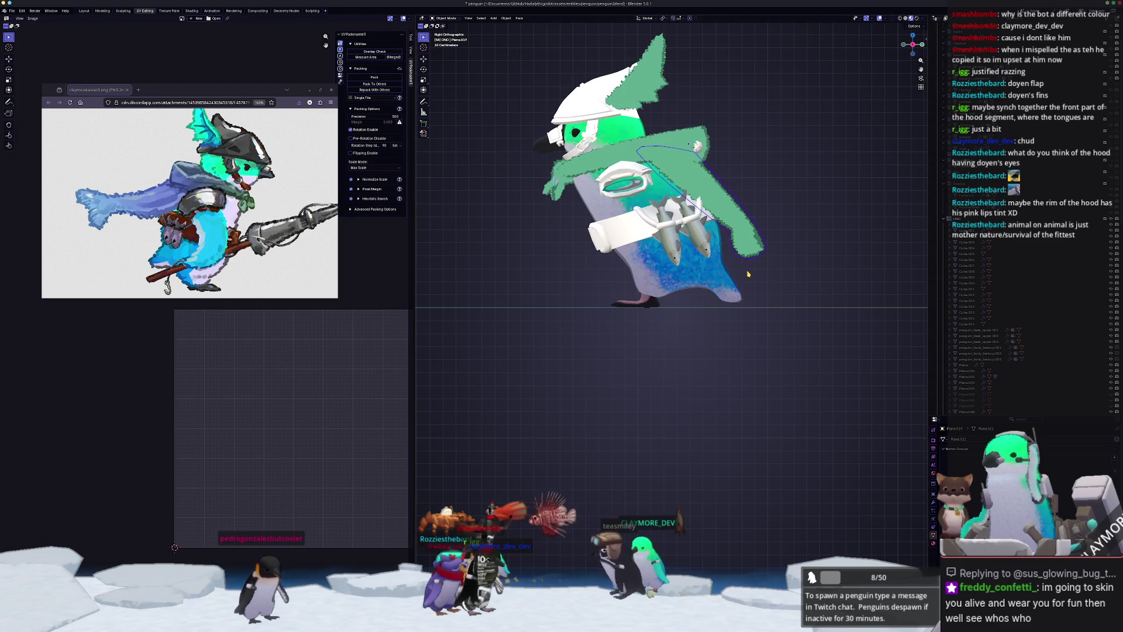
key(Tab)
scroll(803, 248, up, 4)
shift+middle_drag(803, 248, 667, 356)
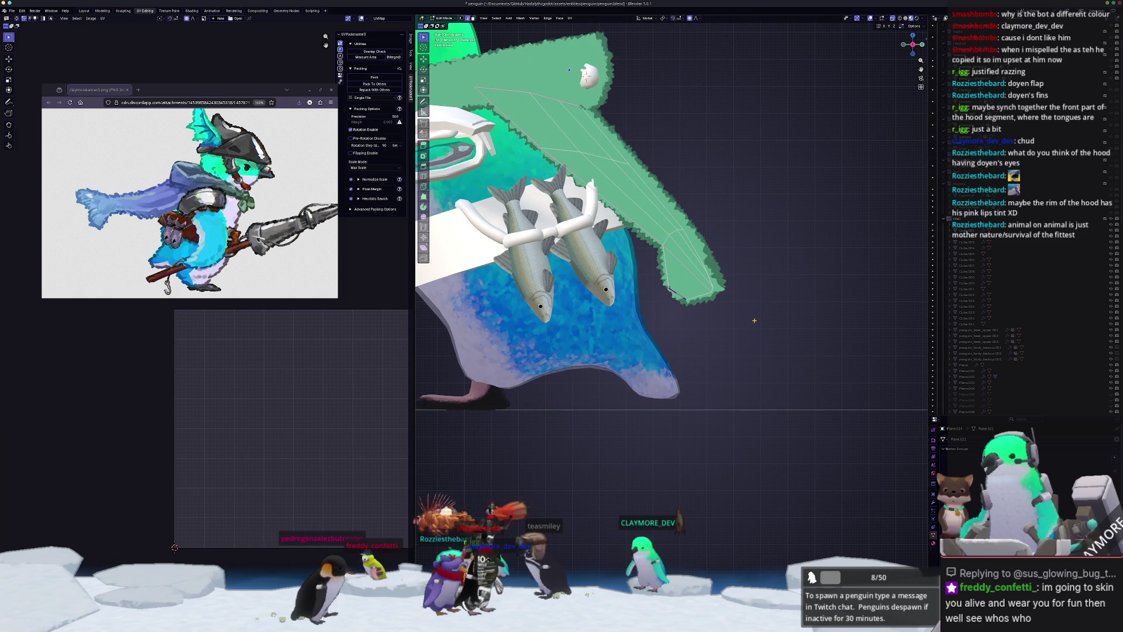
drag(707, 273, 740, 315)
- Bend the flap tip in toward the body with proportional editing, then rotate it slightly
scroll(824, 216, up, 2)
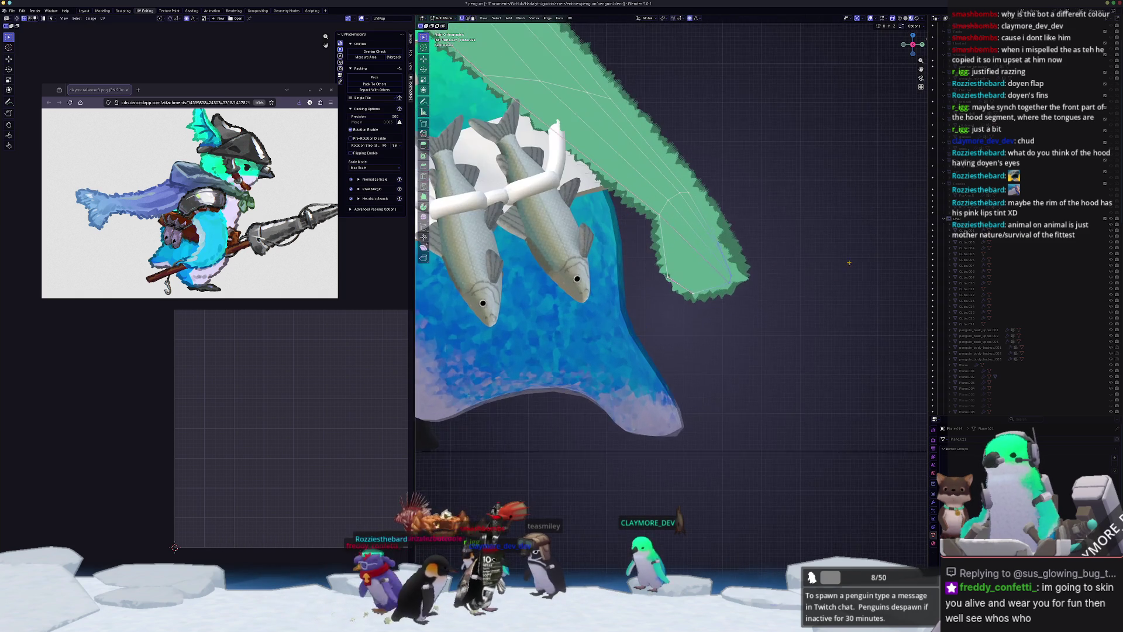
key(r)
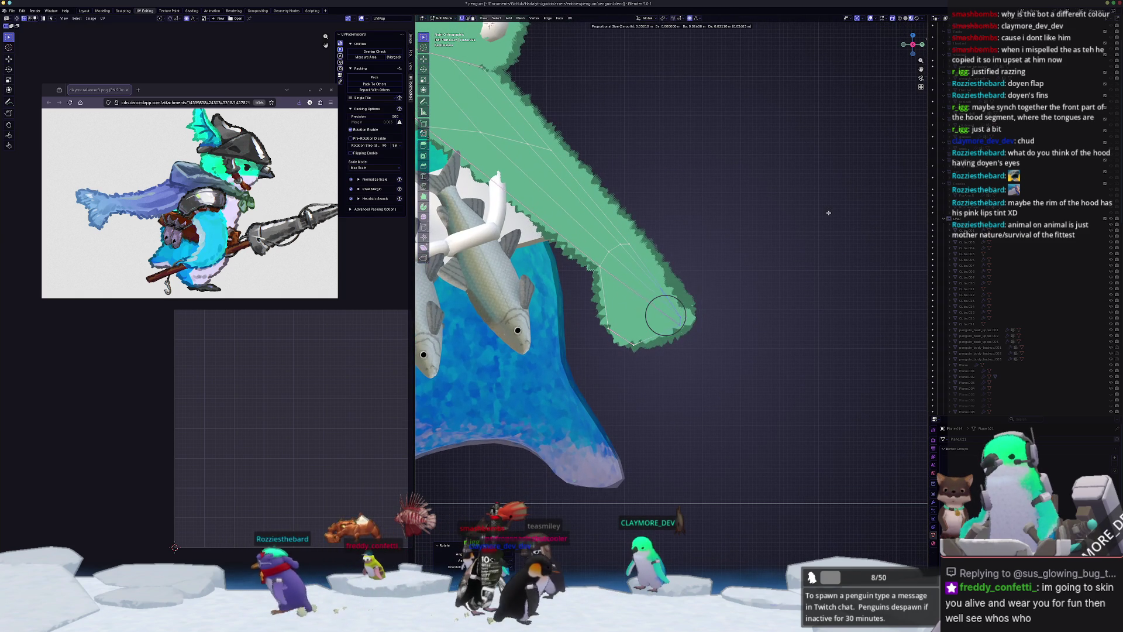
click(823, 199)
key(ctrl+z)
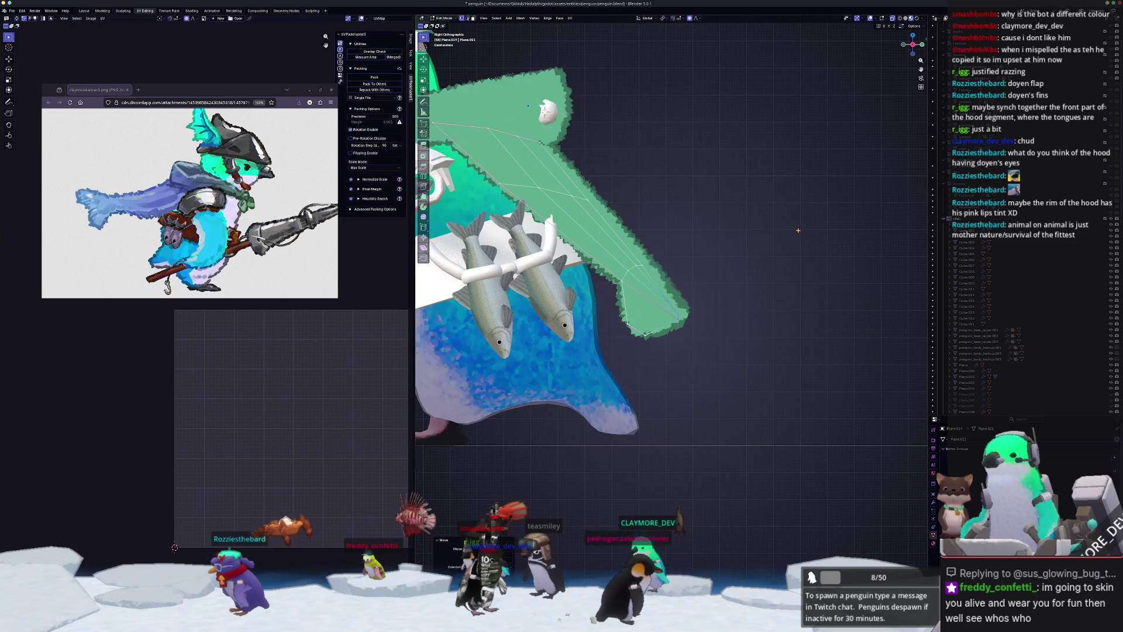
key(g)
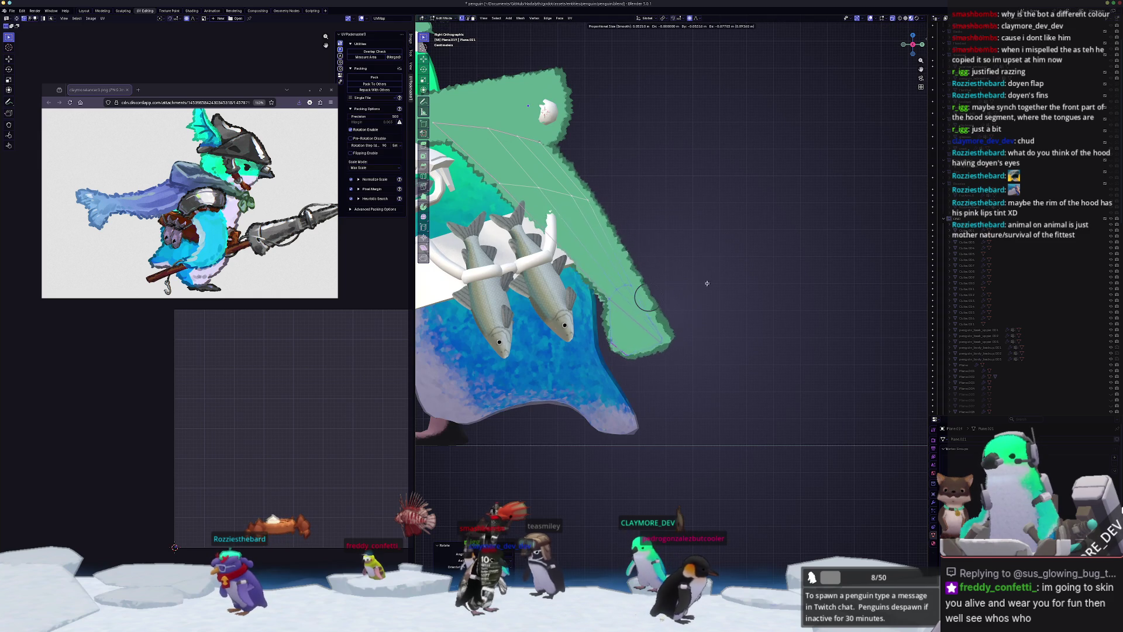
click(636, 208)
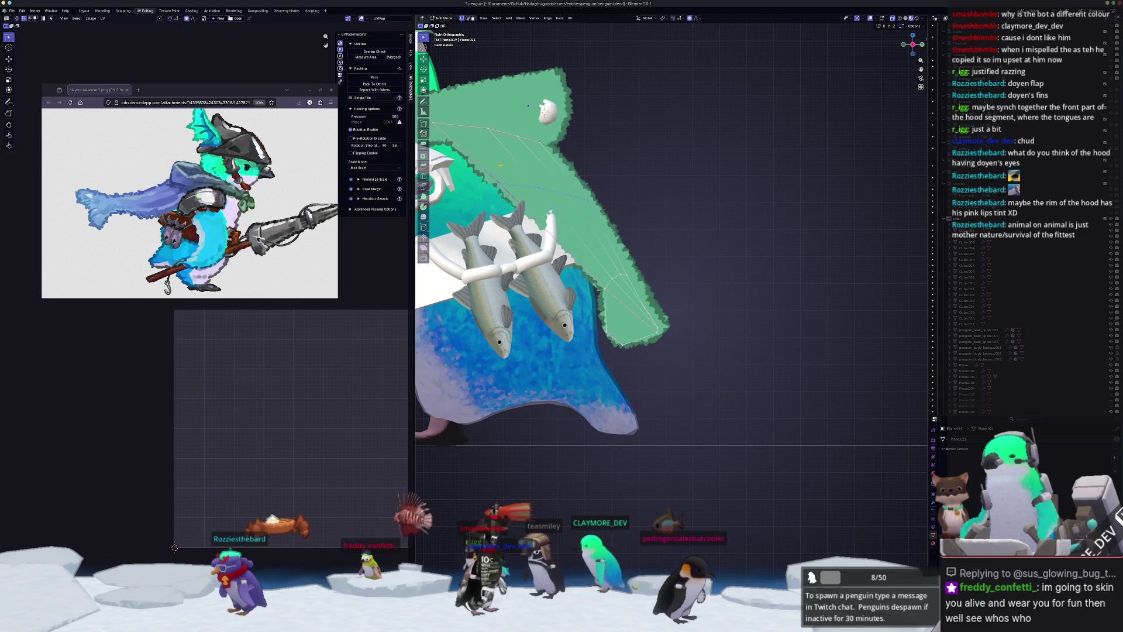
key(r)
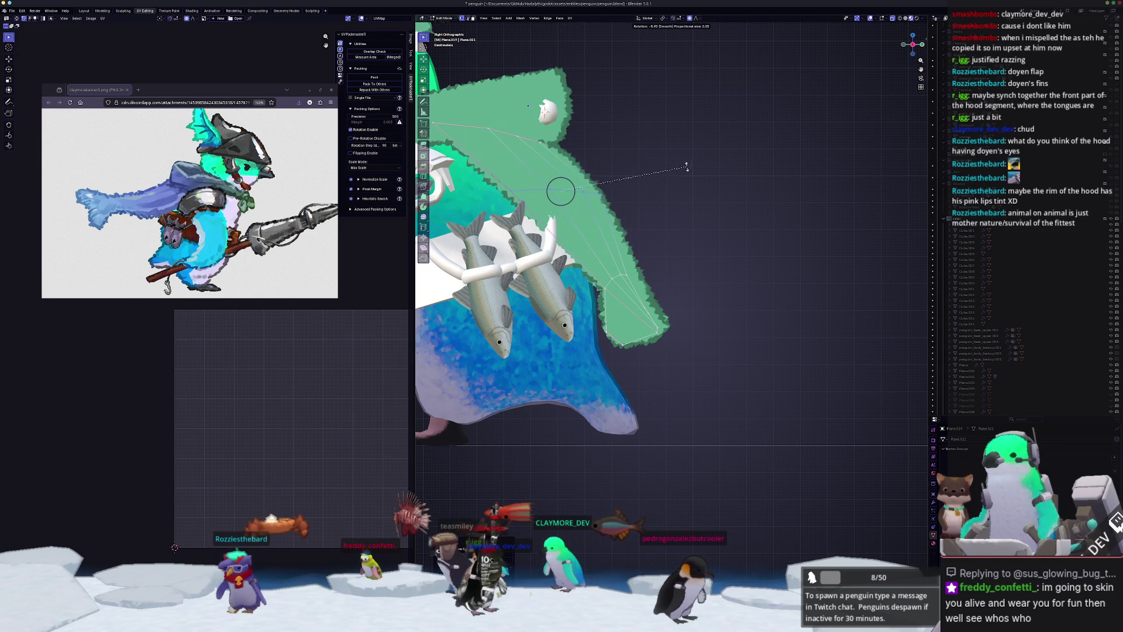
click(679, 155)
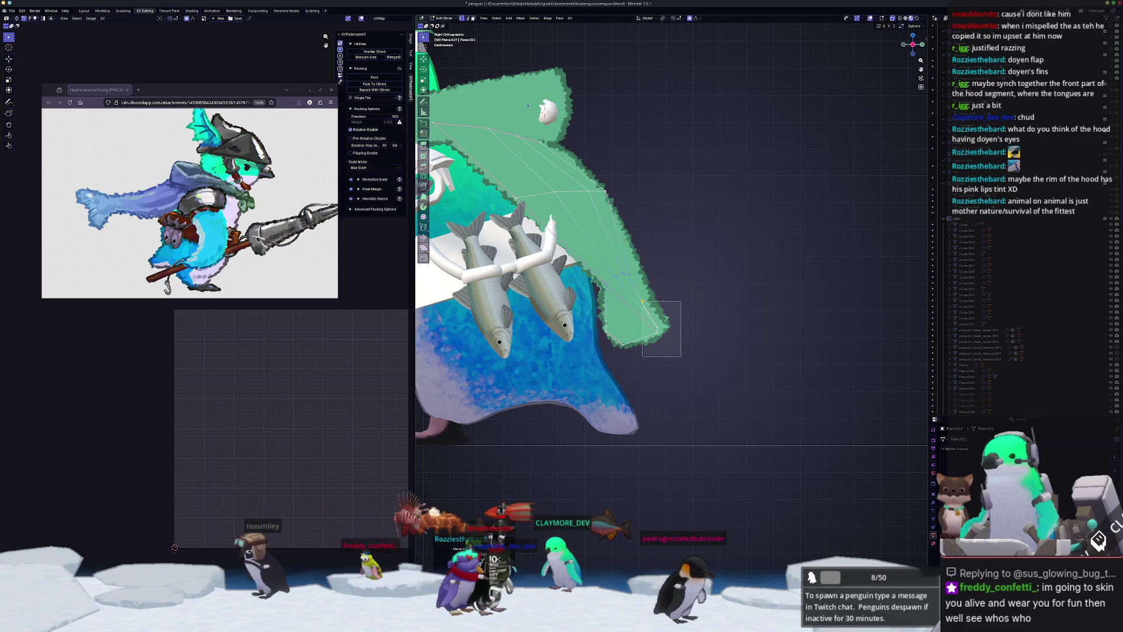
- Orbit around the flap to inspect it, then view the whole penguin in Object Mode
scroll(728, 311, up, 1)
middle_drag(747, 279, 673, 320)
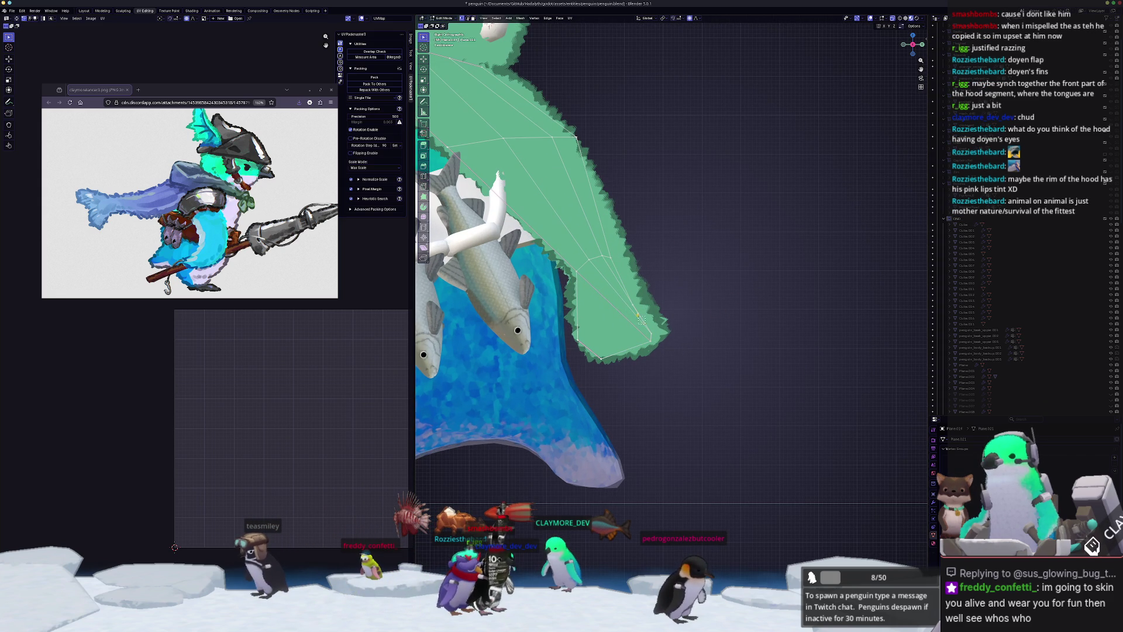
key(g)
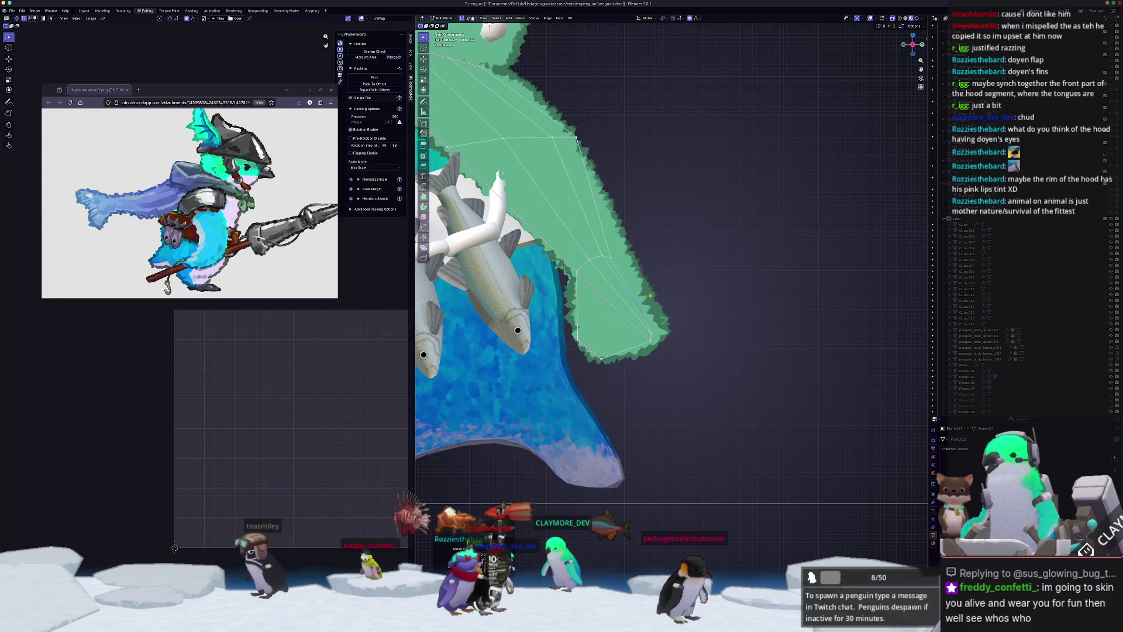
key(Escape)
middle_drag(640, 380, 650, 360)
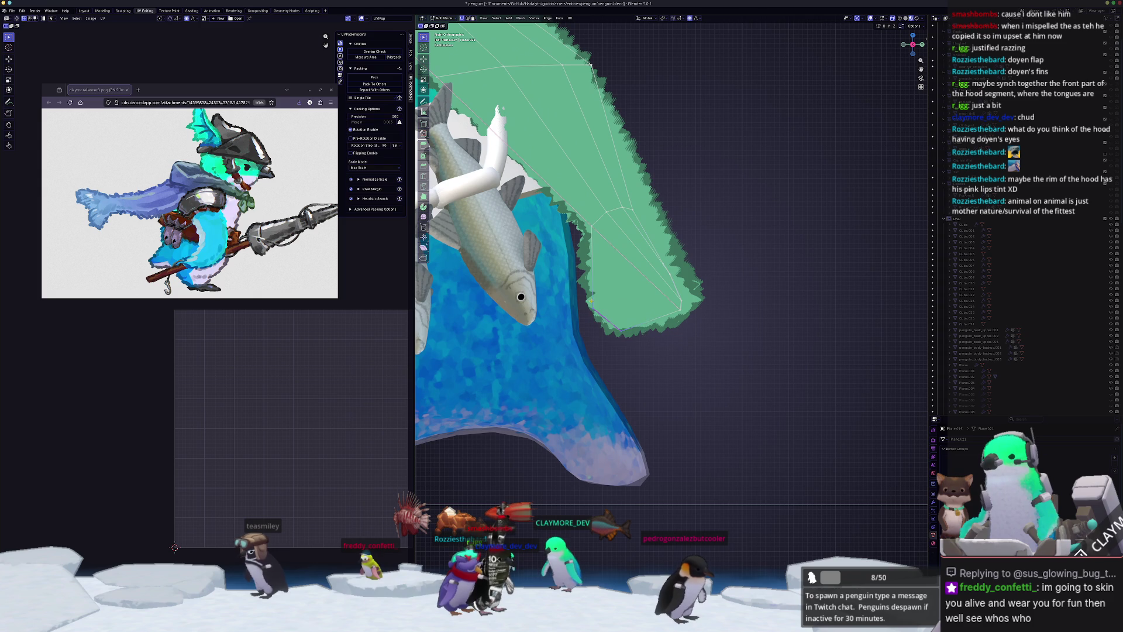
mouse_move(599, 307)
middle_down()
mouse_move(626, 290)
mouse_move(608, 296)
mouse_move(622, 301)
middle_up()
key(Tab)
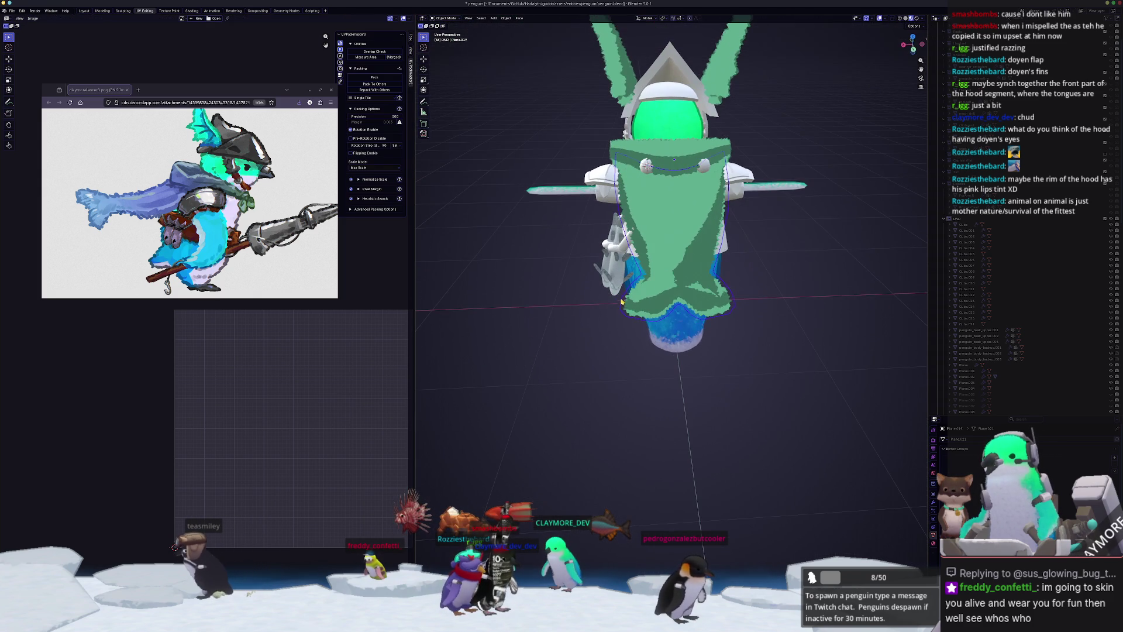
- Select vertices across the middle of the flap and shift them right with soft falloff
key(KP_3)
key(Tab)
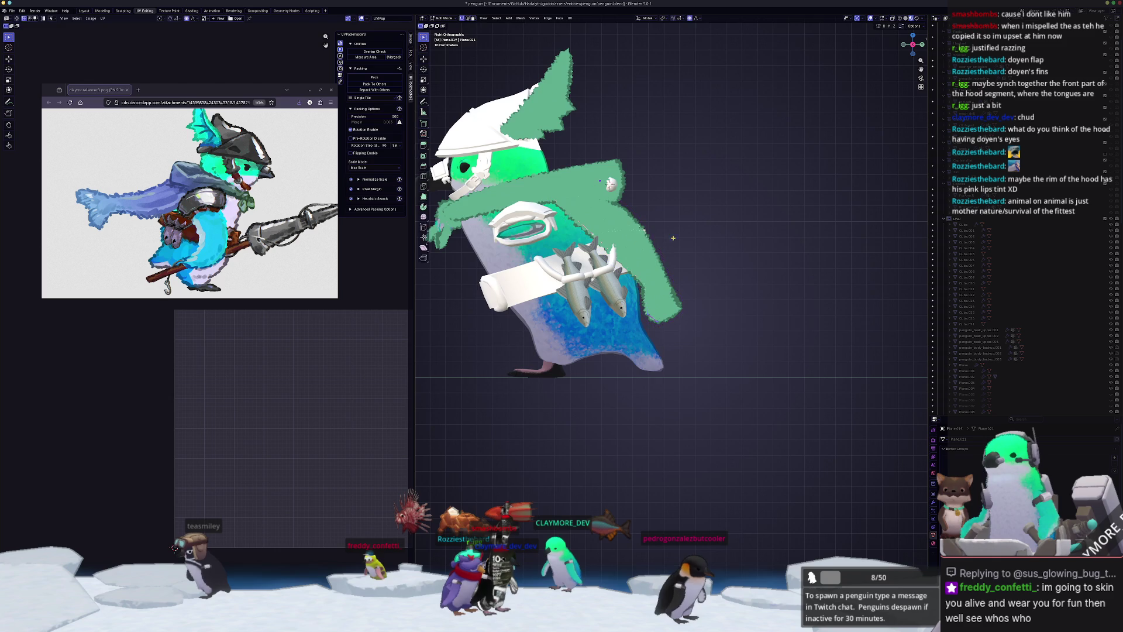
scroll(636, 191, up, 6)
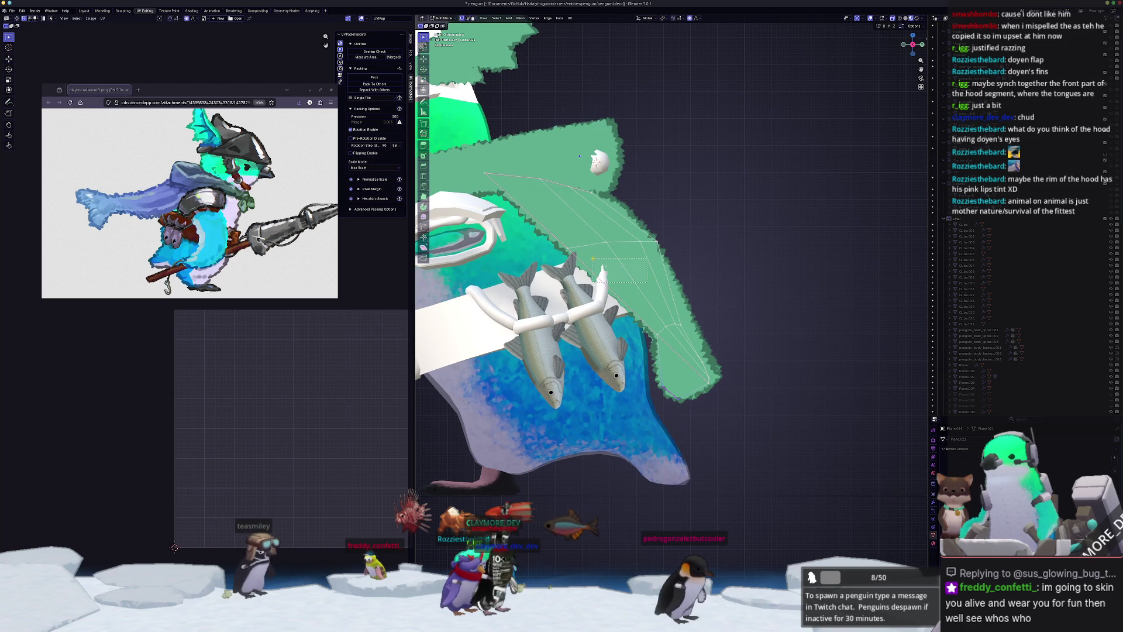
drag(627, 283, 604, 255)
key(g)
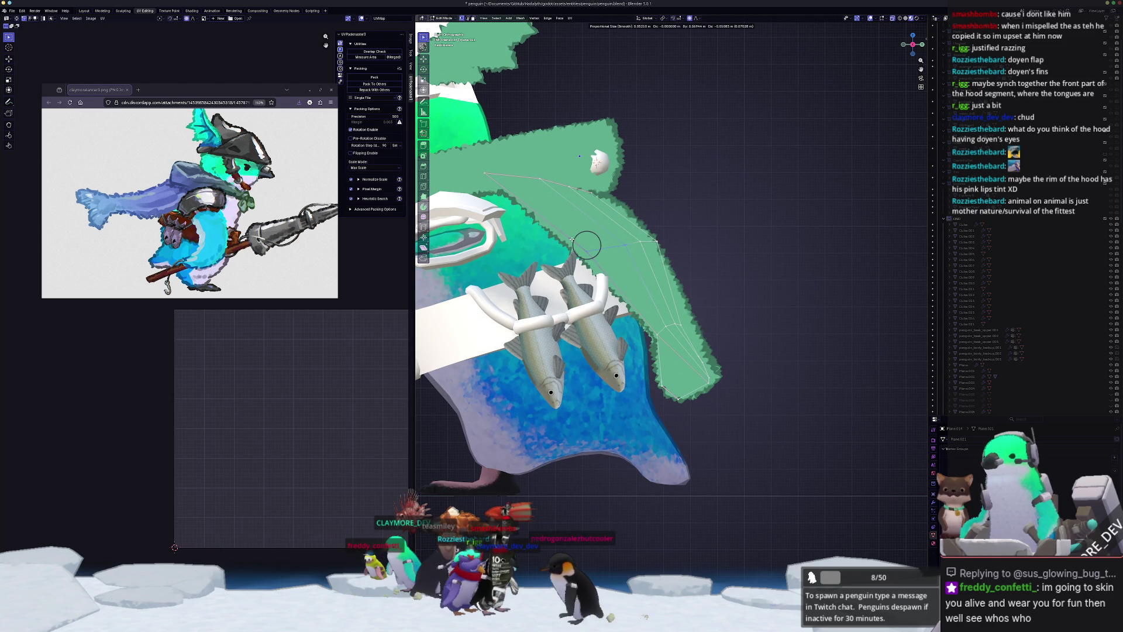
key(g)
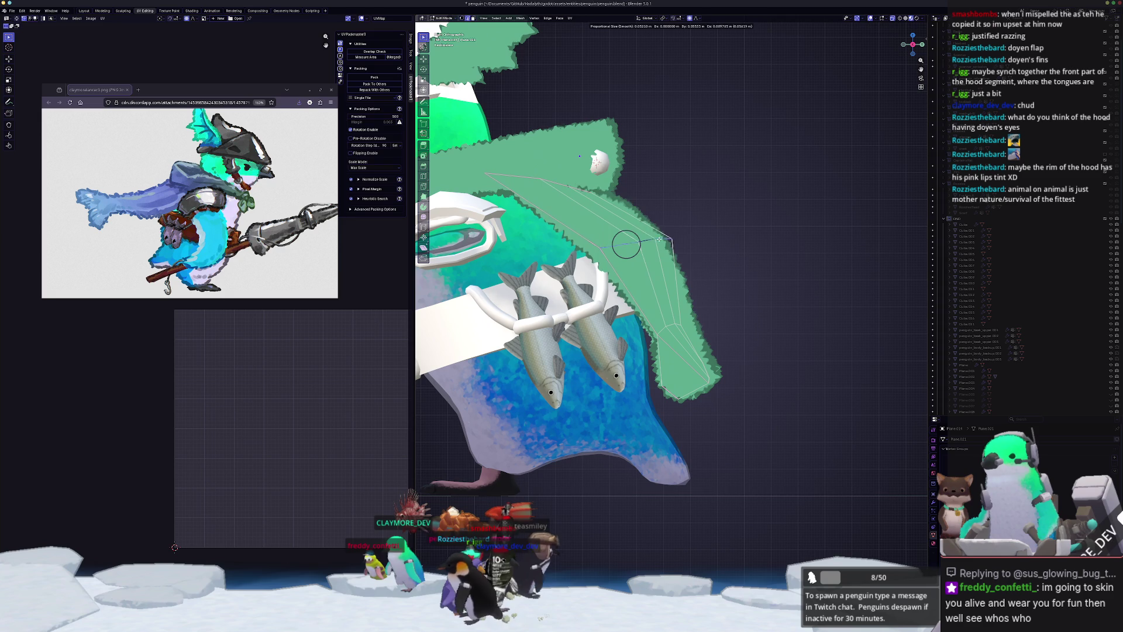
- Bevel the selected flap edge into two segments and slide the new edge along the flap
key(ctrl+b)
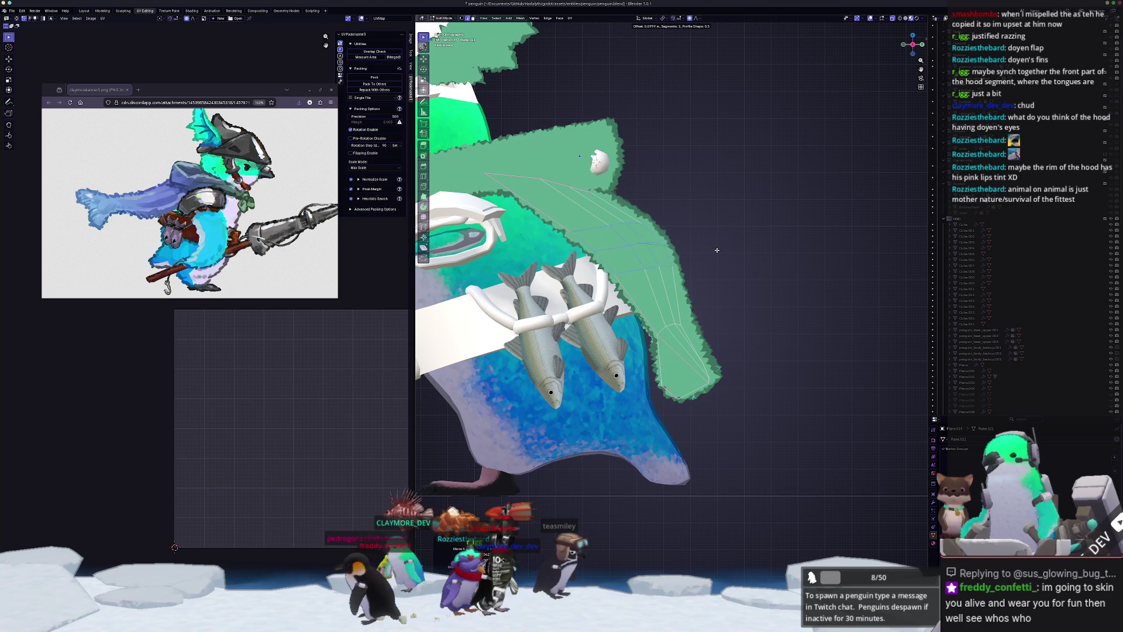
click(710, 249)
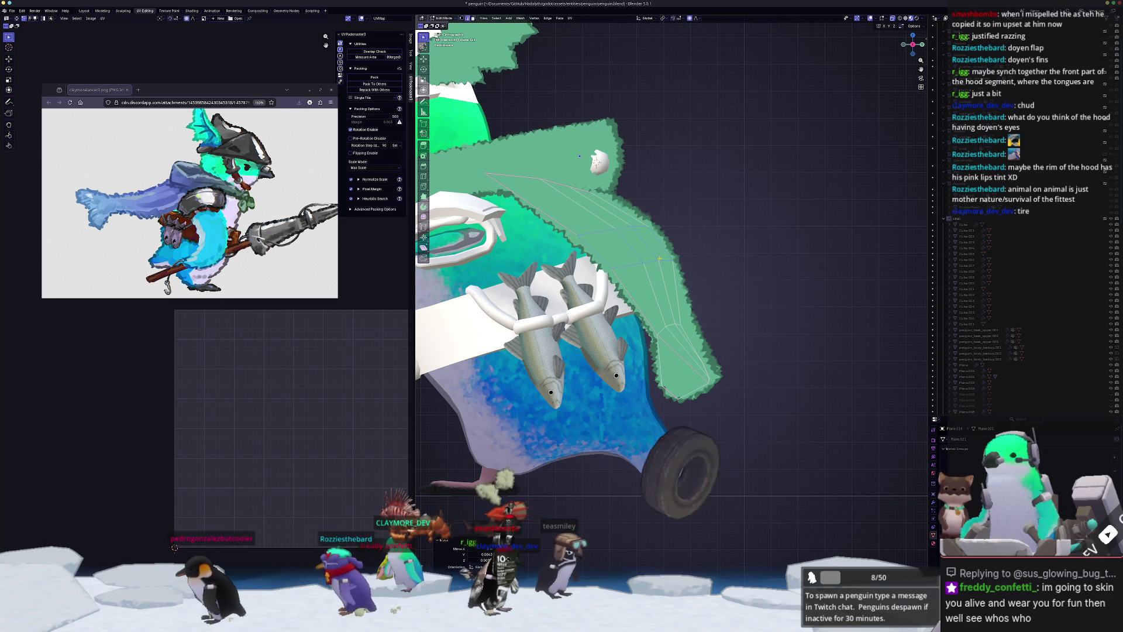
scroll(714, 253, up, 1)
key(g)
key(g)
click(711, 263)
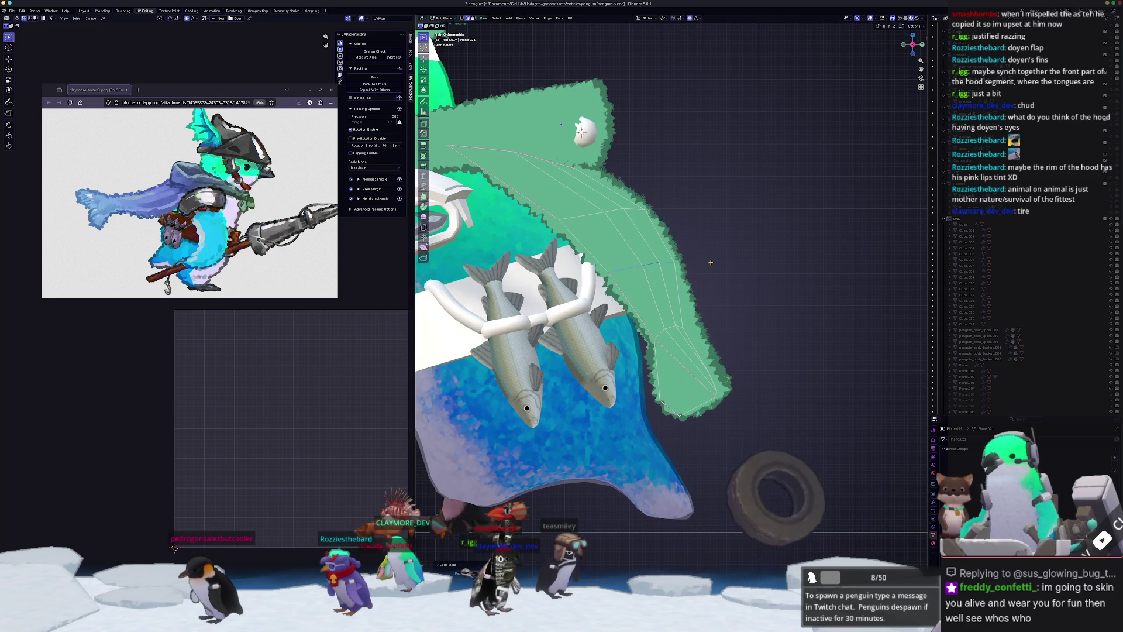
- Check the flap from around the penguin, slide another flap edge, and view front-on
key(Tab)
scroll(702, 261, down, 3)
mouse_move(699, 258)
middle_down()
mouse_move(719, 199)
mouse_move(644, 281)
mouse_move(629, 289)
mouse_move(623, 274)
middle_up()
scroll(624, 301, up, 3)
key(Tab)
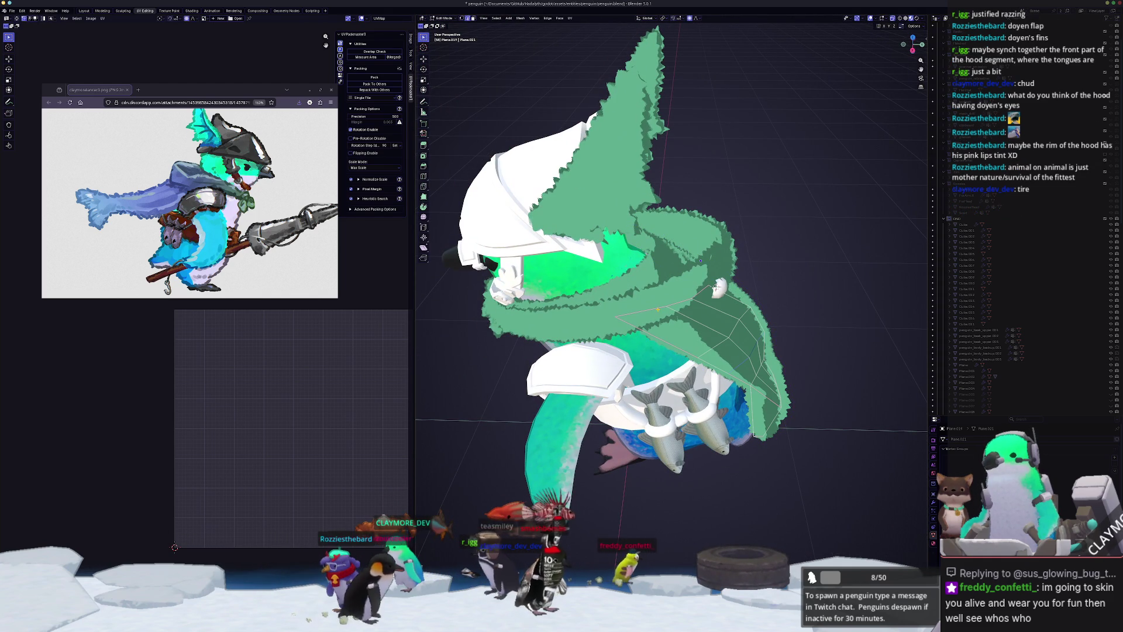
middle_drag(715, 286, 706, 287)
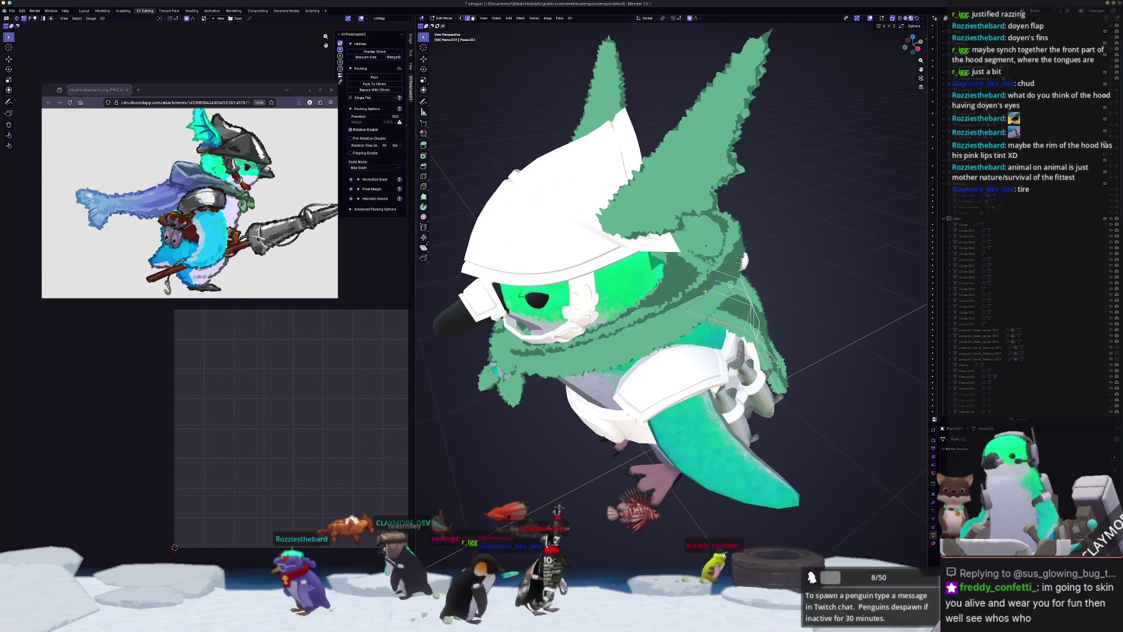
key(g)
key(g)
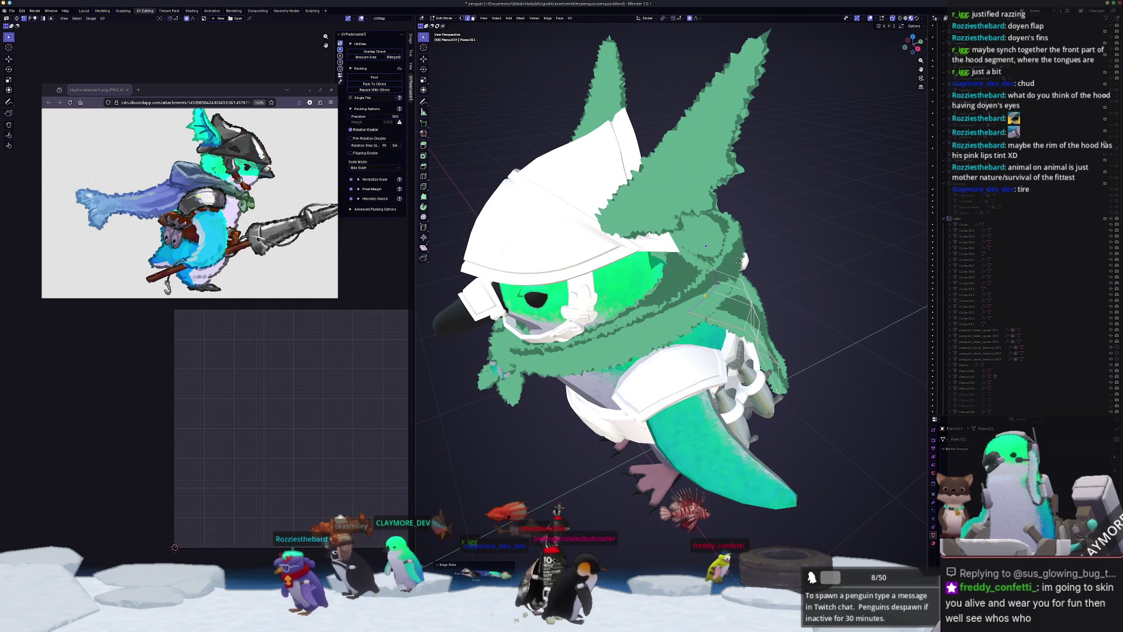
click(738, 261)
middle_drag(738, 261, 738, 246)
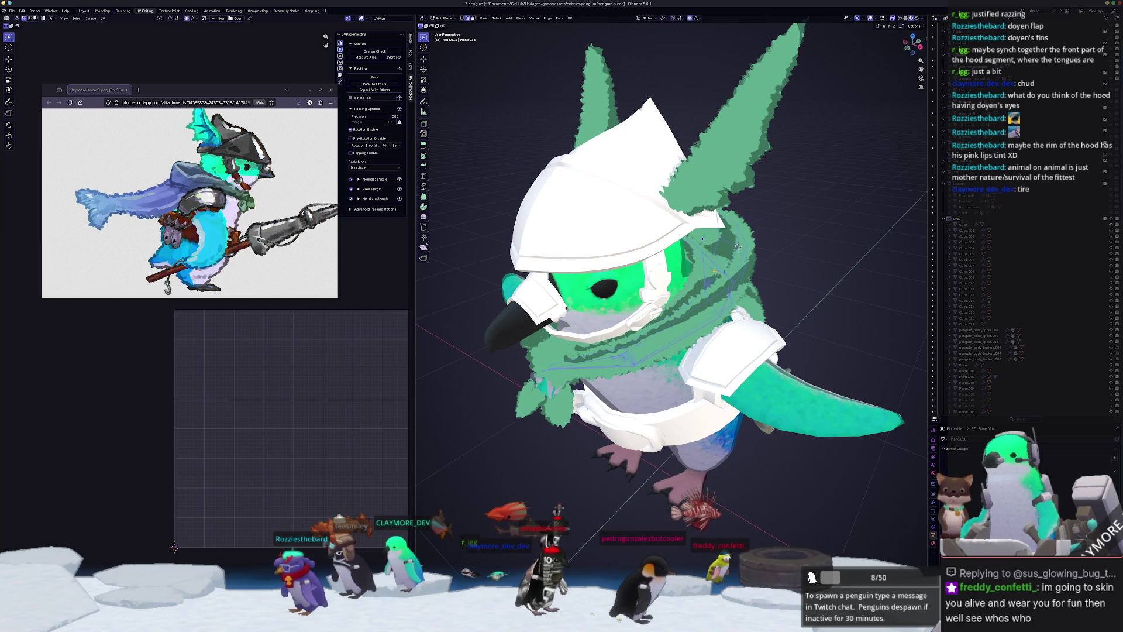